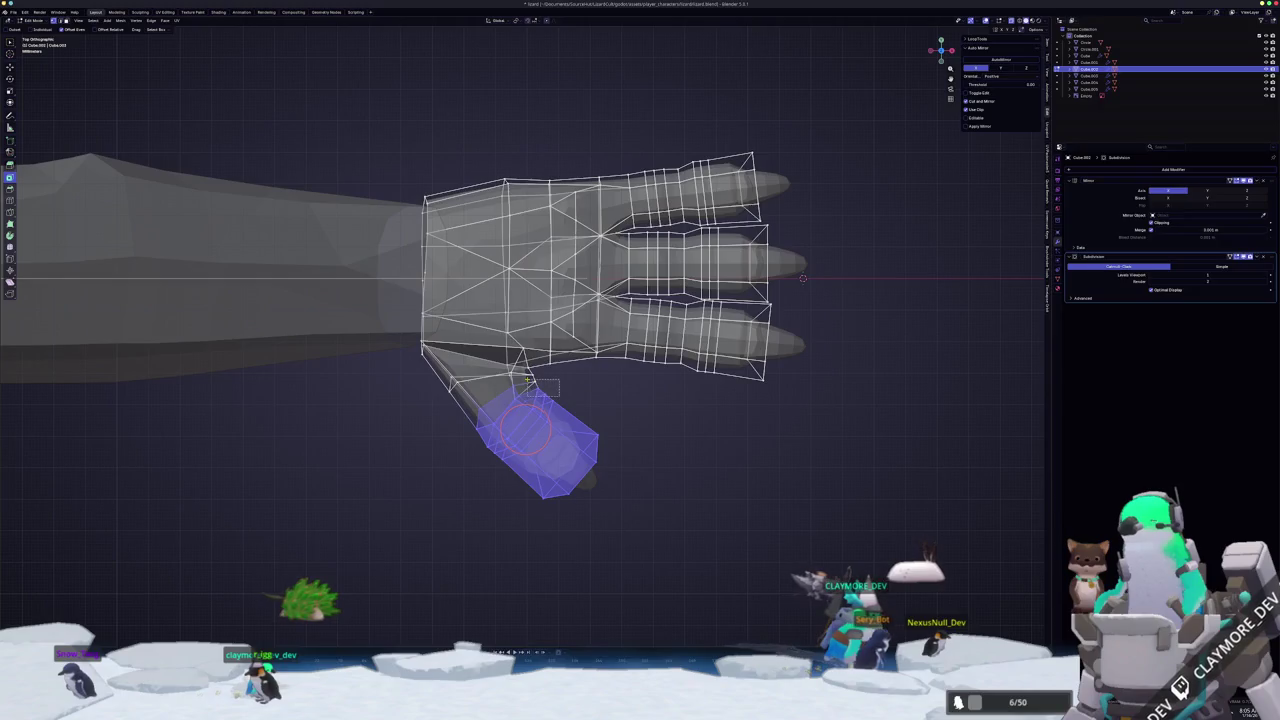
- Select the whole thumb tip, then rotate and move it outward from the palm
shift+click(580, 480)
key(Tab)
mouse_move(657, 554)
mouse_down()
mouse_move(500, 415)
mouse_move(497, 381)
mouse_up()
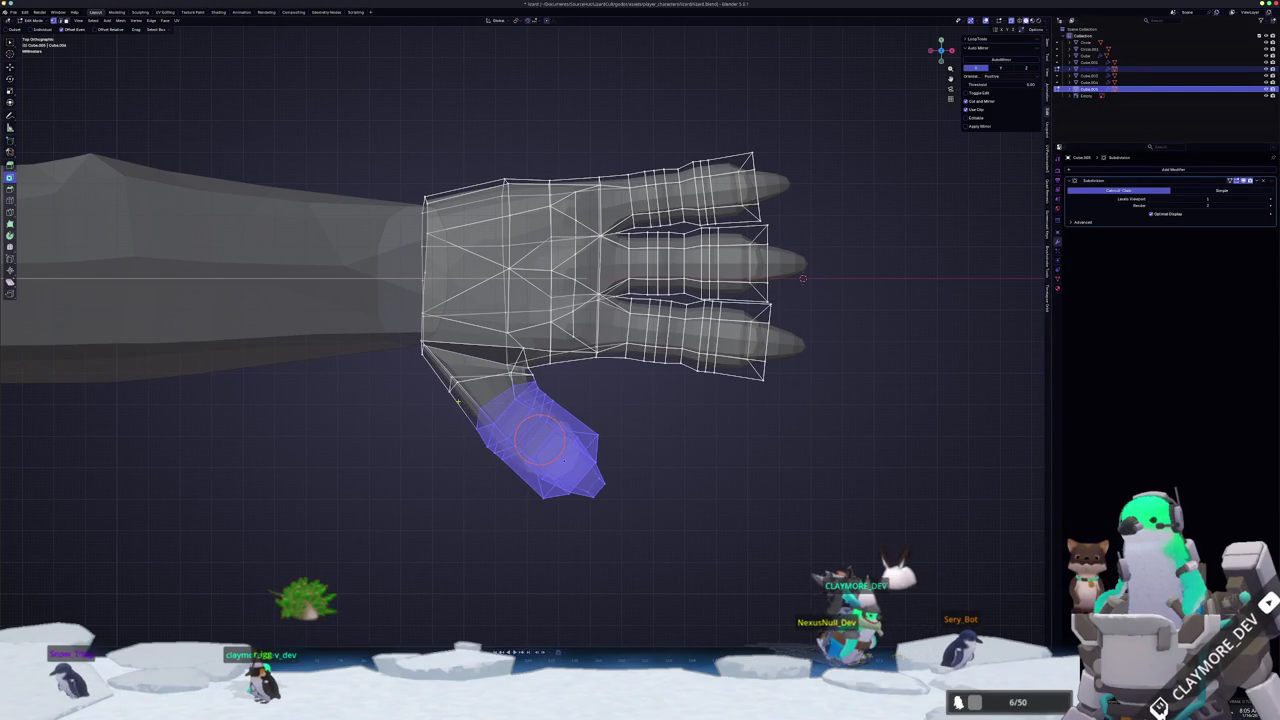
click(625, 433)
key(g)
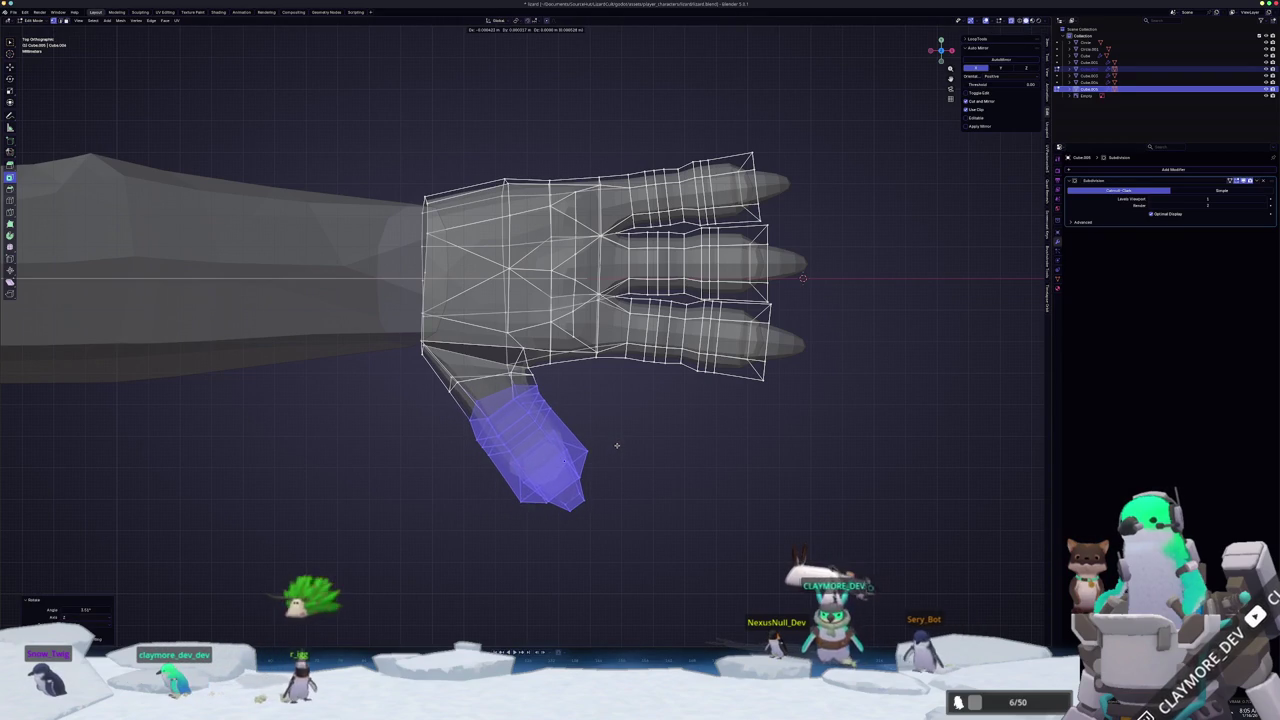
mouse_move(612, 465)
middle_down()
mouse_move(449, 373)
mouse_move(457, 399)
middle_up()
- Turn off the see-through (X-ray) display and deselect all of the thumb's geometry
key(Tab)
key(alt+z)
key(Tab)
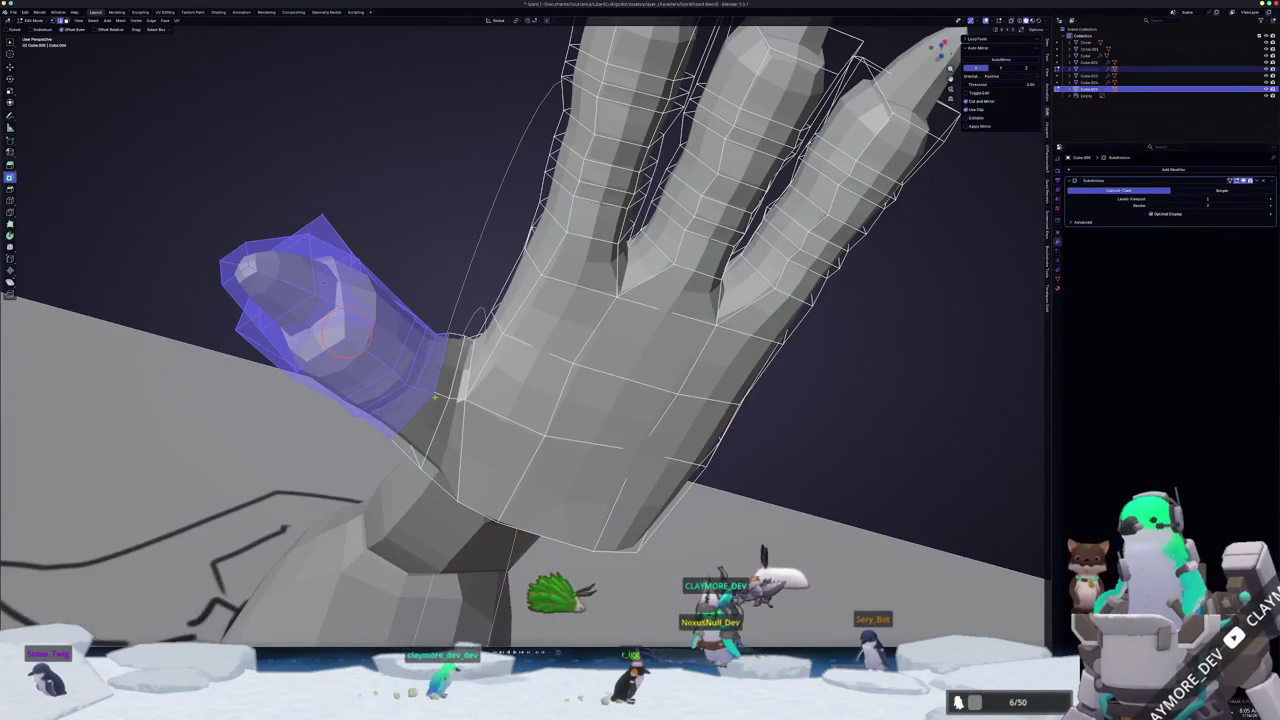
key(alt+a)
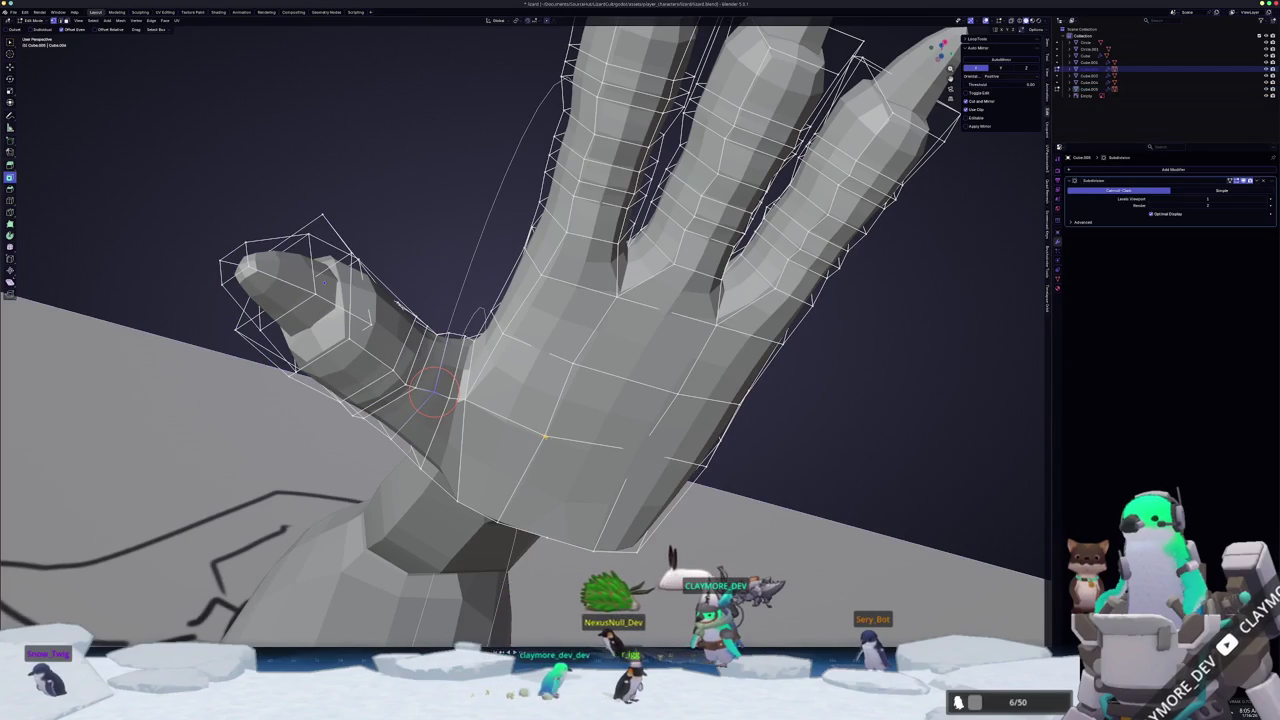
- Switch to the main hand mesh and vertex-slide the vertices near the thumb joint
click(490, 415)
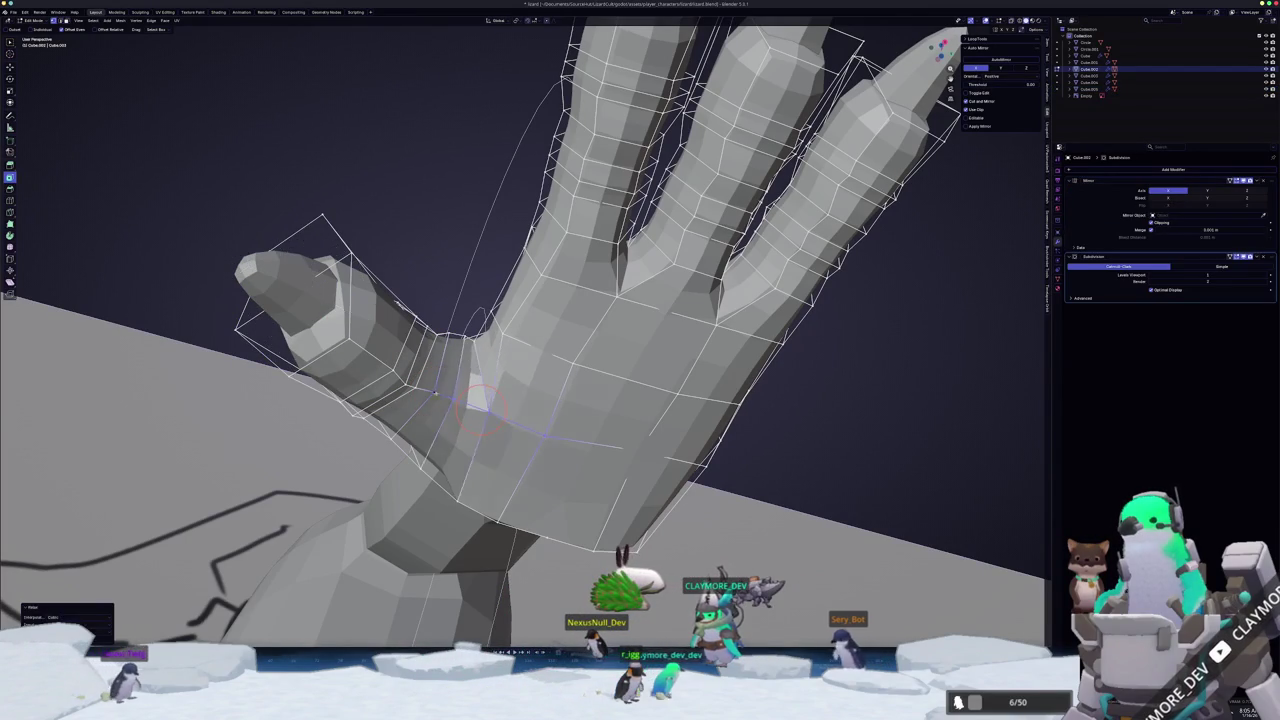
mouse_move(483, 408)
middle_down()
mouse_move(478, 340)
mouse_move(541, 418)
mouse_move(437, 251)
mouse_move(466, 349)
mouse_move(423, 457)
mouse_move(398, 470)
middle_up()
mouse_move(400, 425)
middle_down()
mouse_move(358, 478)
mouse_move(410, 455)
middle_up()
scroll(455, 437, up, 3)
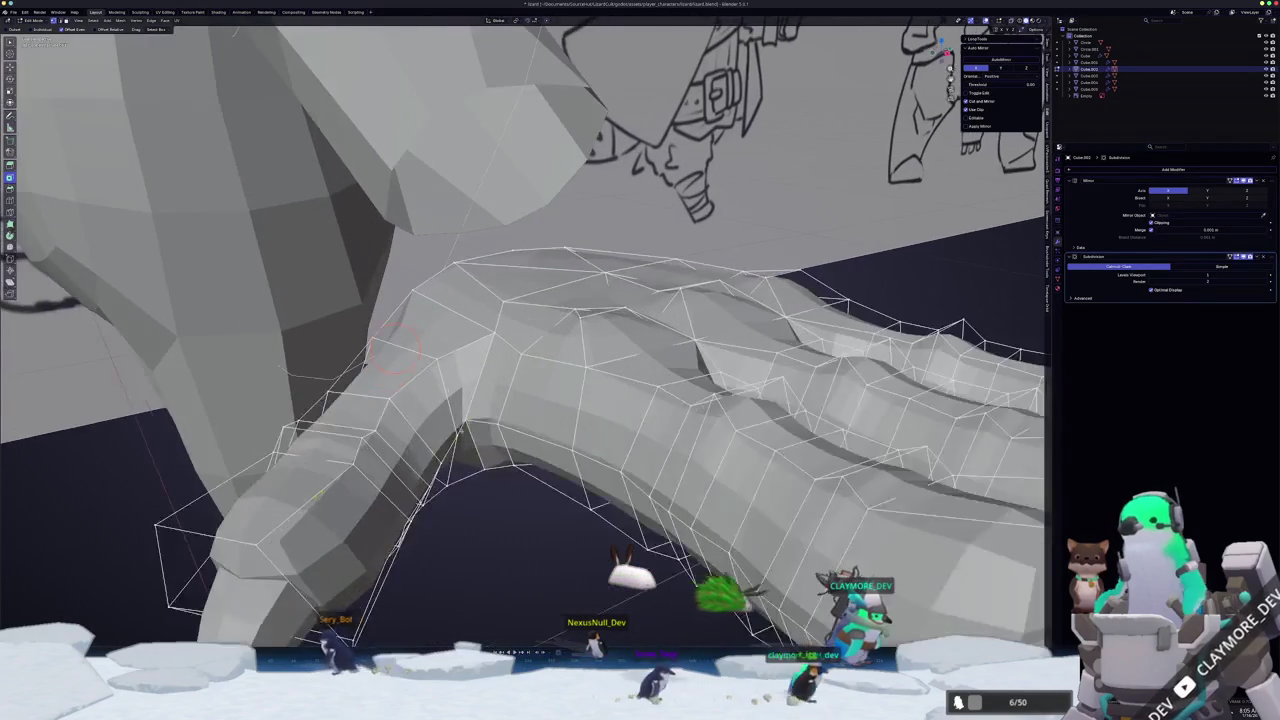
mouse_move(466, 418)
middle_down()
mouse_move(462, 400)
mouse_move(471, 470)
mouse_move(457, 443)
middle_up()
click(483, 400)
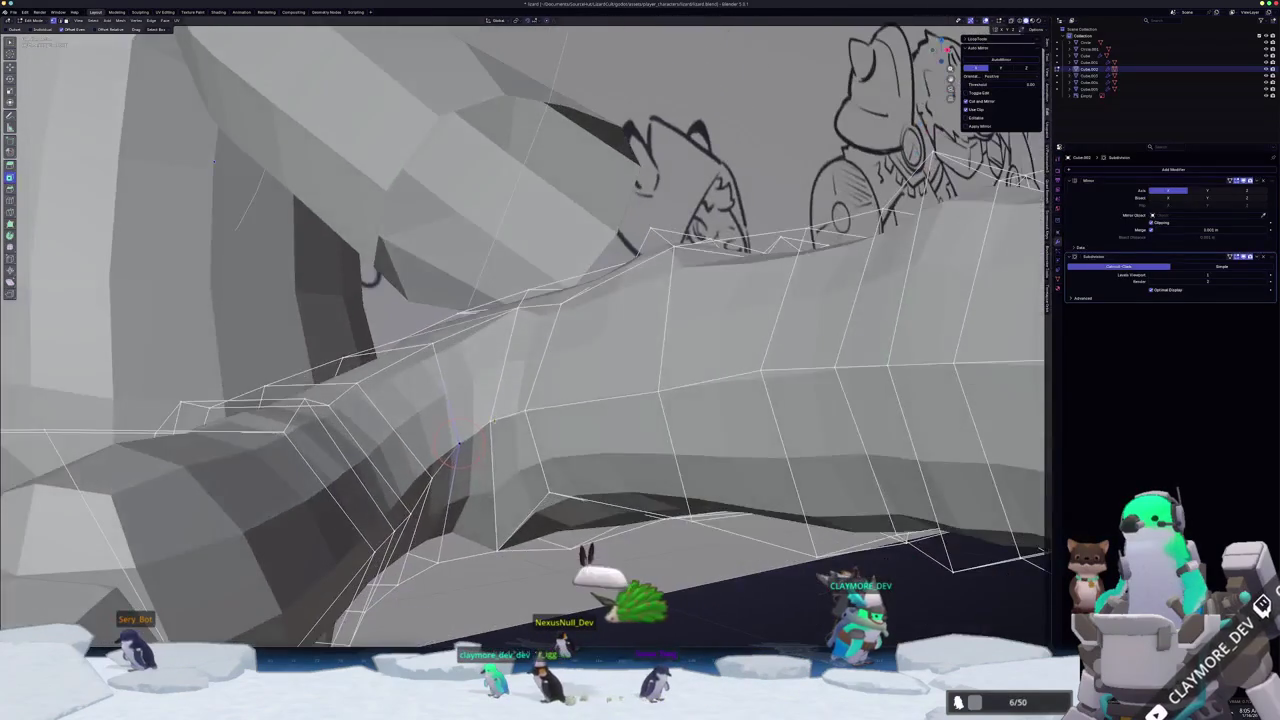
scroll(455, 437, down, 3)
middle_drag(455, 437, 412, 455)
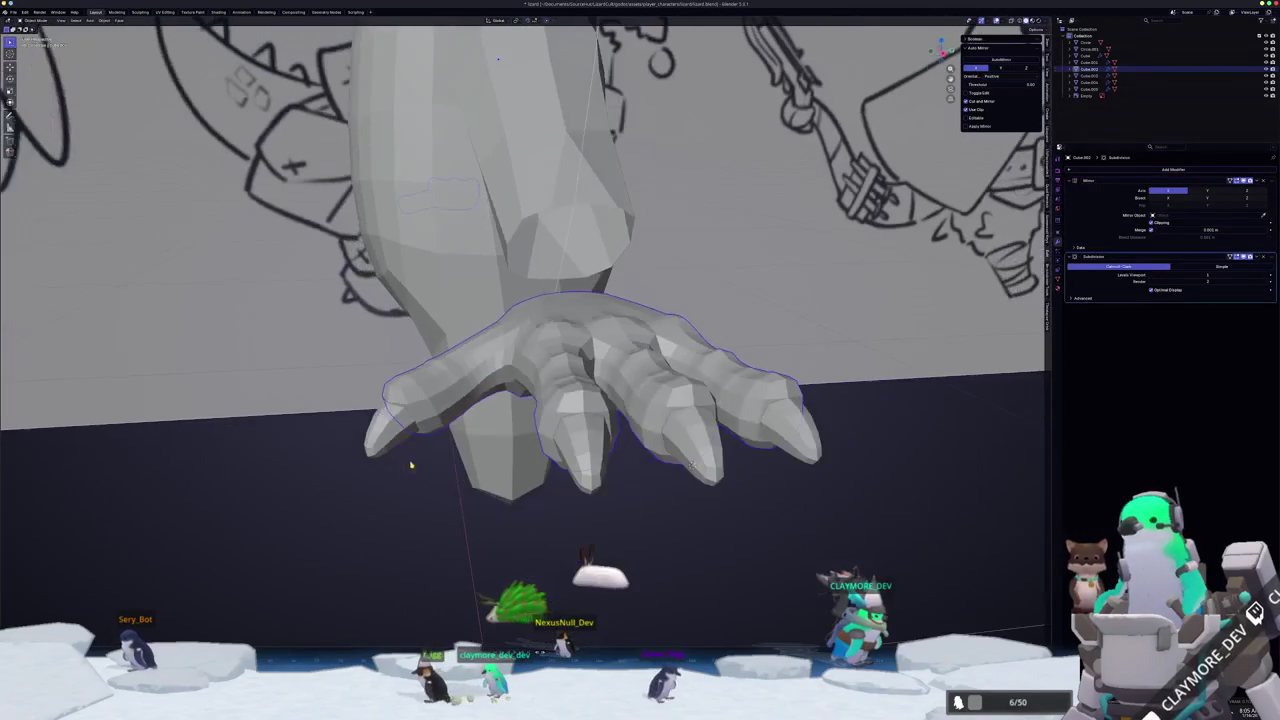
- Move the selected hand vertices vertically, locked to the Z axis
scroll(412, 455, up, 3)
mouse_move(340, 389)
middle_down()
mouse_move(472, 375)
mouse_move(379, 437)
mouse_move(497, 424)
middle_up()
key(g)
key(z)
click(471, 378)
- Slide an edge loop across the hand, then slide a single vertex
key(Tab)
key(Tab)
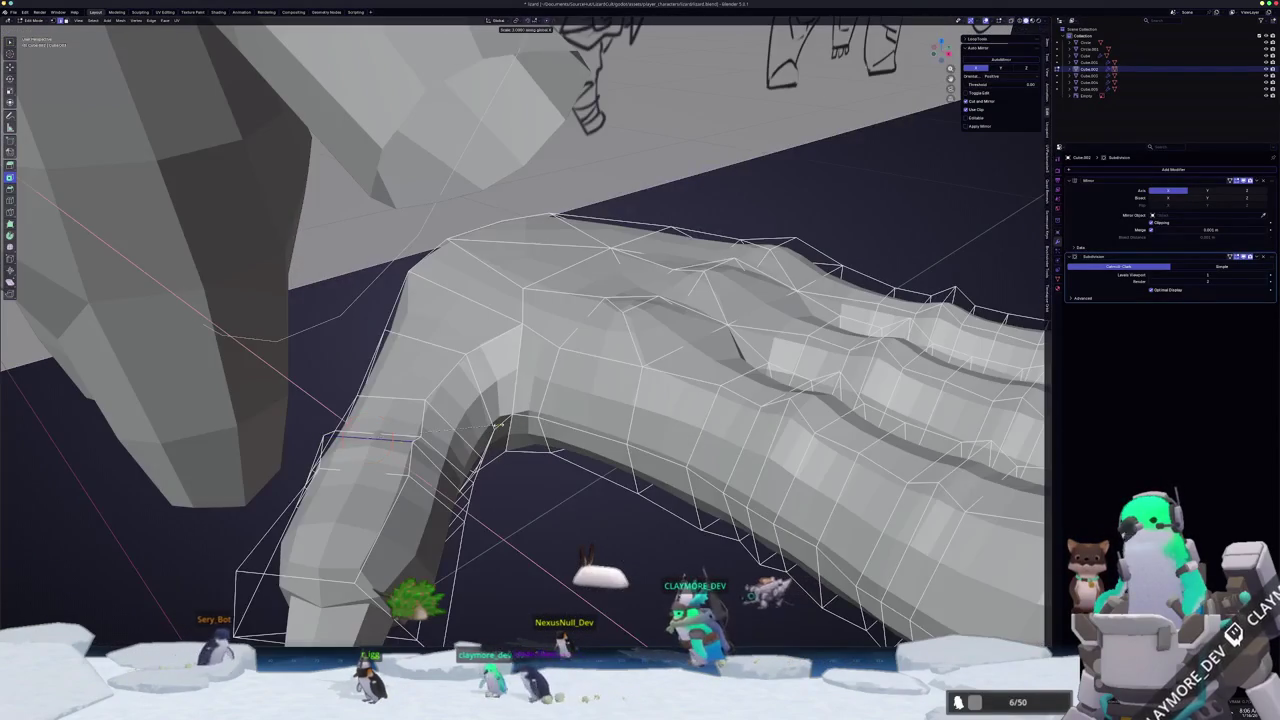
key(i)
mouse_move(368, 440)
middle_down()
mouse_move(486, 451)
mouse_move(467, 489)
mouse_move(495, 411)
mouse_move(521, 437)
mouse_move(457, 434)
mouse_move(443, 449)
mouse_move(531, 370)
middle_up()
key(shift+v)
key(Tab)
scroll(495, 411, down, 5)
scroll(522, 431, up, 4)
scroll(531, 370, up, 2)
- Apply Shade Smooth to the hand object
right_click(531, 370)
click(528, 390)
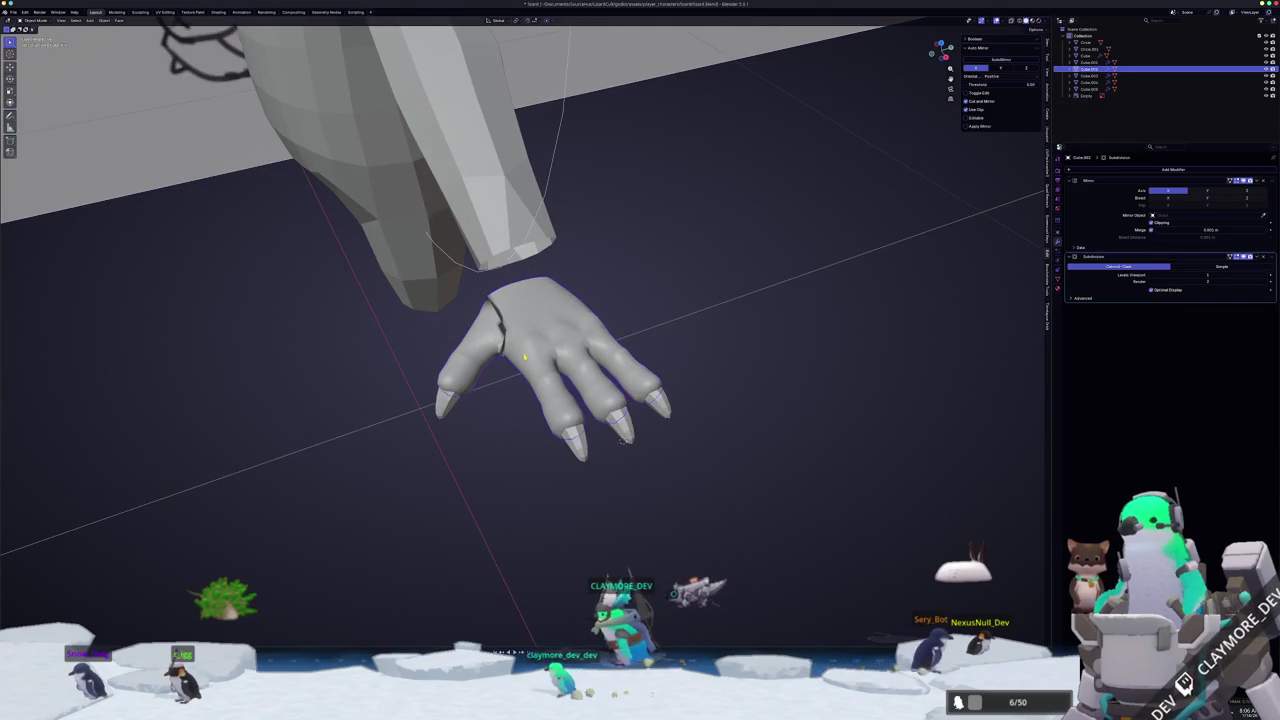
key(Tab)
key(a)
key(Tab)
mouse_move(510, 419)
middle_down()
mouse_move(543, 443)
mouse_move(551, 409)
mouse_move(655, 371)
middle_up()
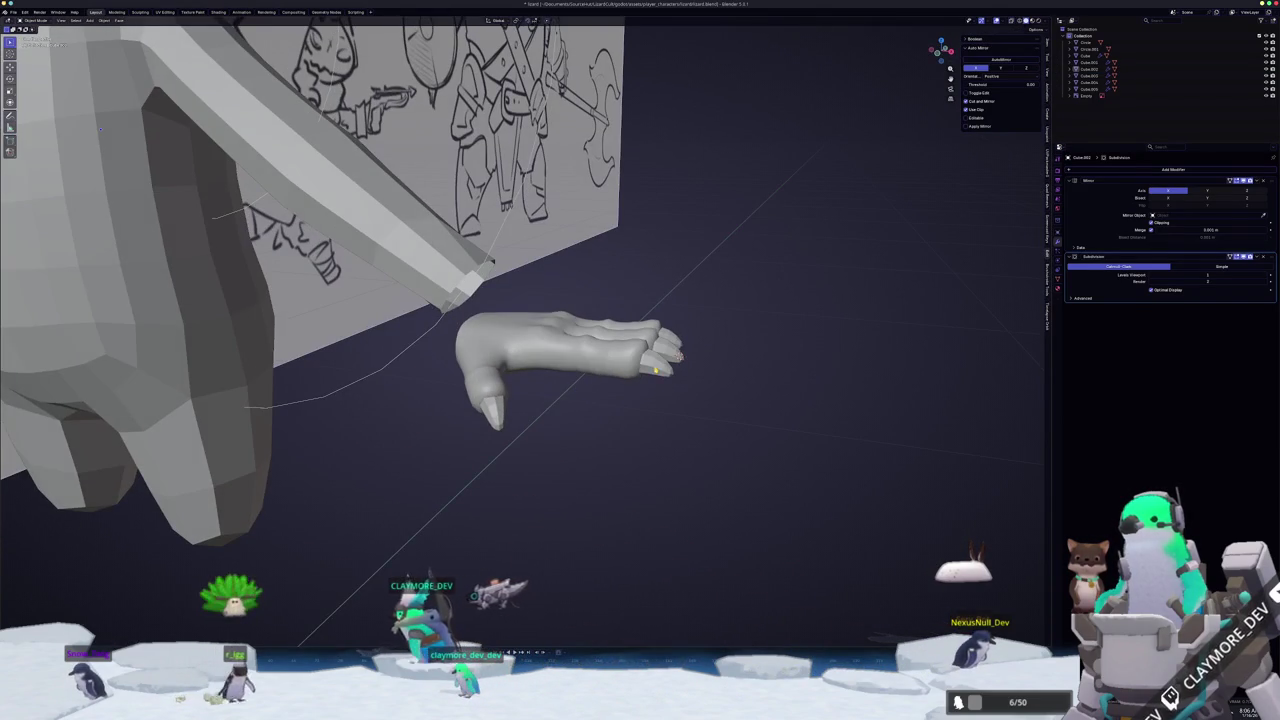
- Apply Shade Smooth to the thumb object
click(655, 371)
right_click(655, 371)
right_click(662, 353)
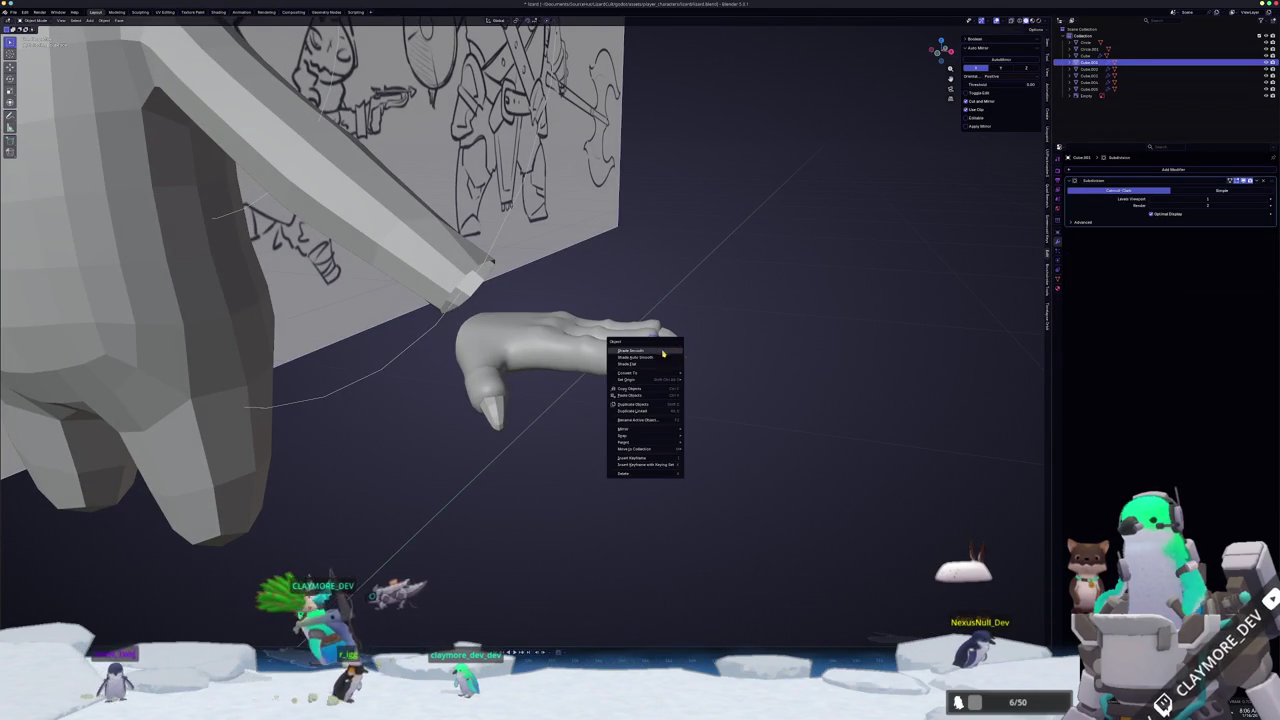
click(662, 353)
right_click(662, 340)
click(662, 348)
click(490, 405)
right_click(490, 405)
click(493, 410)
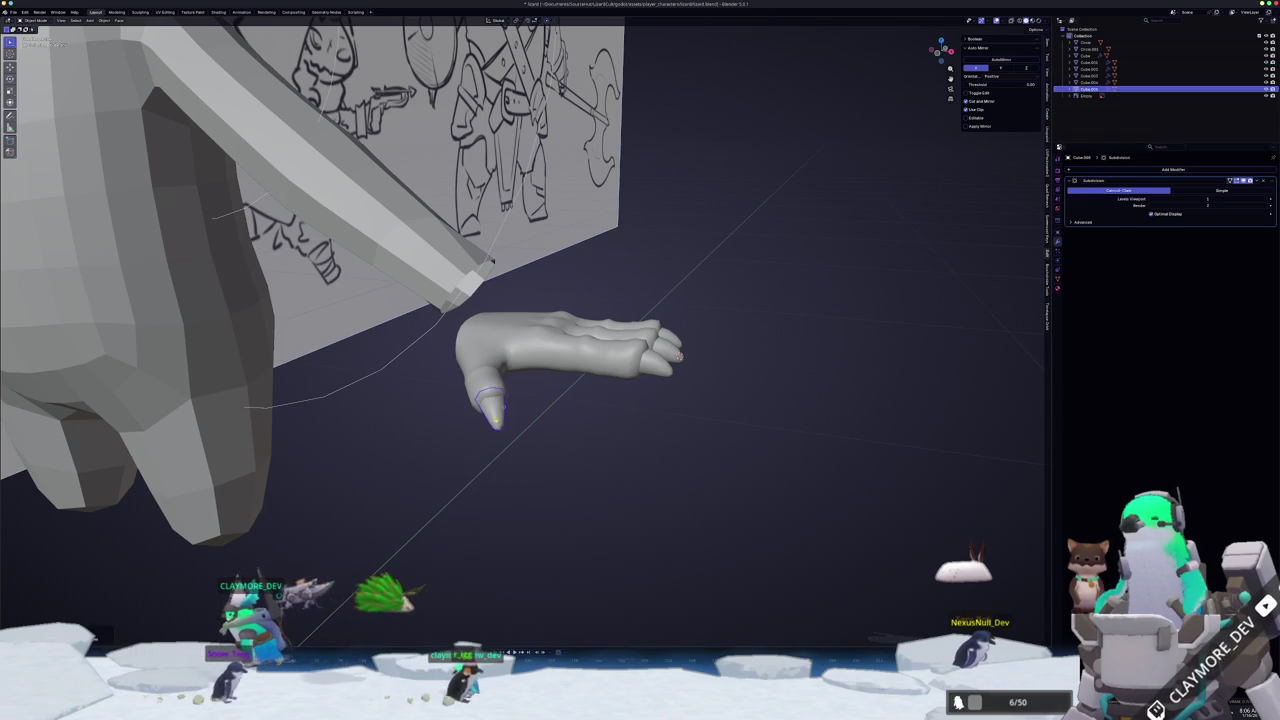
mouse_move(568, 414)
middle_down()
mouse_move(529, 449)
mouse_move(470, 600)
mouse_move(668, 628)
middle_up()
- Select the arm object and enter Edit Mode on its mesh
key(Tab)
scroll(458, 617, up, 3)
key(Tab)
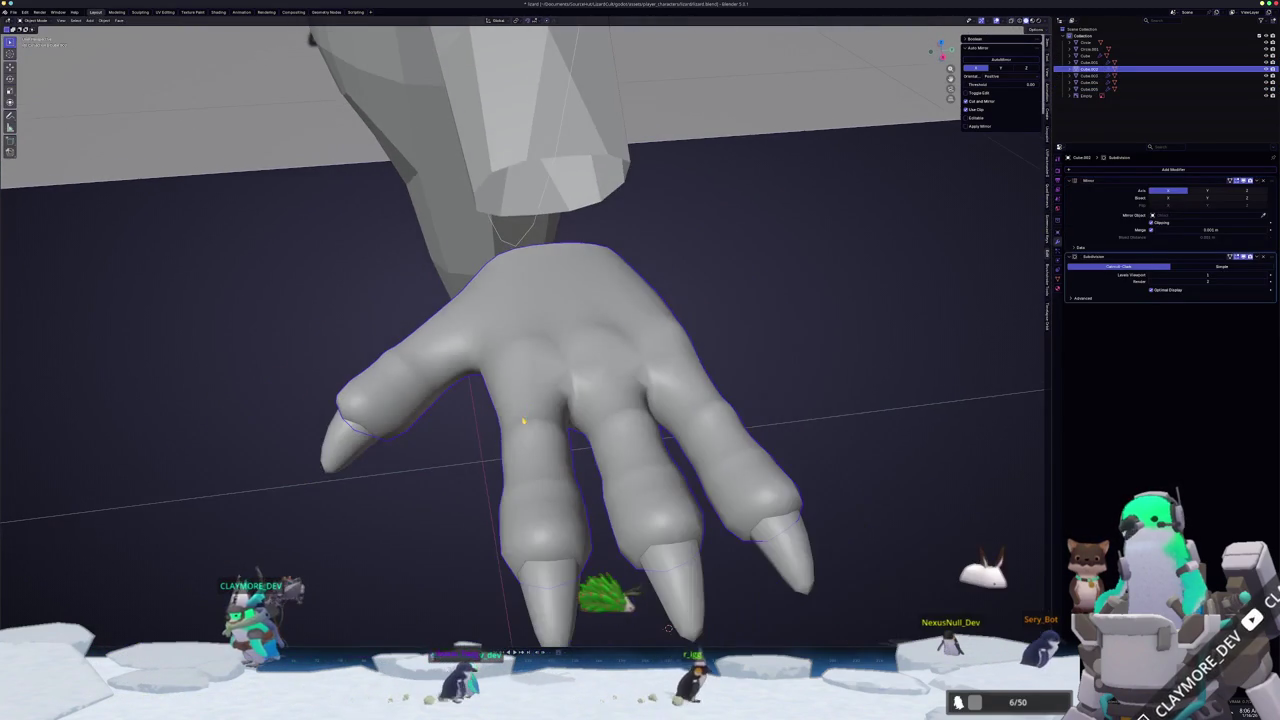
mouse_move(473, 447)
middle_down()
mouse_move(451, 449)
mouse_move(486, 443)
middle_up()
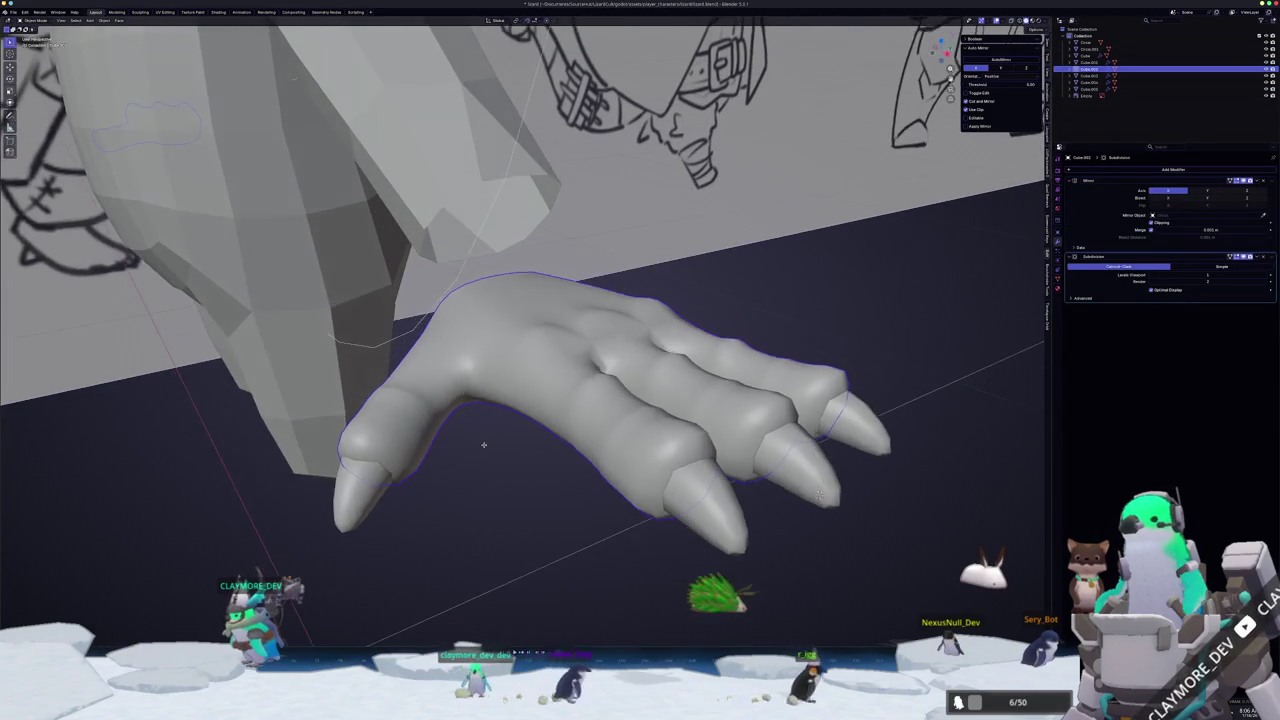
scroll(486, 443, down, 2)
click(460, 240)
key(Tab)
middle_drag(671, 408, 726, 512)
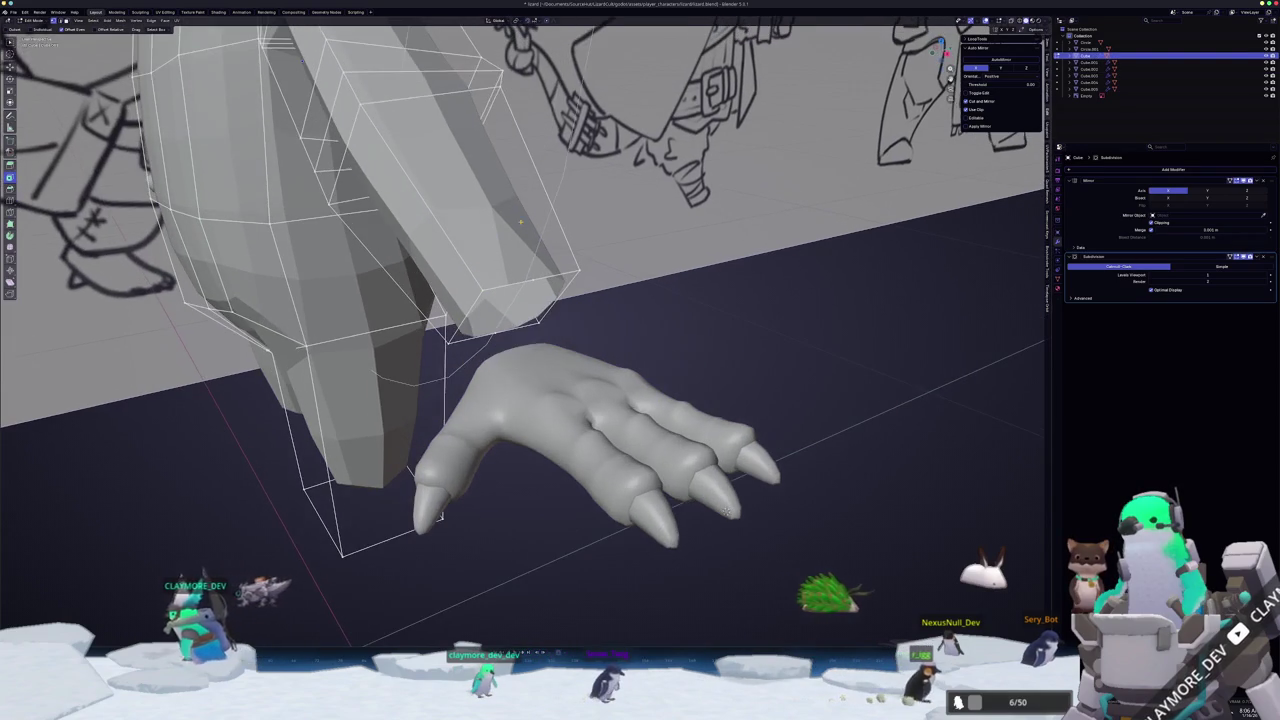
- Dissolve the selected faces at the arm's end
shift+right_click(530, 283)
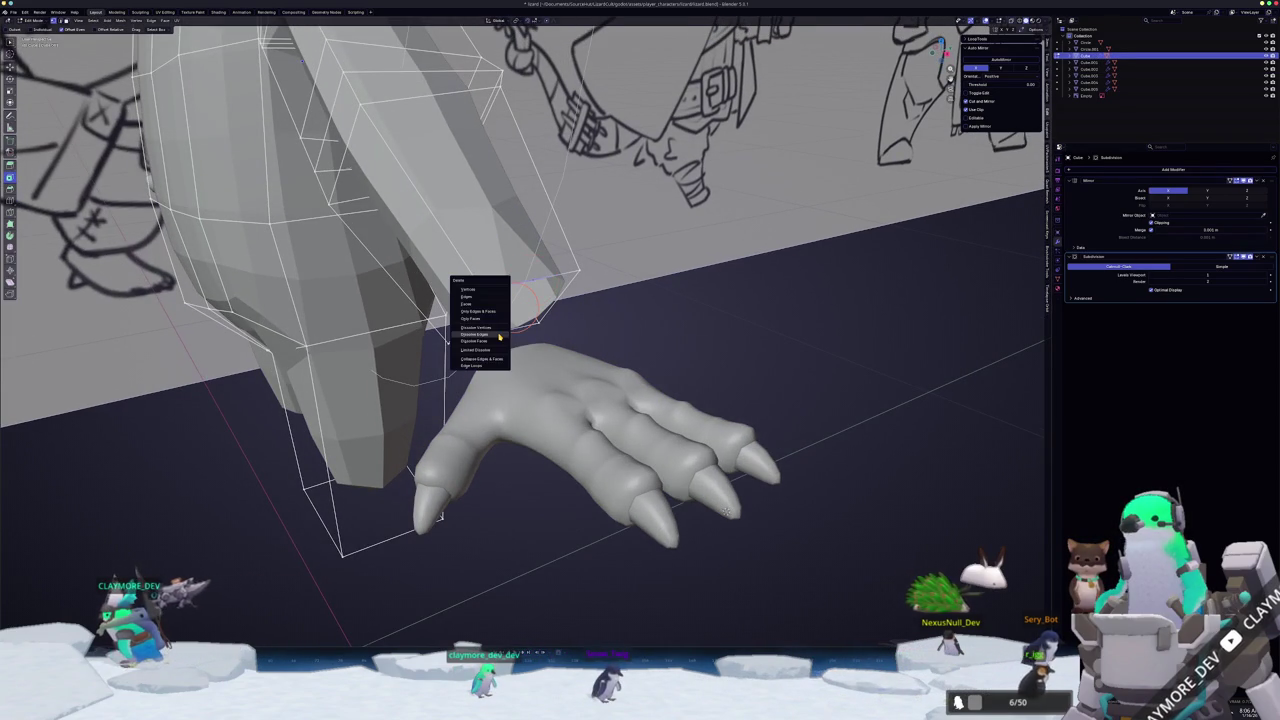
click(483, 290)
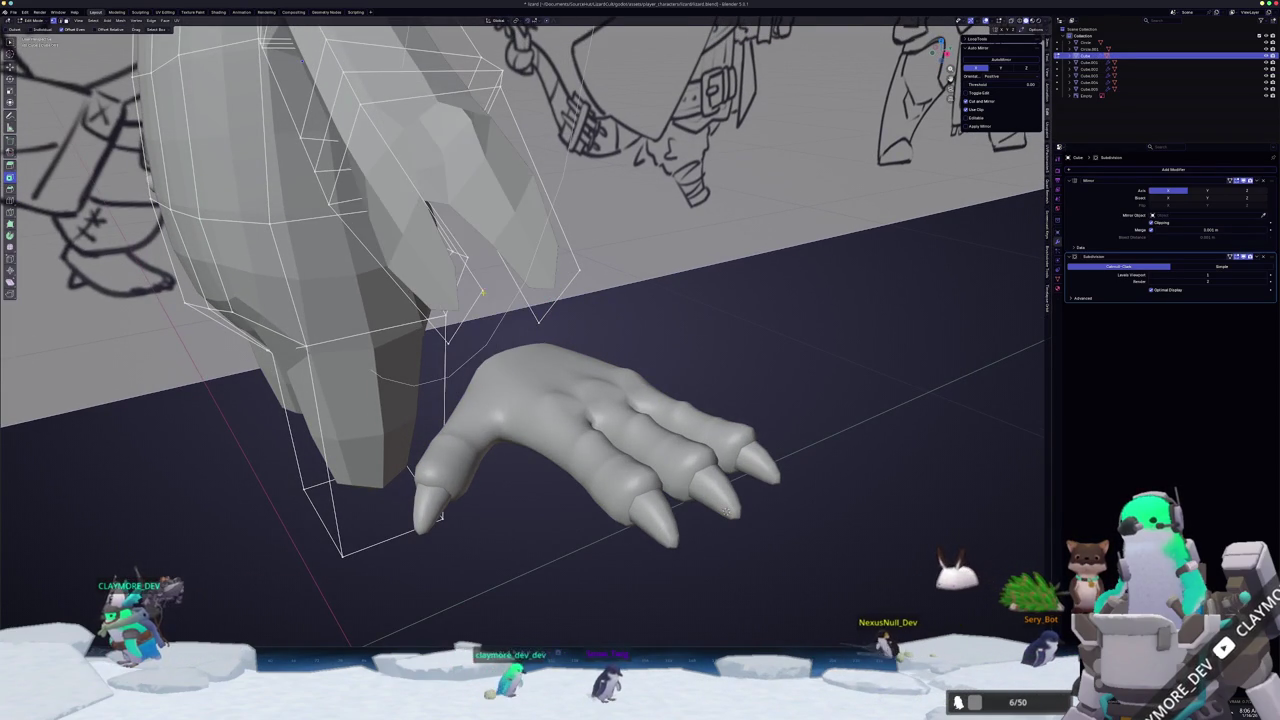
key(x)
click(469, 357)
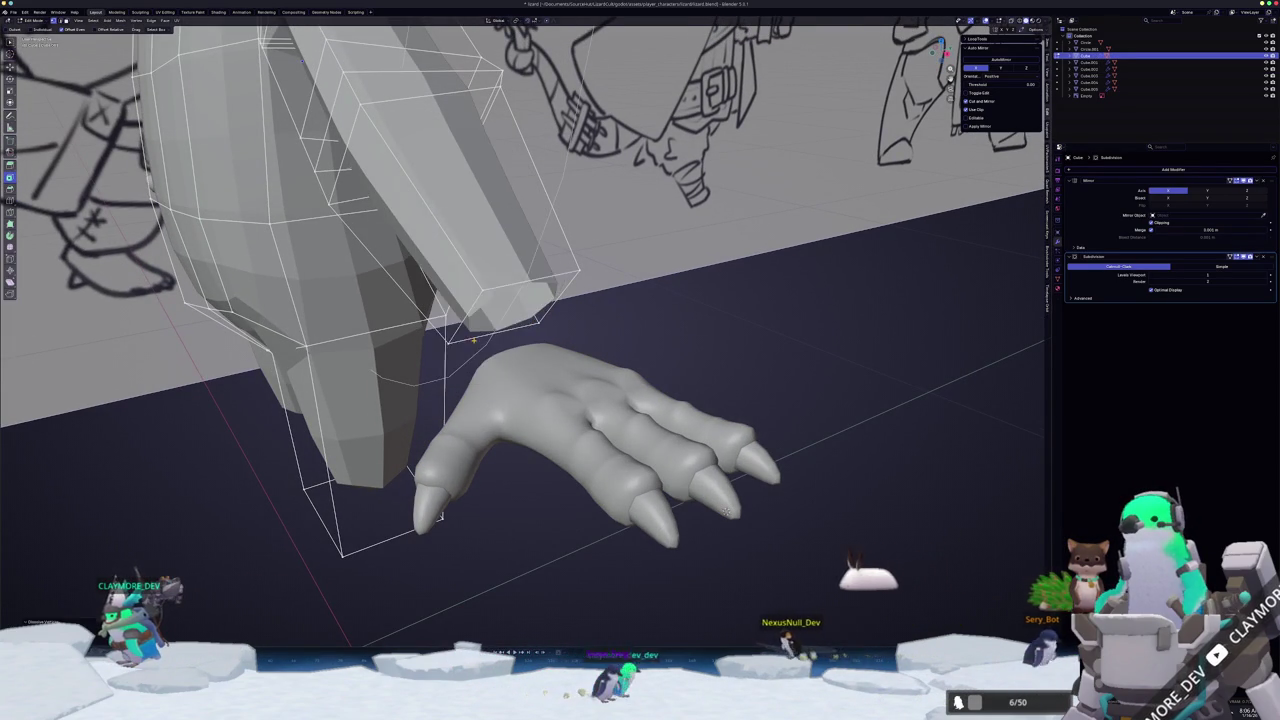
- Switch to the hand mesh, deselect everything, and vertex-slide a vertex along the wrist rim
key(alt+q)
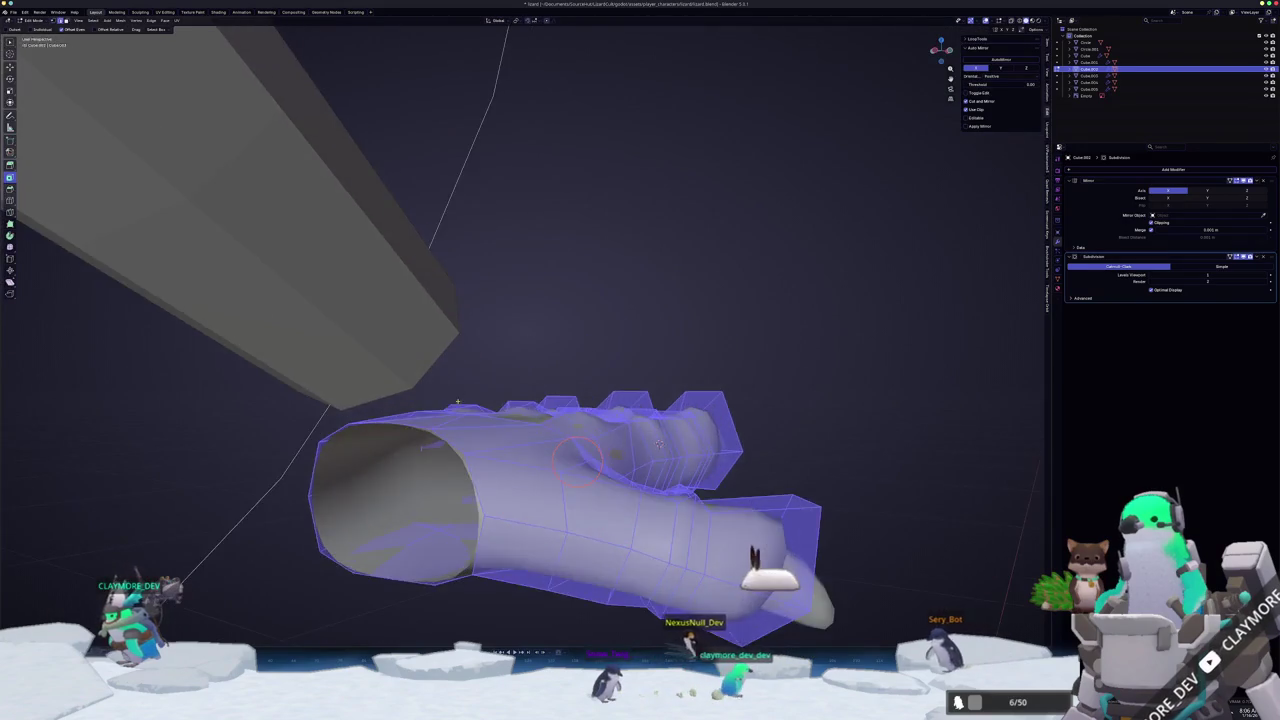
middle_drag(587, 357, 780, 303)
key(alt+a)
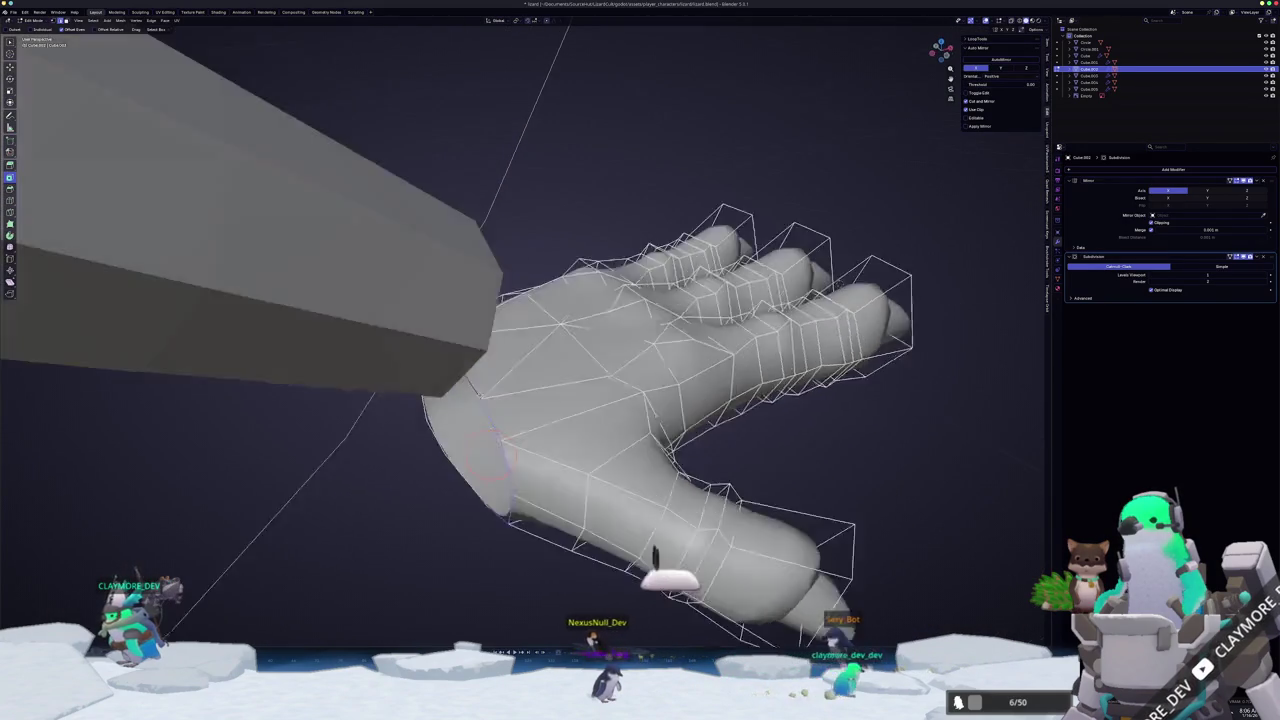
middle_drag(670, 345, 543, 458)
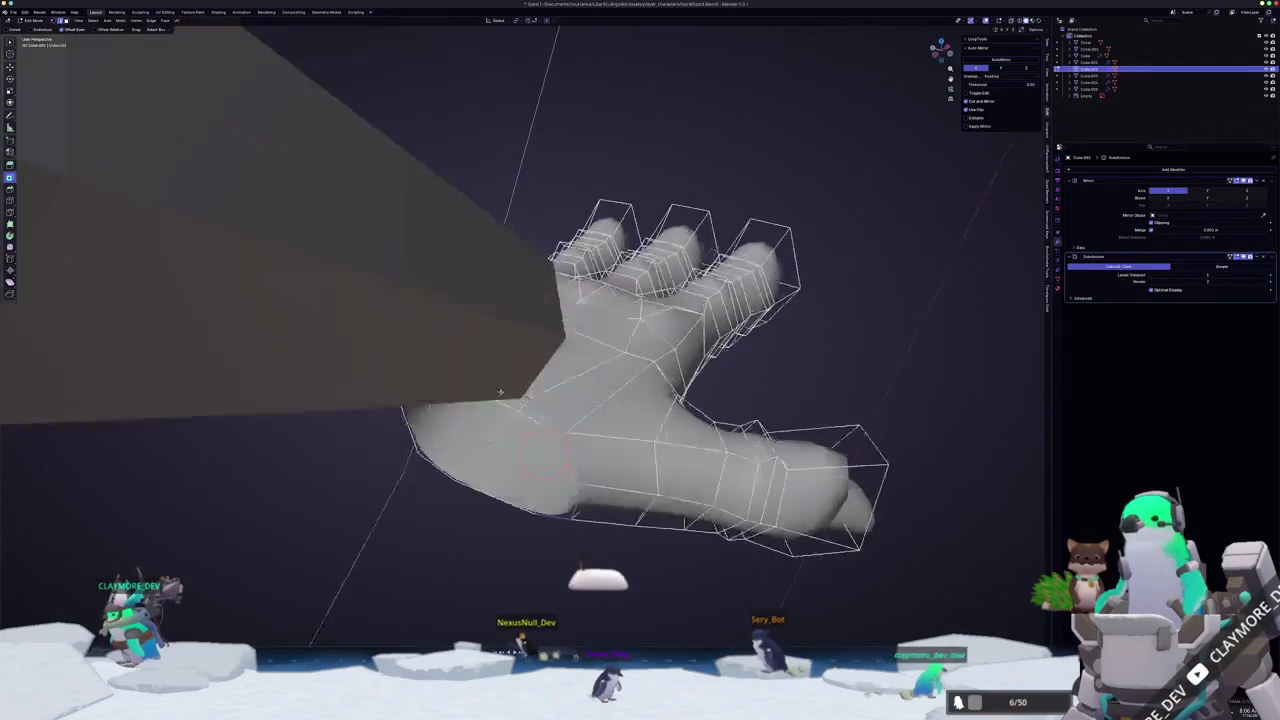
middle_drag(500, 392, 560, 330)
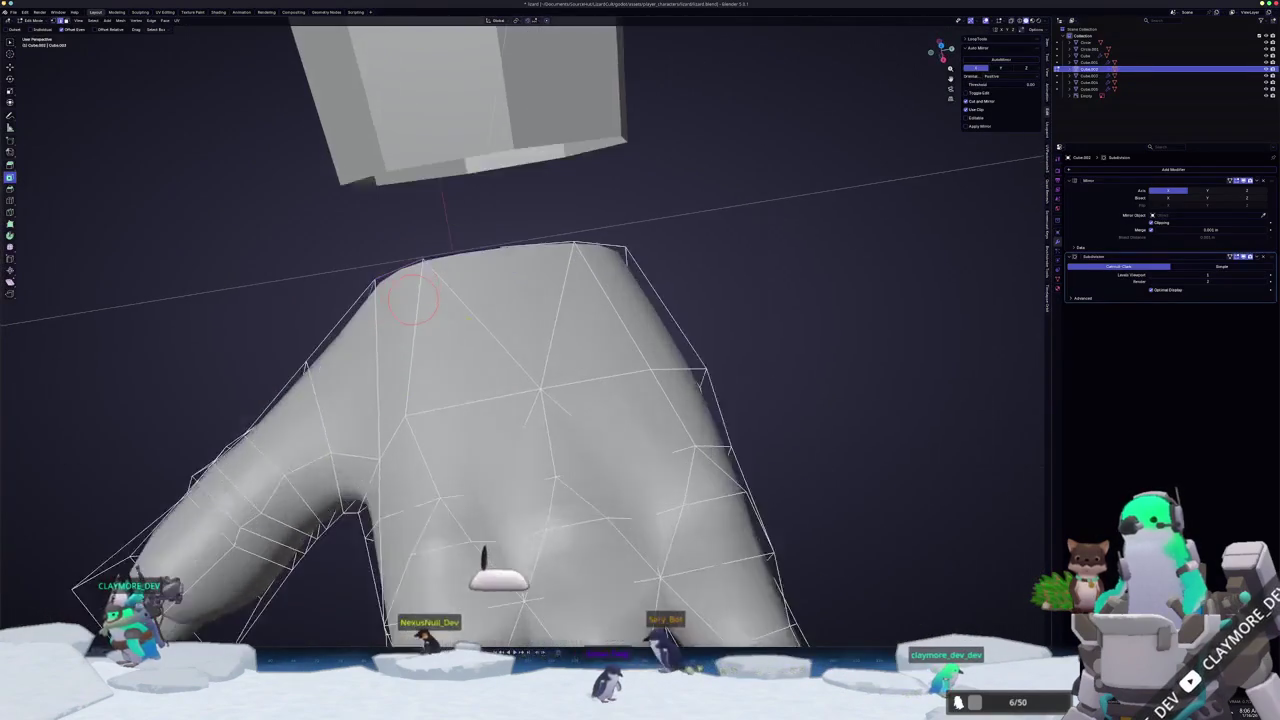
middle_drag(413, 300, 397, 271)
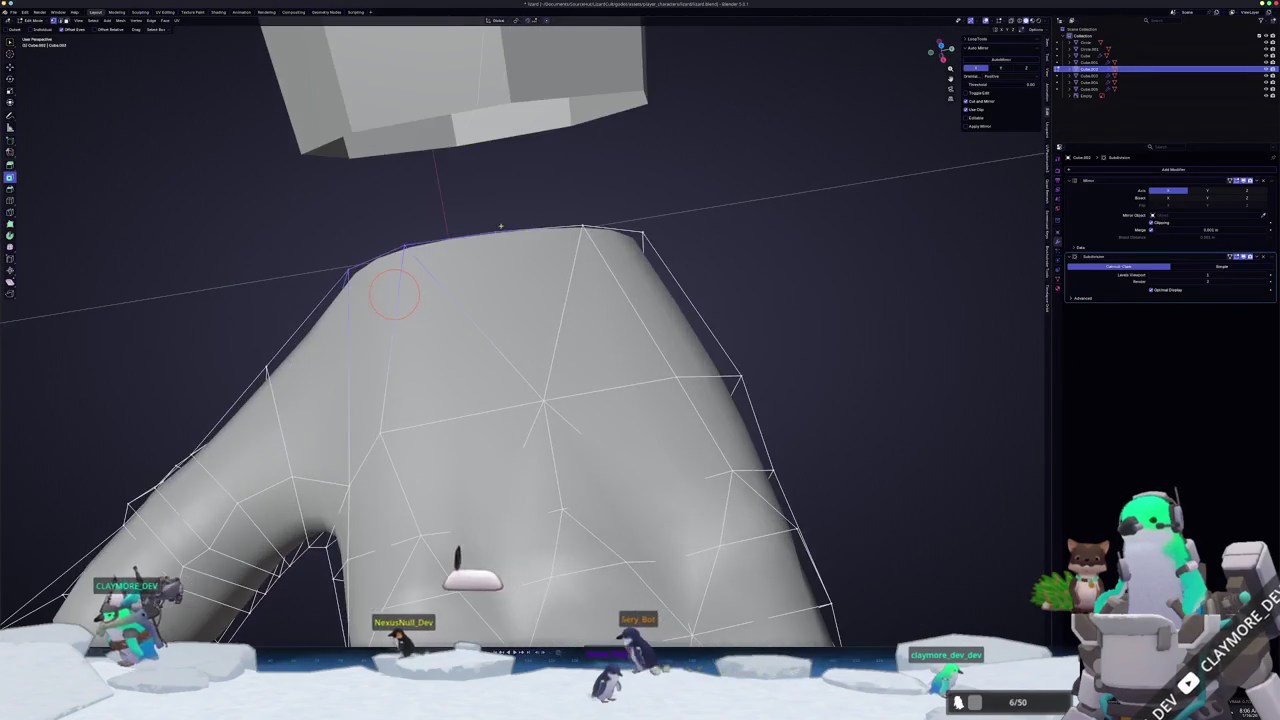
mouse_move(497, 229)
middle_down()
mouse_move(510, 255)
mouse_move(497, 268)
mouse_move(577, 331)
mouse_move(500, 268)
mouse_move(536, 342)
mouse_move(500, 322)
mouse_move(544, 378)
middle_up()
right_click(500, 268)
key(shift+v)
click(536, 342)
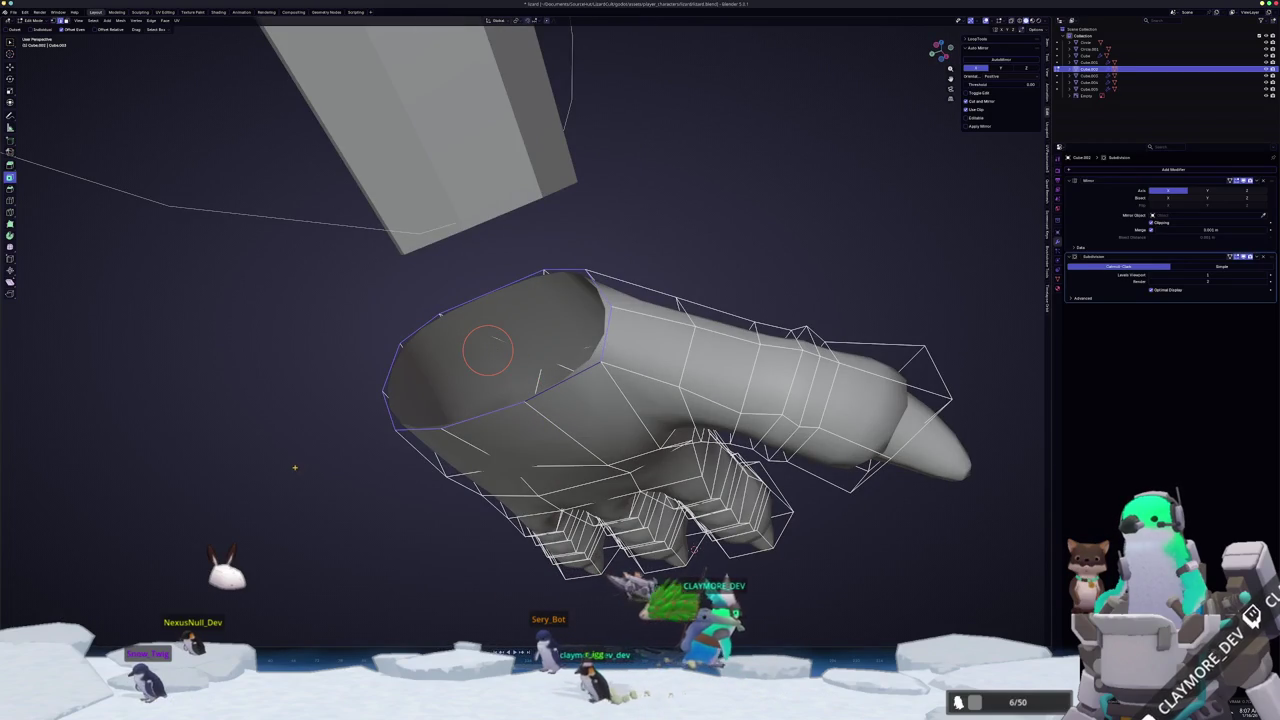
middle_drag(487, 350, 451, 366)
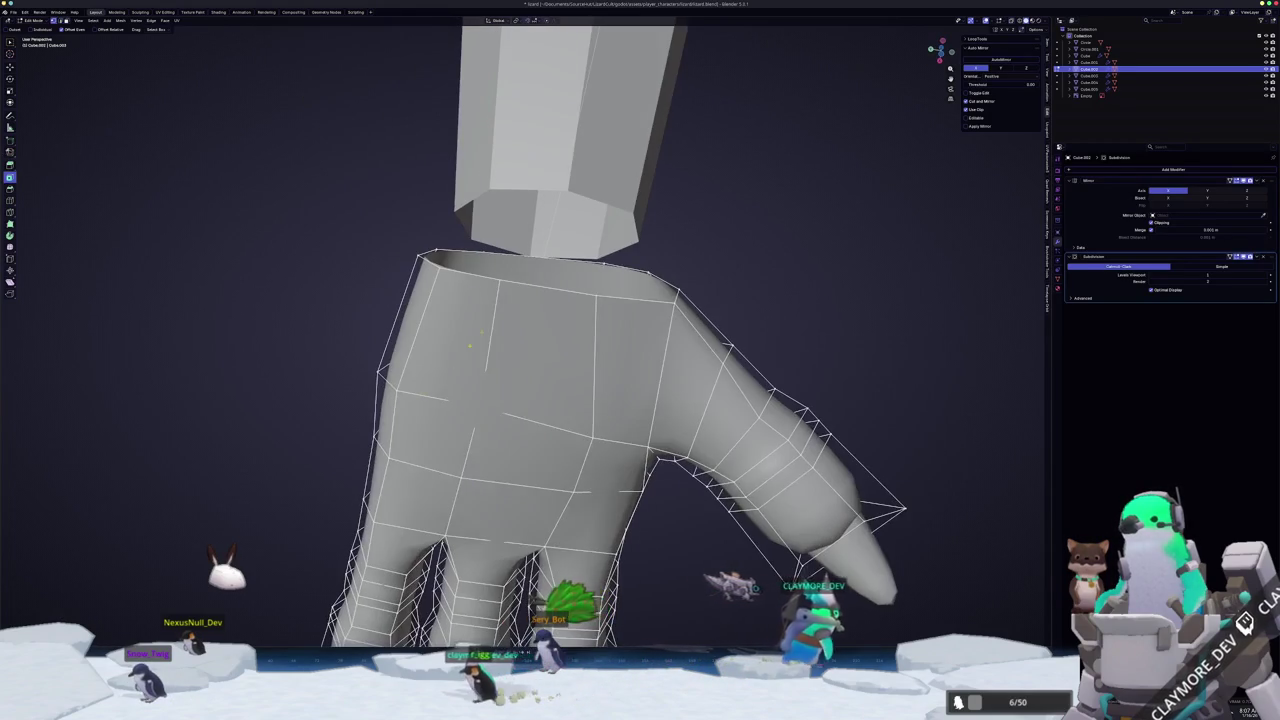
- Merge the wrist-rim vertices At Center
click(555, 280)
key(m)
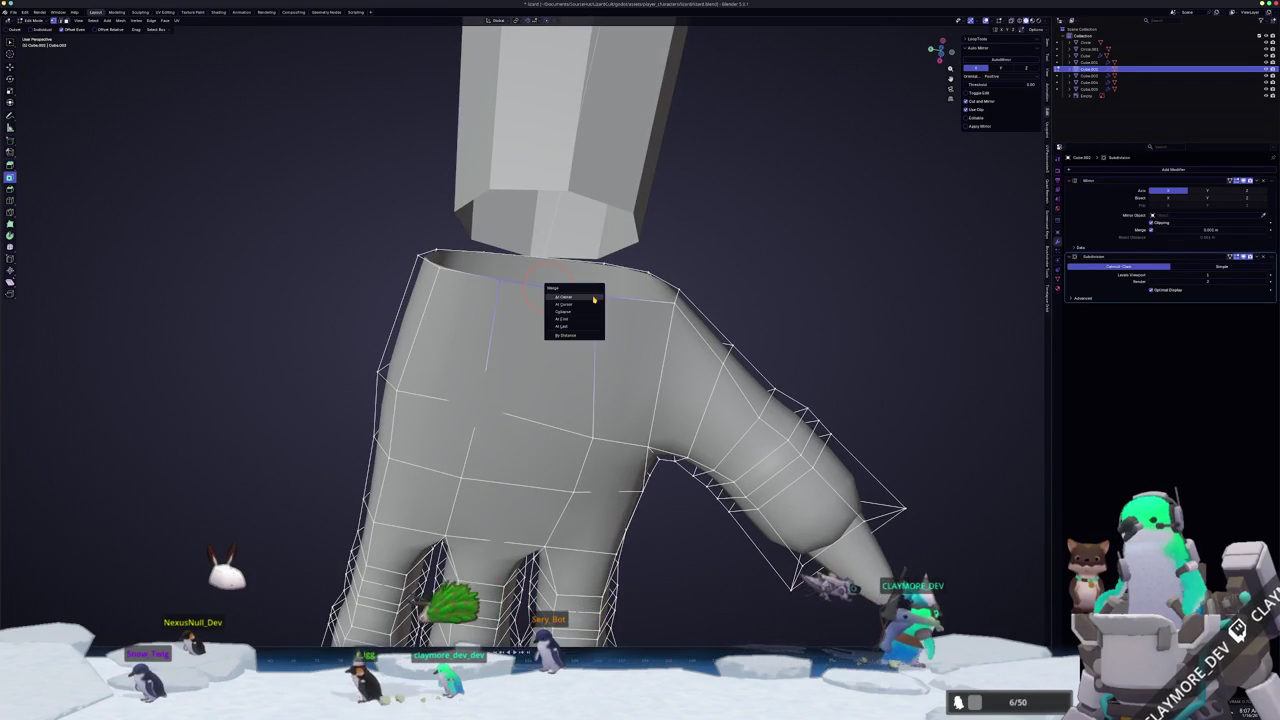
click(593, 298)
middle_drag(593, 298, 560, 380)
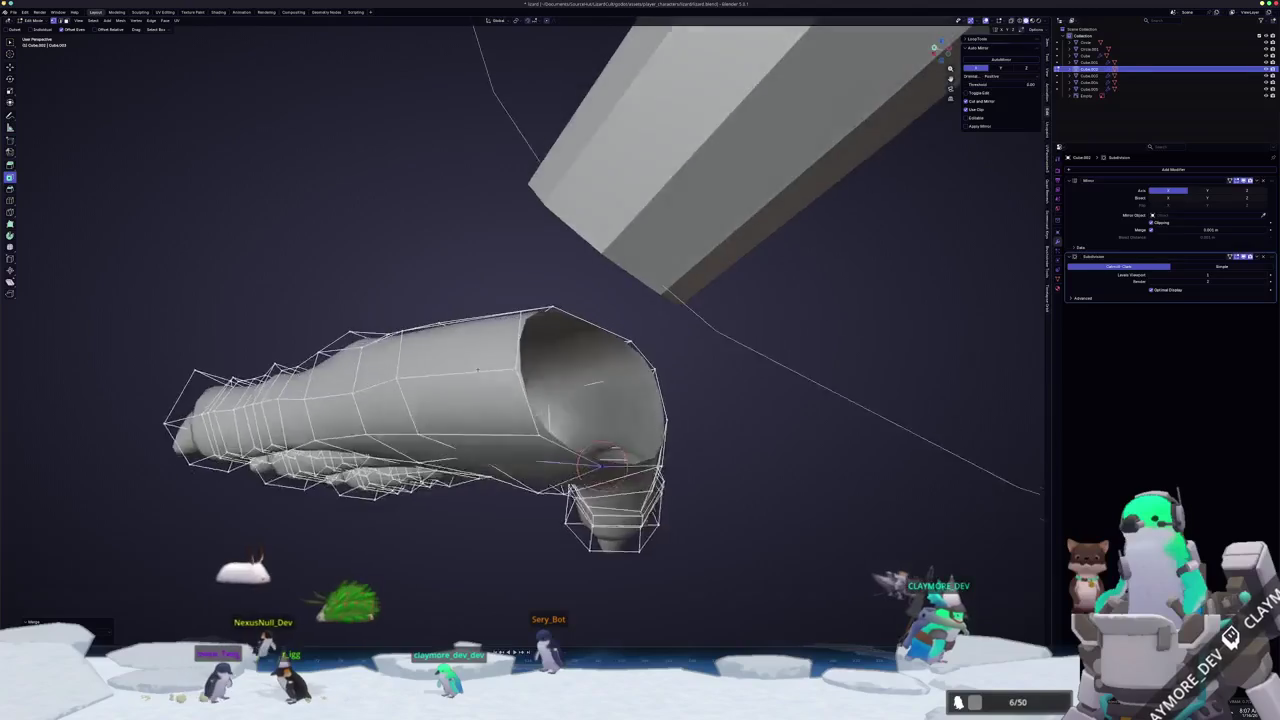
middle_drag(476, 370, 609, 338)
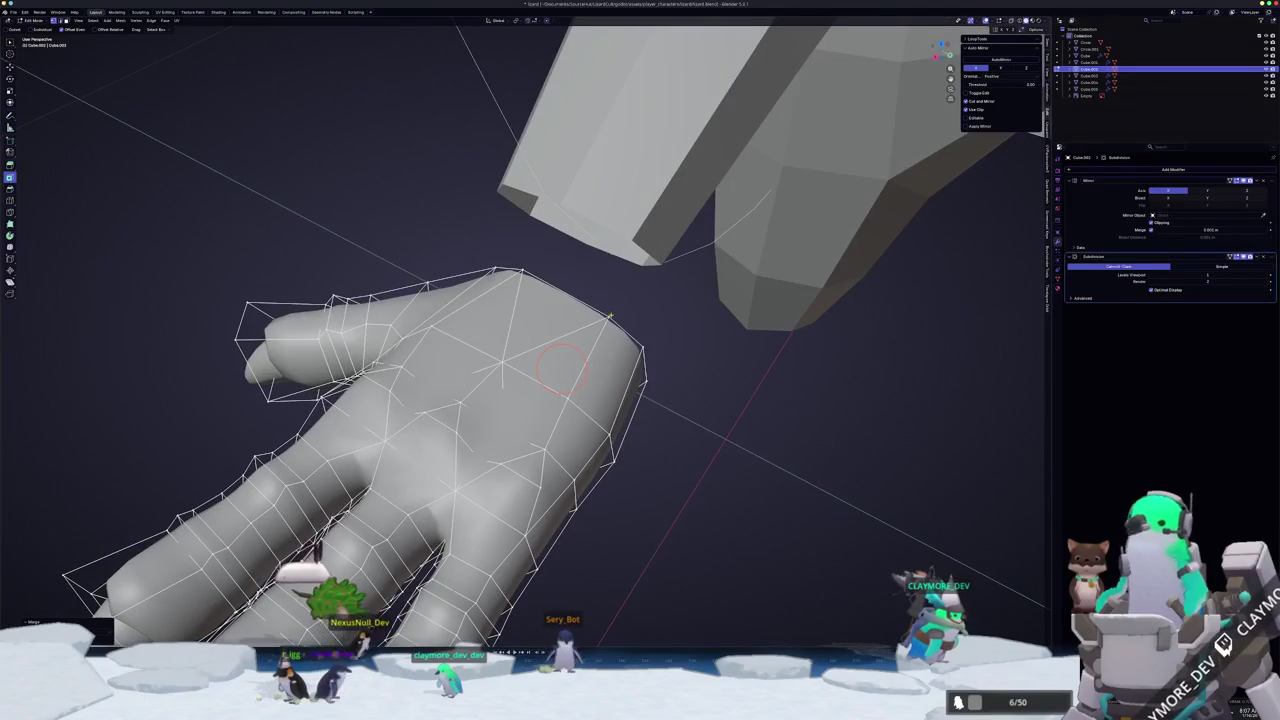
middle_drag(565, 340, 437, 258)
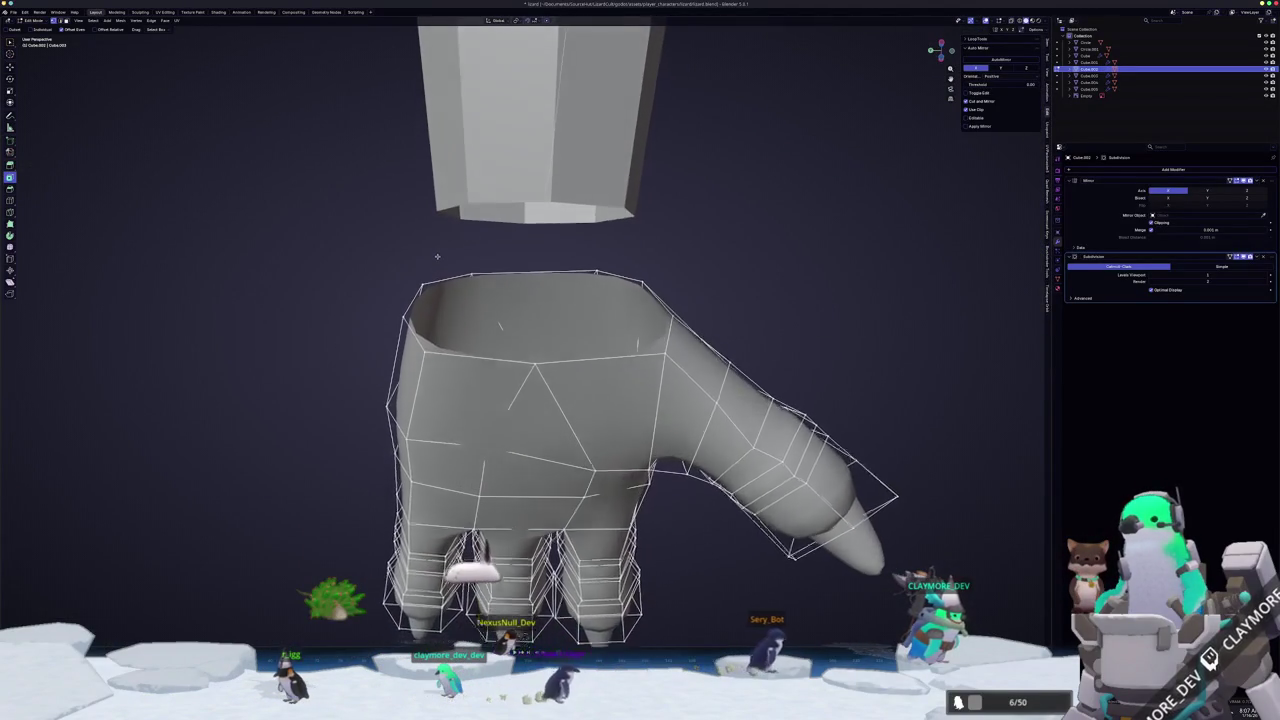
middle_drag(500, 325, 501, 322)
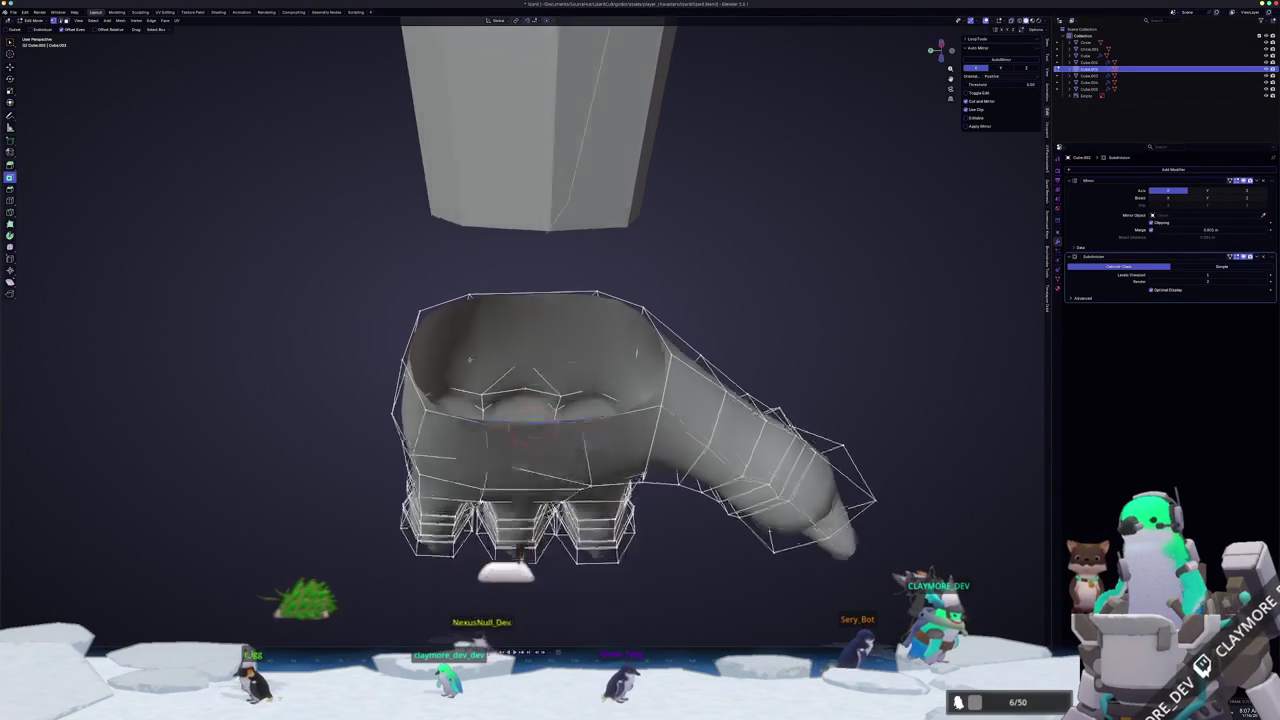
- Cancel the delete menu, merge the remaining chosen vertices at their centre, and leave Edit Mode
key(x)
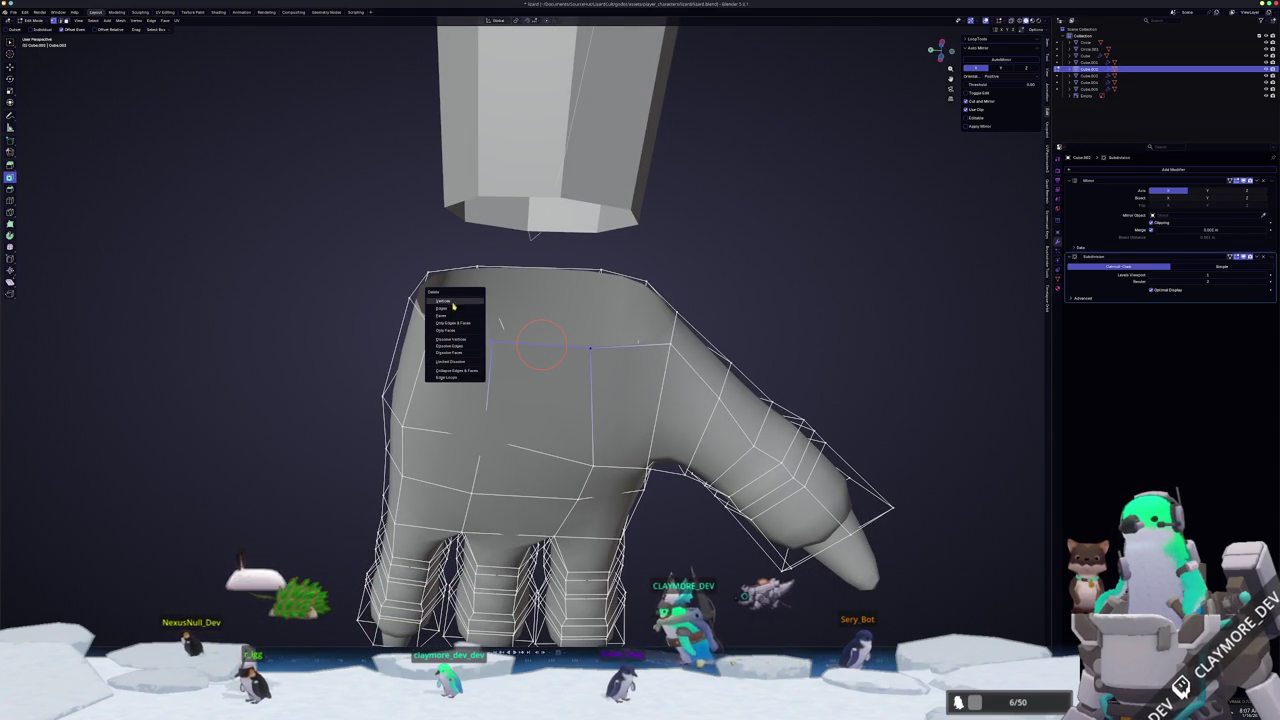
key(Escape)
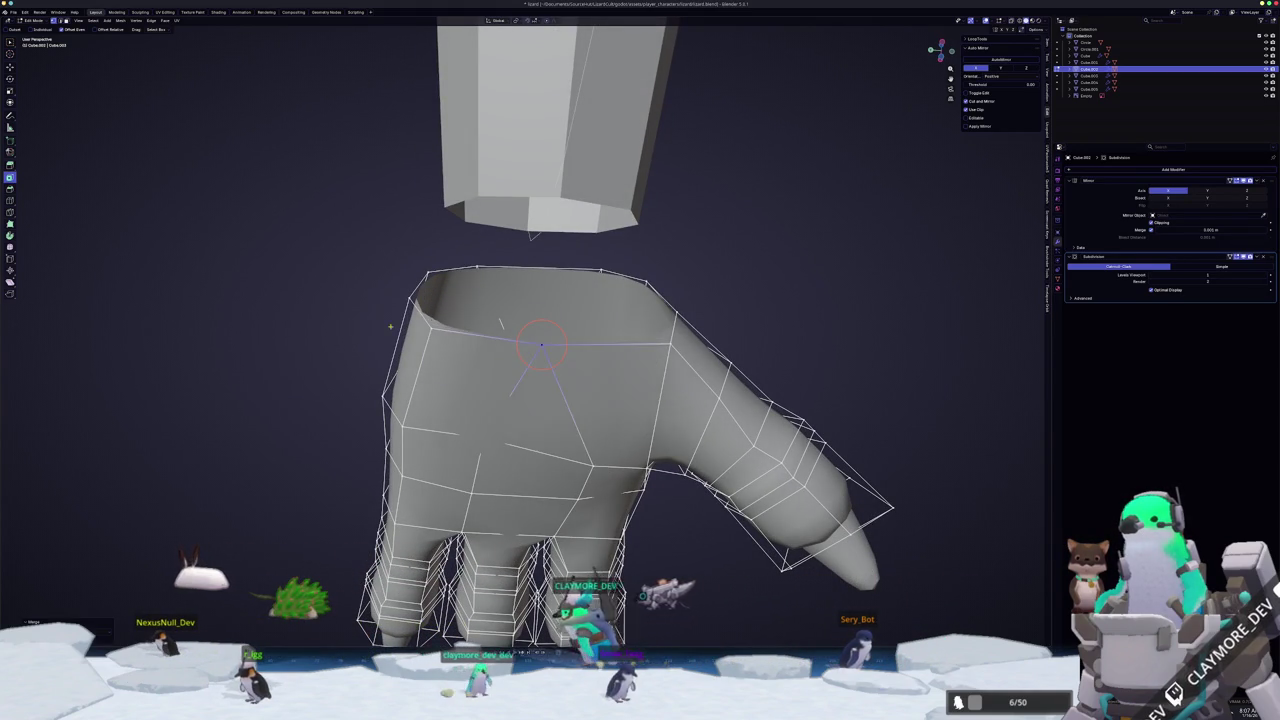
middle_drag(501, 323, 517, 290)
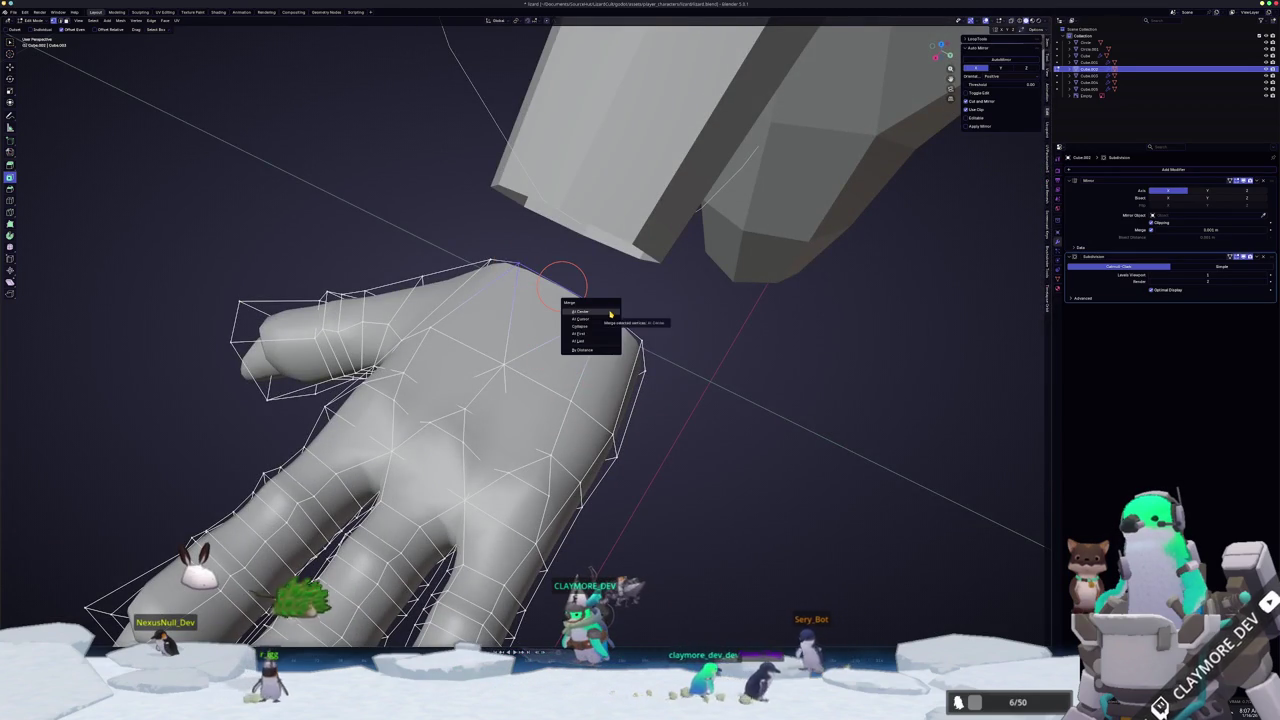
click(610, 314)
mouse_move(610, 314)
middle_down()
mouse_move(533, 322)
mouse_move(558, 268)
mouse_move(486, 293)
mouse_move(523, 291)
mouse_move(600, 334)
mouse_move(511, 448)
mouse_move(509, 500)
mouse_move(509, 257)
mouse_move(511, 576)
middle_up()
key(Tab)
key(Tab)
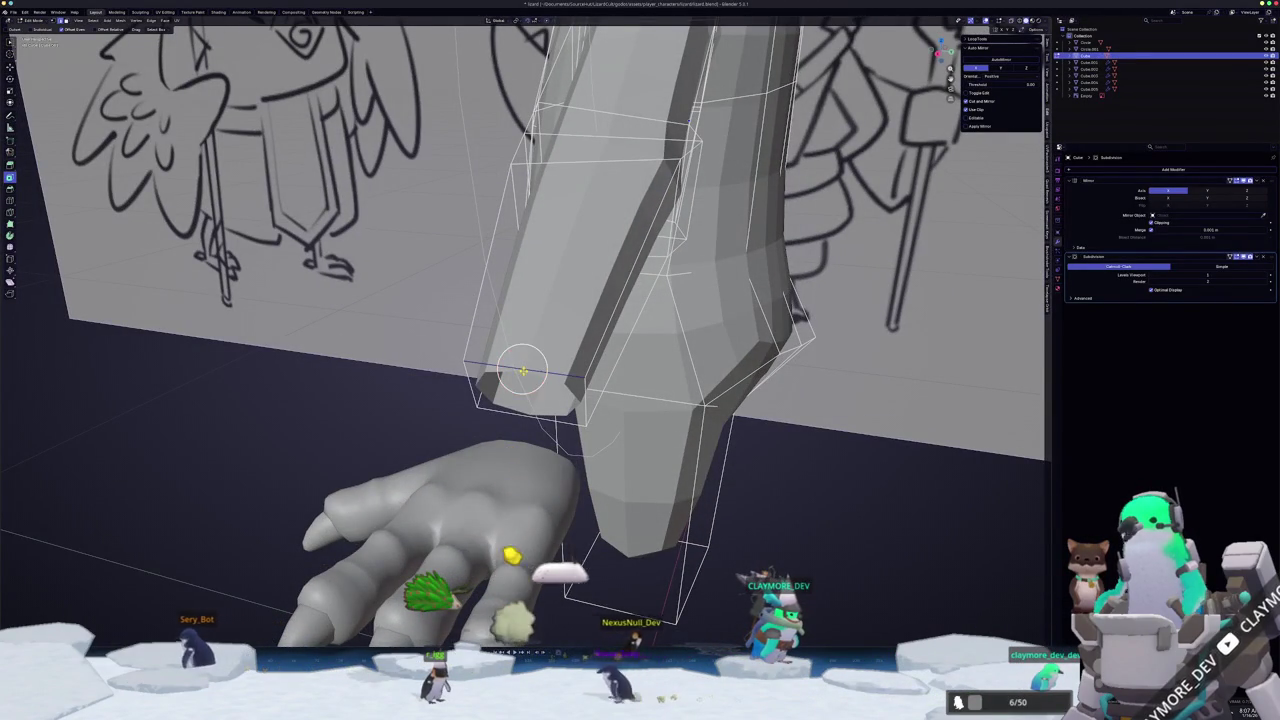
- Subdivide the arm's end edges, make the end loop a circle, and scale it smaller
right_click(471, 391)
mouse_move(437, 400)
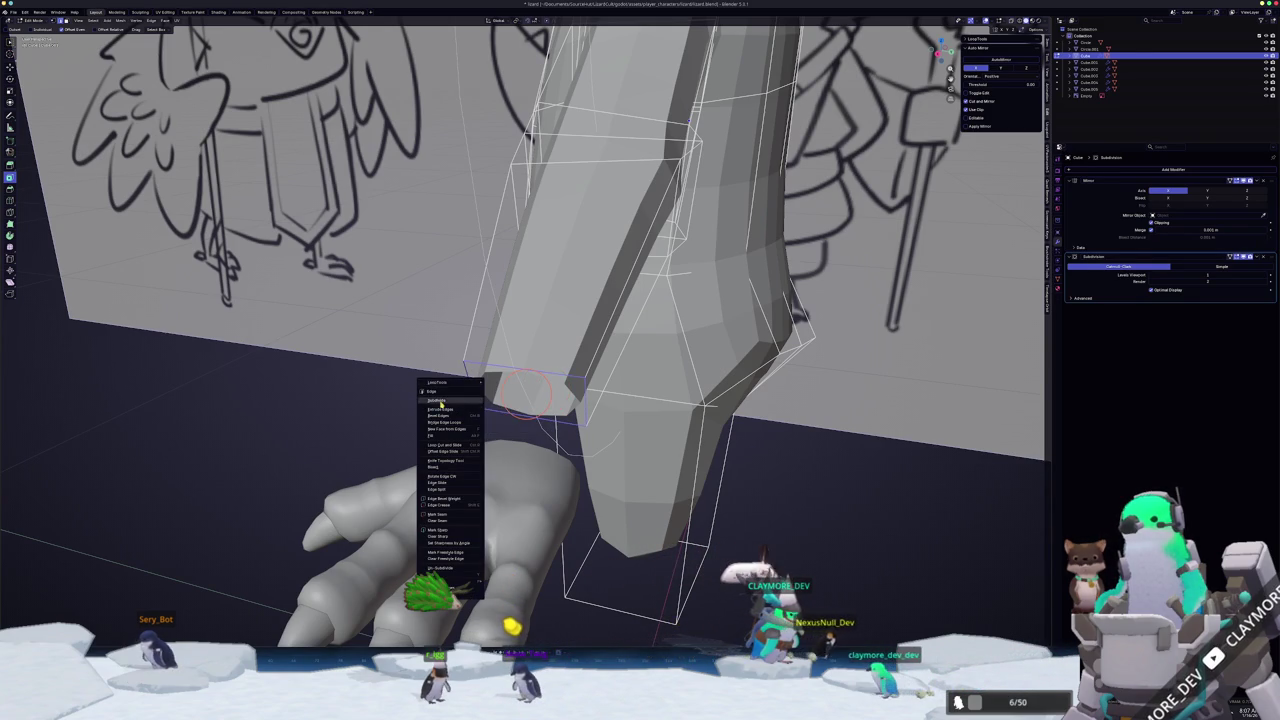
click(440, 400)
middle_drag(440, 400, 340, 617)
key(shift+r)
key(s)
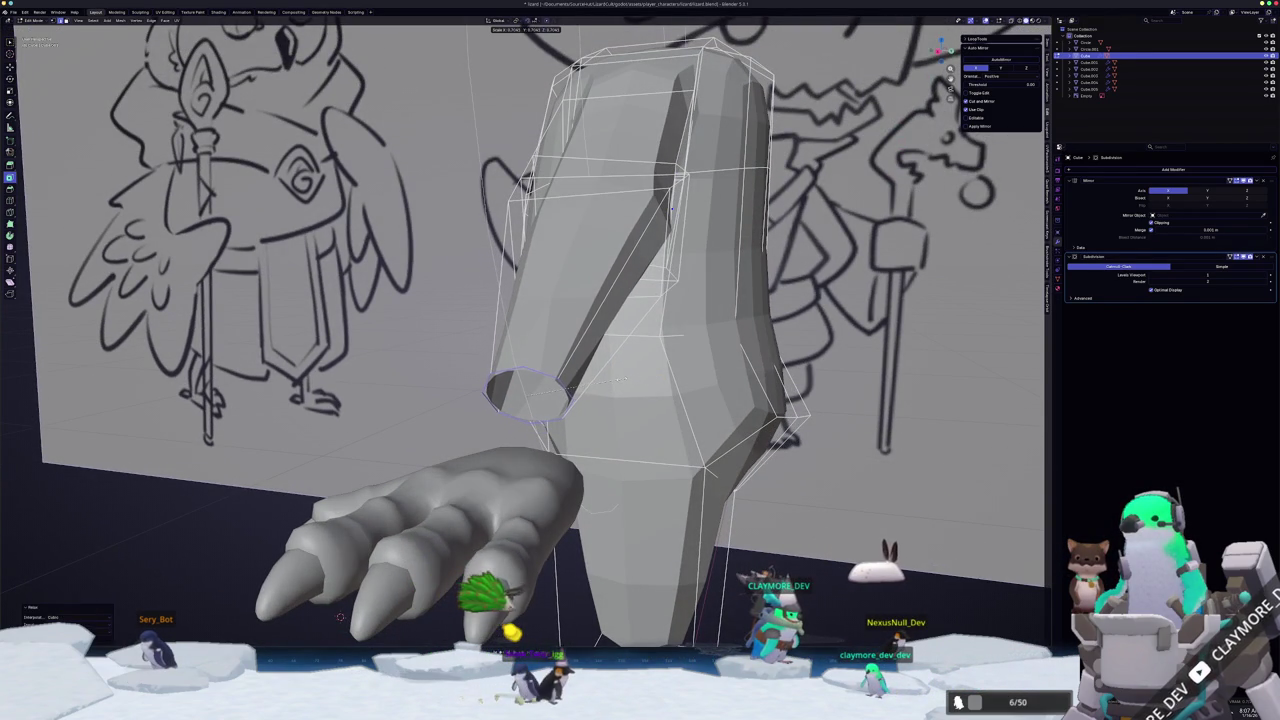
middle_drag(340, 617, 340, 660)
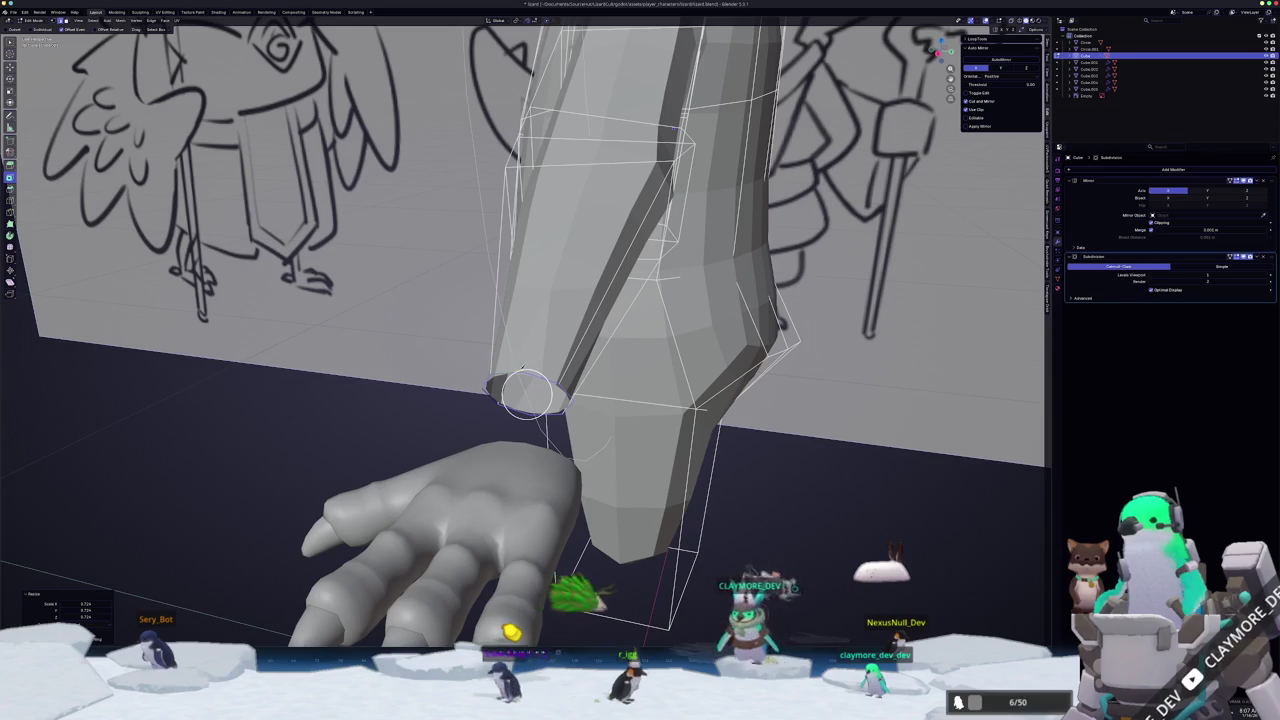
mouse_move(520, 400)
middle_down()
mouse_move(520, 460)
mouse_move(535, 470)
middle_up()
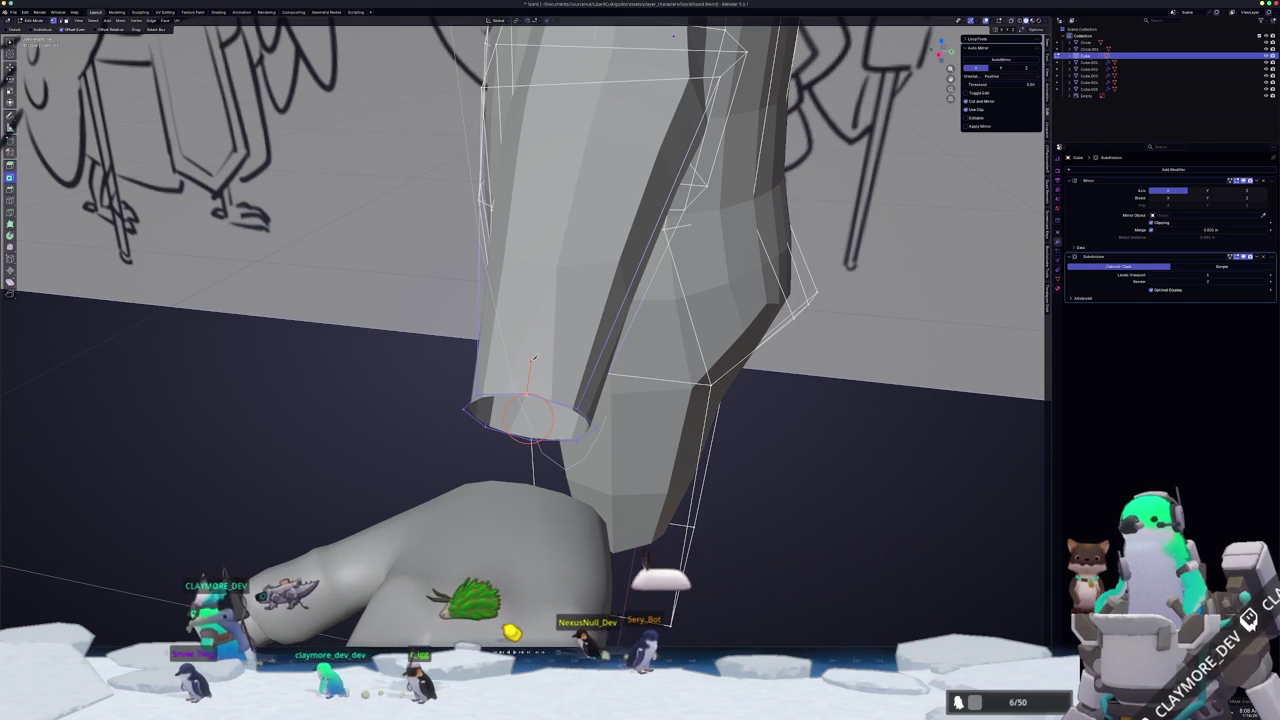
middle_drag(534, 356, 448, 360)
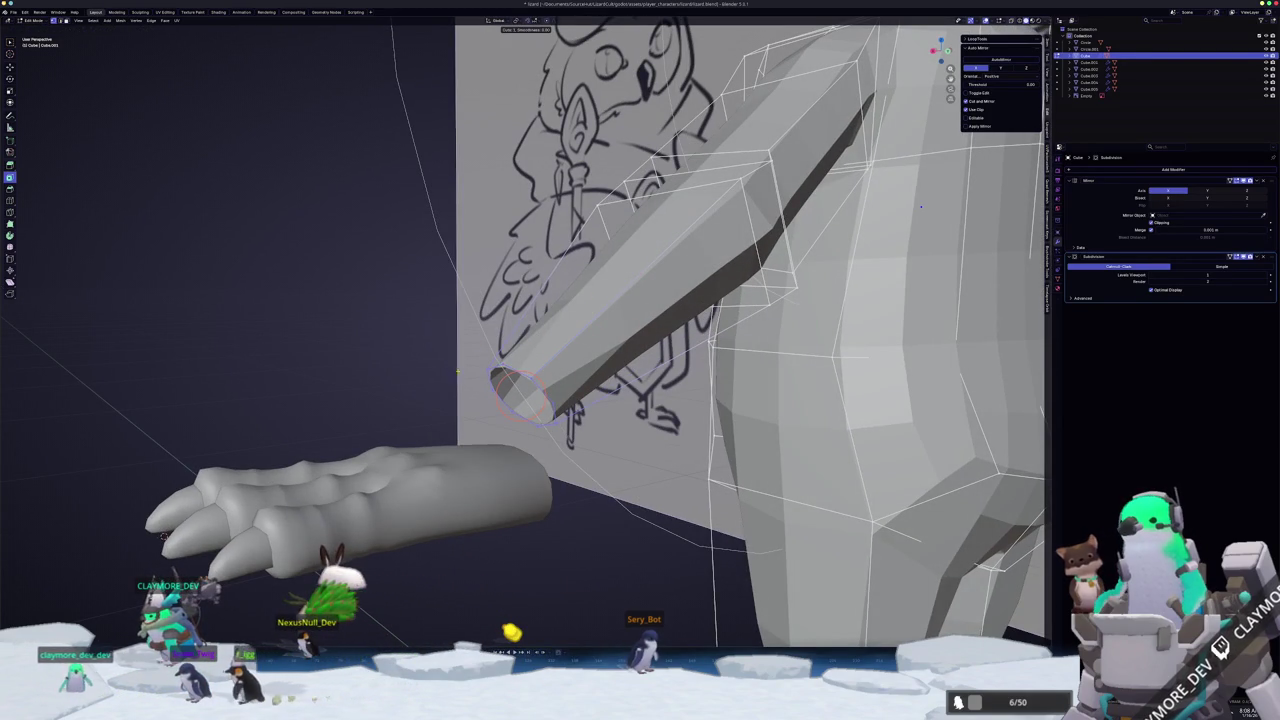
middle_drag(392, 373, 459, 466)
- In side view, rotate and move all hand pieces to hang from the wrist
key(Tab)
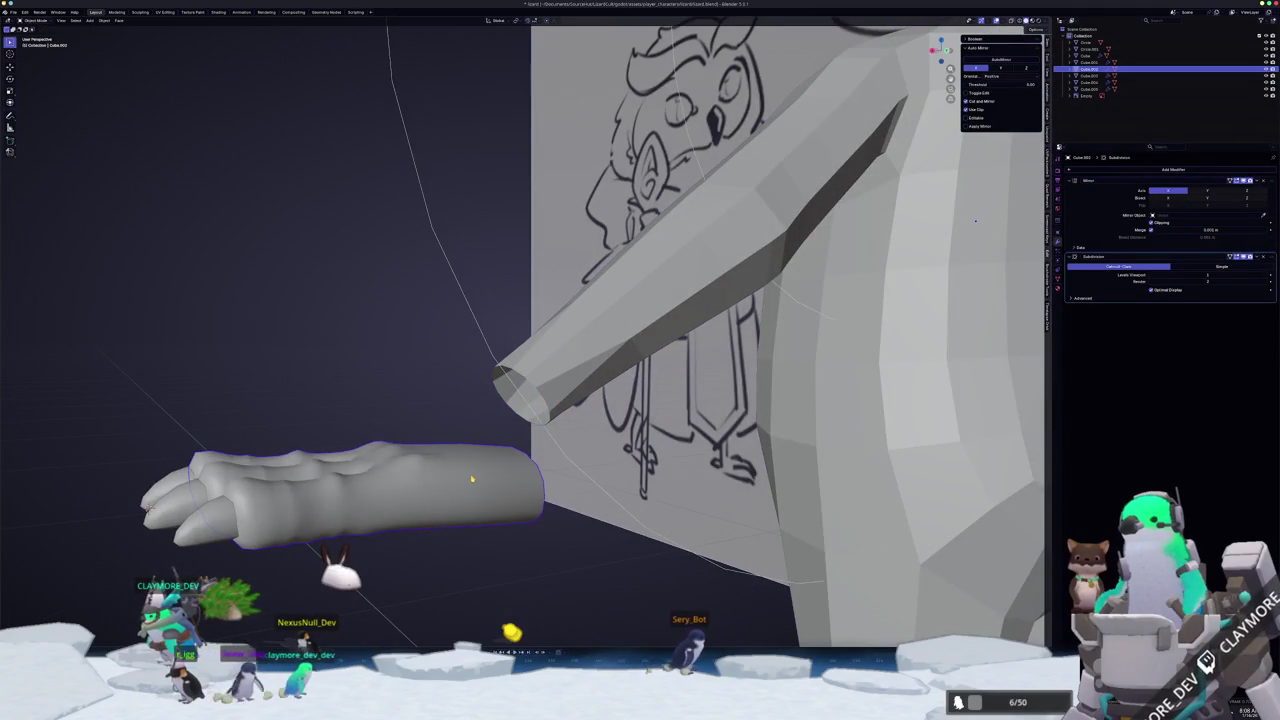
key(KP_3)
drag(876, 541, 589, 400)
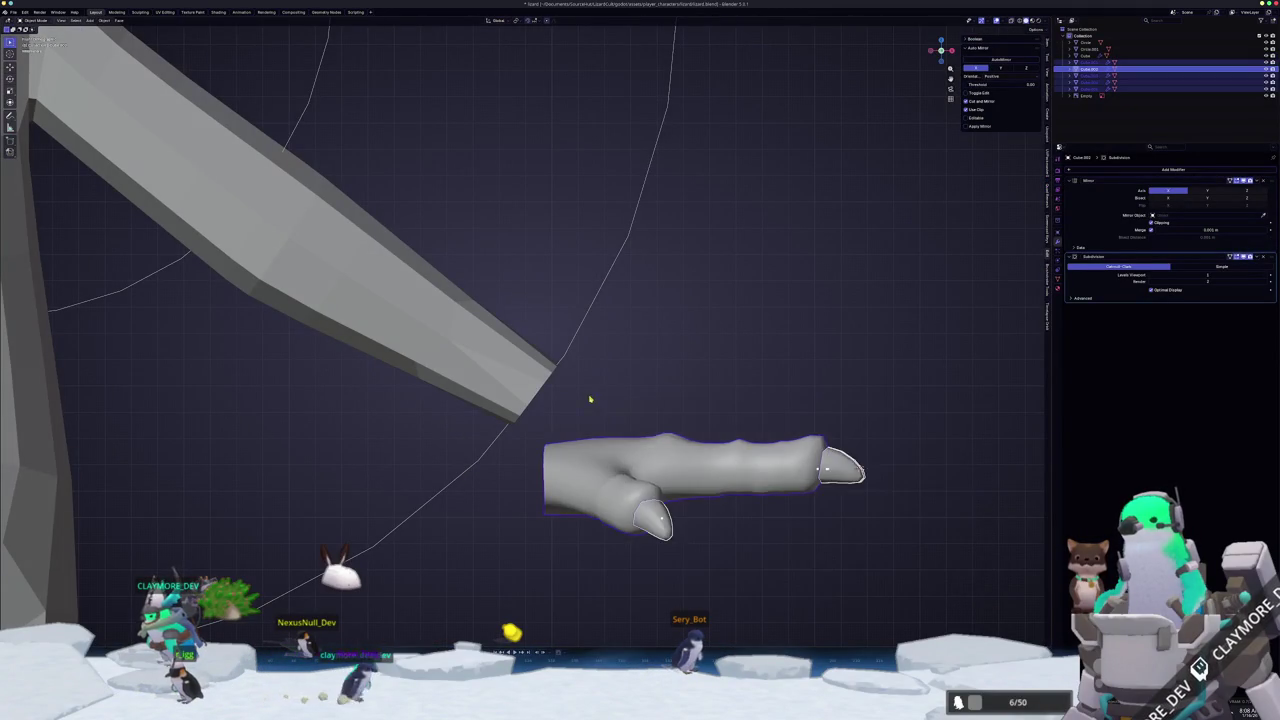
key(r)
click(694, 451)
key(g)
click(723, 400)
key(r)
click(740, 398)
click(757, 397)
- Reselect the hand pieces and scale them down to fit the wrist
scroll(757, 397, down, 5)
middle_drag(737, 420, 608, 423)
scroll(591, 448, up, 4)
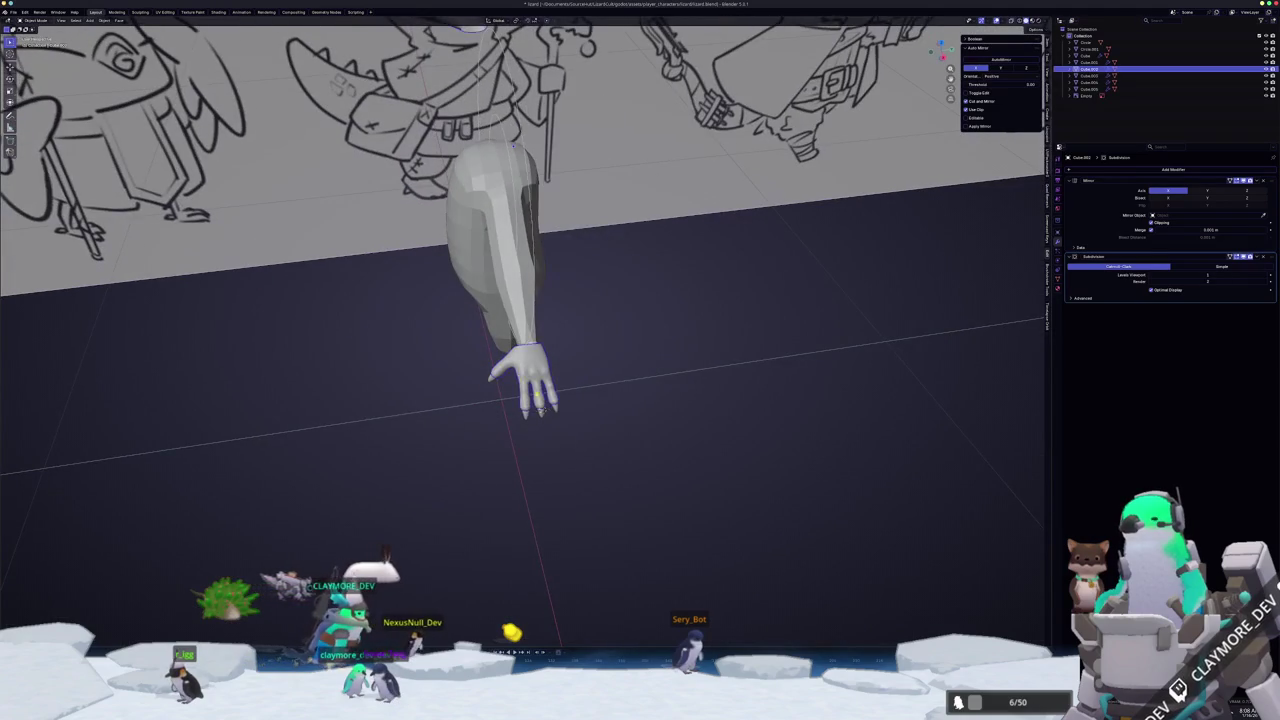
scroll(524, 386, up, 2)
drag(634, 534, 425, 407)
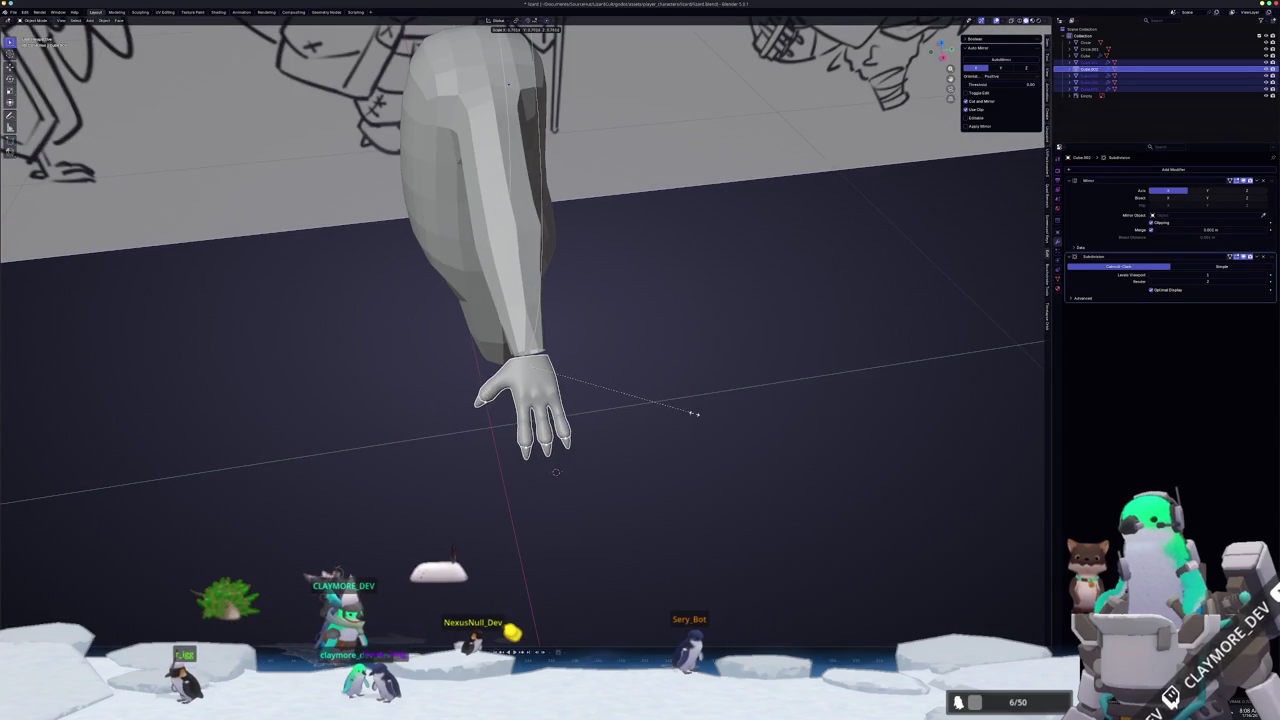
click(686, 411)
mouse_move(686, 411)
middle_down()
mouse_move(651, 423)
mouse_move(672, 436)
middle_up()
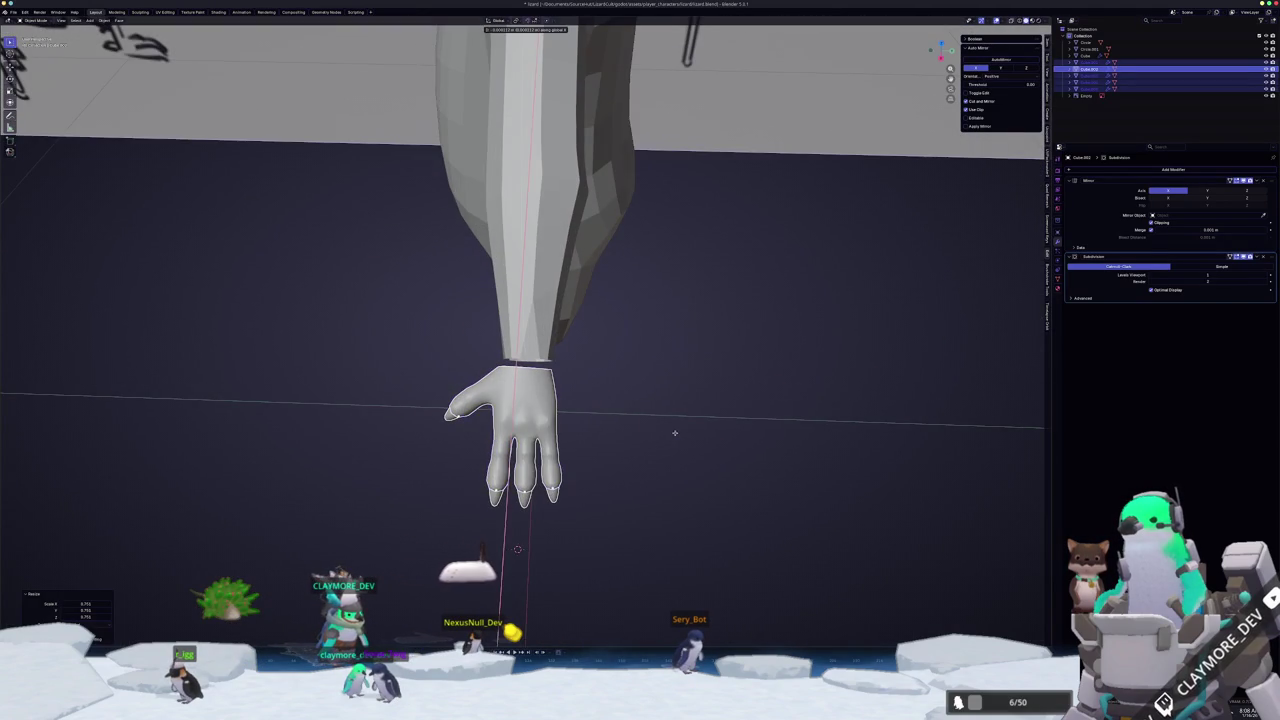
- Slide the hand along X so it lines up under the arm
middle_drag(674, 433, 705, 435)
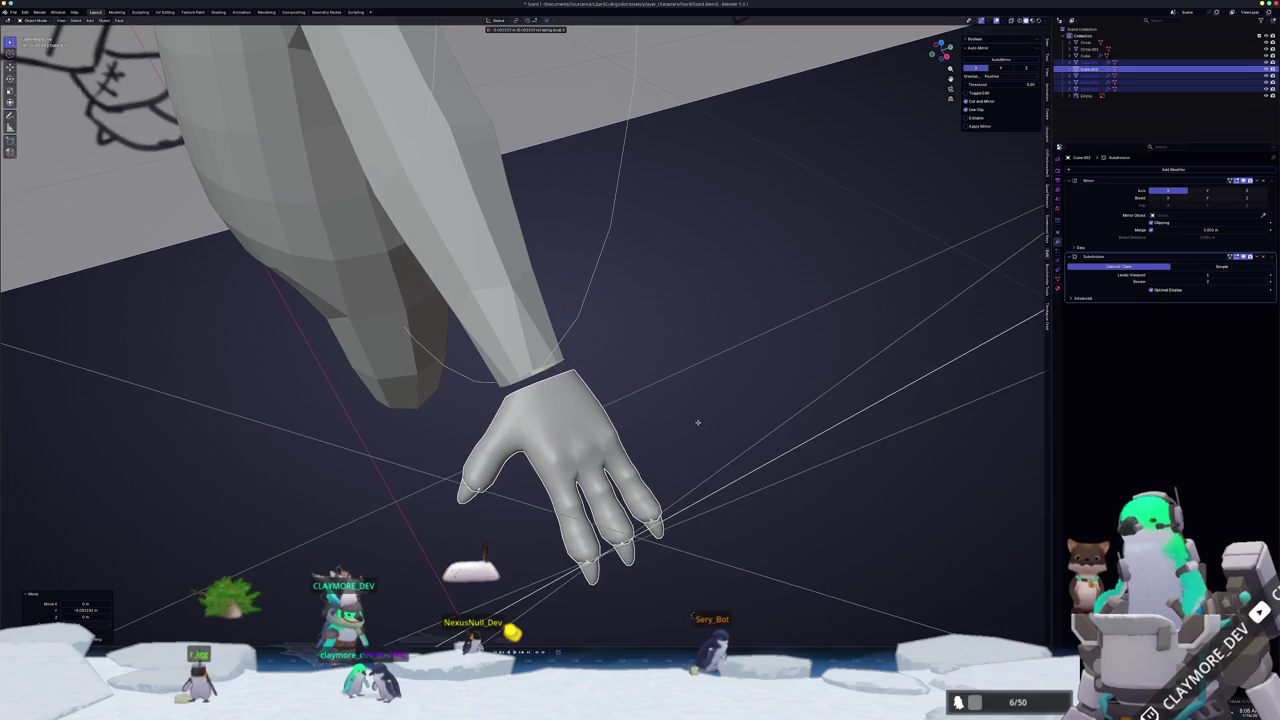
key(x)
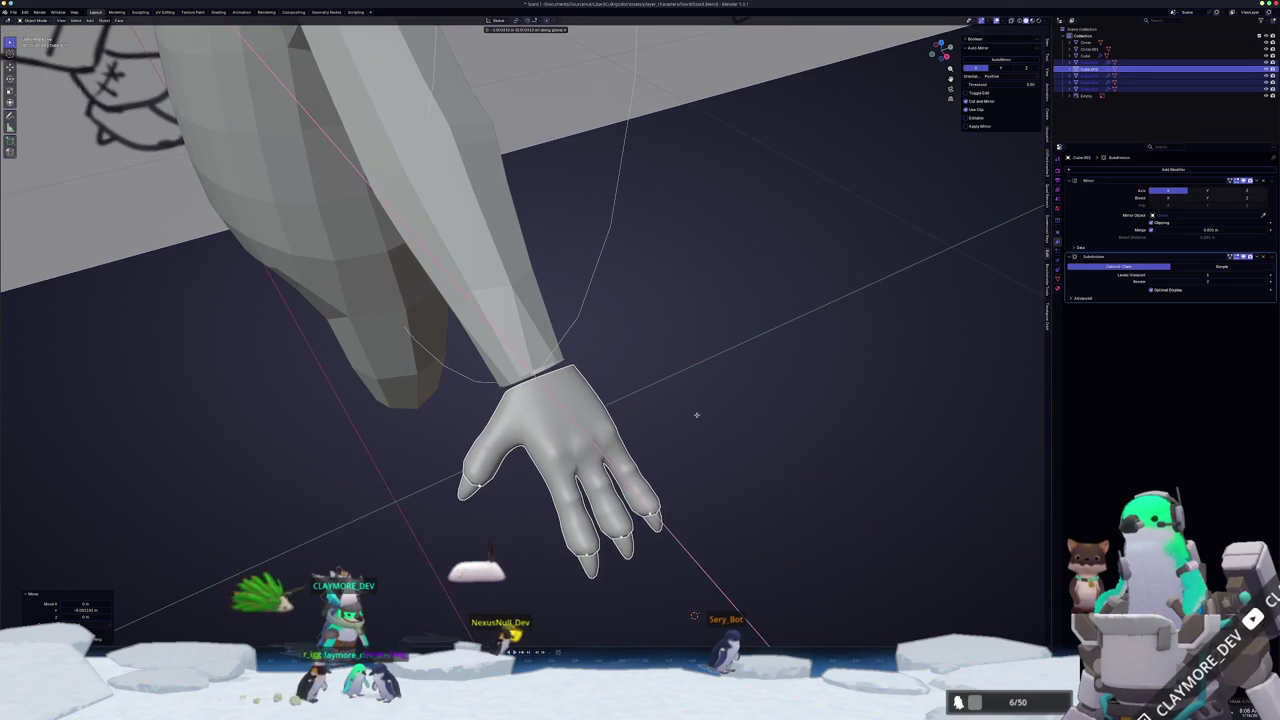
click(695, 416)
mouse_move(697, 420)
middle_down()
mouse_move(680, 390)
mouse_move(683, 407)
middle_up()
middle_drag(837, 441, 926, 537)
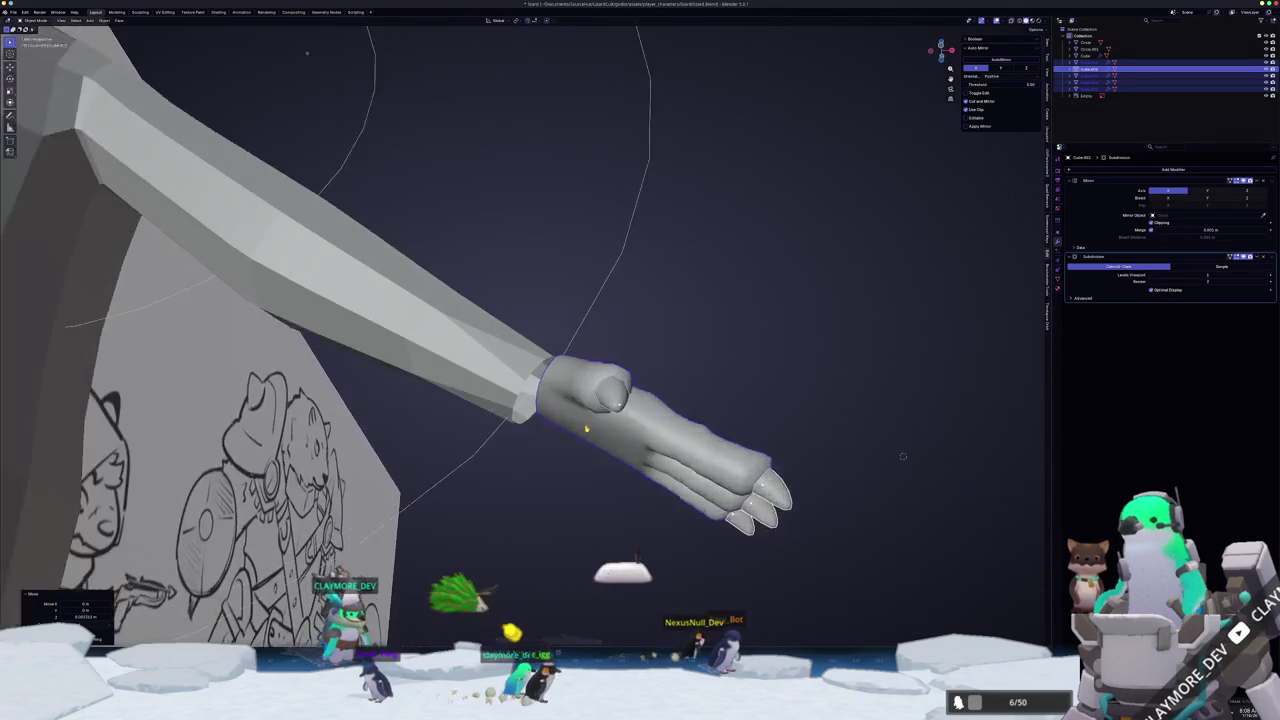
- In Edit Mode, move the selected wrist vertices vertically twice with G Z
key(Tab)
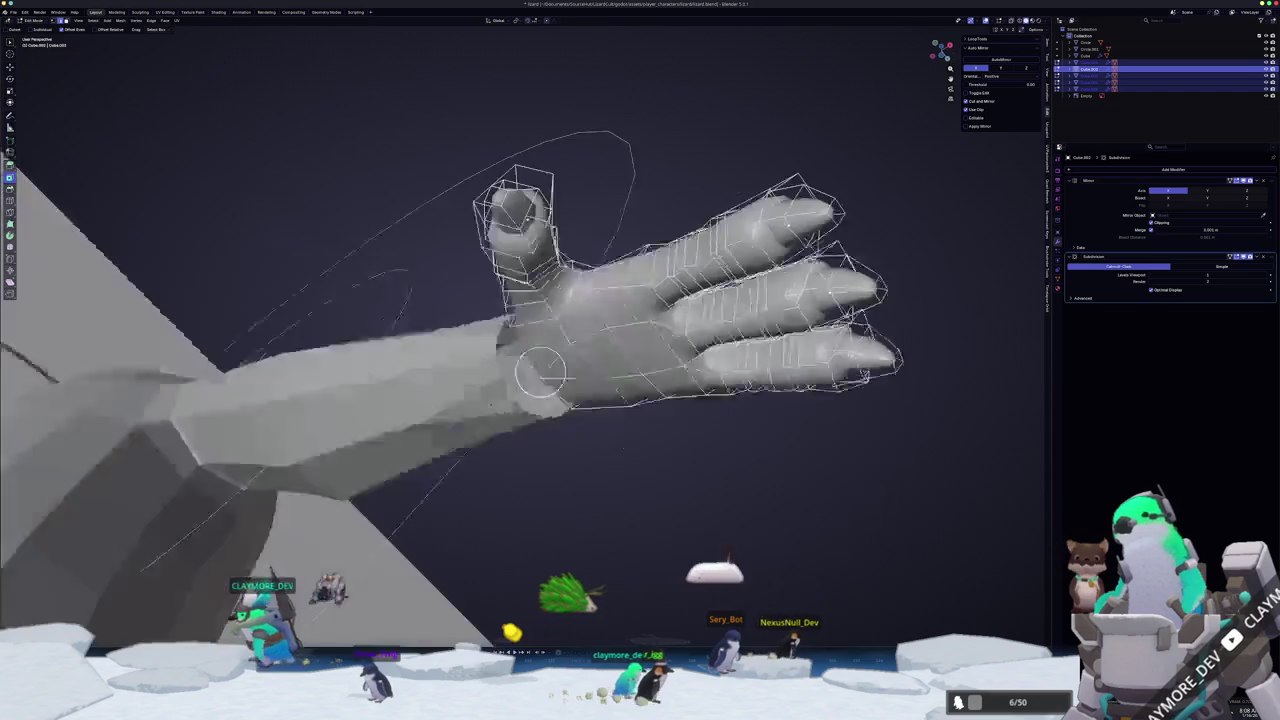
mouse_move(926, 536)
middle_down()
mouse_move(418, 318)
mouse_move(1008, 463)
mouse_move(555, 470)
mouse_move(522, 437)
middle_up()
key(g)
key(z)
click(418, 318)
key(g)
key(z)
click(549, 480)
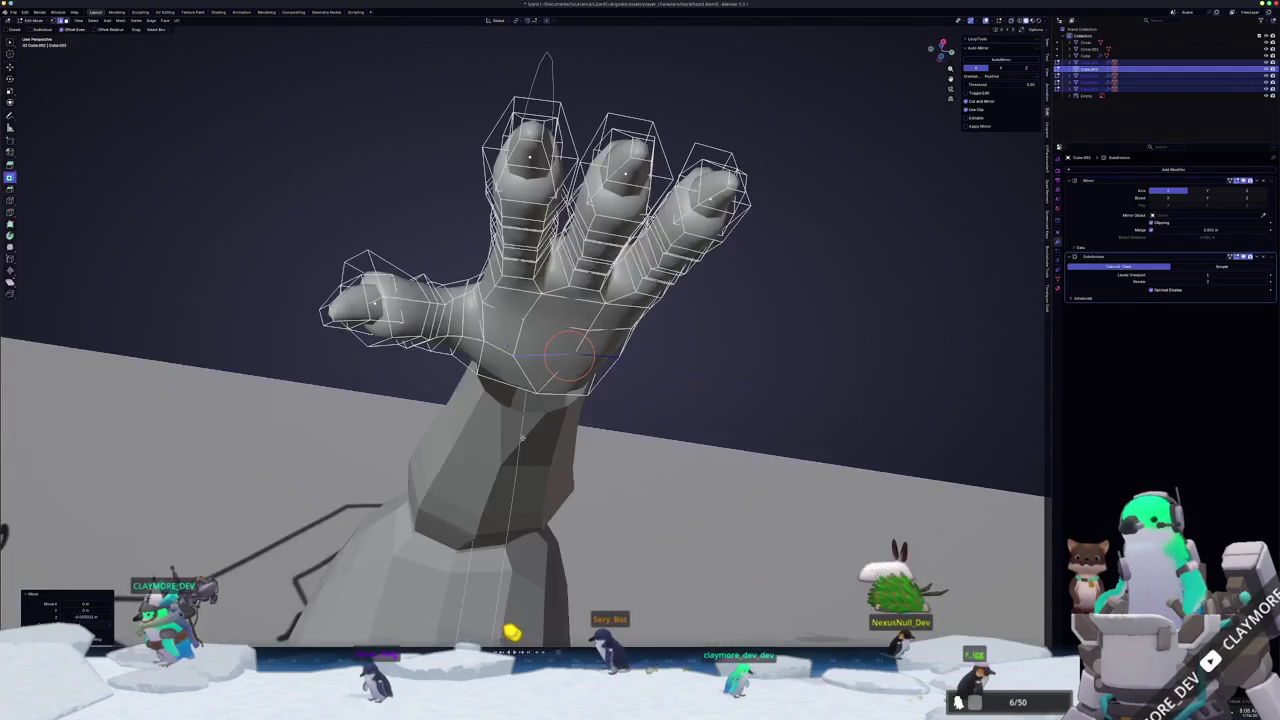
- From below, move another wrist vertex vertically along Z, then leave Edit Mode
mouse_move(578, 356)
middle_down()
mouse_move(55, 117)
mouse_move(22, 457)
mouse_move(115, 505)
mouse_move(279, 505)
mouse_move(110, 485)
mouse_move(145, 450)
middle_up()
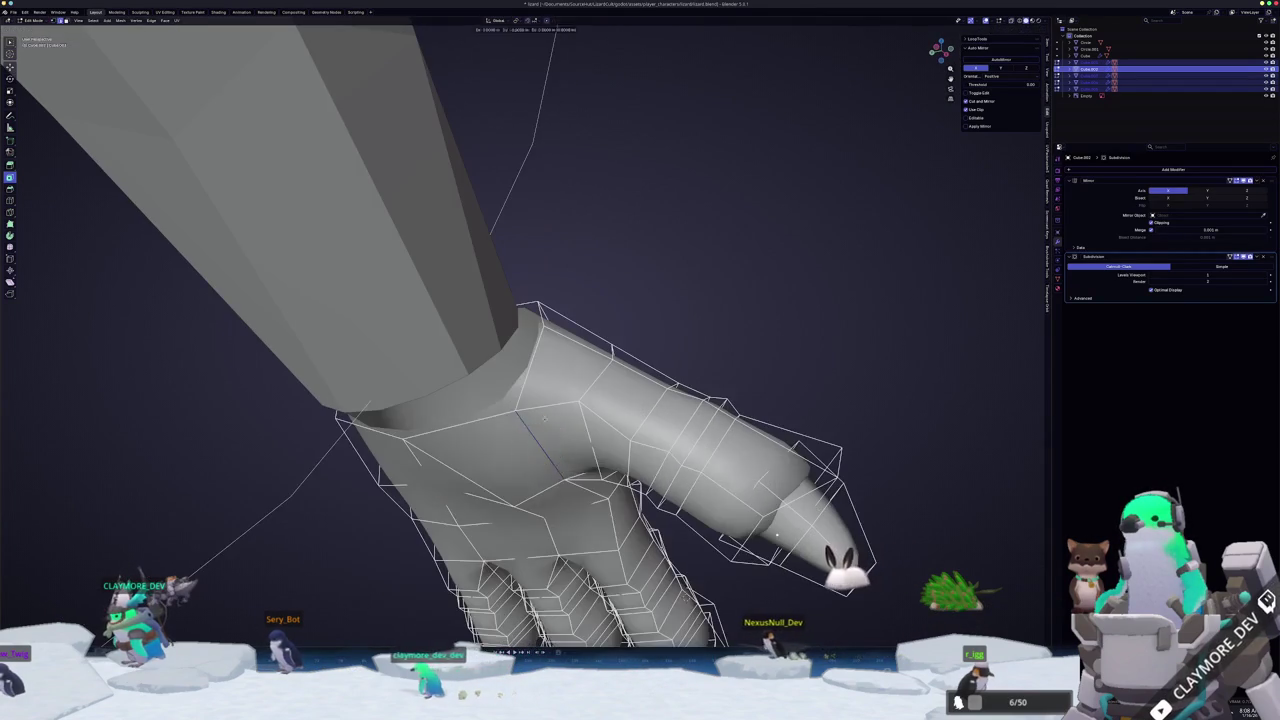
middle_drag(558, 427, 558, 239)
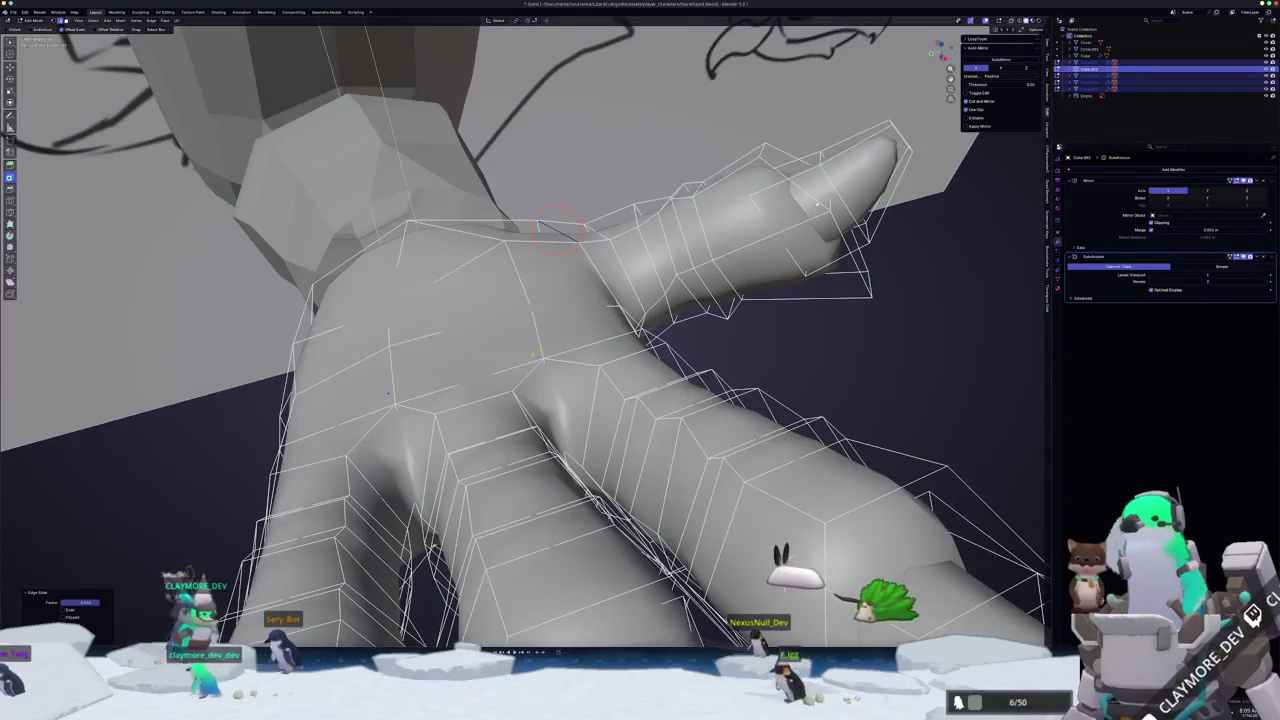
key(g)
key(z)
click(597, 314)
mouse_move(597, 314)
middle_down()
mouse_move(803, 500)
mouse_move(584, 410)
mouse_move(585, 300)
middle_up()
key(Tab)
key(Tab)
- Toggle X-ray on and off to check the hand's alignment with the arm
key(alt+z)
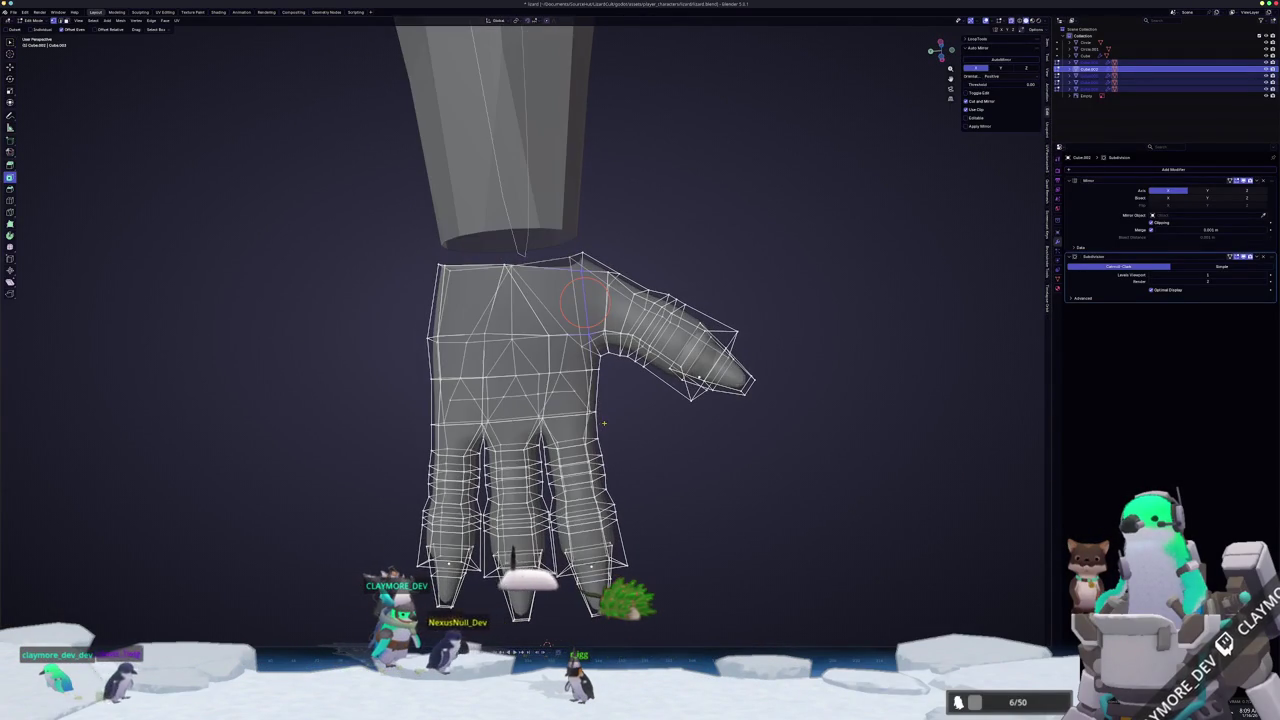
key(alt+z)
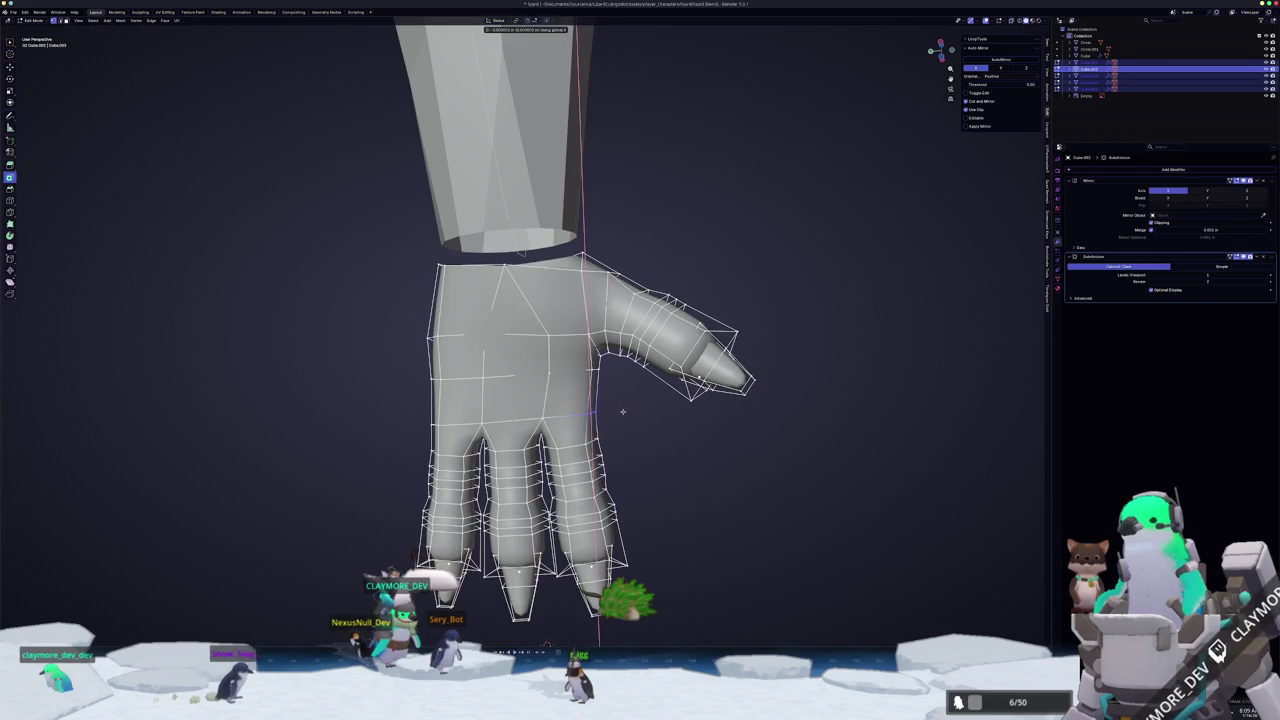
middle_drag(547, 645, 647, 634)
key(alt+z)
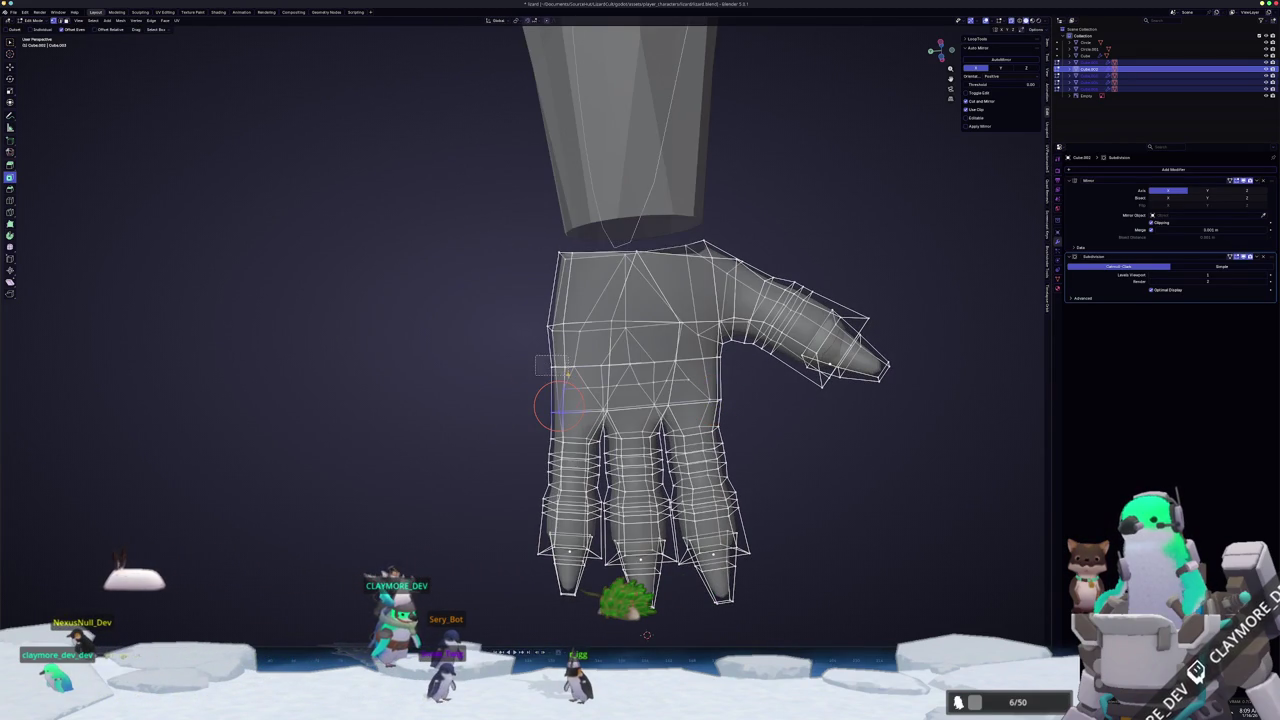
key(alt+z)
scroll(562, 403, up, 1)
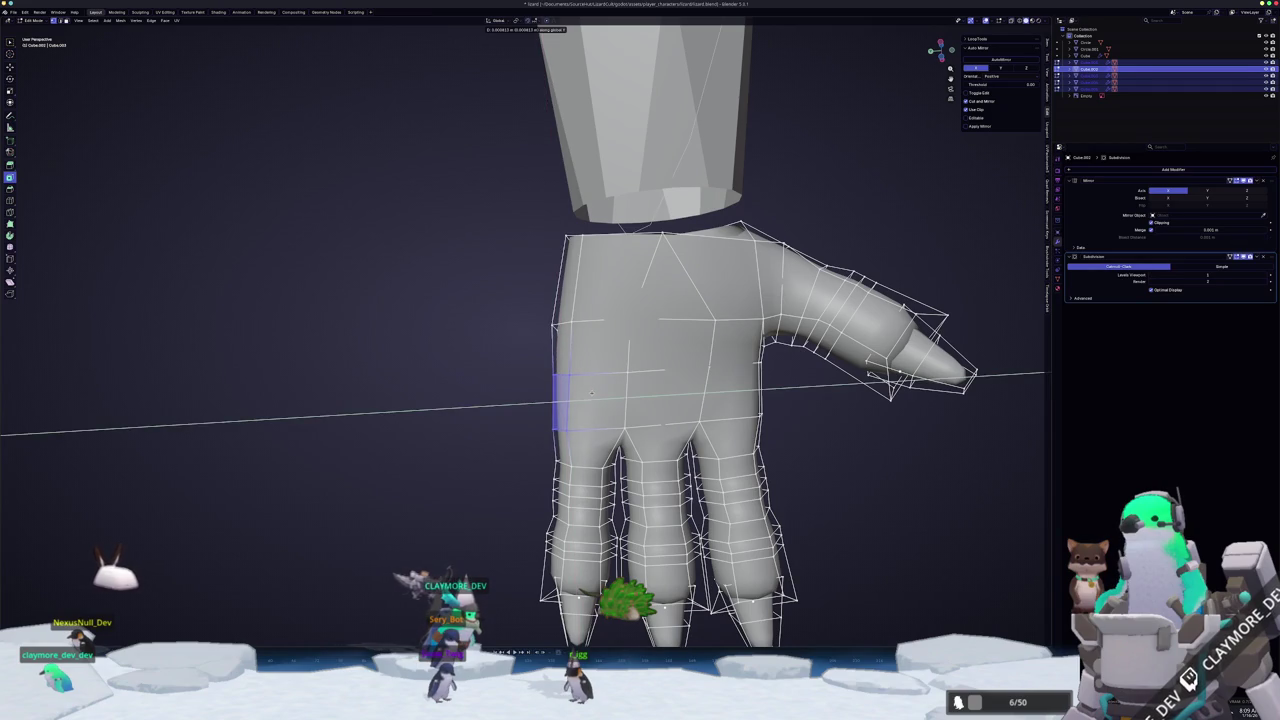
key(alt+z)
scroll(543, 371, down, 3)
middle_drag(543, 366, 560, 365)
scroll(560, 365, up, 1)
key(alt+z)
scroll(558, 330, up, 1)
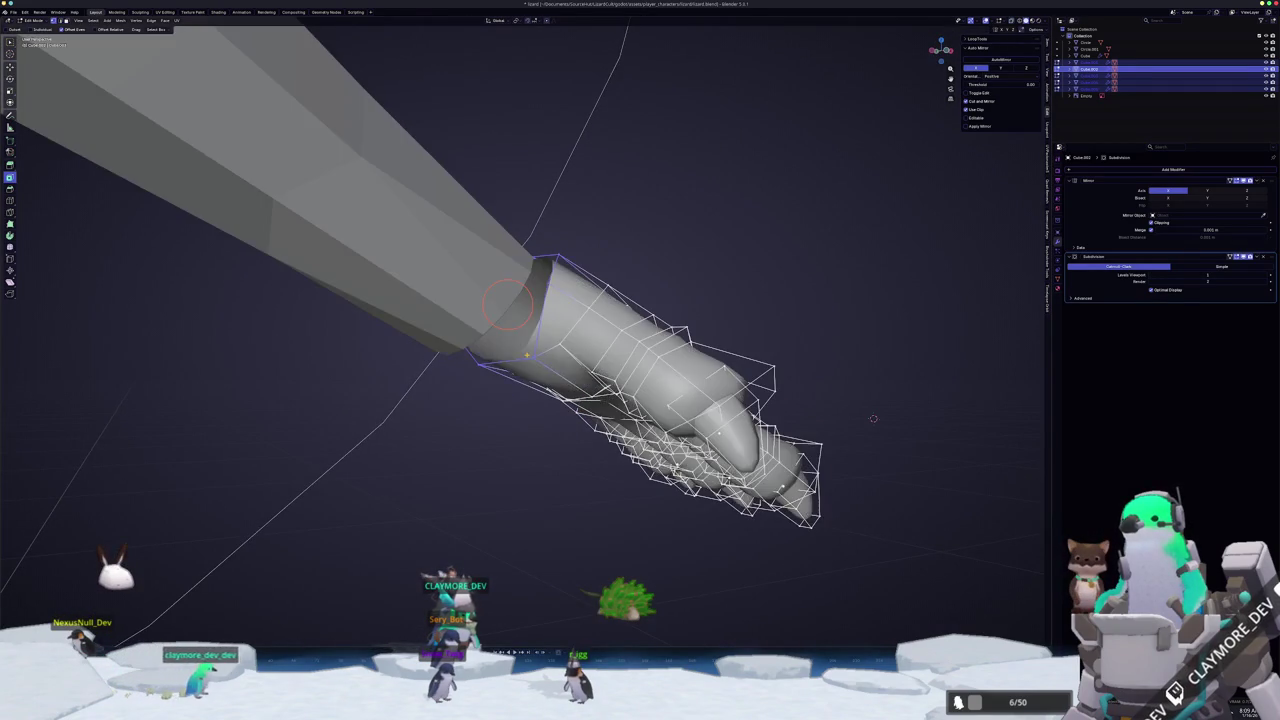
scroll(554, 268, up, 1)
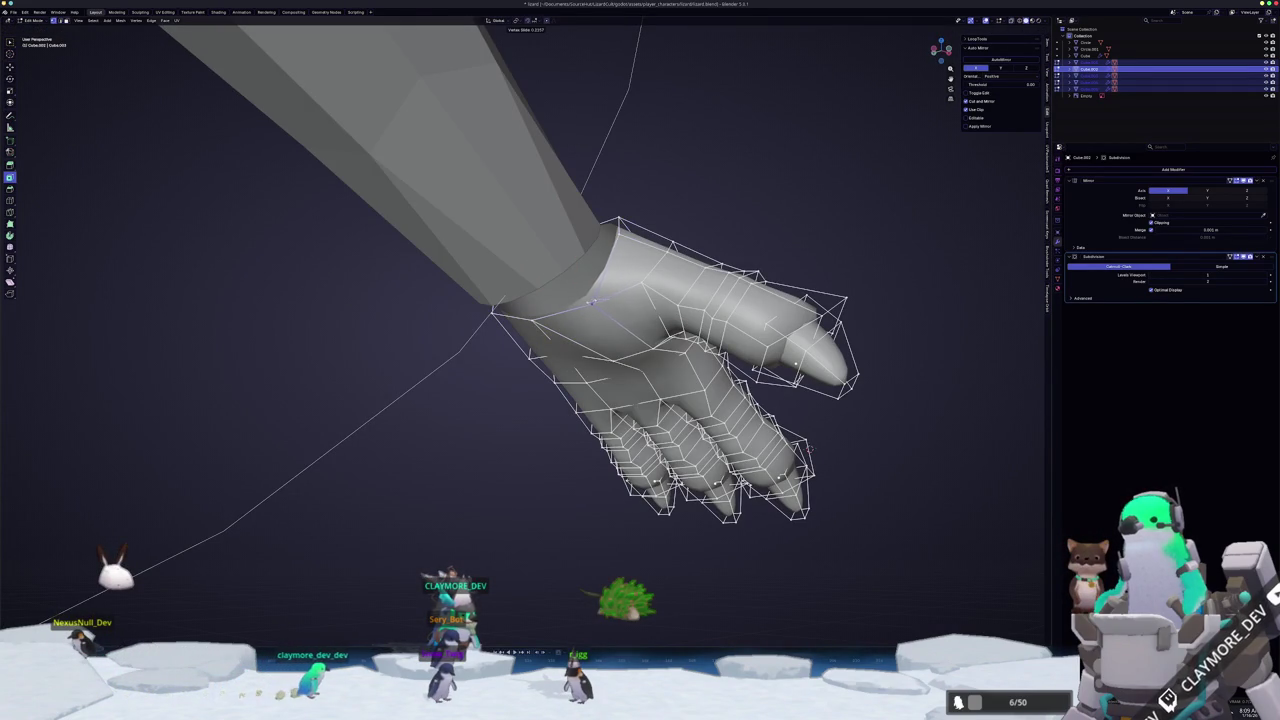
- Slide a wrist vertex along its edge, then exit Edit Mode to view the whole arm
mouse_move(808, 450)
middle_down()
mouse_move(753, 561)
mouse_move(847, 391)
mouse_move(904, 419)
middle_up()
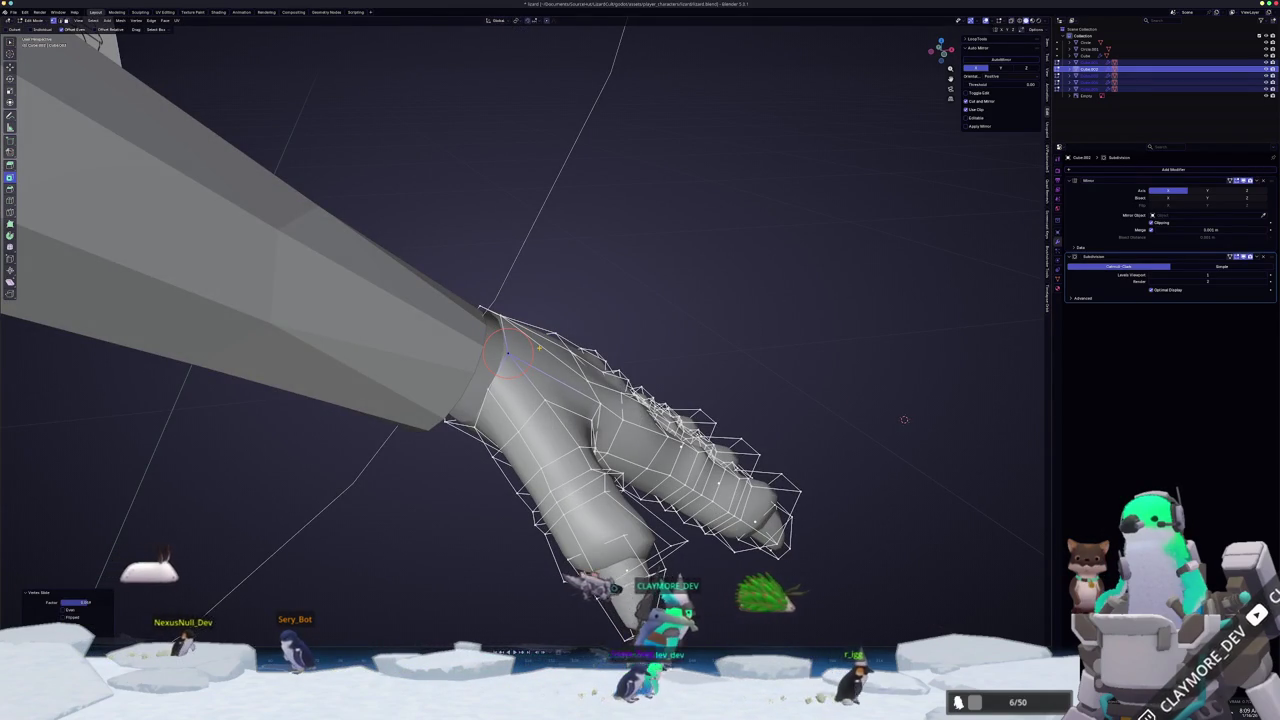
click(904, 419)
middle_drag(904, 419, 414, 371)
scroll(346, 335, up, 3)
mouse_move(346, 335)
middle_down()
mouse_move(202, 301)
mouse_move(182, 507)
mouse_move(135, 438)
middle_up()
key(Tab)
key(Tab)
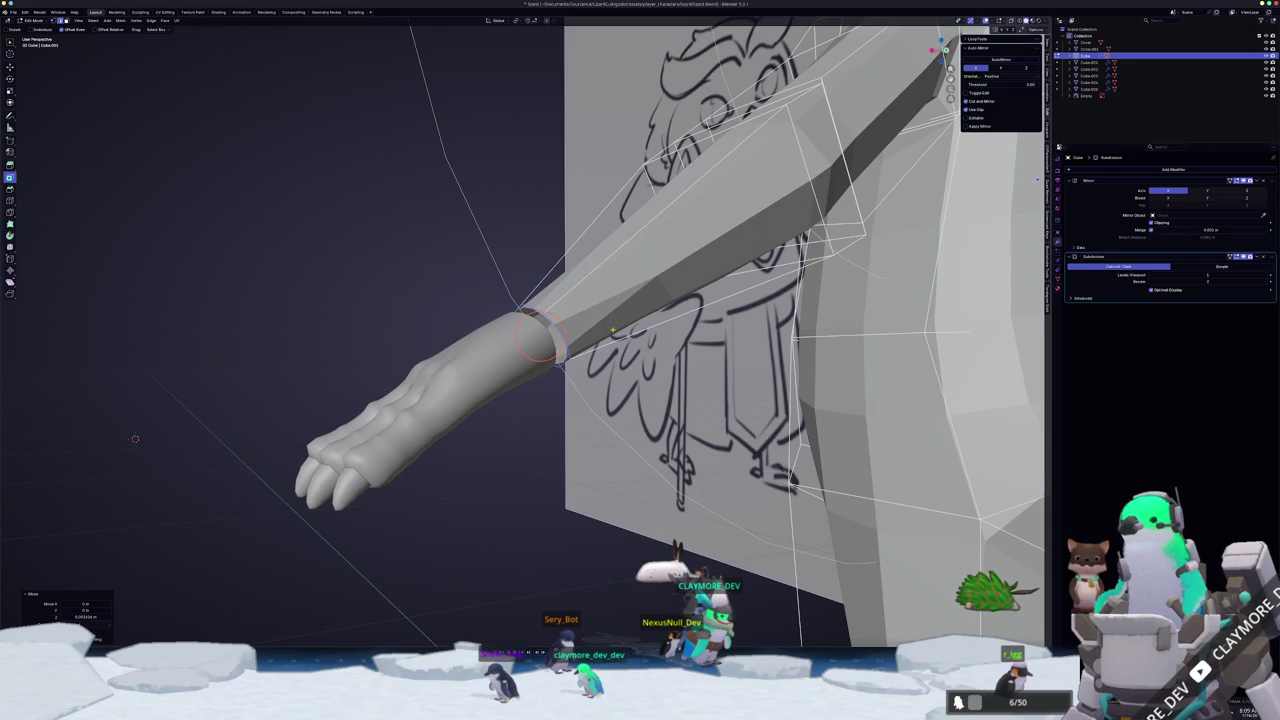
- Connect the hand and arm wrist loops with Bridge Edge Loops from the F3 search
mouse_move(571, 330)
middle_down()
mouse_move(545, 338)
mouse_move(549, 354)
mouse_move(564, 300)
middle_up()
key(Tab)
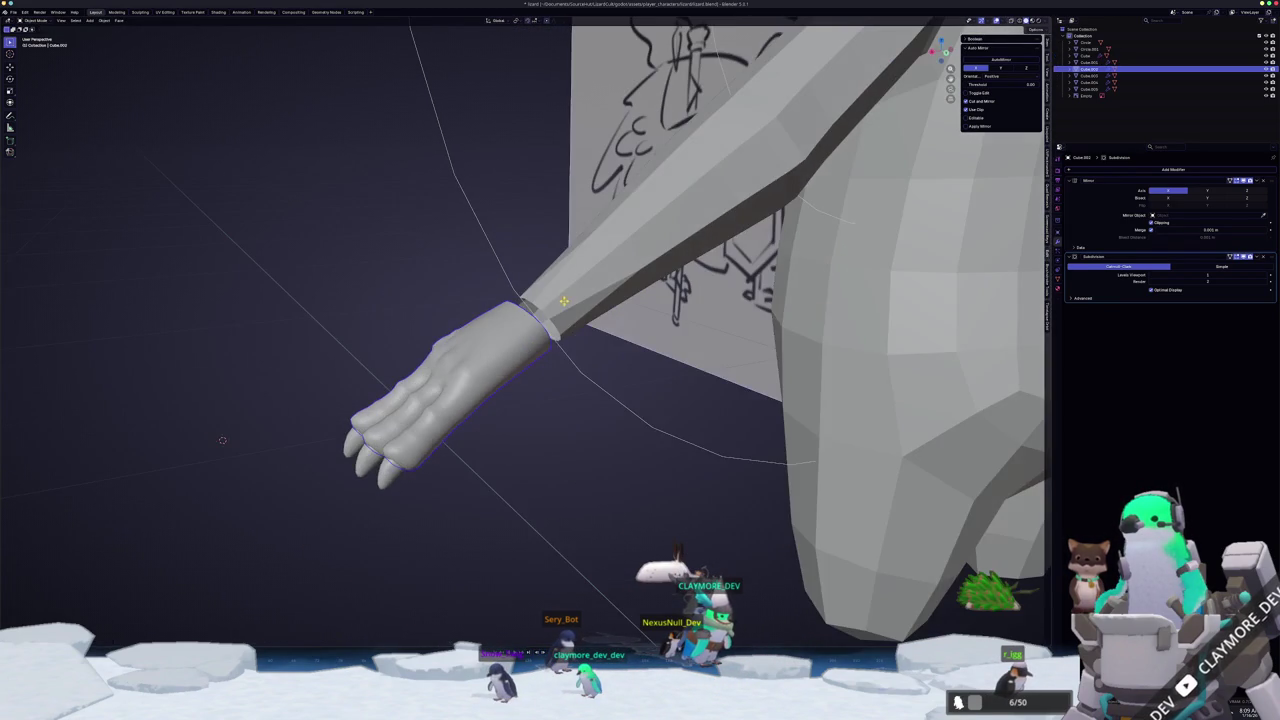
key(Tab)
scroll(556, 312, up, 2)
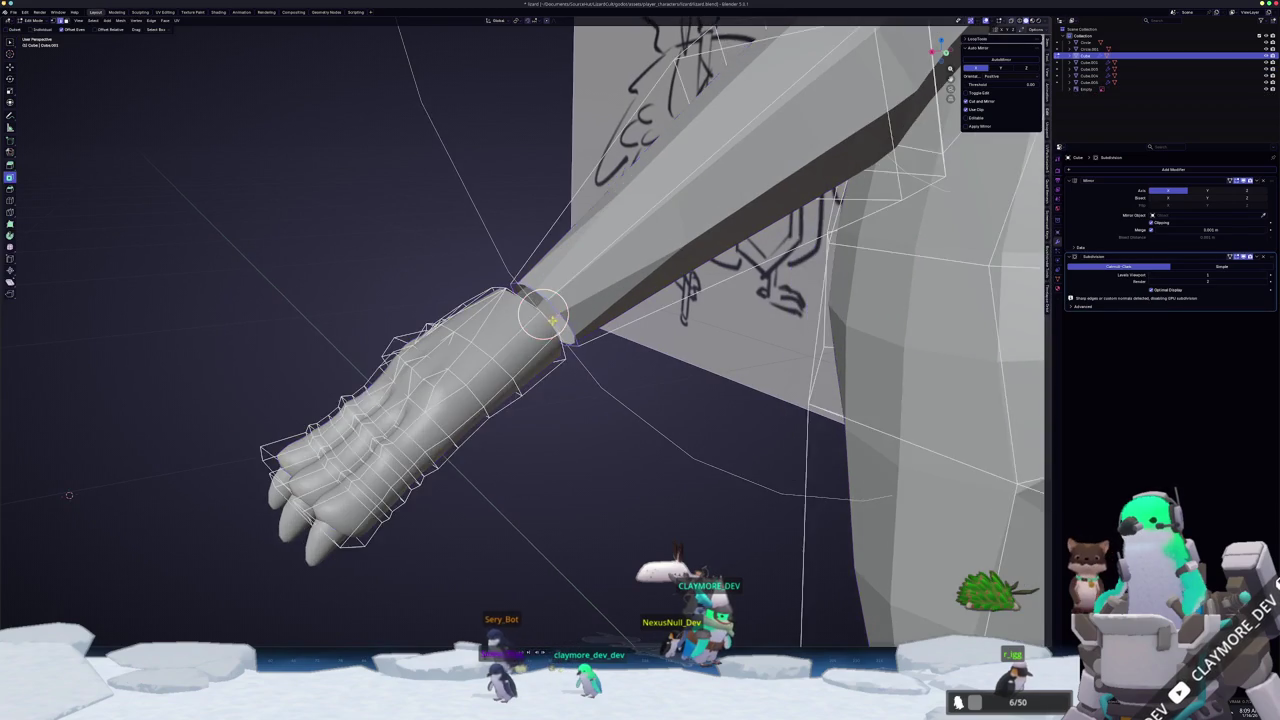
scroll(550, 316, up, 2)
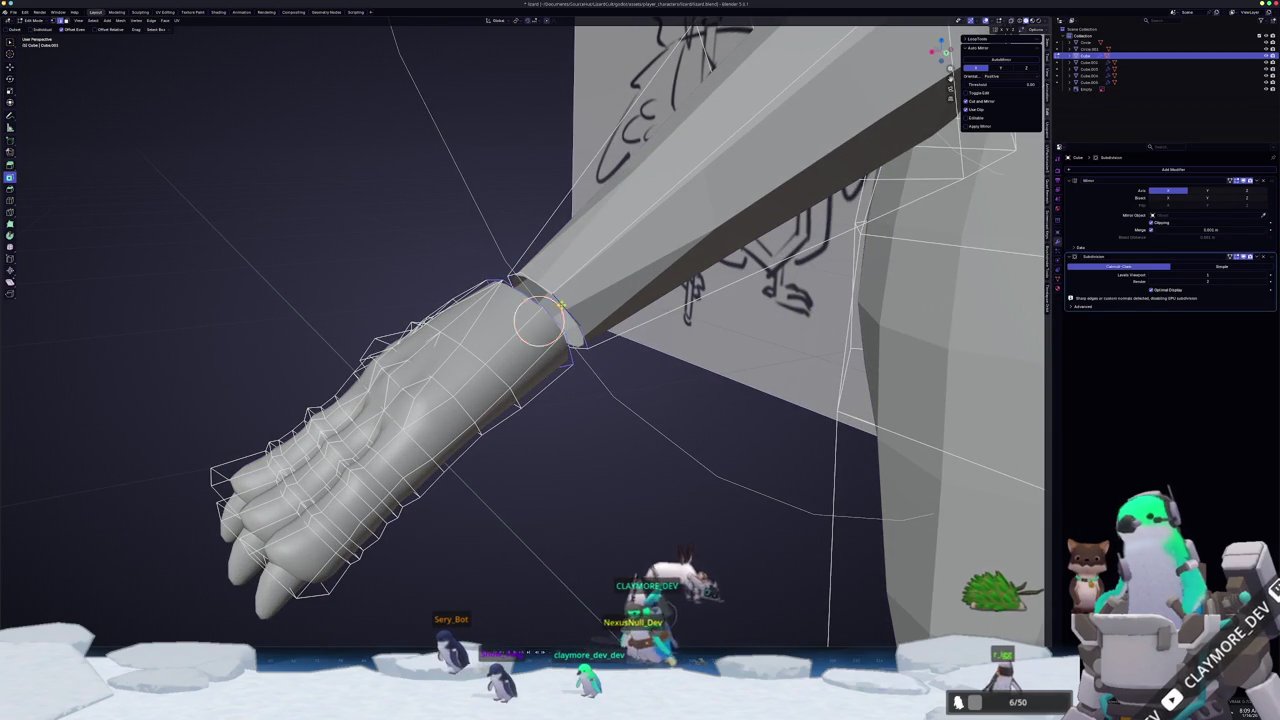
mouse_move(545, 320)
middle_down()
mouse_move(600, 340)
mouse_move(640, 330)
middle_up()
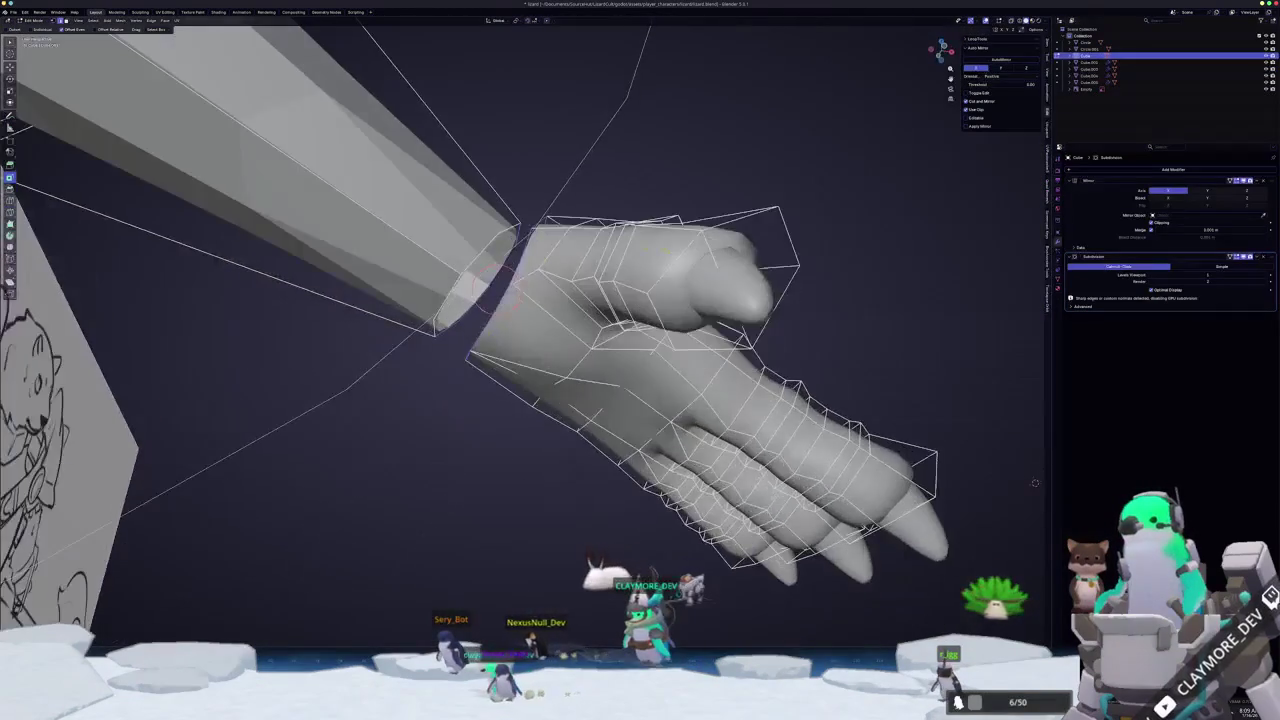
mouse_move(470, 320)
middle_down()
mouse_move(450, 304)
mouse_move(460, 325)
mouse_move(415, 340)
mouse_move(420, 320)
mouse_move(498, 327)
mouse_move(542, 283)
middle_up()
key(F3)
click(489, 315)
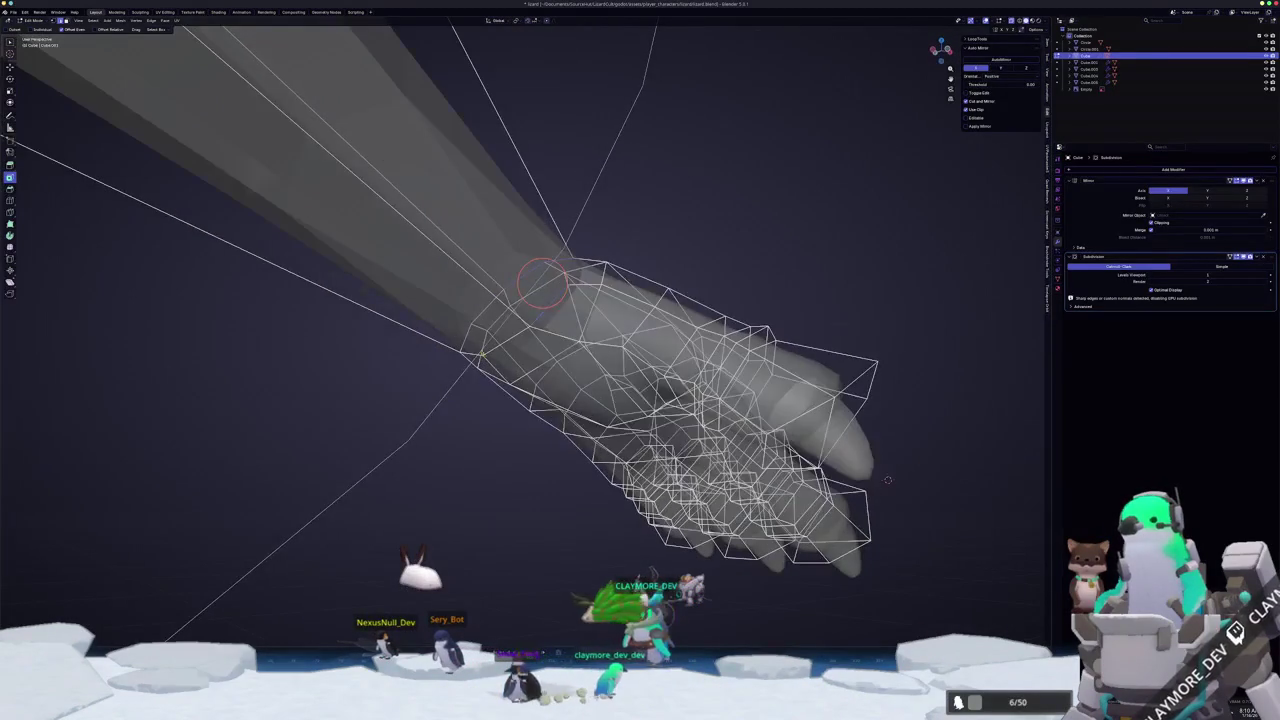
- Edge-slide the new wrist loop and scale the wrist geometry to fit
mouse_move(887, 480)
middle_down()
mouse_move(314, 473)
mouse_move(59, 449)
mouse_move(168, 454)
middle_up()
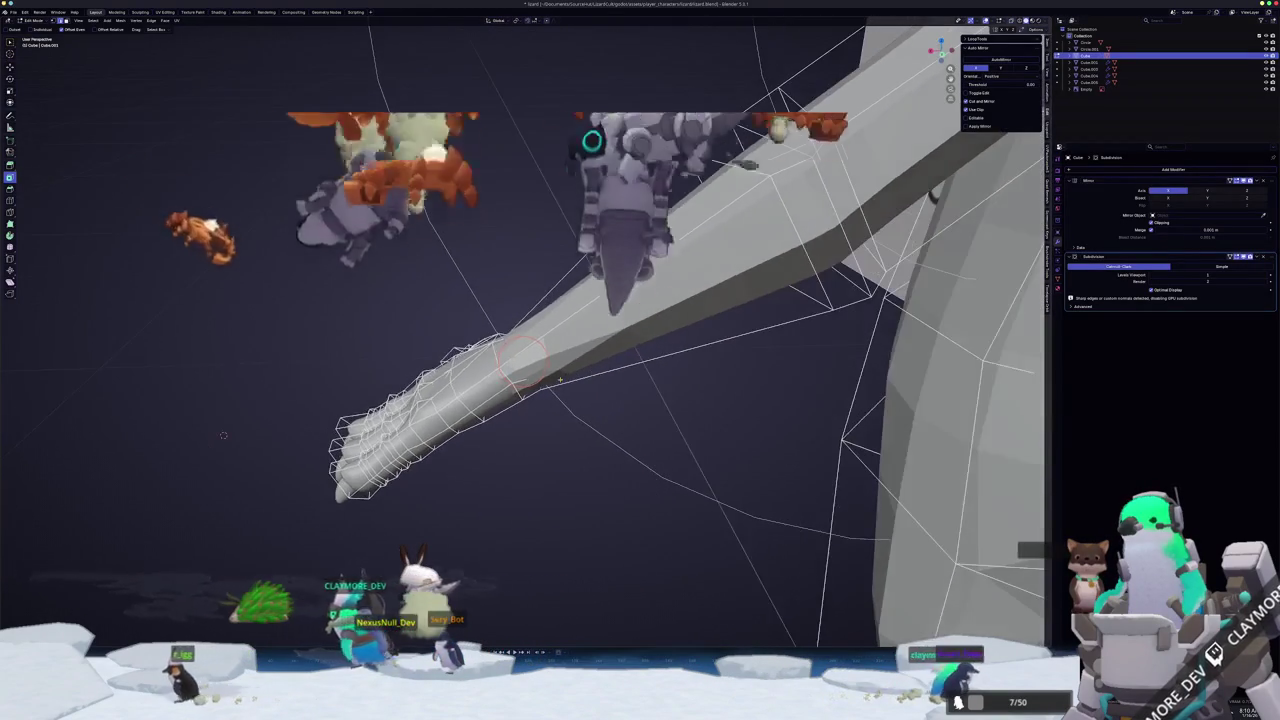
click(168, 454)
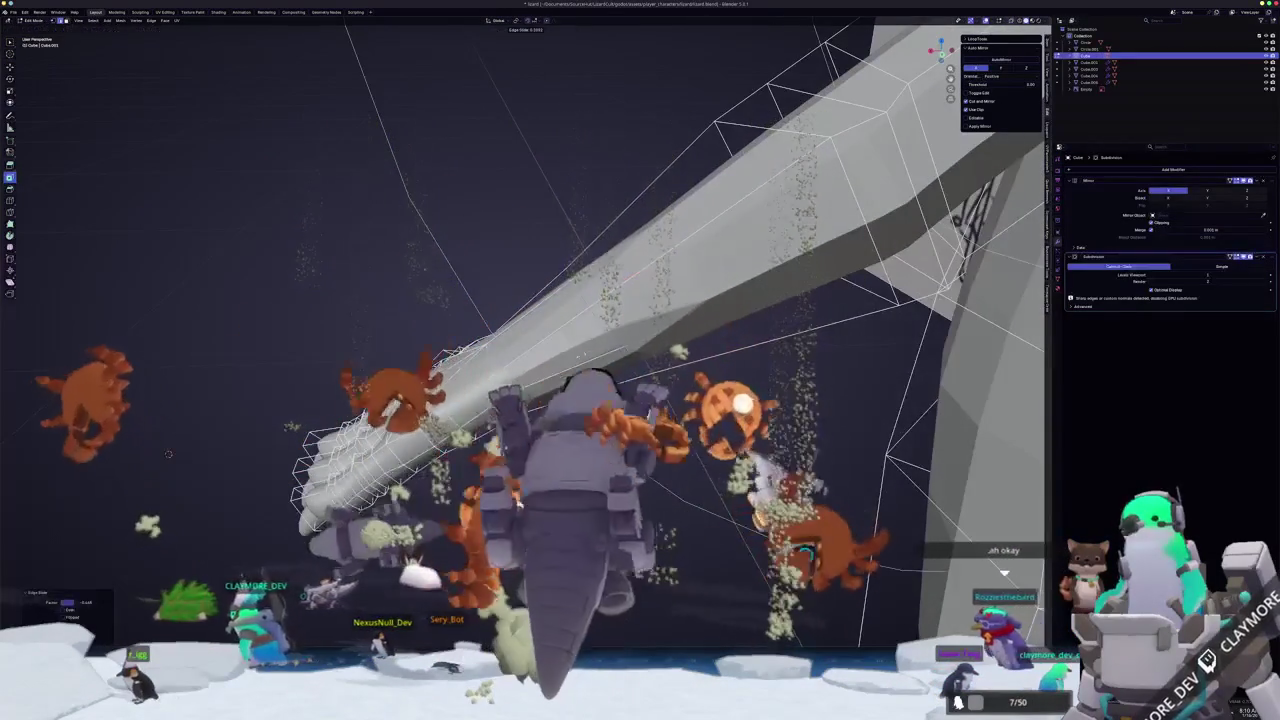
middle_drag(168, 454, 590, 412)
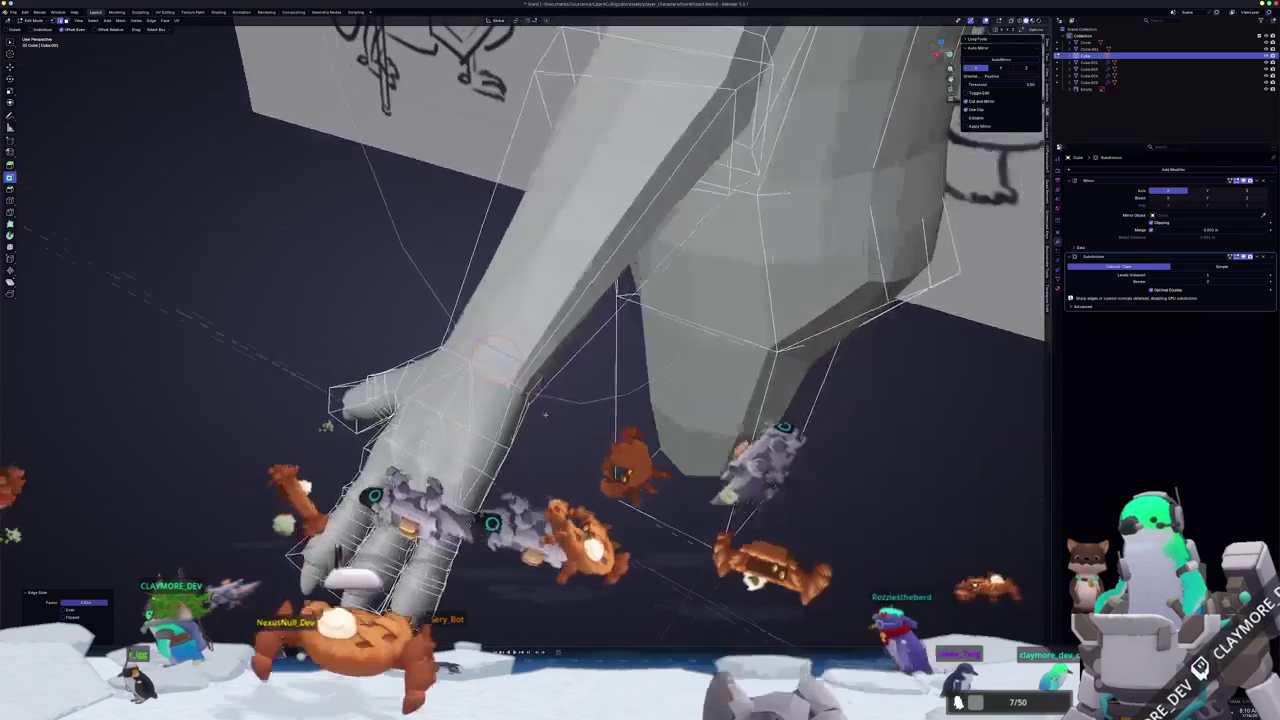
key(s)
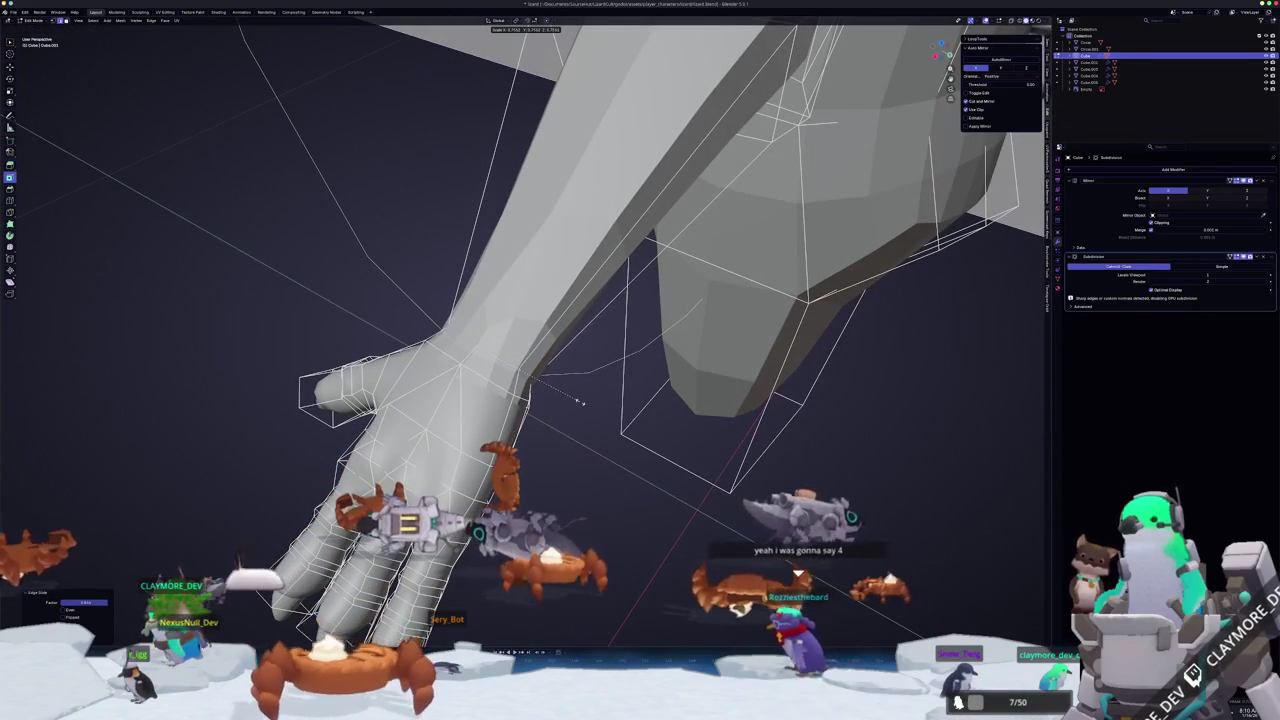
click(573, 397)
middle_drag(573, 397, 533, 392)
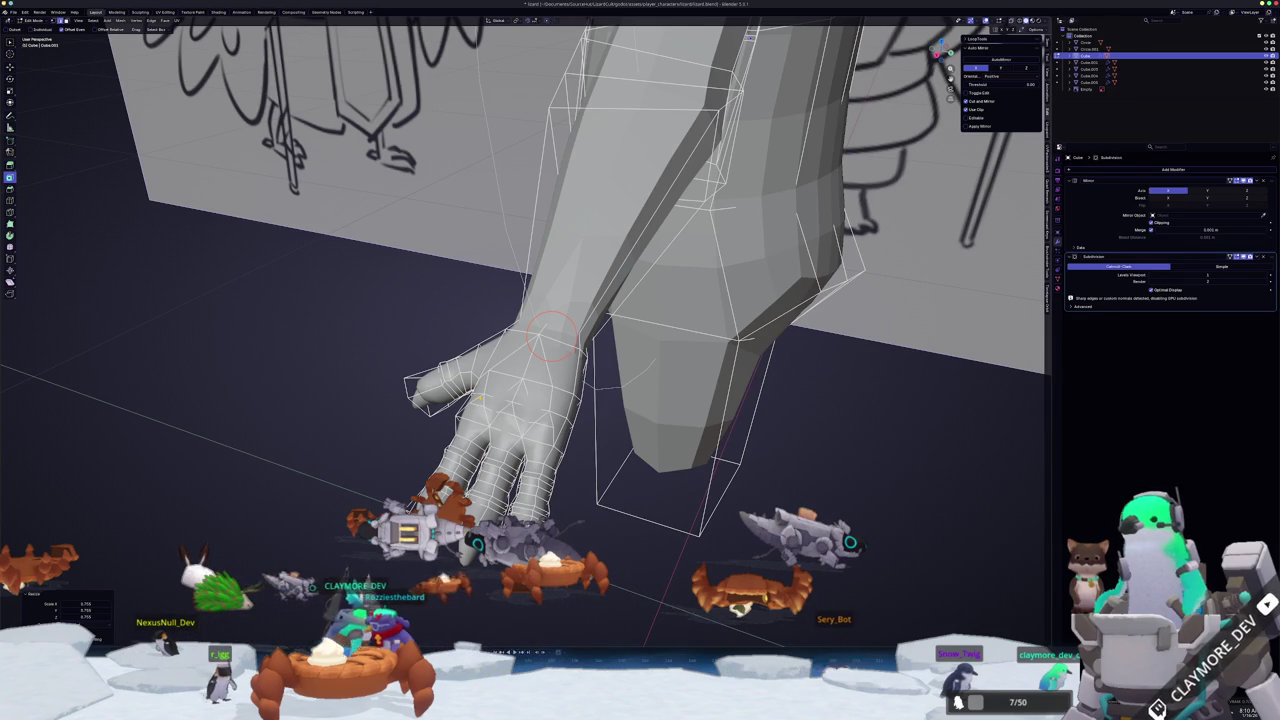
mouse_move(479, 398)
middle_down()
mouse_move(420, 336)
mouse_move(425, 400)
mouse_move(443, 423)
mouse_move(509, 434)
mouse_move(737, 623)
mouse_move(698, 558)
middle_up()
- Inspect the joined arm and hand in Object Mode, then reopen the mesh for editing
key(Tab)
scroll(427, 422, down, 3)
scroll(509, 434, up, 3)
scroll(535, 414, up, 2)
key(Tab)
- Select all the hand's linked geometry and fatten it outward with Alt+S, X-ray off
key(l)
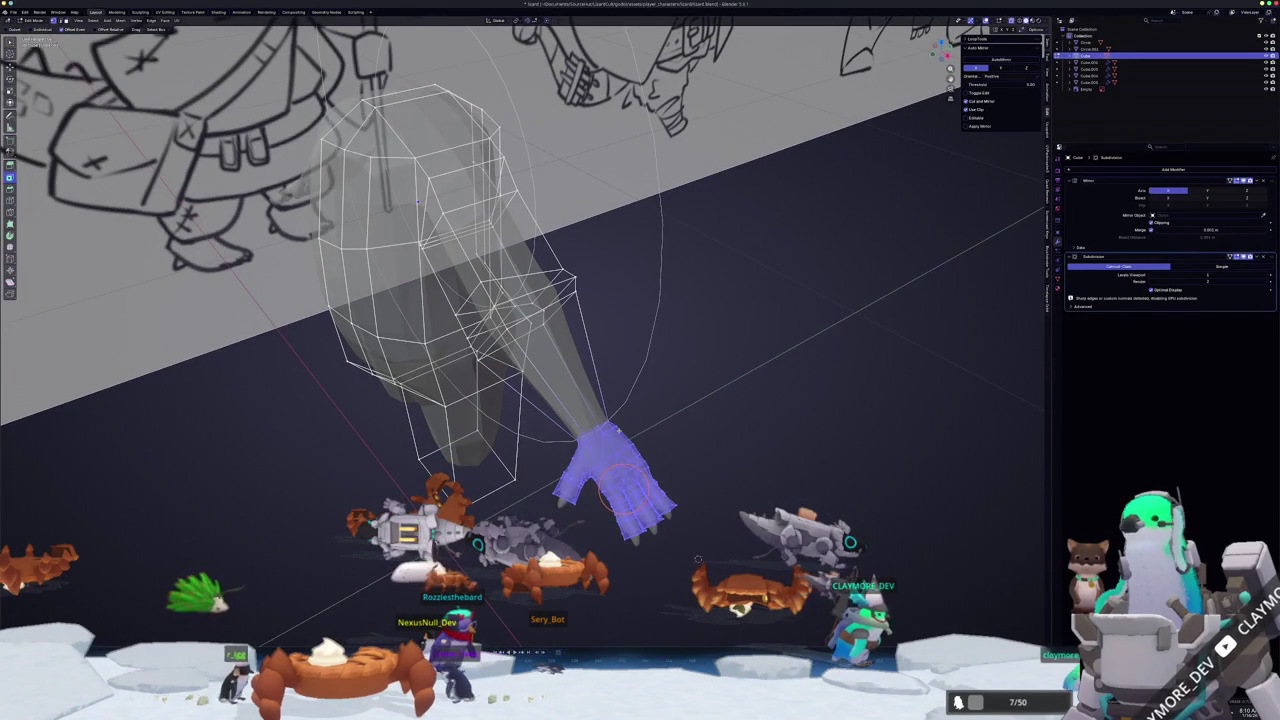
key(alt+z)
scroll(715, 484, up, 1)
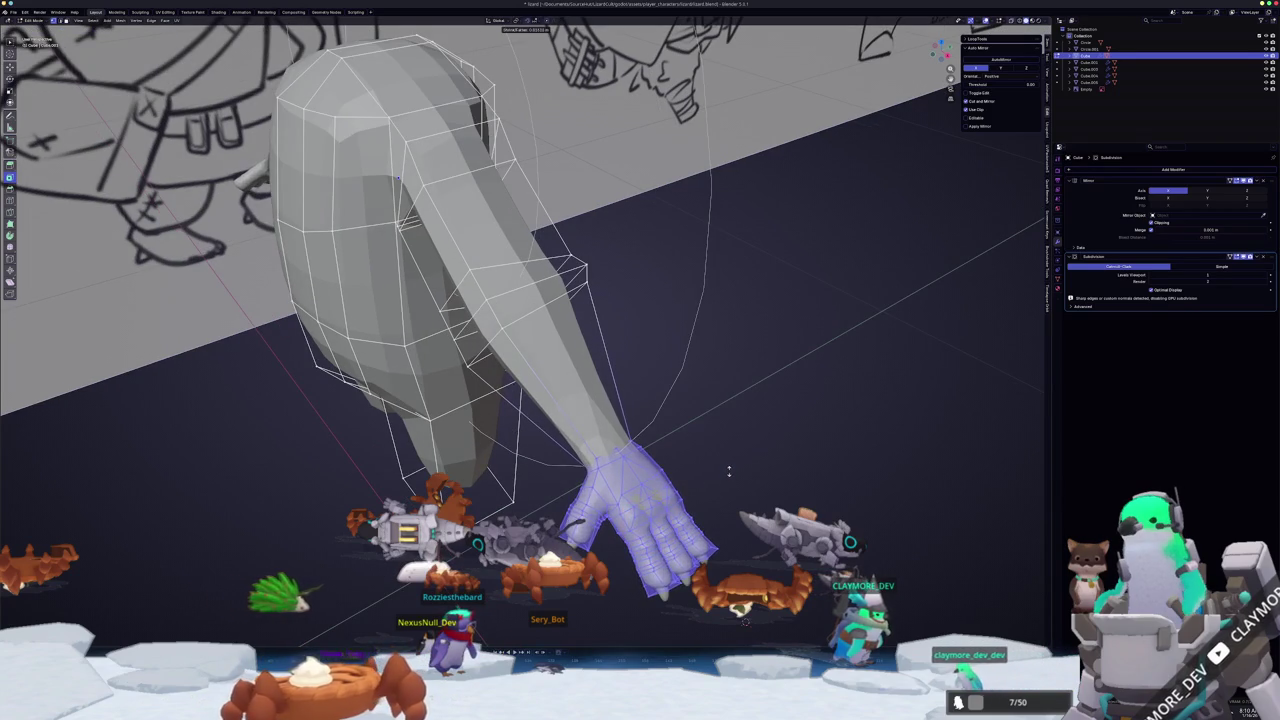
click(727, 473)
mouse_move(727, 473)
middle_down()
mouse_move(658, 411)
mouse_move(690, 411)
mouse_move(690, 465)
middle_up()
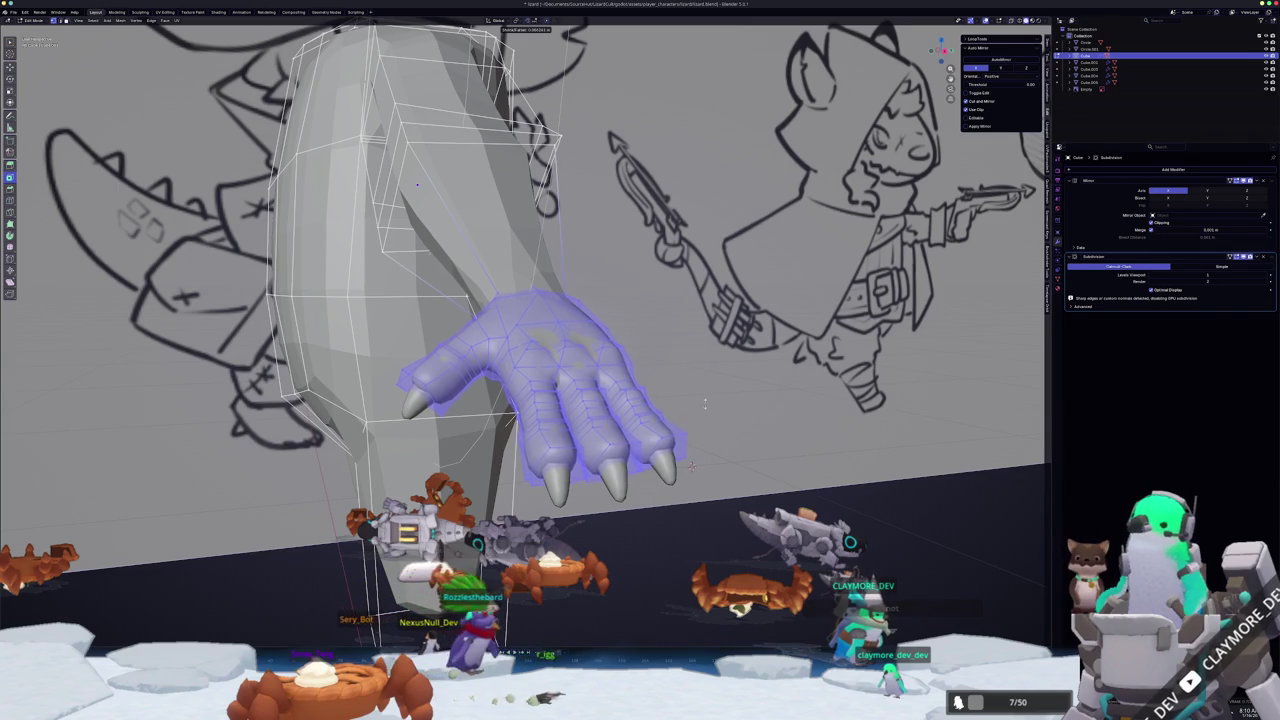
- In Object Mode, change the arm's shading from the object context menu
mouse_move(705, 405)
middle_down()
mouse_move(610, 400)
mouse_move(553, 447)
mouse_move(555, 425)
mouse_move(480, 520)
mouse_move(440, 625)
mouse_move(505, 500)
middle_up()
key(Tab)
scroll(552, 415, down, 3)
right_click(548, 398)
click(536, 410)
- Back in Edit Mode, clear the selection and finish sliding an edge loop near the hand
key(Tab)
key(alt+a)
mouse_move(527, 394)
middle_down()
mouse_move(597, 390)
mouse_move(610, 340)
mouse_move(659, 313)
middle_up()
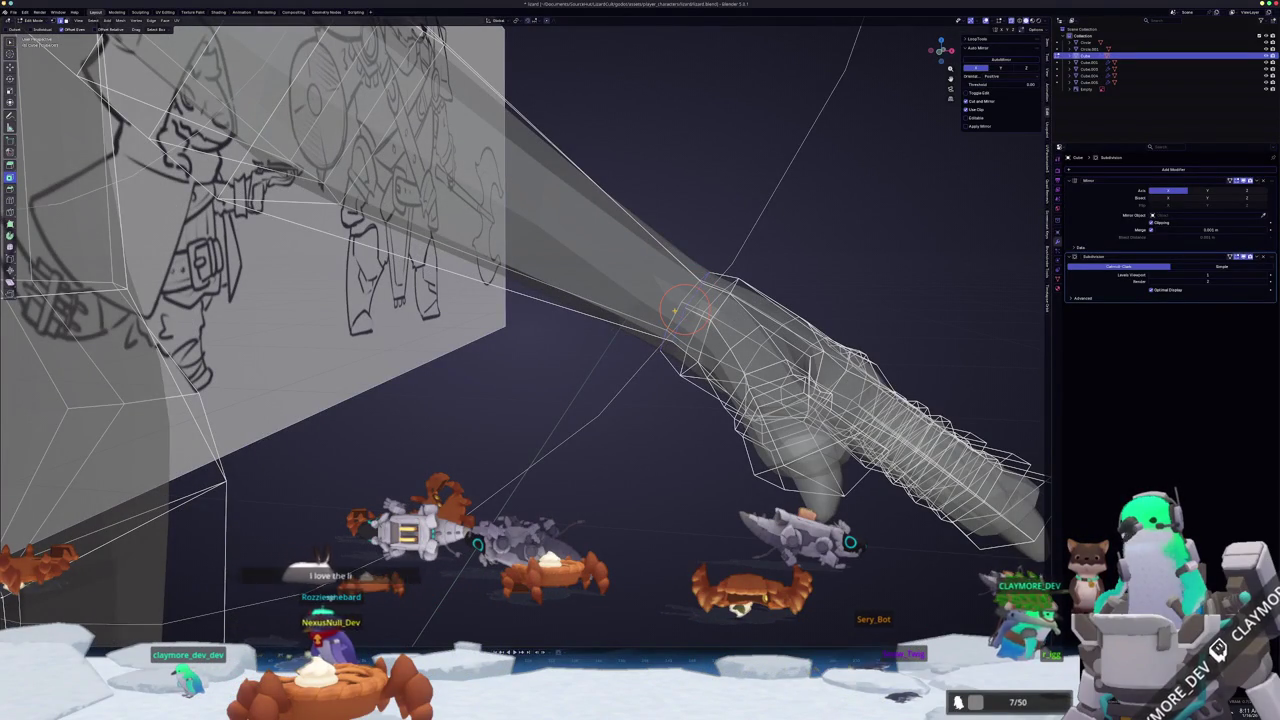
middle_drag(675, 310, 660, 345)
click(600, 426)
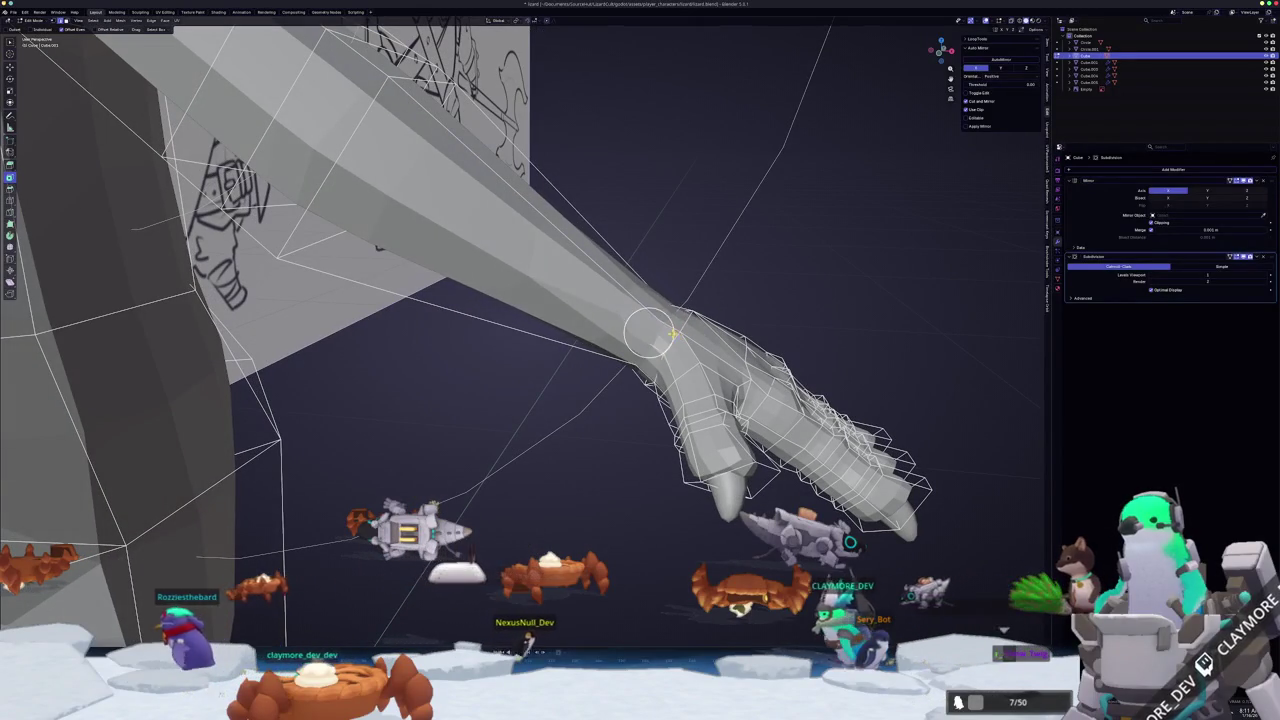
- With X-ray on, box-select the whole hand and scale it along Z
key(Tab)
mouse_move(600, 426)
middle_down()
mouse_move(563, 458)
mouse_move(510, 457)
middle_up()
scroll(510, 457, up, 2)
scroll(525, 450, up, 2)
key(Tab)
key(alt+z)
mouse_move(326, 326)
mouse_down()
mouse_move(592, 556)
mouse_move(306, 329)
mouse_up()
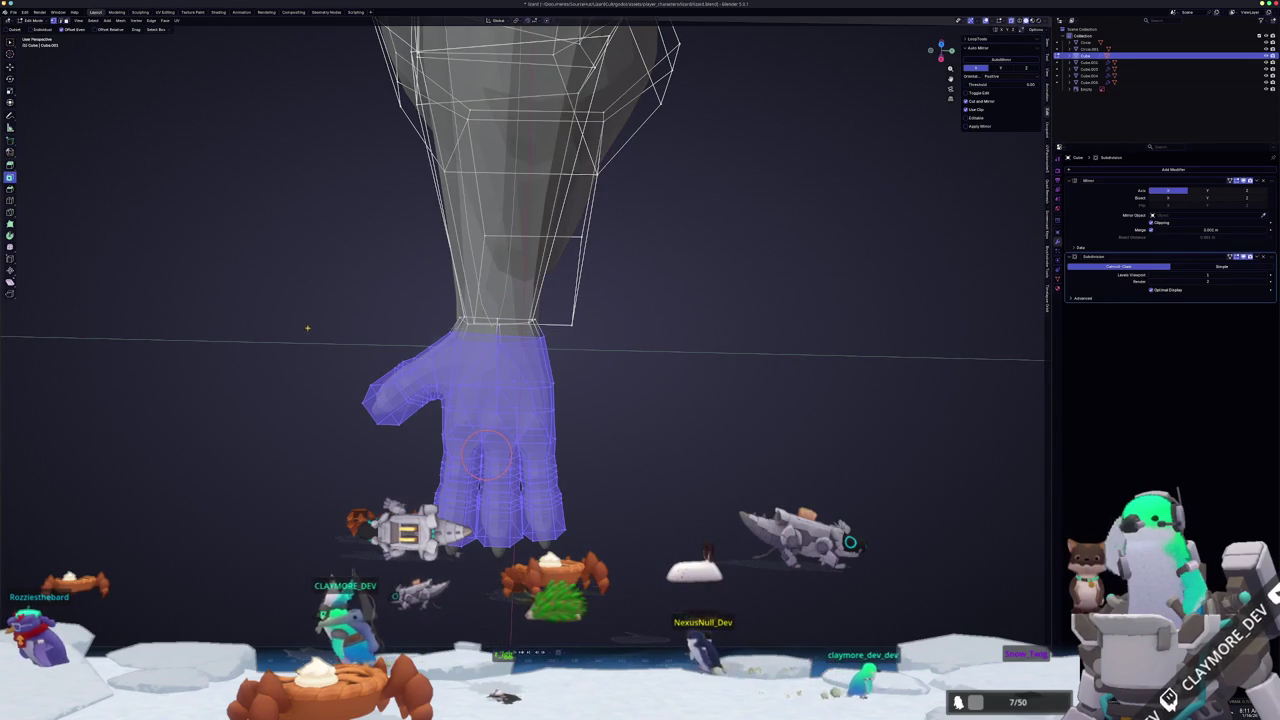
key(s)
key(z)
click(609, 382)
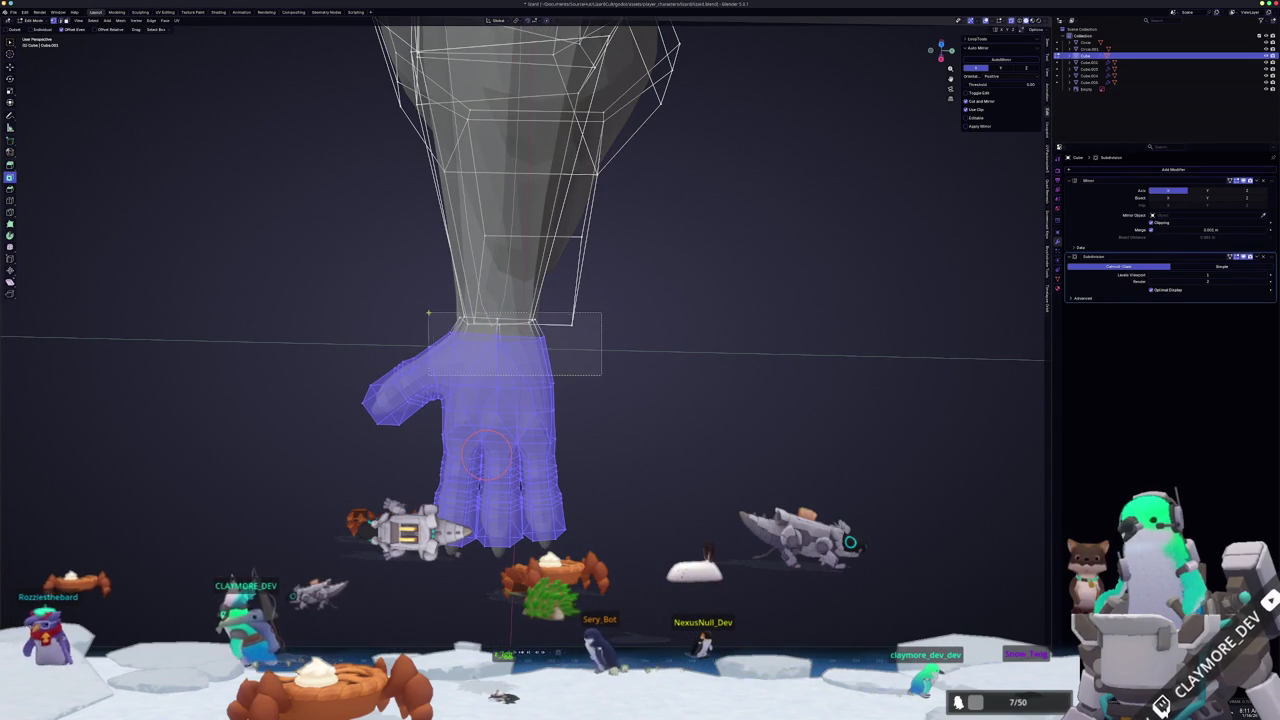
- Cancel an X-axis widening of the hand, dismiss the delete and vertex menus, and return to Object Mode
middle_drag(433, 315, 306, 317)
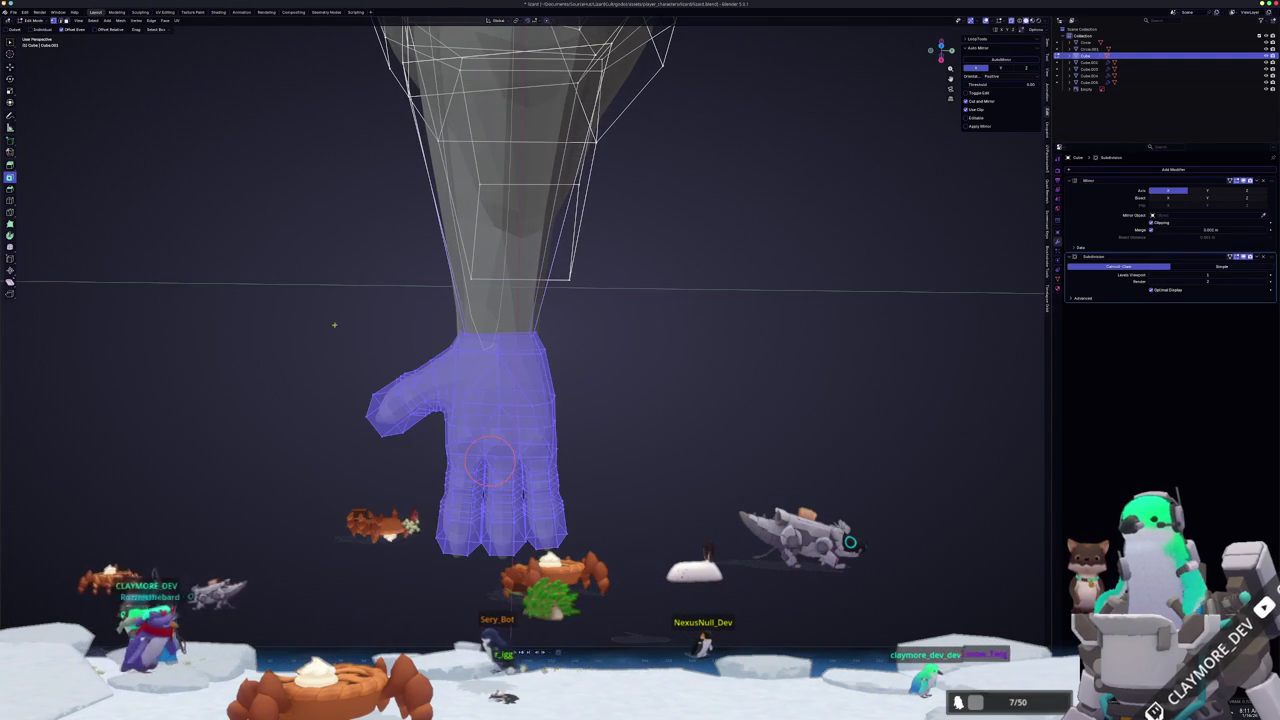
key(s)
key(x)
key(Escape)
mouse_move(629, 396)
middle_down()
mouse_move(531, 420)
mouse_move(763, 449)
middle_up()
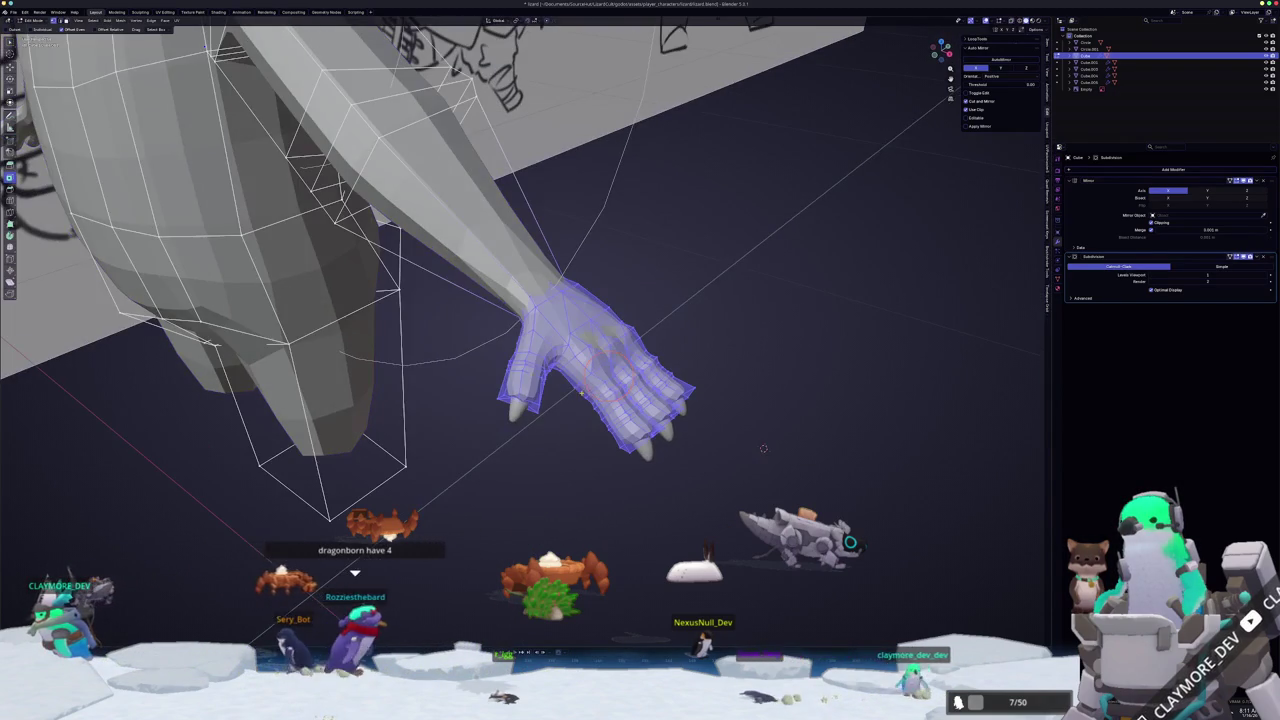
key(x)
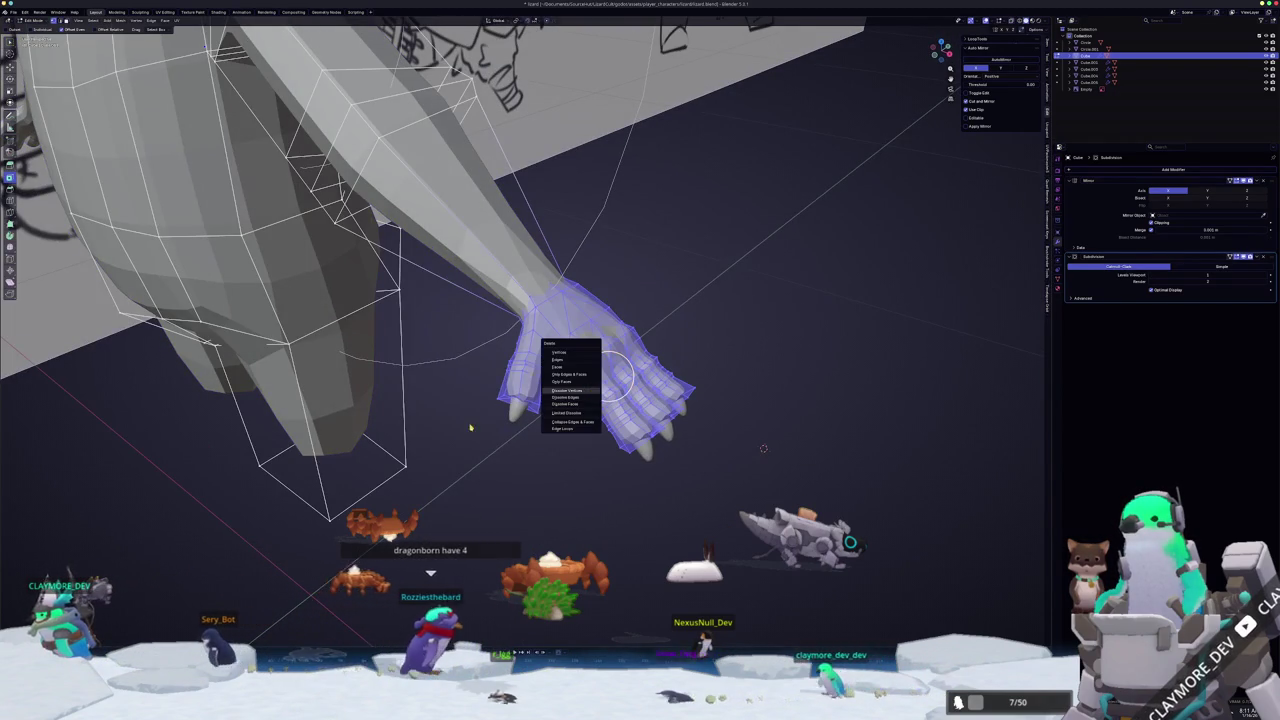
right_click(460, 548)
mouse_move(436, 560)
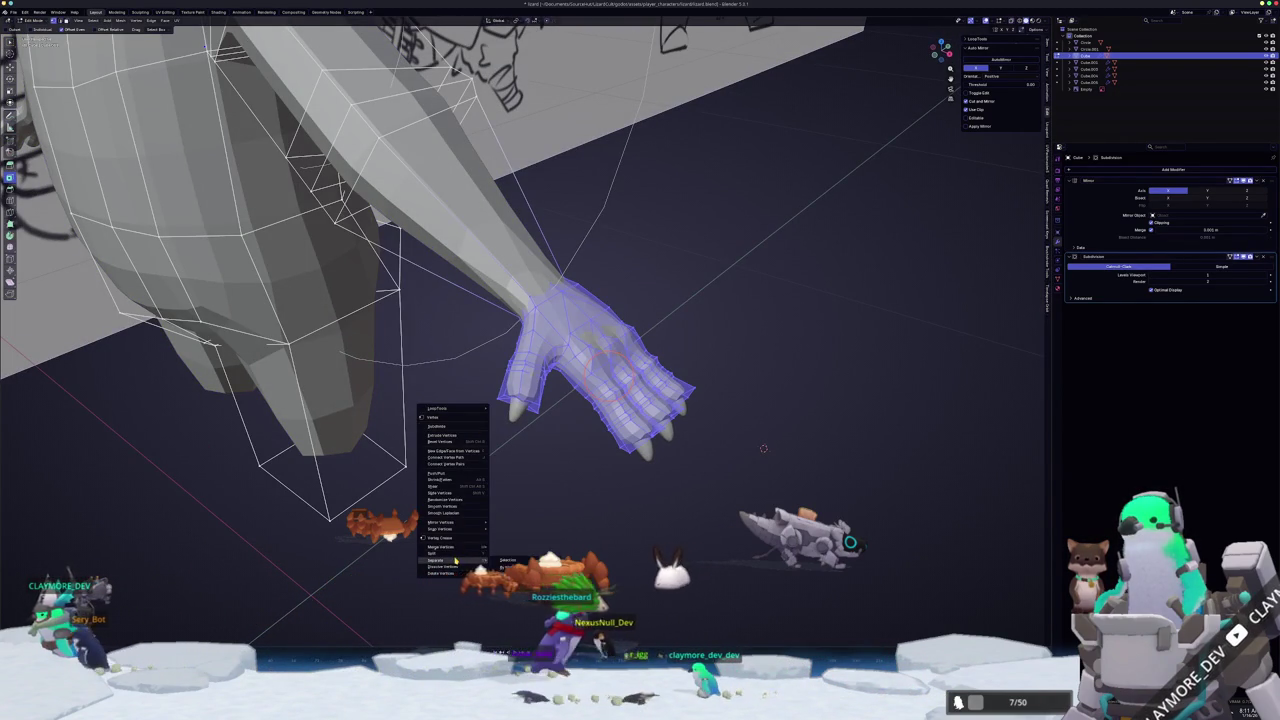
key(Escape)
key(Tab)
middle_drag(578, 456, 700, 470)
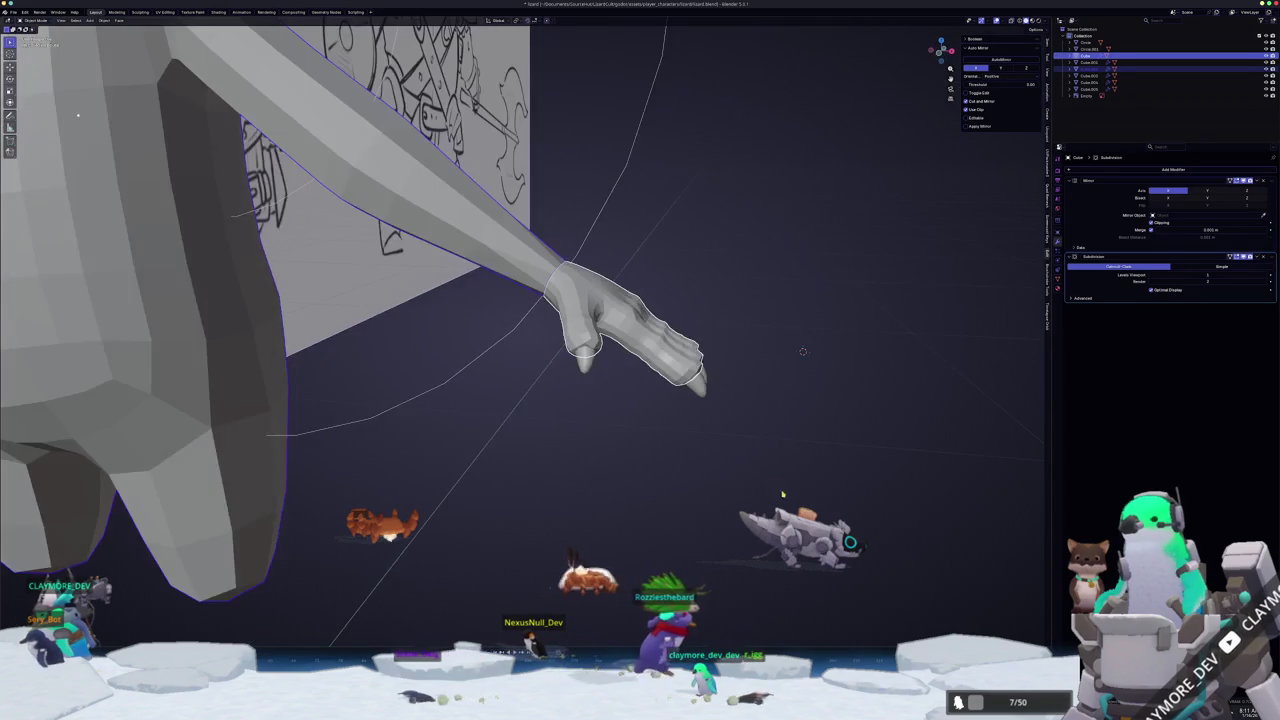
- Box-select the hand's pieces and move them away from the arm
drag(782, 480, 554, 310)
middle_drag(712, 440, 800, 450)
key(g)
- In the arm's Edit Mode, select the wrist-end face and scale it wider
key(Tab)
mouse_move(578, 287)
middle_down()
mouse_move(548, 245)
mouse_move(520, 300)
middle_up()
scroll(520, 300, up, 2)
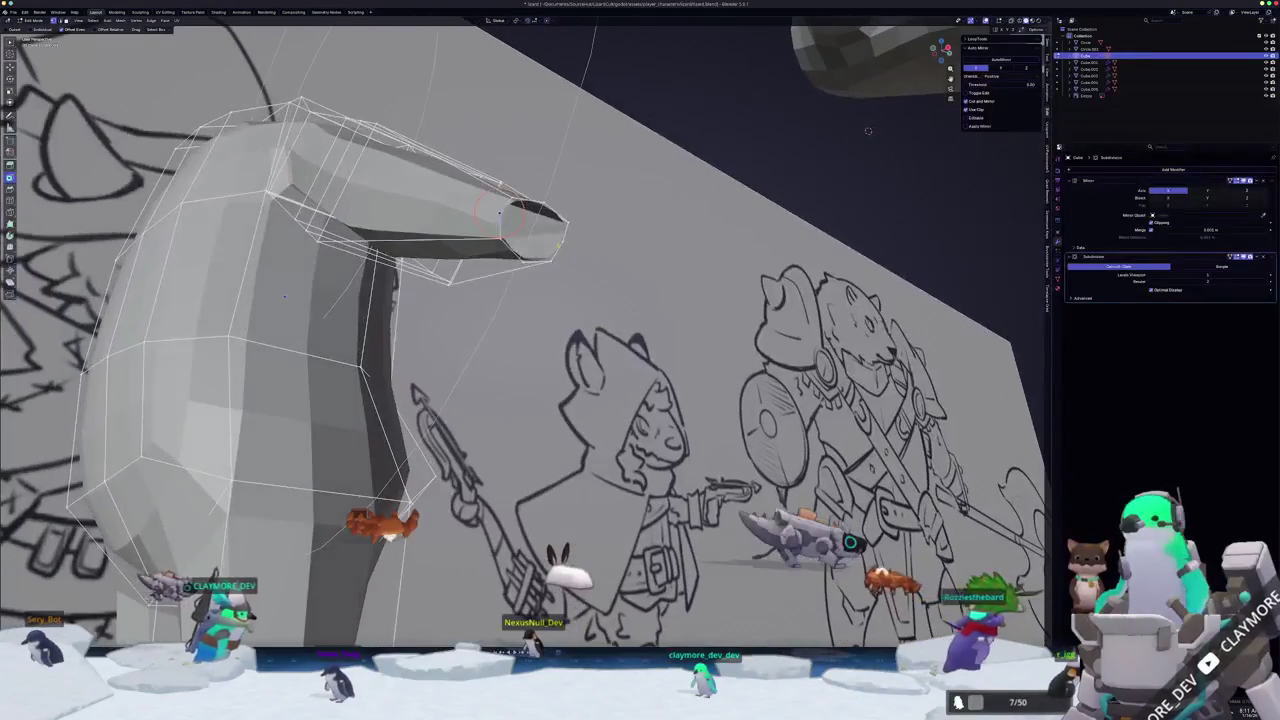
mouse_move(530, 230)
middle_down()
mouse_move(527, 248)
mouse_move(510, 176)
middle_up()
key(x)
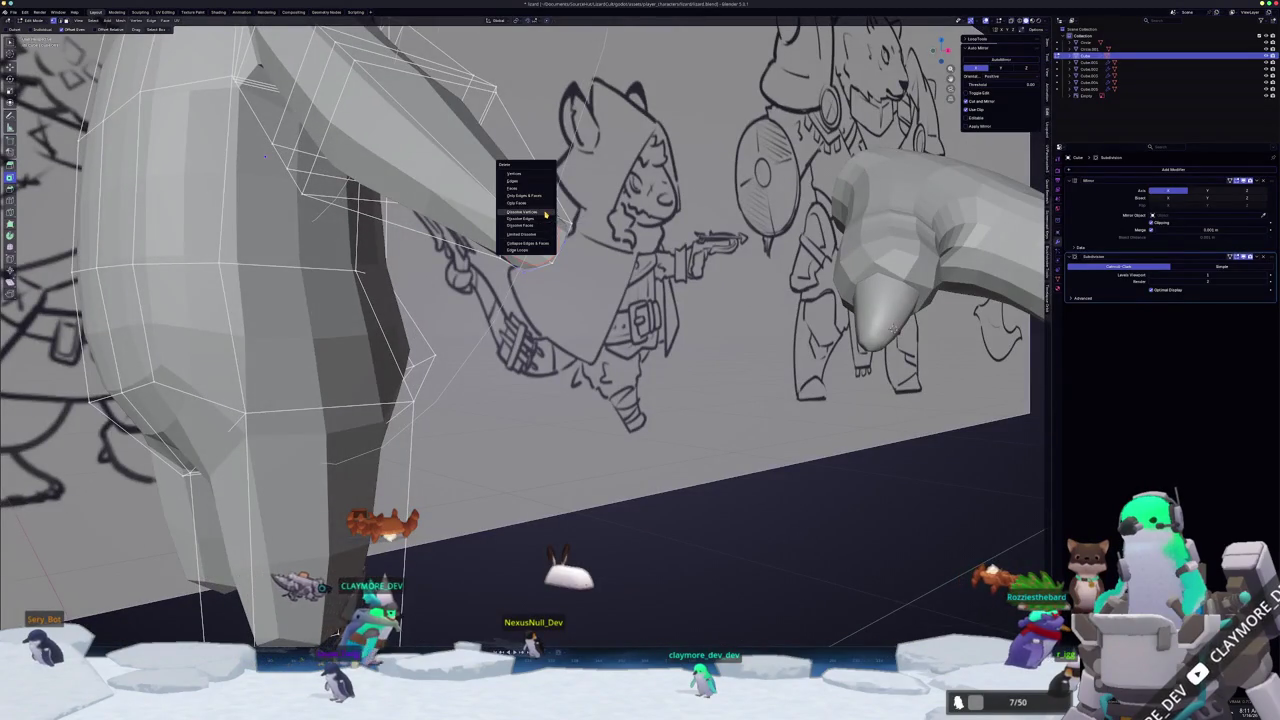
click(545, 214)
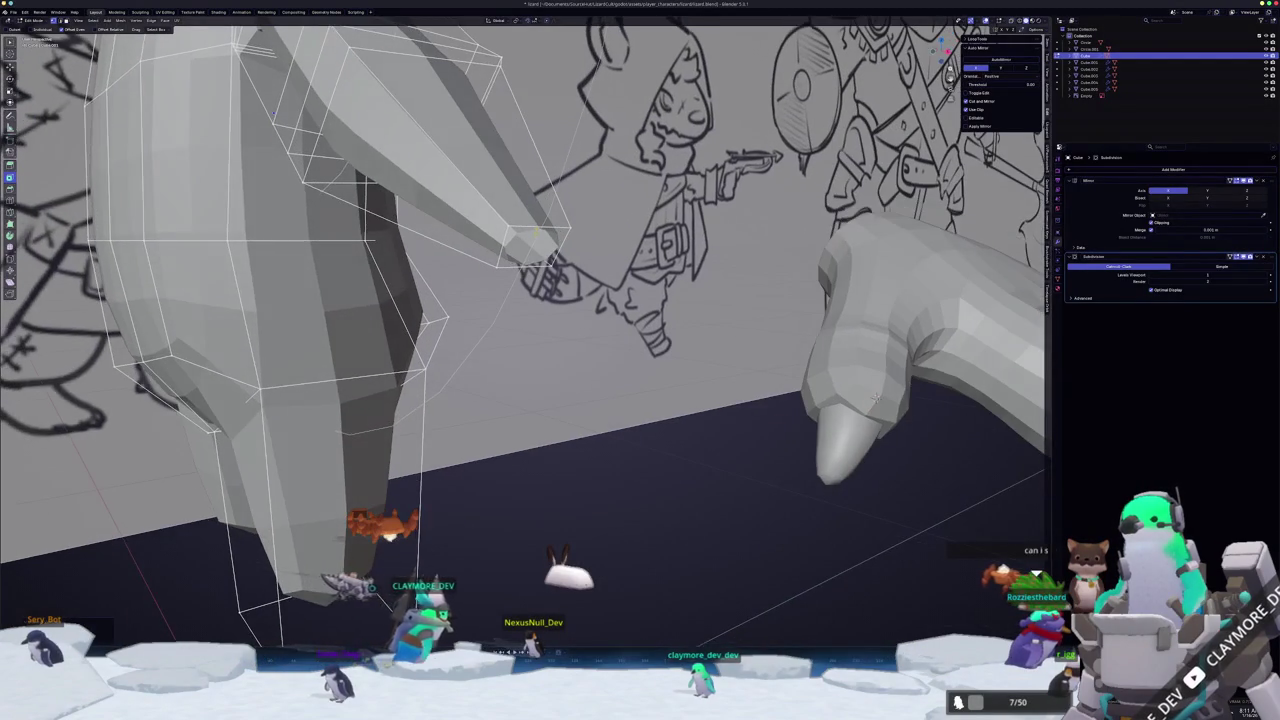
click(510, 176)
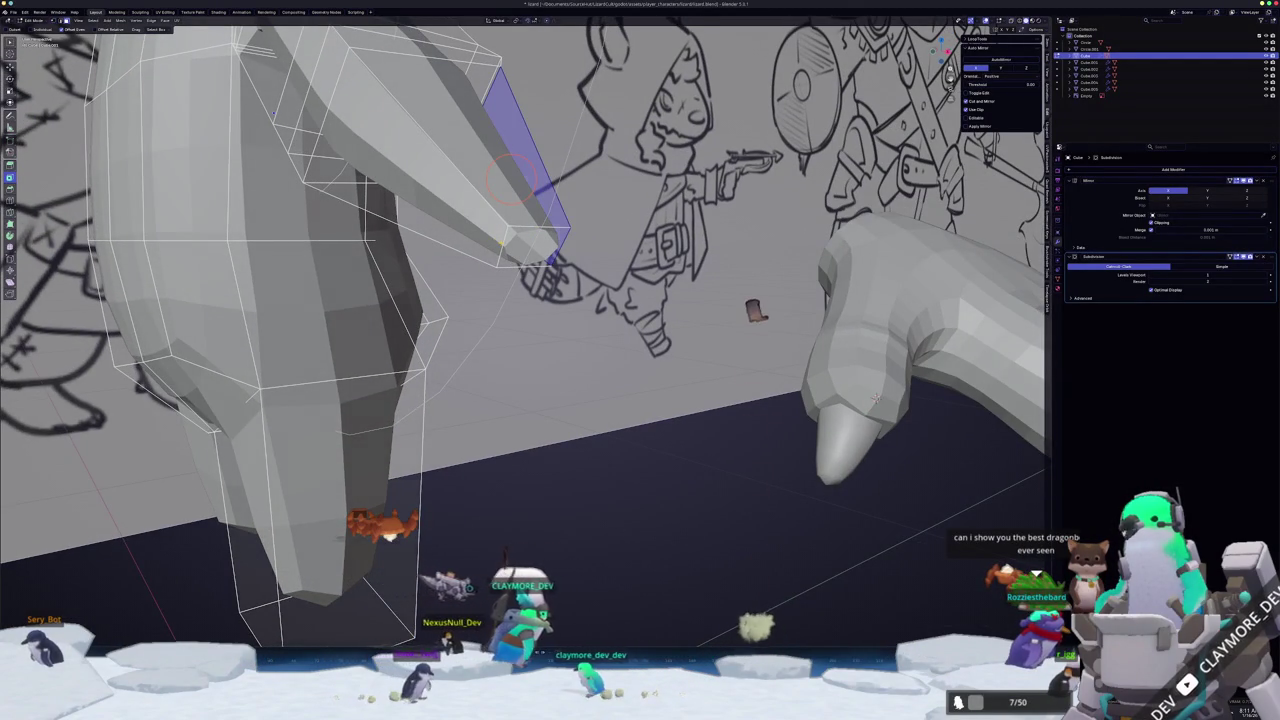
middle_drag(510, 176, 522, 333)
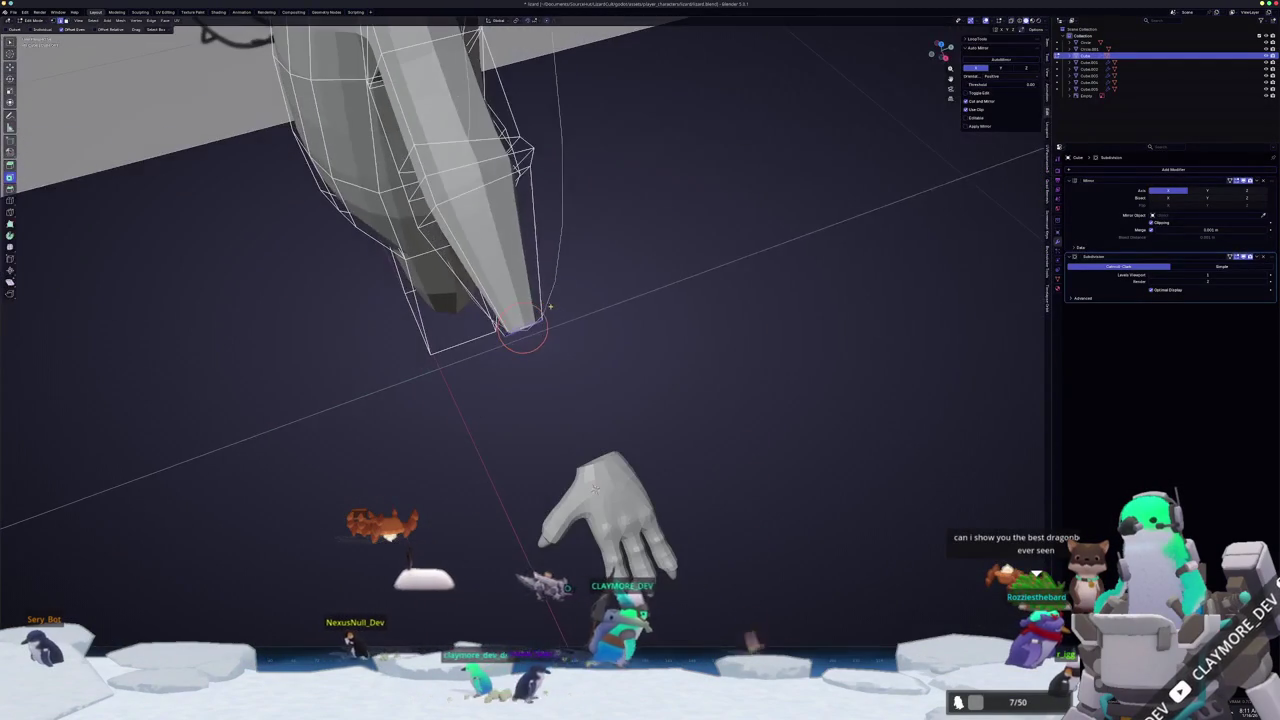
key(s)
- Check the character in front orthographic view, then return to Object Mode beside the reference
key(KP_1)
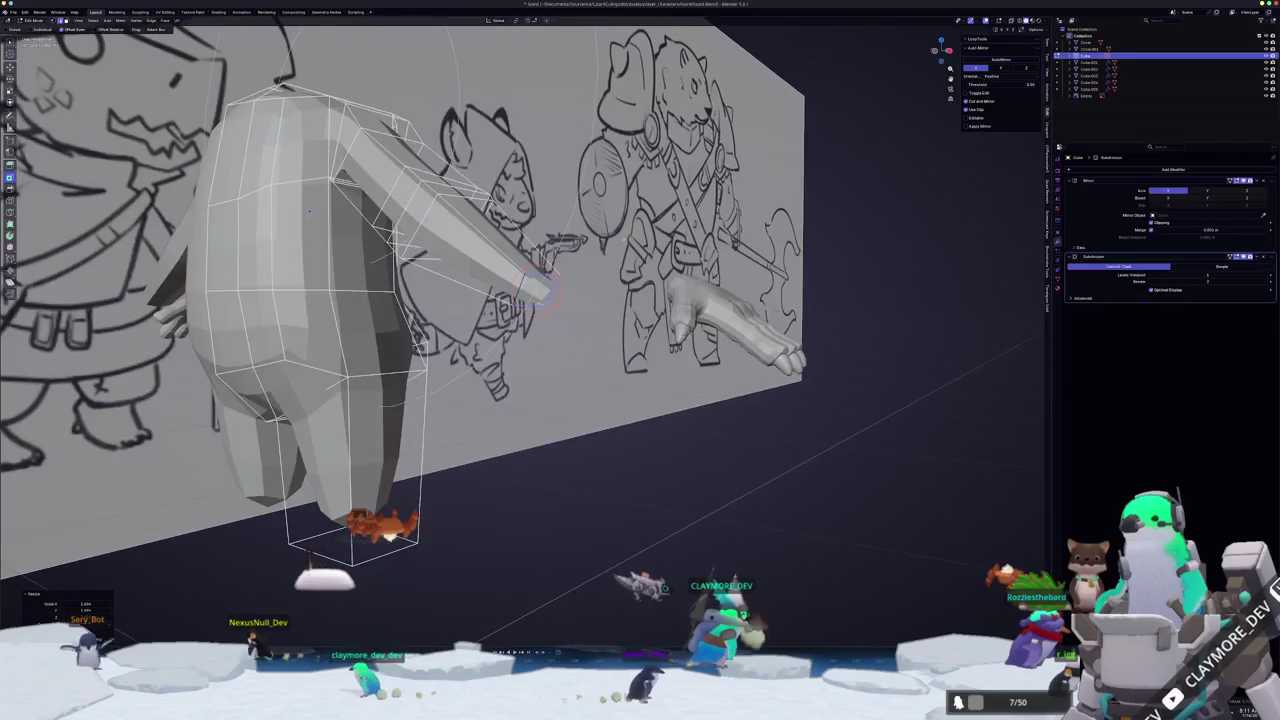
key(KP_5)
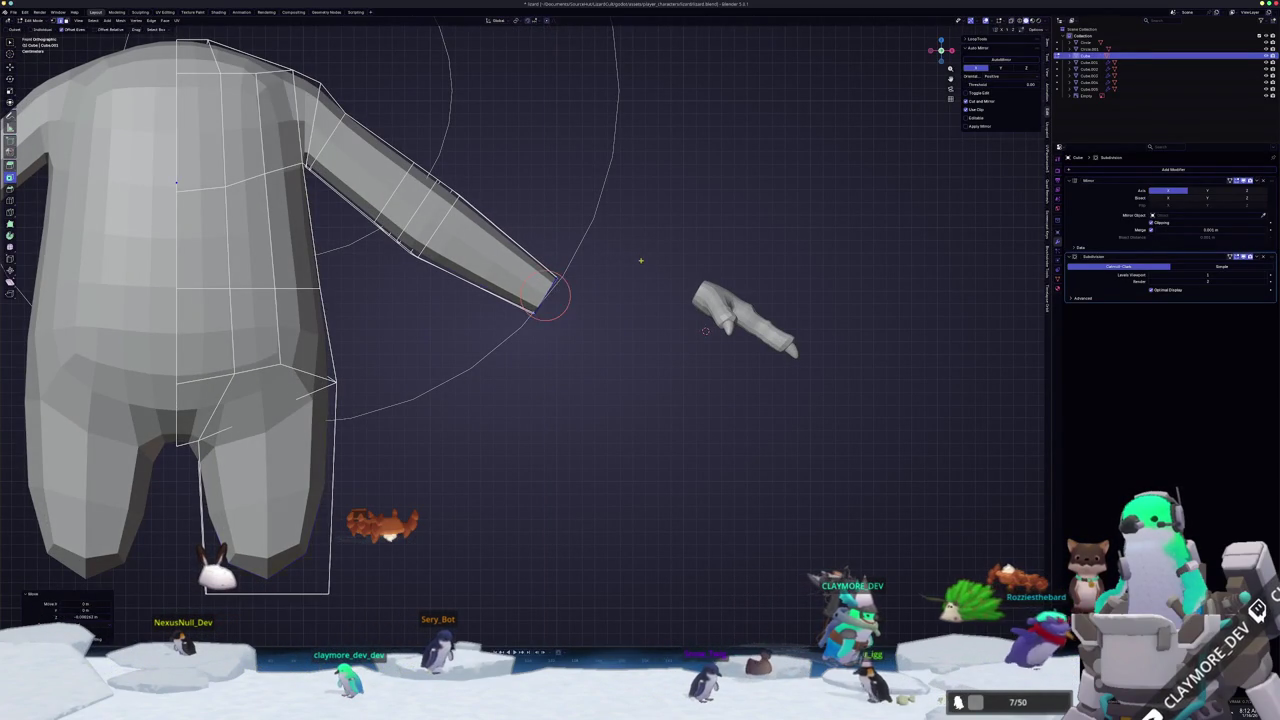
key(Tab)
scroll(641, 261, down, 3)
mouse_move(641, 261)
middle_down()
mouse_move(559, 396)
mouse_move(529, 376)
middle_up()
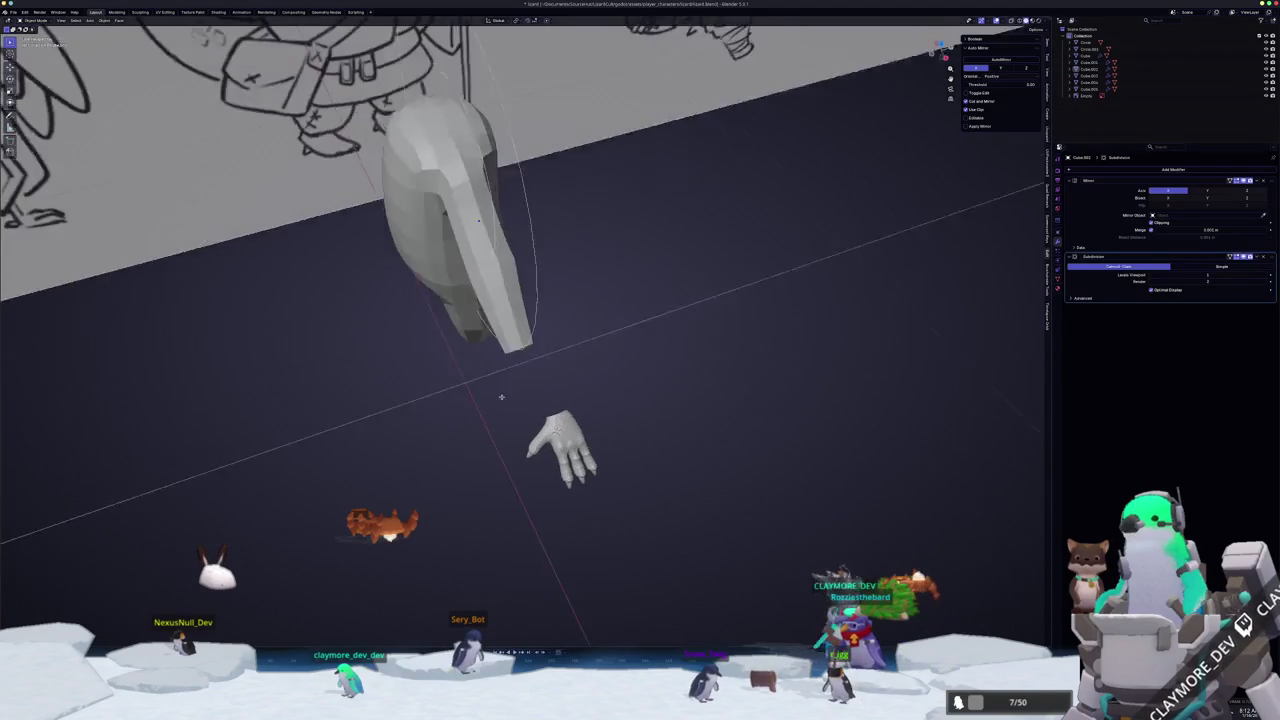
key(shift+a)
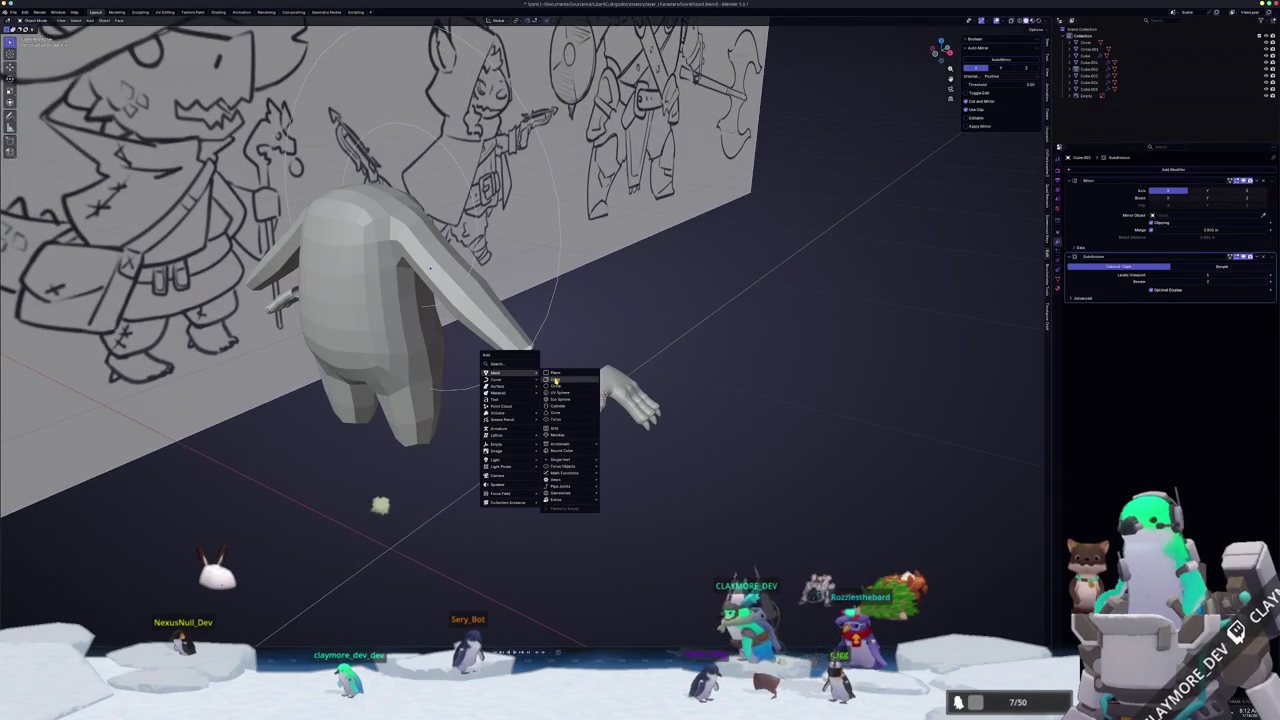
- Add a cube, scale it down, apply Subdivision Surface level 1 with Ctrl+1, and enter Edit Mode
click(555, 380)
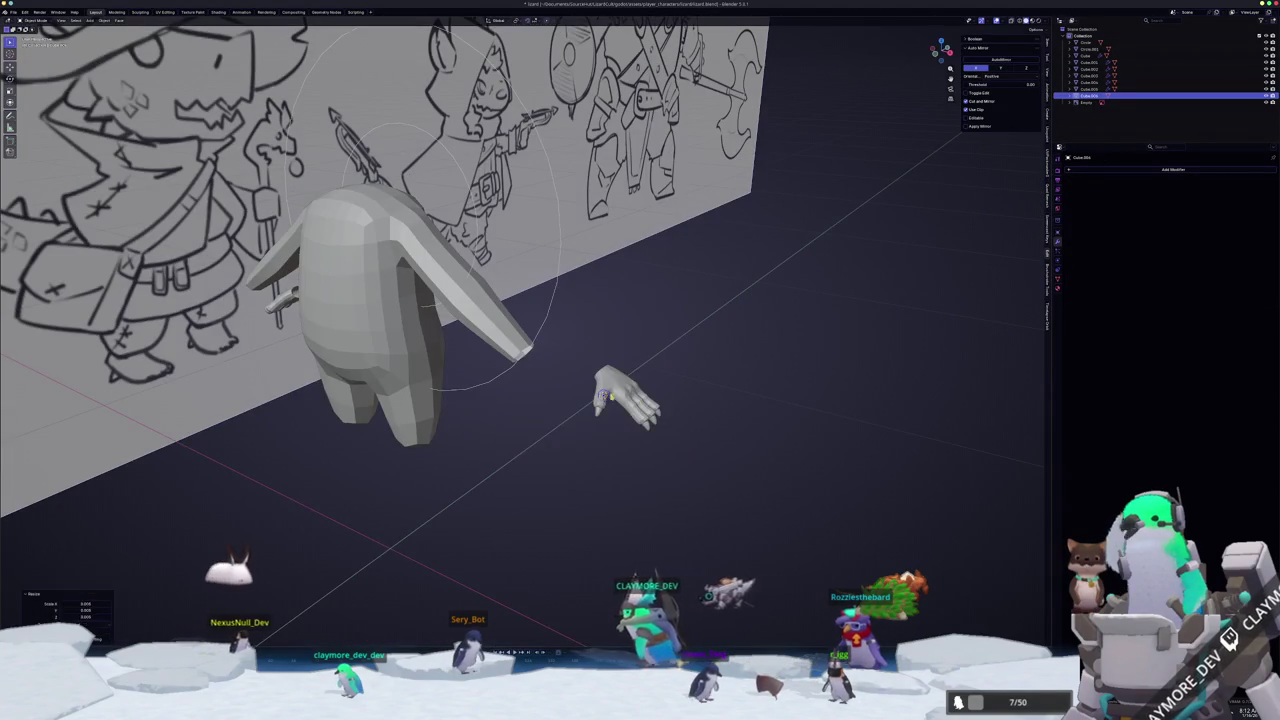
key(s)
click(737, 354)
scroll(741, 360, up, 1)
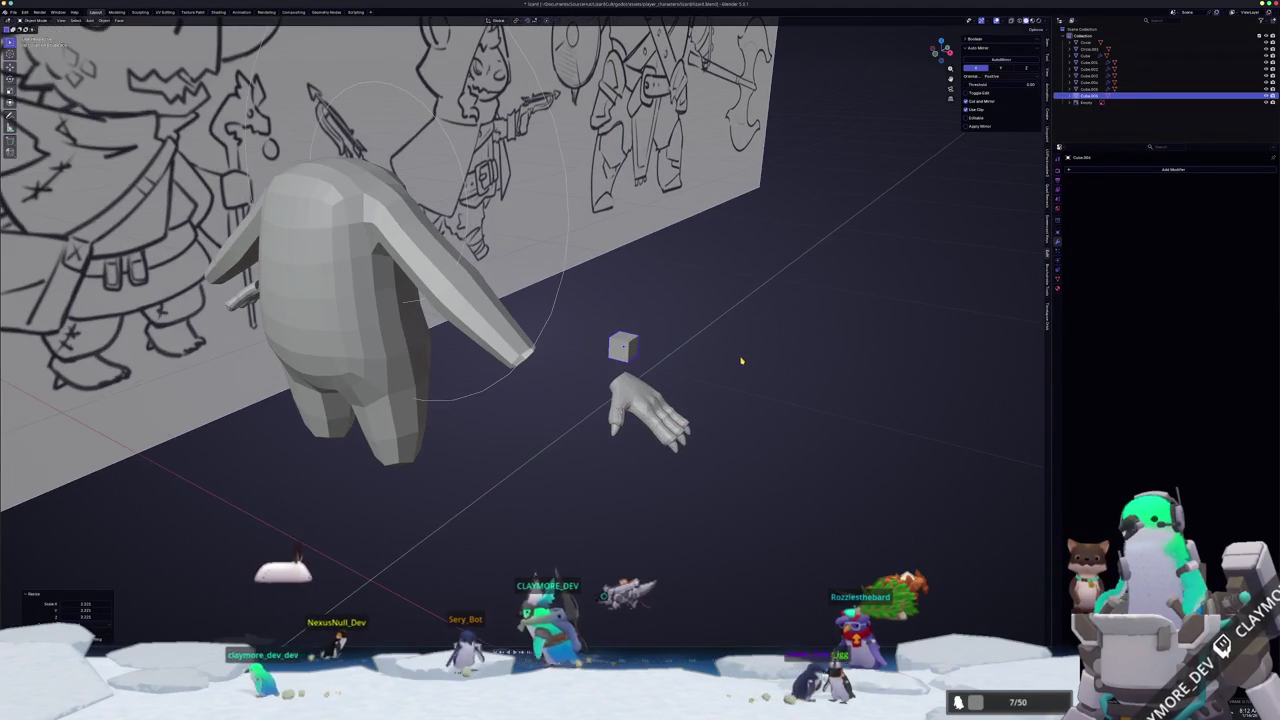
key(ctrl+1)
scroll(730, 365, up, 2)
key(Tab)
mouse_move(723, 371)
middle_down()
mouse_move(625, 355)
mouse_move(672, 377)
middle_up()
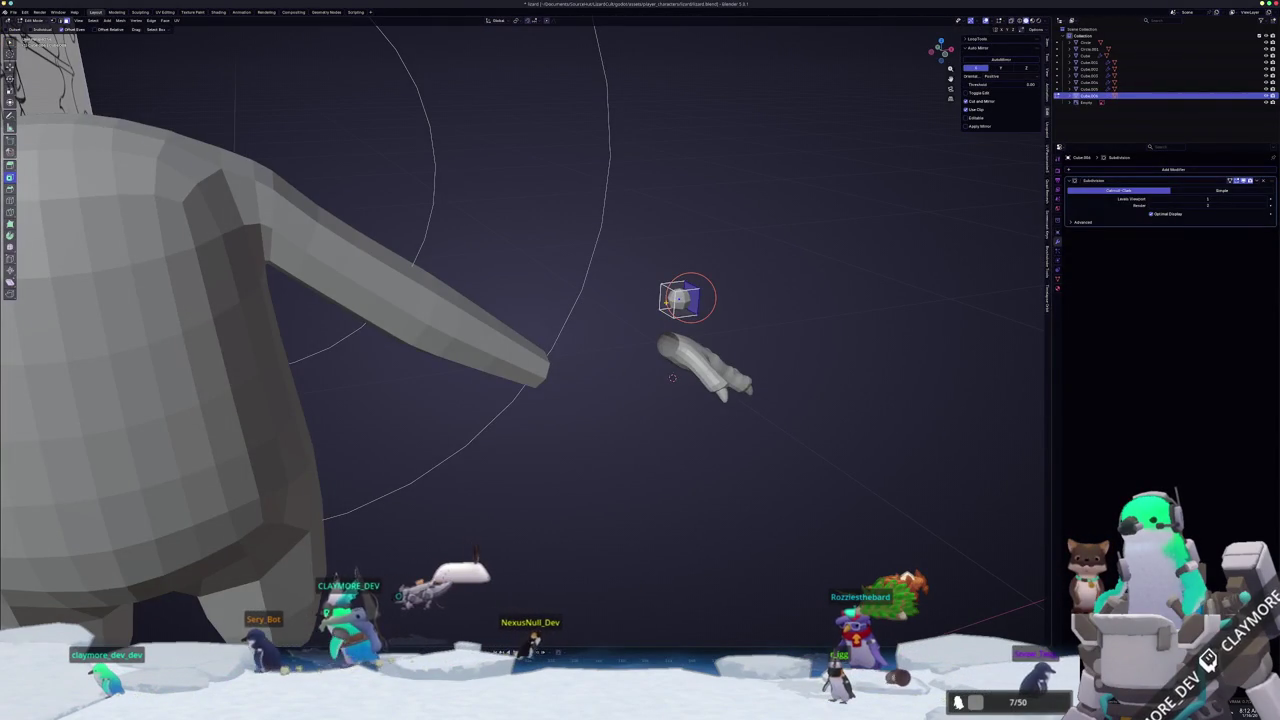
key(x)
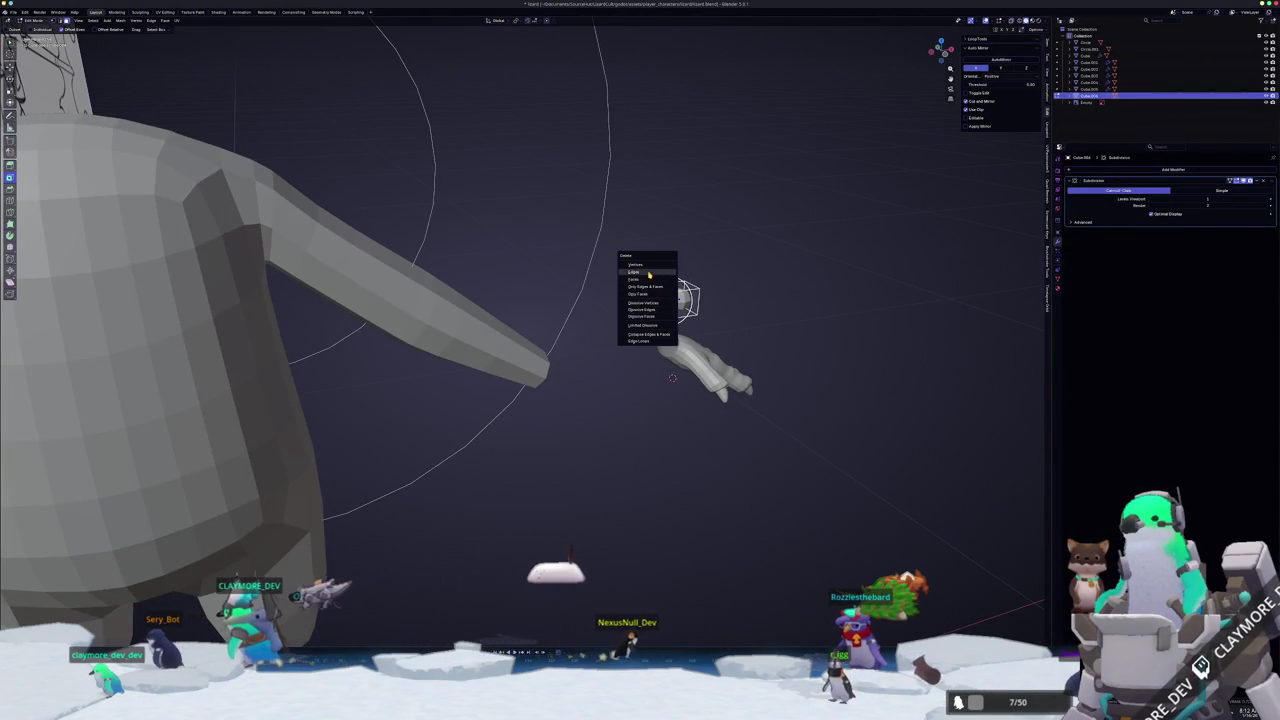
- Delete selected faces and edges of the cube and scale it down into a flat box
click(645, 280)
mouse_move(645, 280)
middle_down()
mouse_move(657, 293)
mouse_move(645, 370)
middle_up()
click(661, 300)
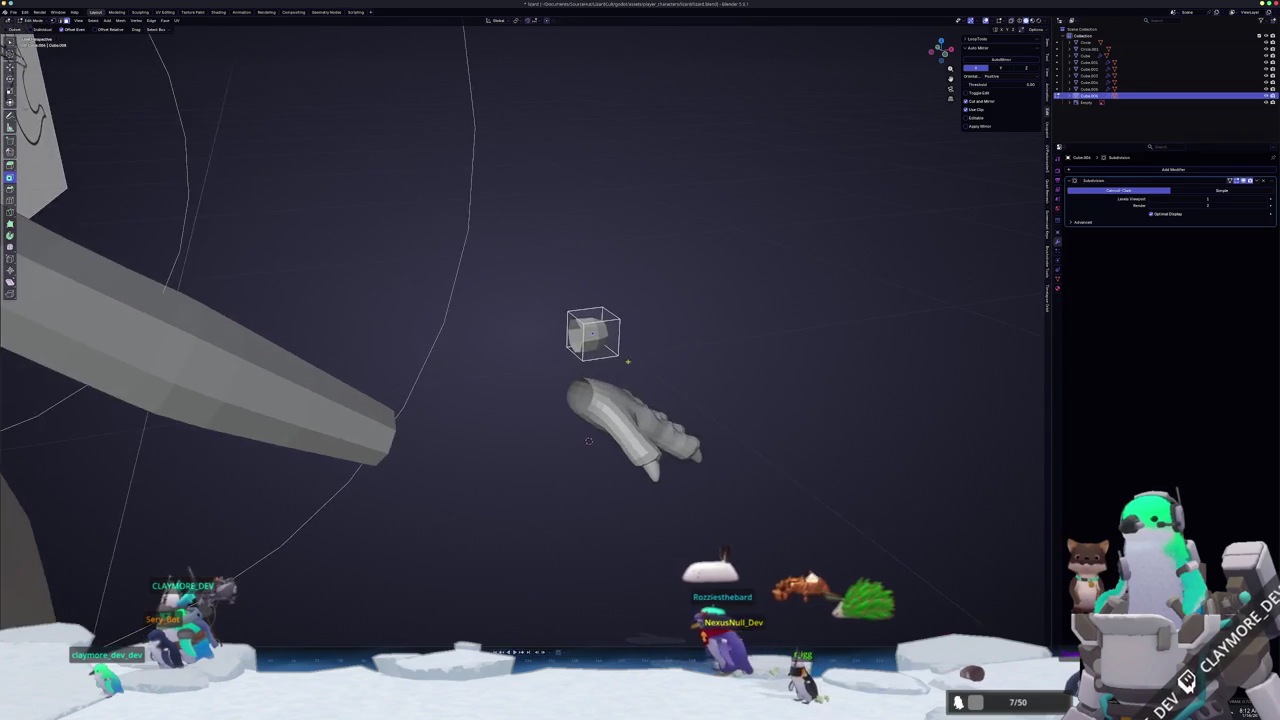
key(s)
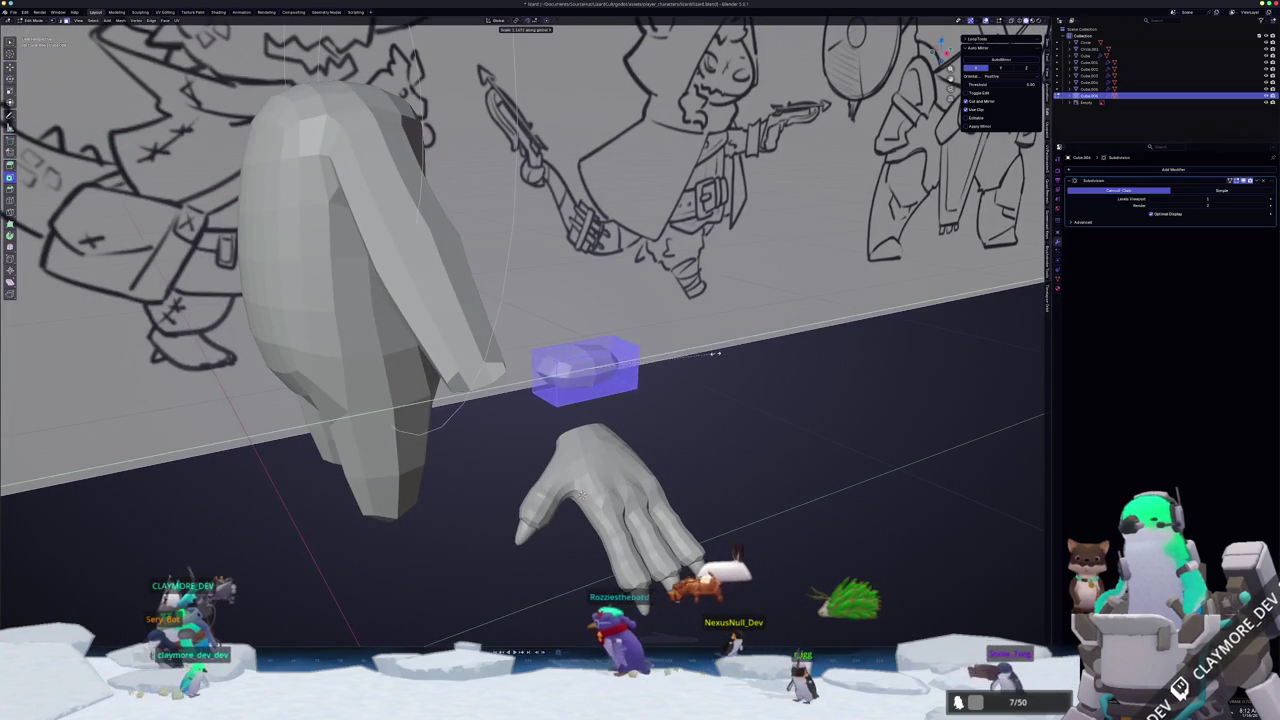
click(660, 392)
middle_drag(660, 392, 671, 417)
- In top view, widen the box along X, shift it along X beside the hand, and exit Edit Mode
key(KP_7)
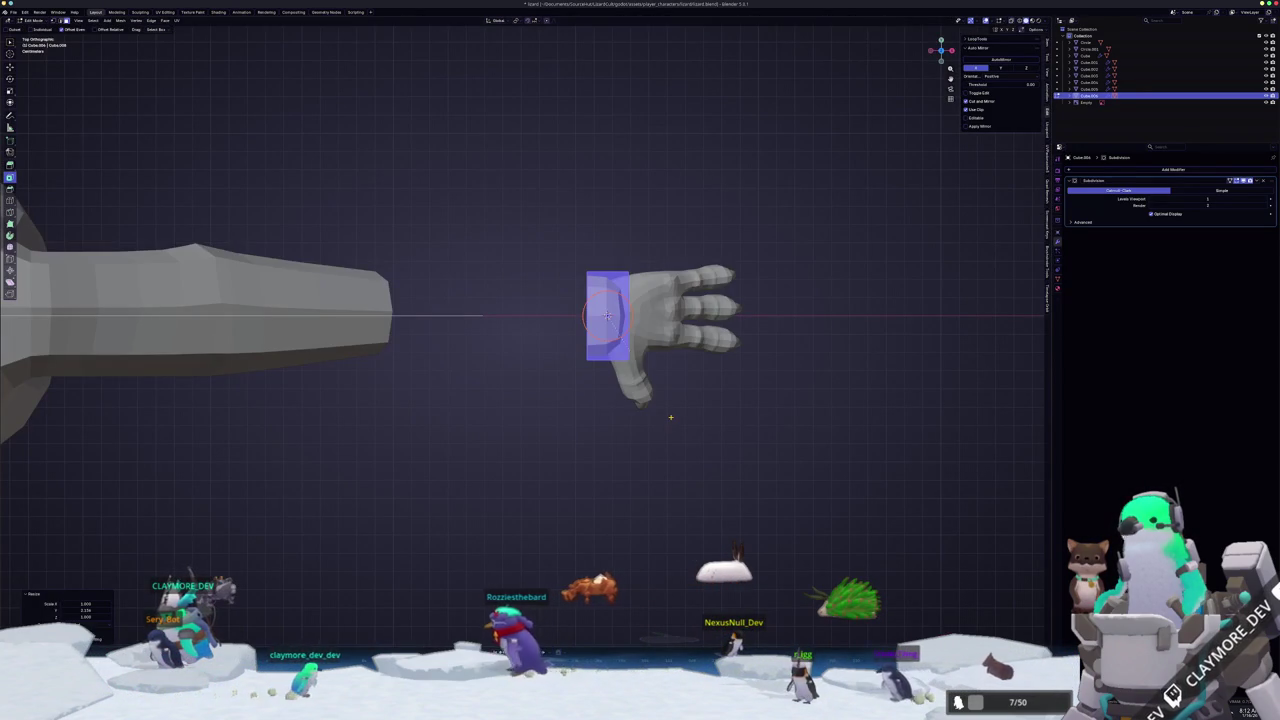
key(x)
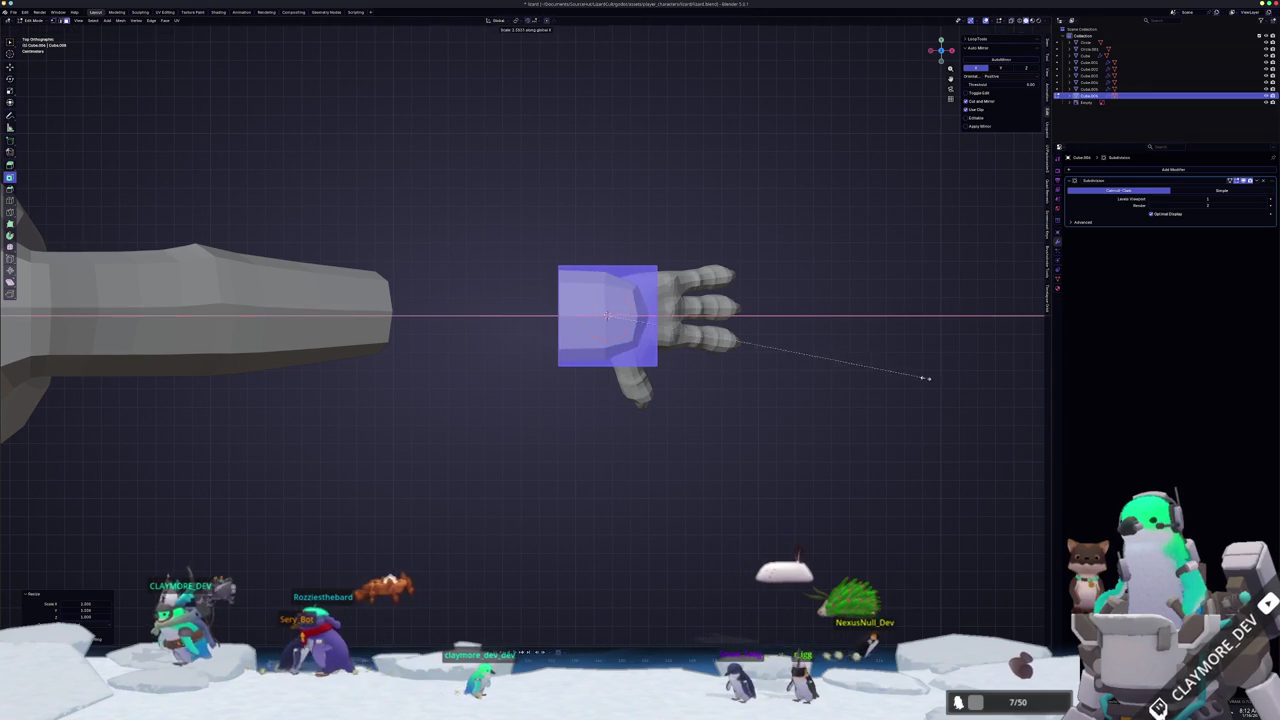
click(931, 375)
key(g)
key(x)
click(965, 368)
middle_drag(965, 368, 700, 491)
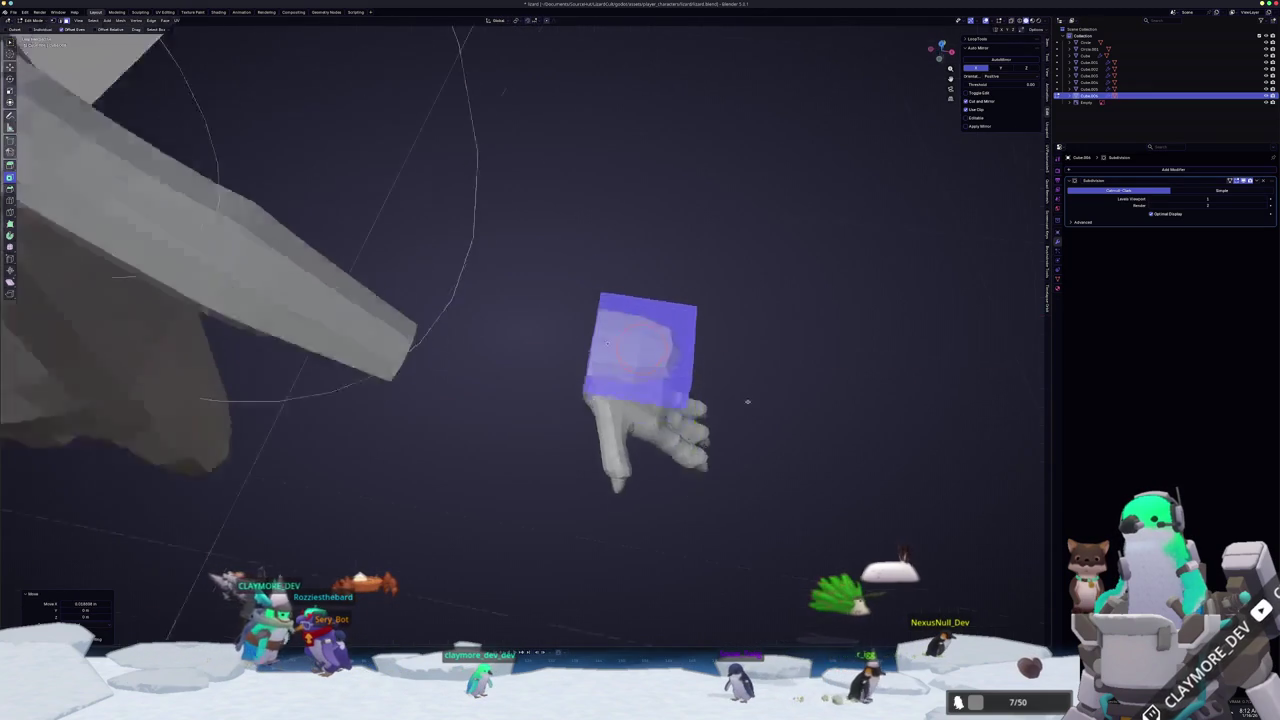
click(533, 391)
key(Tab)
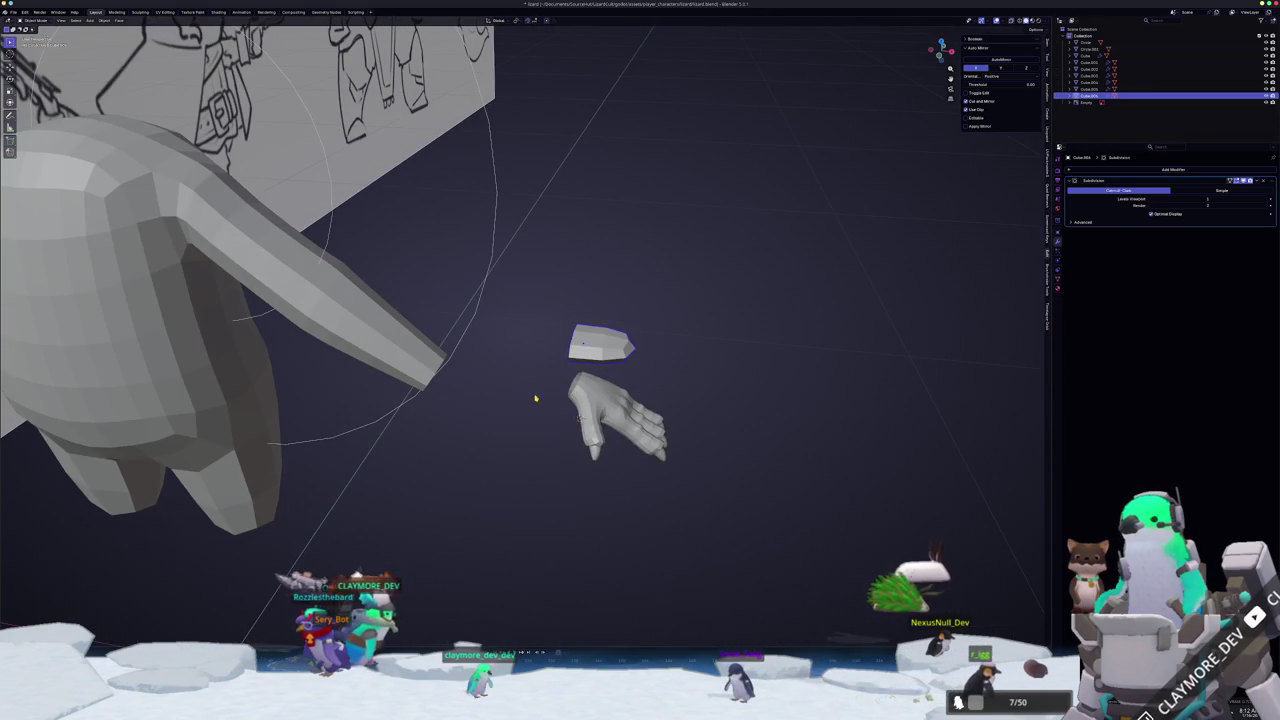
- Rotate the sculpted hand flat in front view and lower it along Z
click(610, 415)
key(KP_1)
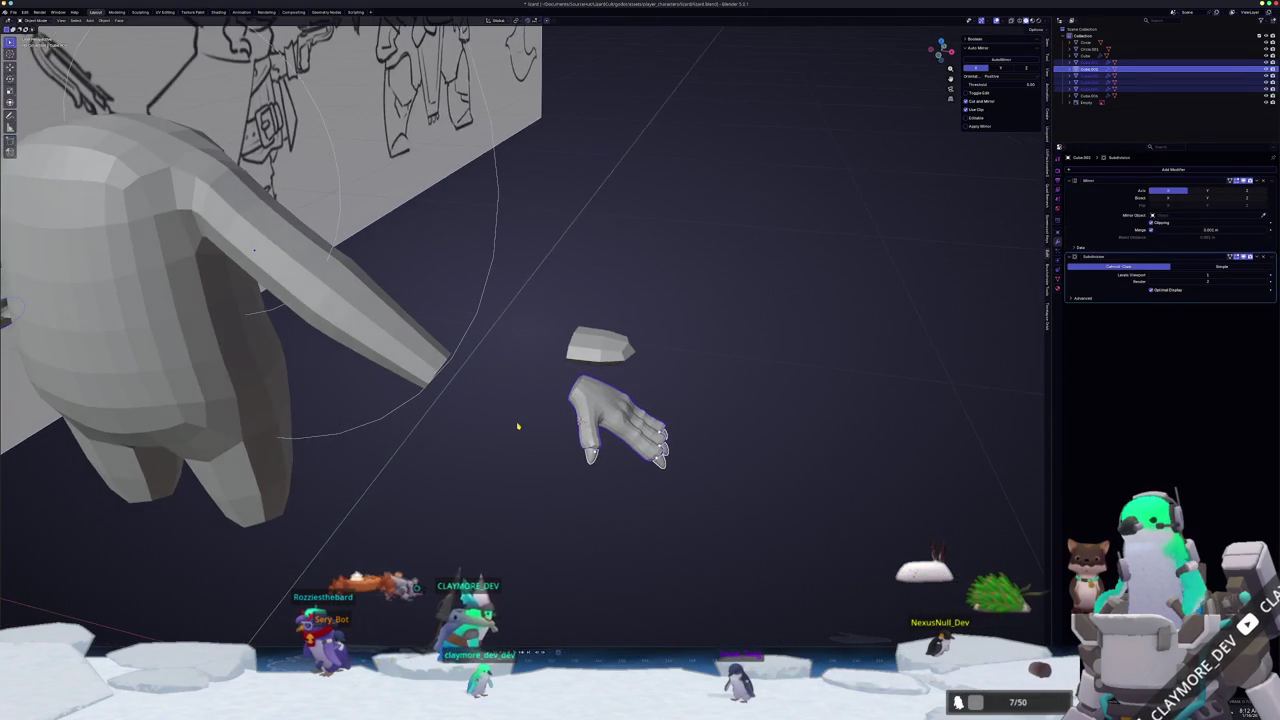
key(r)
click(709, 317)
key(g)
key(z)
click(709, 359)
- Add a centred loop cut across the palm block in Edit Mode
click(600, 343)
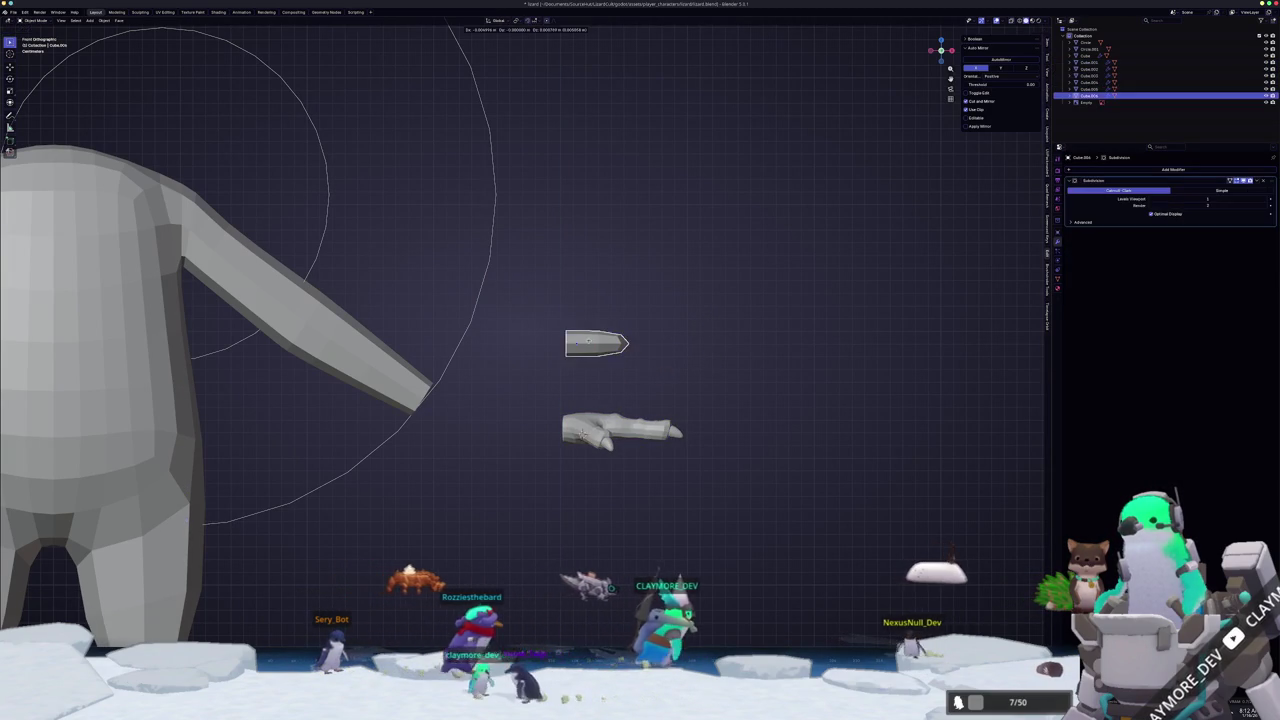
middle_drag(600, 345, 601, 381)
key(Tab)
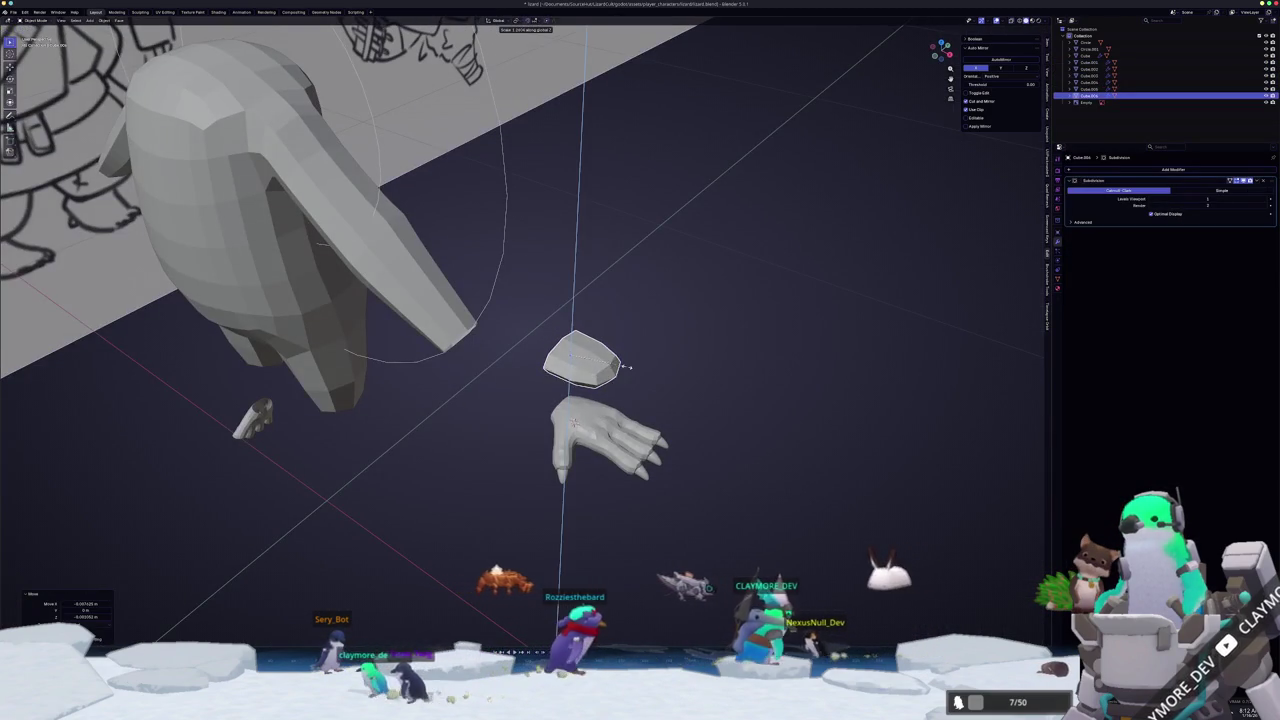
mouse_move(575, 423)
middle_down()
mouse_move(578, 440)
mouse_move(605, 430)
middle_up()
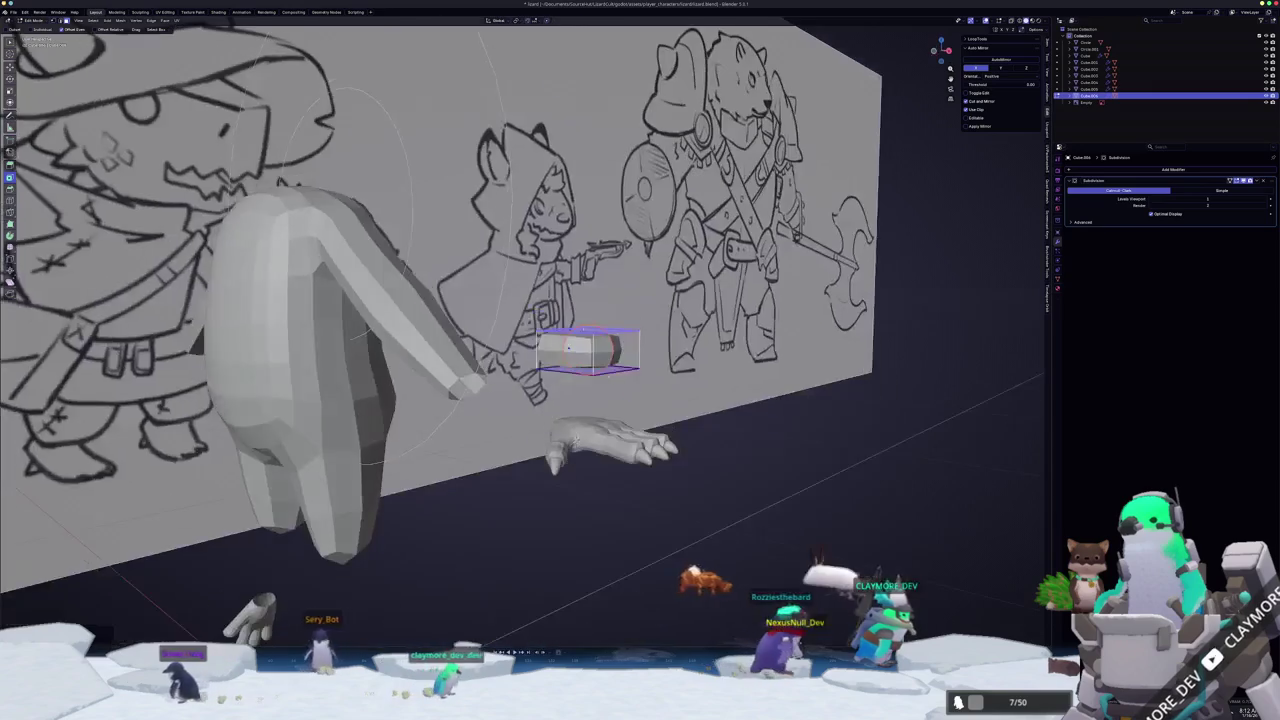
middle_drag(614, 357, 533, 404)
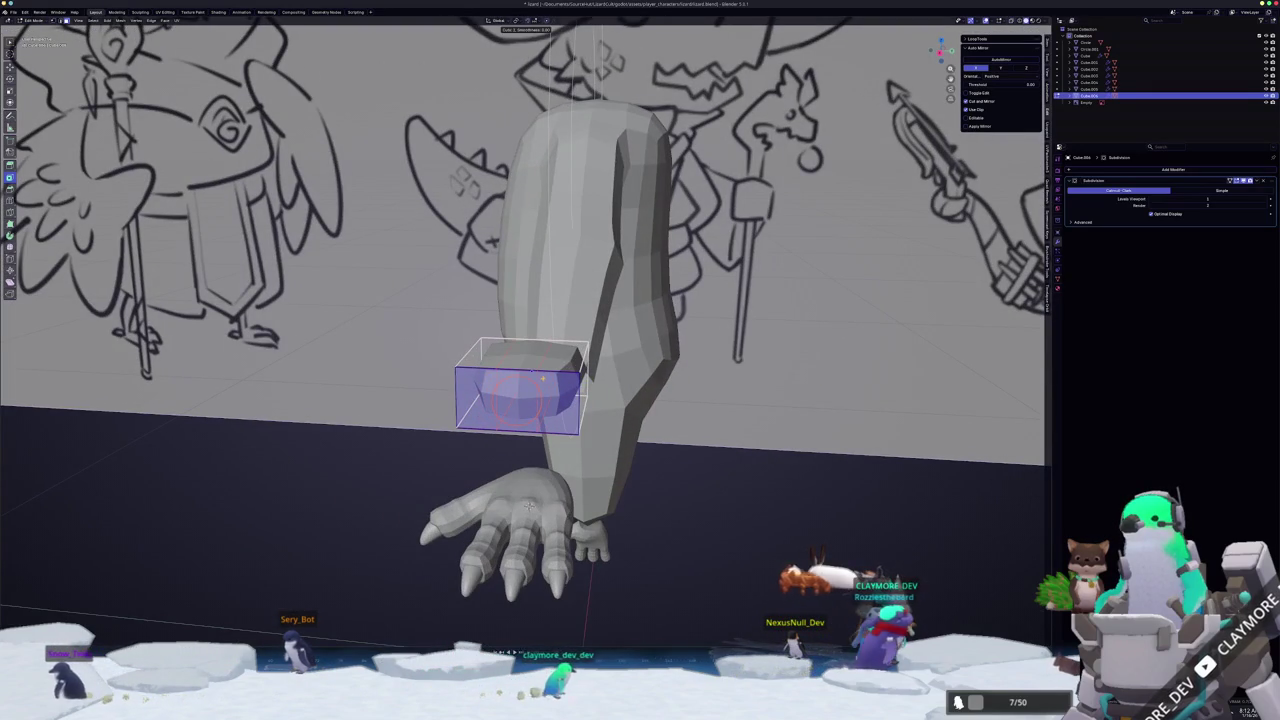
click(531, 372)
right_click(522, 404)
- Switch to top view and frame the hand and palm block together
middle_drag(528, 507, 565, 540)
middle_drag(544, 395, 542, 440)
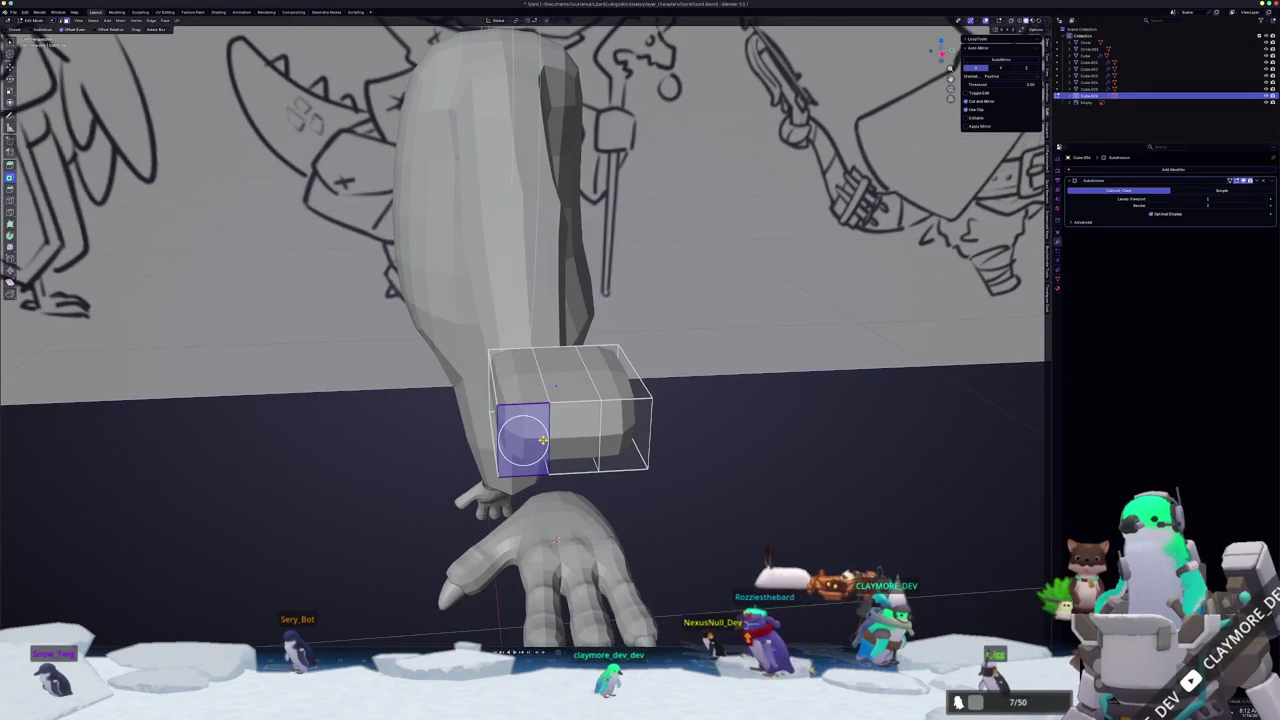
key(KP_7)
scroll(543, 437, up, 2)
shift+middle_drag(617, 429, 449, 400)
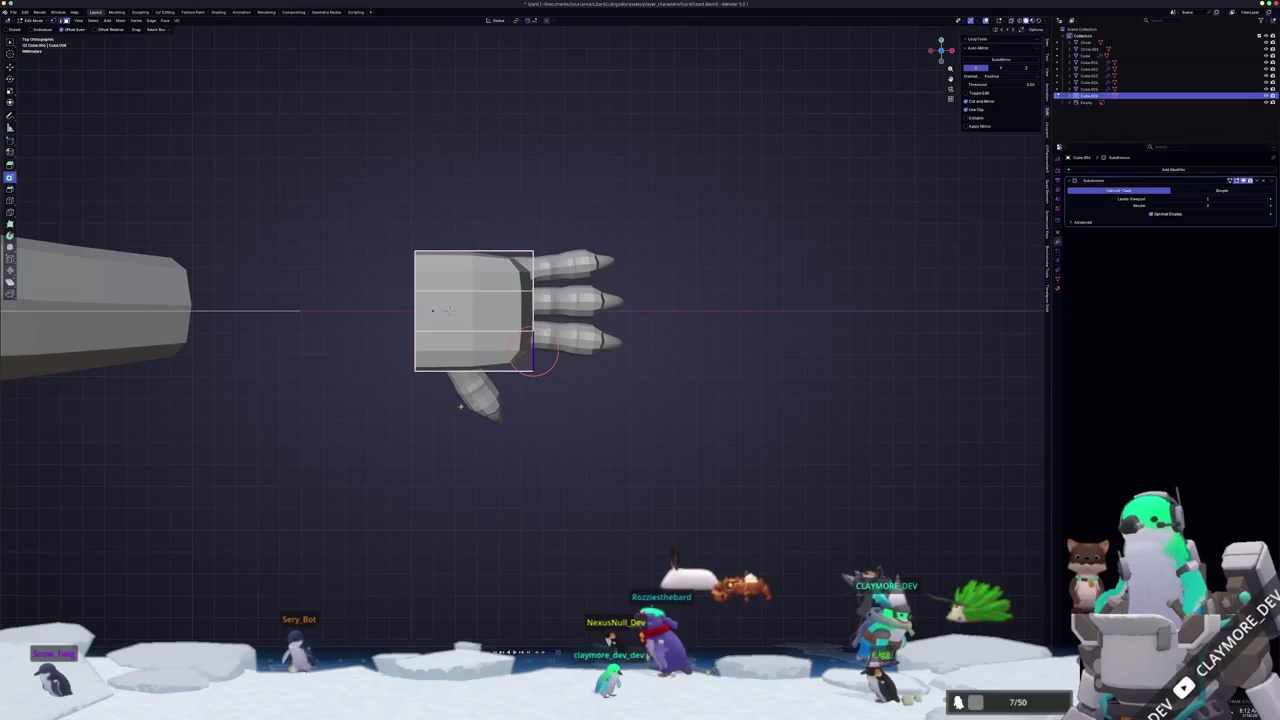
- Extrude the first finger from a front face and crease its tip edge
scroll(539, 414, down, 1)
click(572, 416)
key(g)
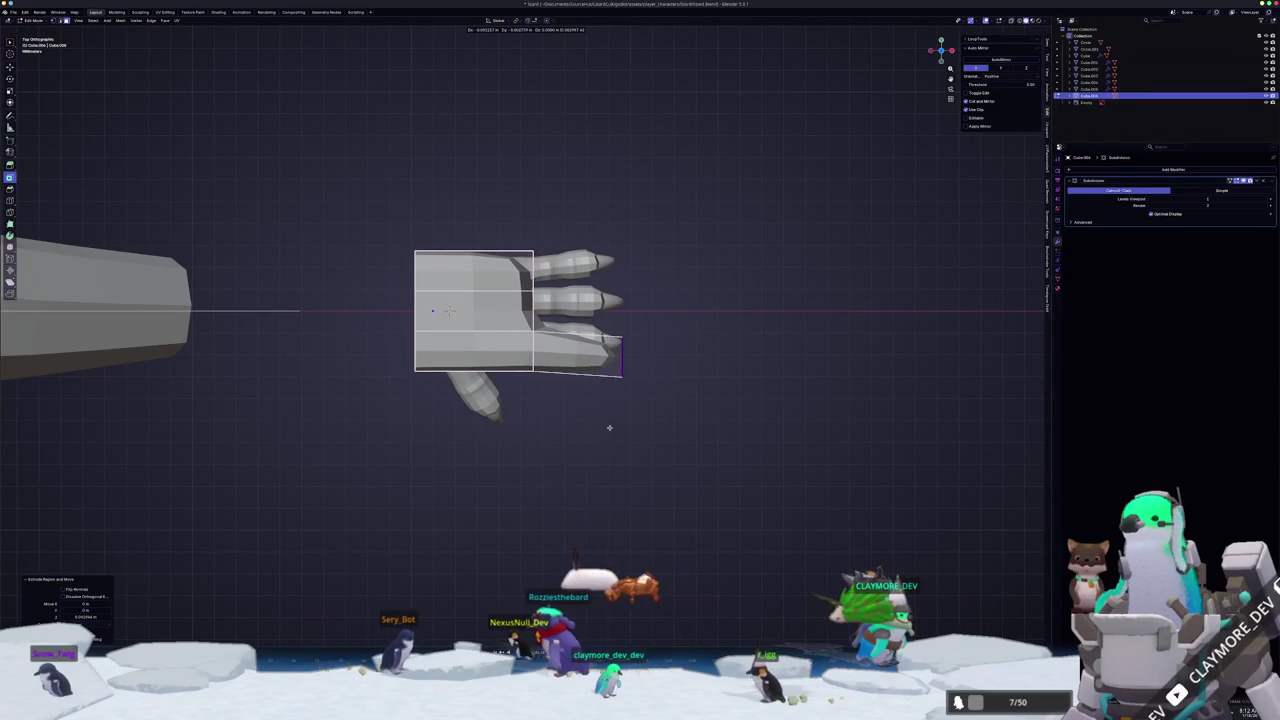
click(607, 426)
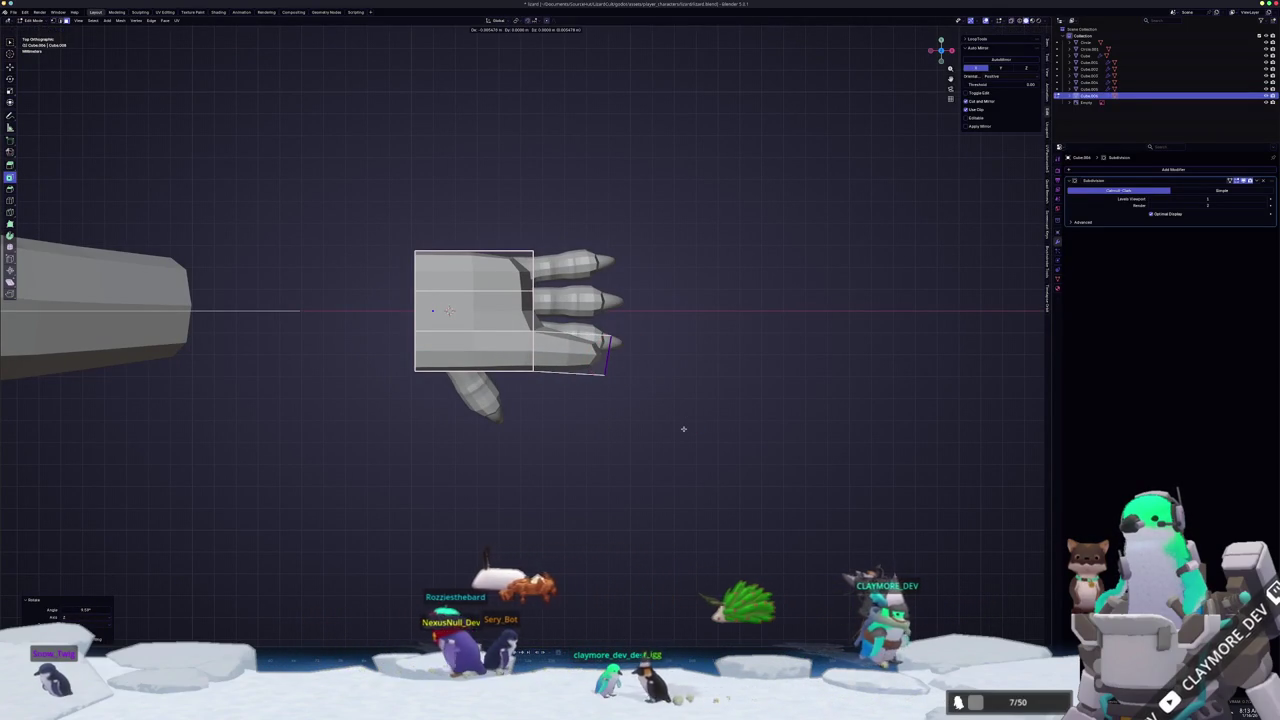
key(shift+e)
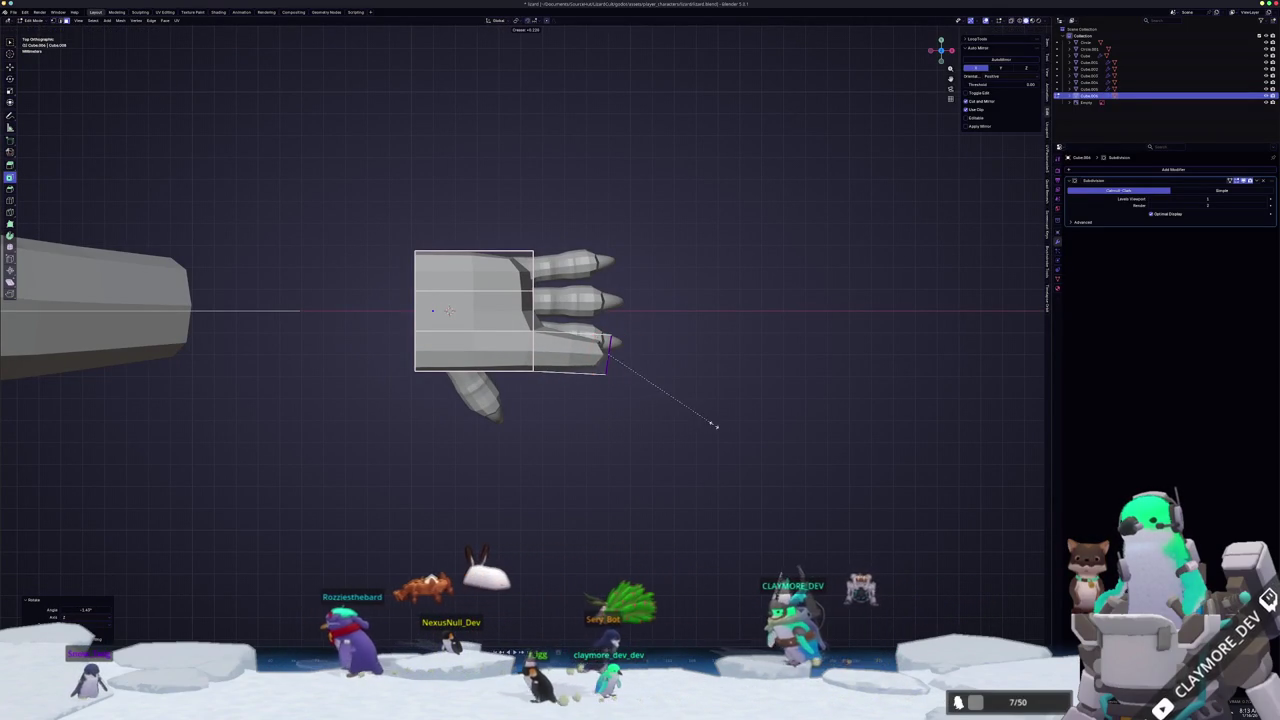
click(748, 426)
mouse_move(748, 426)
middle_down()
mouse_move(643, 400)
mouse_move(560, 450)
mouse_move(640, 420)
middle_up()
key(KP_7)
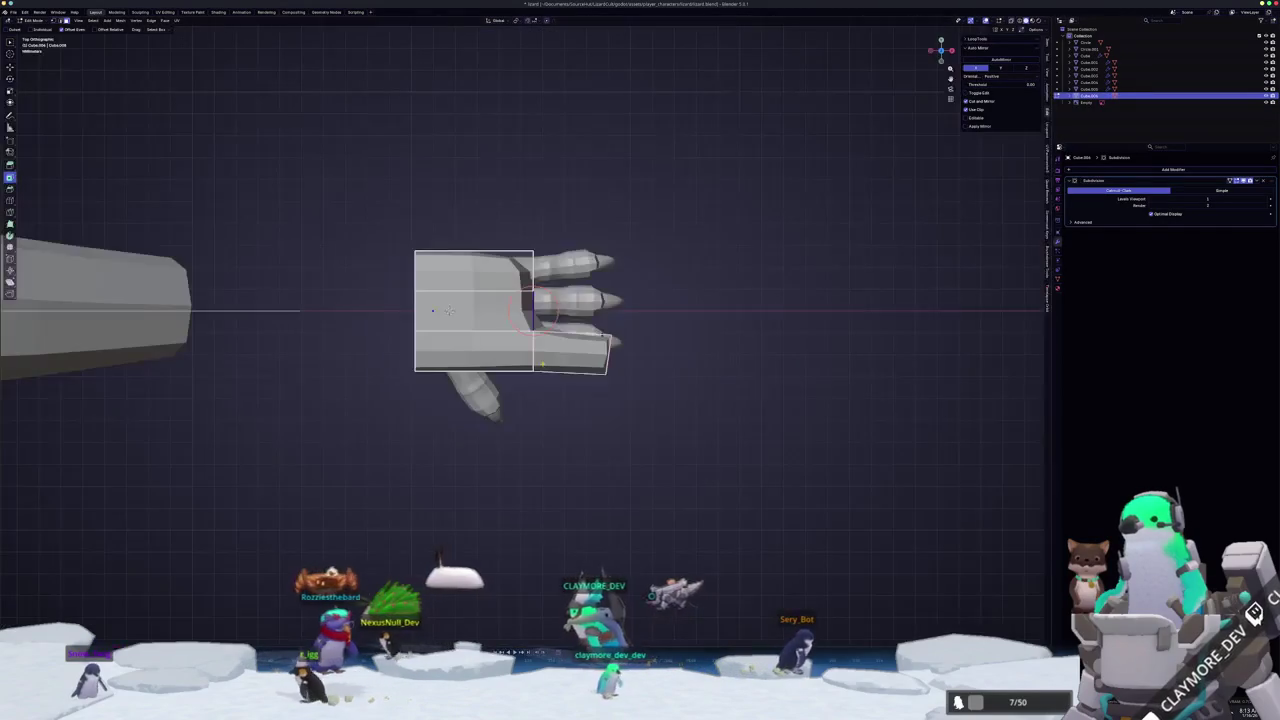
- Extrude and crease the middle finger, then extend the top finger
key(e)
click(635, 386)
key(shift+e)
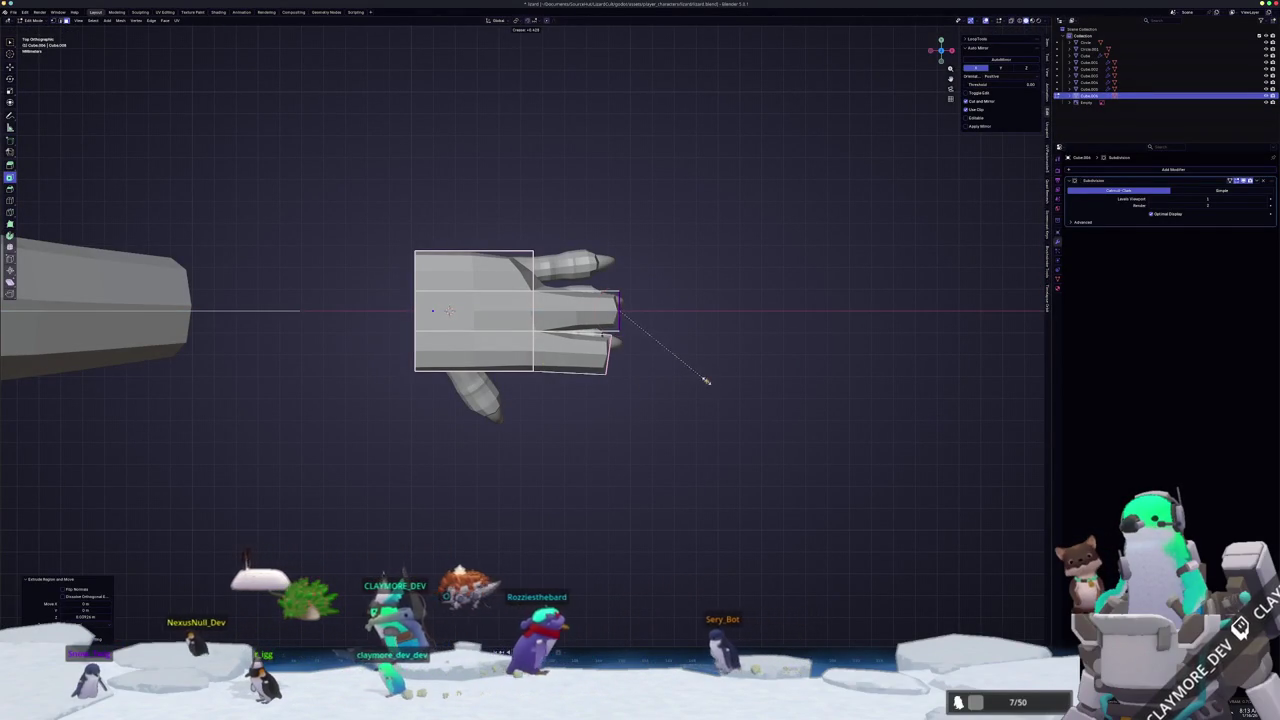
click(686, 372)
middle_drag(686, 372, 623, 349)
scroll(600, 350, up, 3)
key(KP_7)
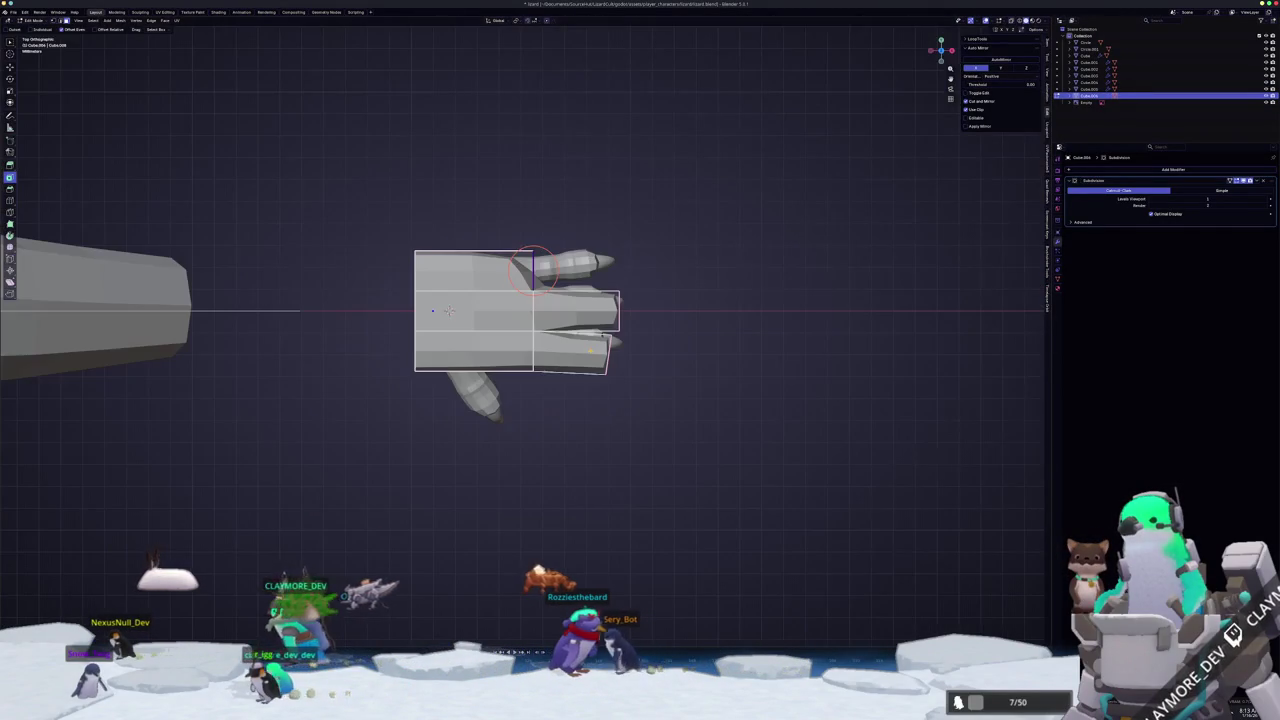
click(670, 350)
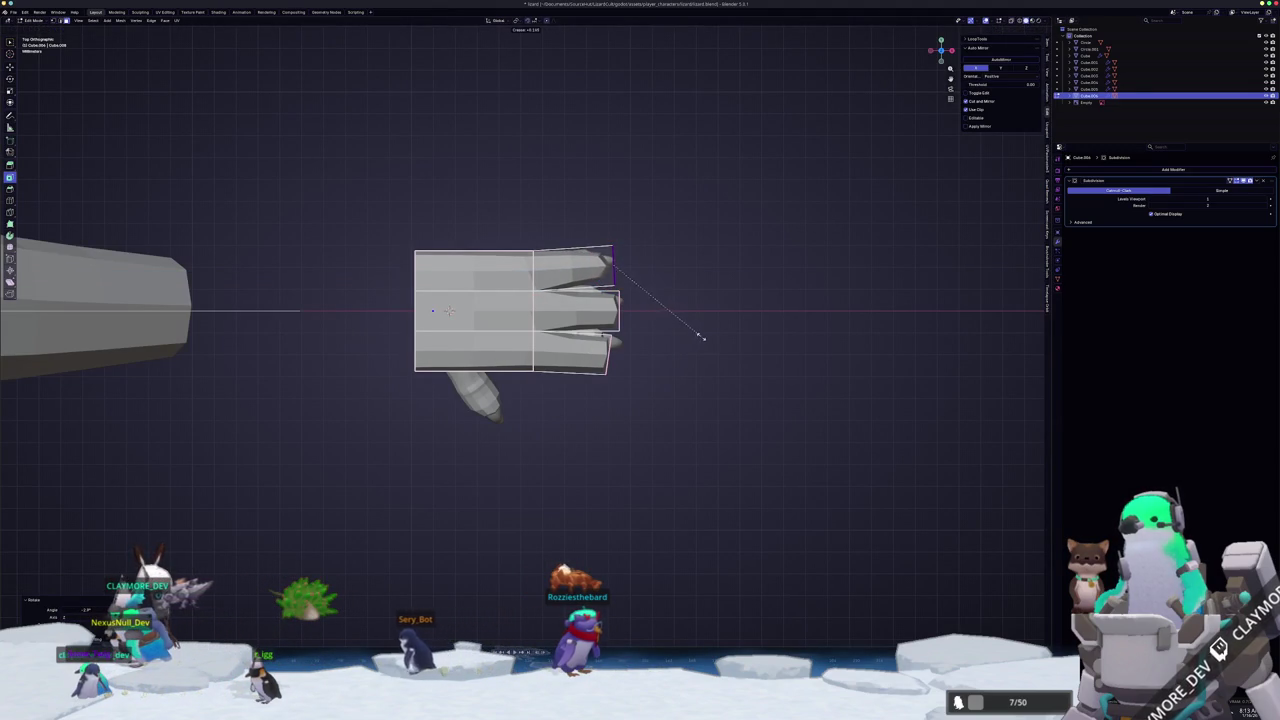
middle_drag(716, 333, 700, 420)
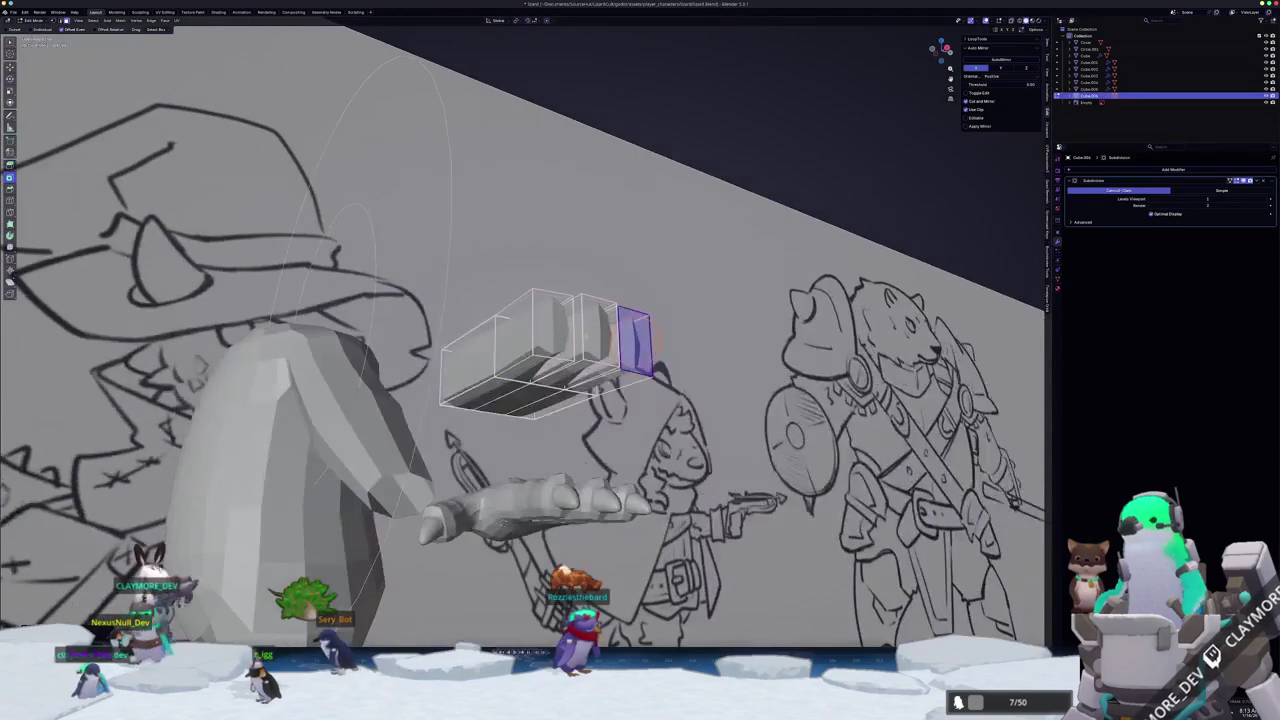
- Adjust the selected part's height along Z and slide the fingertip edges to lengthen the fingers
mouse_move(504, 522)
middle_down()
mouse_move(497, 505)
mouse_move(512, 488)
mouse_move(480, 490)
mouse_move(434, 458)
mouse_move(491, 518)
middle_up()
key(g)
key(z)
click(480, 490)
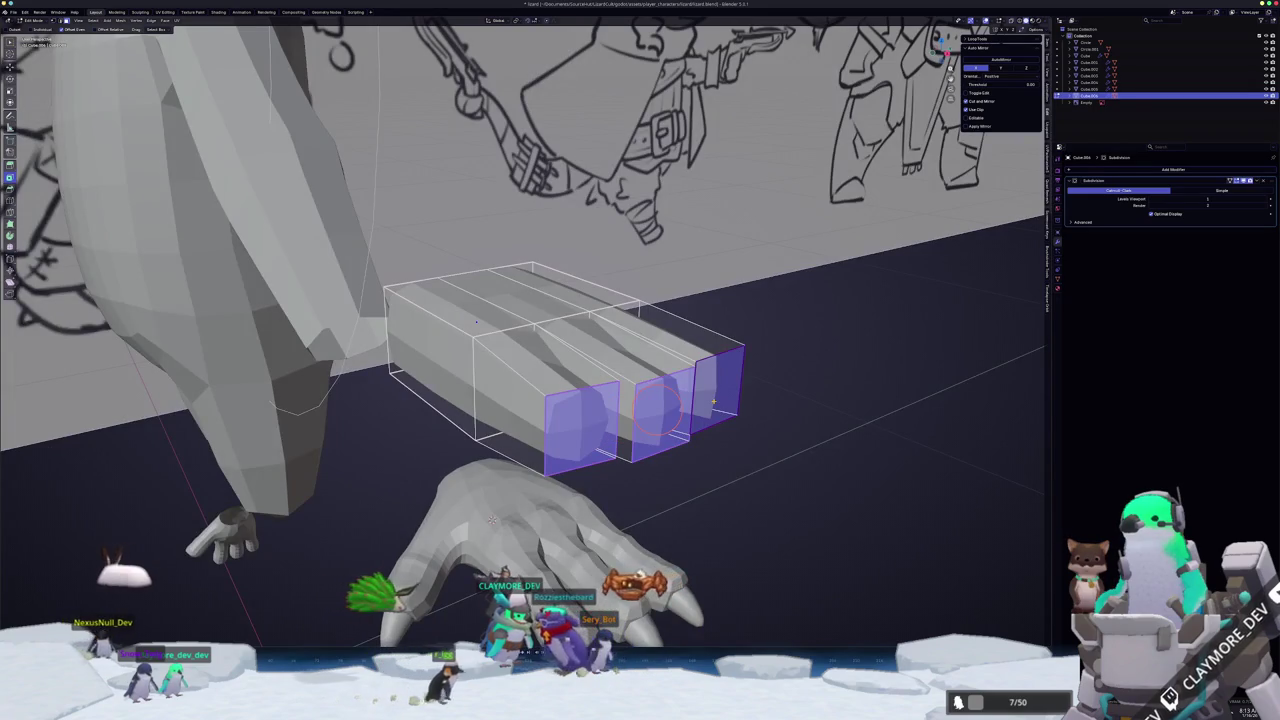
key(KP_7)
key(g)
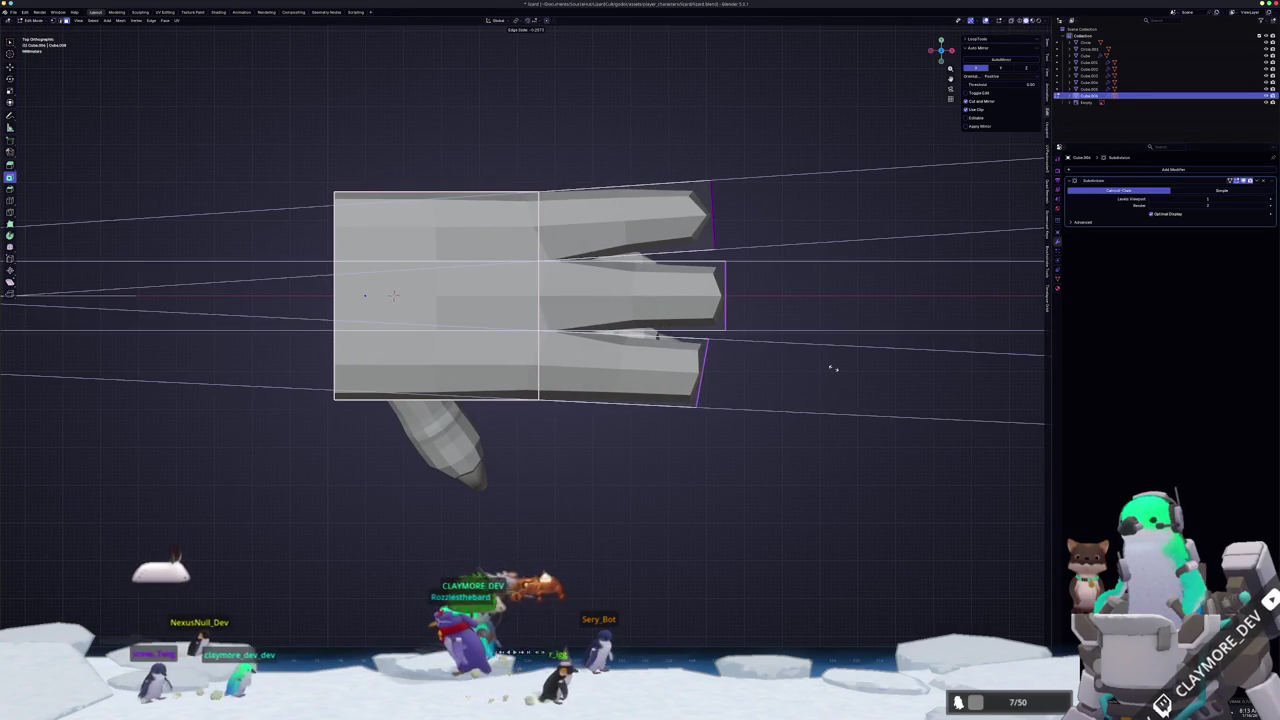
click(831, 368)
middle_drag(731, 428, 710, 510)
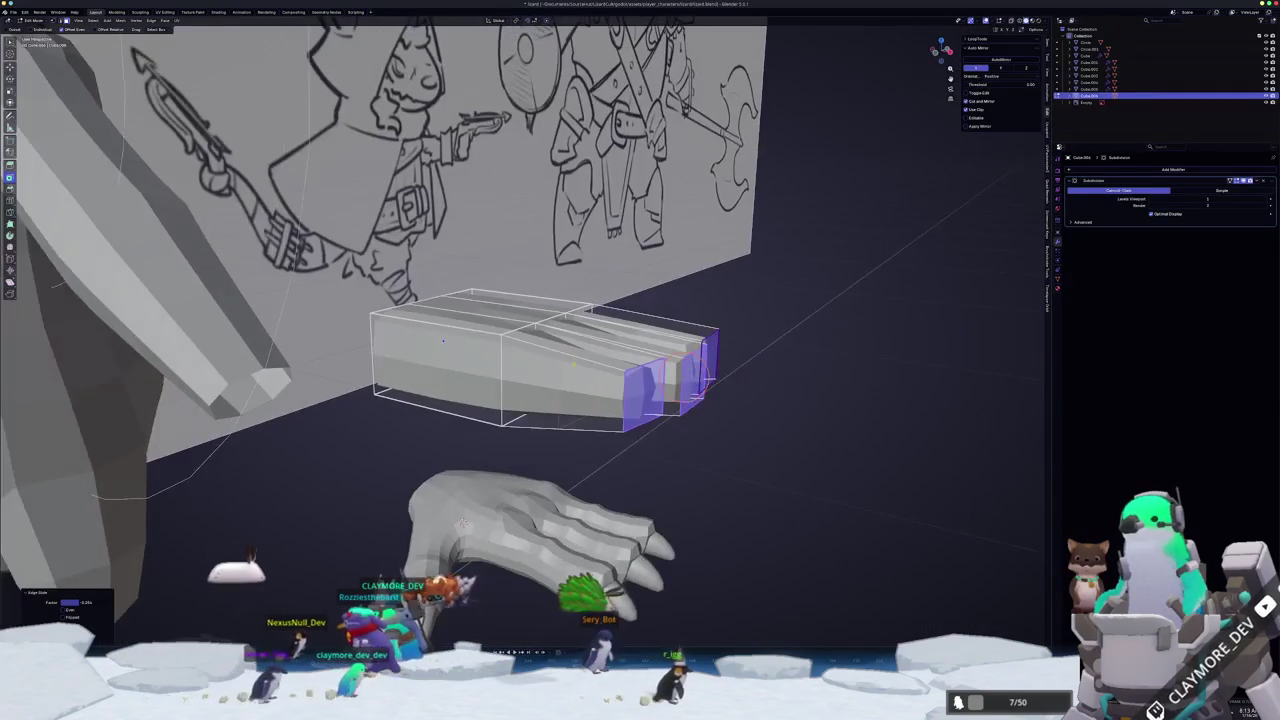
- Add two loop cuts across the three block fingers
key(ctrl+r)
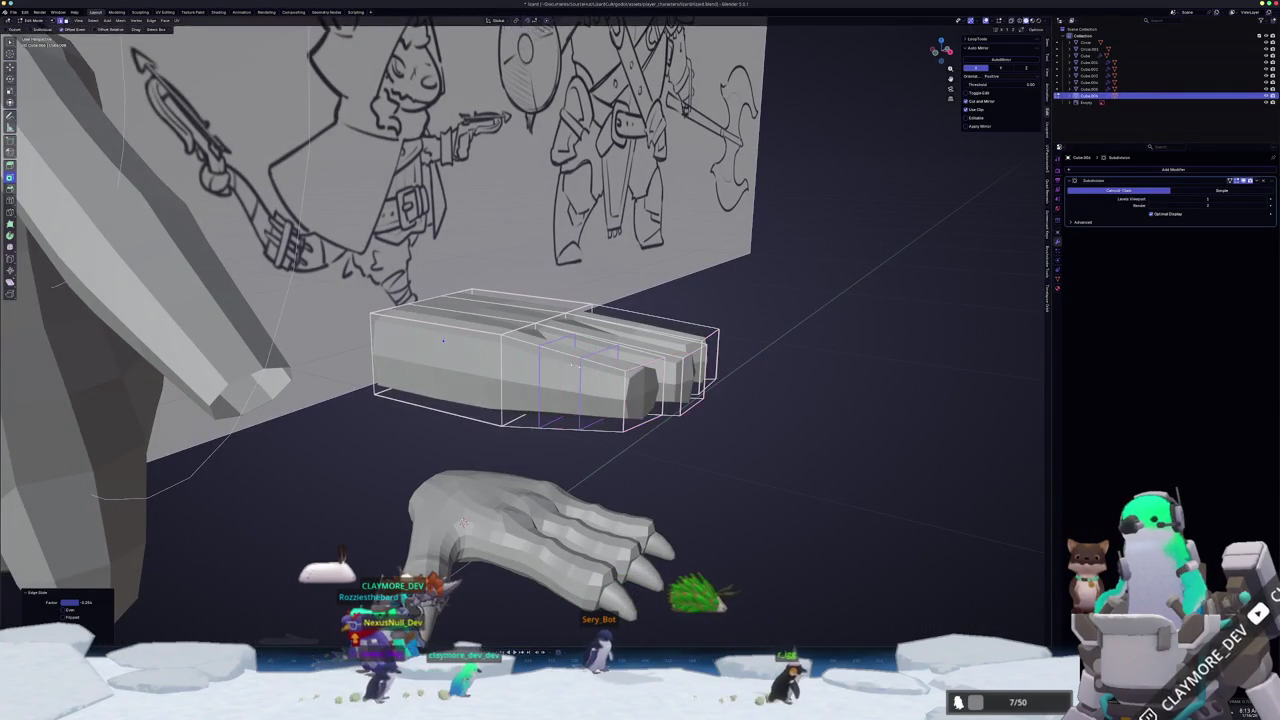
mouse_move(573, 375)
middle_down()
mouse_move(638, 390)
mouse_move(608, 386)
mouse_move(628, 370)
middle_up()
scroll(615, 388, up, 2)
click(615, 362)
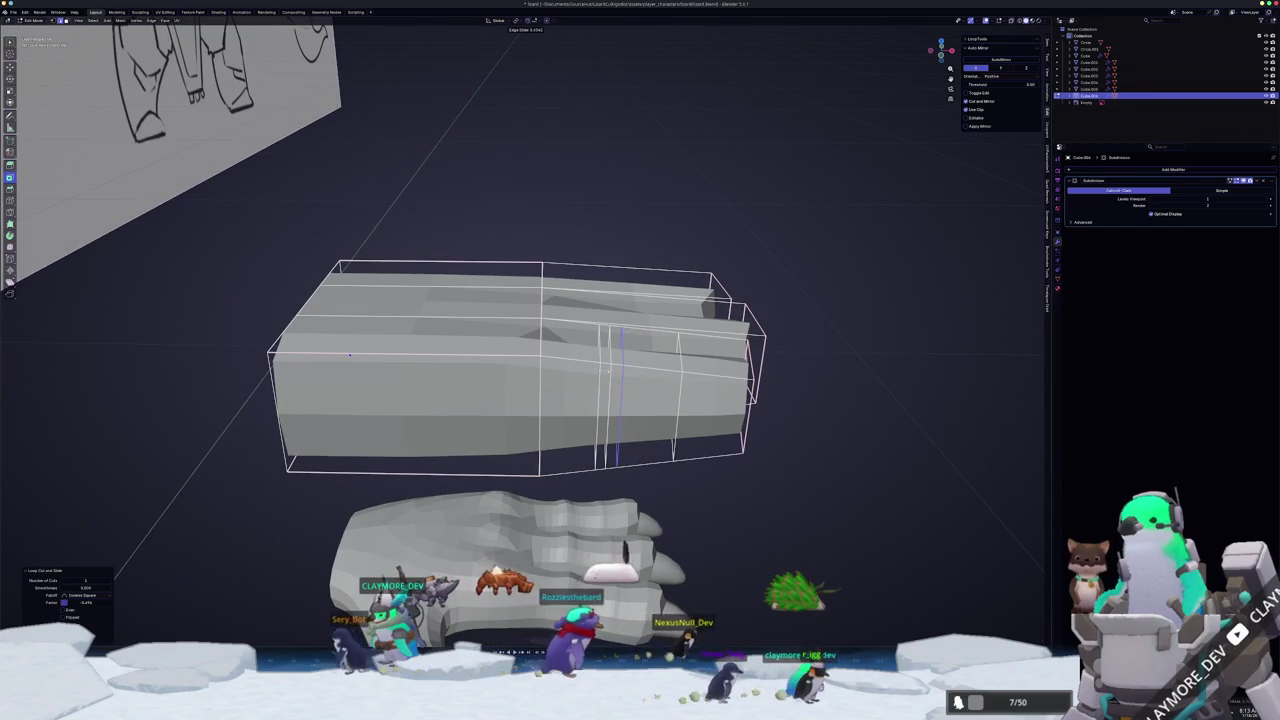
click(680, 380)
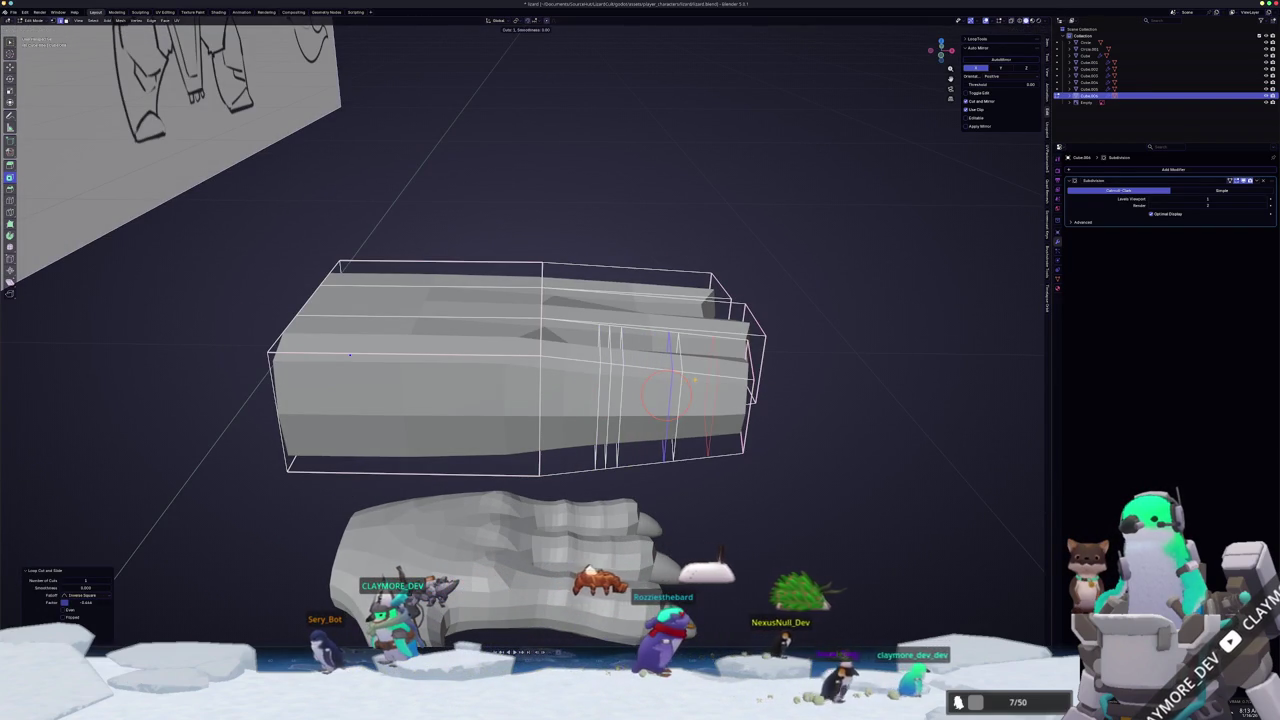
mouse_move(690, 395)
middle_down()
mouse_move(622, 378)
mouse_move(668, 441)
middle_up()
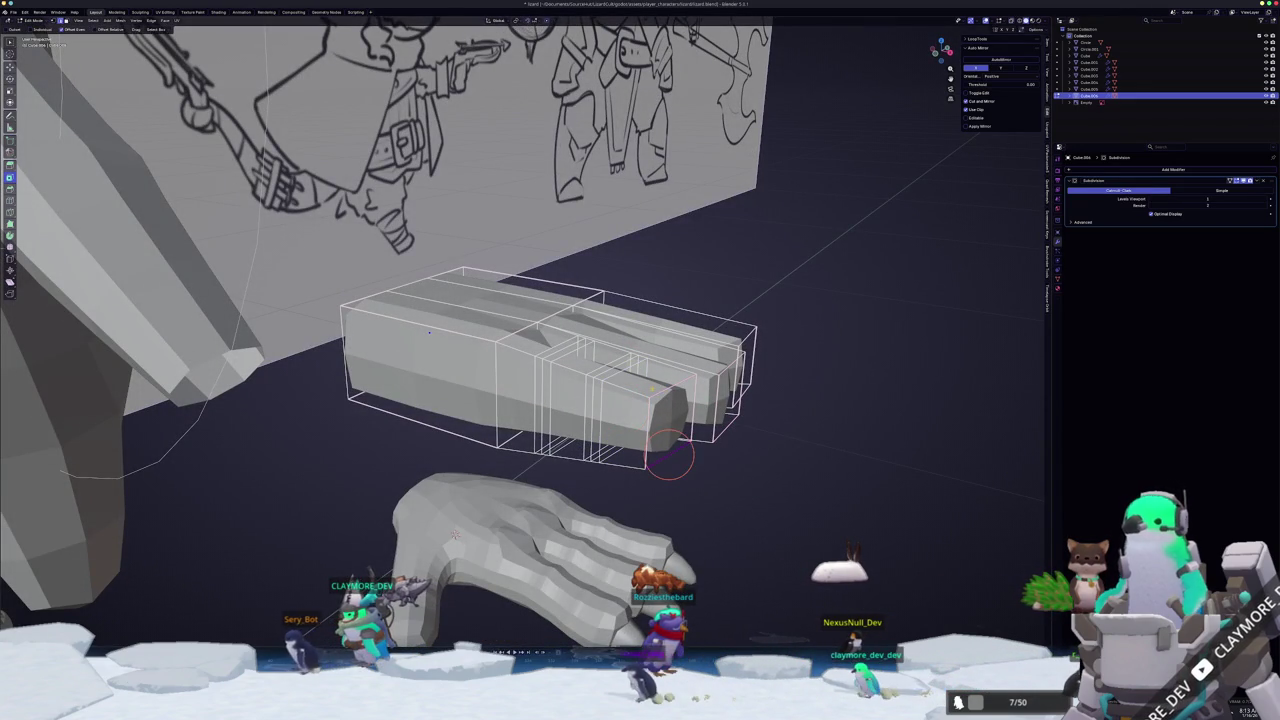
mouse_move(668, 395)
middle_down()
mouse_move(740, 386)
mouse_move(705, 278)
mouse_move(632, 440)
middle_up()
- Tweak the finger selections vertically along Z for knuckle shaping
key(g)
key(z)
click(751, 385)
mouse_move(632, 385)
middle_down()
mouse_move(622, 372)
mouse_move(627, 396)
mouse_move(607, 394)
mouse_move(615, 425)
middle_up()
key(g)
key(z)
middle_drag(460, 463, 460, 415)
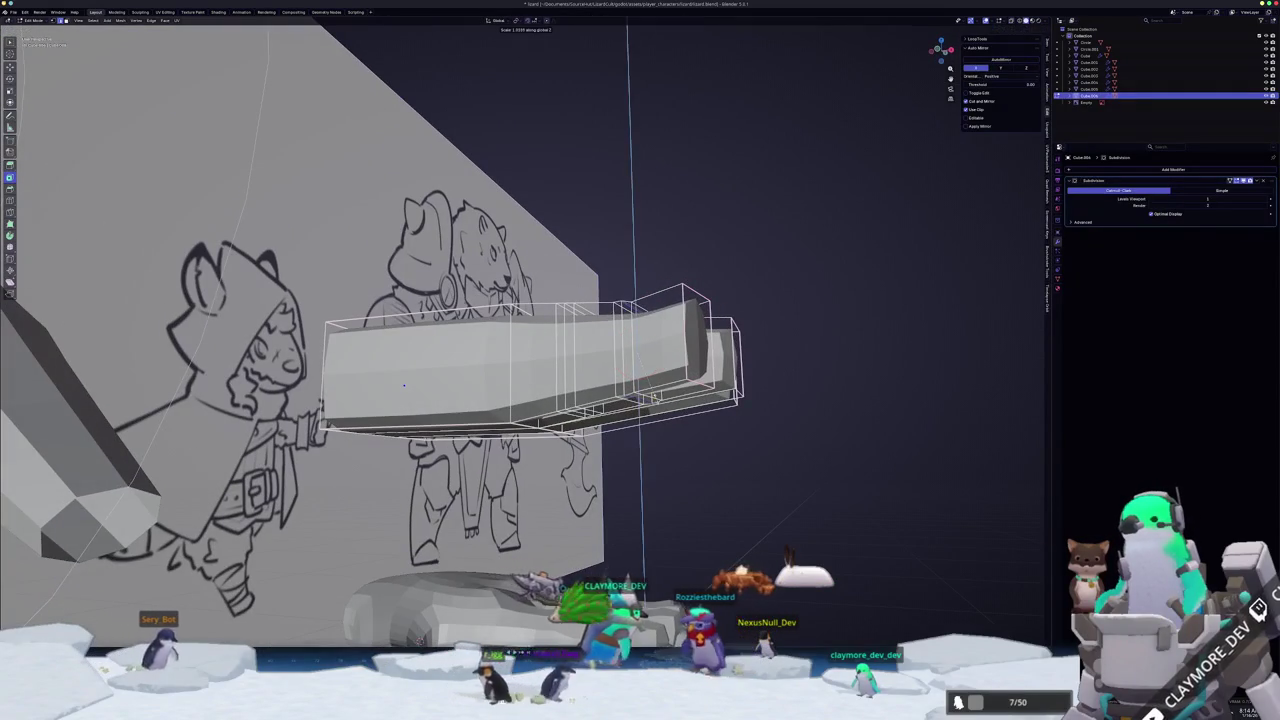
- Add an edge loop across the three fingers near their bases, then return to Object Mode
key(Tab)
middle_drag(404, 385, 480, 302)
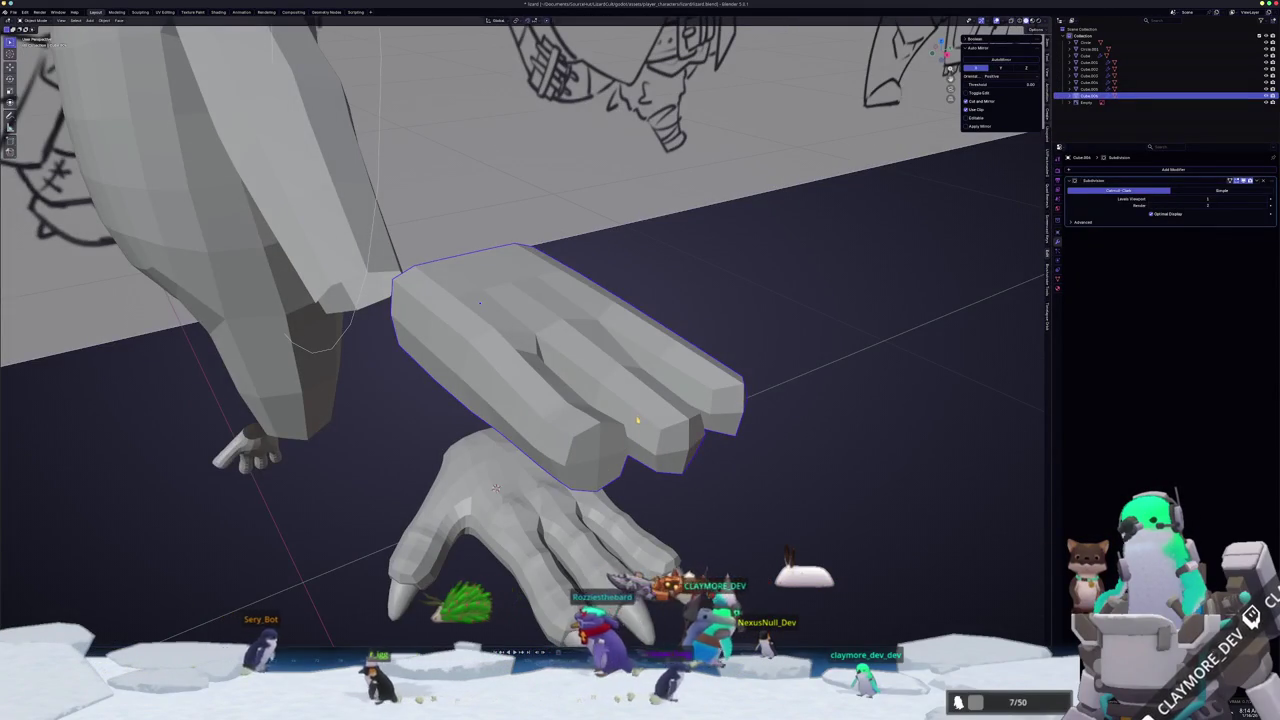
key(Tab)
key(Tab)
key(Tab)
middle_drag(600, 440, 710, 370)
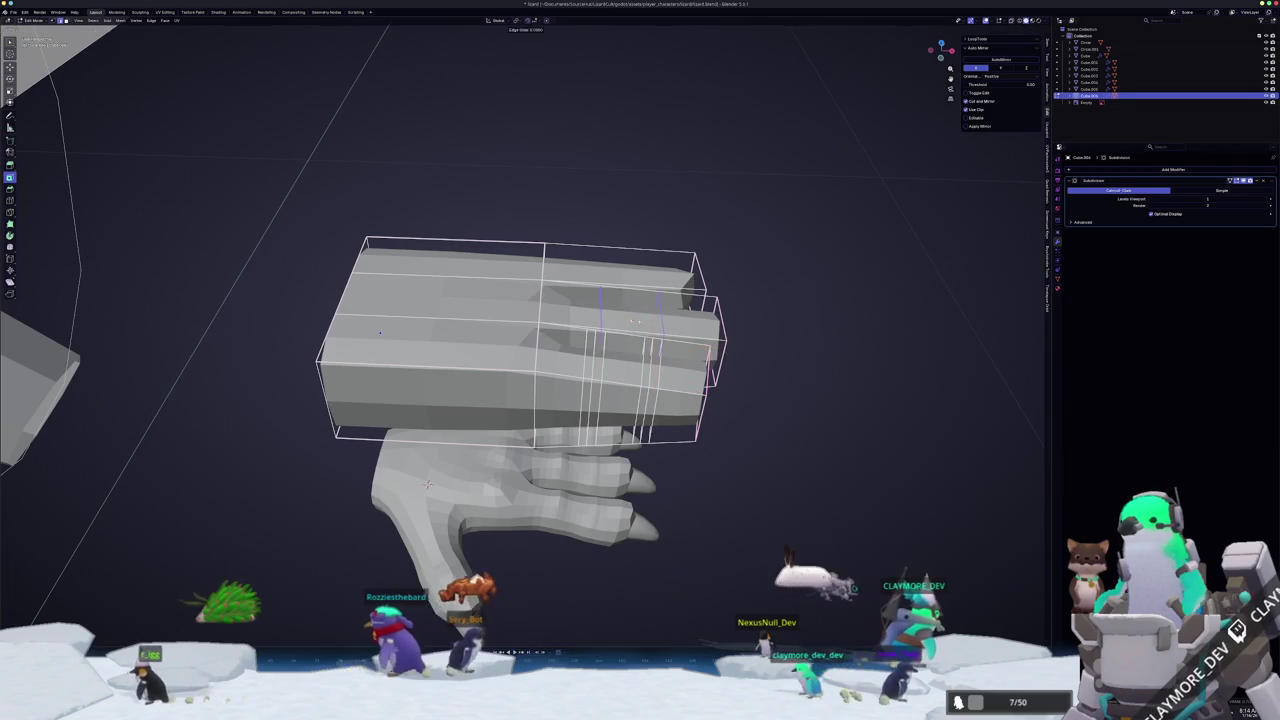
click(628, 345)
click(583, 322)
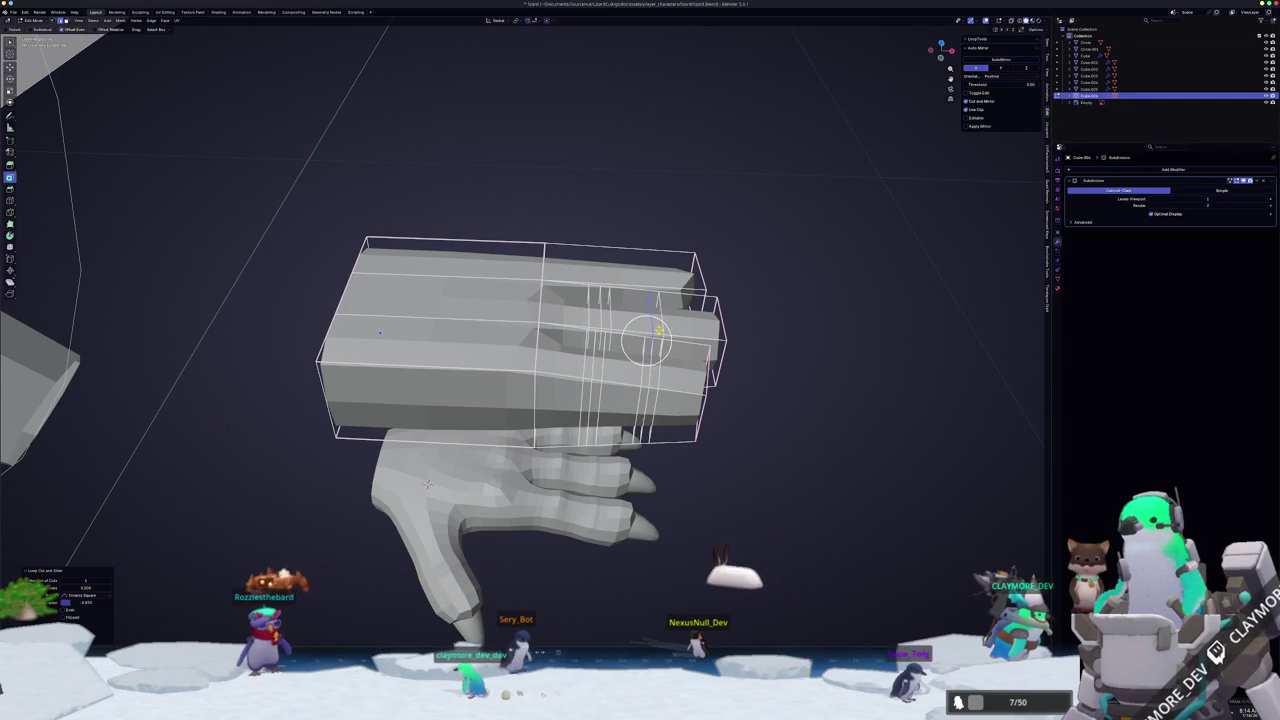
mouse_move(427, 484)
middle_down()
mouse_move(407, 468)
mouse_move(547, 438)
middle_up()
key(Tab)
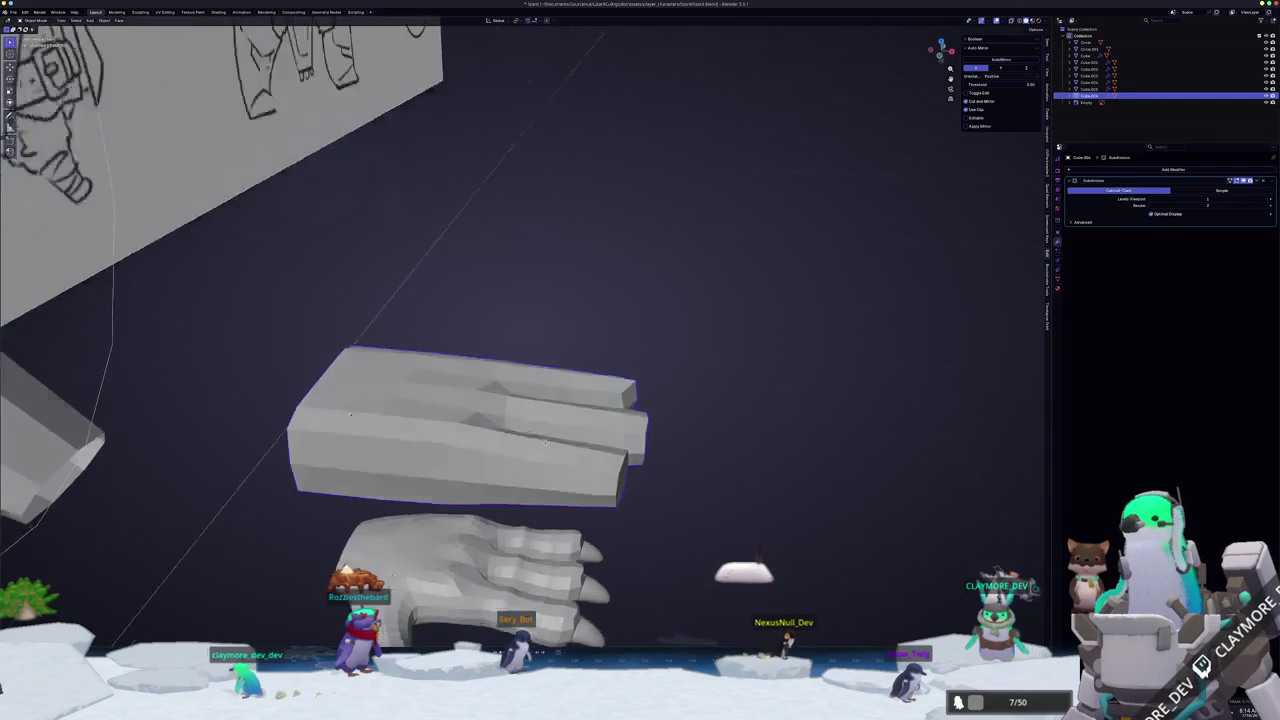
- Shorten the hand block and extrude its end face outward into a finger
key(Tab)
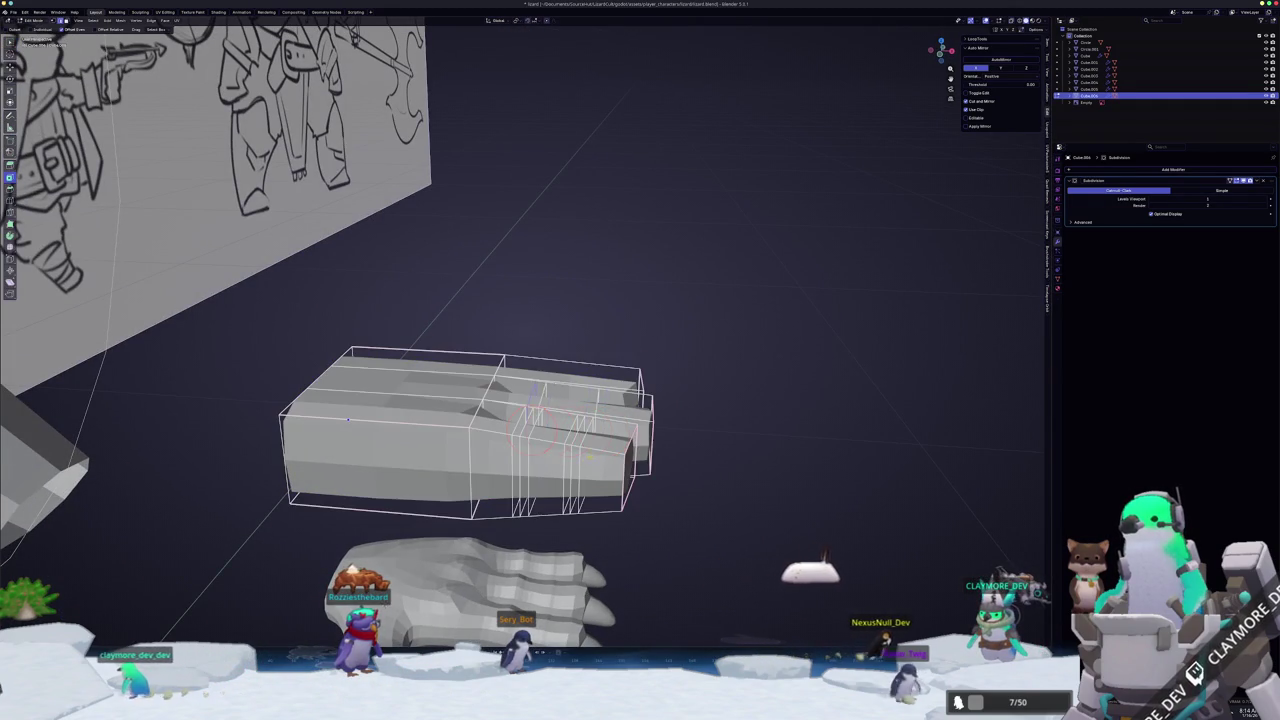
mouse_move(643, 440)
mouse_down()
mouse_move(600, 440)
mouse_move(613, 497)
mouse_up()
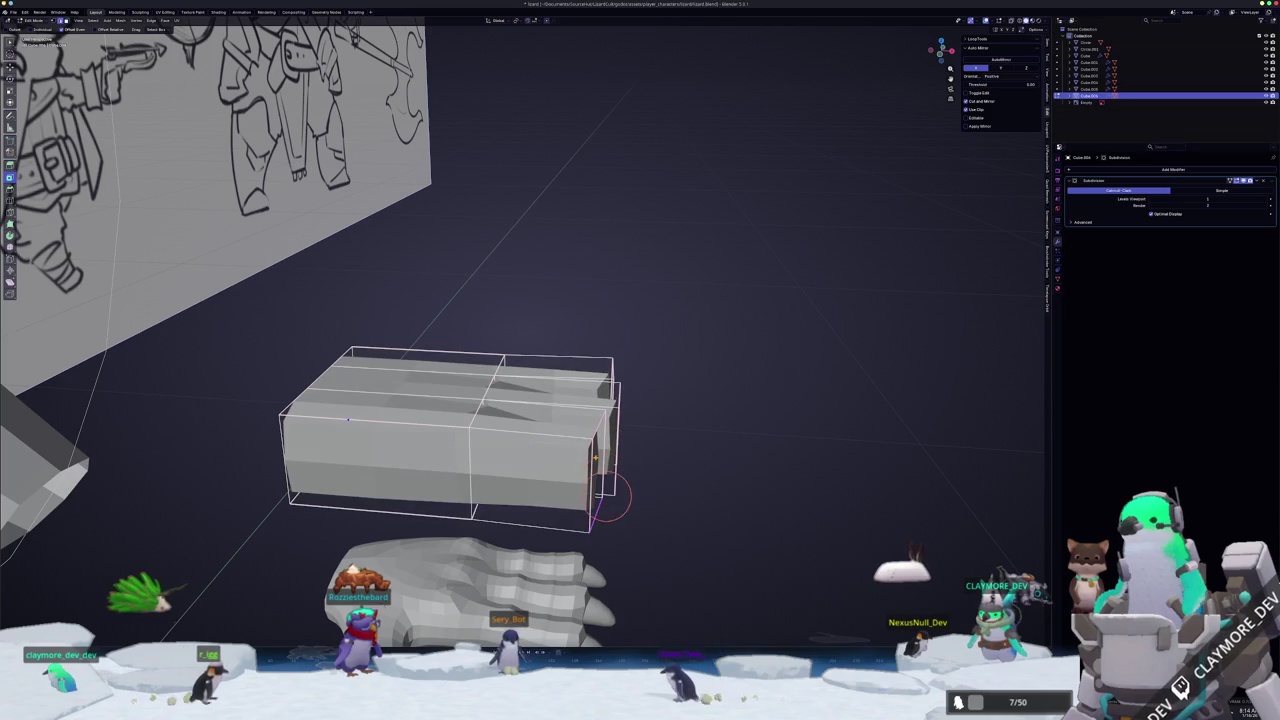
mouse_move(615, 408)
mouse_down()
mouse_move(600, 470)
mouse_move(478, 458)
mouse_up()
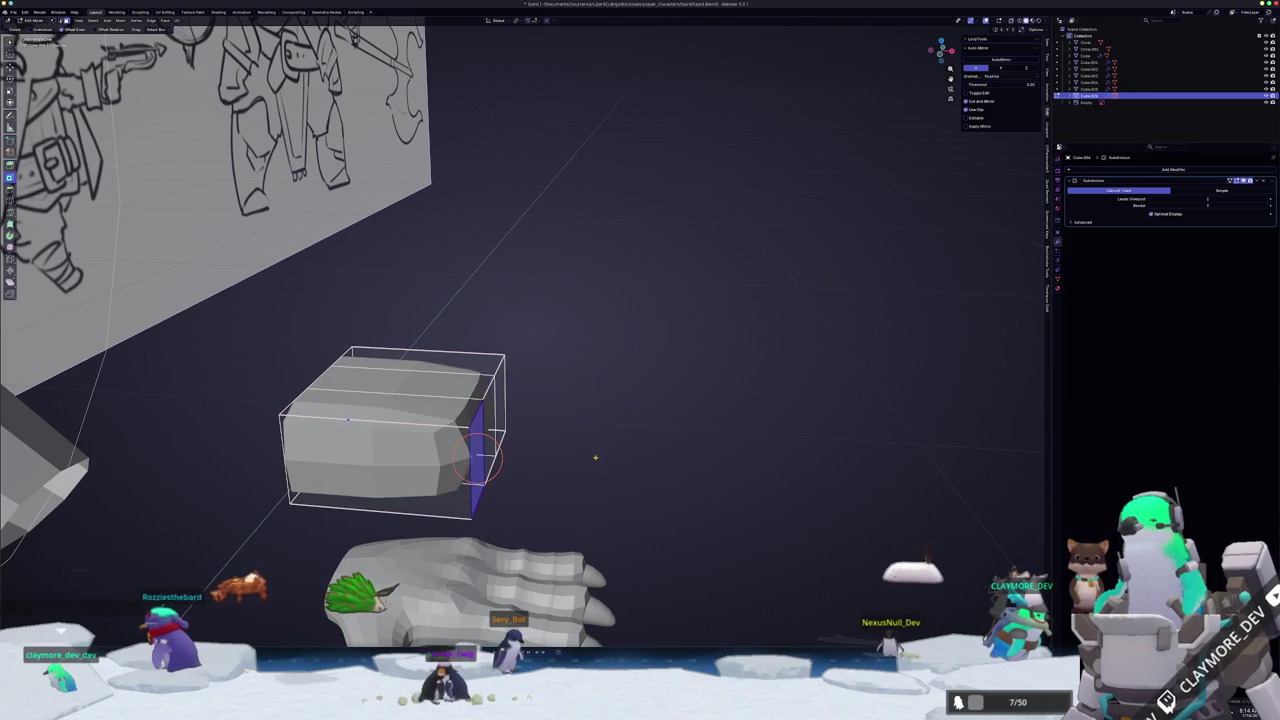
middle_drag(585, 459, 560, 466)
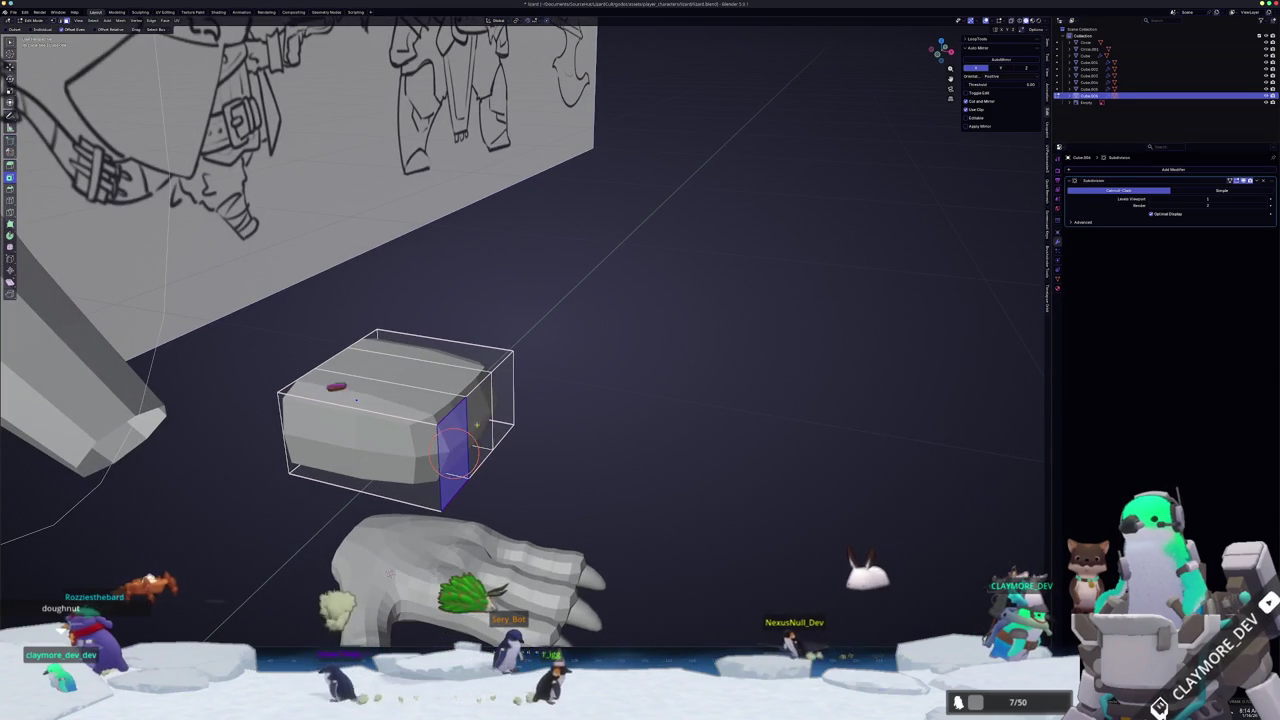
middle_drag(493, 427, 528, 451)
key(e)
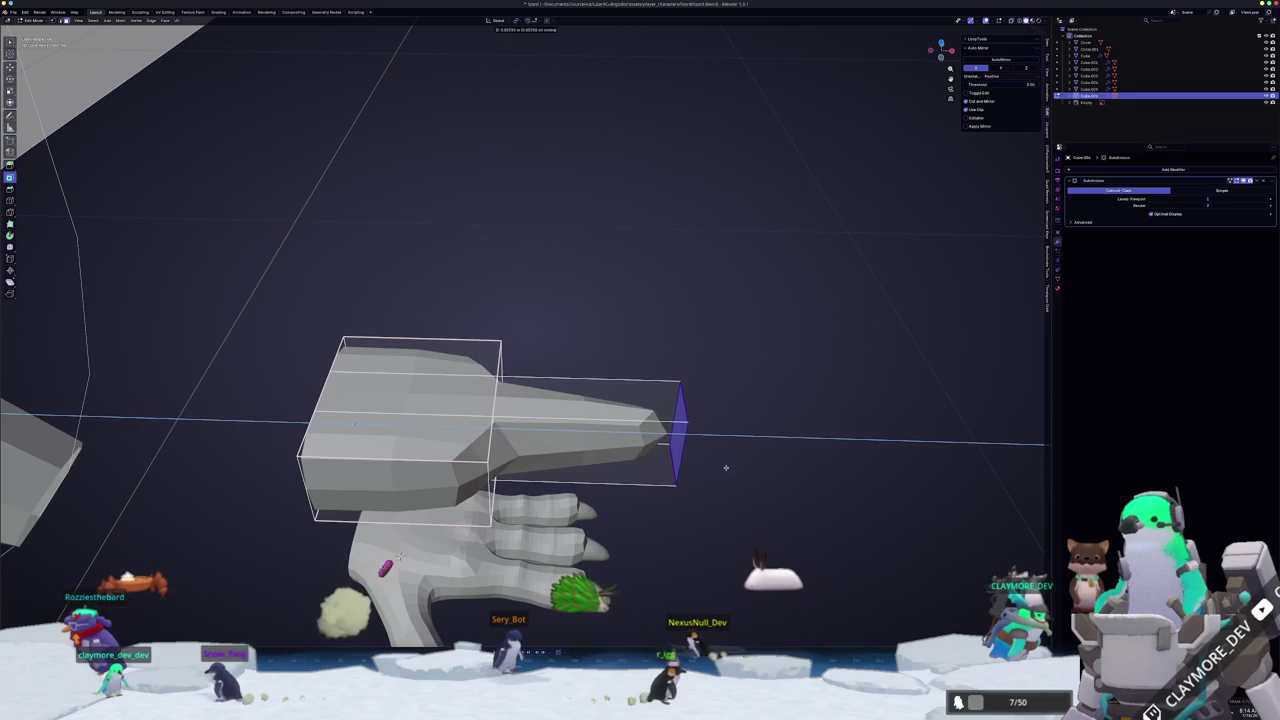
click(726, 467)
- Separate the extruded finger section into its own object and move it apart along X
key(alt+z)
key(i)
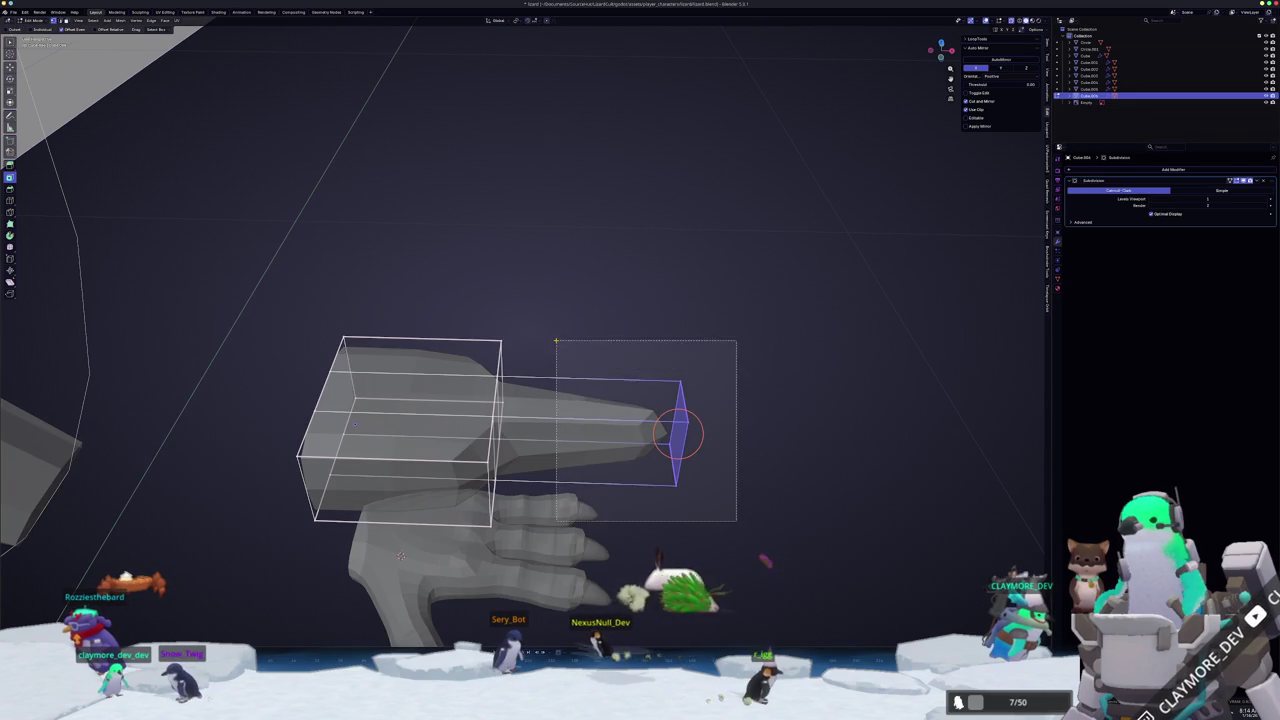
key(ctrl+KP_Add)
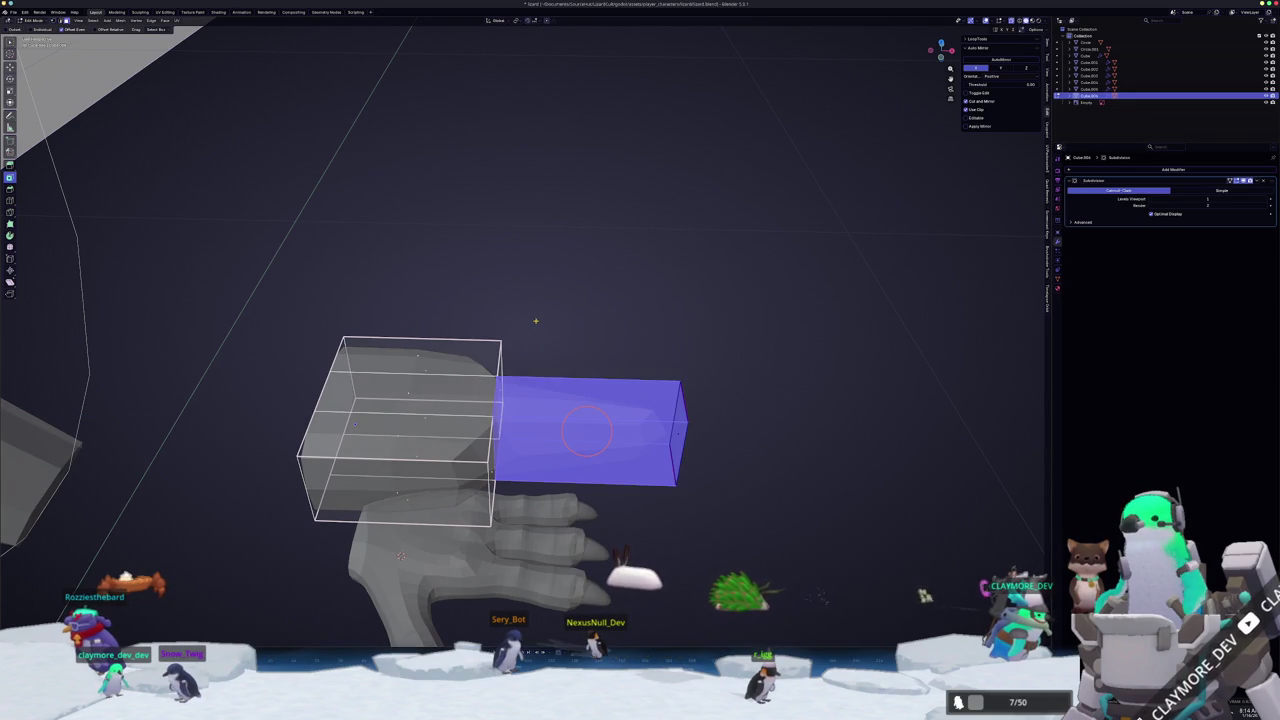
key(ctrl+f)
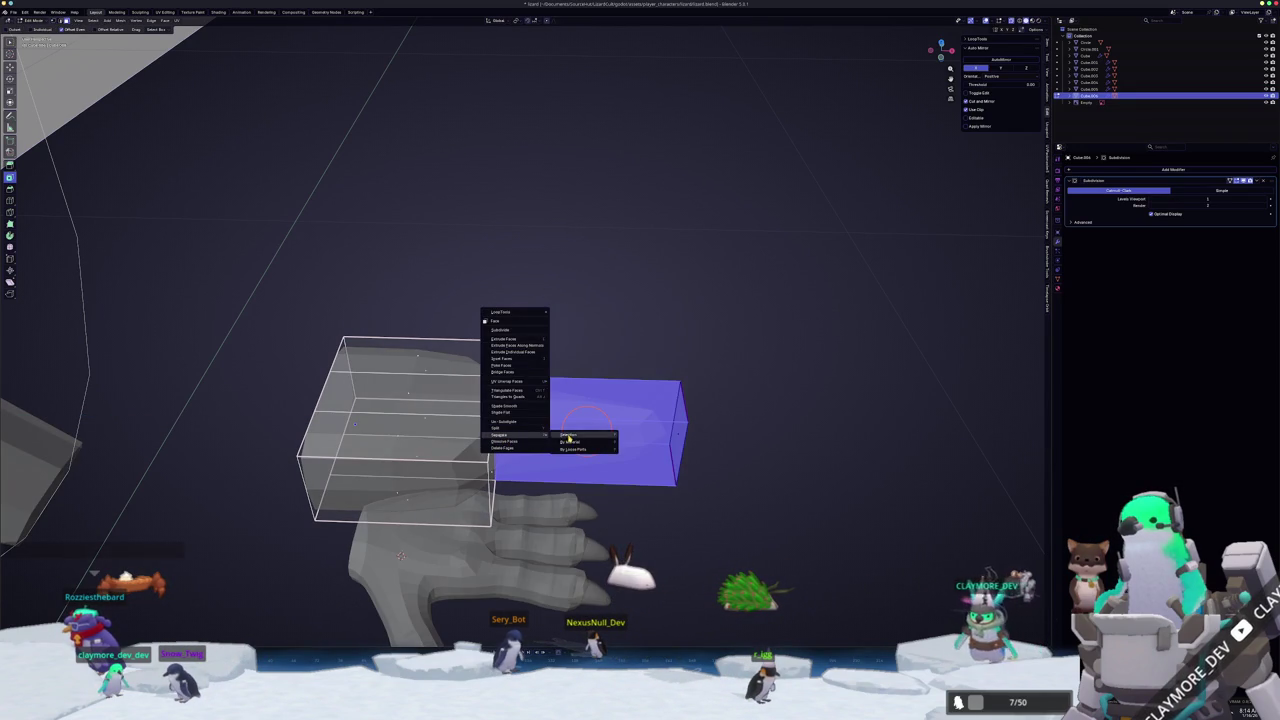
click(568, 438)
key(alt+z)
key(Tab)
middle_drag(568, 438, 600, 400)
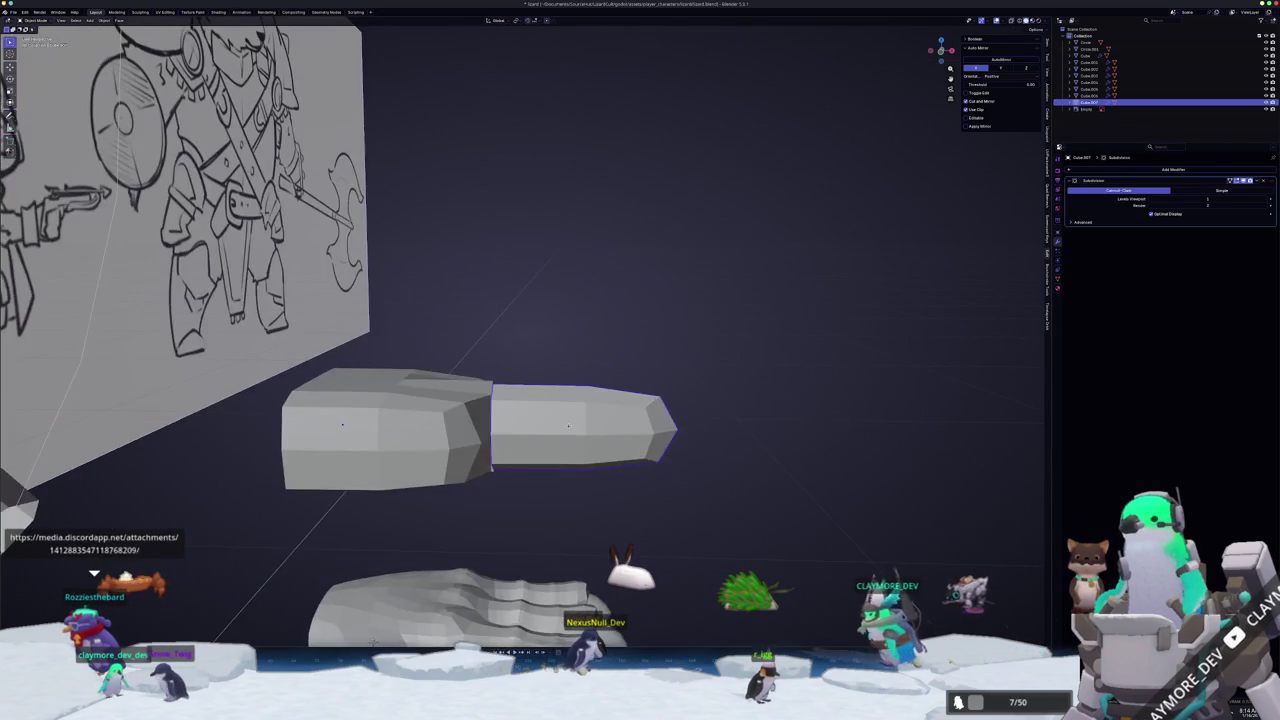
key(g)
key(x)
key(Return)
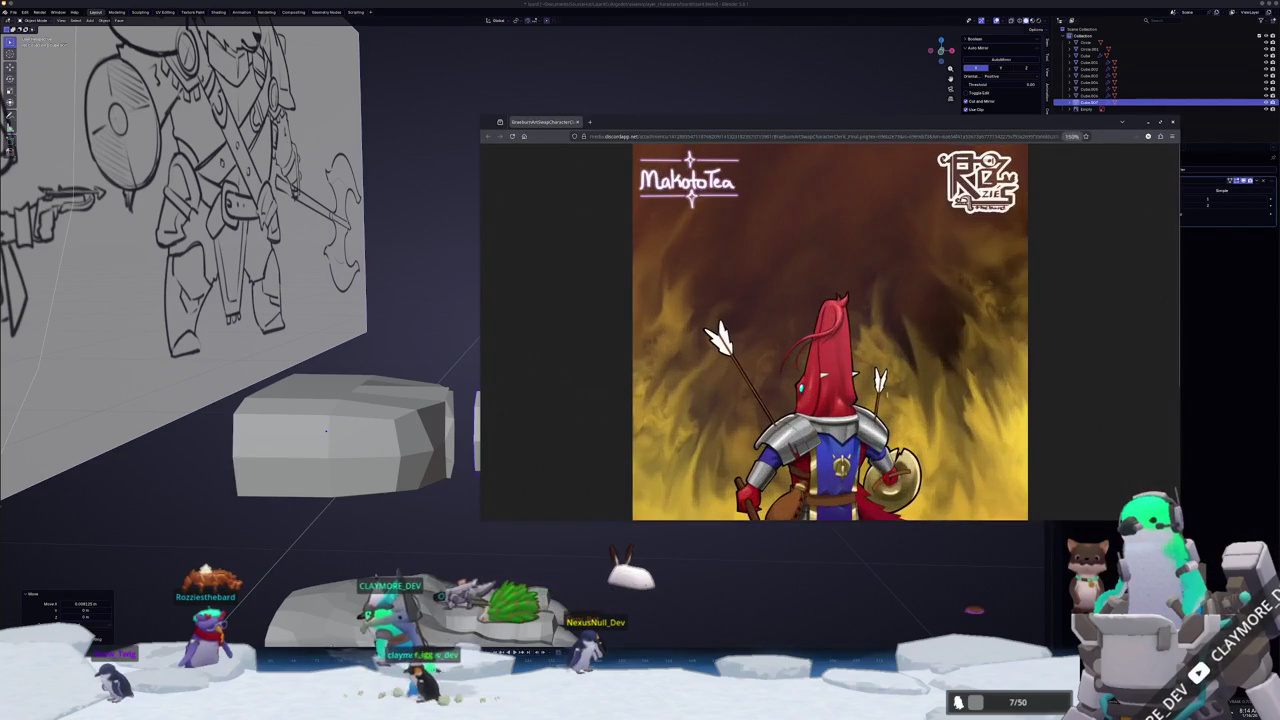
- Scroll through the red-hooded armoured character artwork down to its signature, then close the window
scroll(830, 332, down, 2)
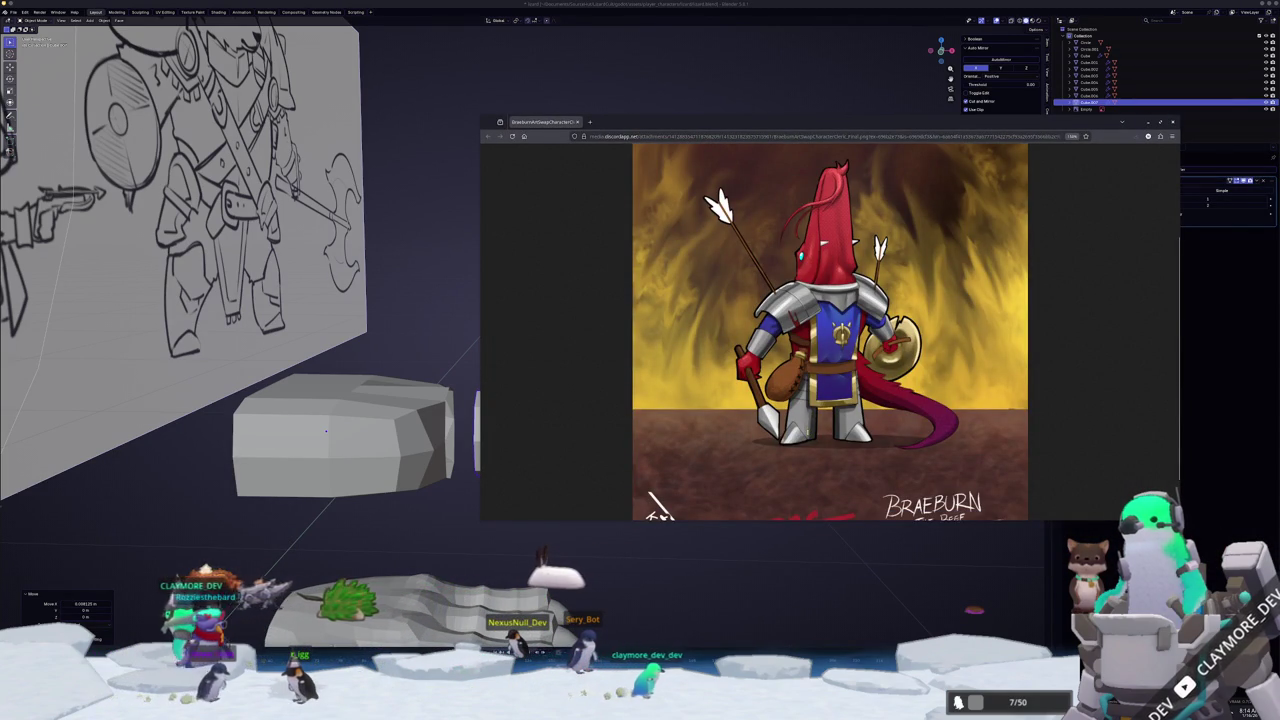
ctrl+scroll(760, 435, down, 1)
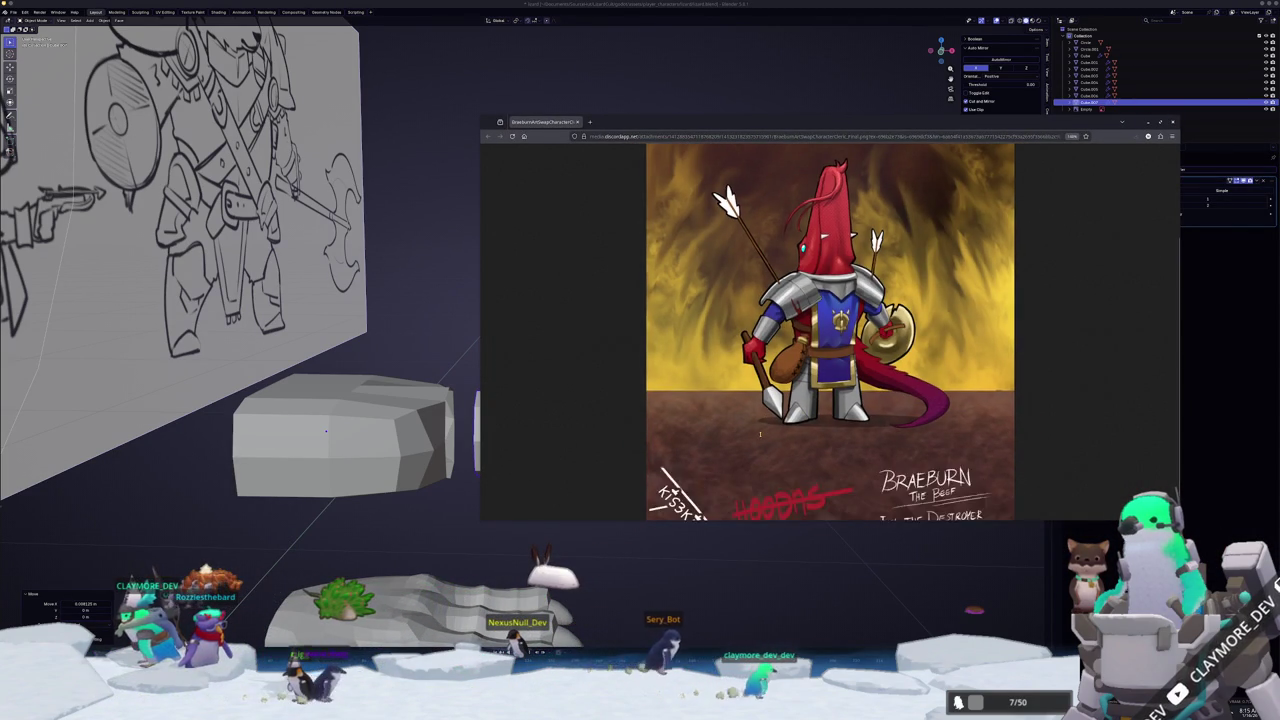
ctrl+scroll(760, 435, down, 1)
scroll(760, 434, up, 1)
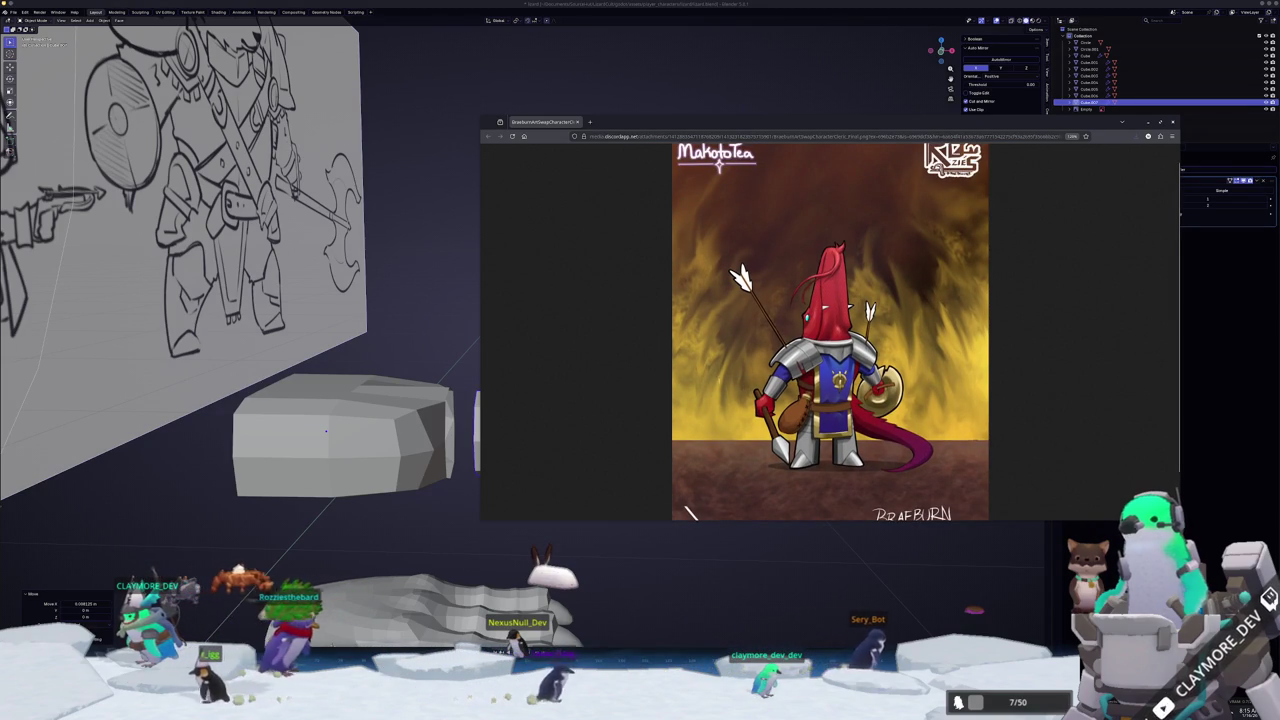
key(ctrl+w)
- Add an edge loop to the finger block and scale it vertically in front view
key(Tab)
scroll(520, 425, up, 3)
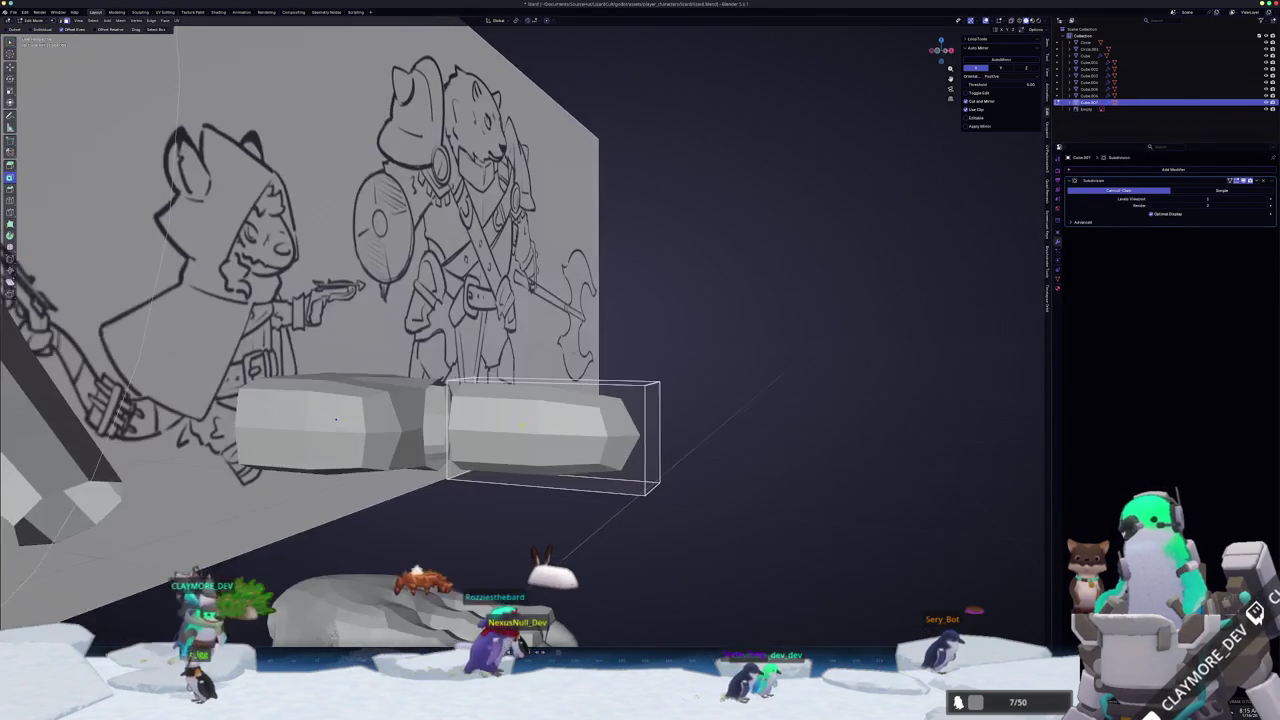
key(ctrl+r)
click(550, 428)
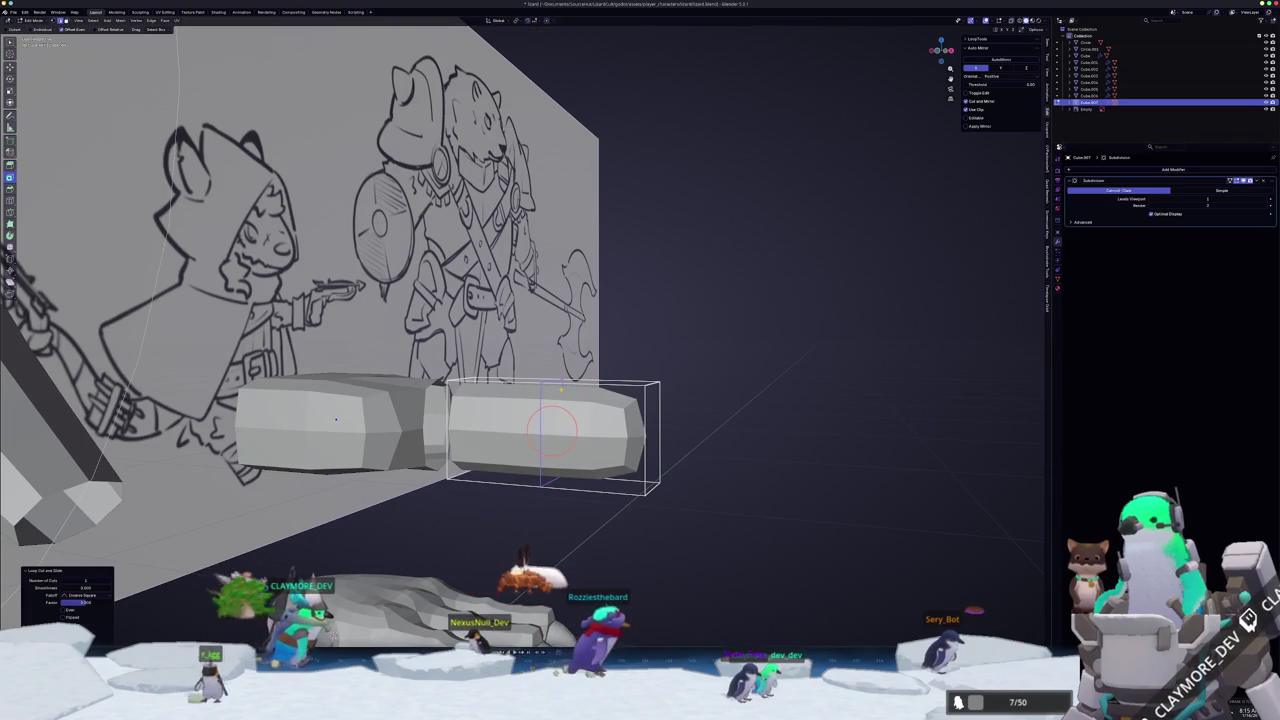
key(KP_1)
drag(455, 260, 776, 521)
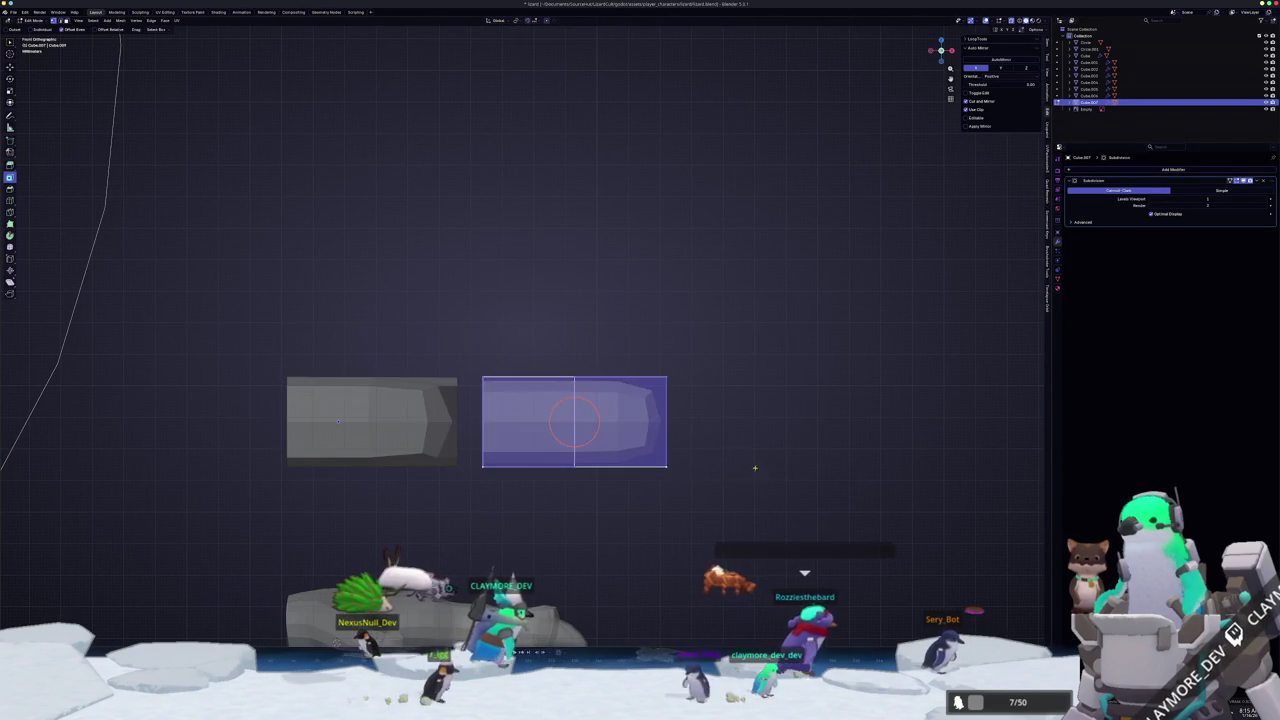
drag(750, 467, 408, 277)
drag(751, 520, 414, 291)
key(s)
key(z)
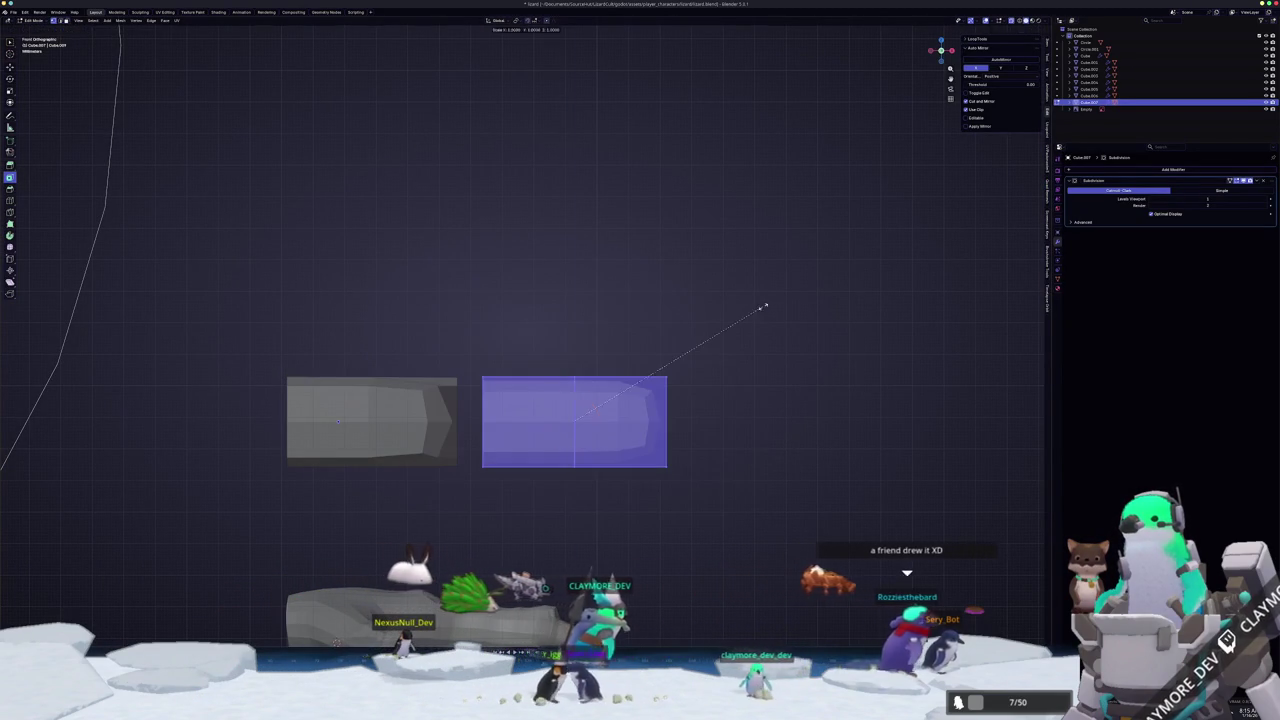
click(720, 318)
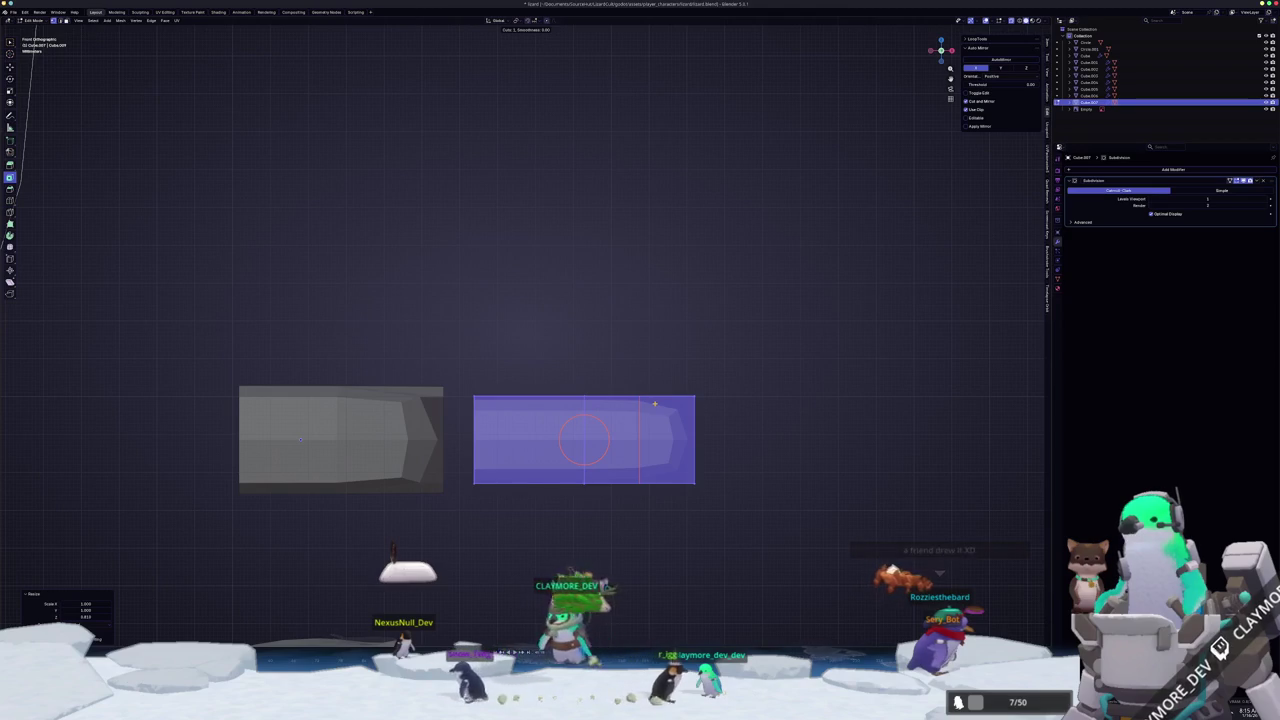
click(798, 397)
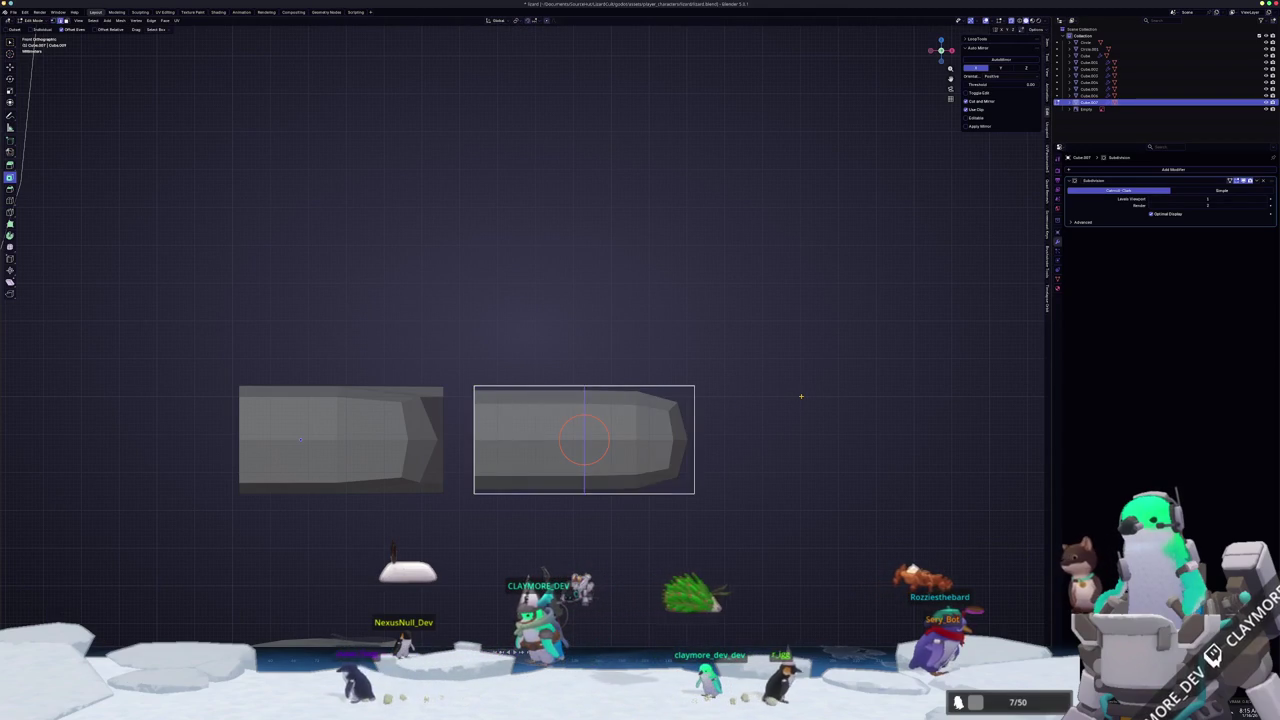
- Rescale the whole finger block along Z and add two more edge loops across it
key(a)
key(s)
key(z)
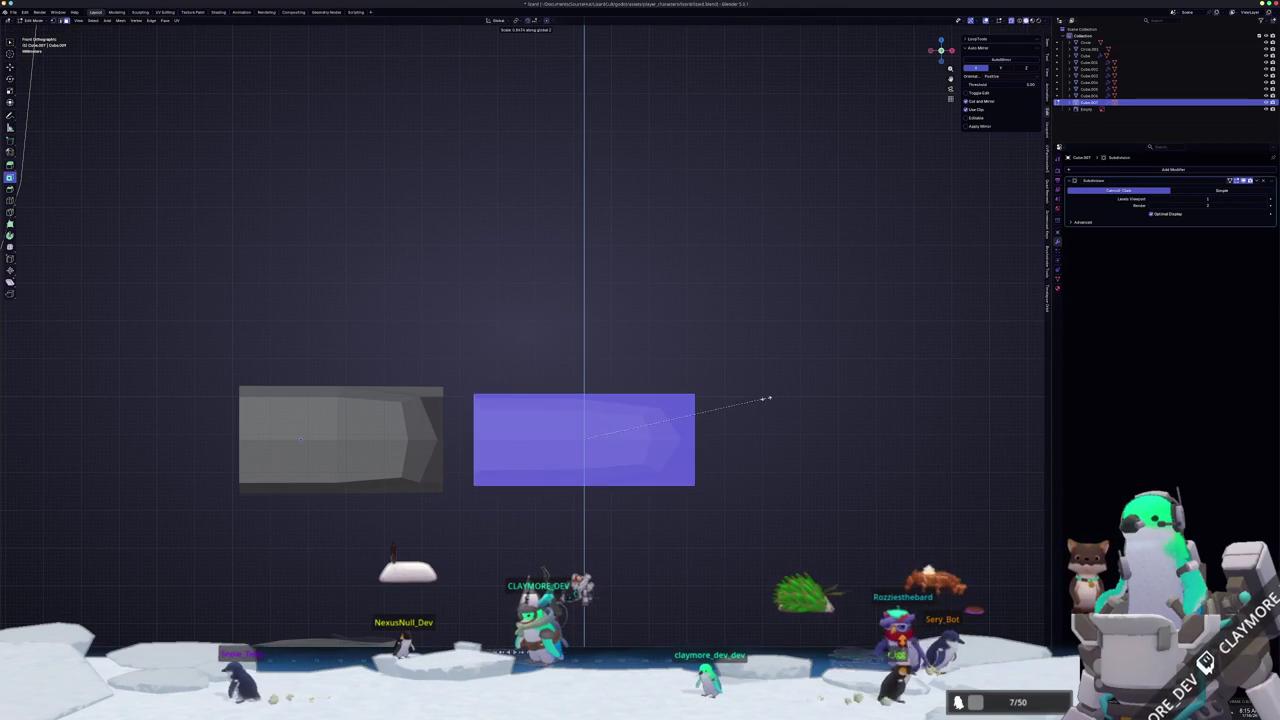
click(765, 399)
key(ctrl+r)
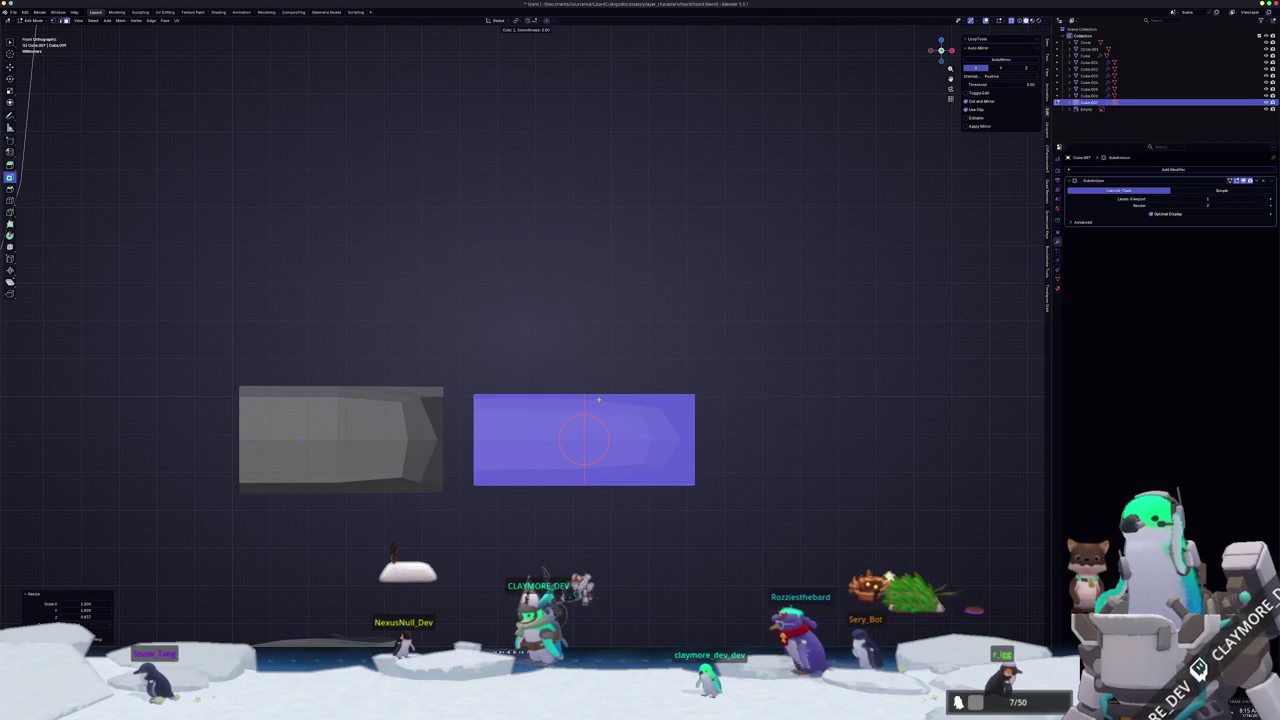
click(599, 400)
right_click(611, 399)
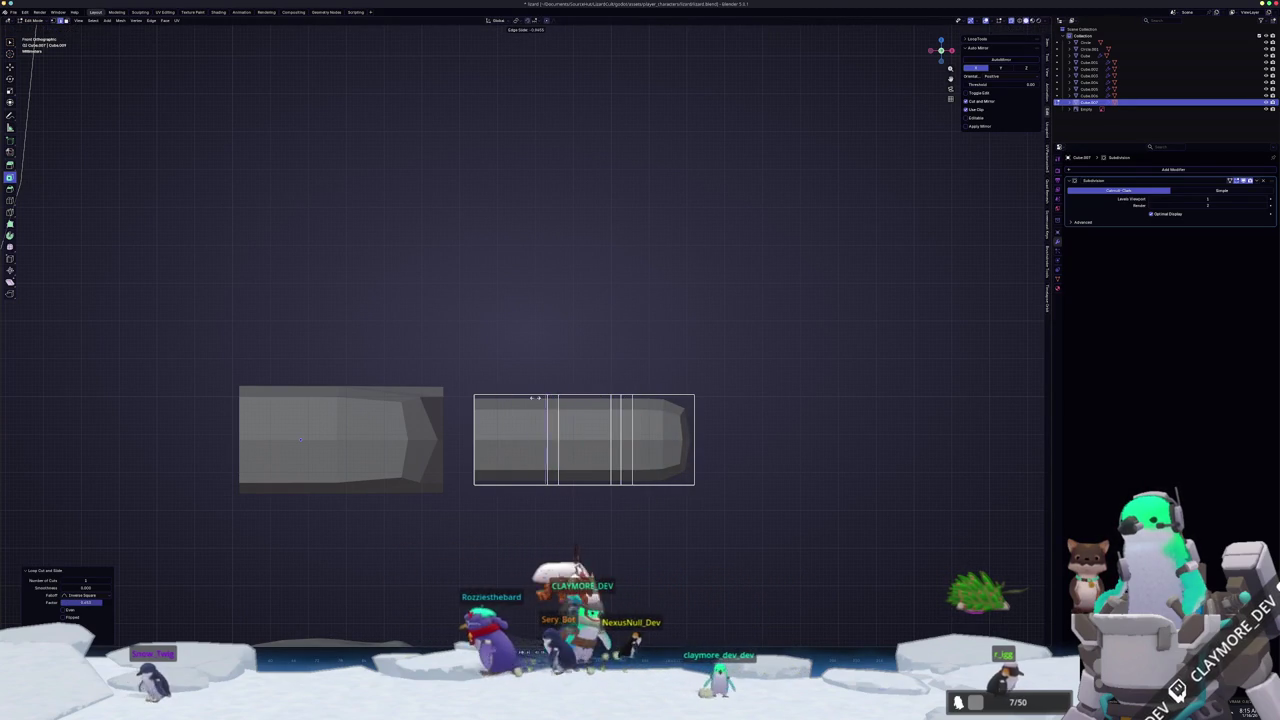
- Turn on X-ray and raise the finger block's top vertices along Z
key(g)
key(y)
key(Escape)
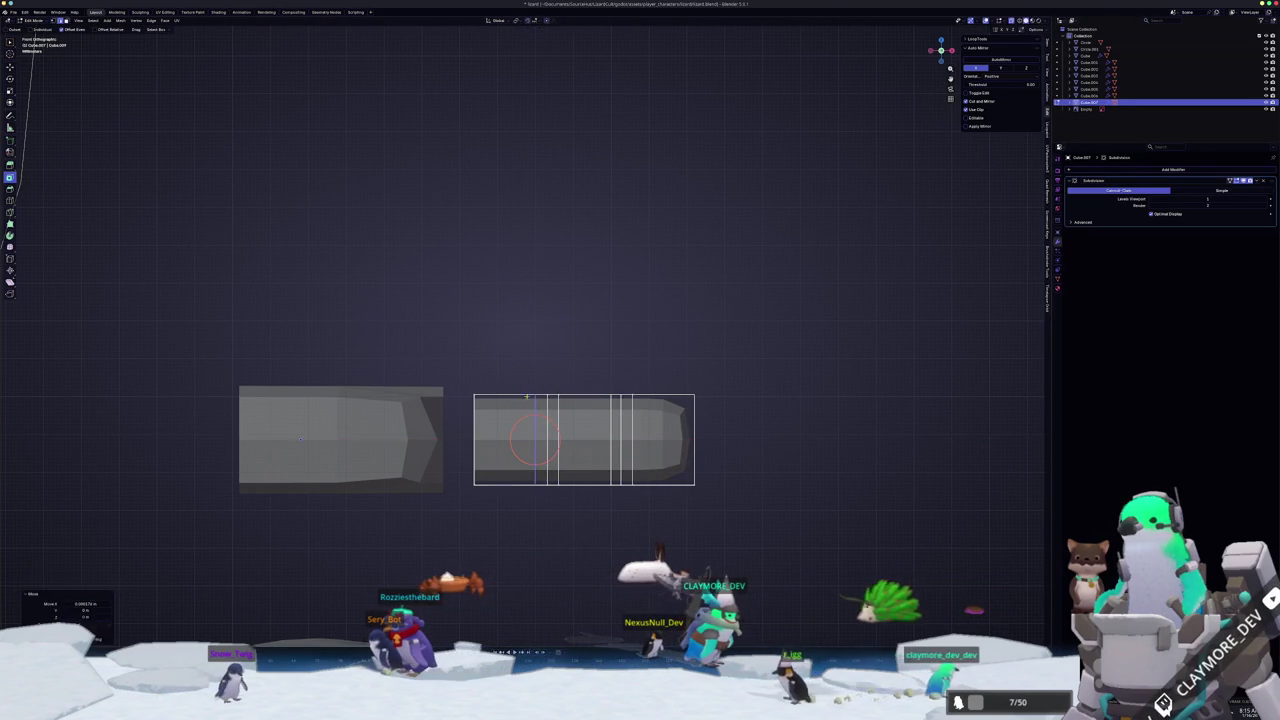
scroll(540, 396, up, 2)
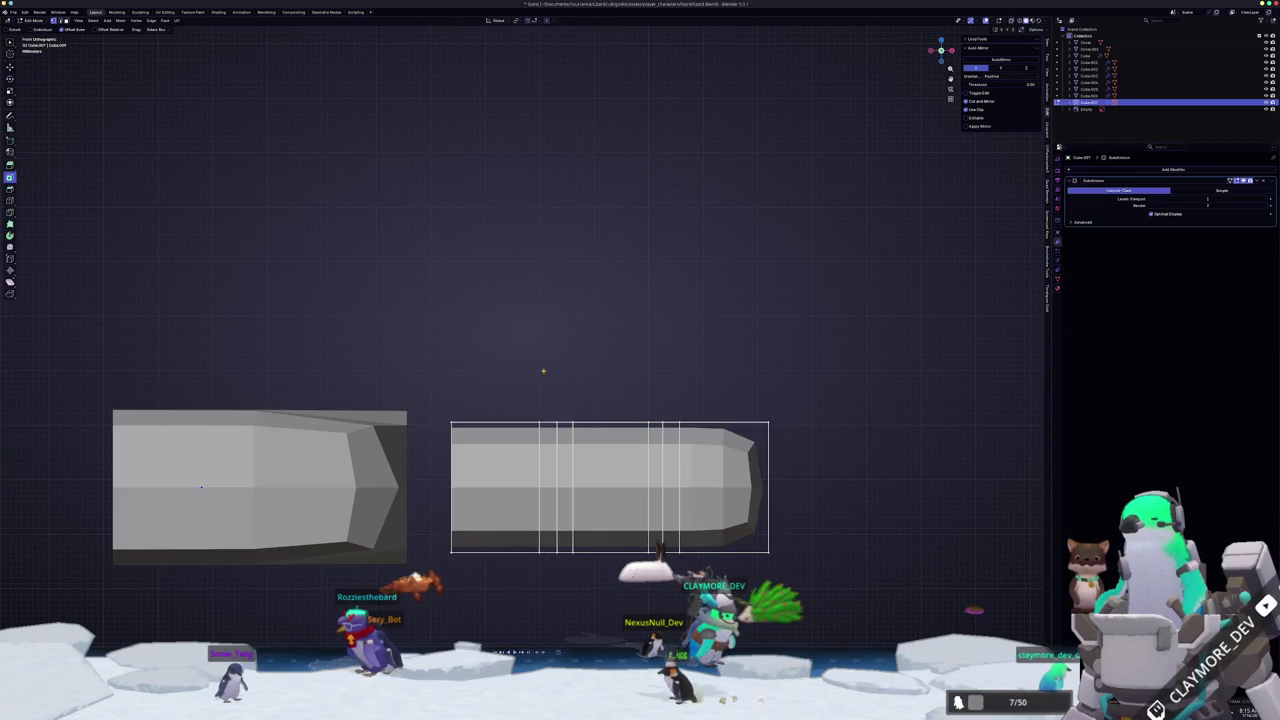
key(alt+z)
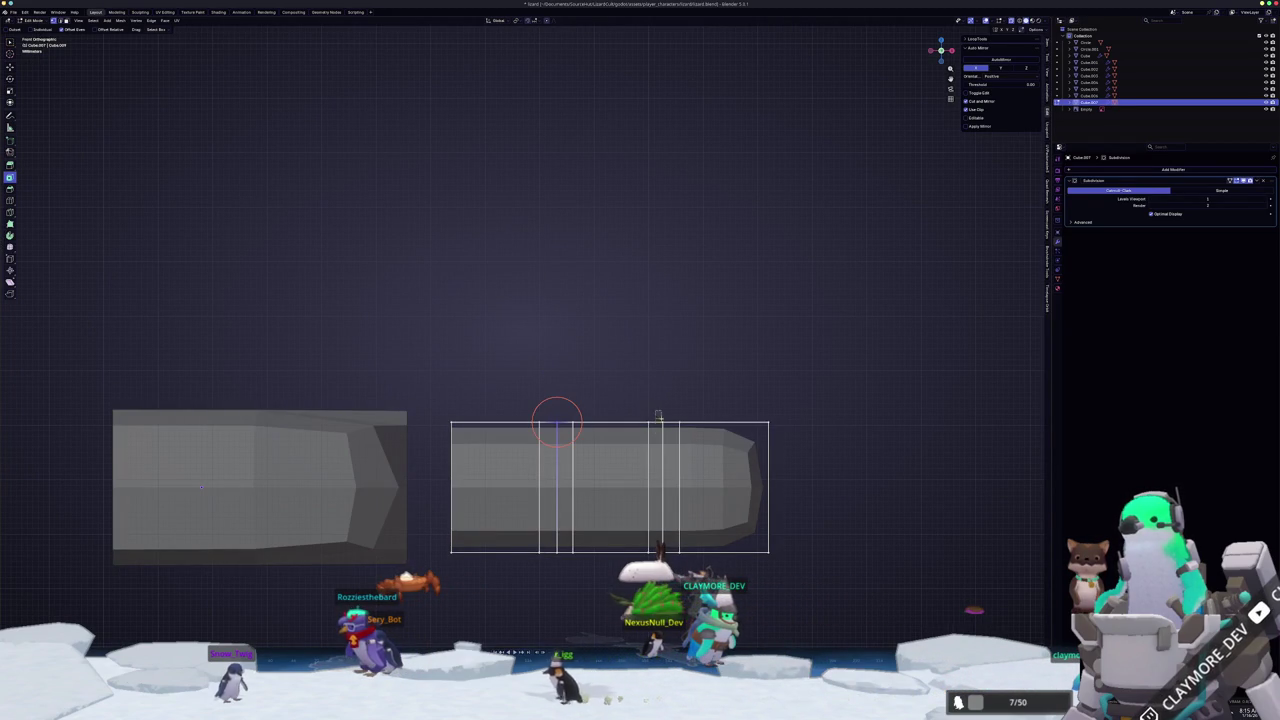
key(g)
key(z)
click(728, 410)
shift+middle_drag(728, 410, 611, 342)
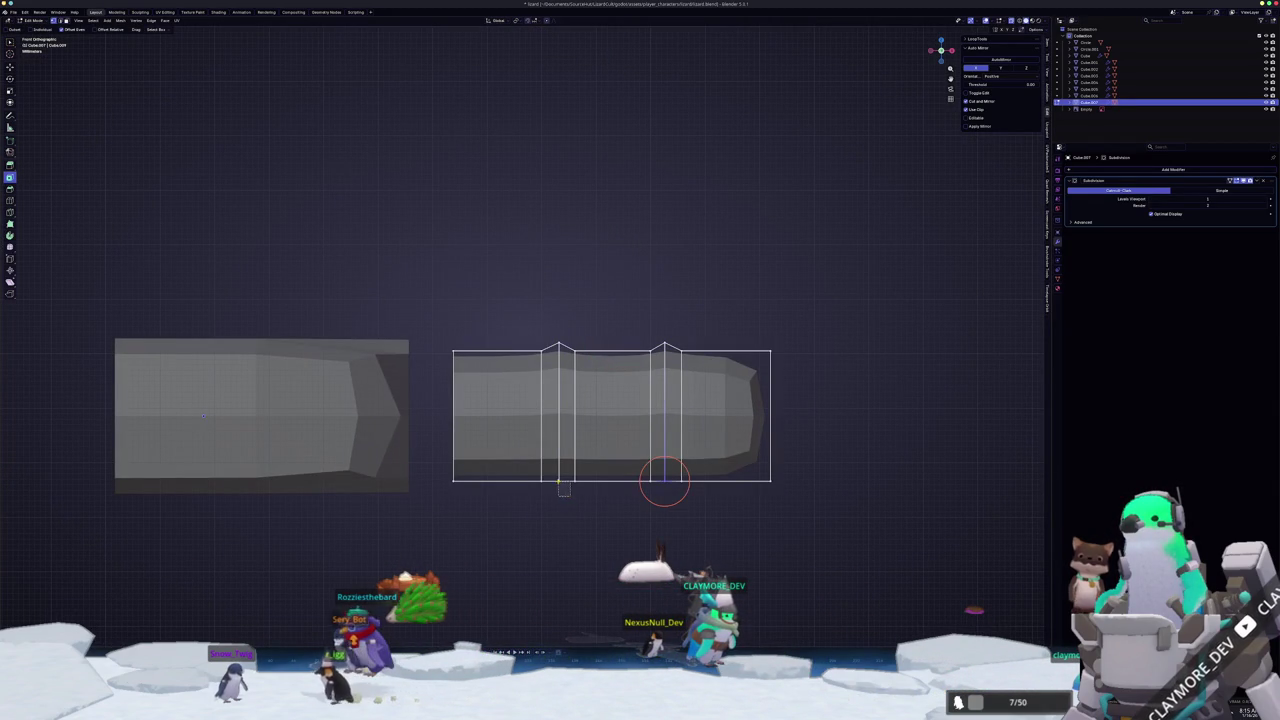
- Shift the bottom vertices vertically and add two edge loops across the finger, one near the tip
shift+click(558, 482)
key(g)
key(z)
click(611, 485)
key(ctrl+r)
click(497, 415)
key(ctrl+r)
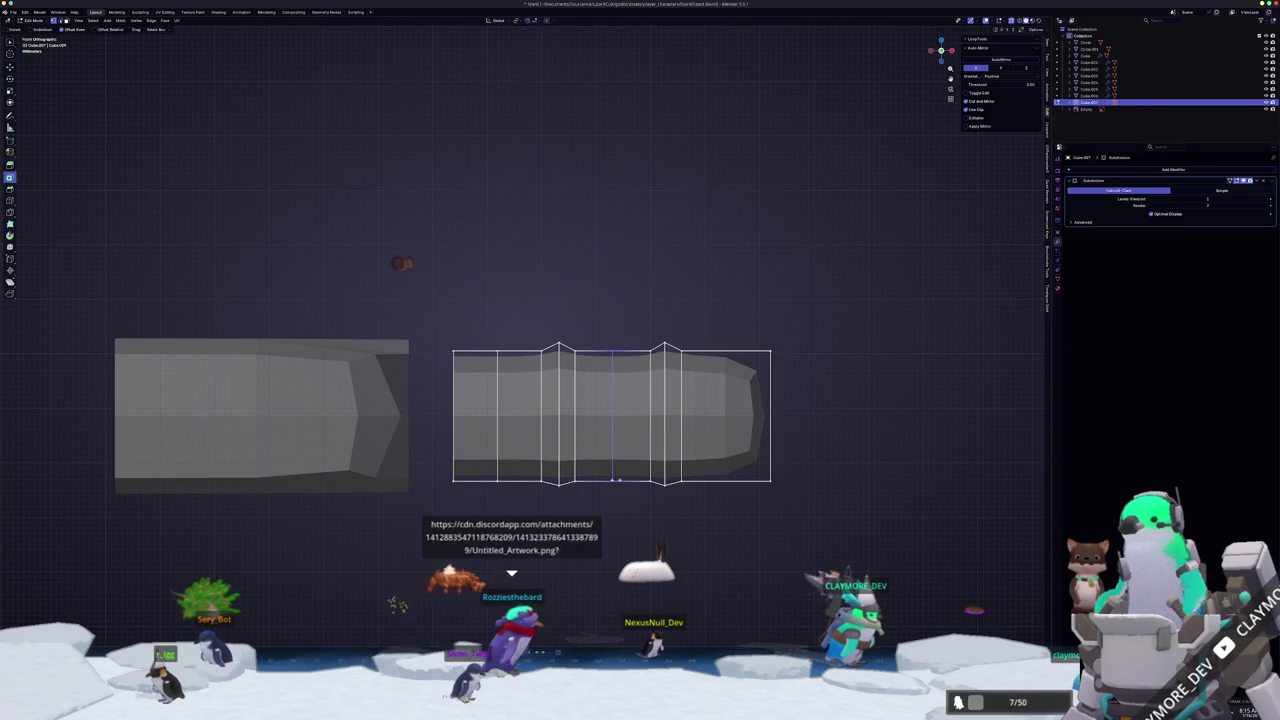
click(612, 418)
- Raise individual bottom edges of the finger along Z
click(474, 480)
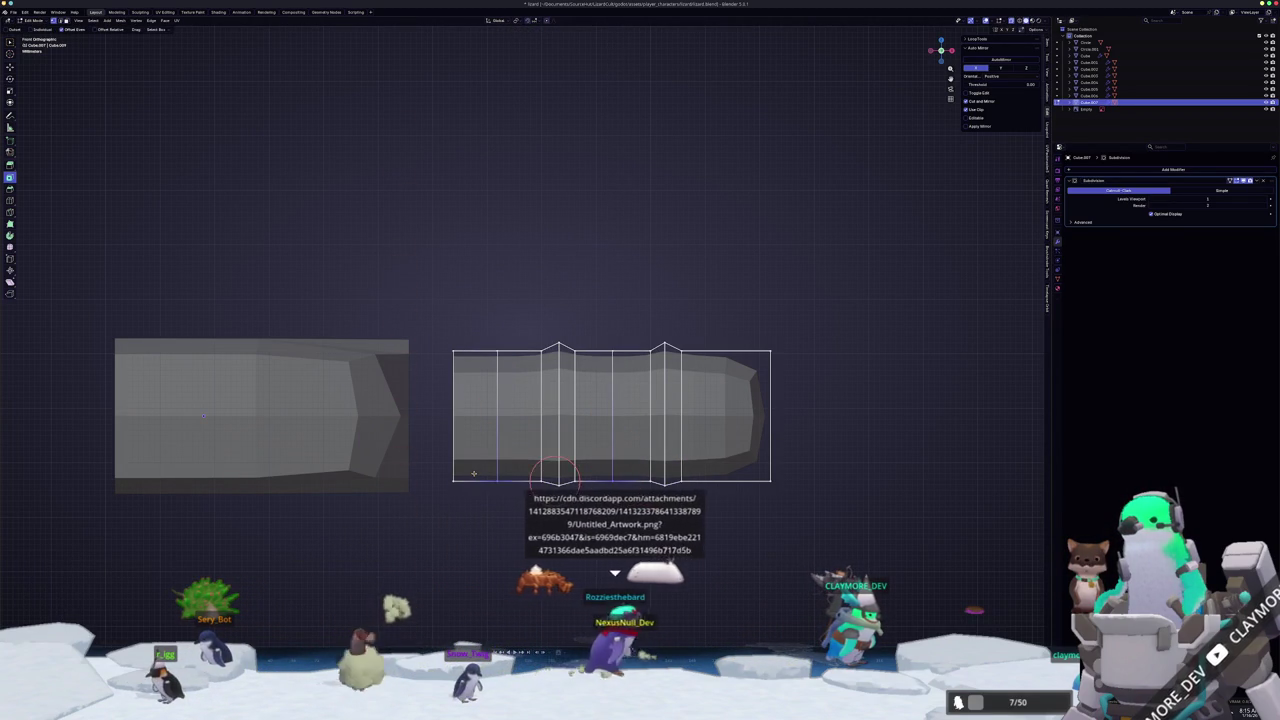
key(g)
key(z)
click(474, 480)
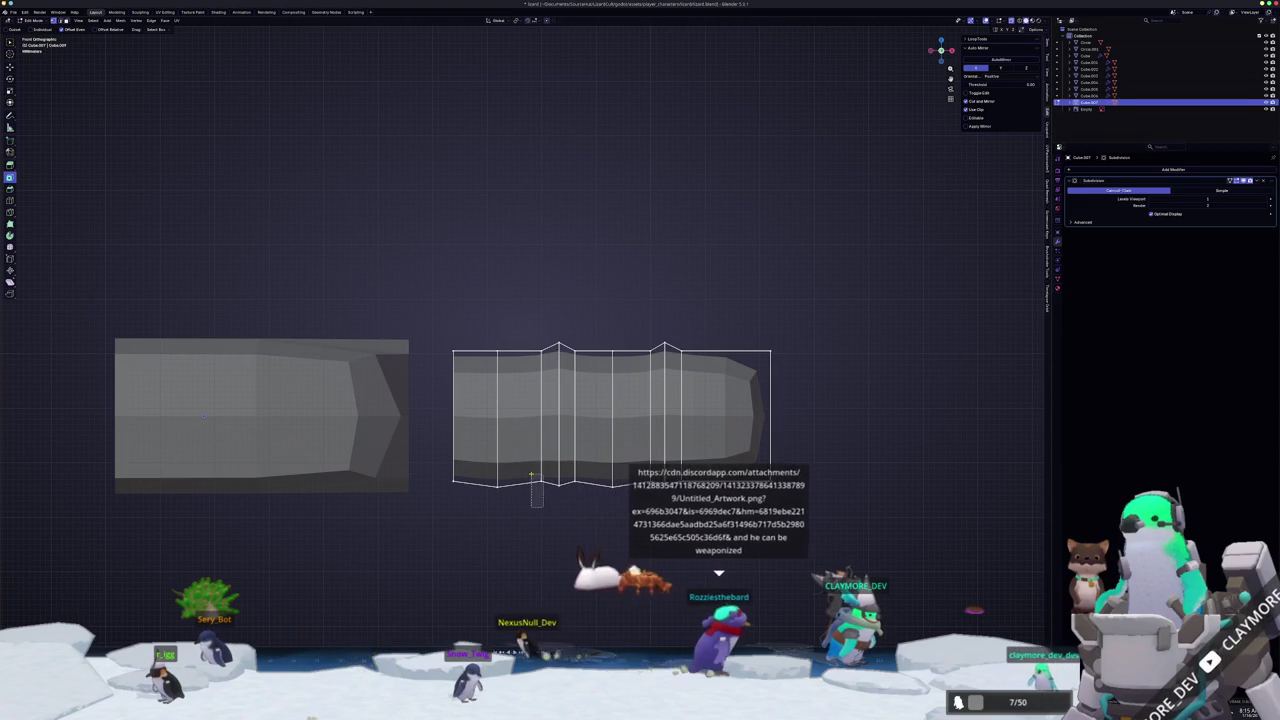
click(540, 483)
alt+shift+click(650, 483)
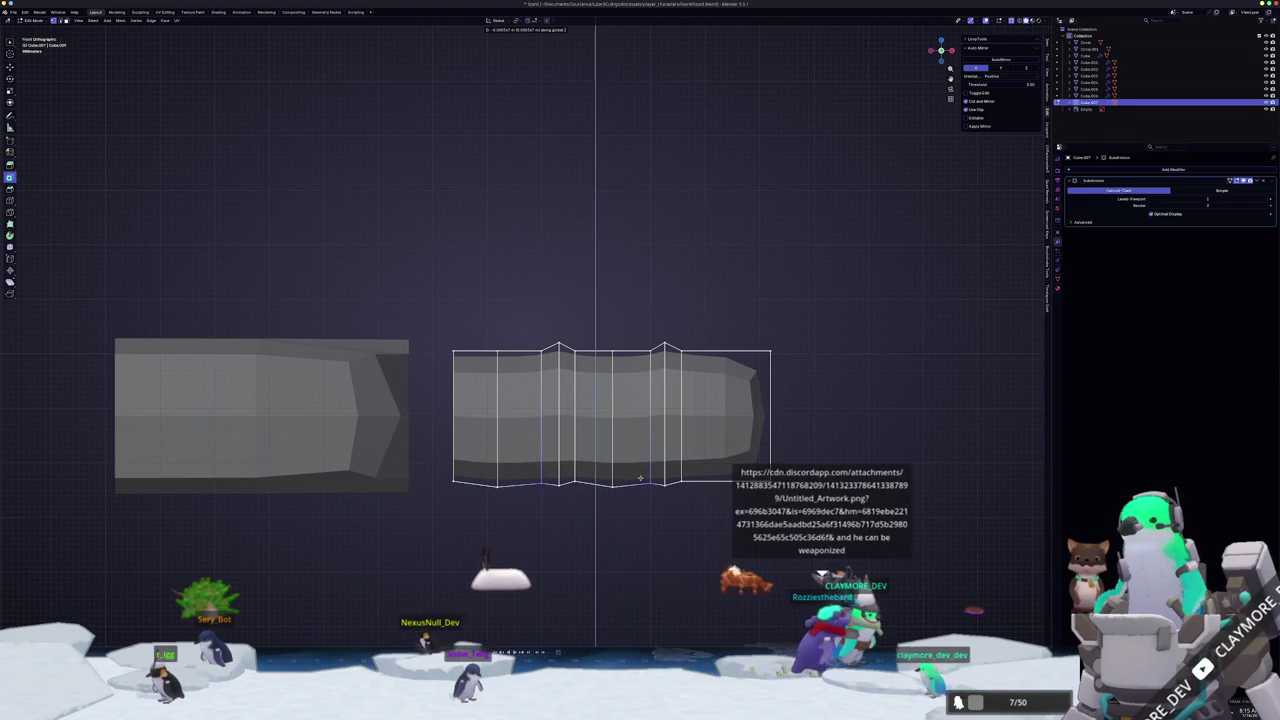
key(g)
key(z)
click(595, 484)
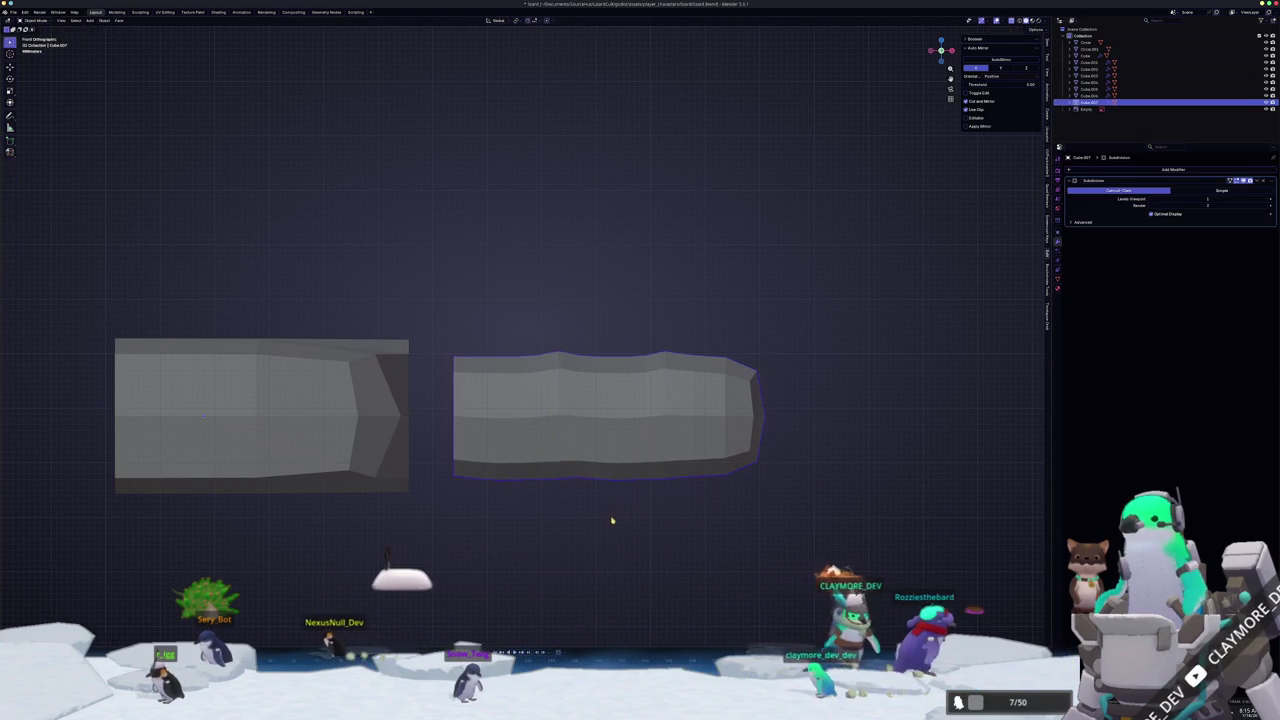
- Box-select the finger's bottom edges and raise the whole underside
drag(770, 537, 394, 436)
key(g)
key(z)
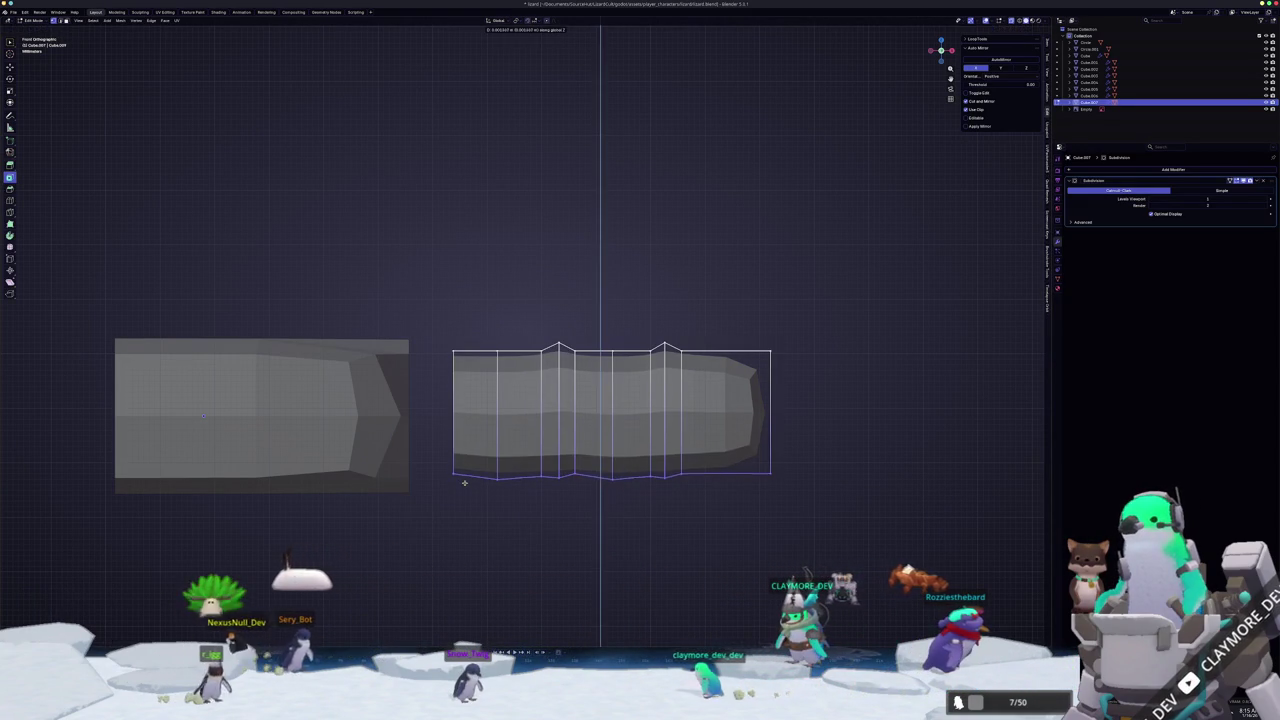
click(600, 476)
- Slide the tip's bottom corner and end edge inward to taper the fingertip, then check it in perspective
drag(803, 527, 736, 450)
key(g)
key(g)
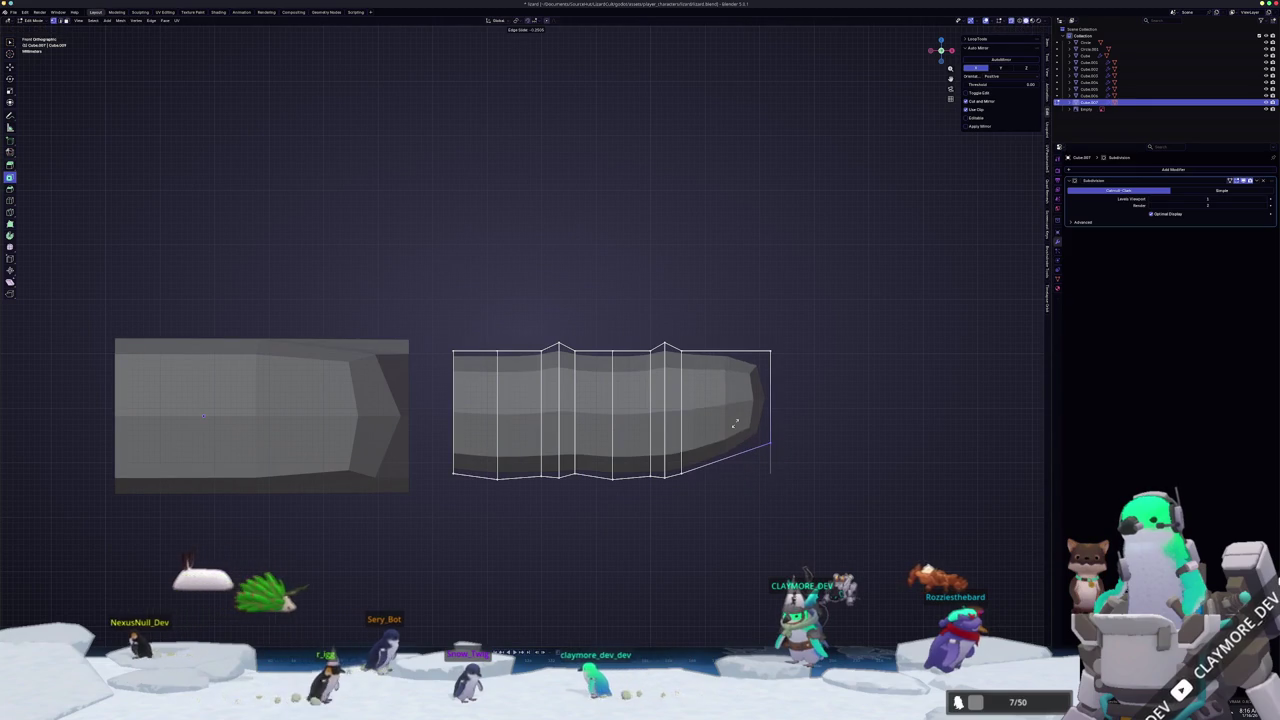
click(771, 443)
drag(823, 514, 737, 309)
key(g)
key(g)
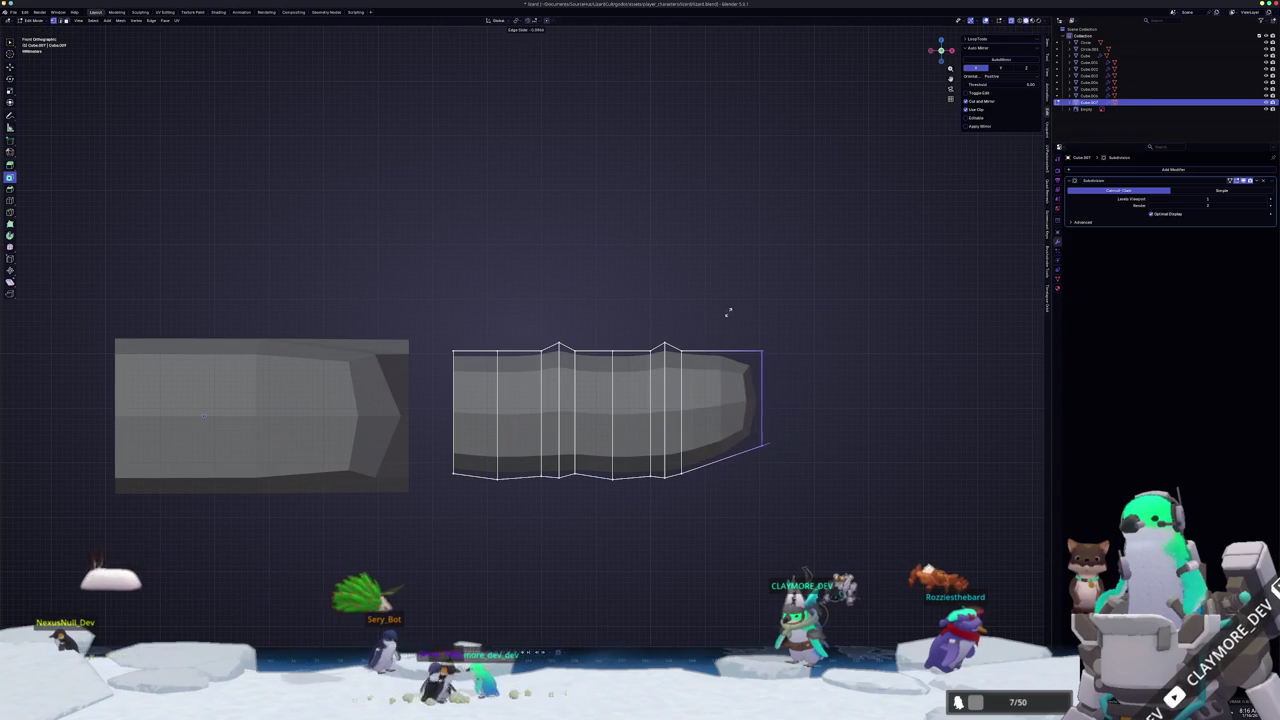
click(780, 395)
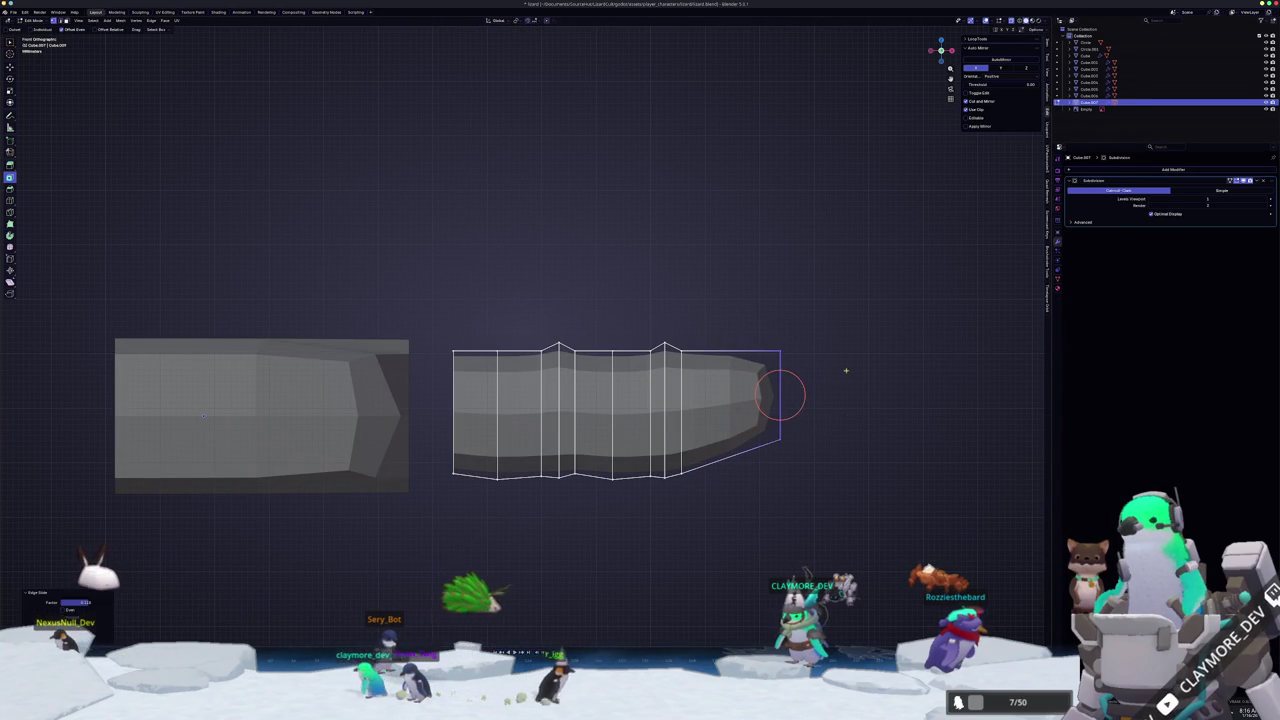
middle_drag(836, 393, 849, 443)
drag(852, 434, 772, 316)
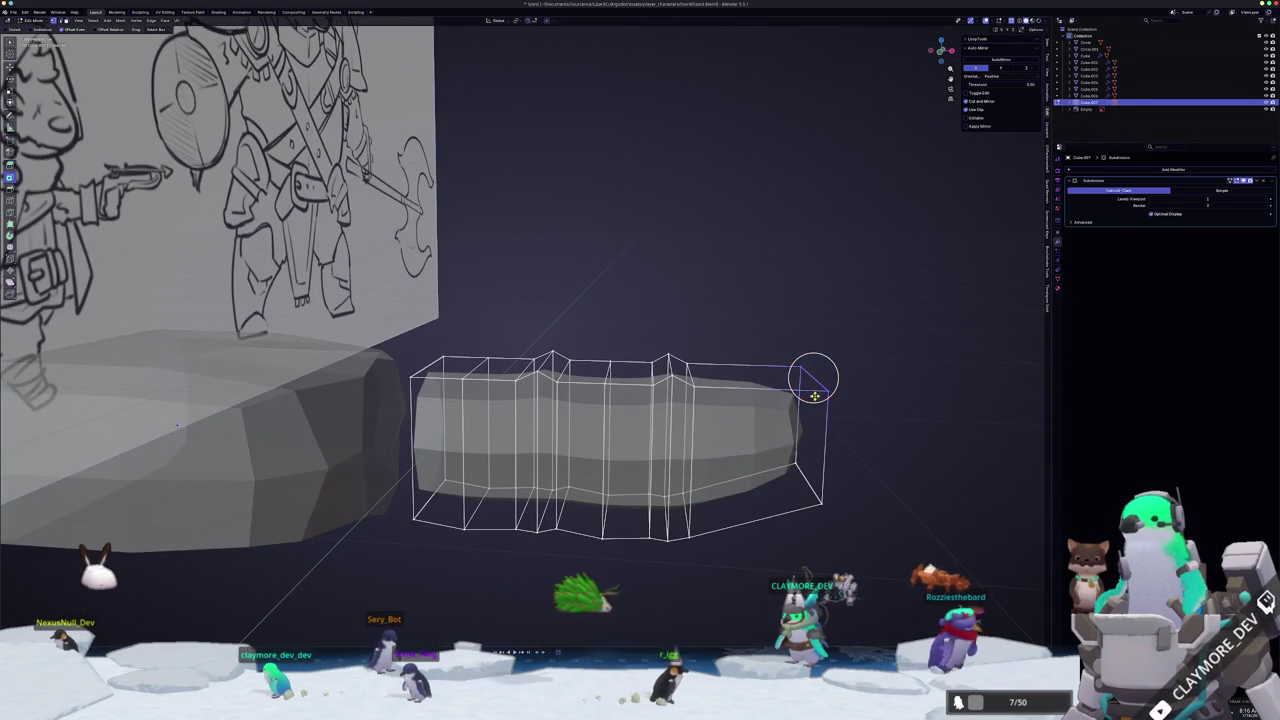
mouse_move(831, 425)
middle_down()
mouse_move(738, 470)
mouse_move(802, 420)
mouse_move(808, 461)
mouse_move(728, 486)
middle_up()
- In top view, scale the finger along X to shorten it
key(Tab)
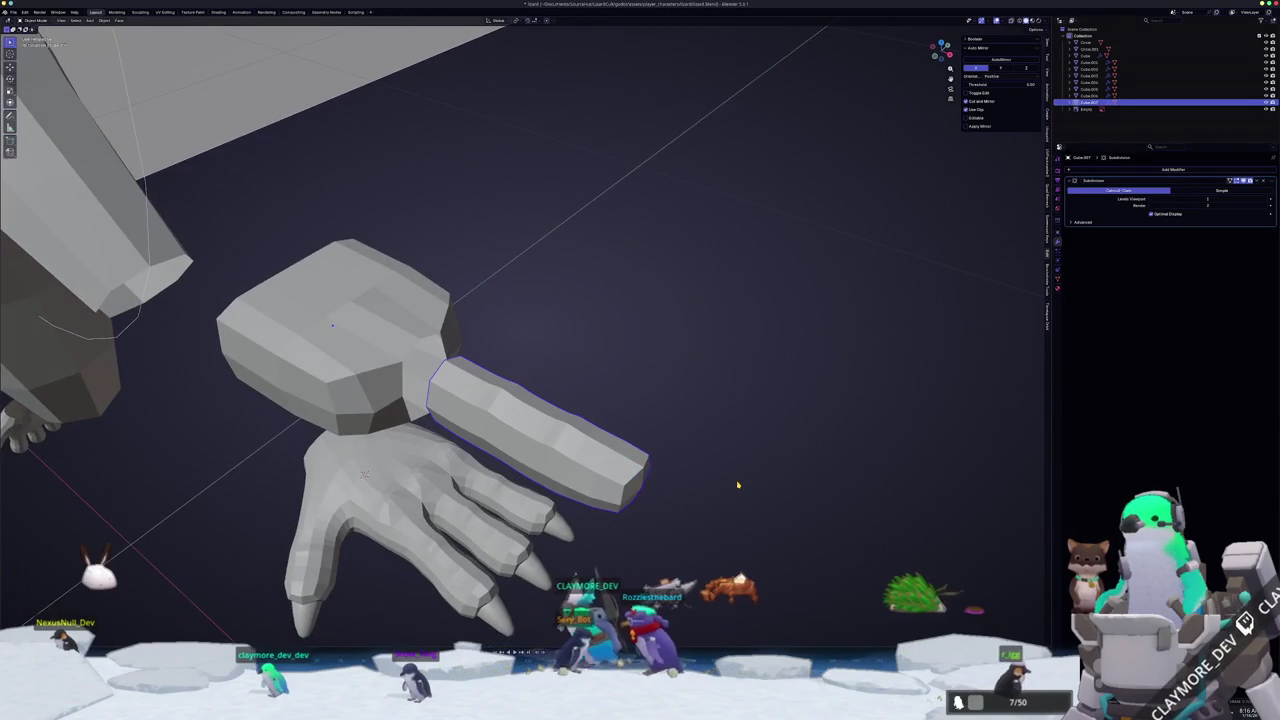
key(KP_7)
key(s)
key(x)
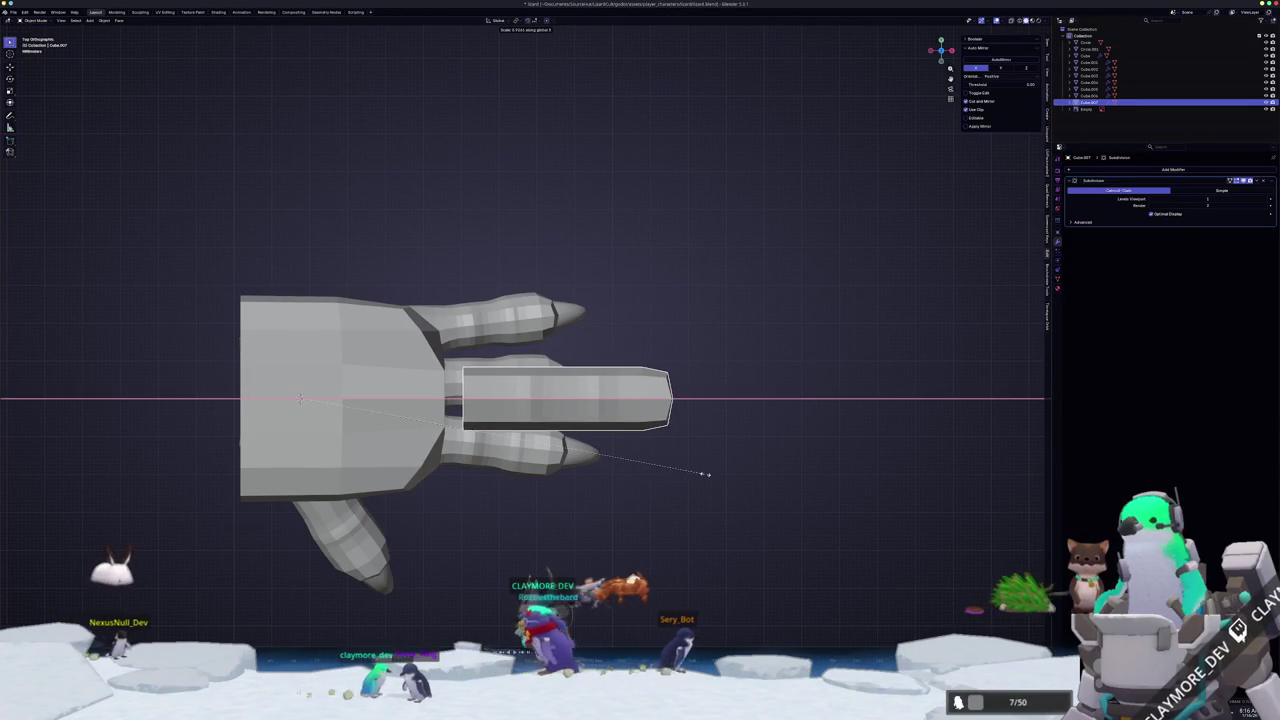
click(700, 475)
mouse_move(680, 480)
middle_down()
mouse_move(612, 426)
mouse_move(480, 410)
middle_up()
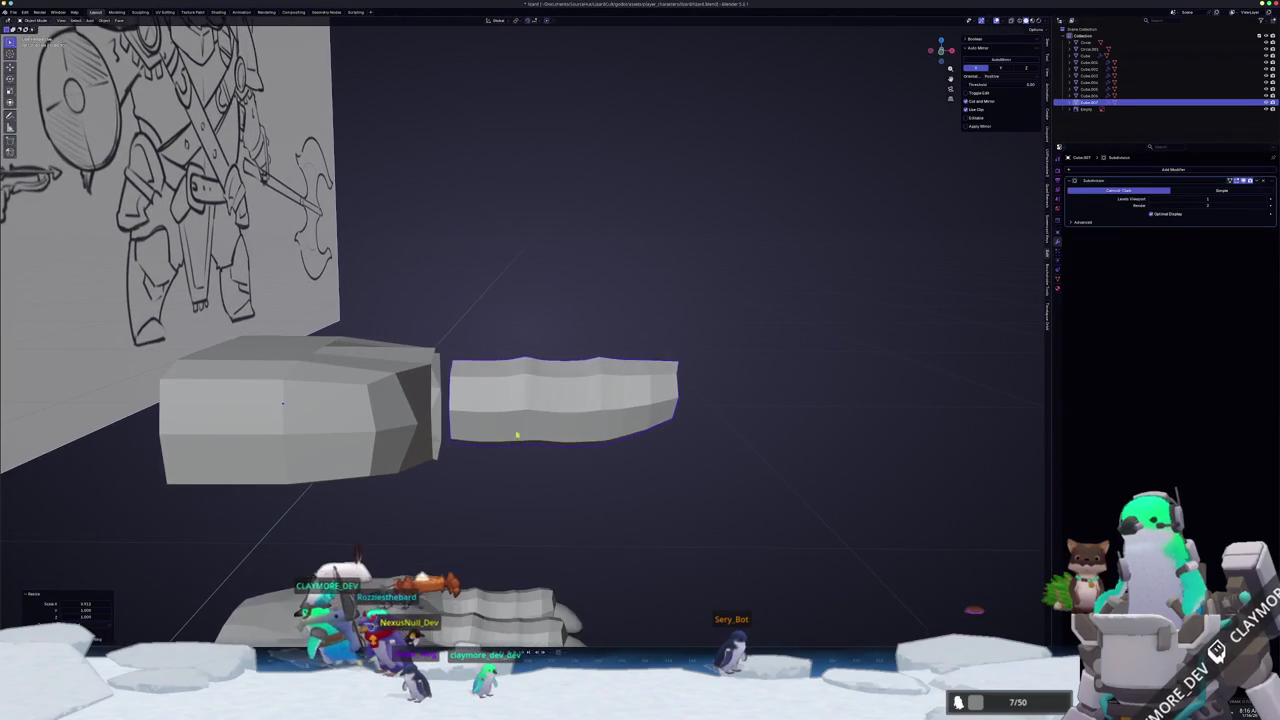
- Delete the palm block's side face that meets the finger
click(270, 400)
mouse_move(270, 400)
middle_down()
mouse_move(358, 462)
mouse_move(502, 469)
middle_up()
key(Tab)
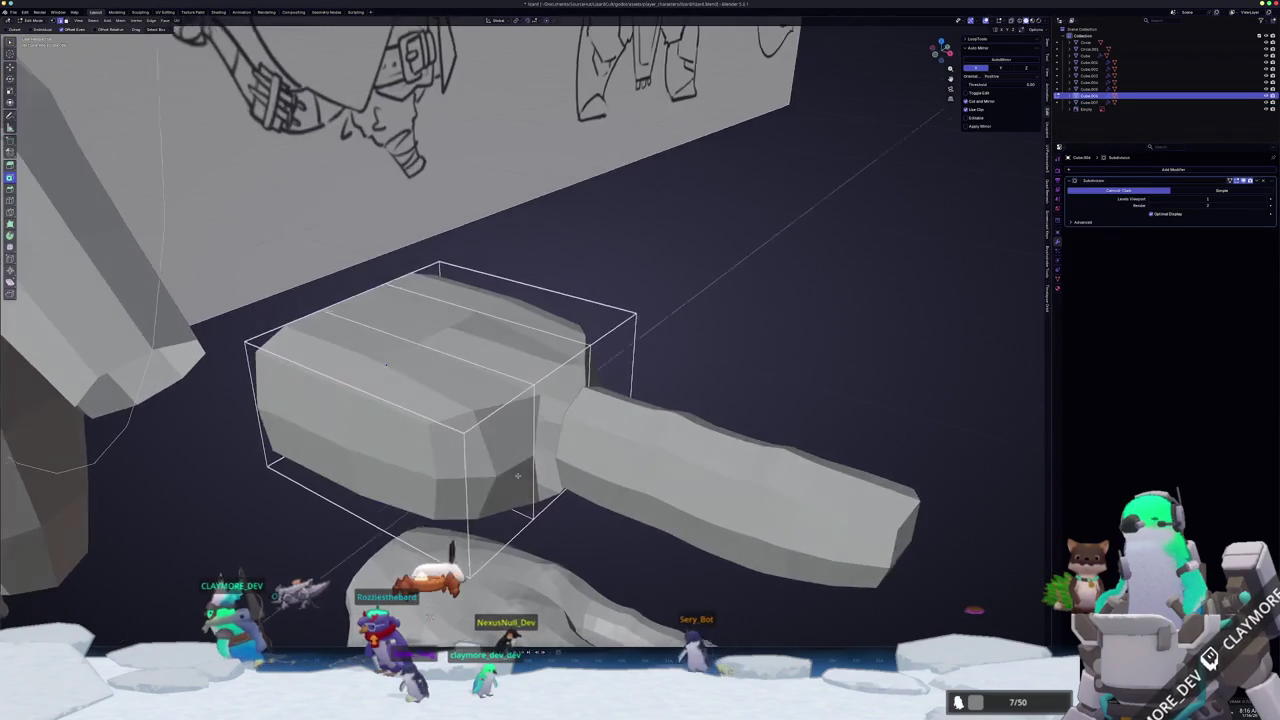
key(ctrl+r)
click(503, 470)
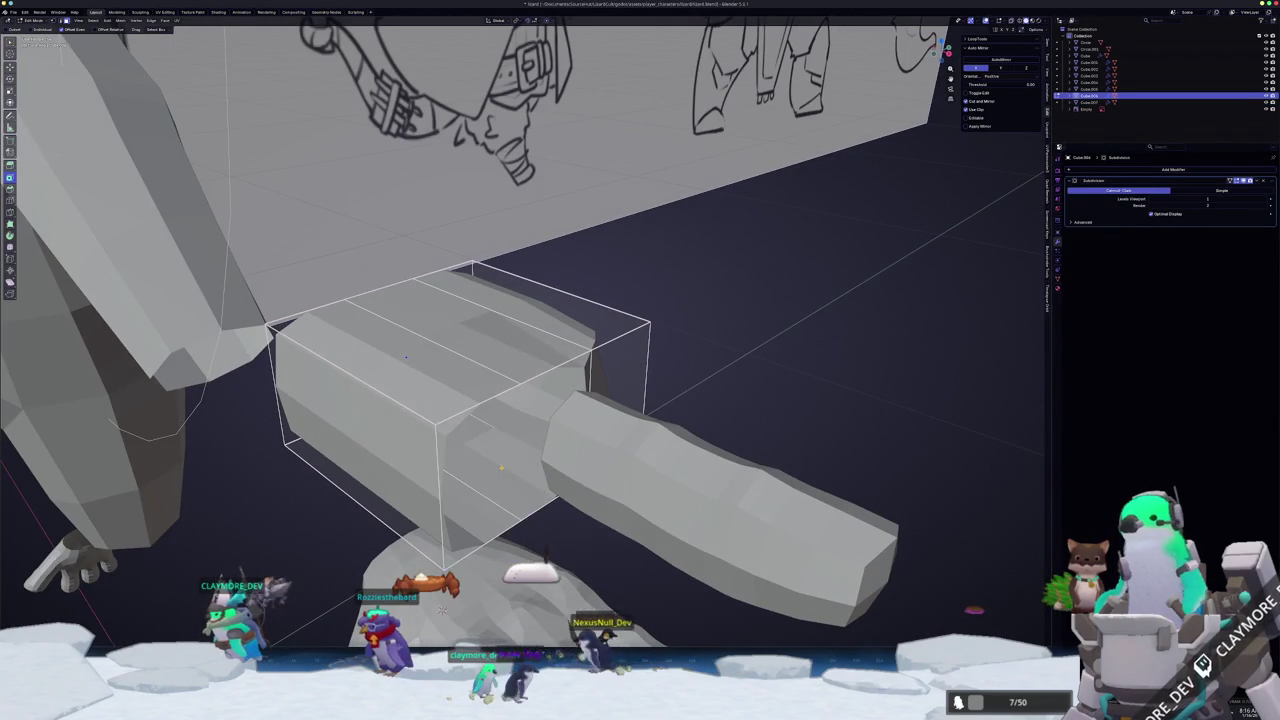
click(610, 379)
key(x)
click(592, 378)
mouse_move(592, 378)
middle_down()
mouse_move(527, 376)
mouse_move(560, 400)
mouse_move(546, 430)
mouse_move(545, 400)
middle_up()
key(Tab)
key(KP_7)
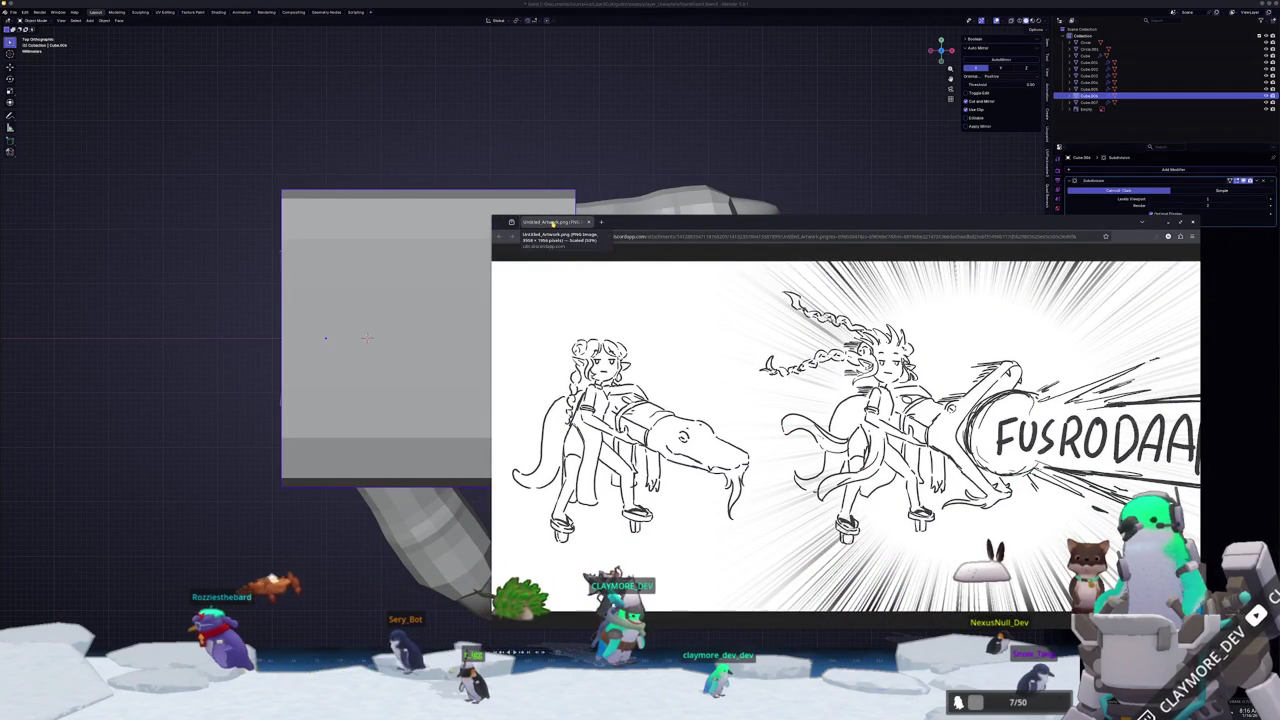
click(757, 351)
scroll(751, 354, up, 2)
scroll(768, 438, up, 3)
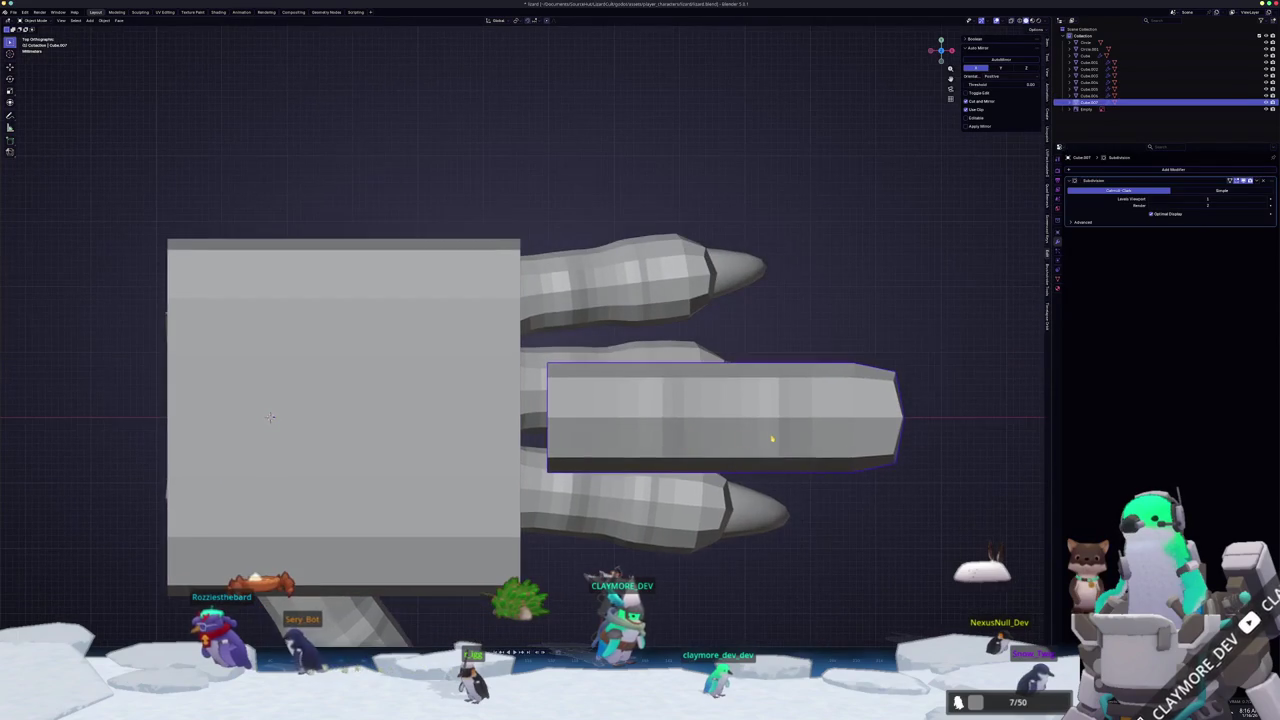
- Duplicate the finger bar twice along Y, one copy above and one below
key(shift+d)
key(y)
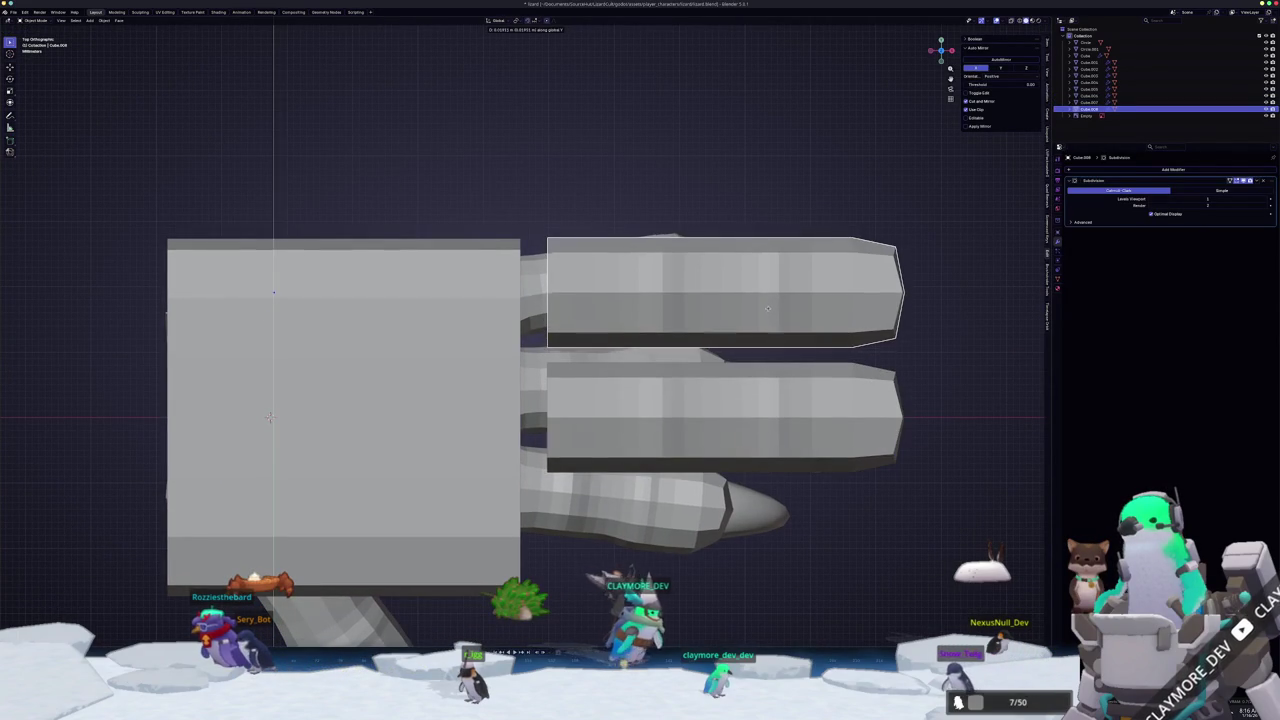
click(768, 313)
scroll(731, 434, down, 2)
scroll(700, 420, down, 2)
key(shift+d)
key(y)
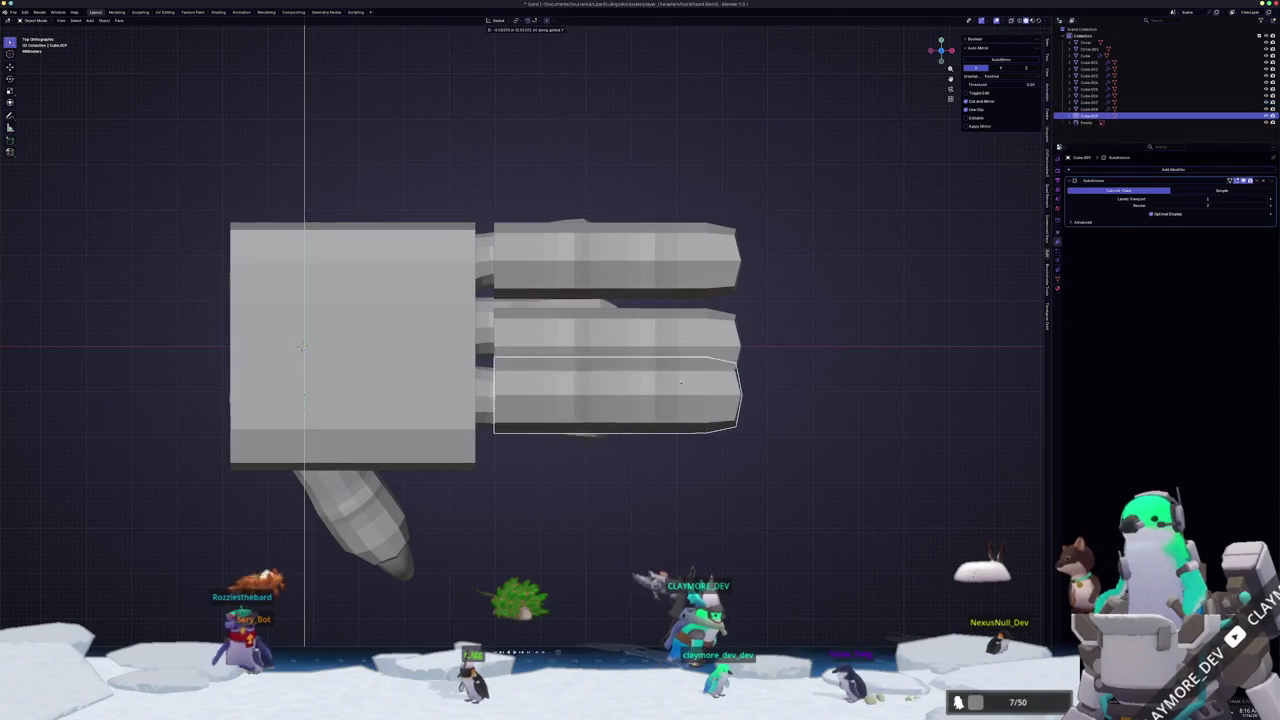
click(677, 418)
- Check the three fingers and palm block in perspective
key(Tab)
middle_drag(677, 418, 750, 421)
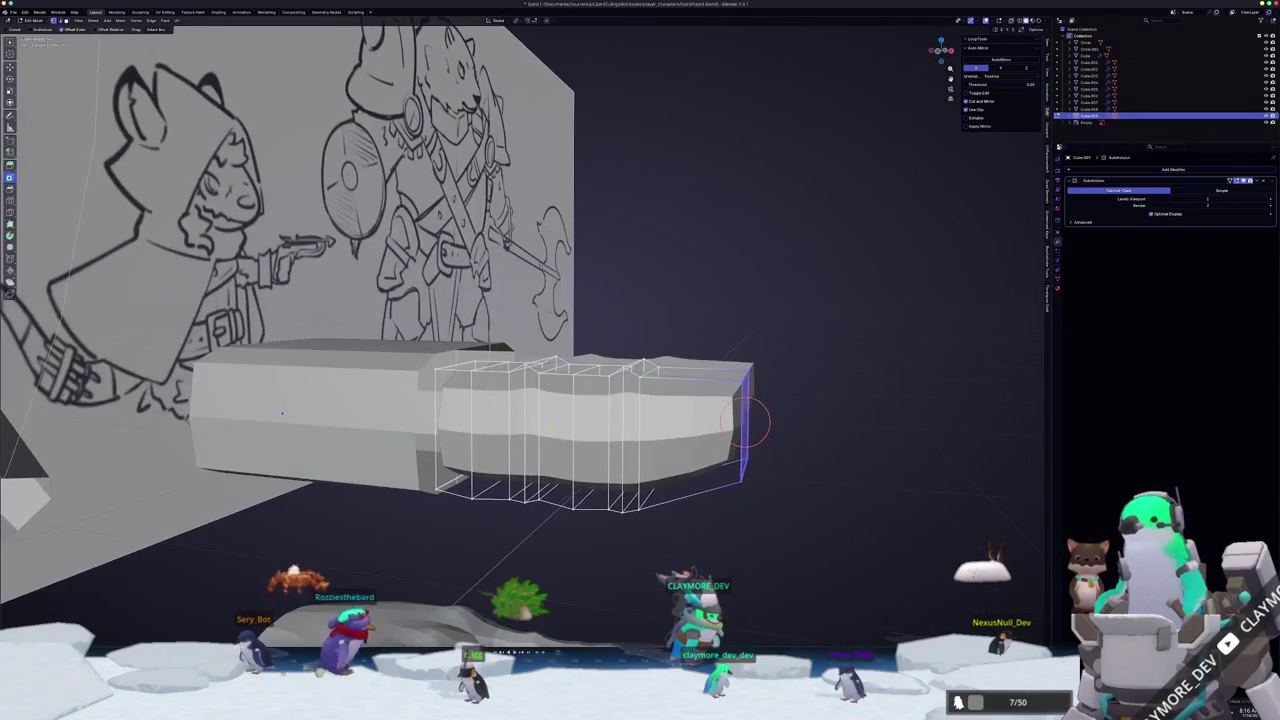
key(Tab)
click(300, 420)
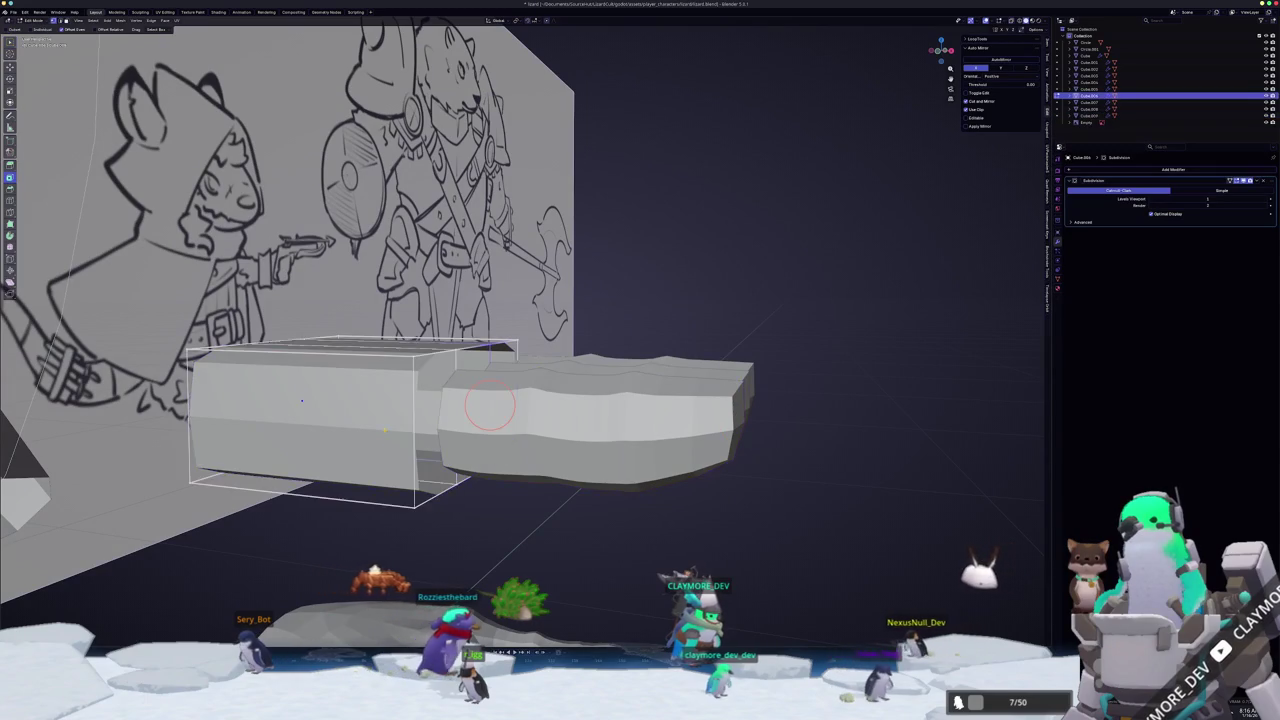
scroll(483, 420, up, 2)
key(Tab)
shift+click(483, 420)
- In top view, move the lower finger sideways along Y
key(KP_7)
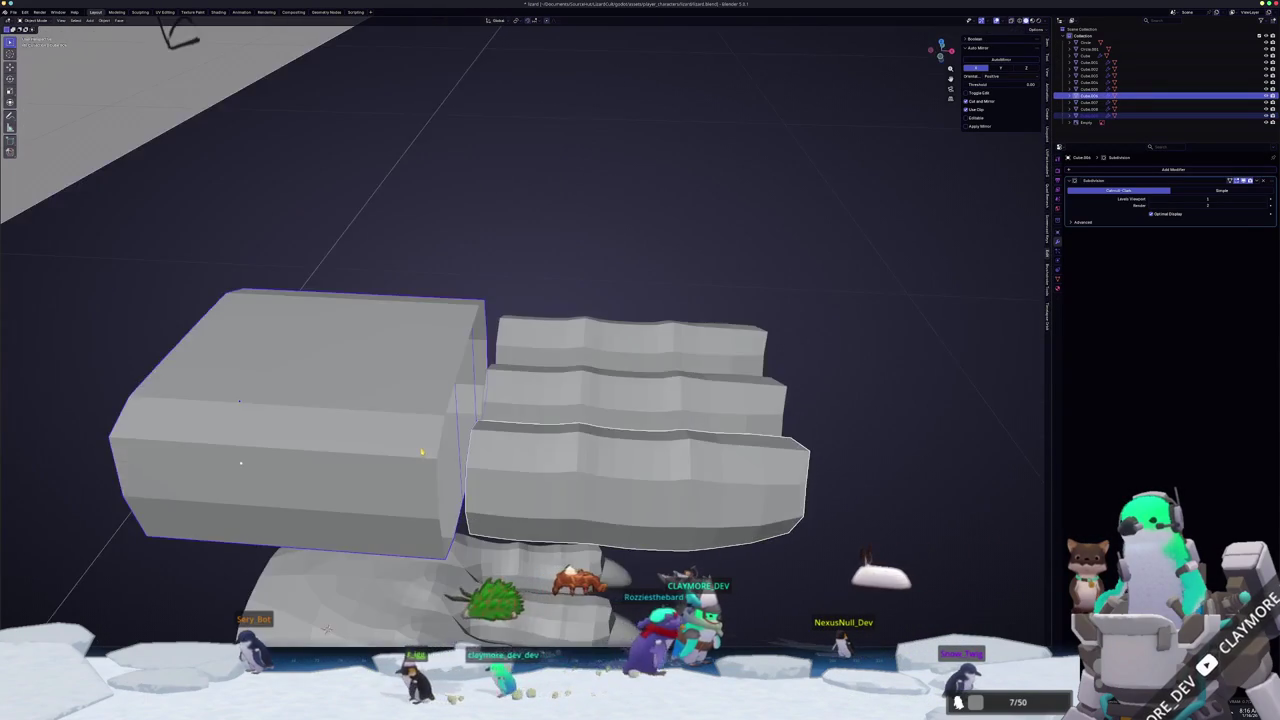
click(537, 477)
scroll(600, 458, down, 2)
key(g)
key(y)
click(603, 465)
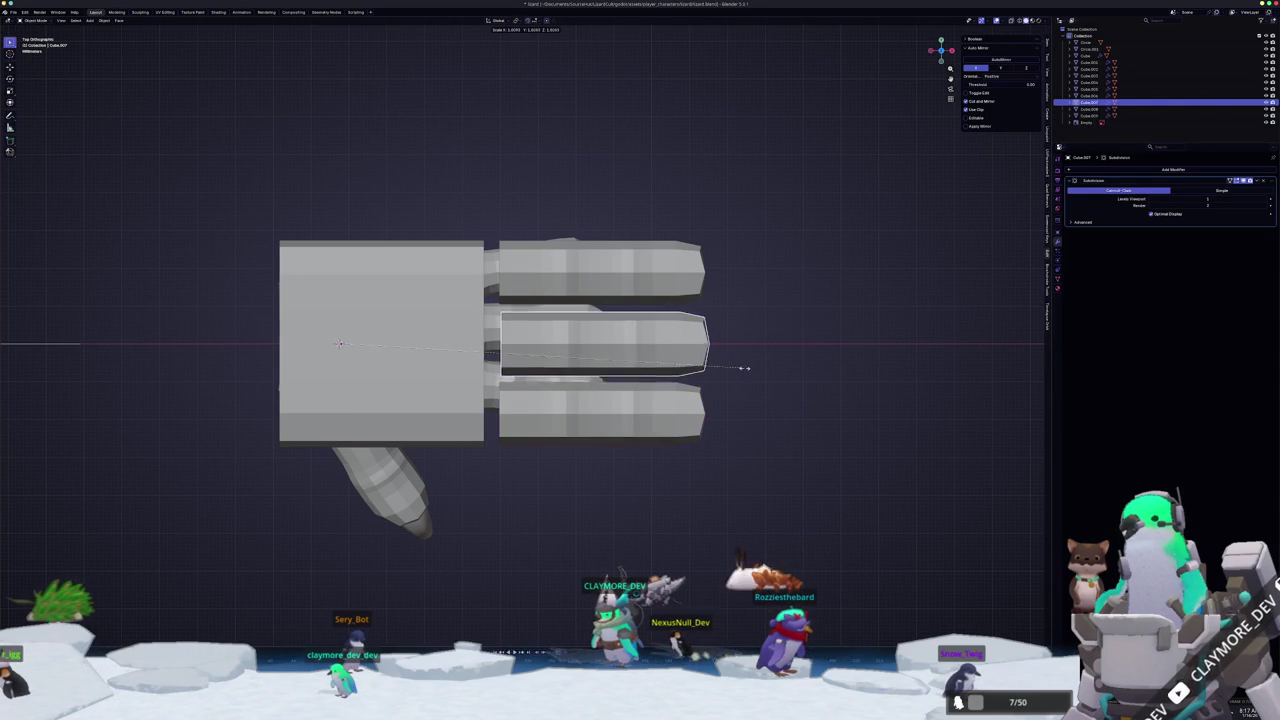
- Scale the middle finger along X so it reaches furthest
key(x)
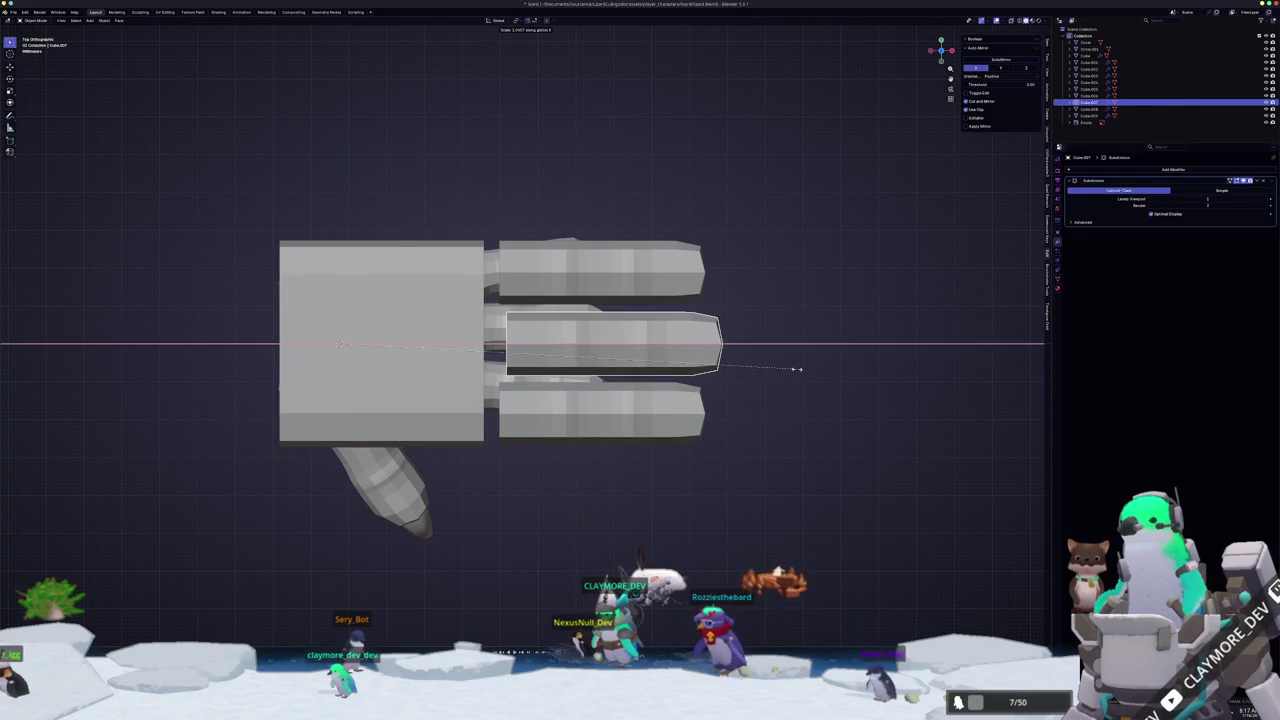
key(y)
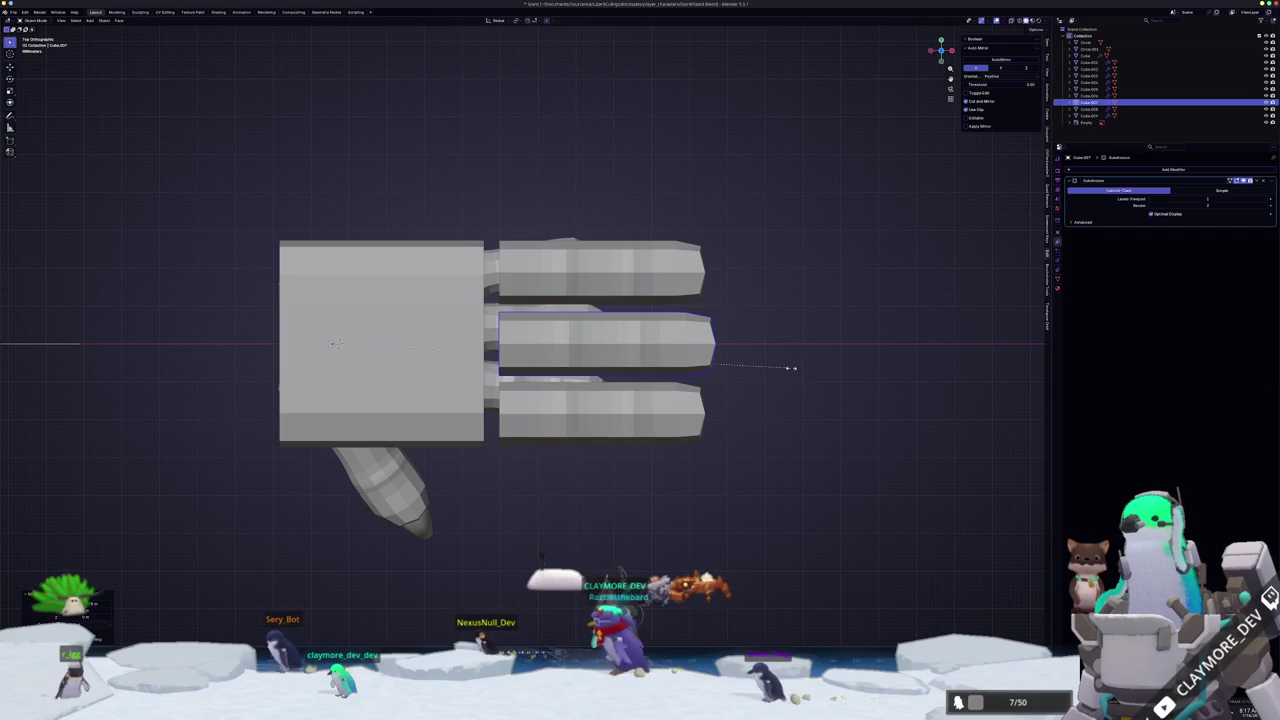
key(x)
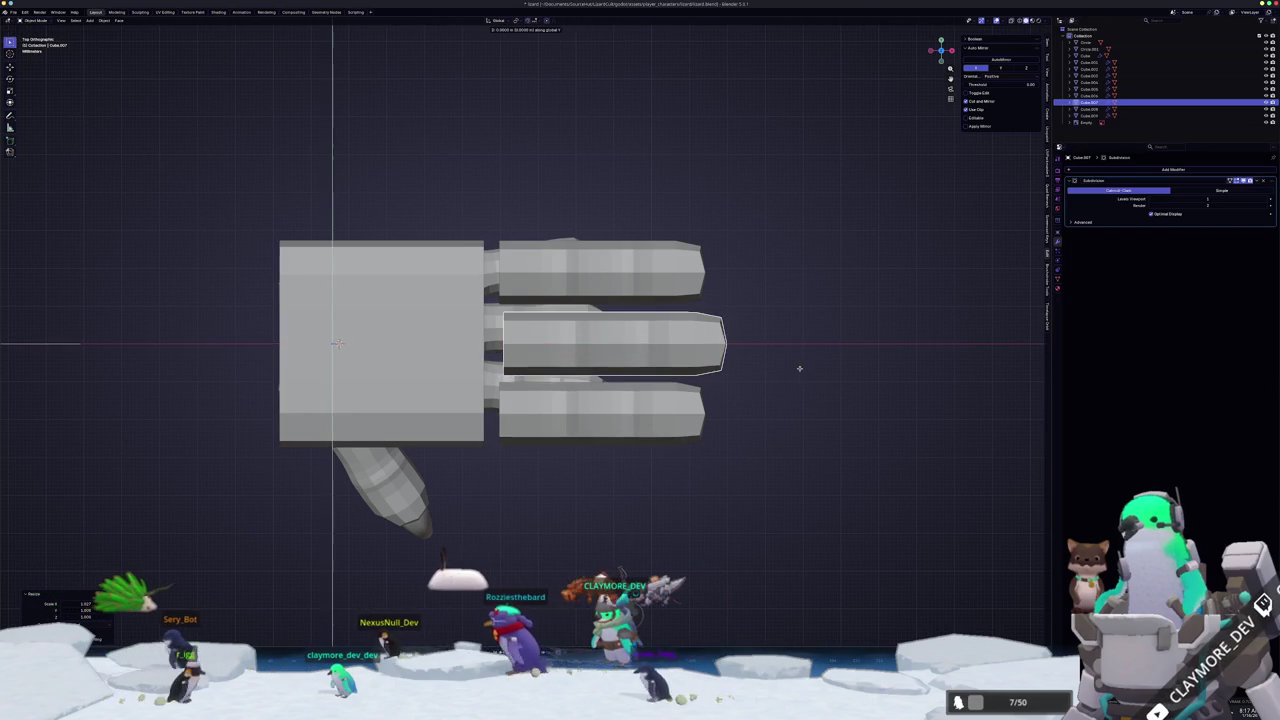
click(790, 350)
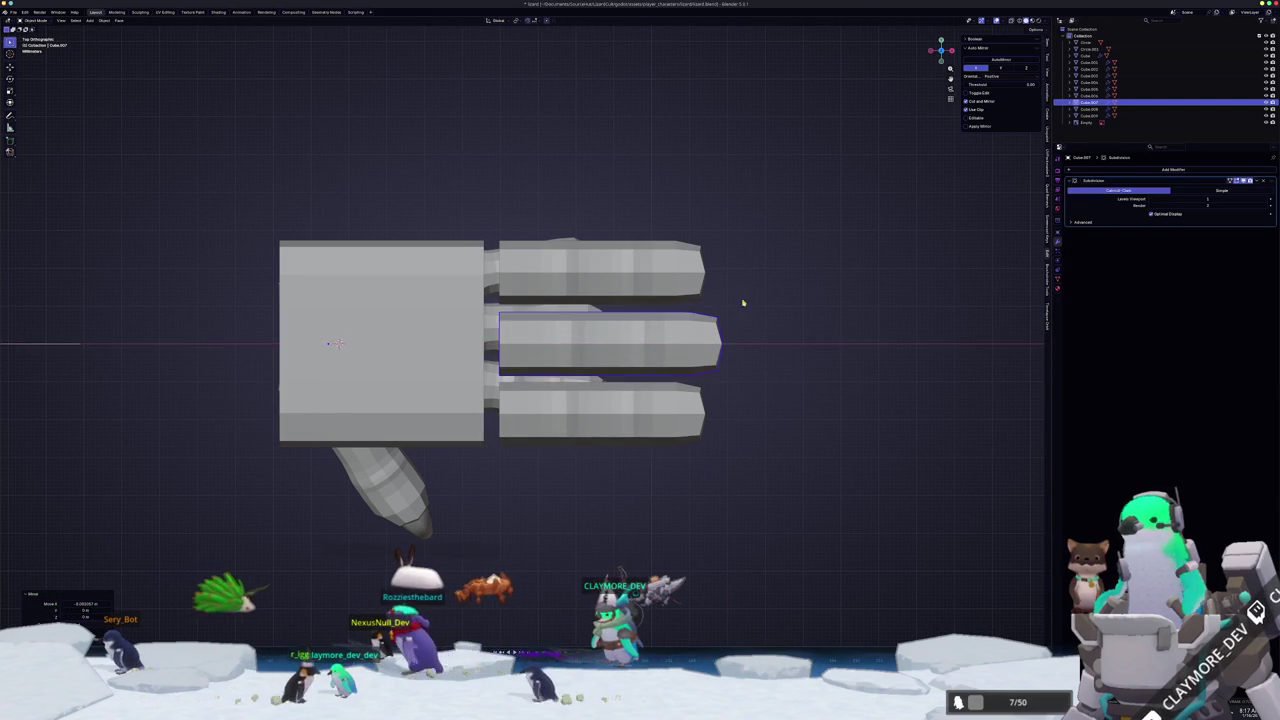
- Shorten the top finger along X and reposition it along its length
click(702, 283)
key(s)
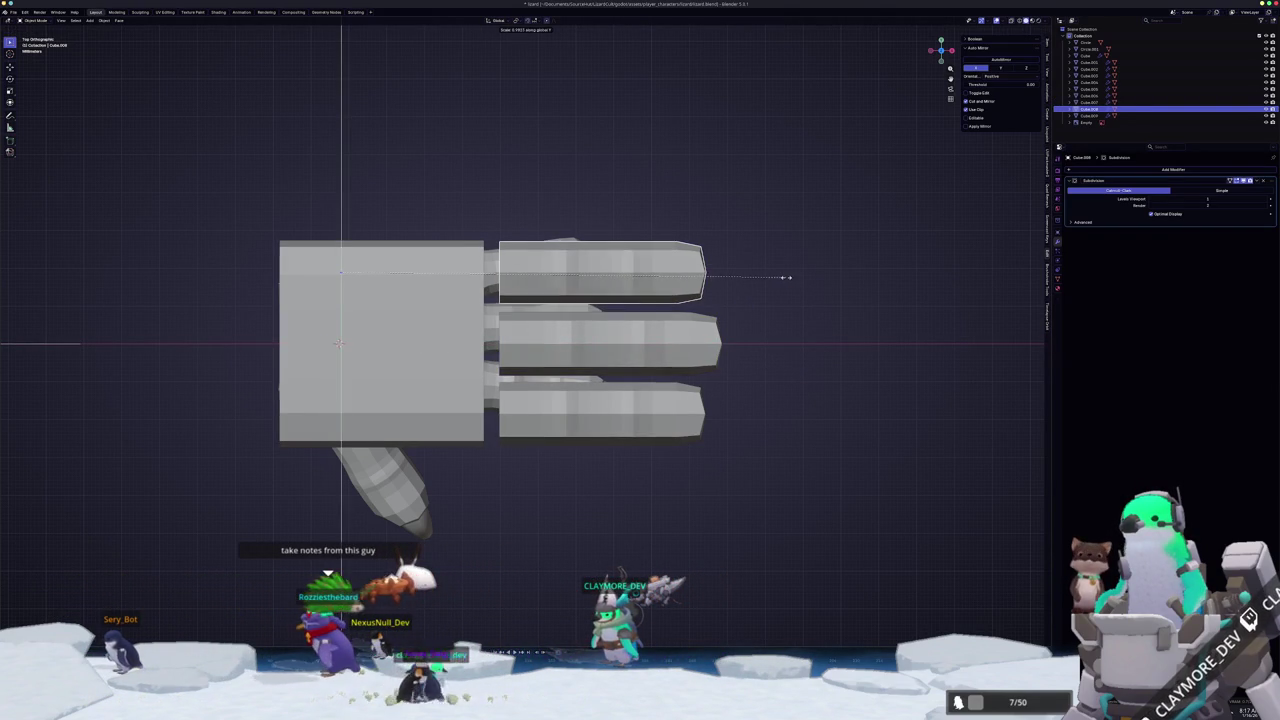
key(x)
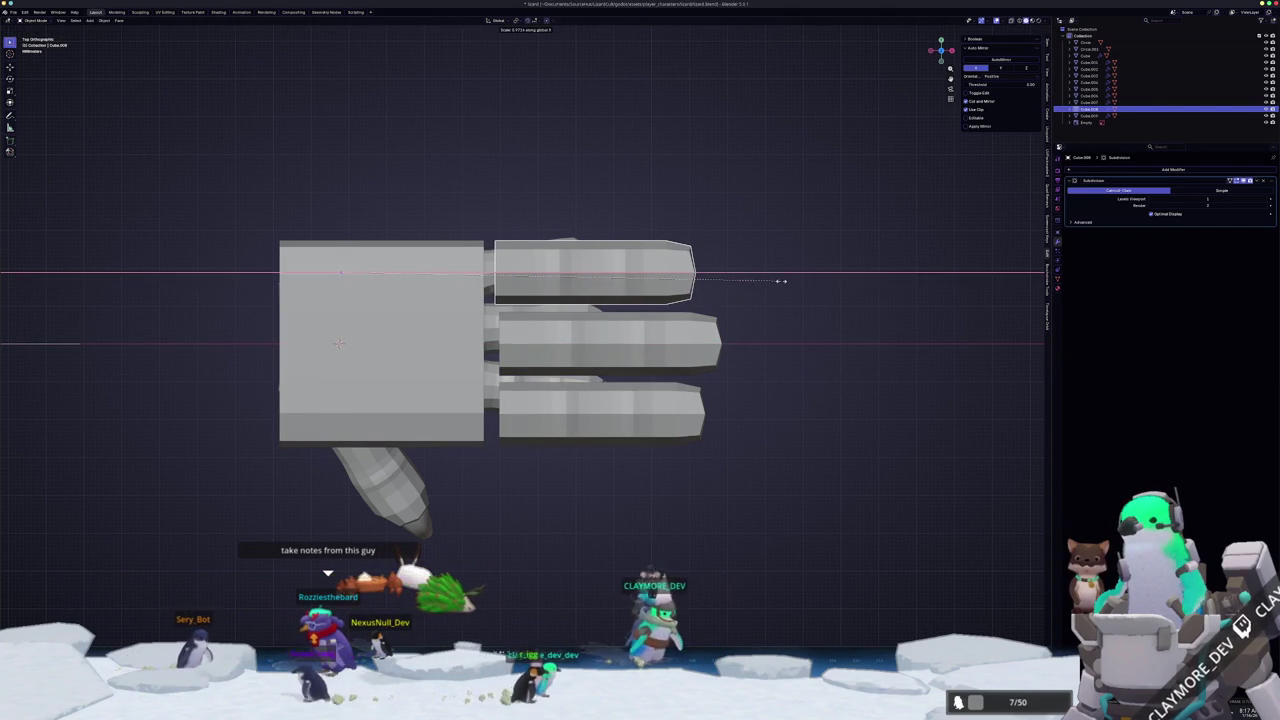
click(782, 283)
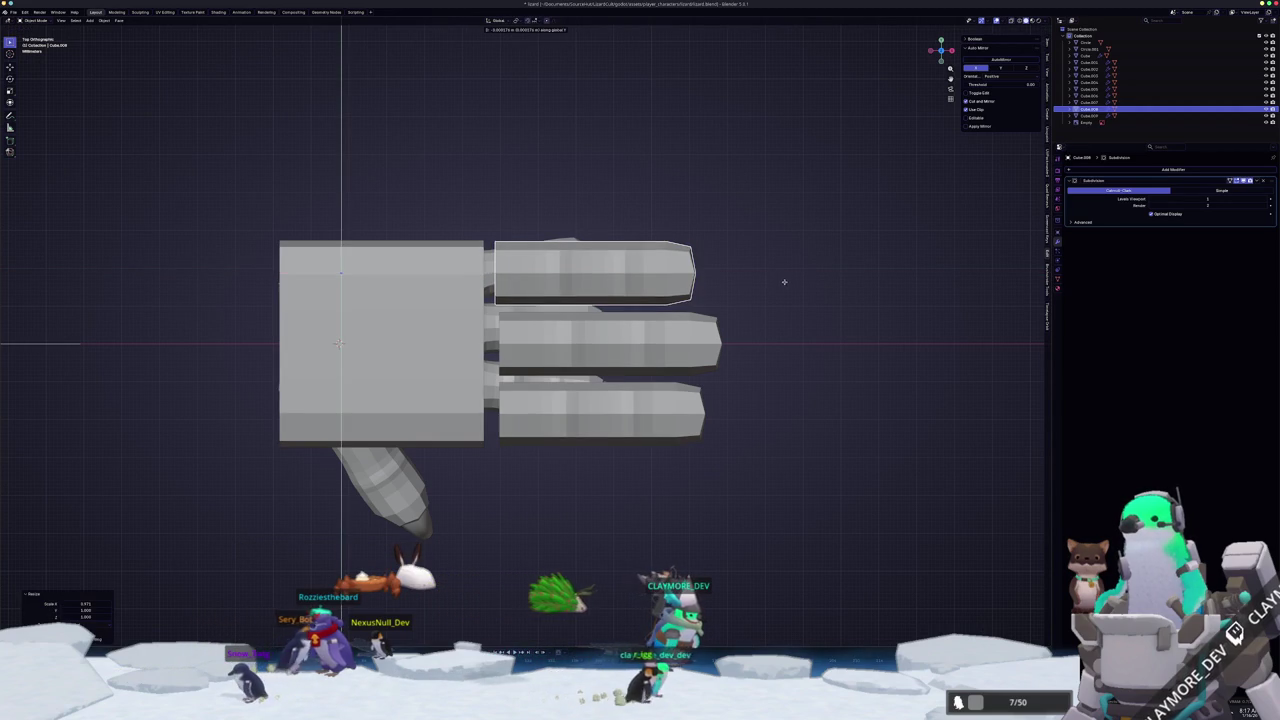
key(x)
click(789, 360)
scroll(710, 469, down, 2)
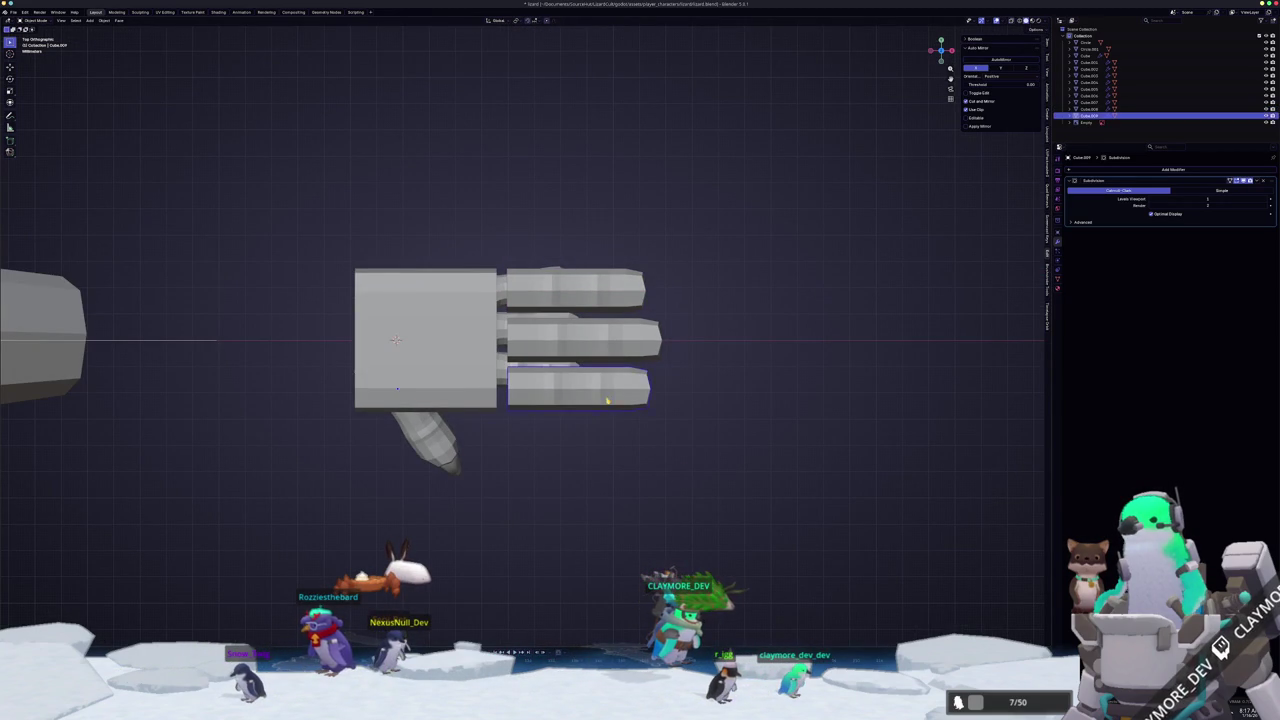
- Duplicate the bottom finger, place the copy below the palm and rotate it down-left
key(shift+d)
click(493, 488)
key(r)
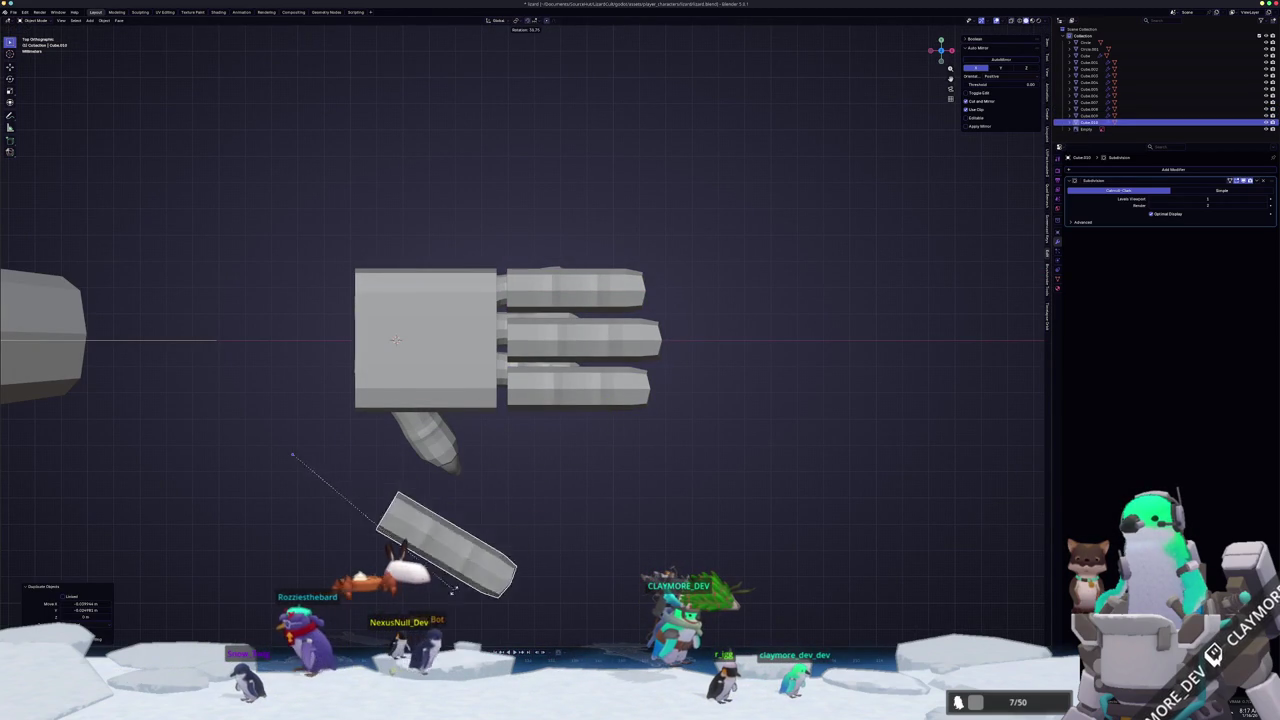
click(486, 528)
- Delete the faces at the thumb's base end nearest the palm
key(Tab)
key(alt+z)
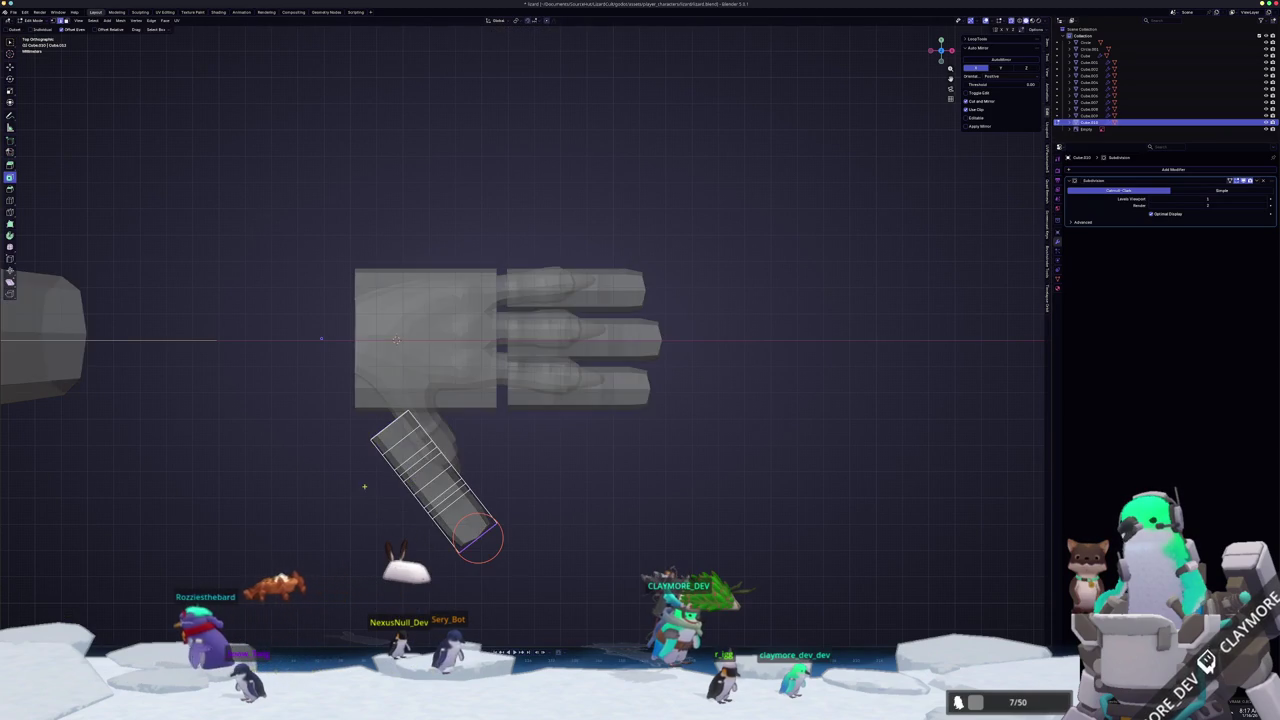
scroll(542, 585, up, 2)
shift+middle_drag(543, 583, 601, 556)
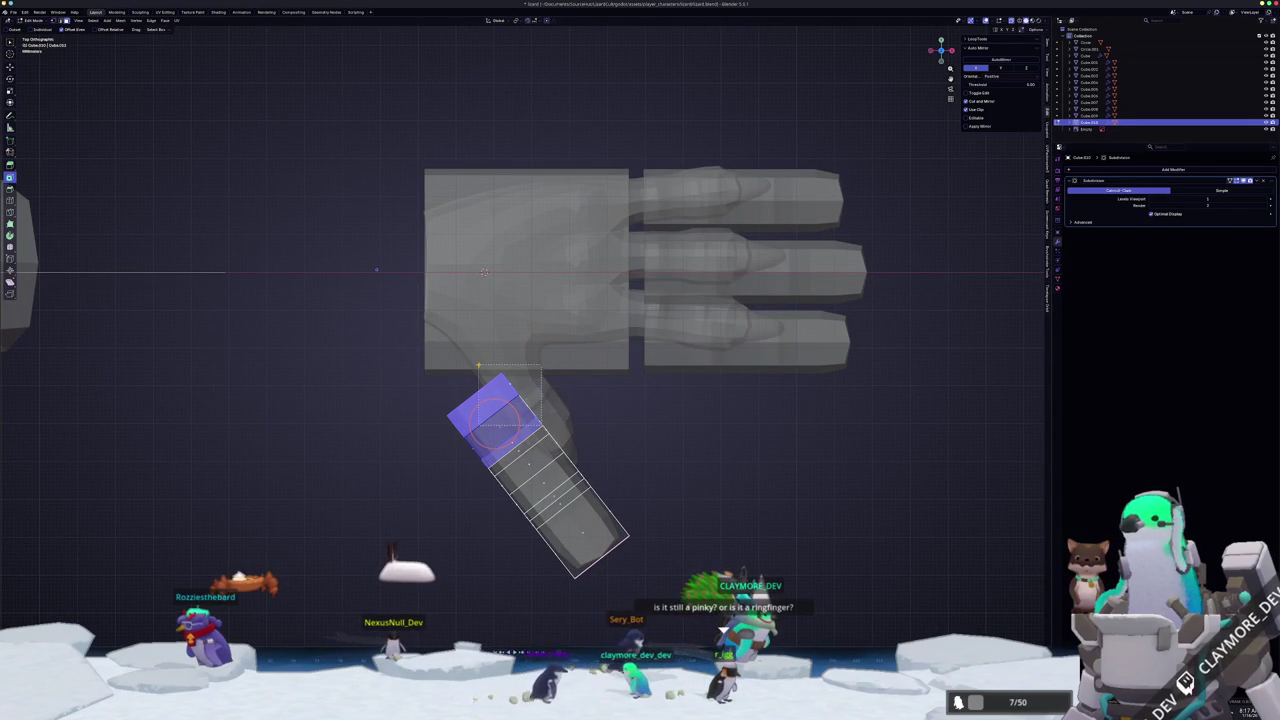
key(x)
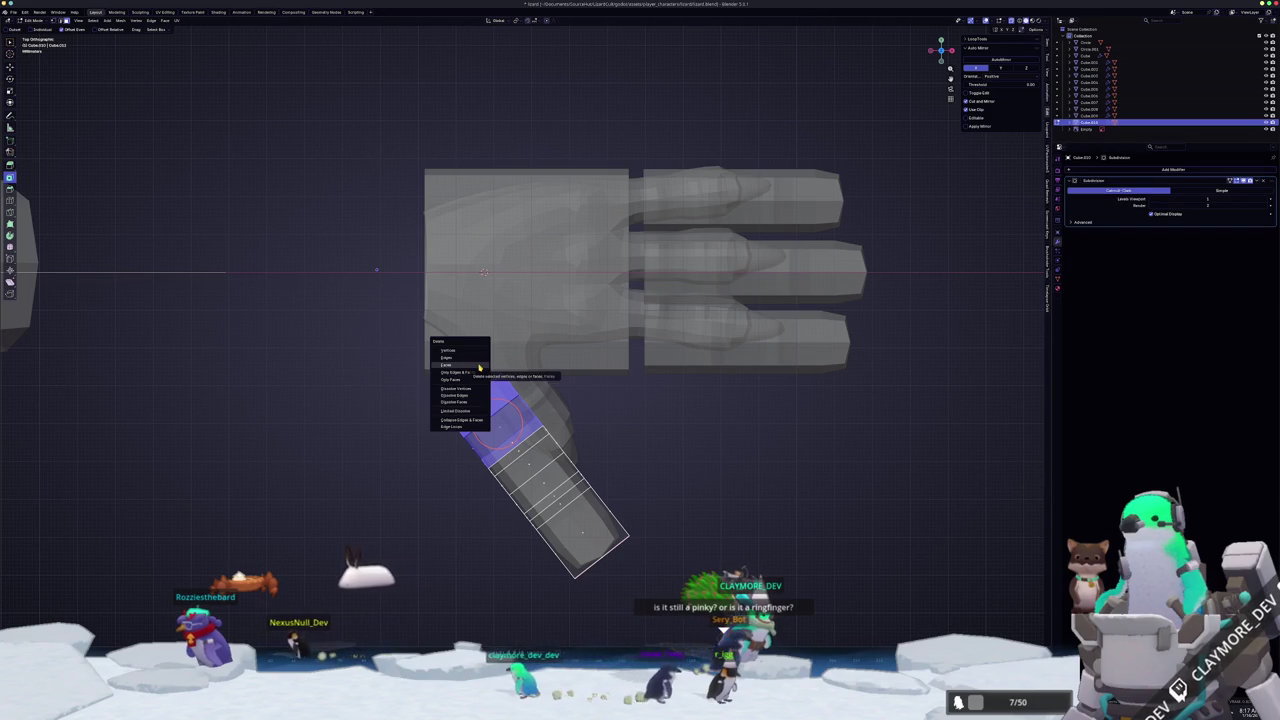
click(479, 366)
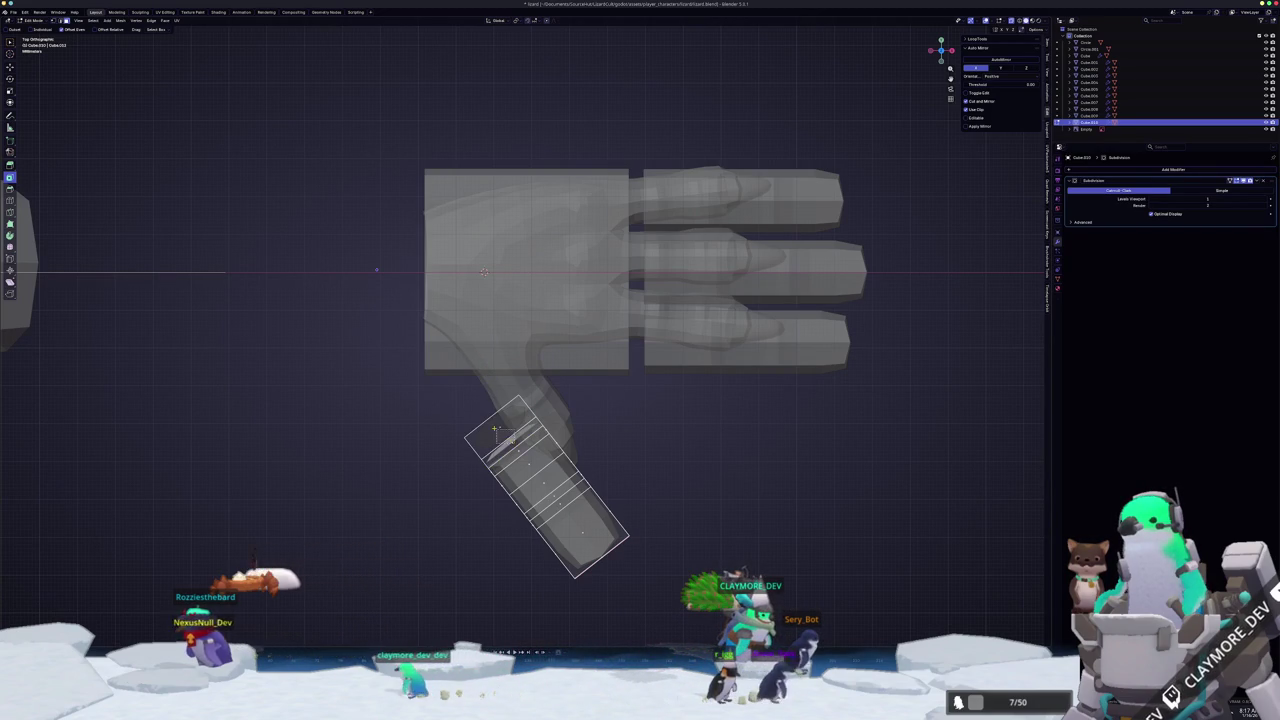
key(alt+z)
middle_drag(483, 271, 461, 608)
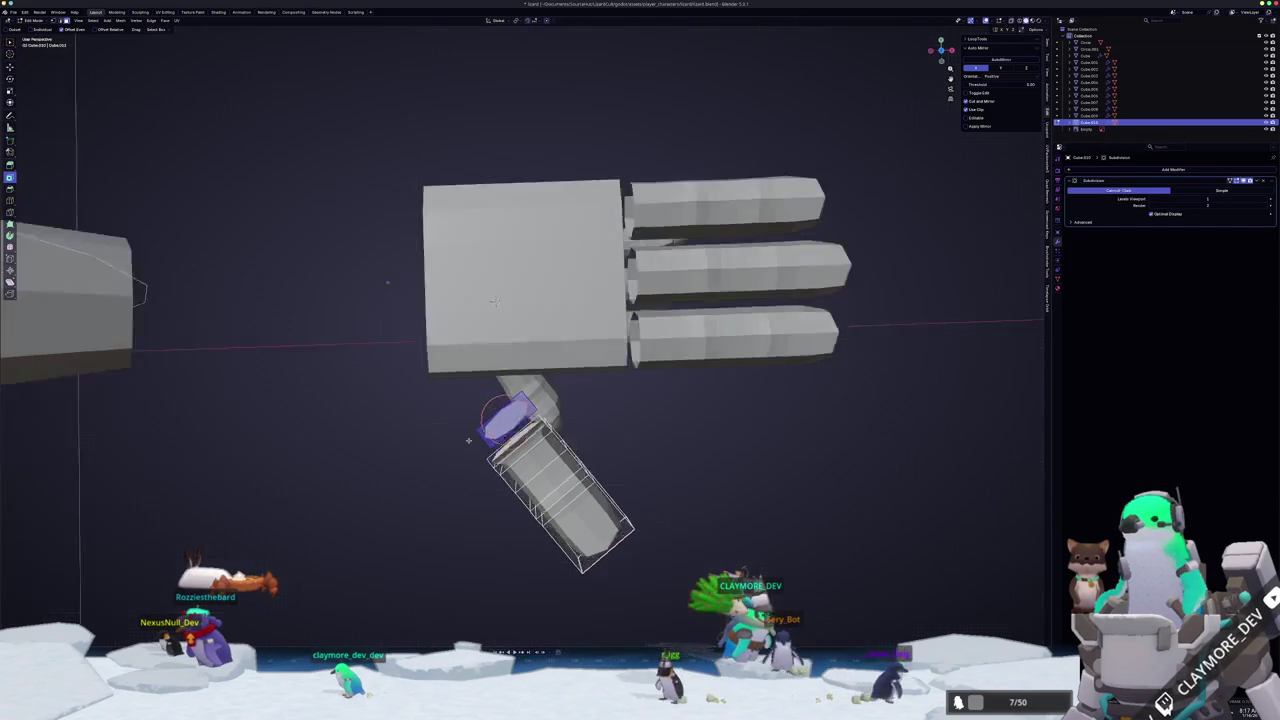
- Add an edge loop around the palm block and delete a side face to open it
right_click(590, 467)
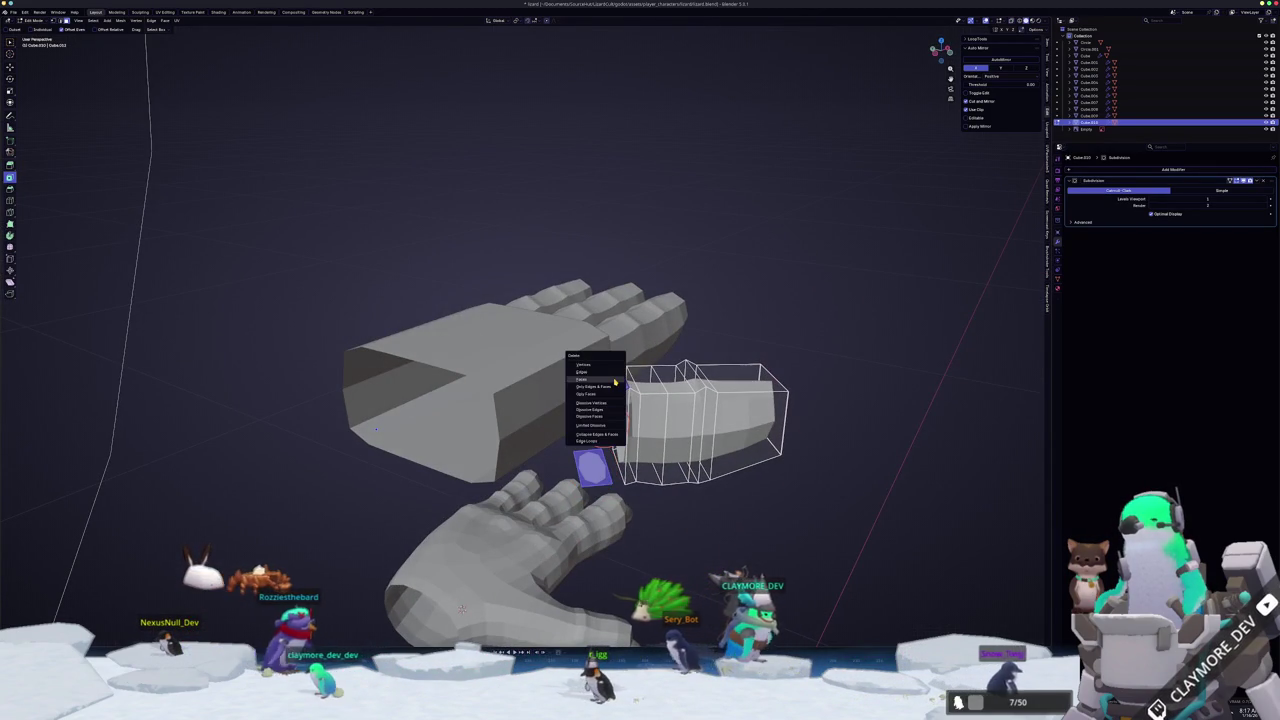
mouse_move(590, 467)
middle_down()
mouse_move(480, 567)
mouse_move(504, 377)
middle_up()
click(500, 380)
click(504, 377)
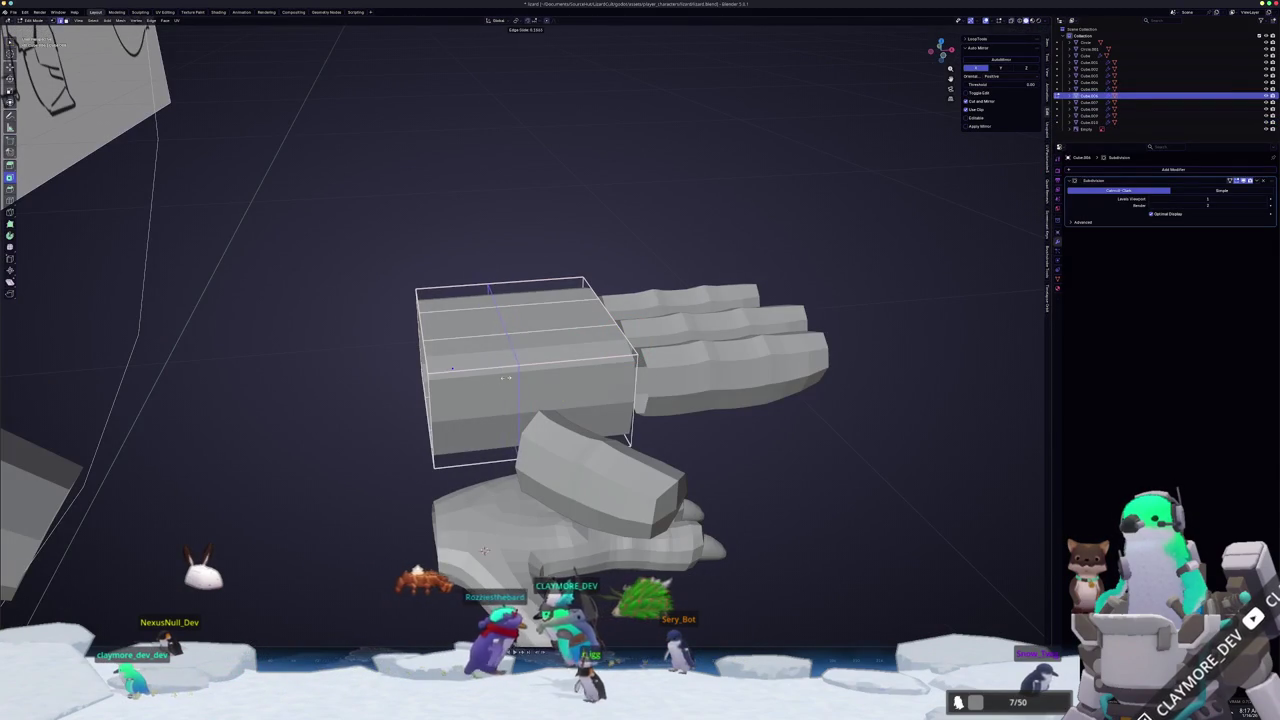
click(478, 412)
key(x)
click(450, 413)
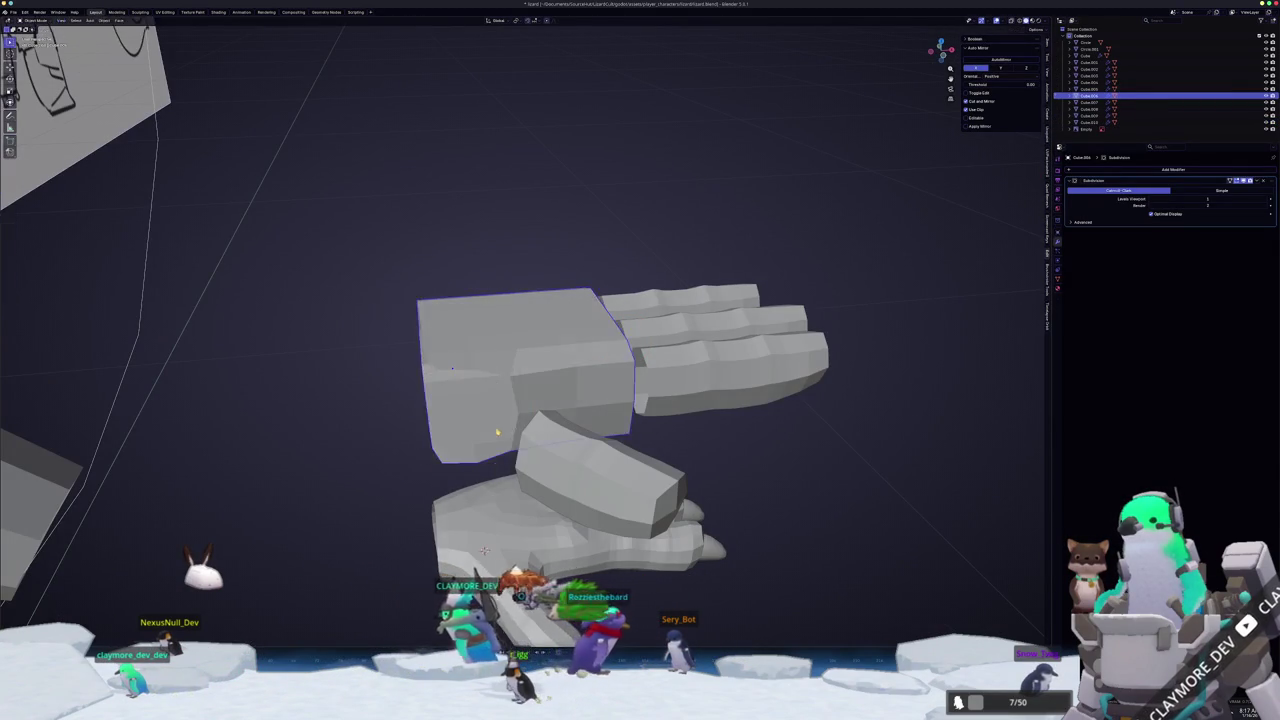
key(Tab)
- In top view, move the thumb piece toward the palm opening and begin rotating its mesh
middle_drag(481, 415, 683, 434)
click(683, 434)
key(KP_7)
key(g)
click(600, 440)
key(alt+z)
key(alt+z)
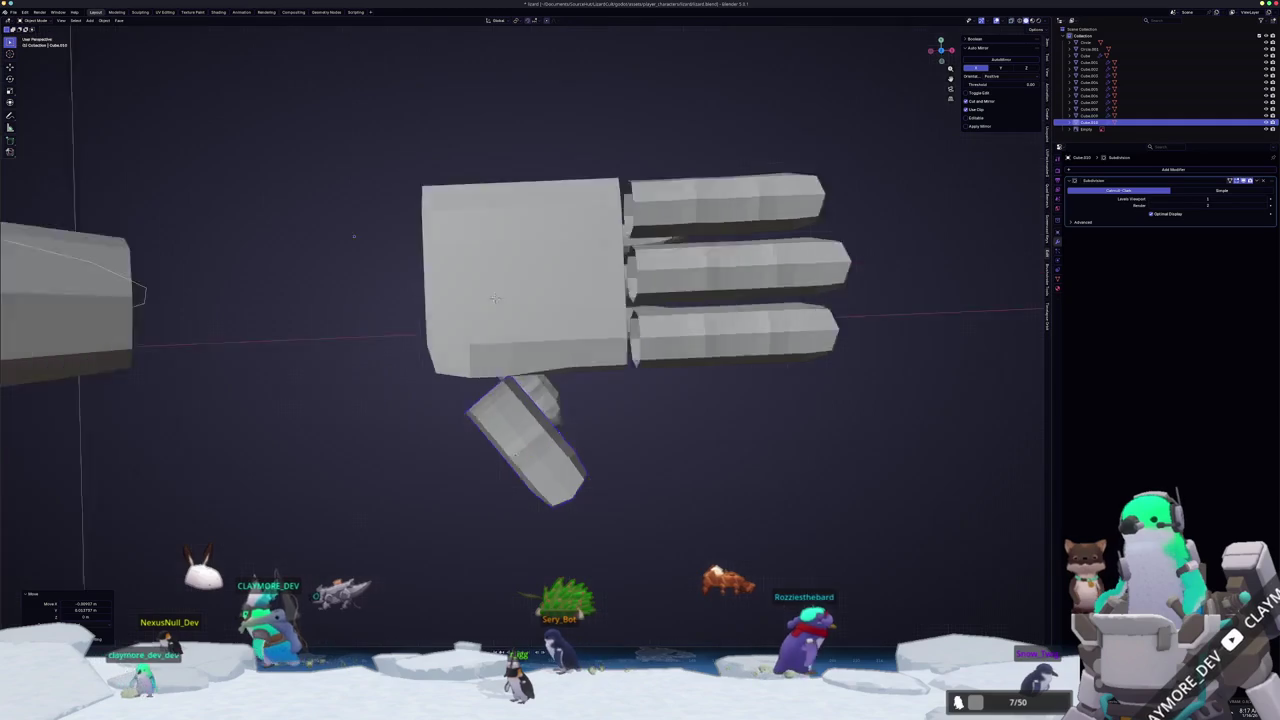
middle_drag(600, 440, 596, 393)
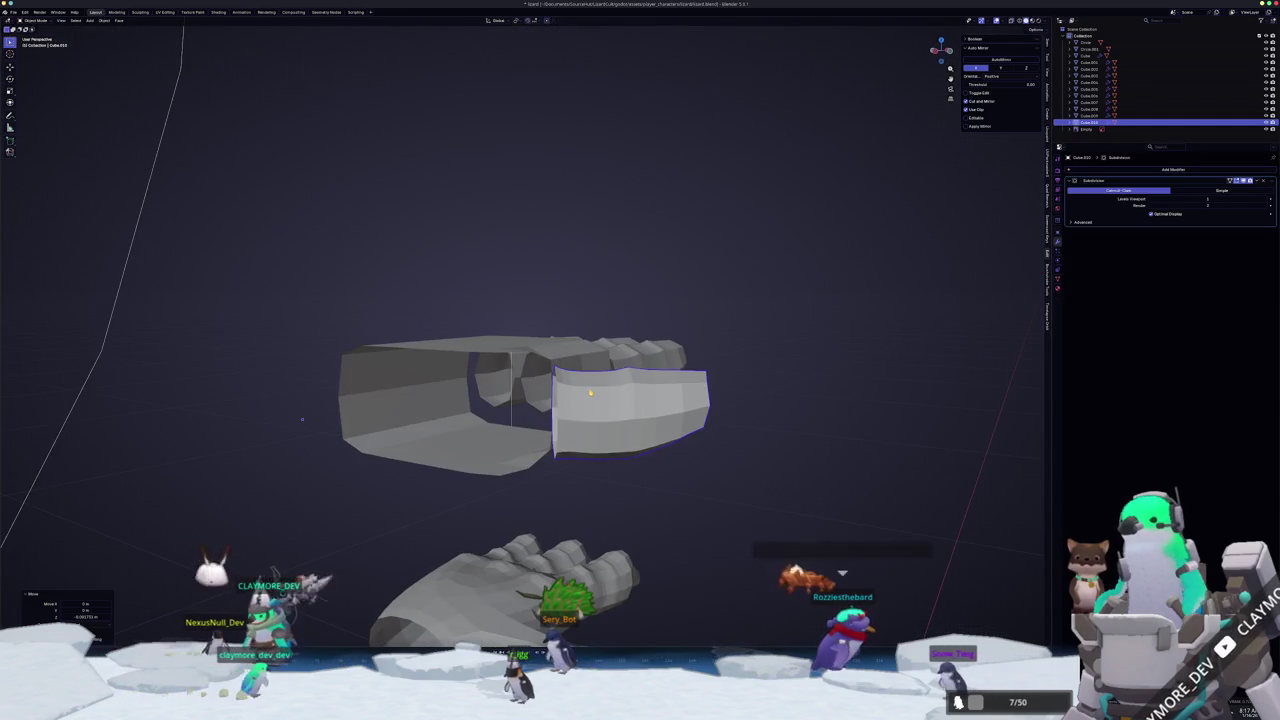
key(KP_1)
key(Tab)
key(r)
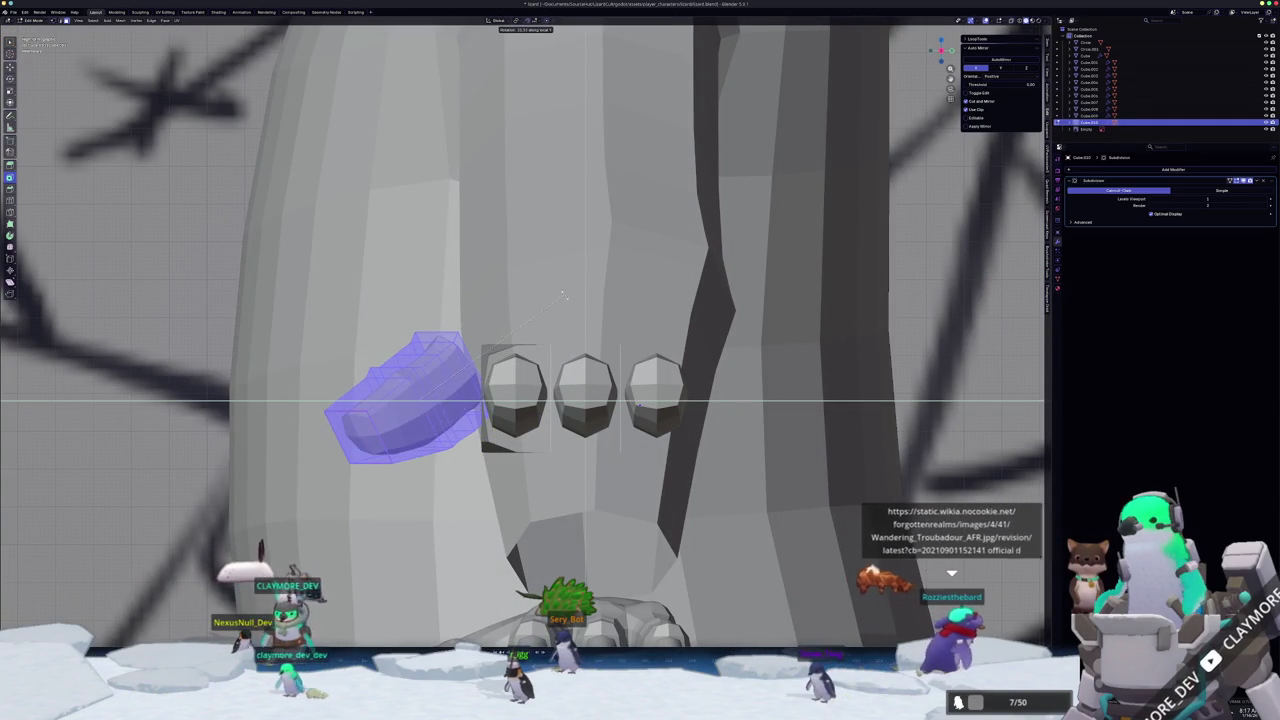
- Rotate the thumb and lower it along Z toward the palm's side opening
click(563, 346)
key(g)
key(z)
click(563, 346)
middle_drag(563, 346, 308, 406)
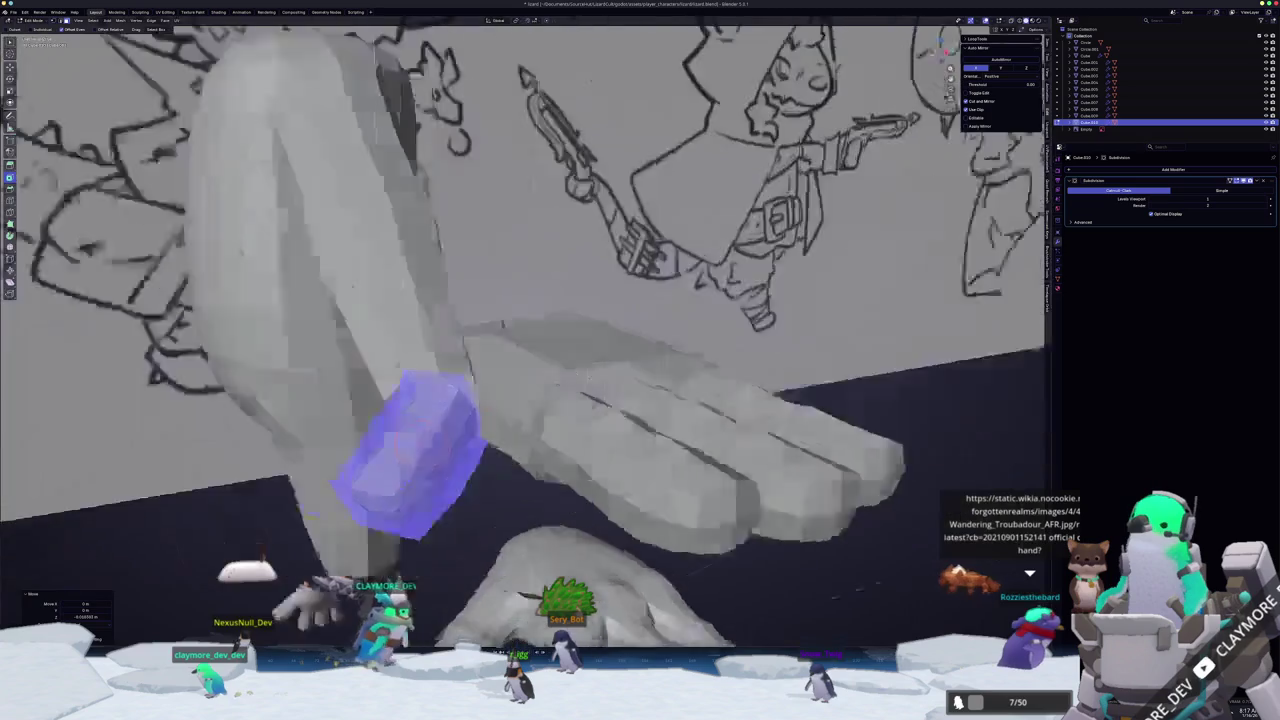
key(g)
key(x)
key(z)
key(y)
key(x)
key(z)
key(Escape)
key(Tab)
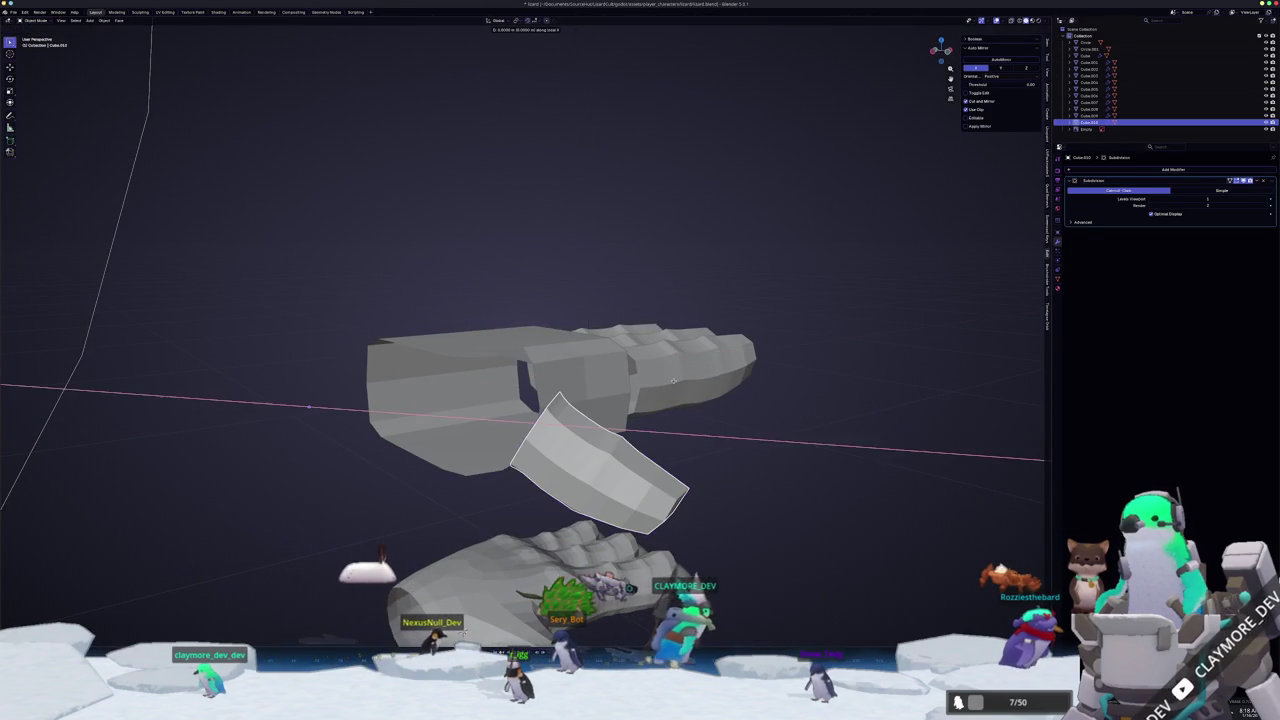
- Refine the thumb's rotation and position, then orbit to check its fit against the palm
mouse_move(463, 631)
middle_down()
mouse_move(689, 380)
mouse_move(663, 366)
mouse_move(629, 434)
mouse_move(604, 446)
mouse_move(575, 432)
middle_up()
key(Tab)
key(Tab)
key(Tab)
scroll(608, 430, up, 2)
key(r)
key(g)
mouse_move(419, 260)
middle_down()
mouse_move(459, 220)
mouse_move(551, 358)
middle_up()
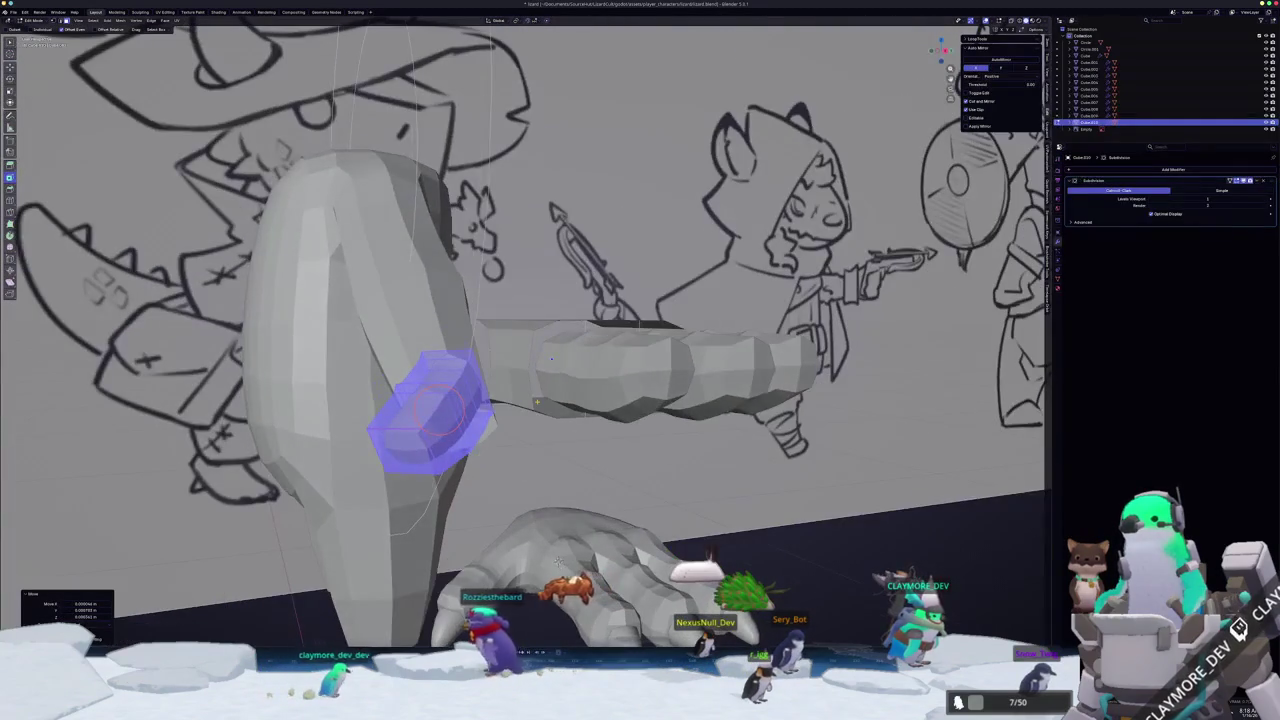
middle_drag(551, 358, 533, 471)
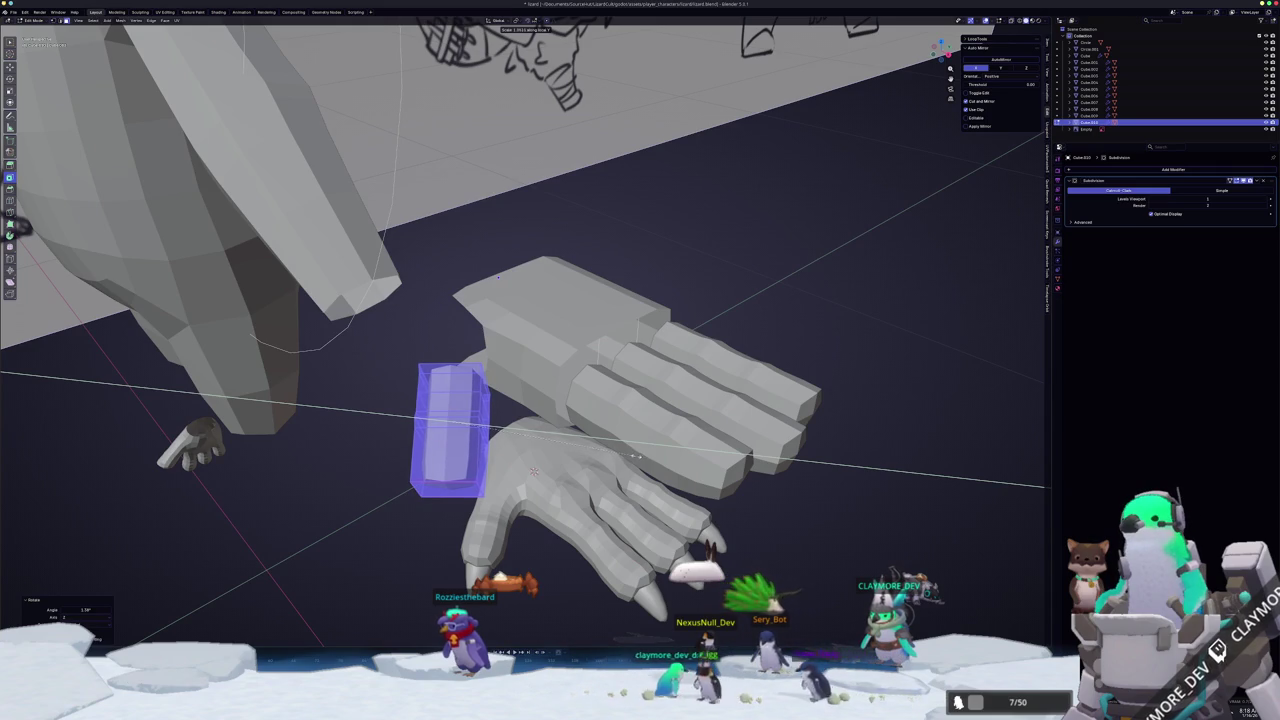
mouse_move(533, 471)
middle_down()
mouse_move(627, 428)
mouse_move(514, 352)
middle_up()
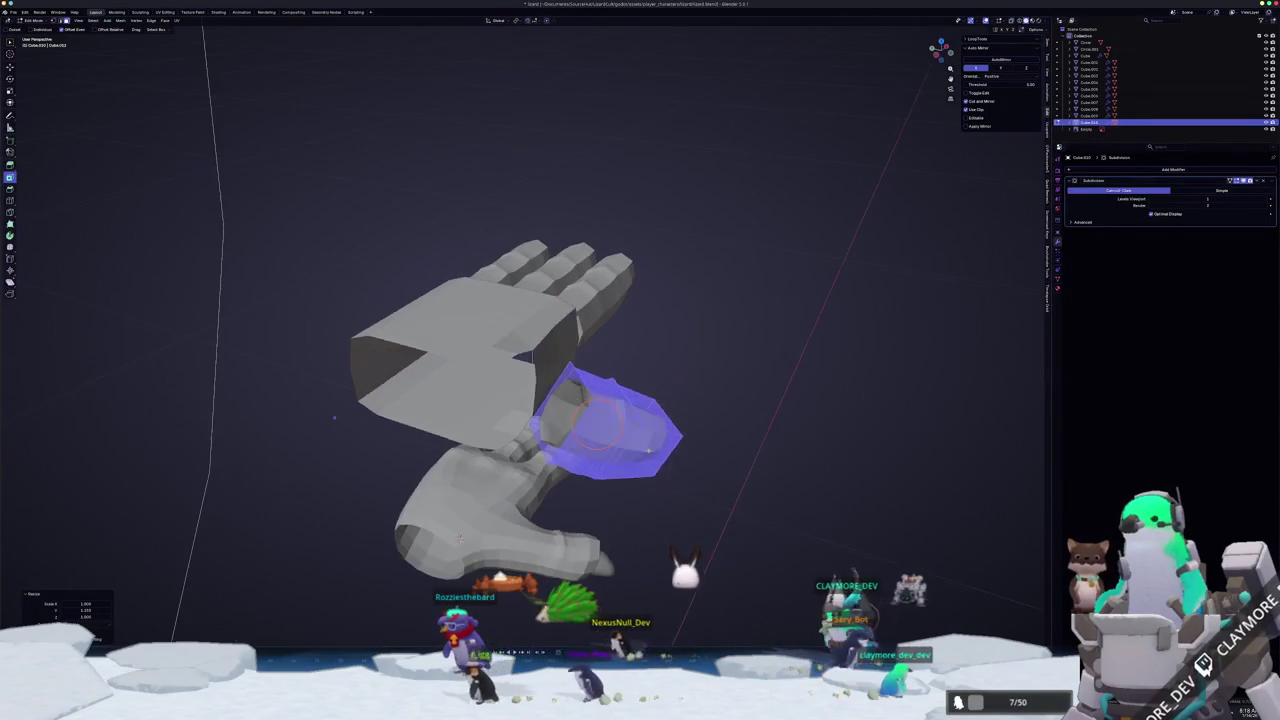
- Edit the palm and thumb together and bridge their open edge loops with Bridge Edge Loops
click(514, 352)
scroll(515, 352, up, 1)
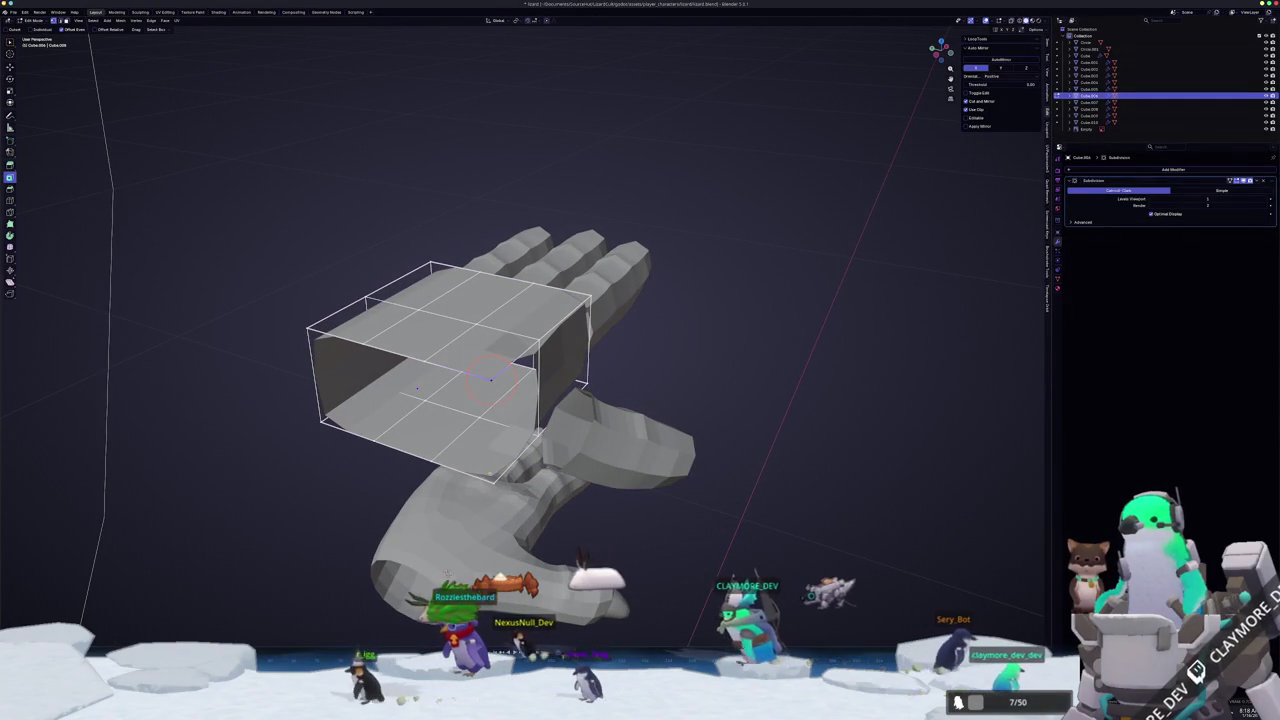
key(Tab)
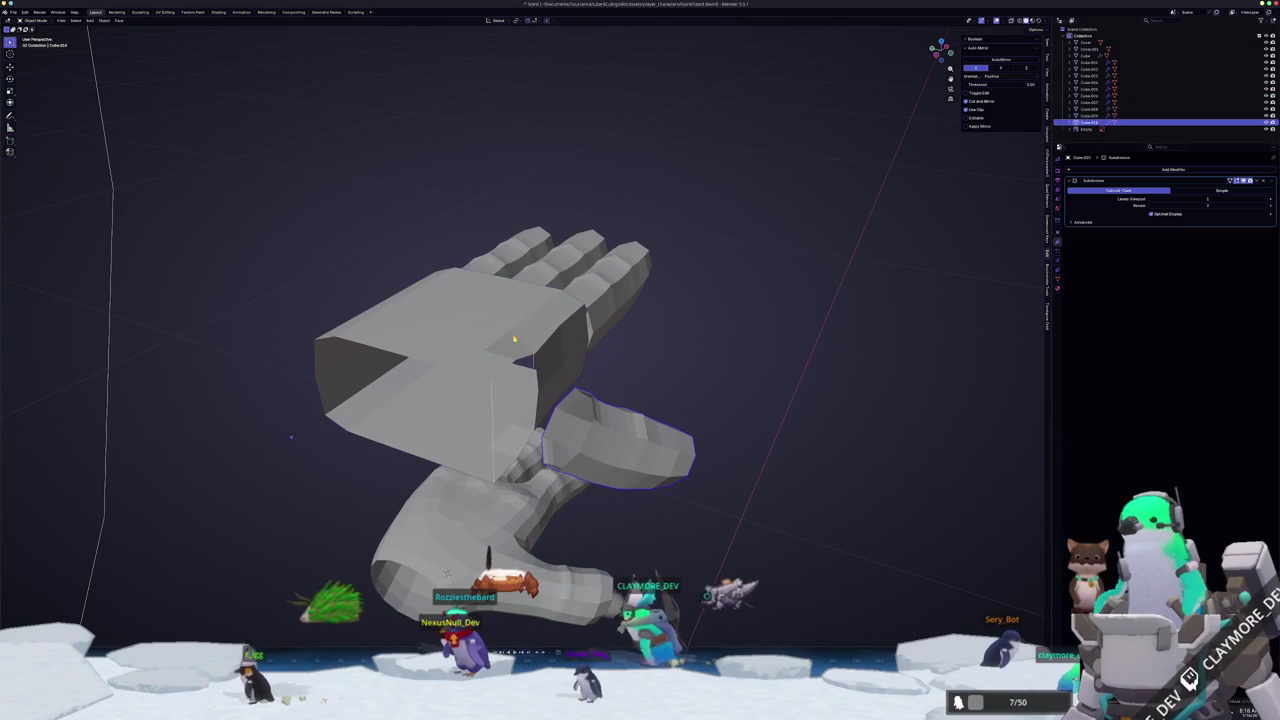
key(Tab)
key(q)
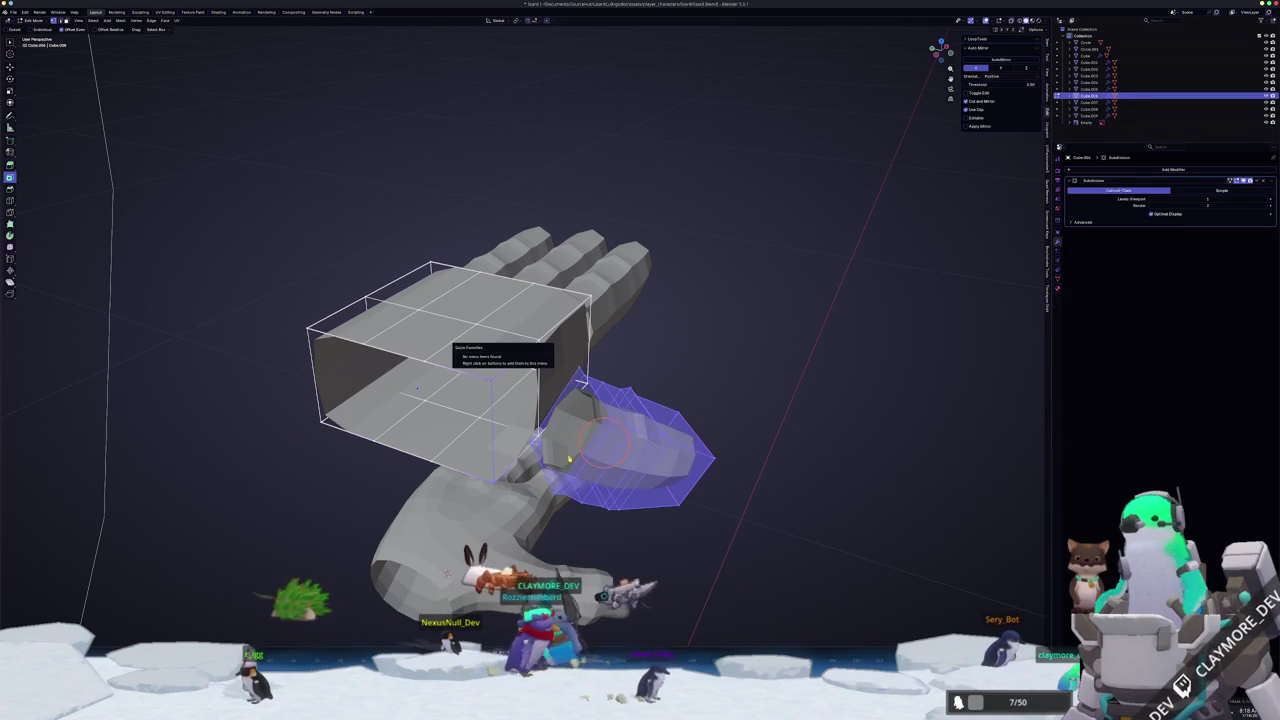
key(alt+a)
middle_drag(600, 440, 570, 410)
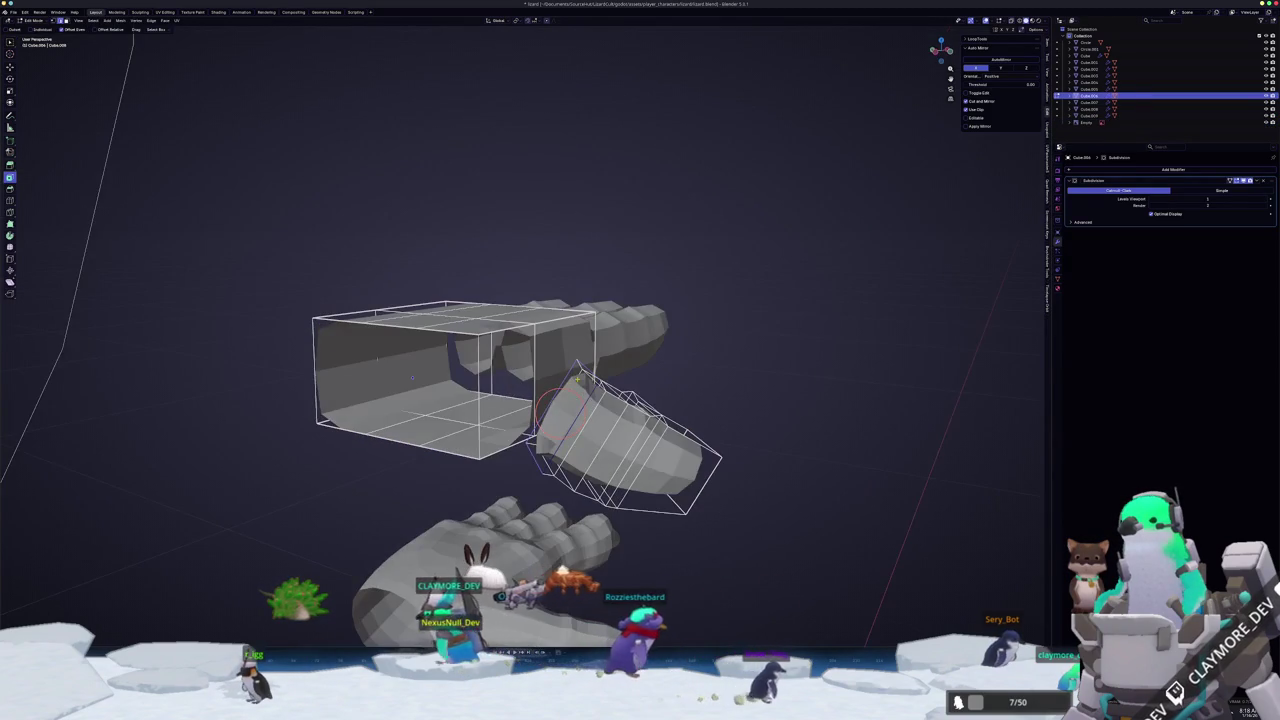
scroll(528, 380, up, 2)
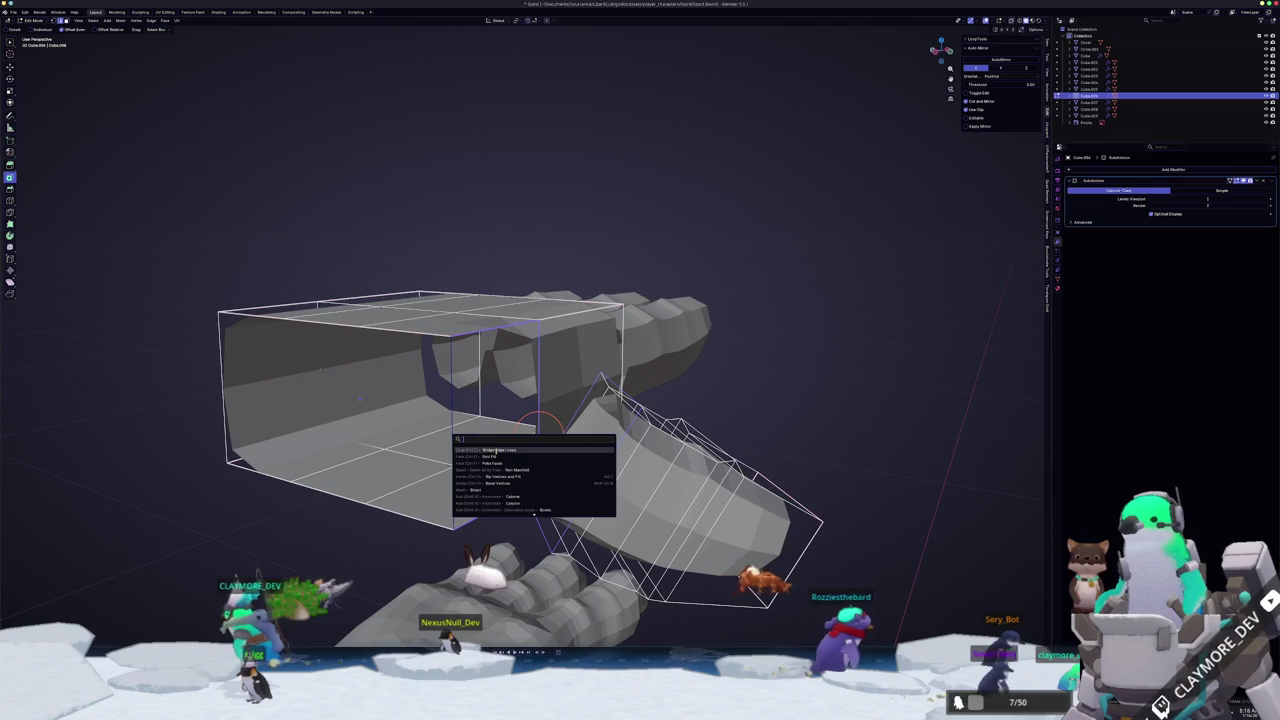
key(Return)
mouse_move(537, 425)
middle_down()
mouse_move(453, 450)
mouse_move(500, 490)
mouse_move(460, 385)
mouse_move(470, 340)
mouse_move(508, 410)
middle_up()
key(ctrl+z)
- Edge-slide the loops near the thumb joint to reshape the connection
key(g)
key(g)
click(470, 412)
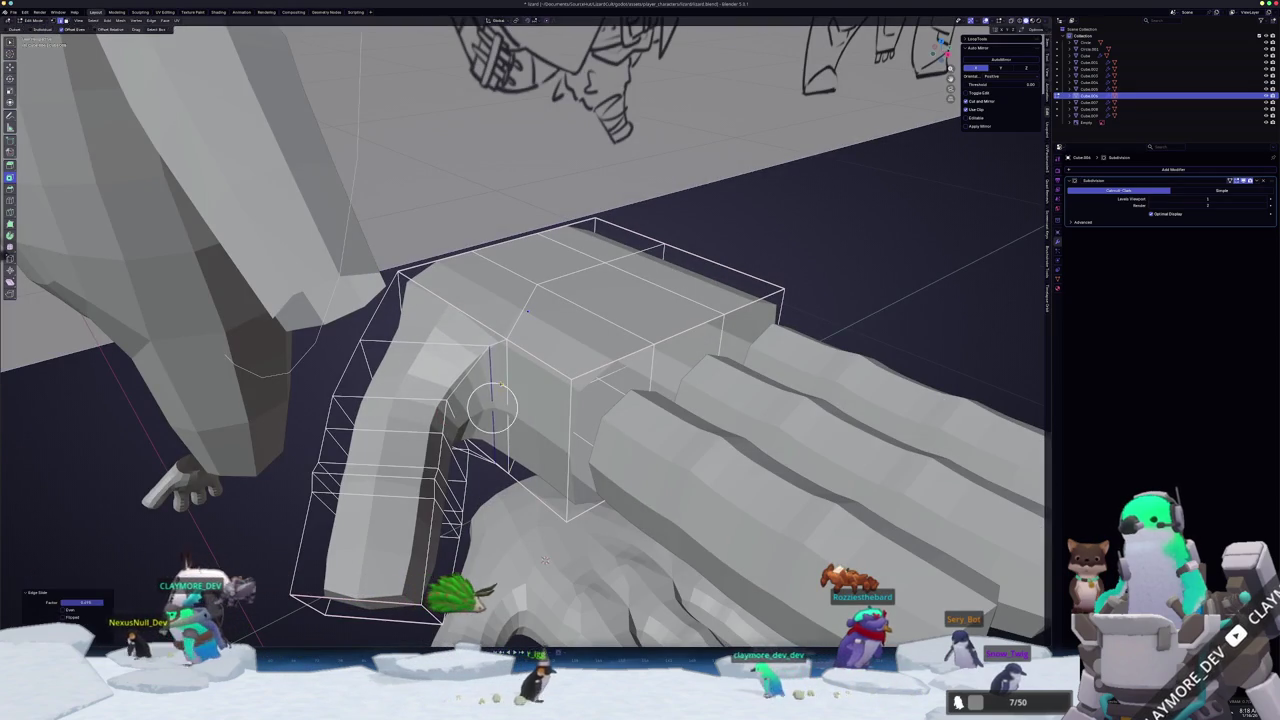
key(g)
key(g)
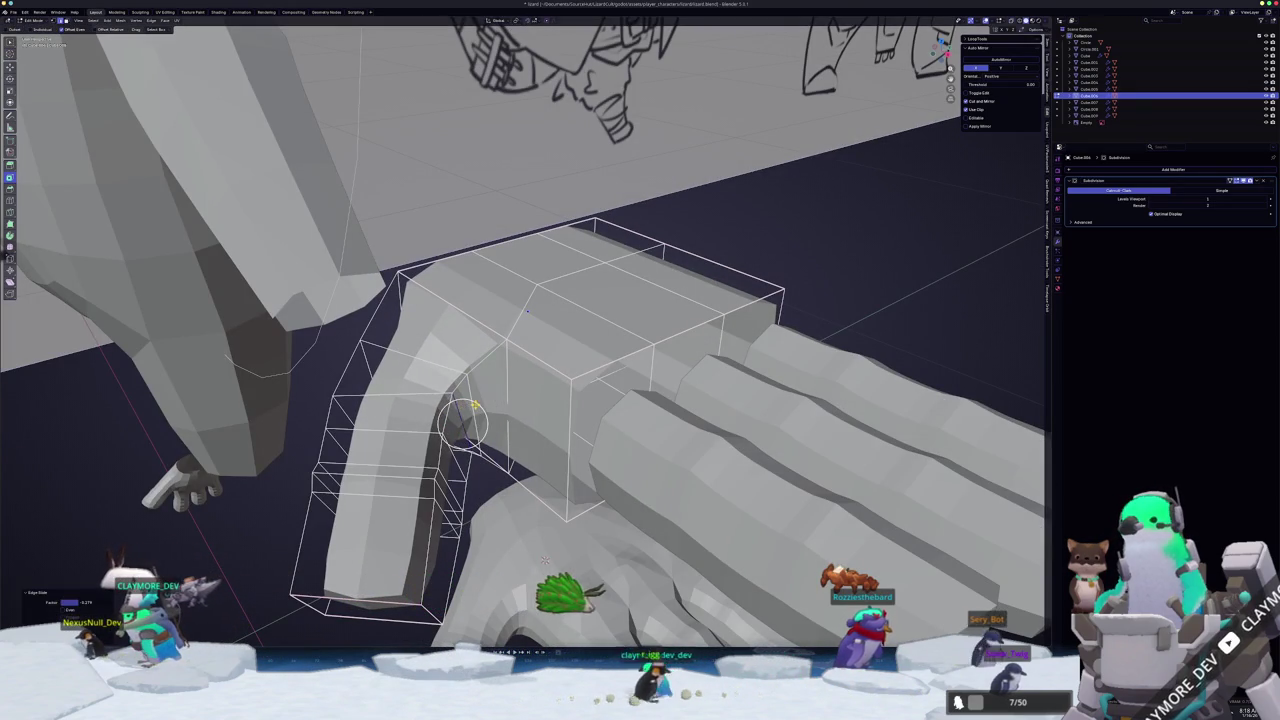
click(496, 398)
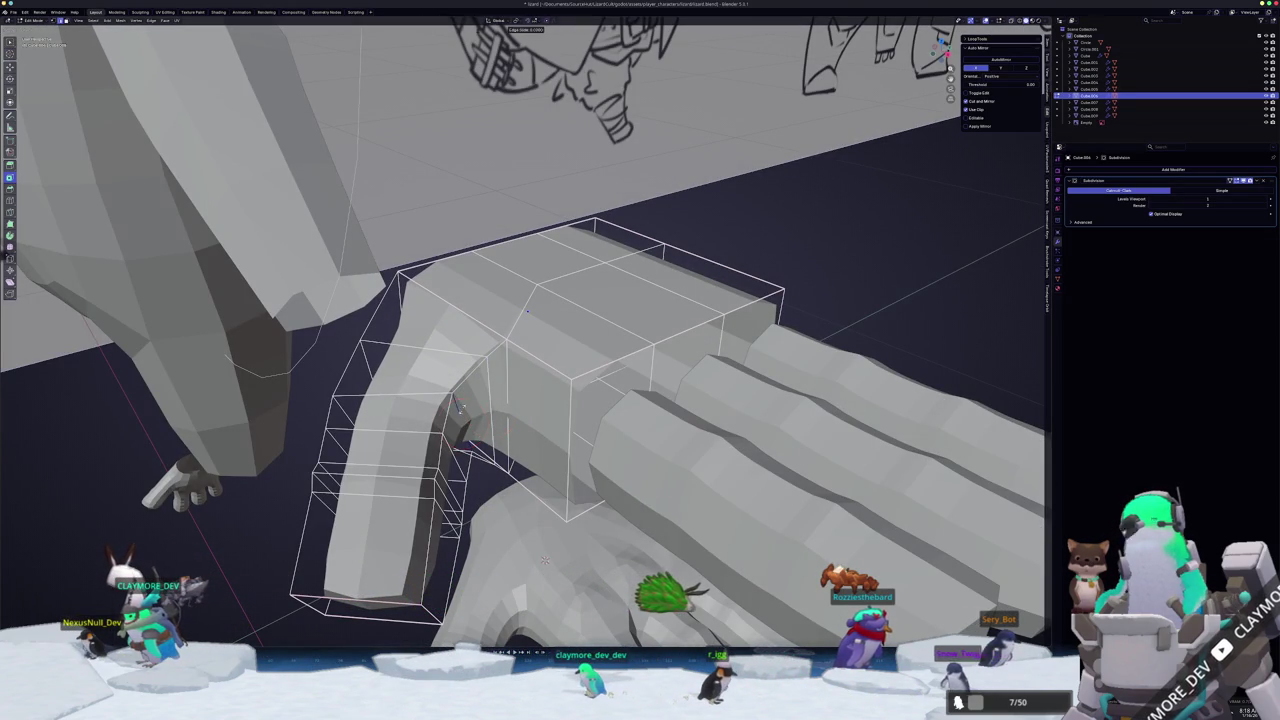
key(g)
key(g)
click(528, 311)
key(Tab)
mouse_move(528, 311)
middle_down()
mouse_move(410, 389)
mouse_move(509, 377)
mouse_move(420, 307)
middle_up()
key(Tab)
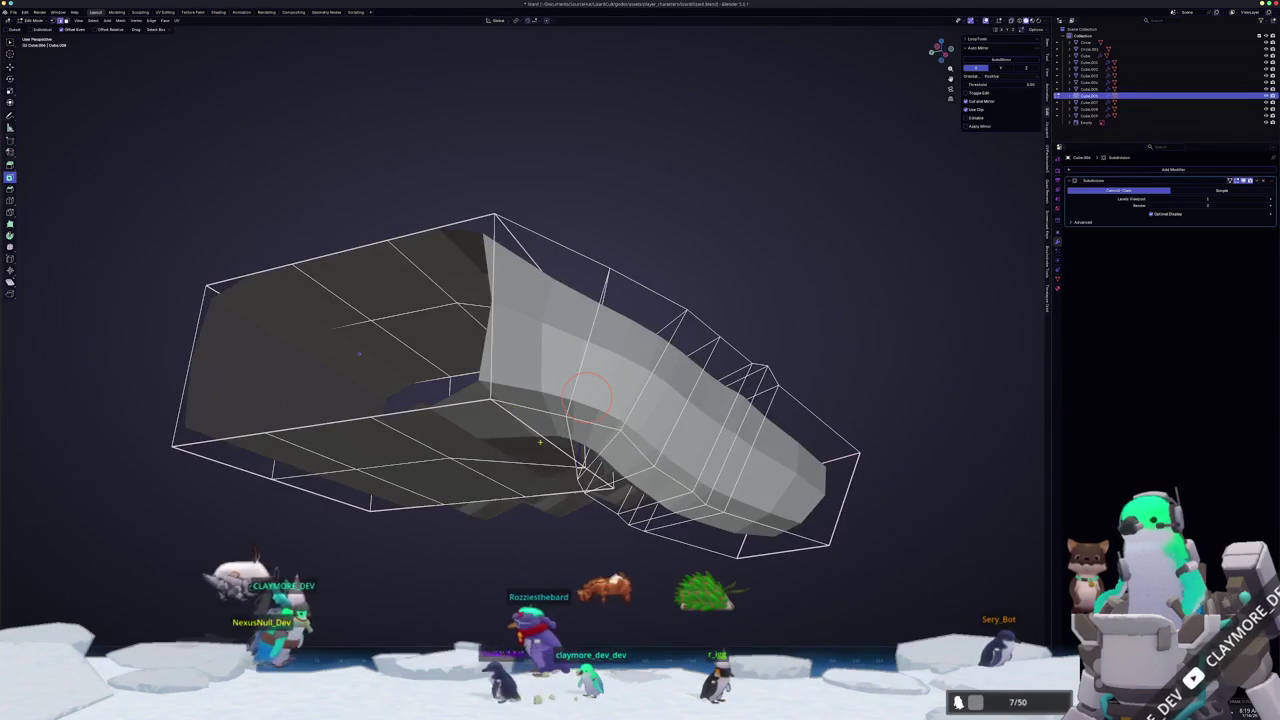
- Lift the selected seam geometry straight up along Z
middle_drag(583, 407, 449, 306)
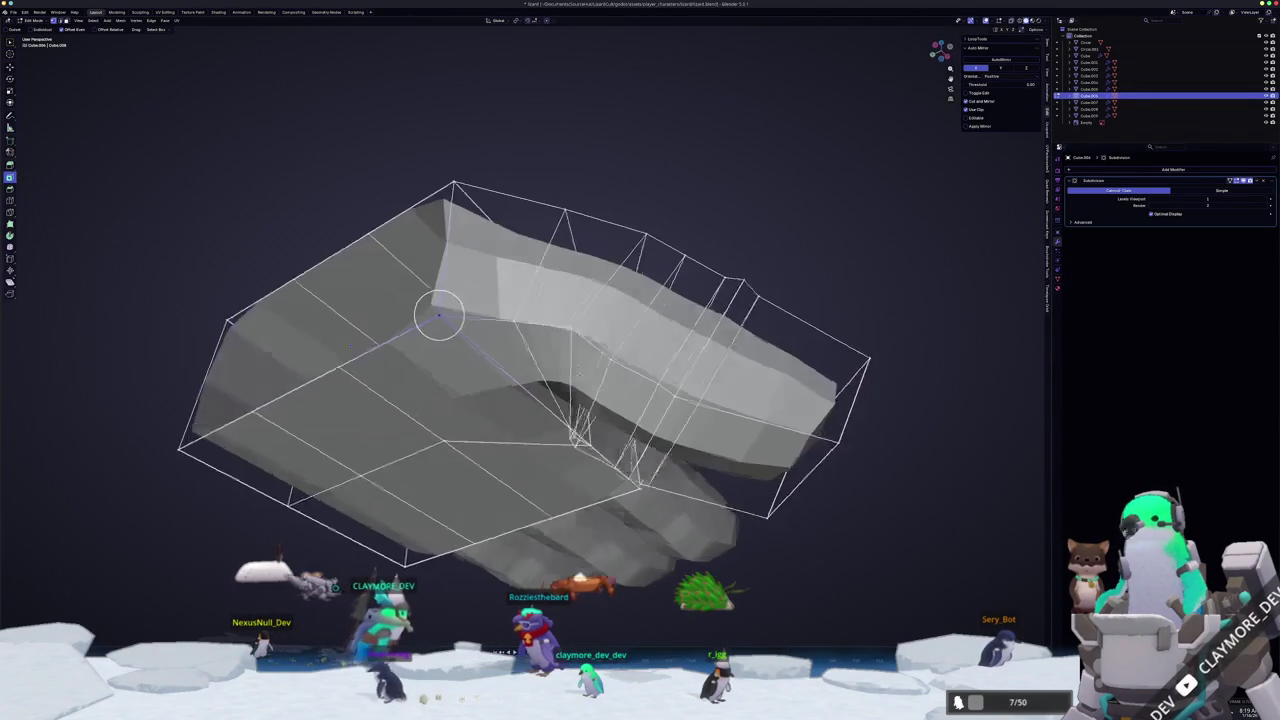
key(g)
key(z)
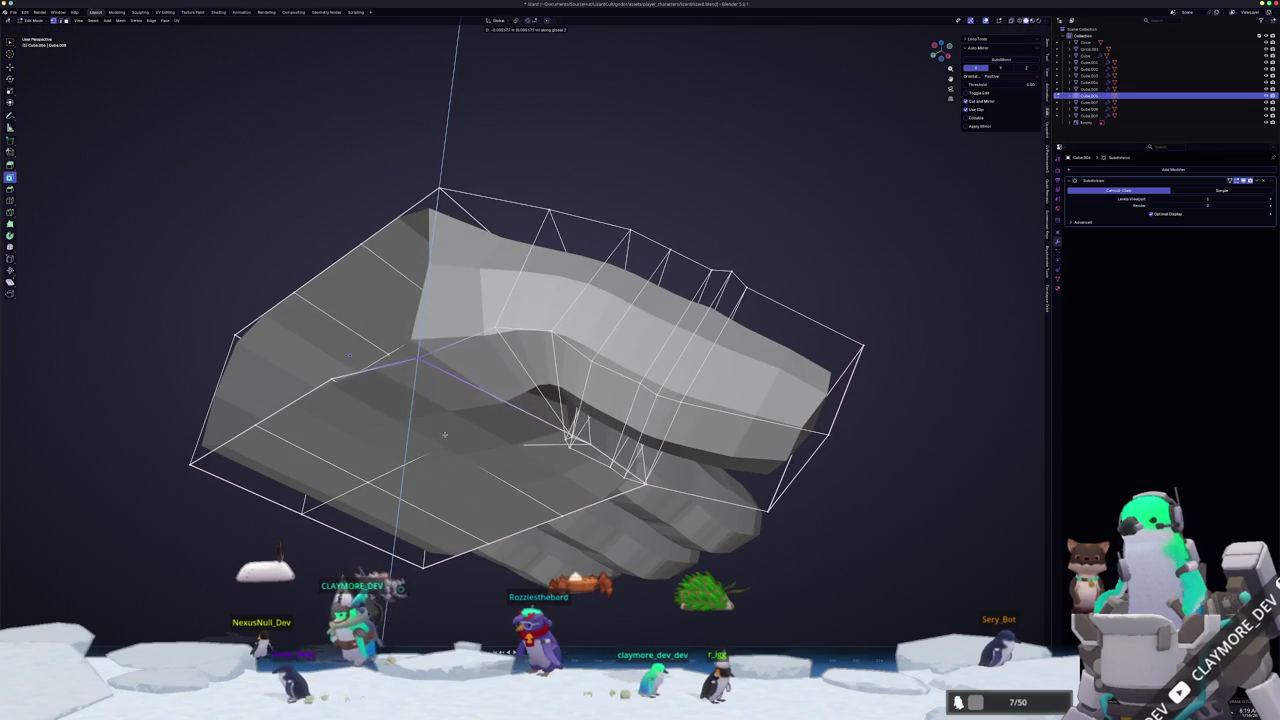
click(445, 433)
middle_drag(445, 433, 540, 430)
mouse_move(452, 245)
middle_down()
mouse_move(677, 298)
mouse_move(596, 435)
mouse_move(594, 413)
mouse_move(575, 488)
middle_up()
- Make the edit cage follow the smoothed surface and raise a seam vertex along Z from below
click(1230, 181)
middle_drag(590, 374, 598, 382)
drag(598, 382, 590, 410)
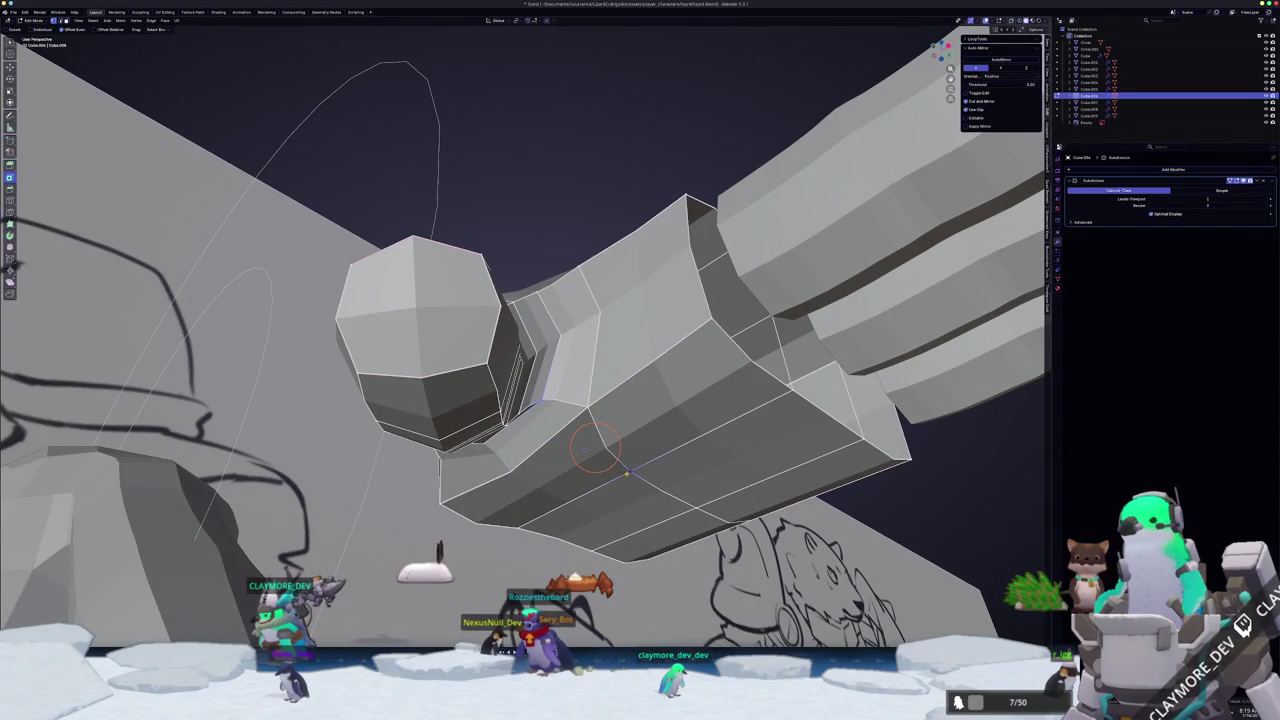
mouse_move(604, 418)
middle_down()
mouse_move(508, 418)
mouse_move(545, 400)
middle_up()
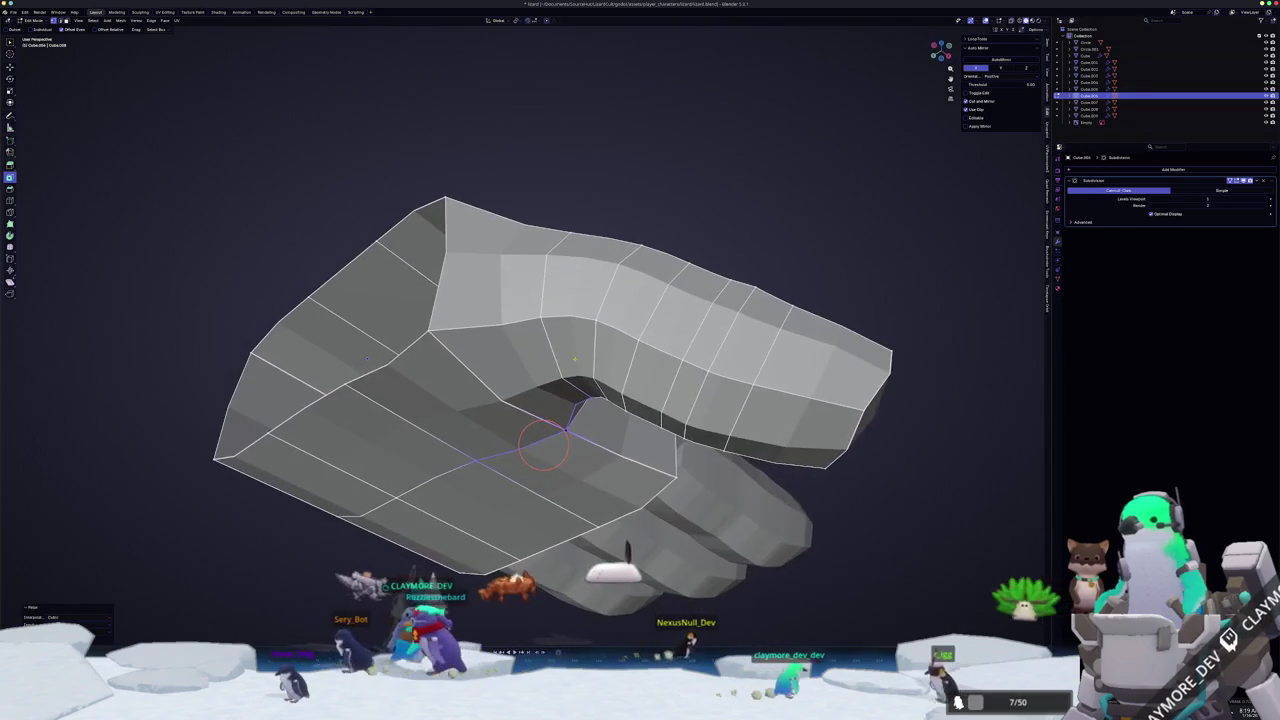
key(g)
key(z)
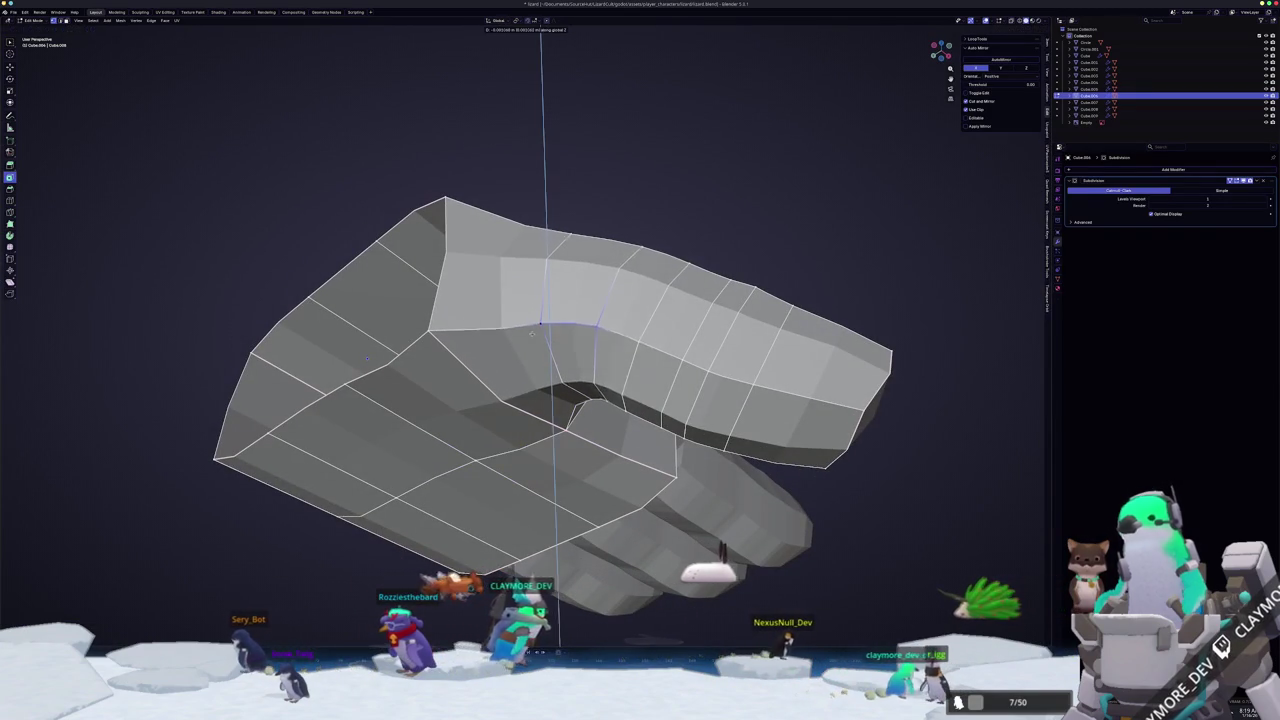
click(549, 307)
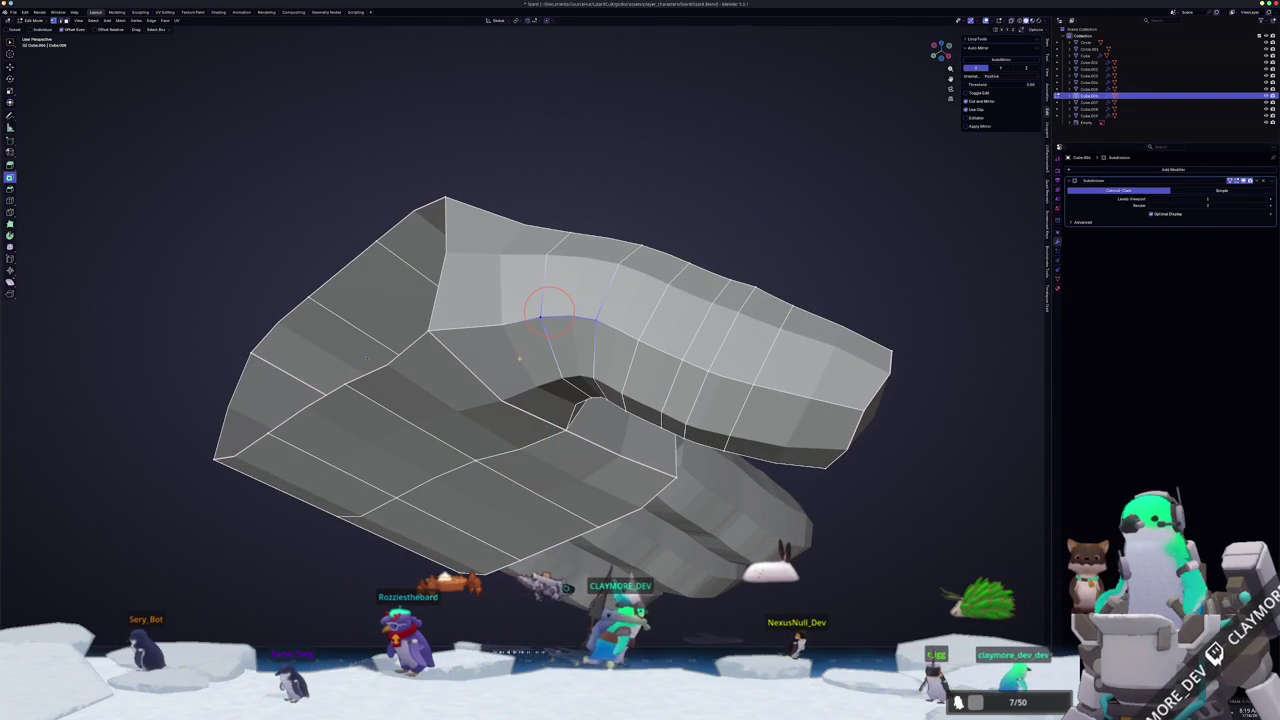
- Lift the seam along Z with a widened proportional falloff to smooth the thumb web
key(g)
key(z)
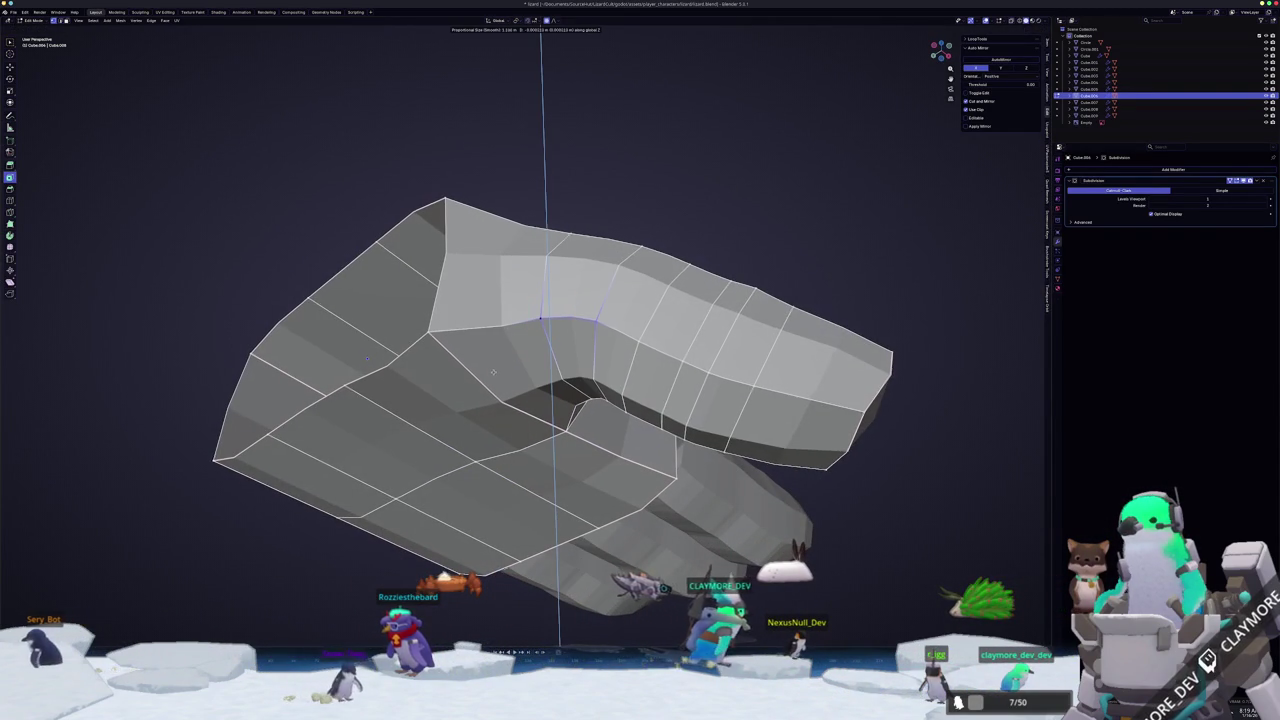
scroll(485, 379, up, 3)
scroll(485, 379, up, 3)
scroll(480, 390, up, 5)
scroll(477, 404, up, 3)
click(473, 412)
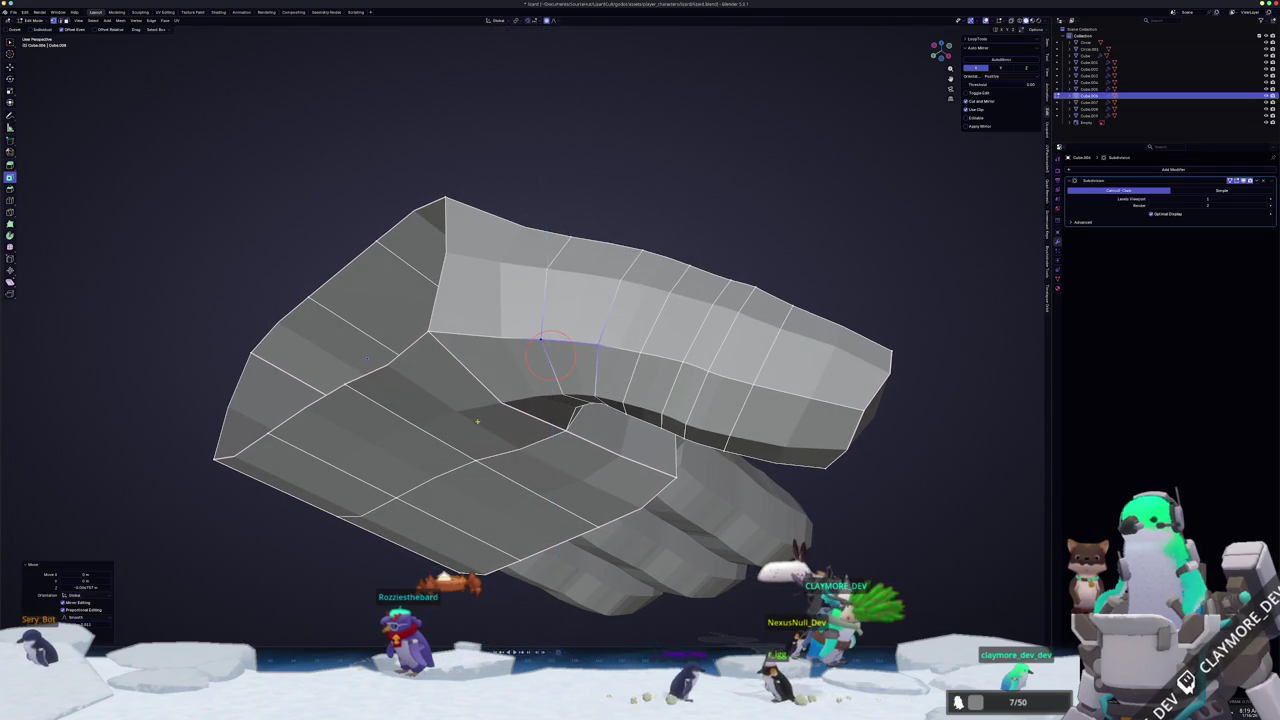
middle_drag(473, 412, 413, 407)
mouse_move(356, 372)
middle_down()
mouse_move(351, 354)
mouse_move(320, 463)
mouse_move(352, 522)
middle_up()
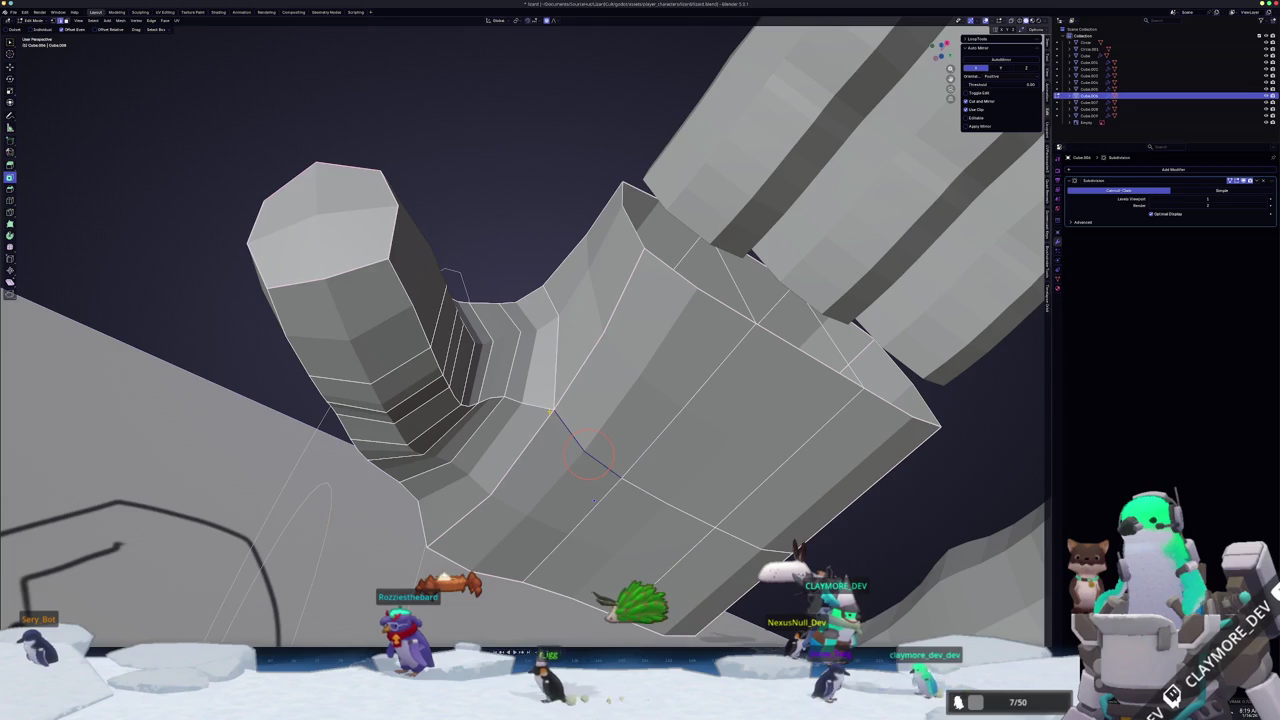
middle_drag(595, 500, 606, 505)
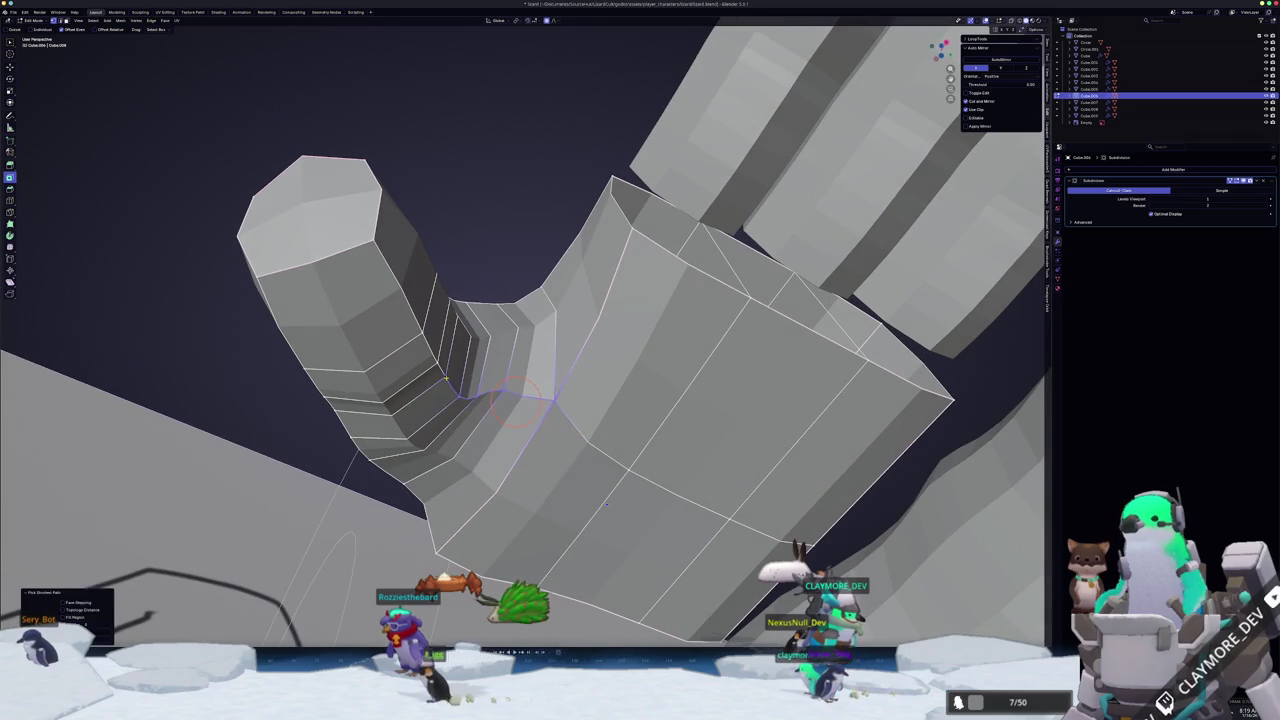
drag(512, 401, 519, 402)
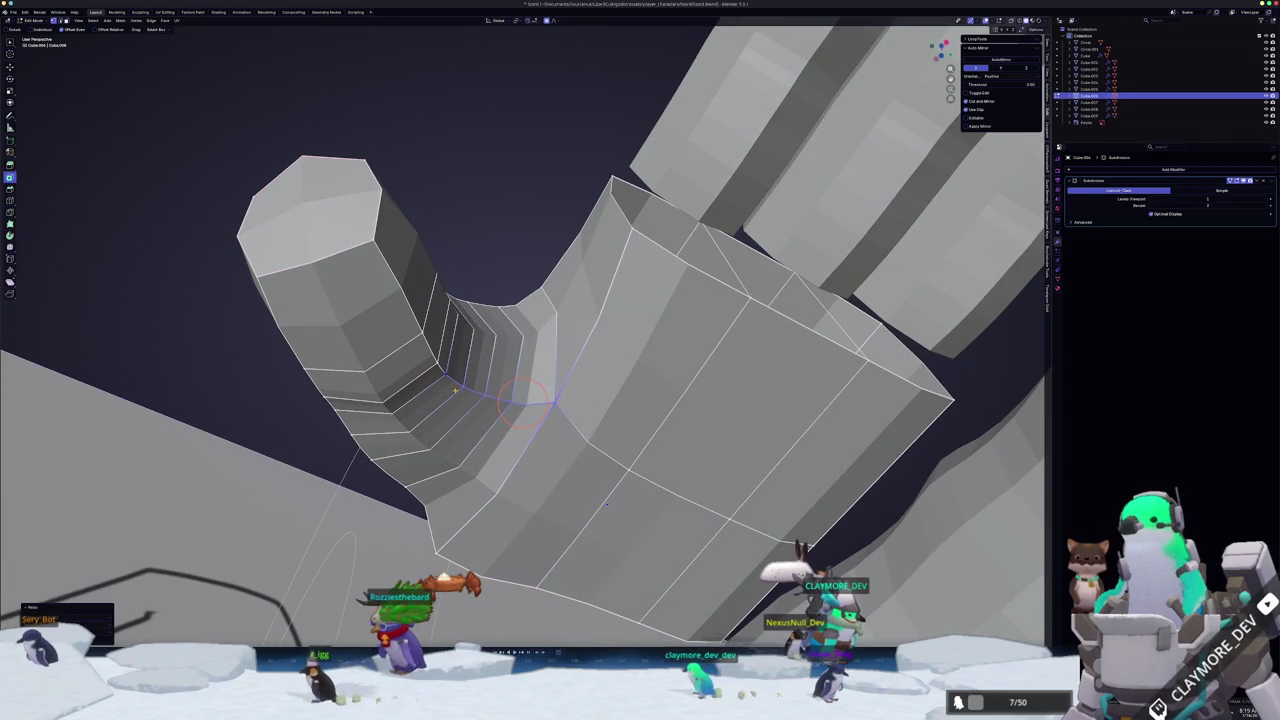
middle_drag(522, 404, 428, 328)
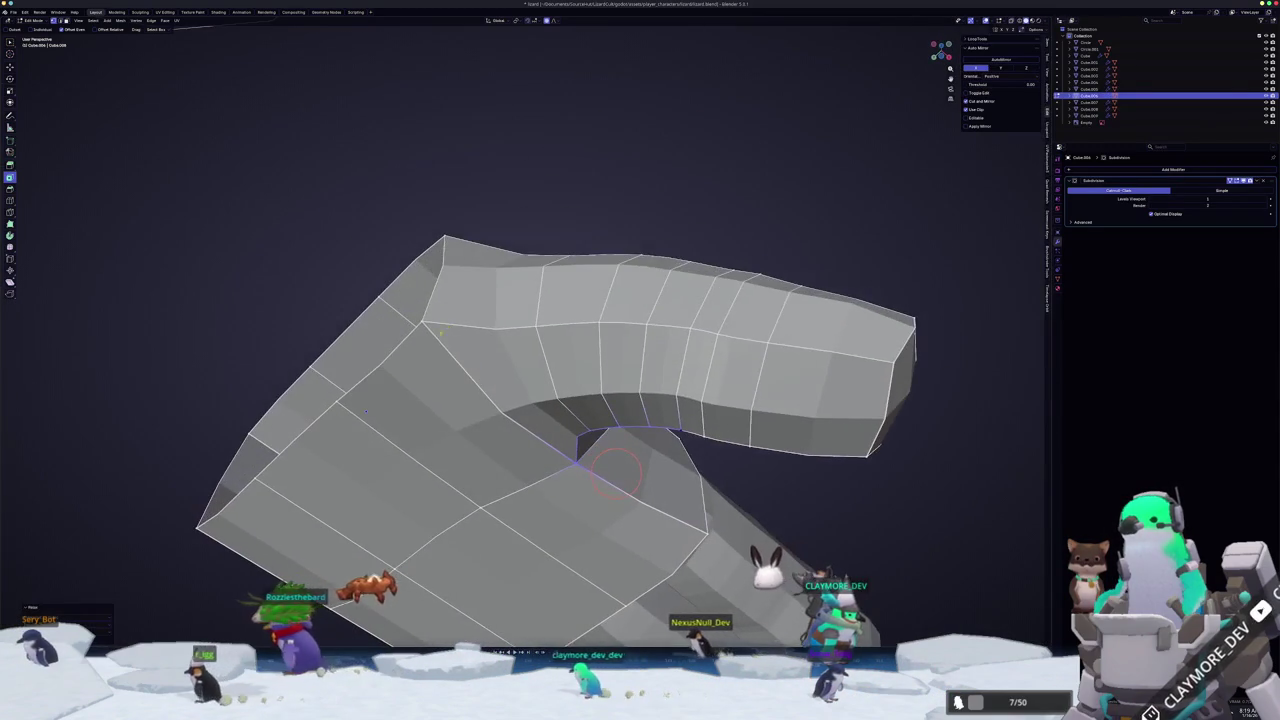
- Select the edge row along the palm top and the curved path down the thumb web
ctrl+click(690, 328)
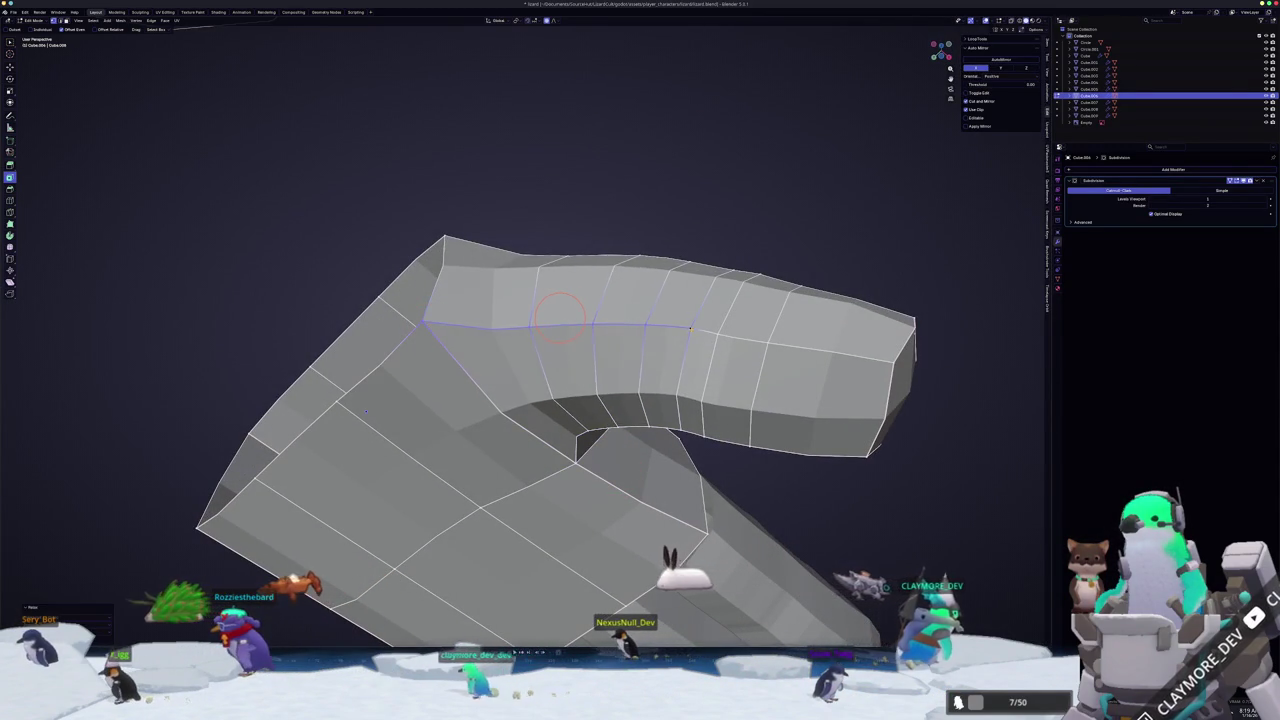
middle_drag(557, 318, 516, 573)
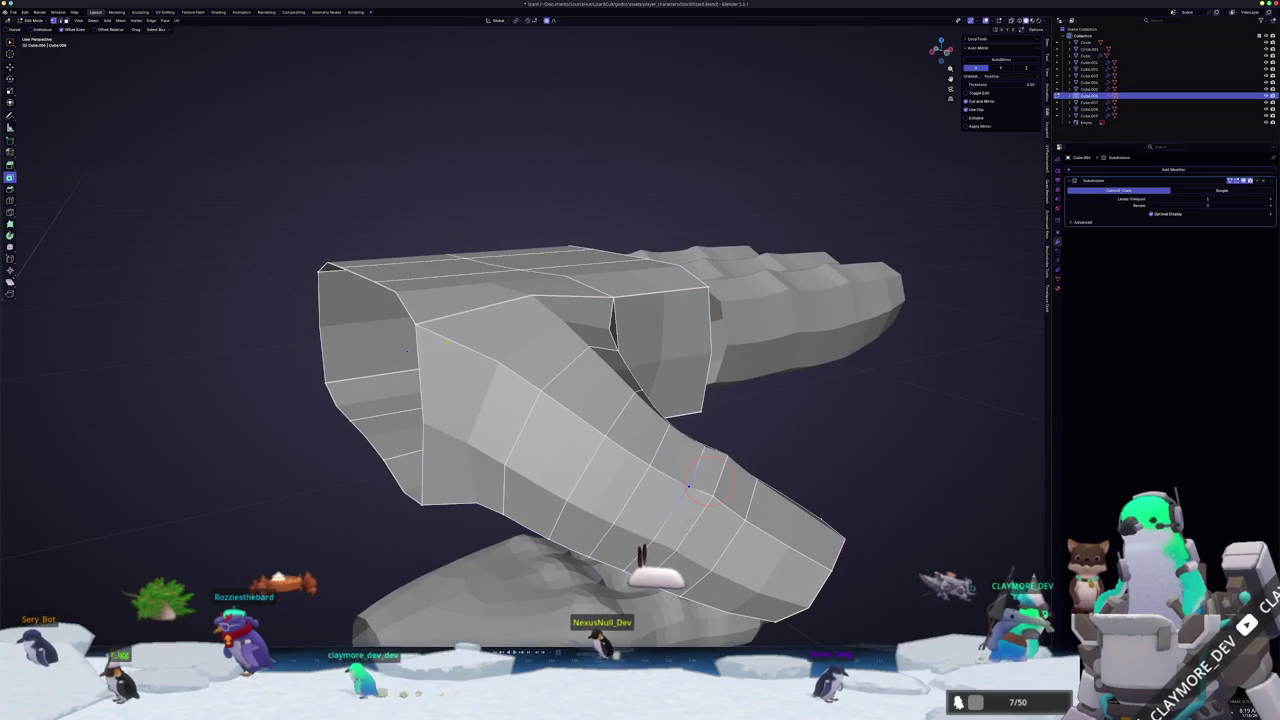
middle_drag(570, 395, 577, 468)
ctrl+click(577, 465)
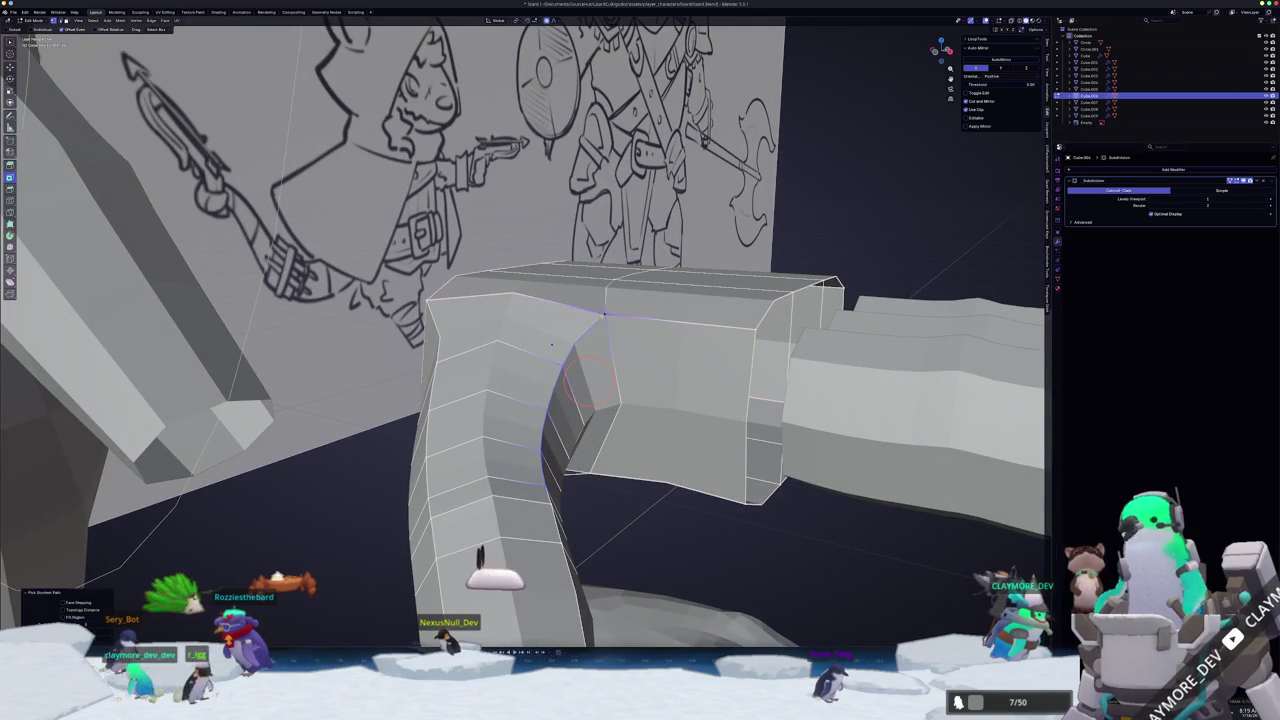
key(Tab)
mouse_move(551, 345)
middle_down()
mouse_move(560, 293)
mouse_move(590, 255)
middle_up()
key(Tab)
key(alt+z)
- Circle-select the thumb-tip faces and rotate them about -11.7° to angle the thumb end
key(c)
drag(495, 450, 545, 441)
key(alt+z)
key(alt+z)
middle_drag(545, 441, 590, 450)
key(r)
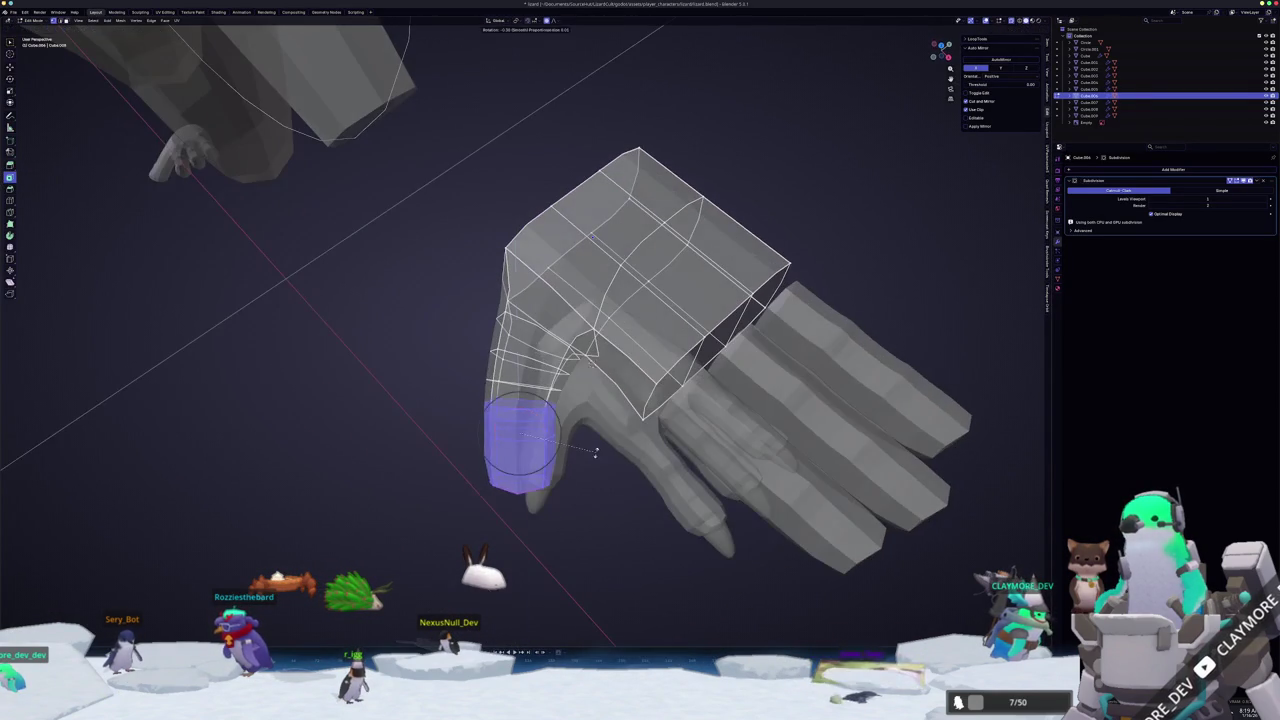
click(598, 472)
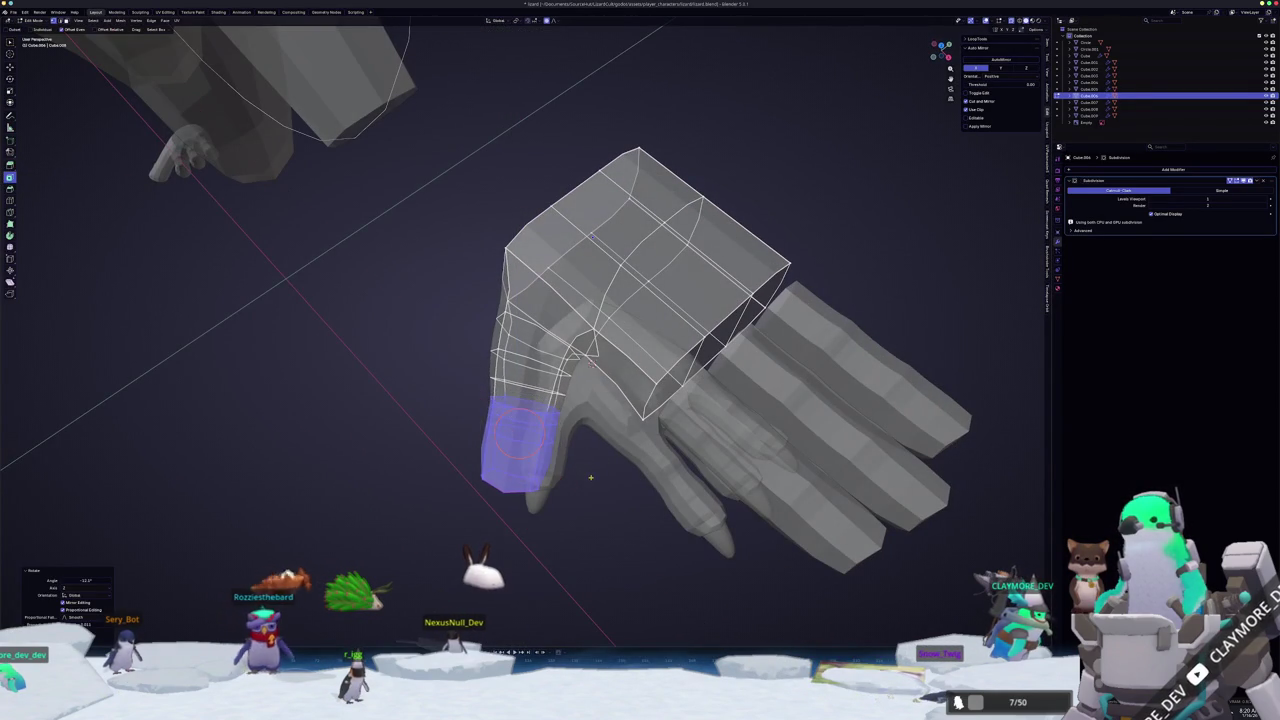
click(591, 483)
mouse_move(591, 483)
middle_down()
mouse_move(568, 447)
mouse_move(600, 500)
middle_up()
- Clear the thumb-tip selection and pick an edge along a finger
key(alt+a)
alt+click(556, 345)
mouse_move(556, 345)
middle_down()
mouse_move(566, 420)
mouse_move(622, 359)
middle_up()
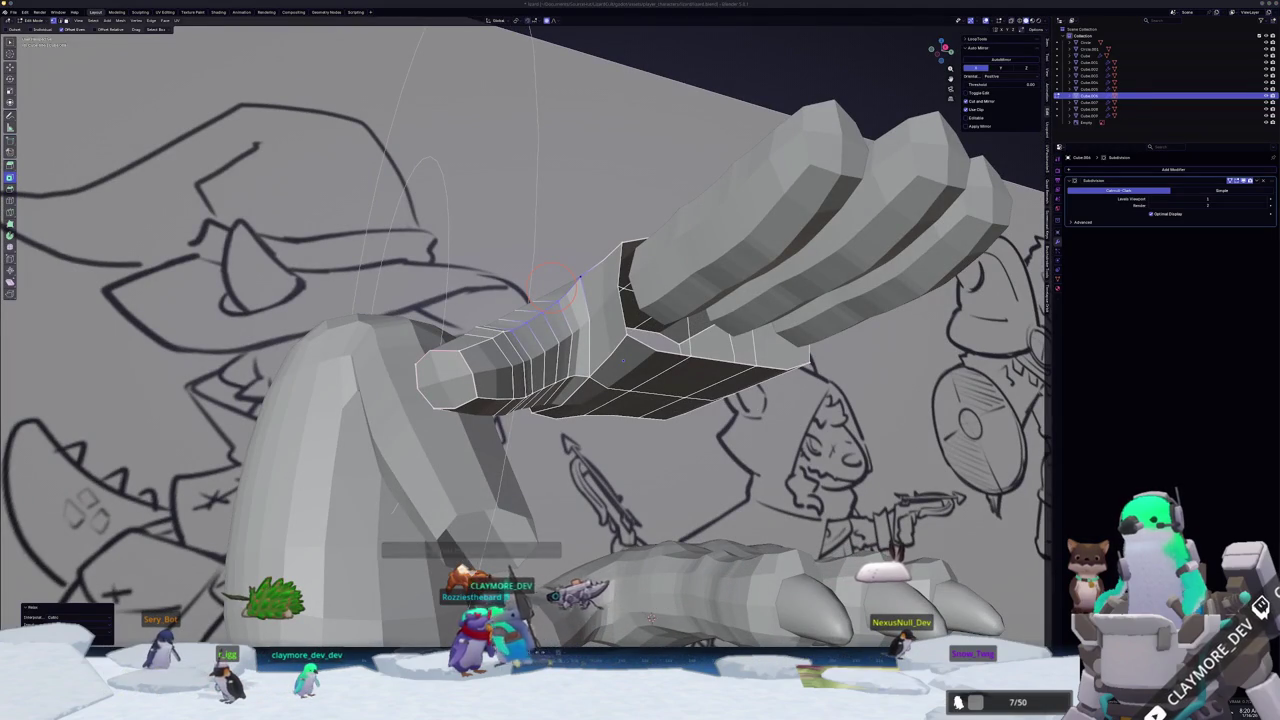
- Zoom into the reference artwork and pan across the lizardman's strumming and fretting hands
key(alt+Tab)
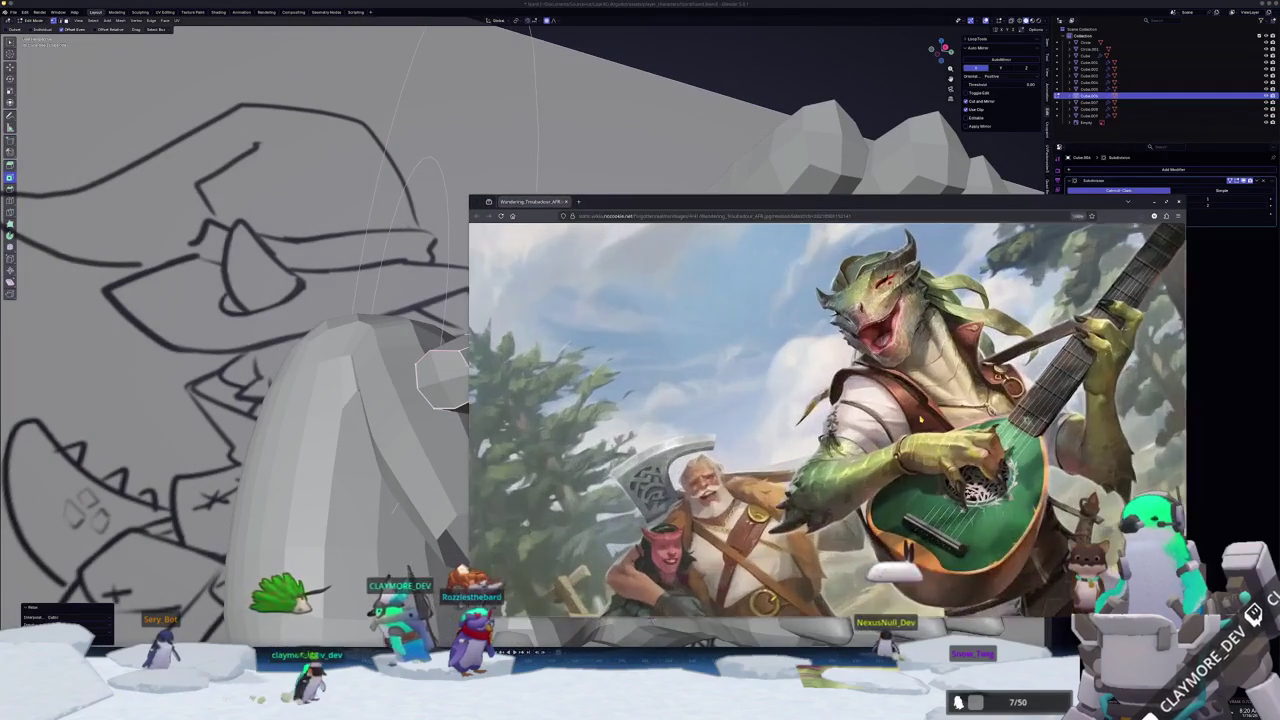
scroll(820, 428, up, 2)
scroll(805, 439, up, 2)
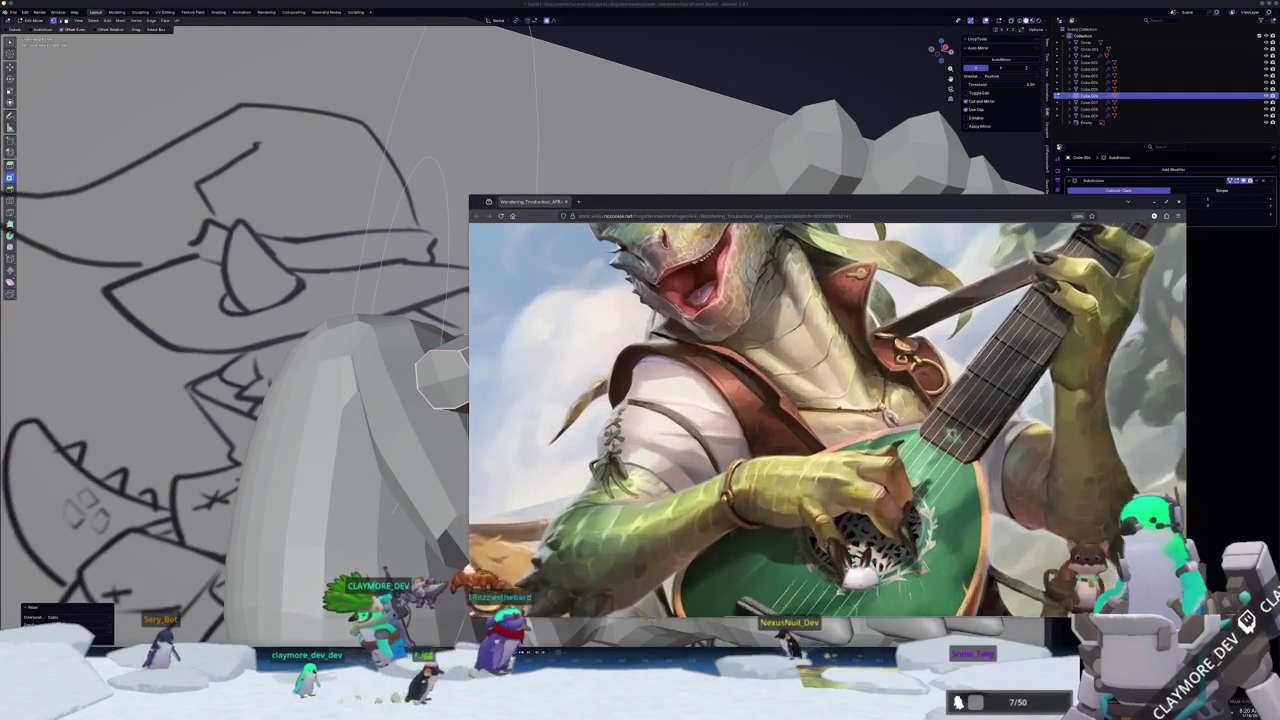
scroll(789, 450, up, 2)
scroll(772, 461, up, 2)
drag(772, 461, 720, 447)
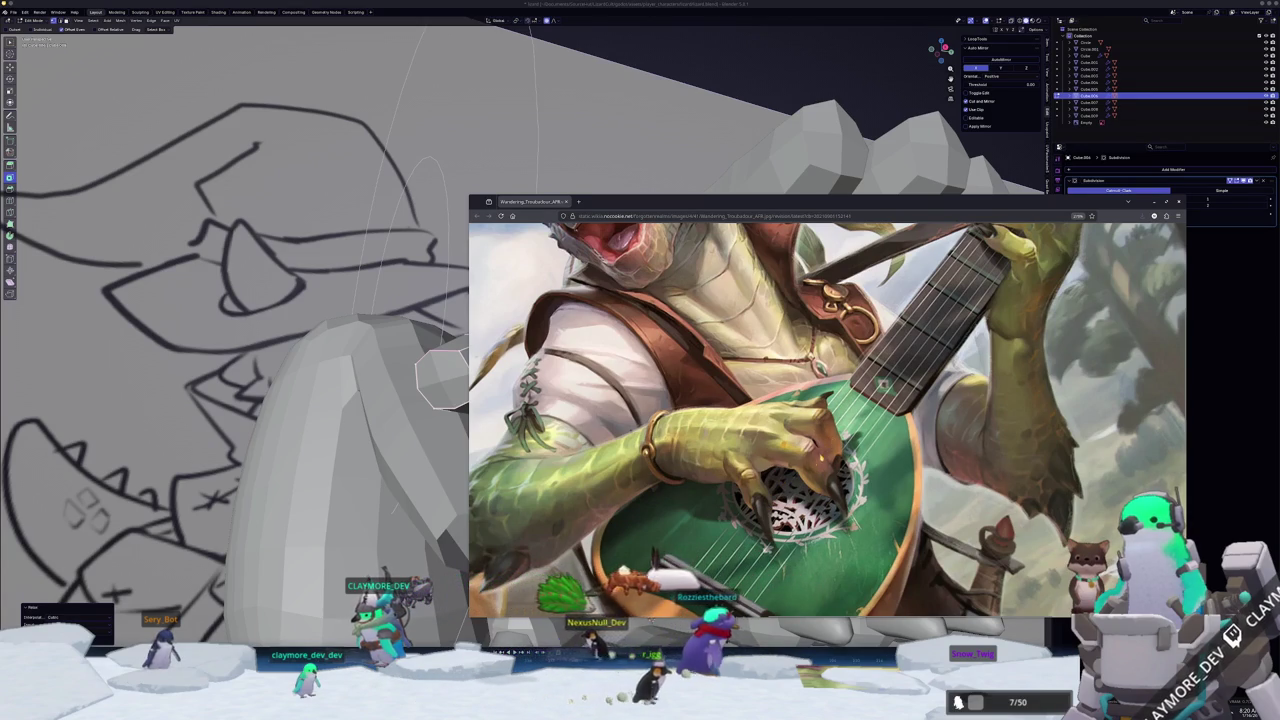
drag(720, 447, 620, 607)
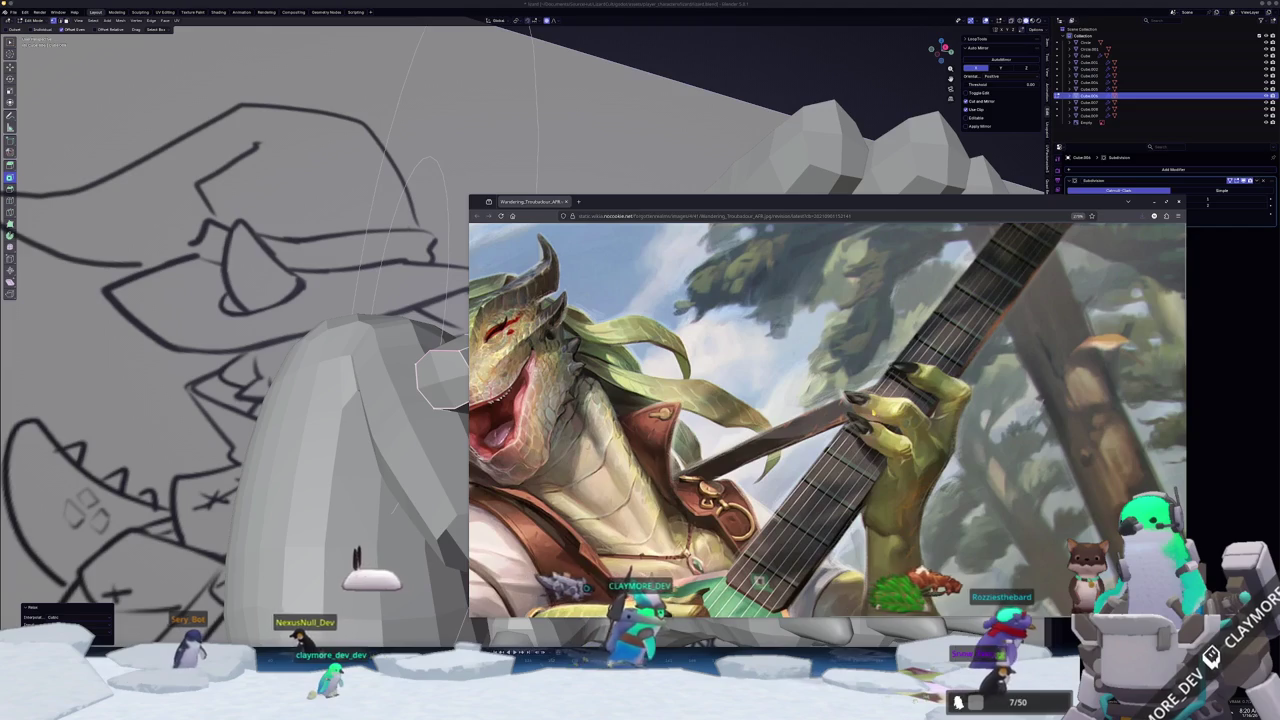
scroll(827, 420, down, 2)
scroll(827, 420, down, 3)
scroll(759, 343, up, 5)
scroll(848, 440, down, 2)
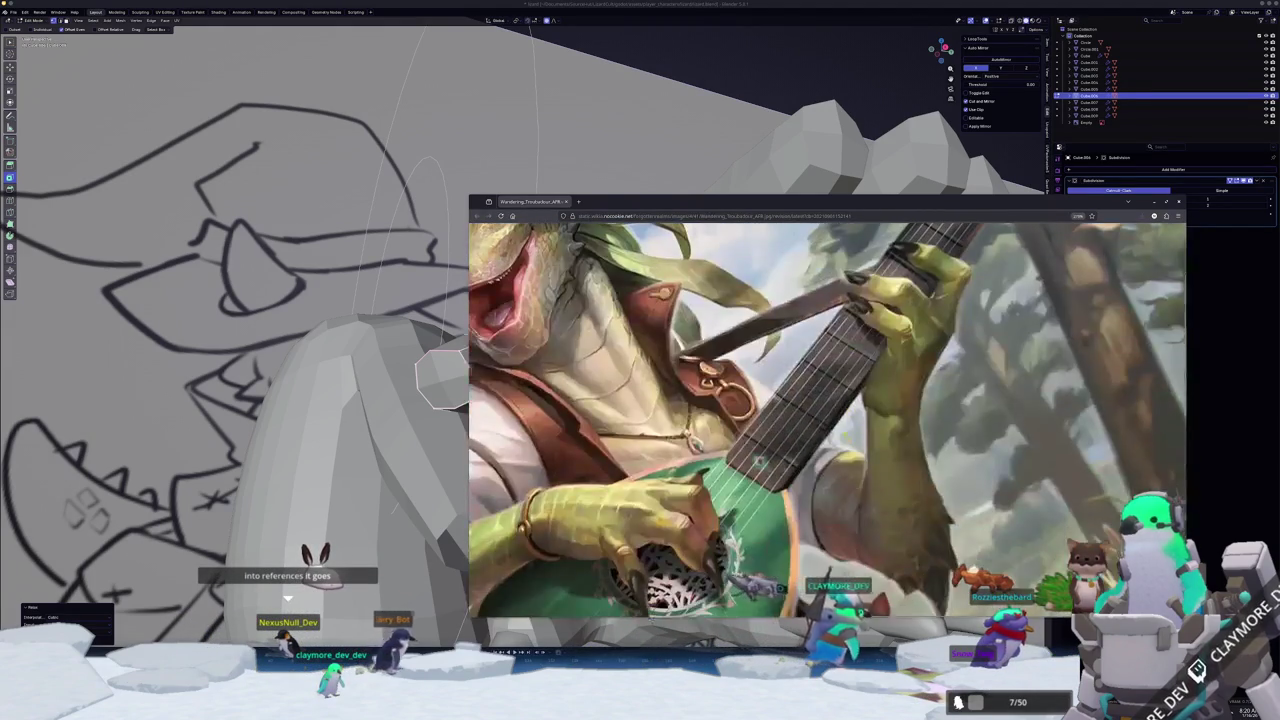
- Return to Blender and leave Edit Mode on the hand model
key(alt+Tab)
mouse_move(640, 420)
middle_down()
mouse_move(657, 412)
mouse_move(518, 237)
mouse_move(522, 225)
mouse_move(523, 255)
middle_up()
scroll(657, 412, up, 2)
key(Tab)
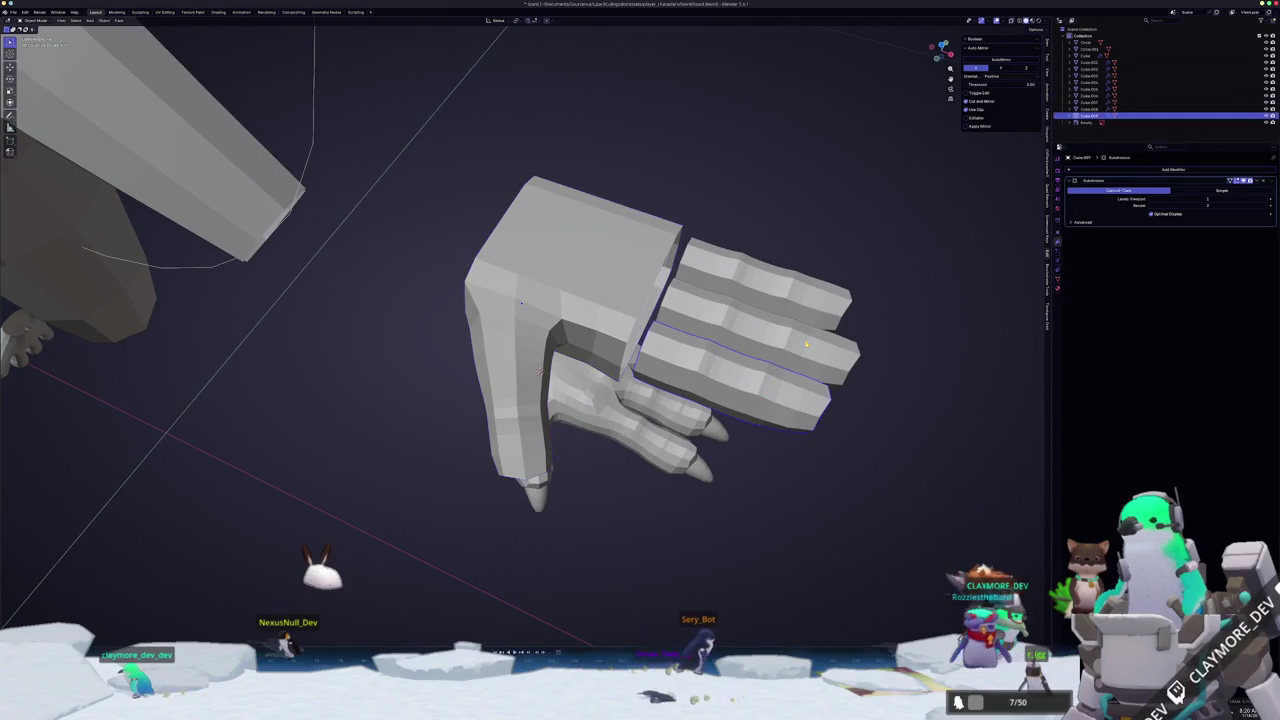
- In top view, resize the middle finger piece and slide it outward lengthwise
key(KP_7)
shift+middle_drag(843, 305, 731, 400)
key(s)
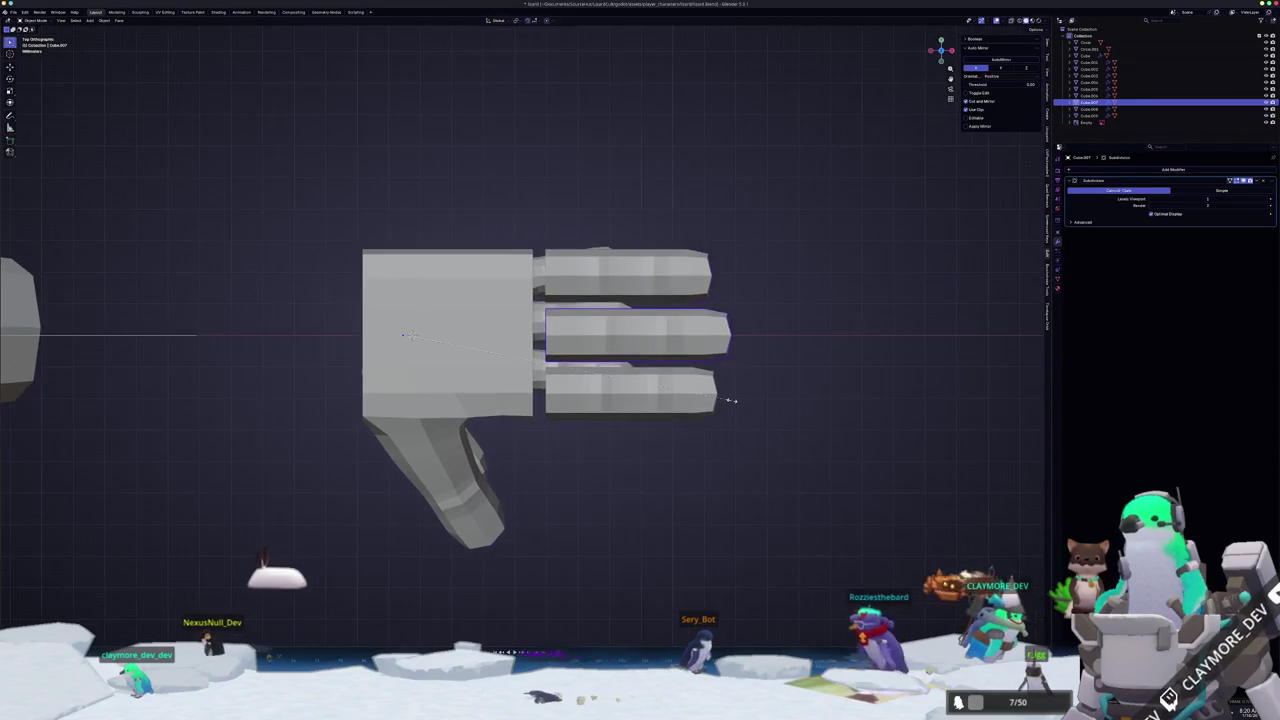
key(Escape)
key(Tab)
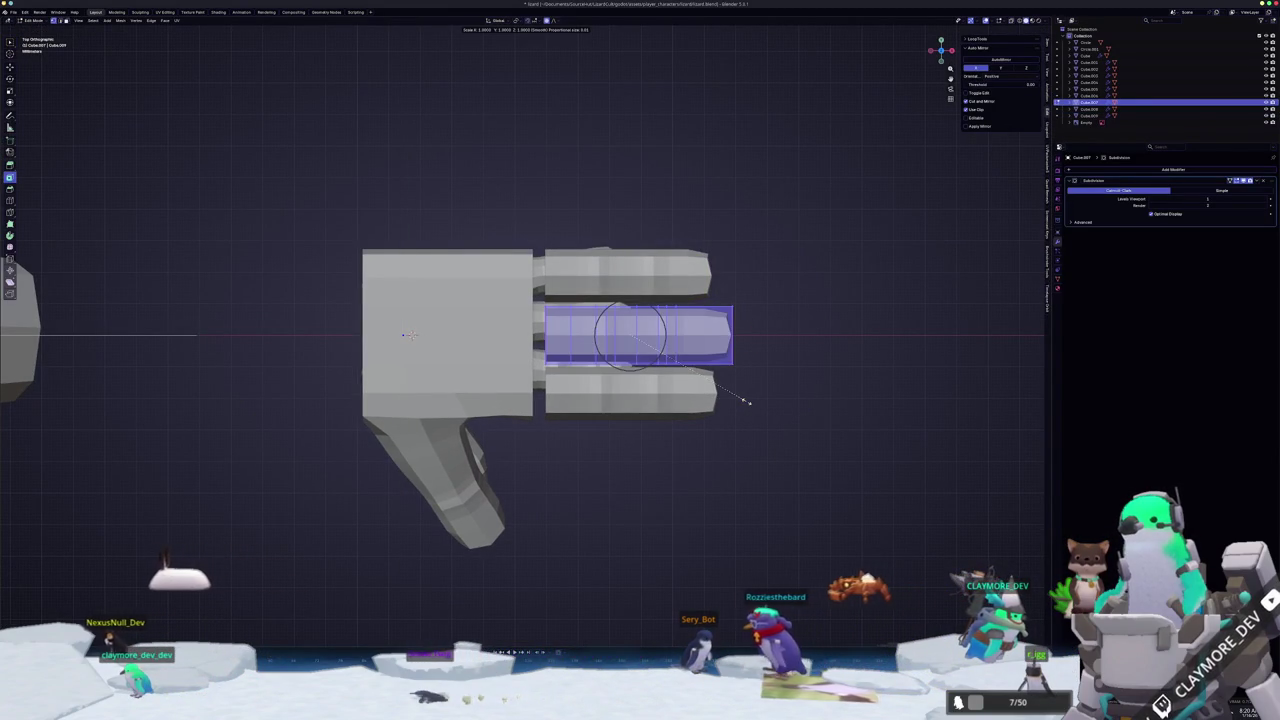
click(772, 398)
key(g)
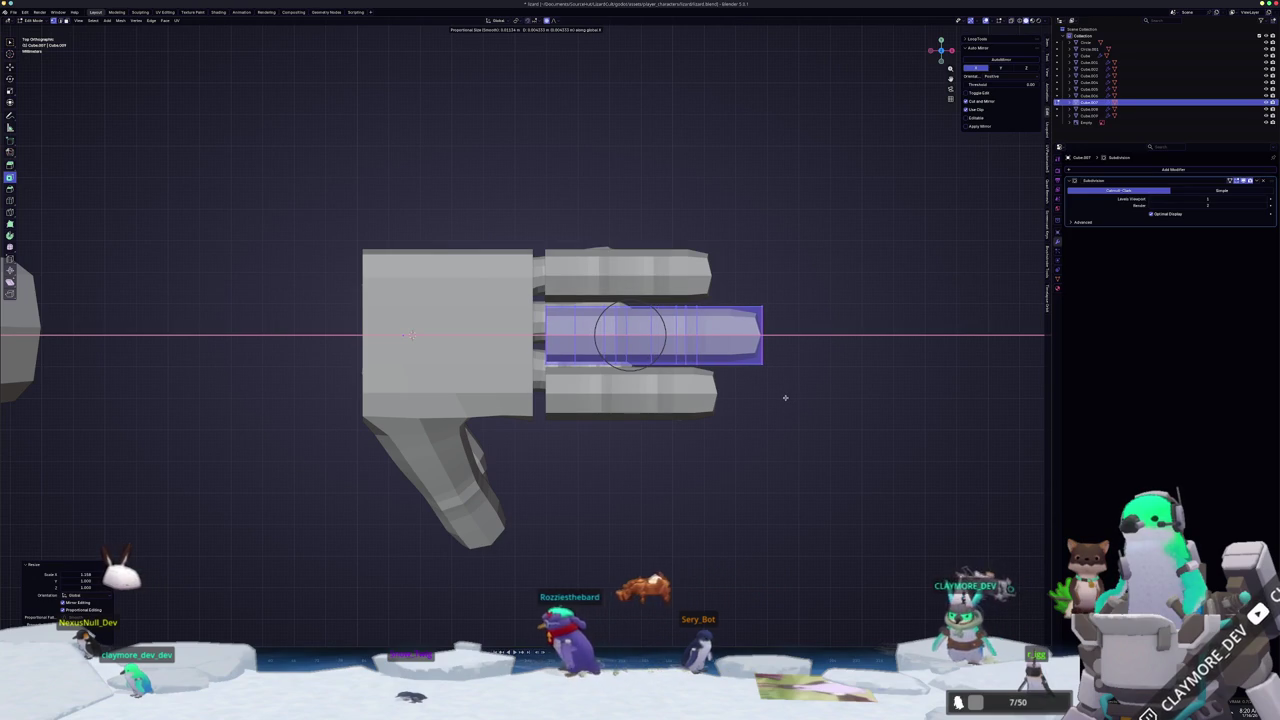
click(785, 397)
key(Tab)
- In front view, stretch a finger along X and shift the inner finger piece along Z
middle_drag(749, 443, 705, 378)
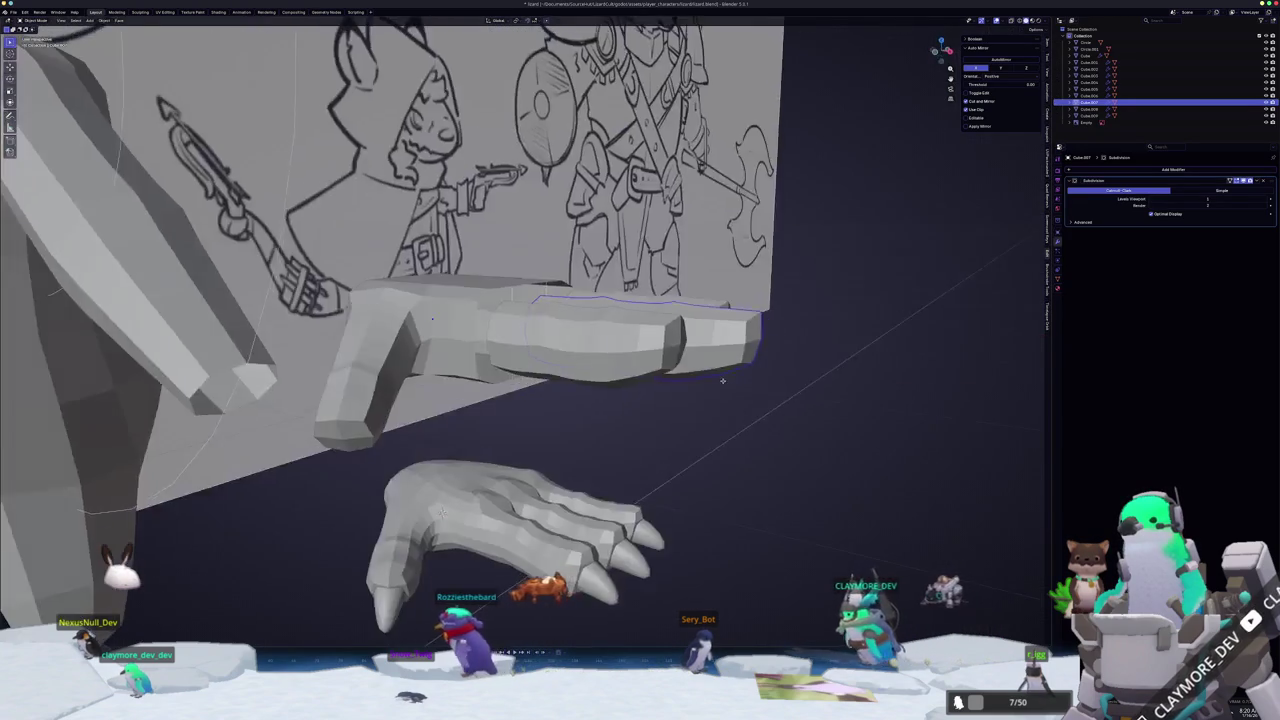
key(KP_1)
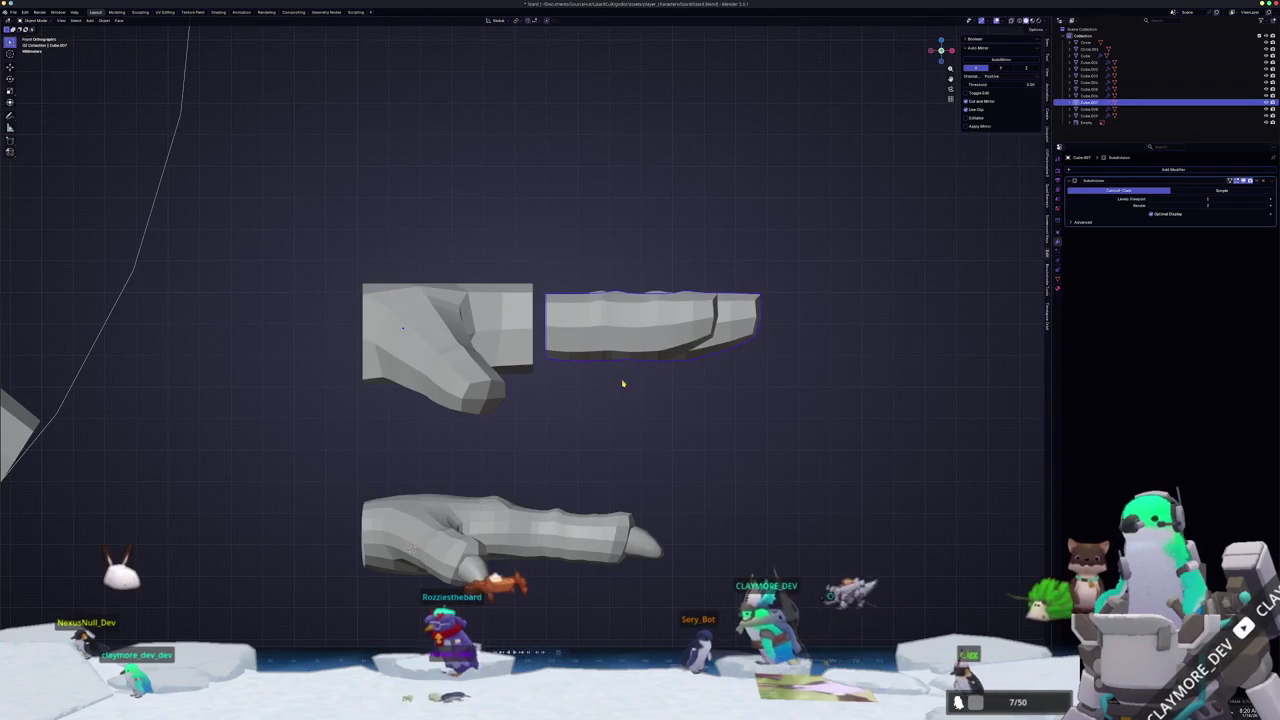
scroll(700, 332, up, 1)
key(s)
key(x)
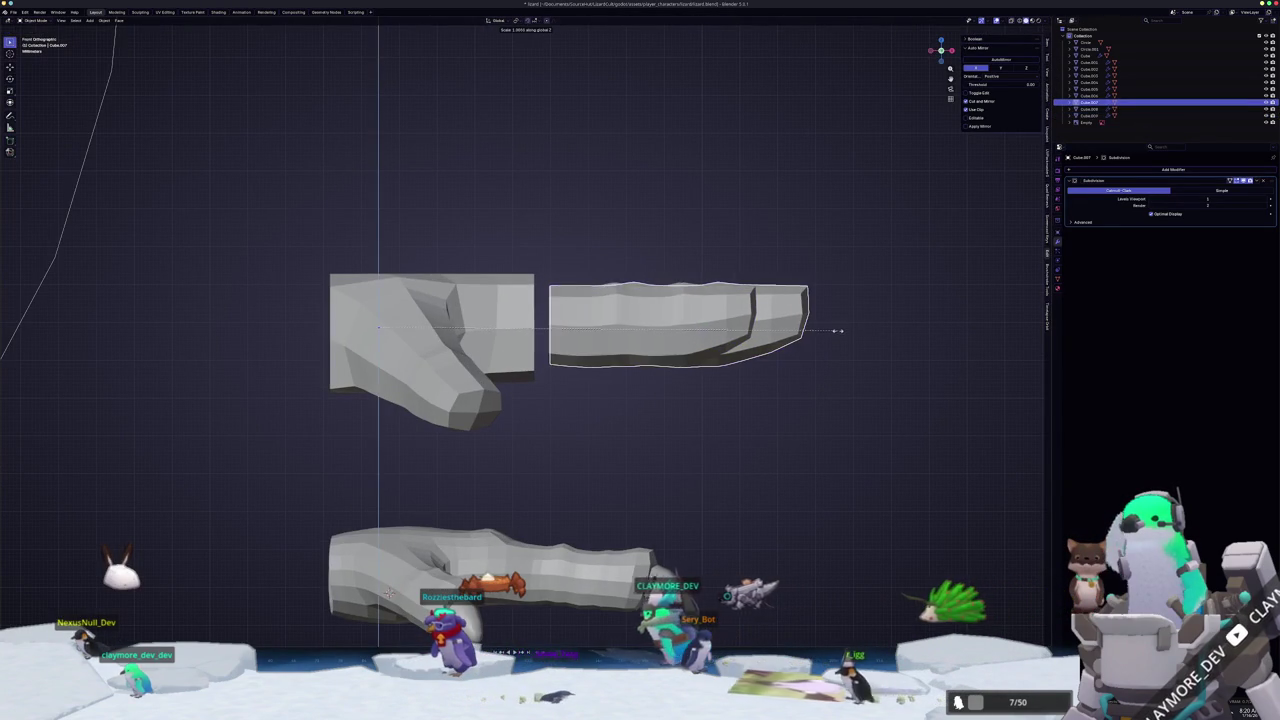
click(860, 326)
click(712, 329)
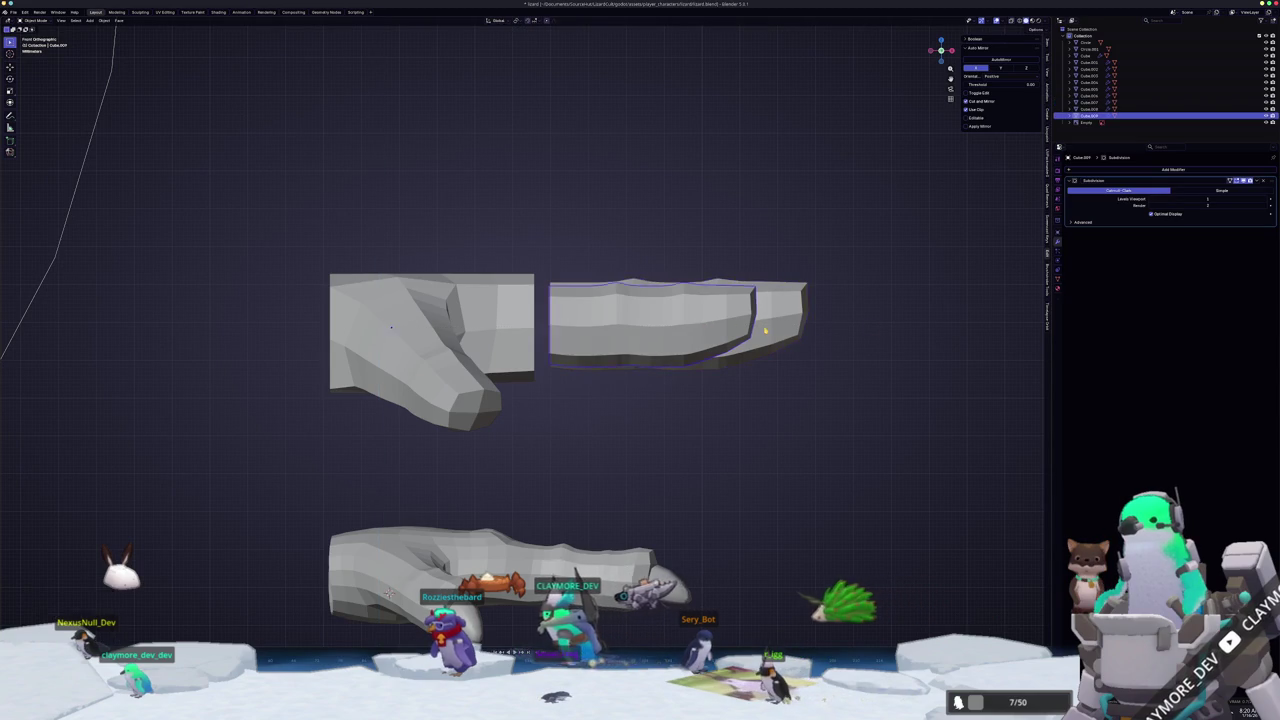
key(g)
key(z)
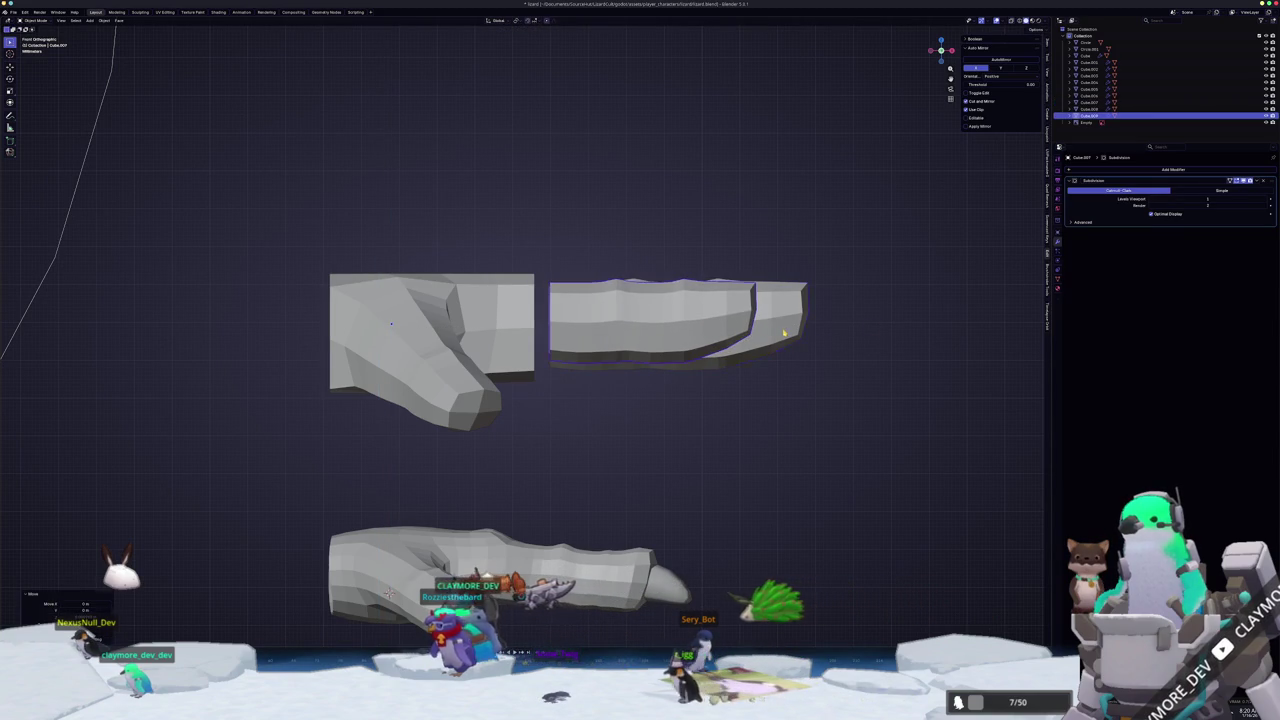
click(784, 333)
- Rotate the right-hand finger piece Cube.007 in Edit Mode to tilt it
click(795, 328)
key(r)
right_click(832, 325)
key(Tab)
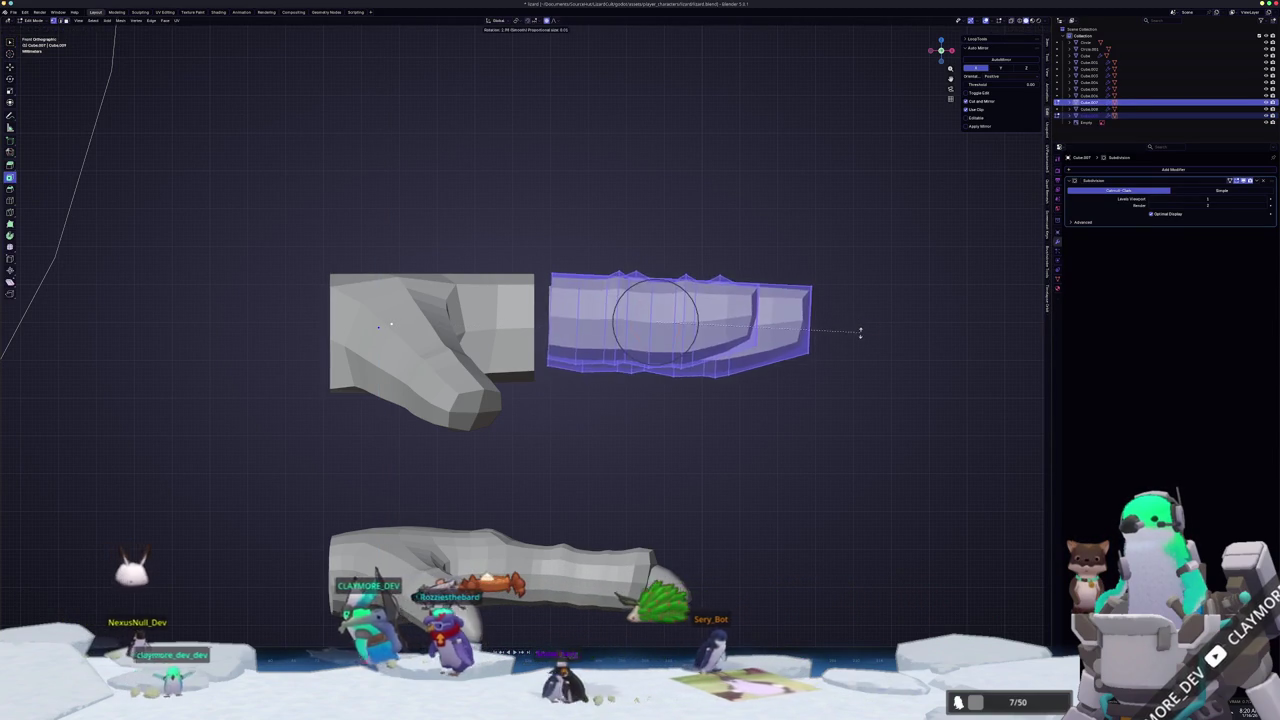
key(Tab)
drag(884, 411, 543, 220)
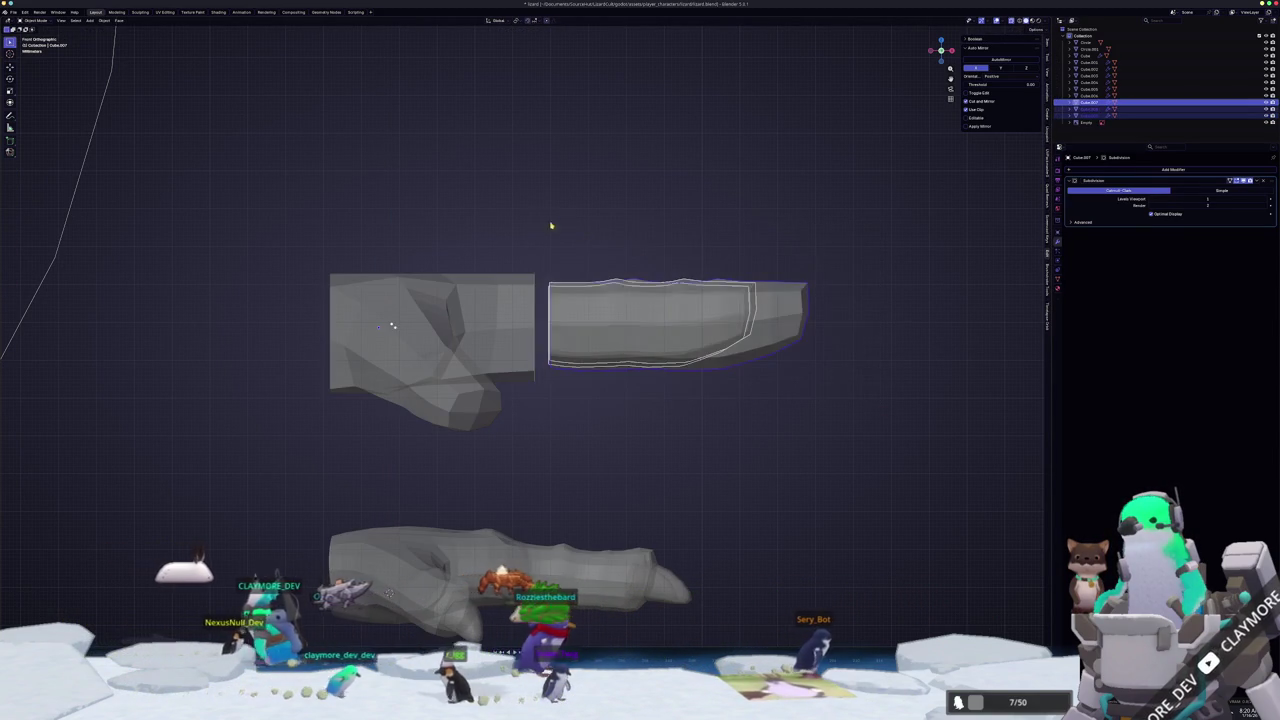
key(Tab)
key(r)
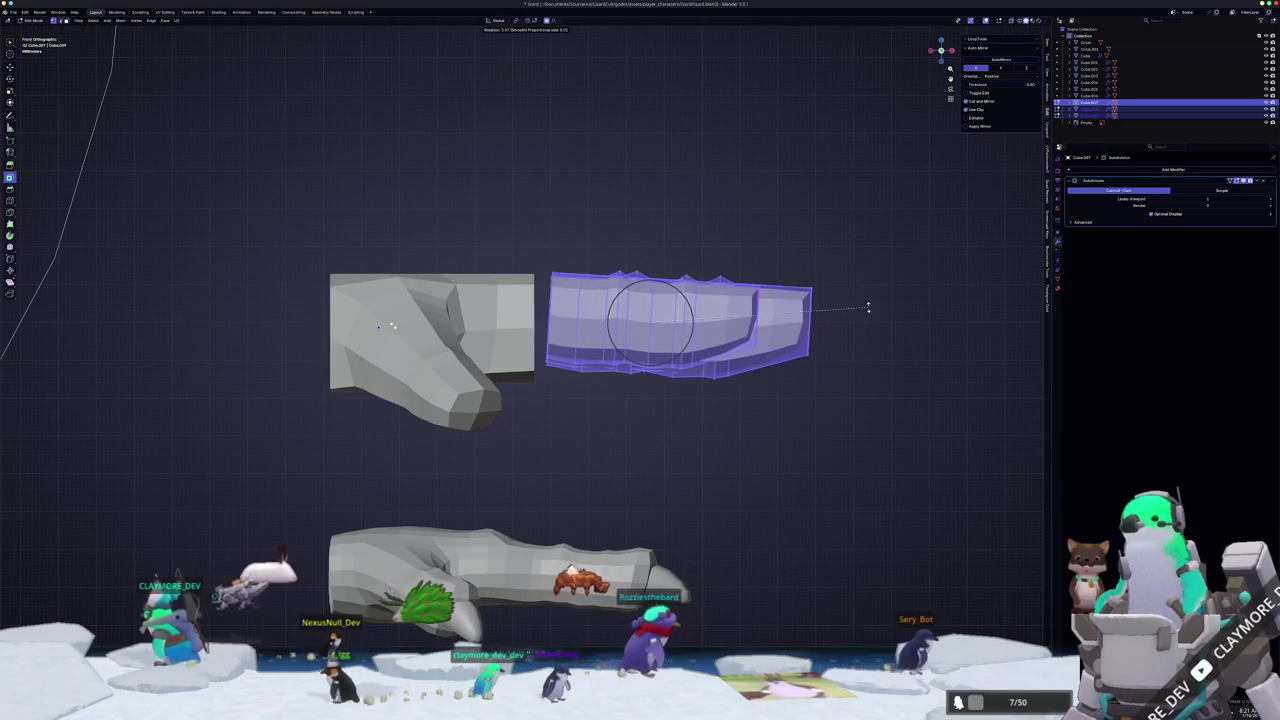
click(866, 305)
key(g)
key(z)
right_click(869, 304)
key(Tab)
mouse_move(857, 323)
middle_down()
mouse_move(786, 345)
mouse_move(646, 329)
mouse_move(682, 301)
middle_up()
- Scale another finger piece and shift the middle finger along Z
click(646, 329)
key(s)
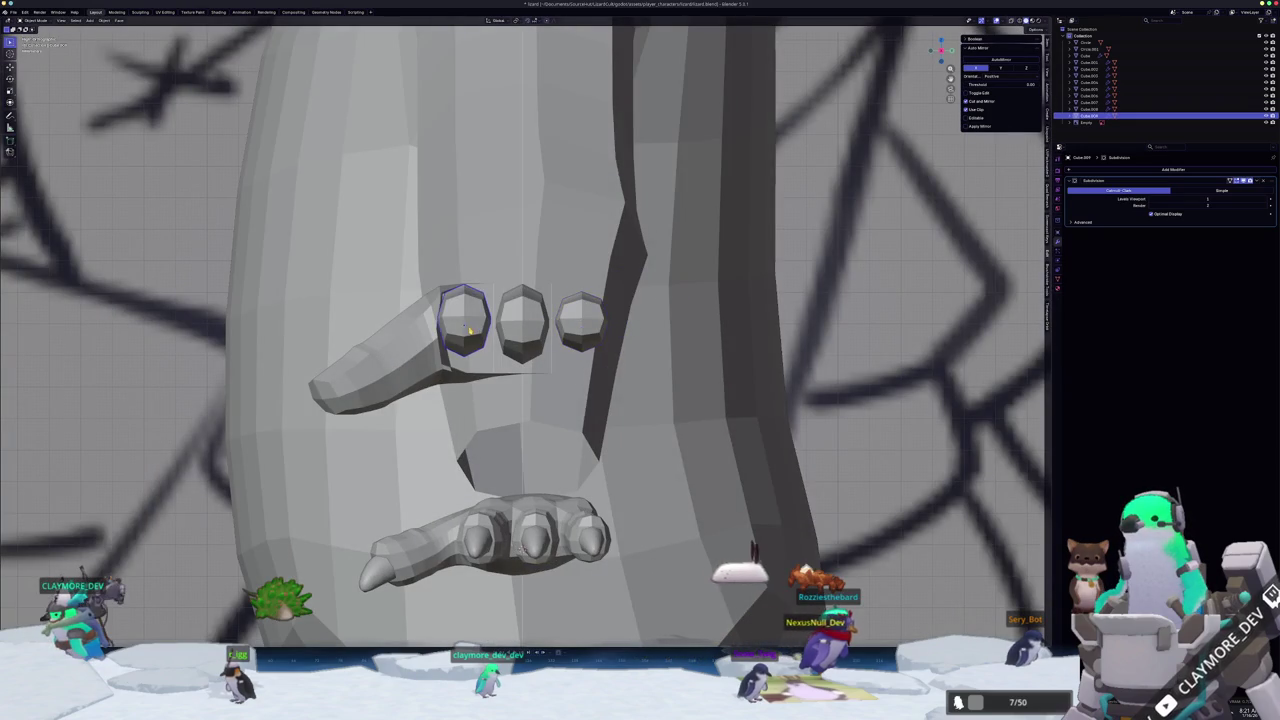
click(517, 337)
key(g)
key(z)
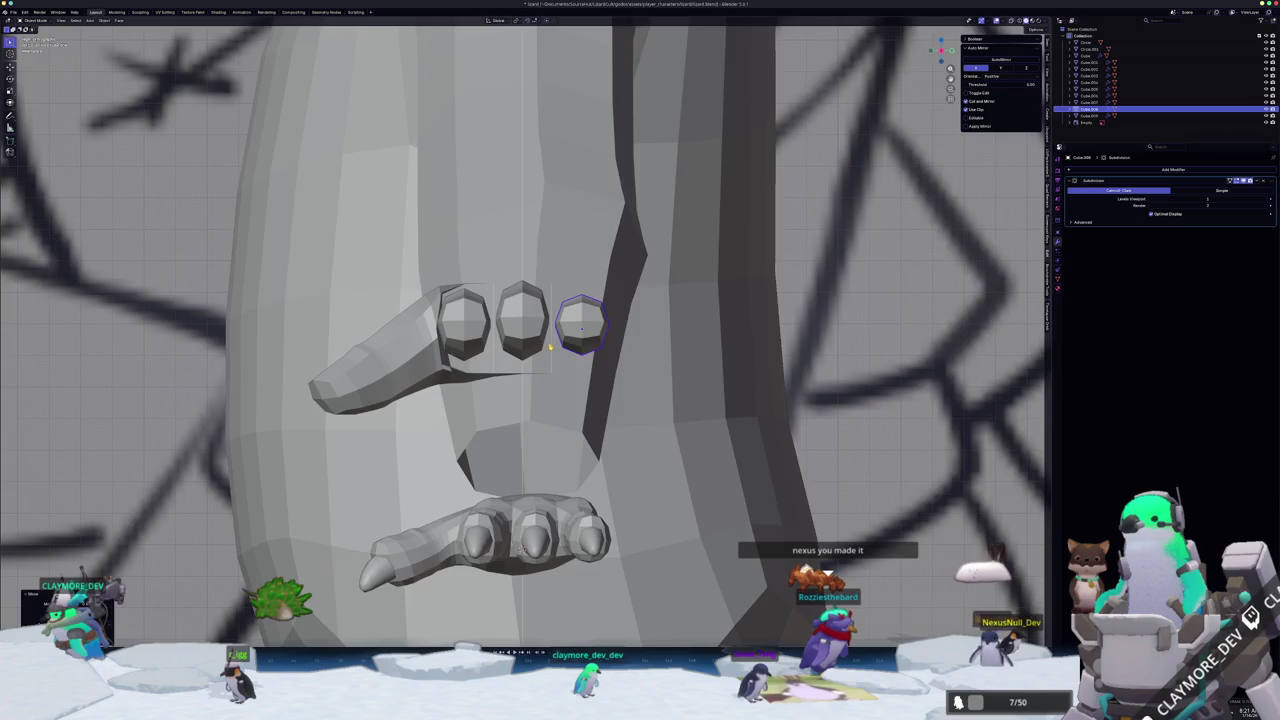
- In top view, move the top finger along Y to splay it upward
key(KP_7)
scroll(690, 340, down, 1)
key(Tab)
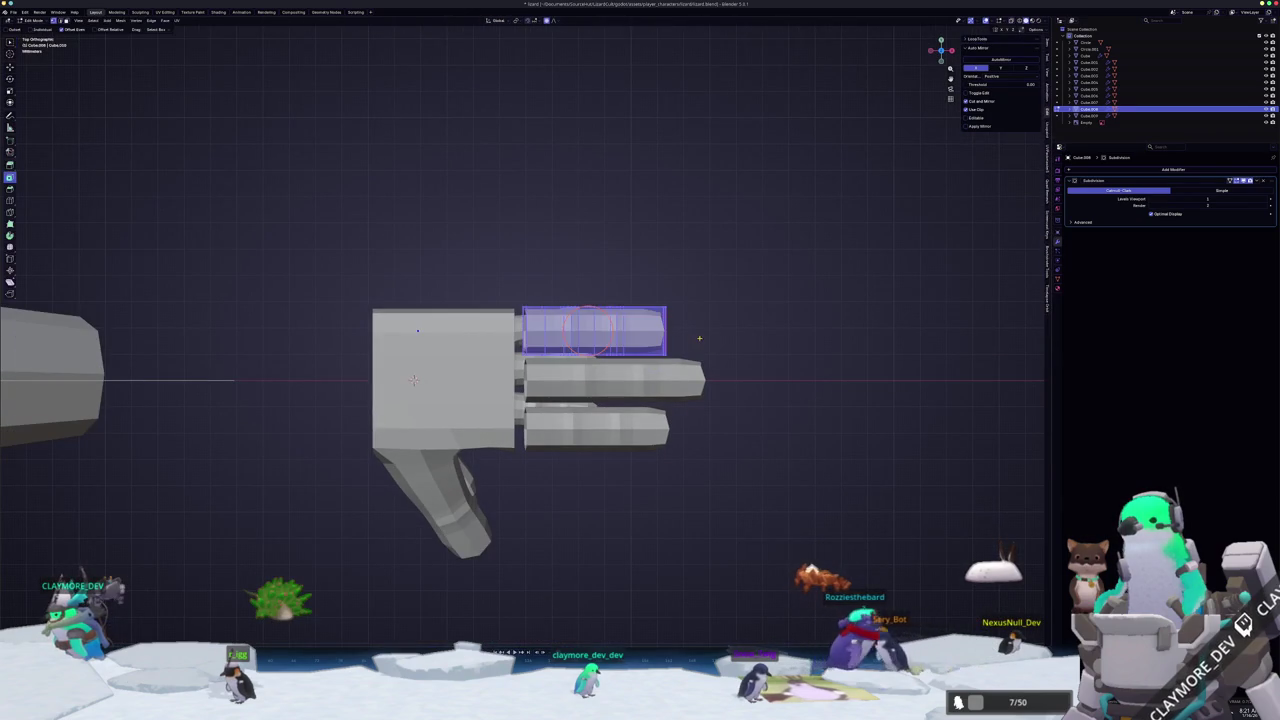
key(g)
key(y)
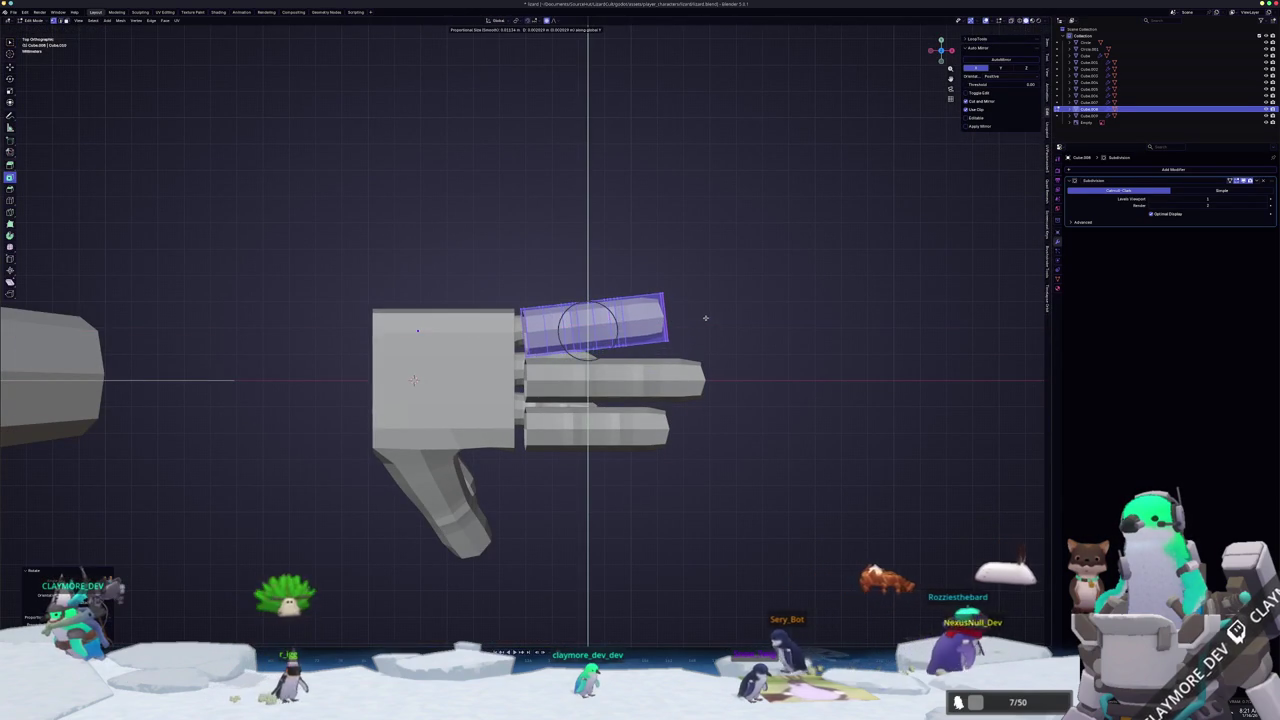
click(705, 317)
key(Tab)
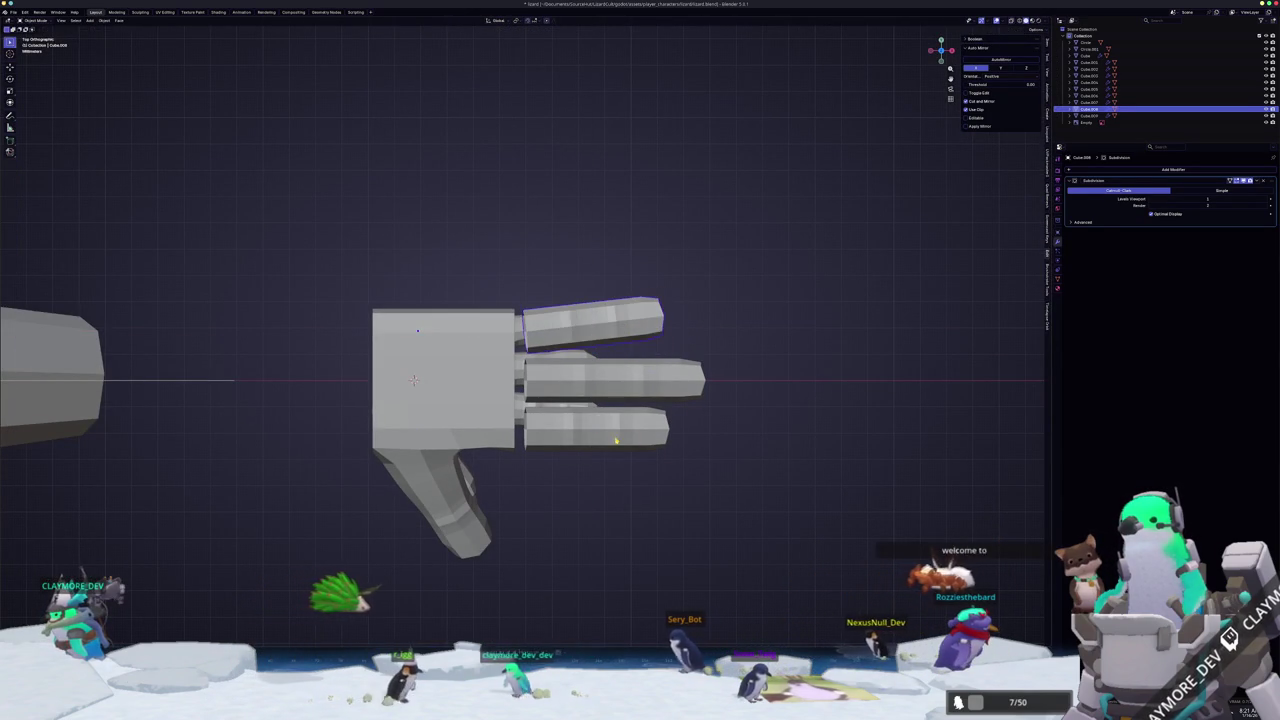
- Rotate the bottom finger outward and shift it along Y so it angles downward
click(640, 430)
scroll(736, 472, up, 1)
scroll(736, 472, up, 2)
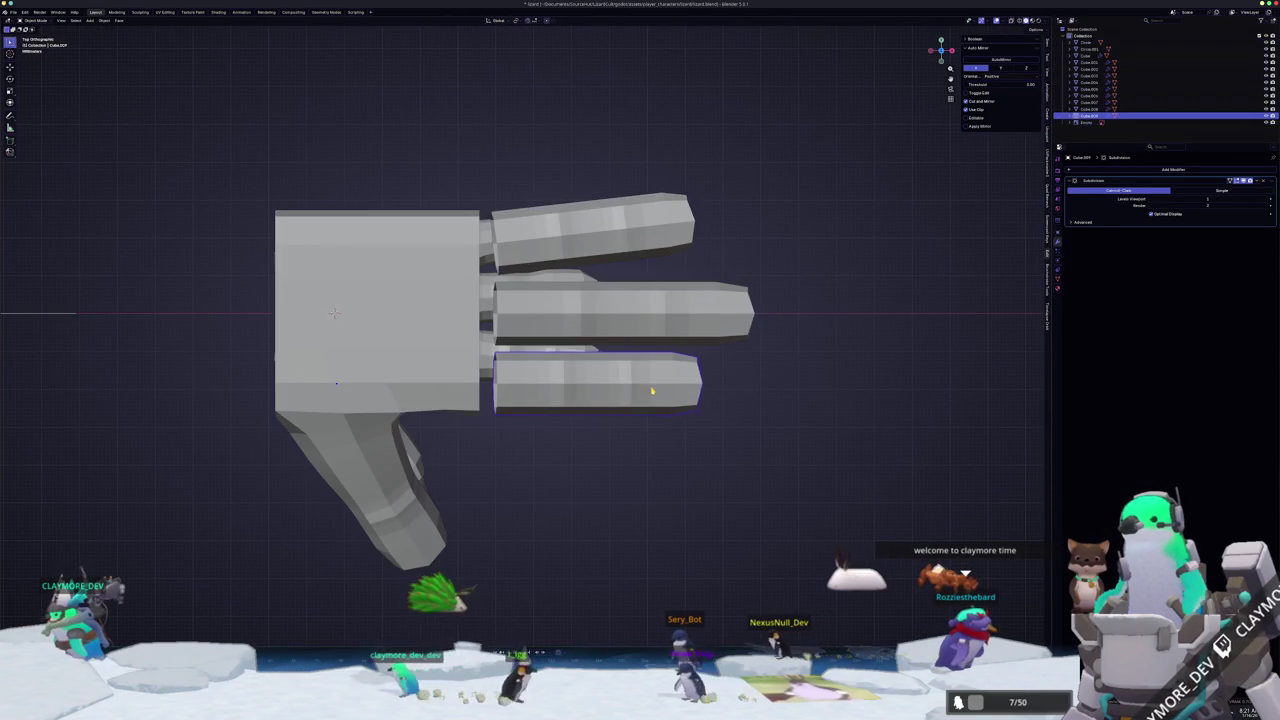
key(Tab)
key(r)
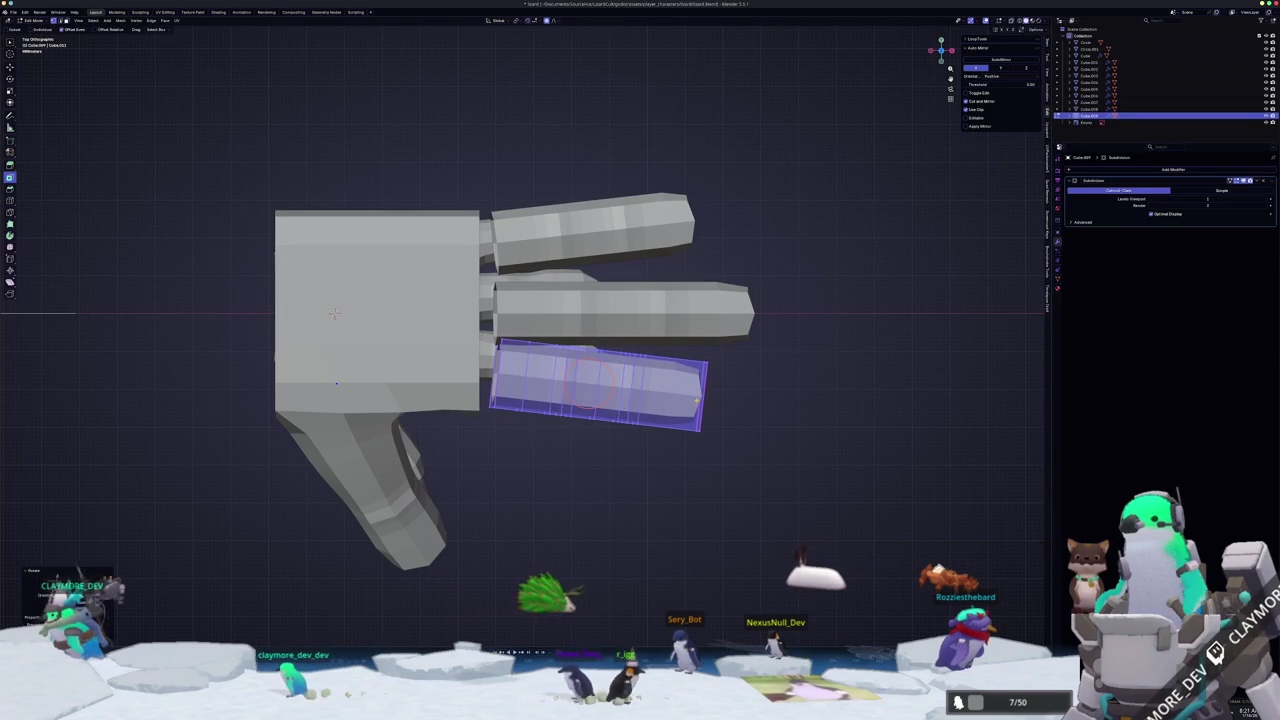
key(g)
key(y)
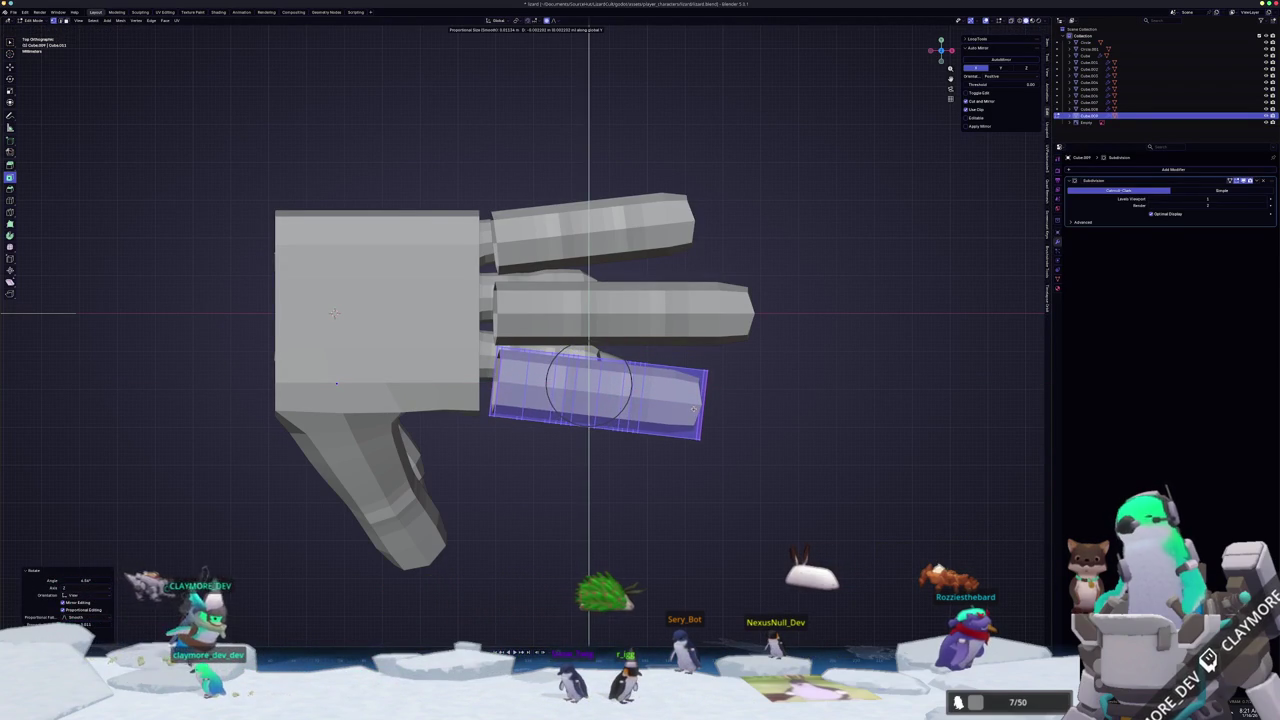
click(693, 408)
mouse_move(693, 408)
middle_down()
mouse_move(538, 405)
mouse_move(441, 376)
mouse_move(528, 423)
mouse_move(685, 403)
mouse_move(680, 363)
mouse_move(600, 400)
middle_up()
key(Tab)
- Select the palm-and-thumb piece and toggle its Edit Mode
click(441, 376)
key(Tab)
key(Tab)
scroll(600, 400, up, 3)
- Turn on X-ray in top orthographic view and box-select the thumb-tip faces
middle_drag(570, 548, 515, 480)
key(Tab)
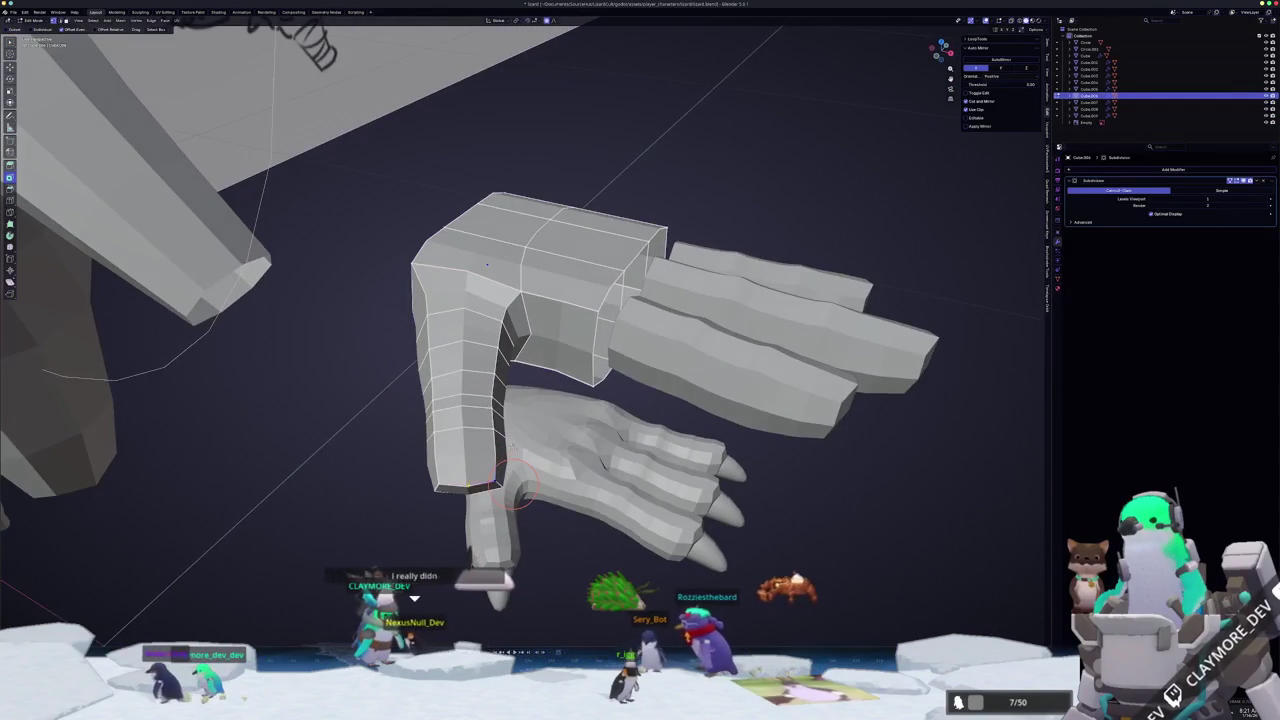
key(KP_7)
key(alt+z)
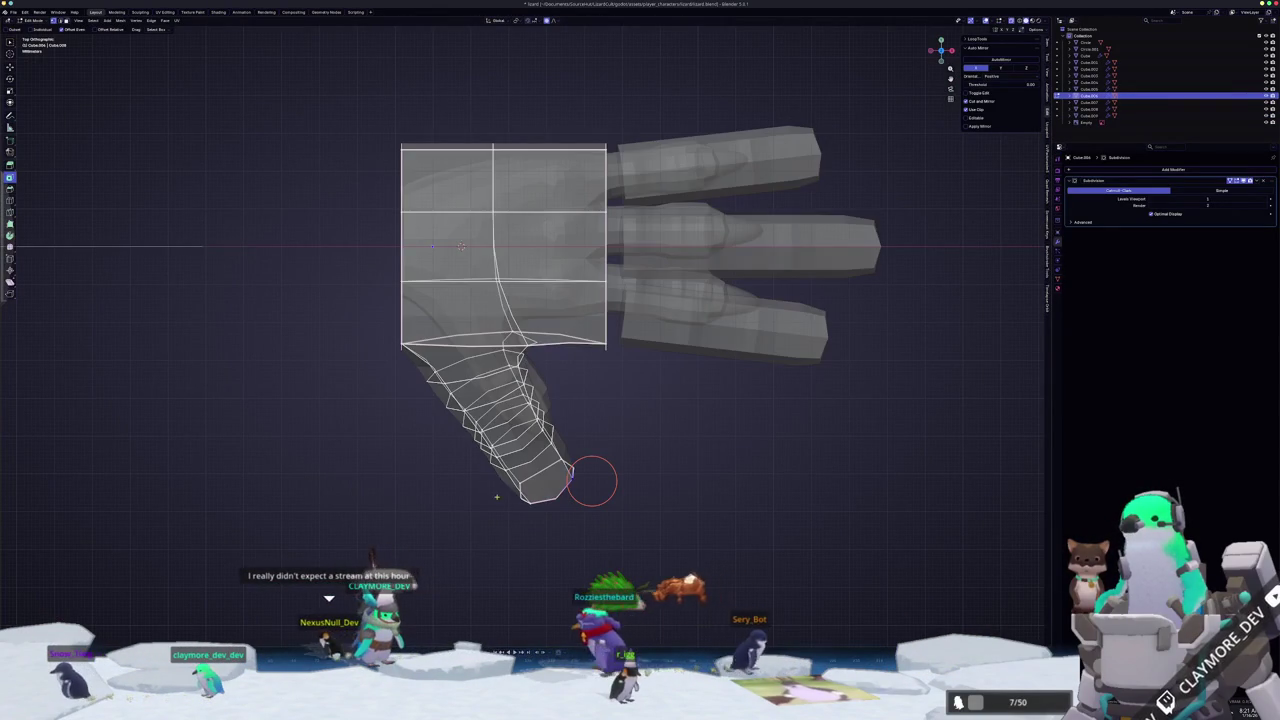
drag(620, 556, 478, 452)
scroll(488, 460, up, 2)
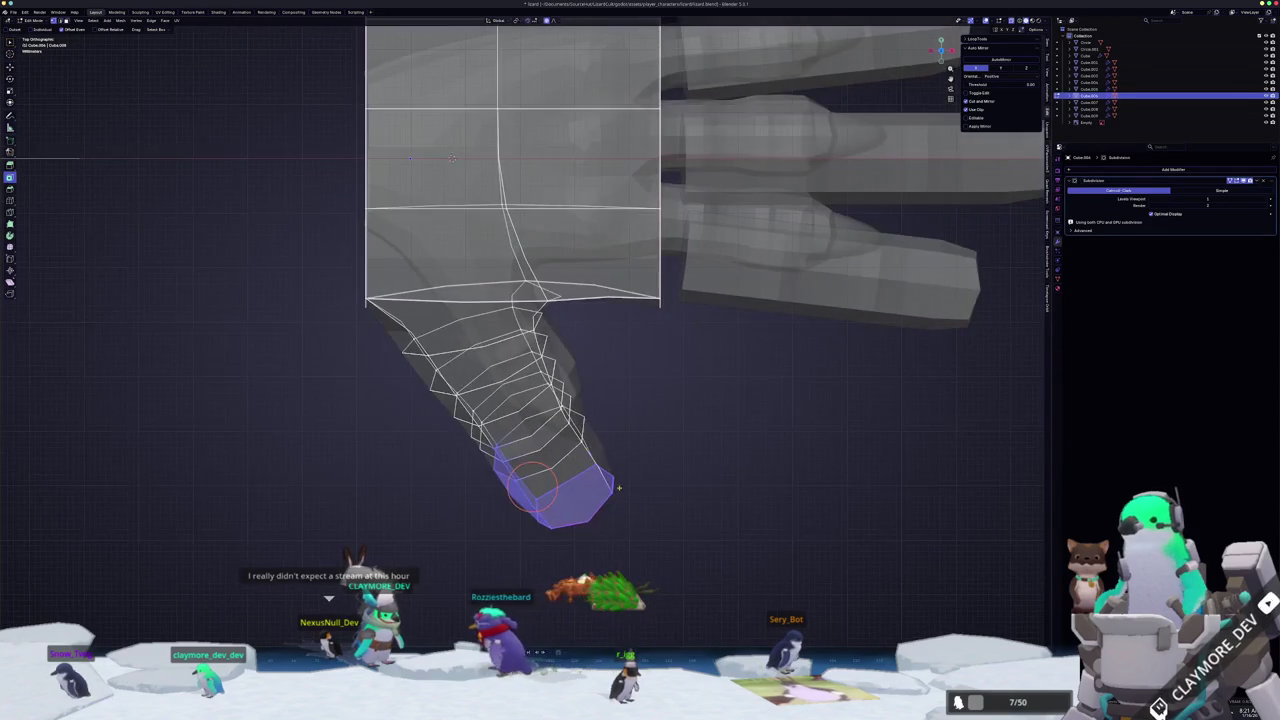
mouse_move(545, 472)
middle_down()
mouse_move(600, 420)
mouse_move(563, 536)
middle_up()
mouse_move(578, 580)
mouse_down()
mouse_move(388, 434)
mouse_move(390, 410)
mouse_up()
key(KP_7)
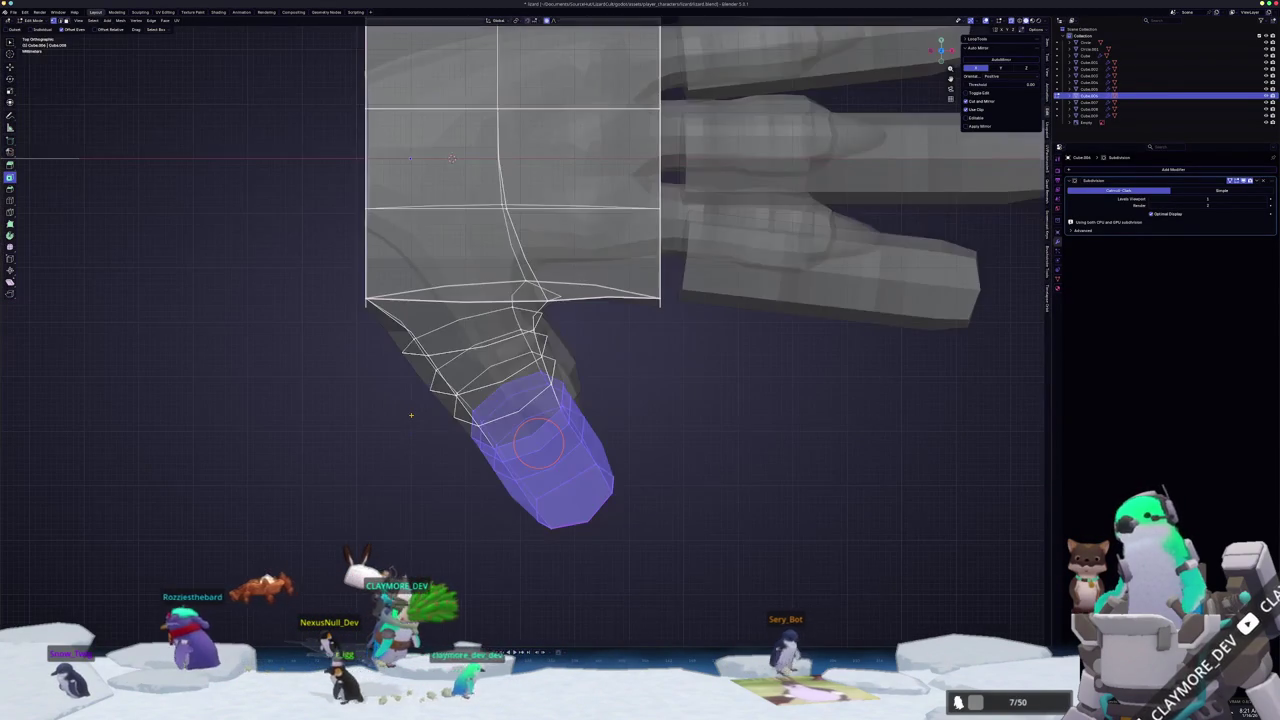
- Rotate the thumb tip and slide it along X to bend the thumb
key(r)
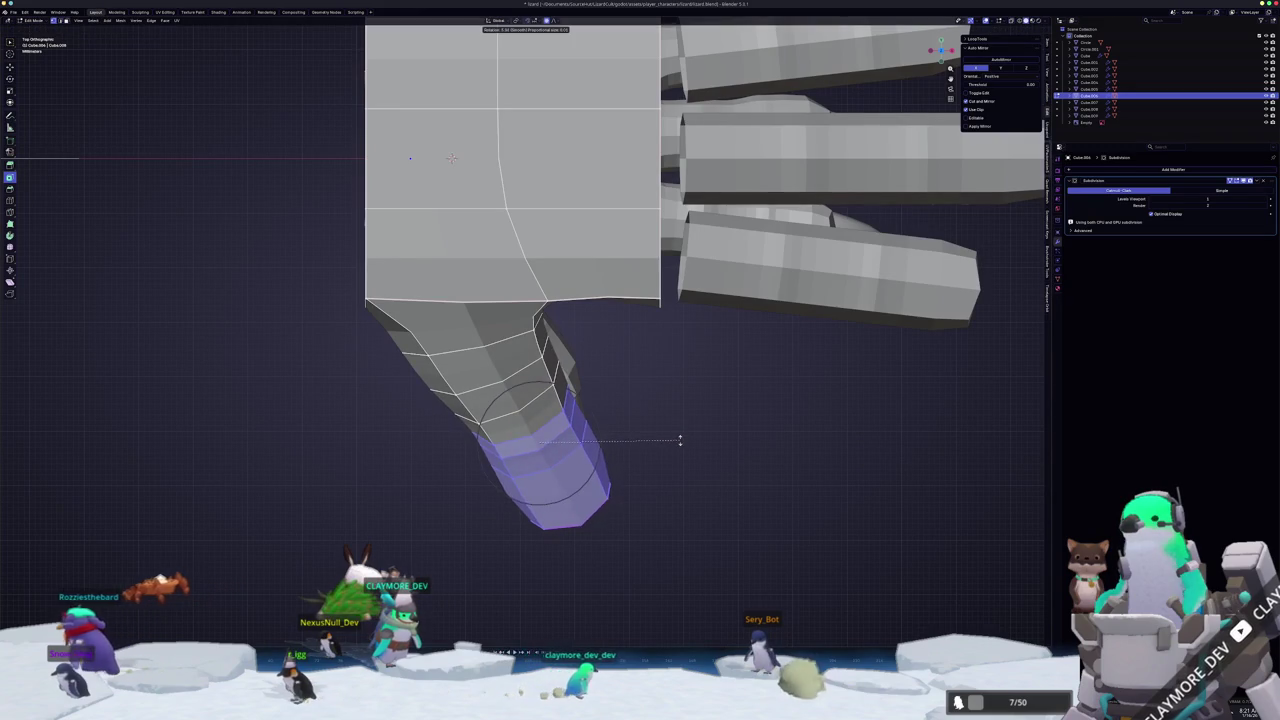
click(677, 440)
key(g)
key(x)
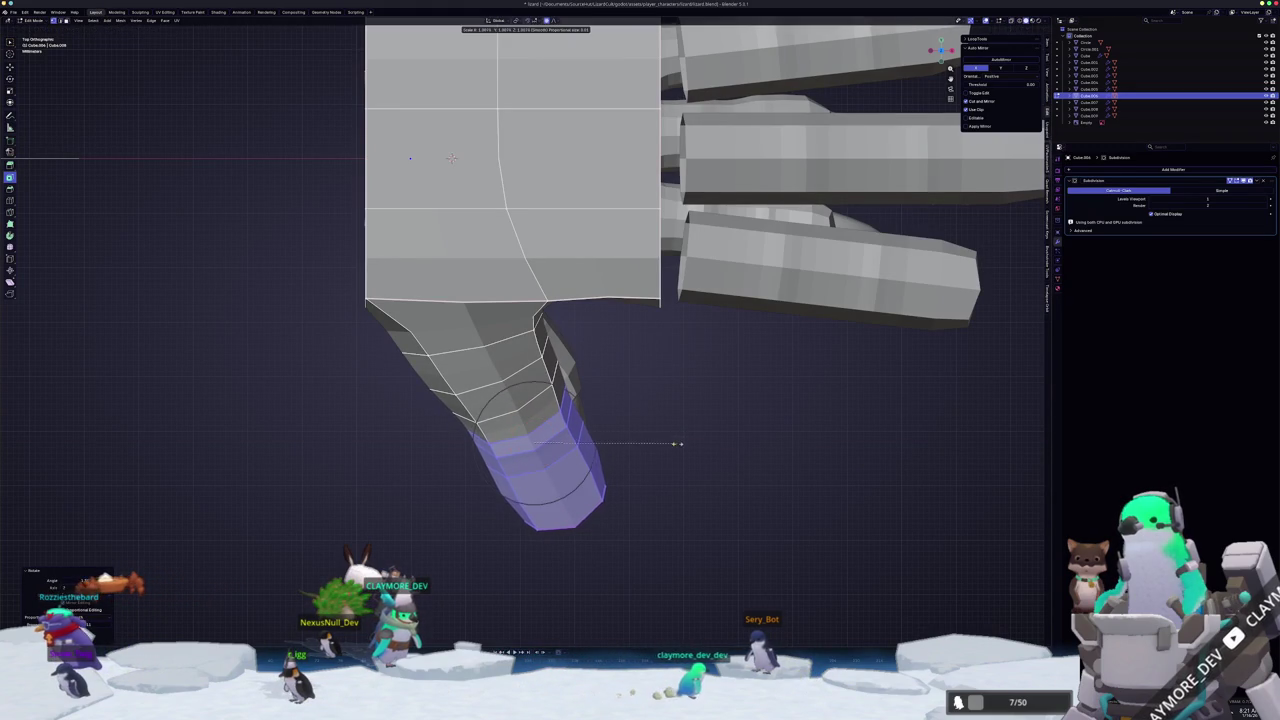
click(679, 441)
- Select an edge path along the thumb and move it along Z twice to smooth its curve
middle_drag(679, 441, 617, 390)
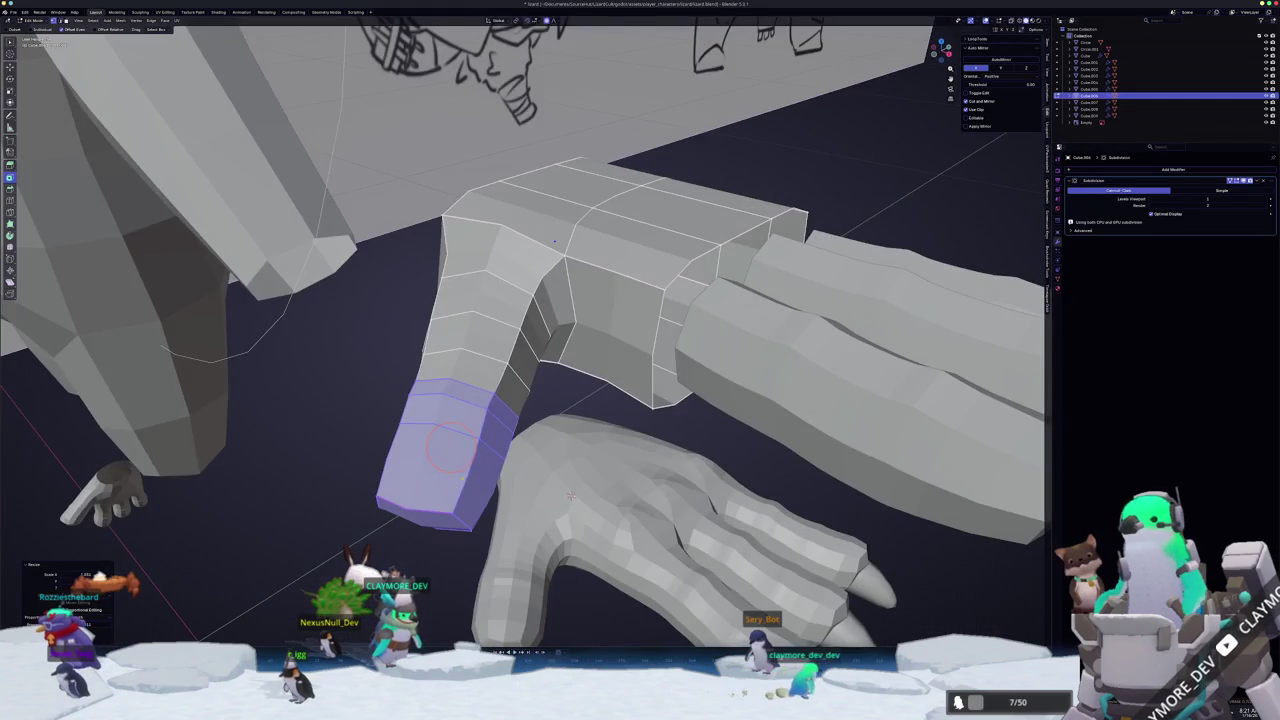
key(alt+a)
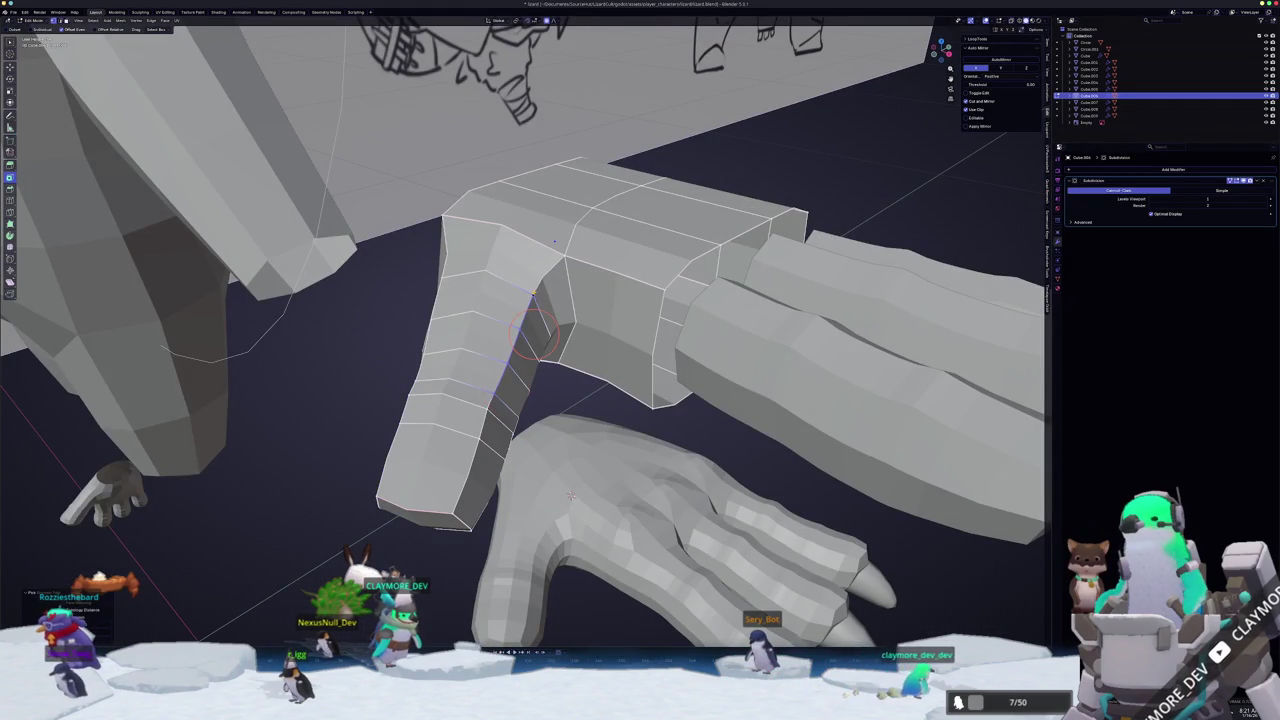
middle_drag(571, 496, 459, 545)
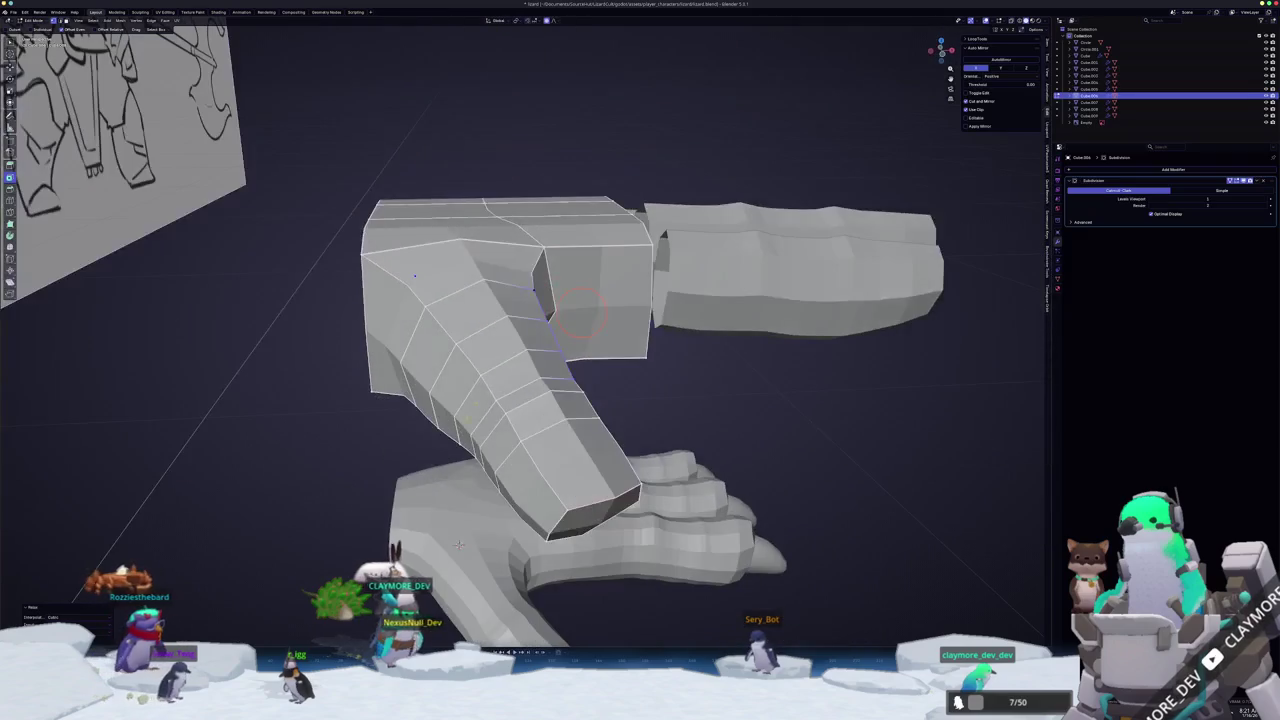
ctrl+click(445, 340)
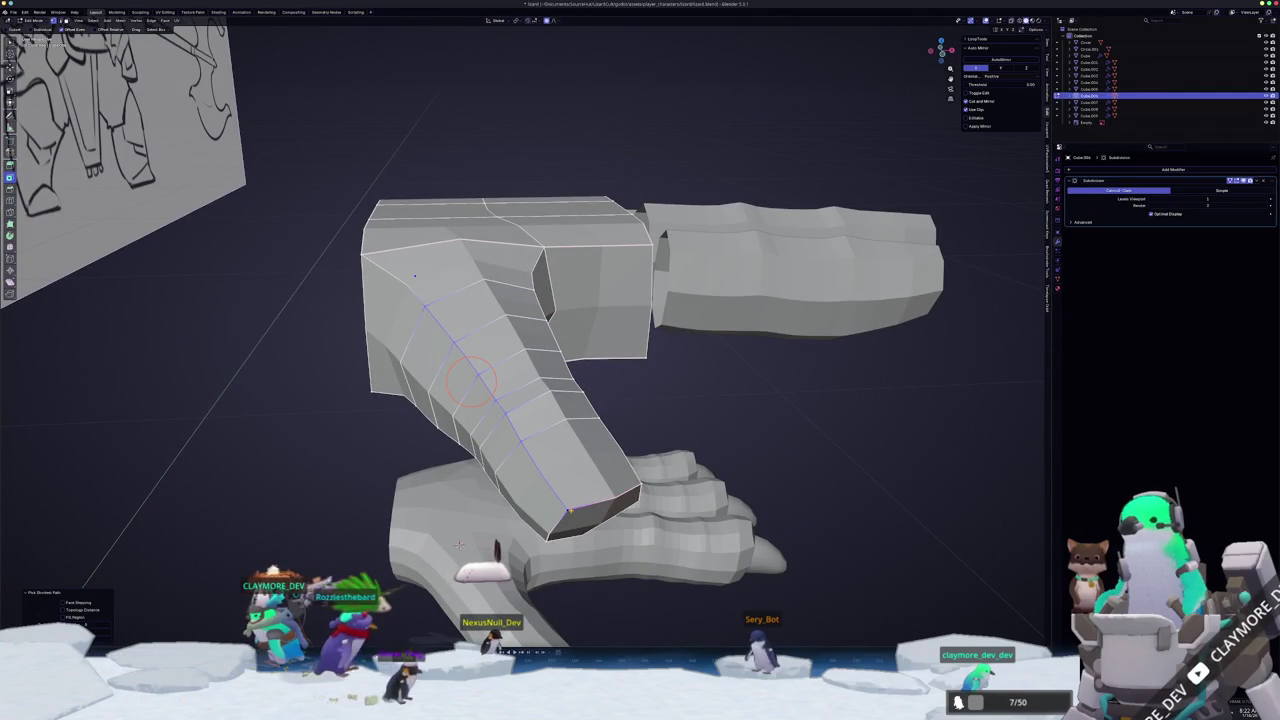
middle_drag(459, 545, 560, 545)
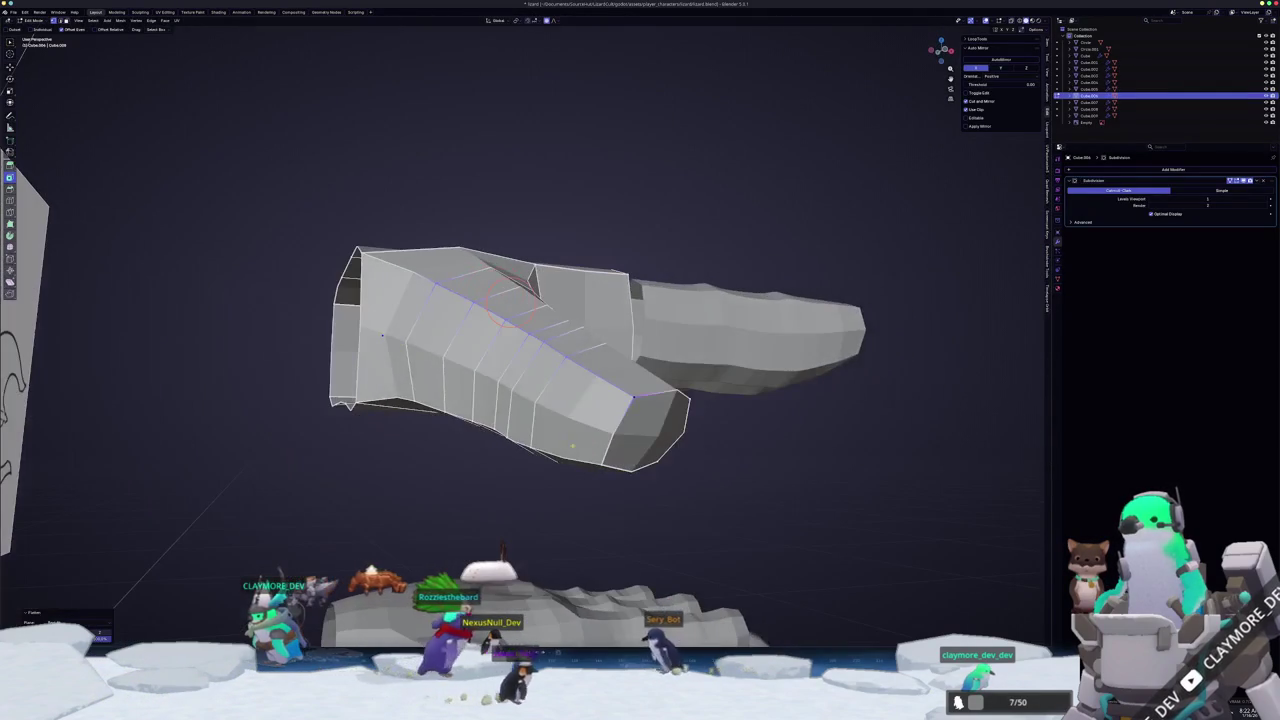
middle_drag(560, 545, 620, 520)
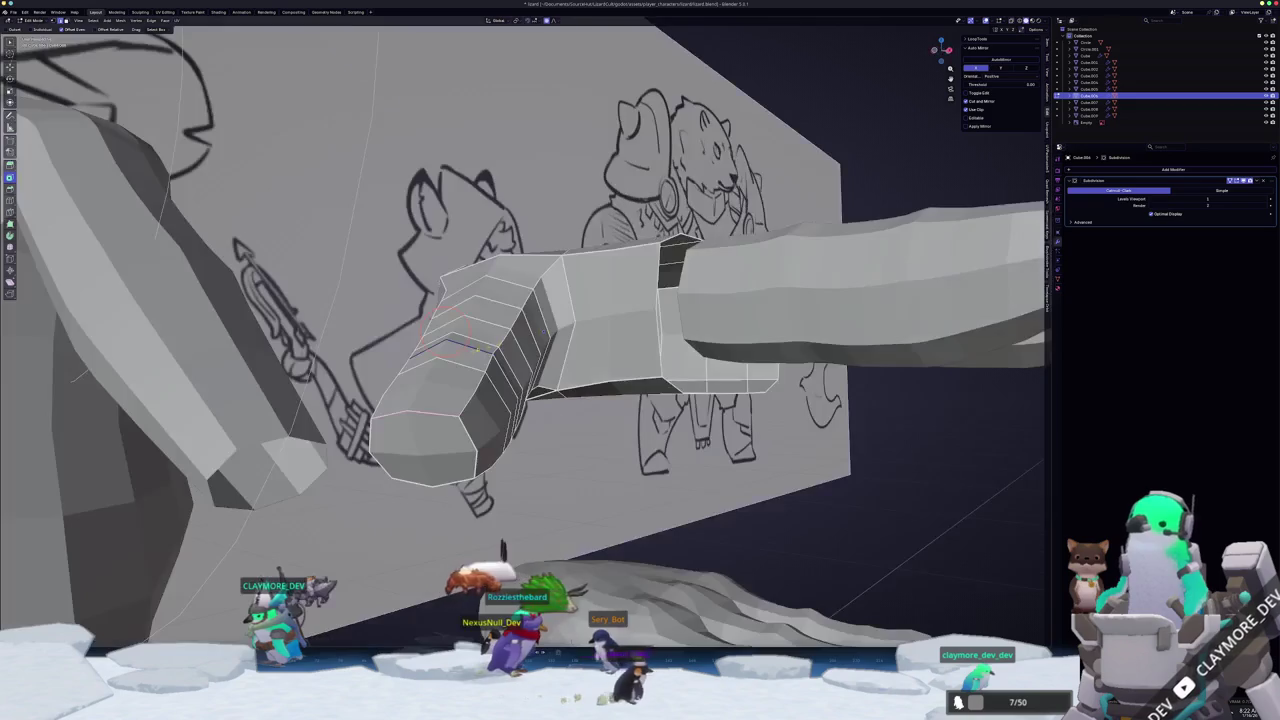
mouse_move(505, 355)
middle_down()
mouse_move(627, 305)
mouse_move(502, 397)
mouse_move(517, 297)
mouse_move(547, 293)
mouse_move(571, 457)
mouse_move(634, 443)
mouse_move(668, 400)
mouse_move(663, 367)
mouse_move(669, 420)
middle_up()
key(g)
key(z)
click(575, 325)
key(g)
key(z)
click(503, 396)
- Leave Edit Mode to check the hand, then return to editing the hand mesh
key(Tab)
scroll(510, 330, down, 3)
key(Tab)
middle_drag(423, 443, 476, 410)
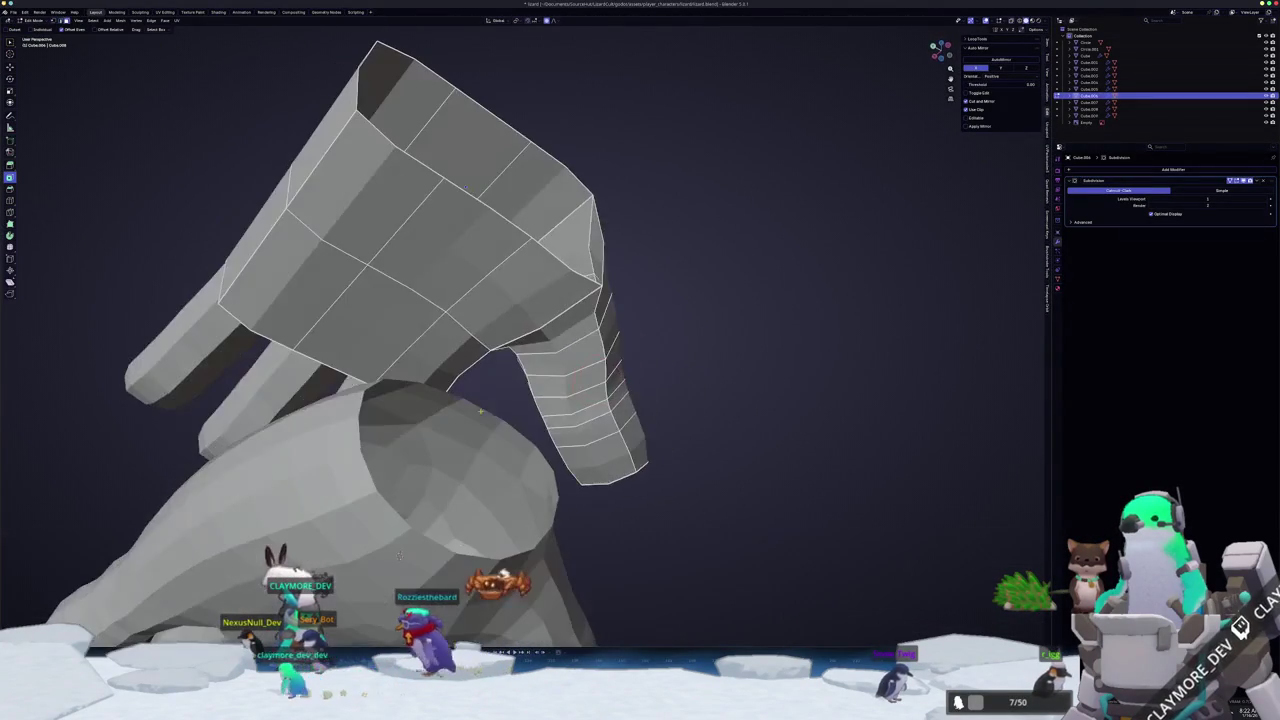
- Move a palm-underside face near the thumb base along Z, then return to Object Mode
middle_drag(519, 304, 654, 384)
click(637, 381)
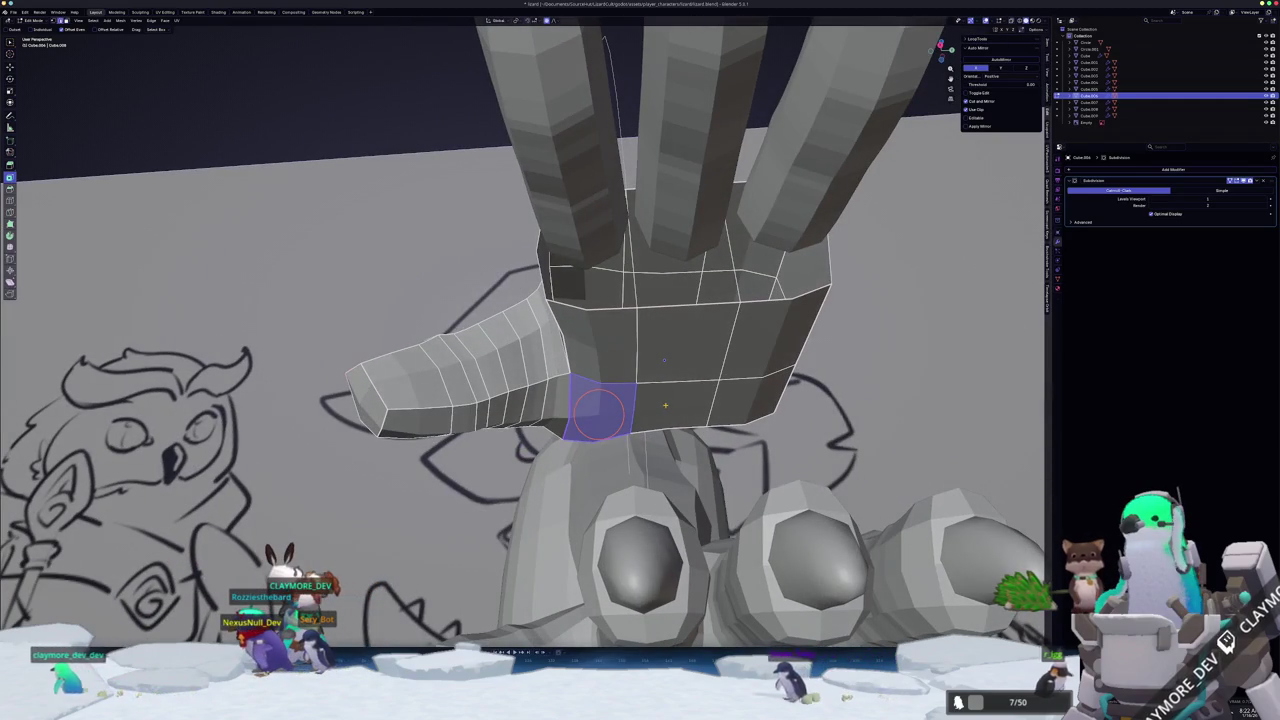
middle_drag(671, 405, 603, 433)
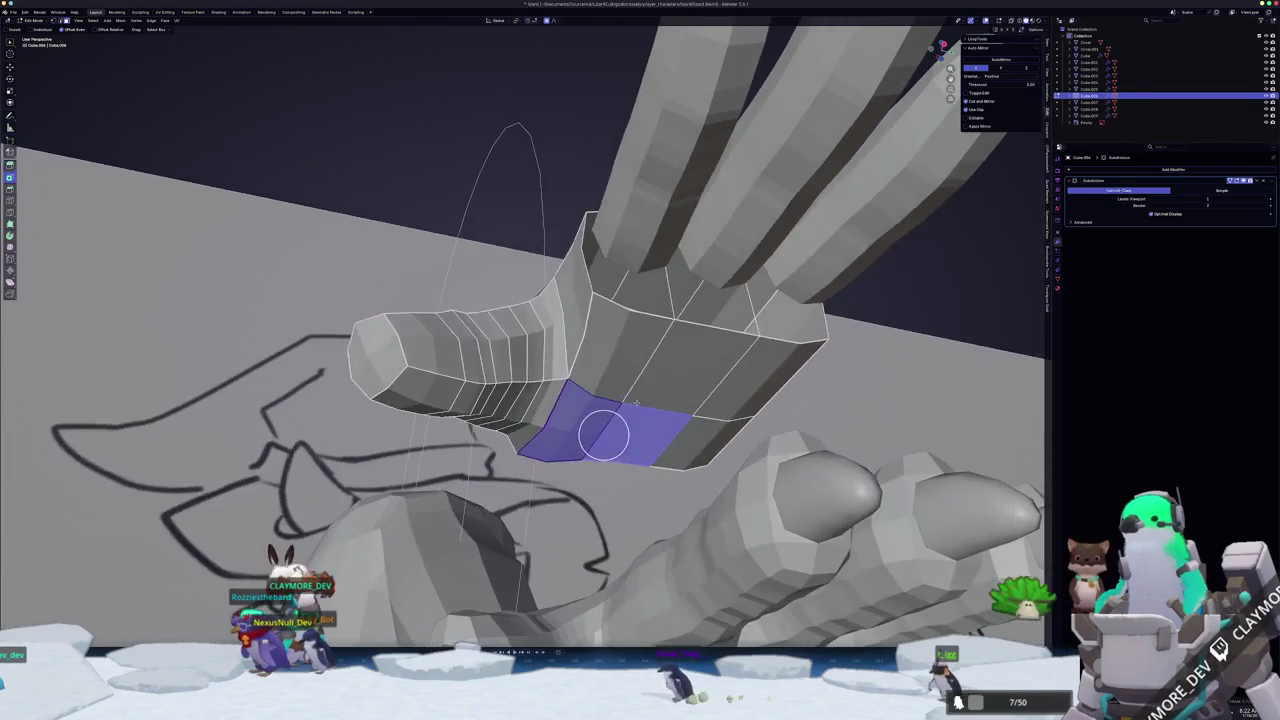
key(g)
key(z)
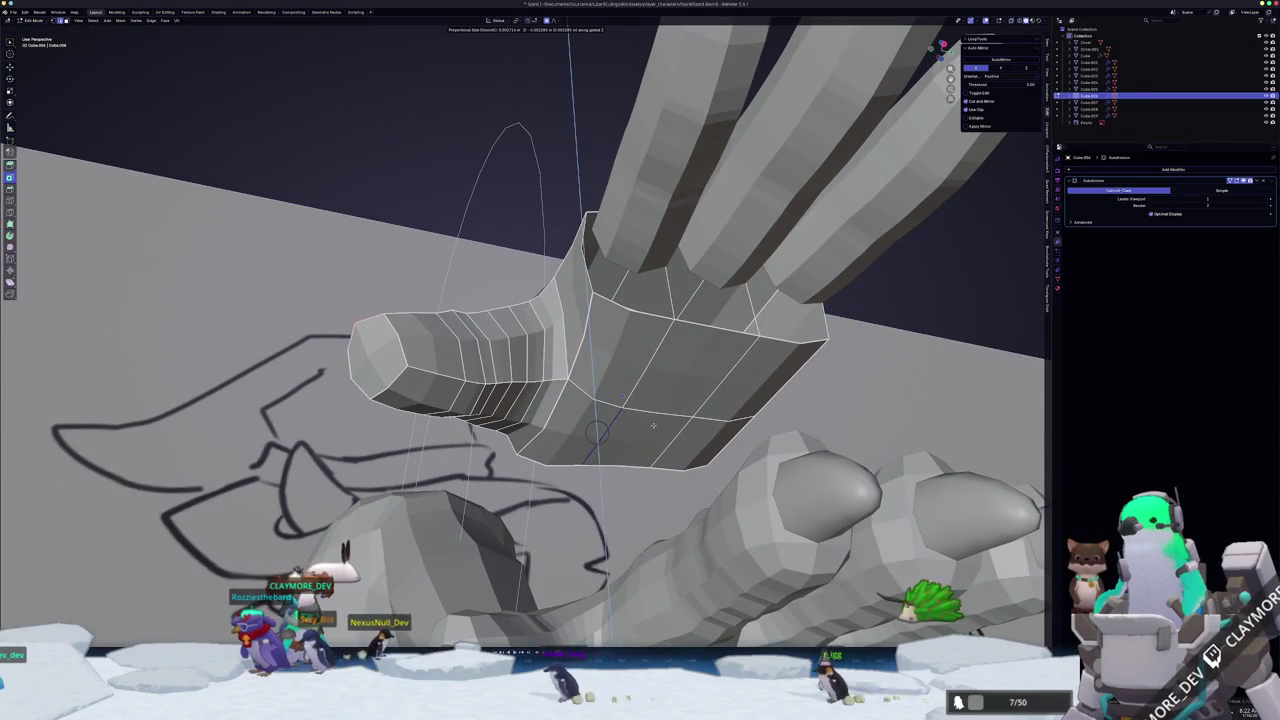
click(653, 426)
key(Tab)
middle_drag(653, 426, 659, 393)
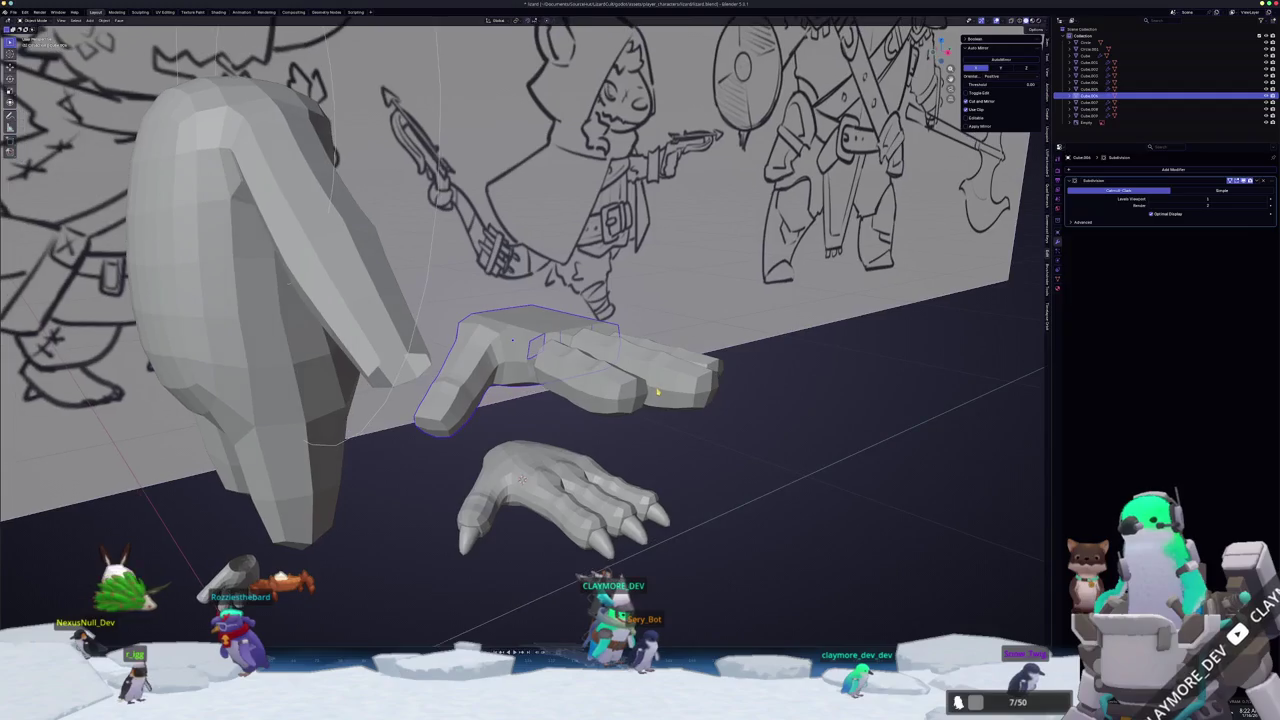
- In front view, select the upper finger piece and all of its geometry in Edit Mode
scroll(591, 400, down, 3)
scroll(600, 400, down, 3)
scroll(623, 400, down, 2)
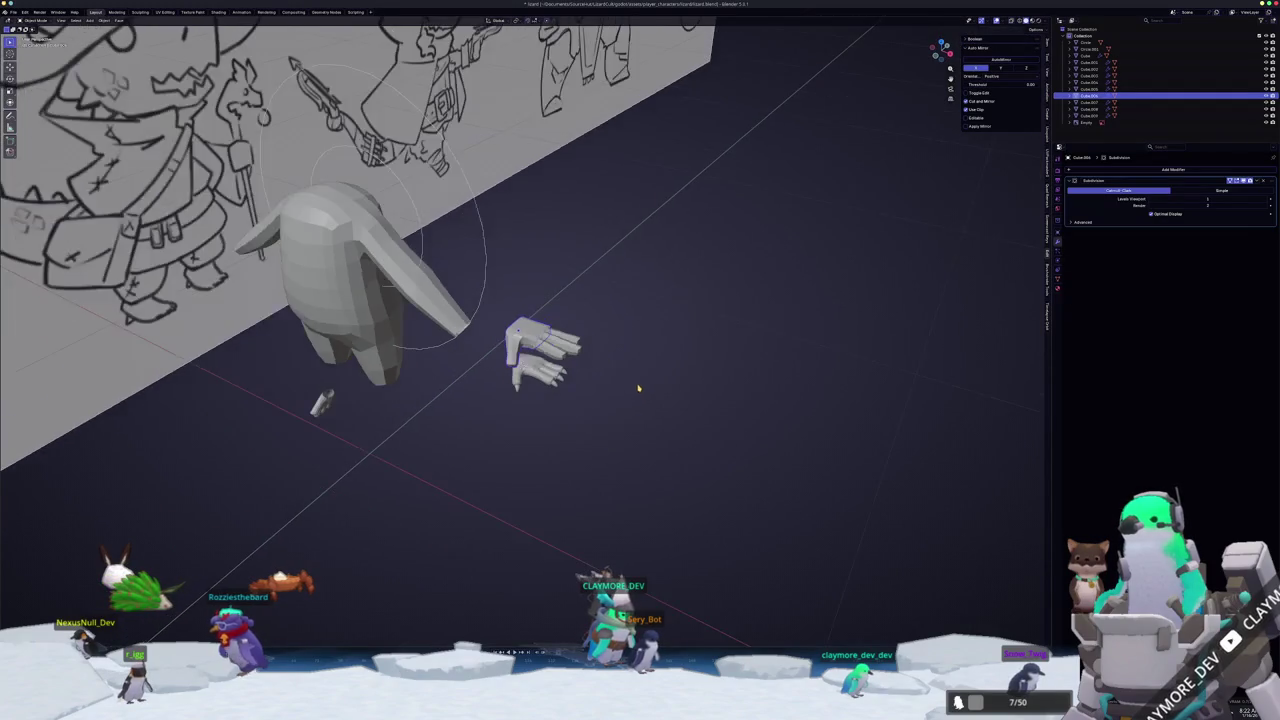
scroll(635, 385, down, 2)
scroll(626, 368, up, 3)
scroll(620, 365, up, 3)
mouse_move(620, 365)
middle_down()
mouse_move(600, 360)
mouse_move(613, 353)
middle_up()
key(KP_1)
click(683, 340)
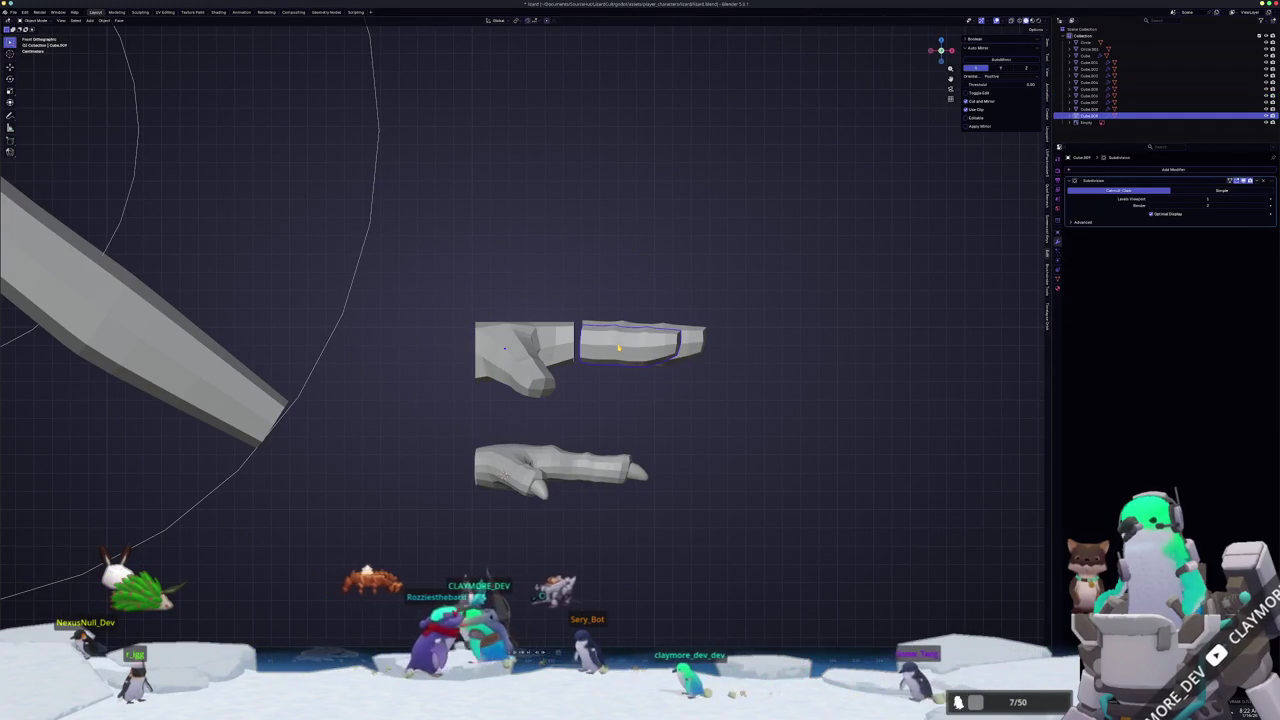
key(Tab)
key(a)
- Try rotating the upper finger, then cancel and undo so it stays upright, and exit Edit Mode
key(r)
click(543, 420)
key(g)
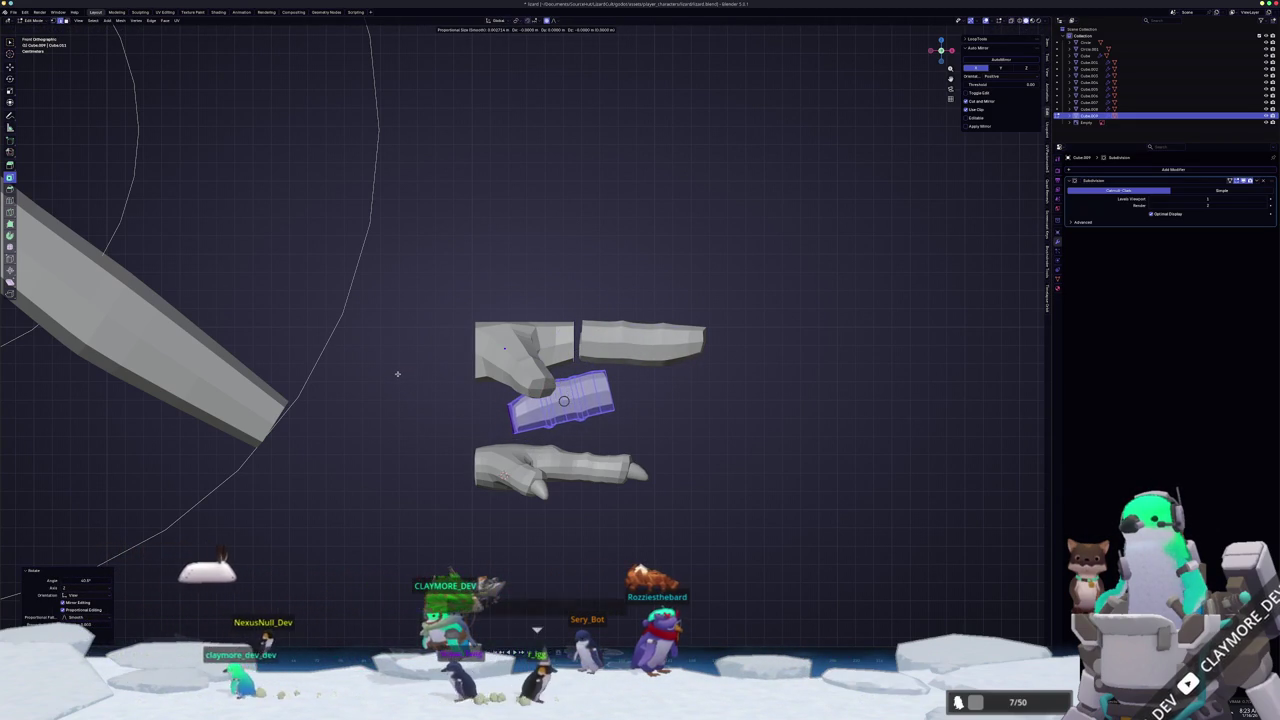
key(Escape)
key(ctrl+z)
key(ctrl+z)
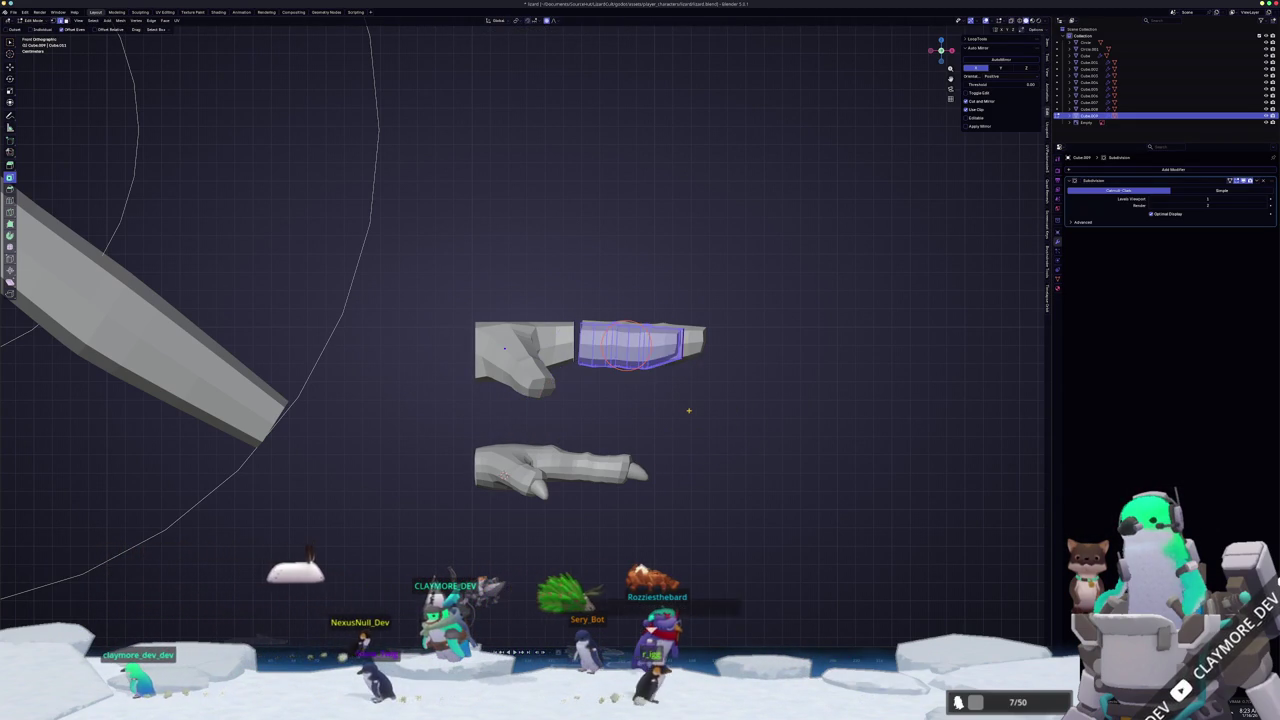
key(Tab)
middle_drag(640, 420, 663, 437)
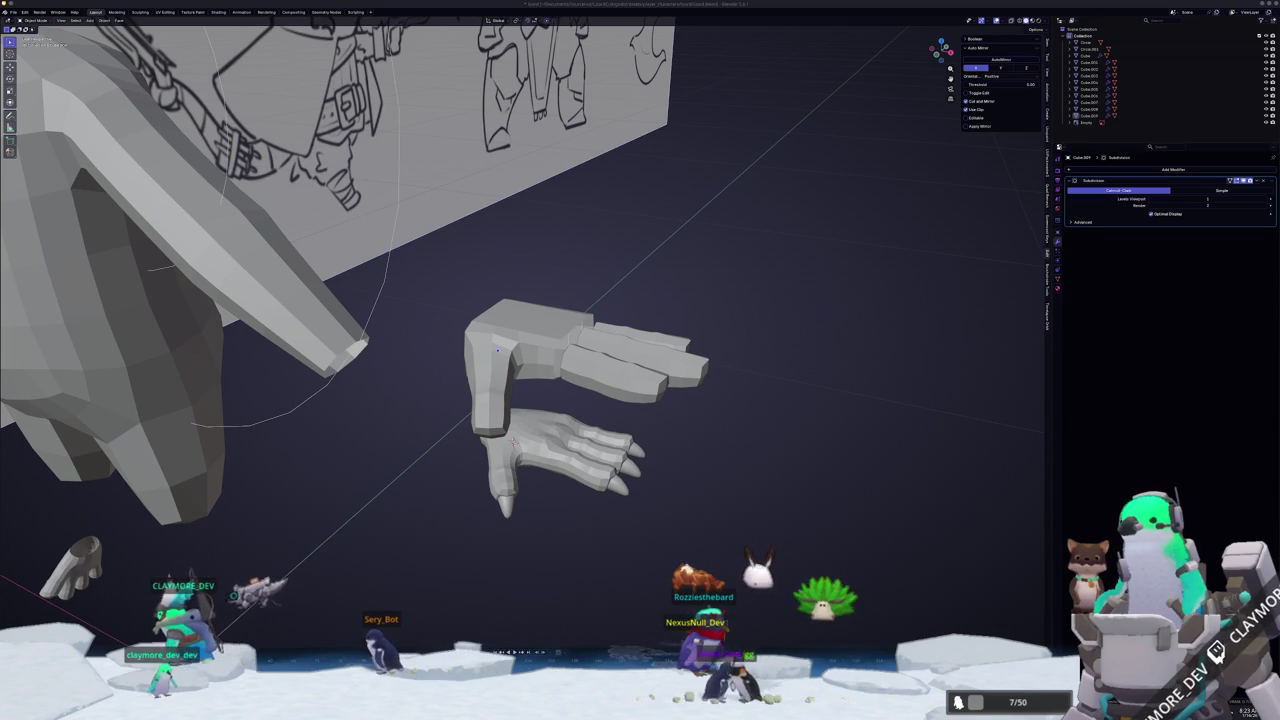
- In top view, slide the lower finger along X to line up with the other fingers
mouse_move(800, 403)
middle_down()
mouse_move(763, 420)
mouse_move(729, 409)
middle_up()
click(596, 432)
key(KP_7)
scroll(620, 433, up, 3)
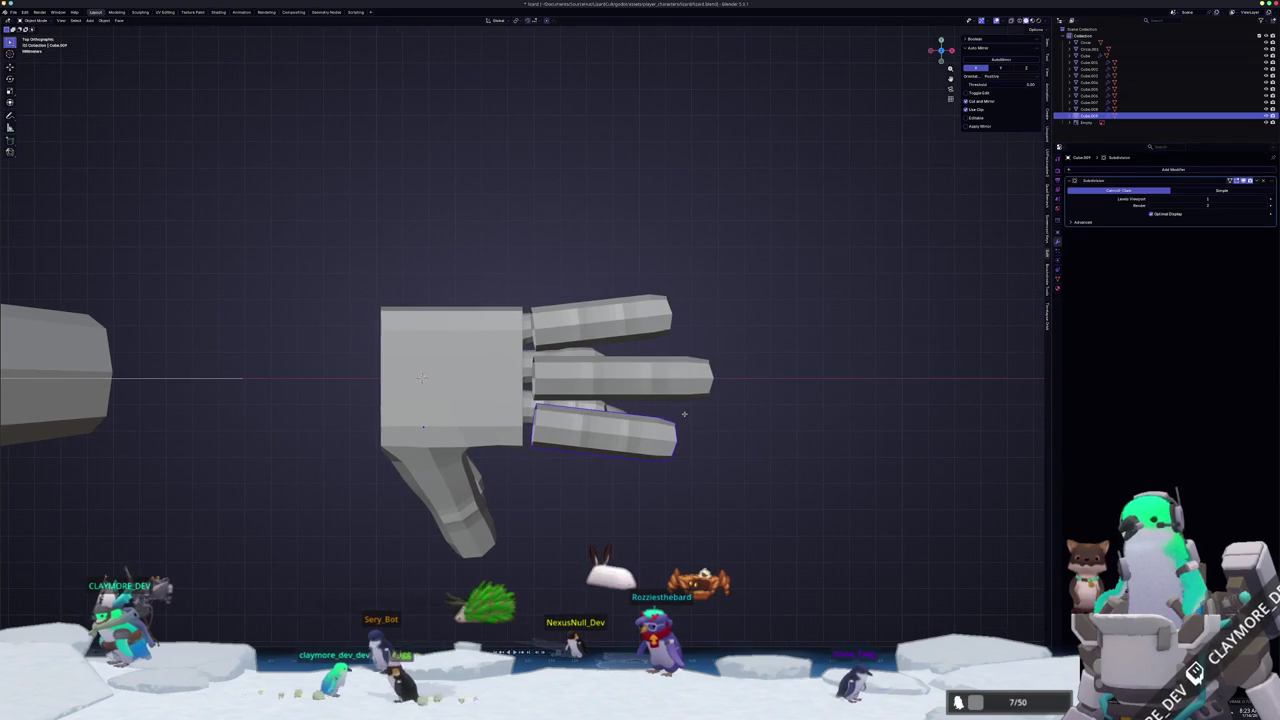
key(Tab)
key(g)
key(x)
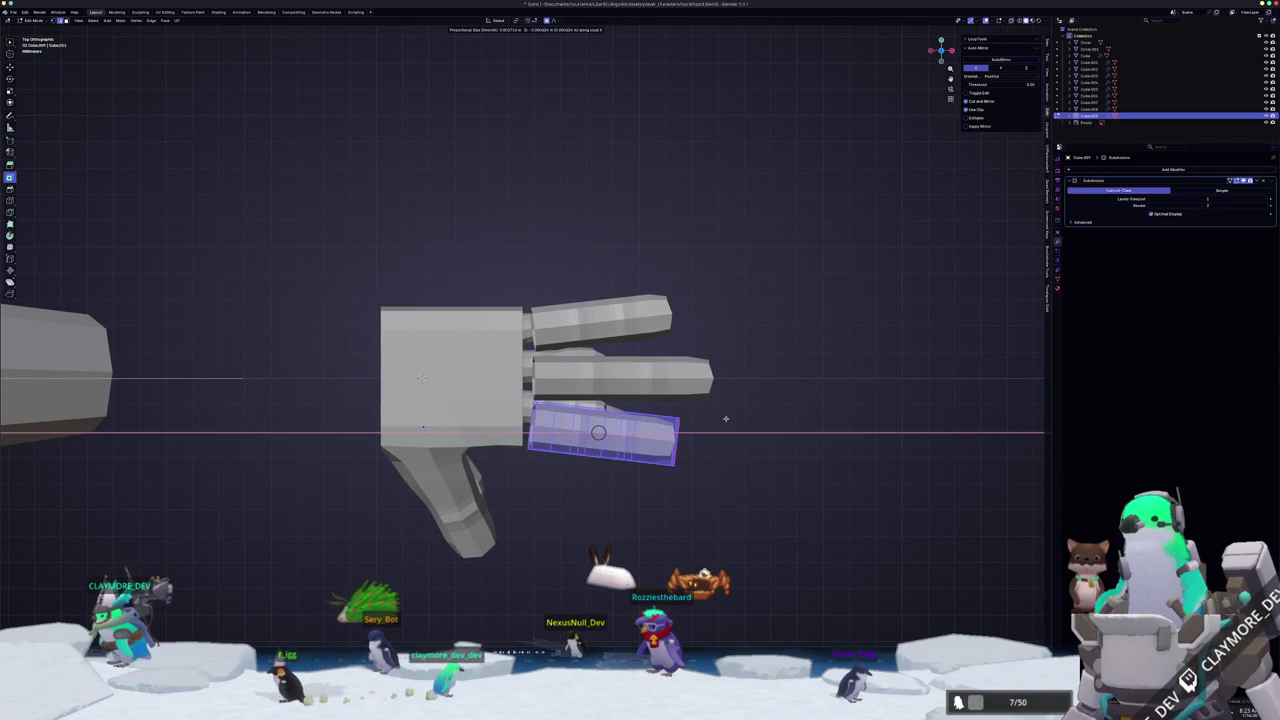
- Select the wrist block and enter Edit Mode on it
mouse_move(642, 325)
middle_down()
mouse_move(535, 322)
mouse_move(555, 335)
mouse_move(560, 314)
middle_up()
click(558, 338)
key(Tab)
- Raise the wrist block along Z and nudge it into place against the reference
key(g)
key(z)
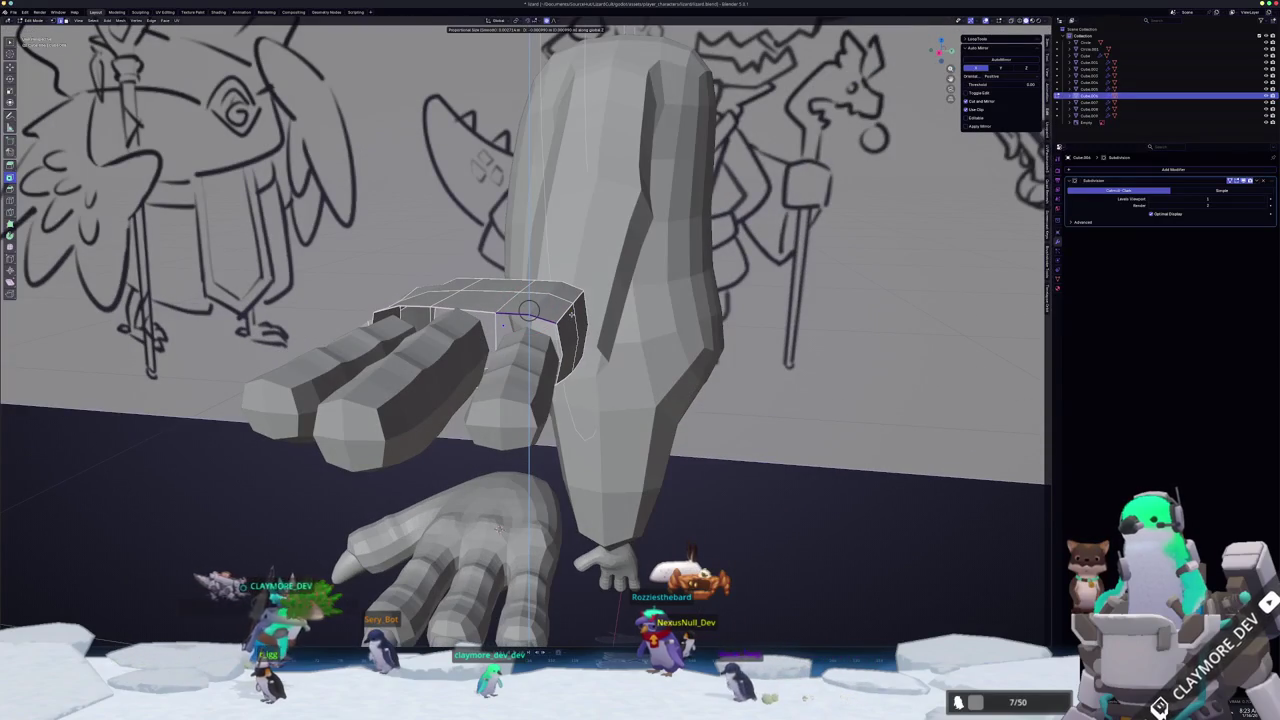
click(529, 311)
mouse_move(529, 311)
middle_down()
mouse_move(530, 395)
mouse_move(512, 398)
middle_up()
scroll(530, 395, up, 3)
key(g)
click(528, 391)
- Box-select the wrist's top-edge vertices and move them and the arm geometry into shape
drag(525, 392, 457, 388)
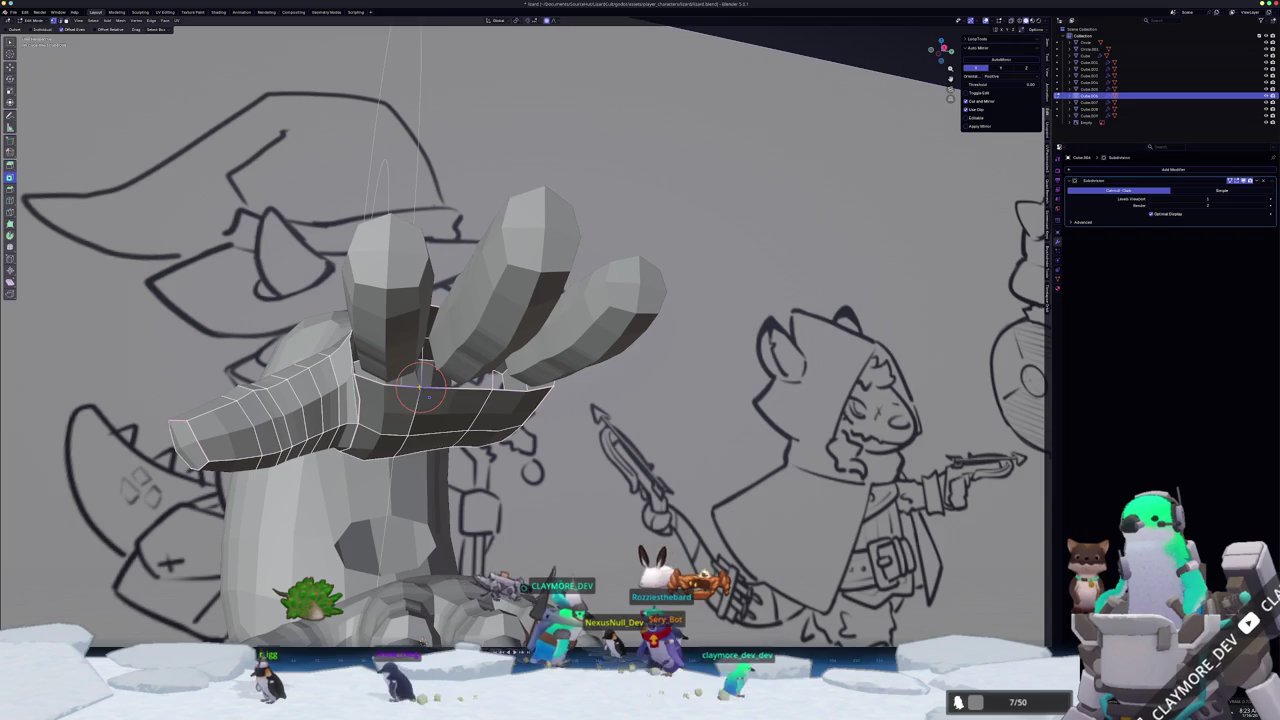
key(g)
click(424, 388)
mouse_move(424, 388)
middle_down()
mouse_move(447, 385)
mouse_move(423, 400)
mouse_move(436, 447)
mouse_move(412, 476)
mouse_move(376, 352)
mouse_move(407, 327)
middle_up()
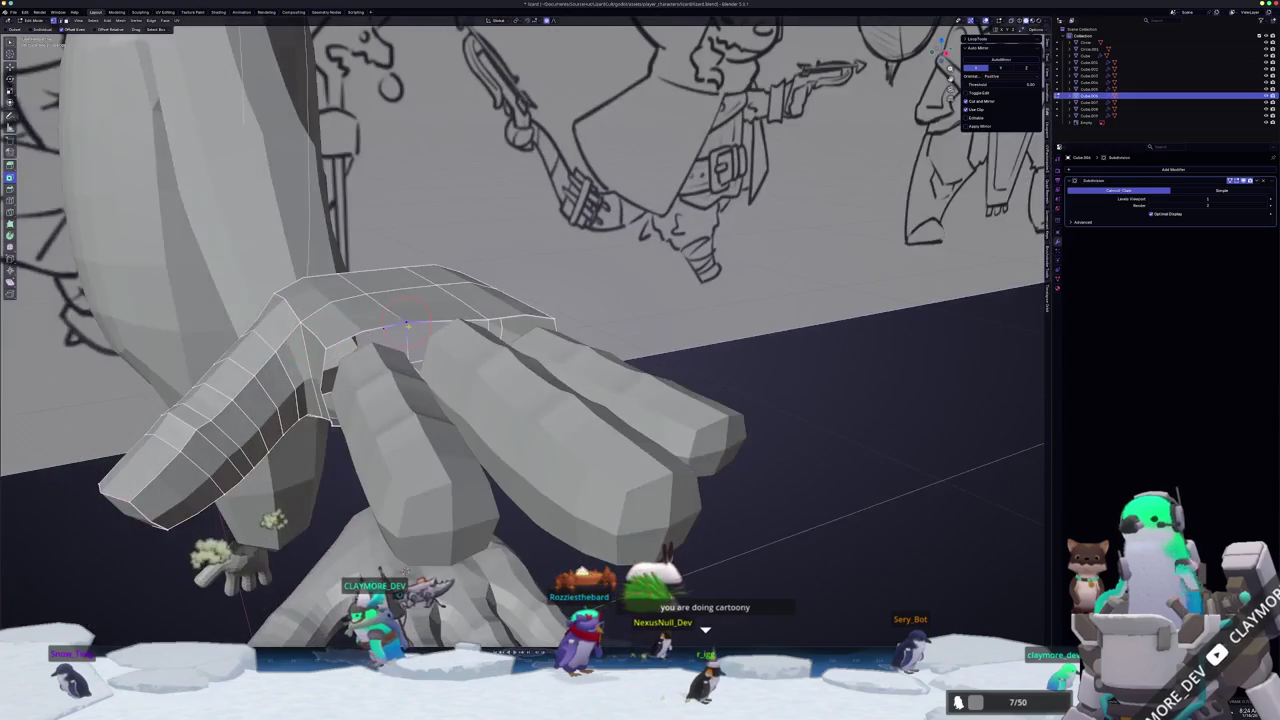
key(g)
click(407, 325)
middle_drag(407, 325, 402, 318)
click(484, 316)
key(Tab)
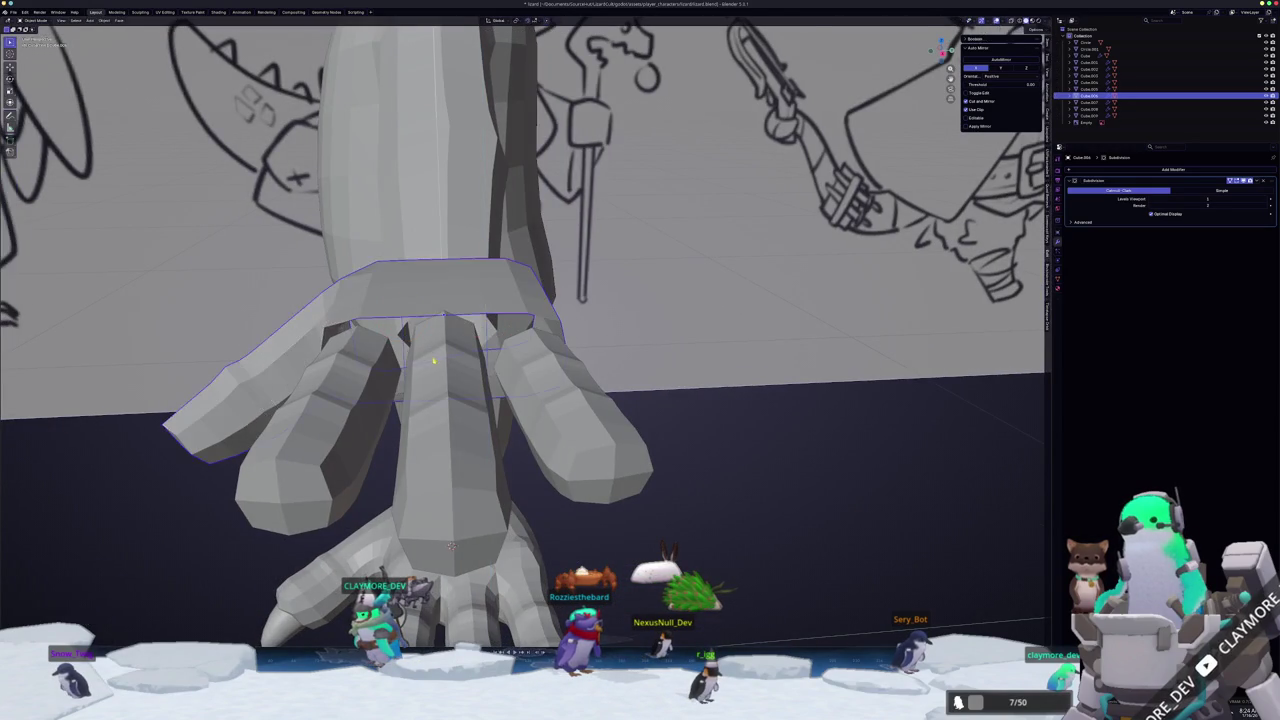
- Select the middle finger piece and return to Object Mode
click(560, 410)
mouse_move(560, 410)
middle_down()
mouse_move(585, 424)
mouse_move(533, 307)
mouse_move(590, 316)
middle_up()
key(alt+a)
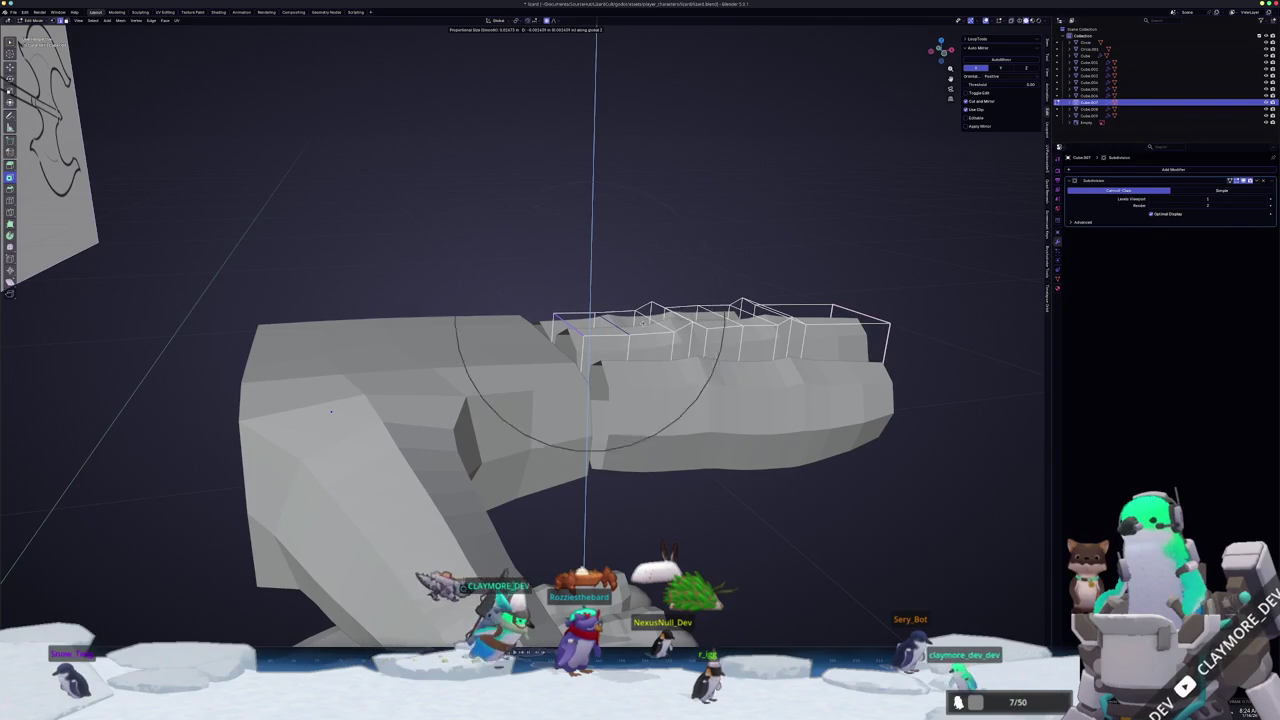
scroll(331, 410, down, 3)
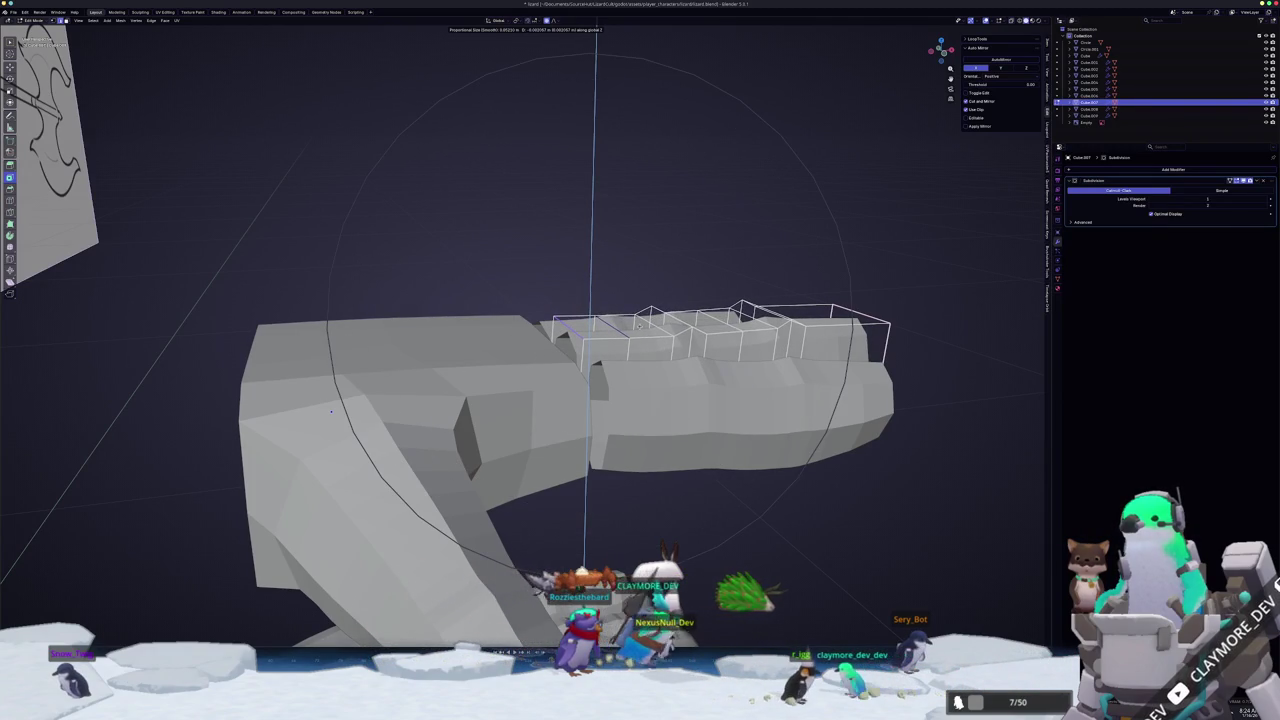
key(Escape)
key(Tab)
- Add the palm to the selection, edit both meshes, and select the finger-base edge loop
mouse_move(331, 410)
middle_down()
mouse_move(294, 366)
mouse_move(474, 333)
middle_up()
shift+click(474, 333)
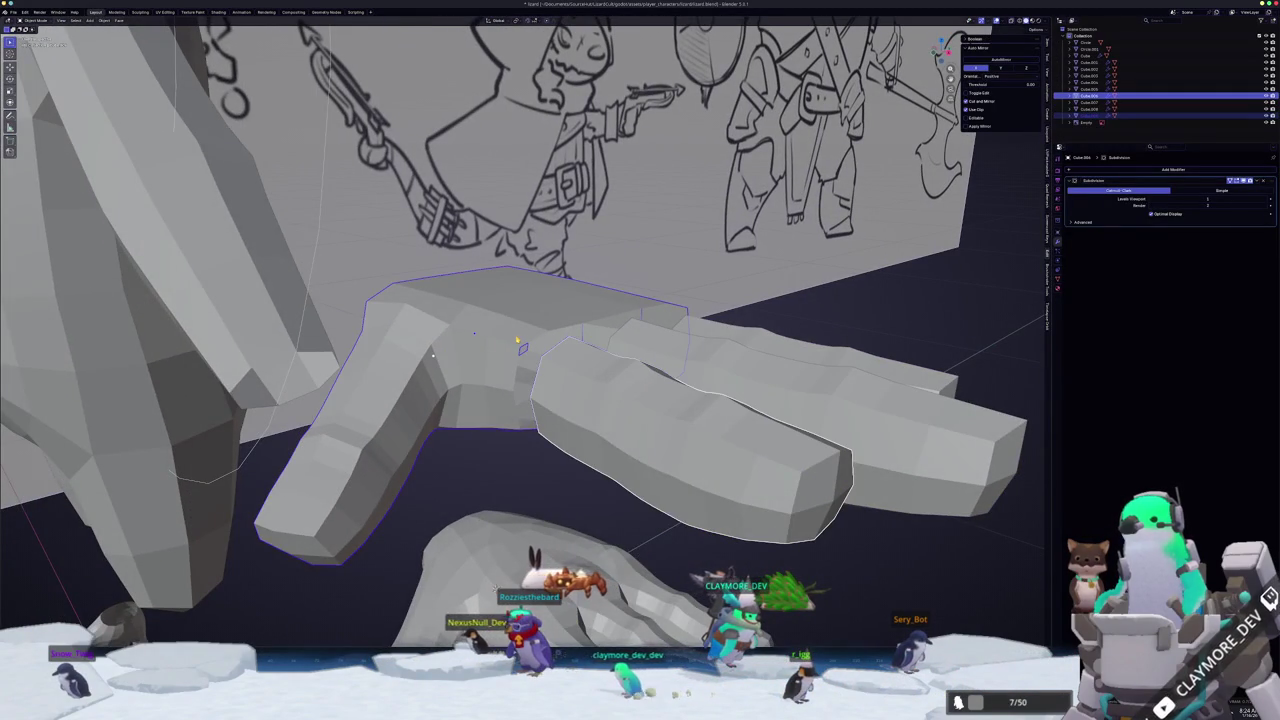
key(Tab)
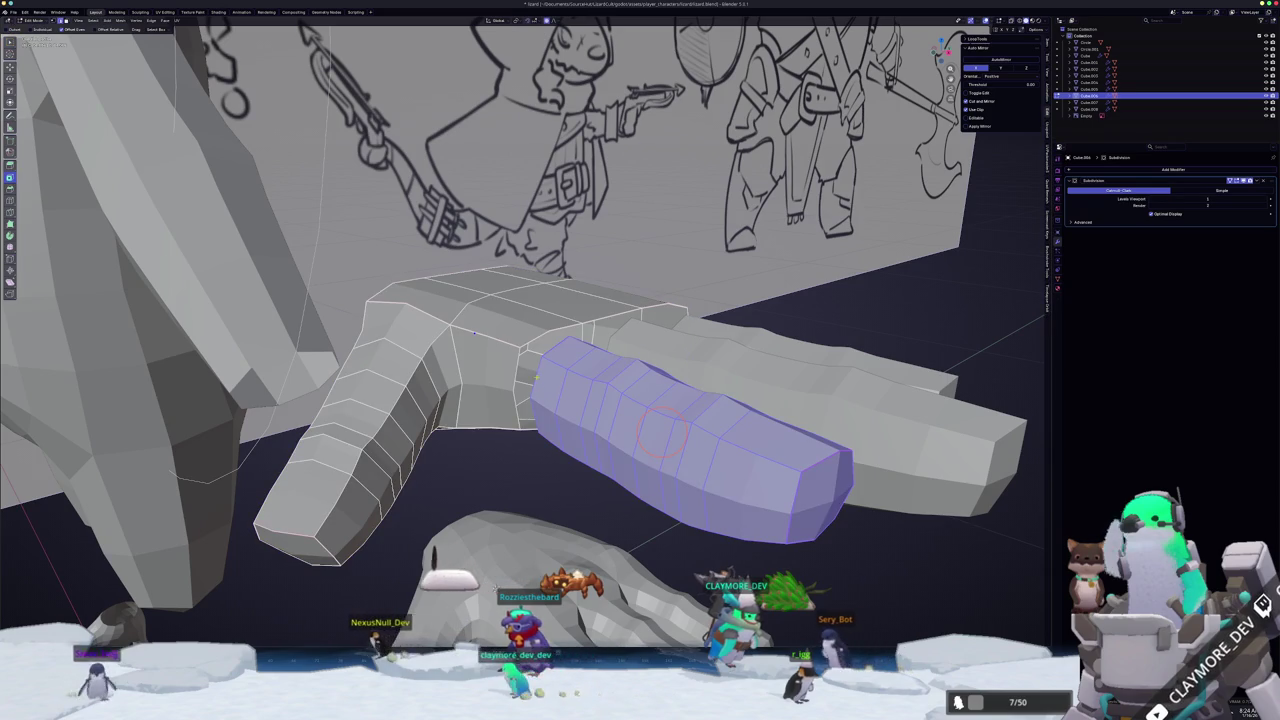
click(563, 390)
mouse_move(474, 333)
middle_down()
mouse_move(498, 322)
mouse_move(460, 320)
mouse_move(470, 277)
mouse_move(545, 290)
middle_up()
mouse_move(548, 347)
middle_down()
mouse_move(581, 322)
mouse_move(553, 403)
middle_up()
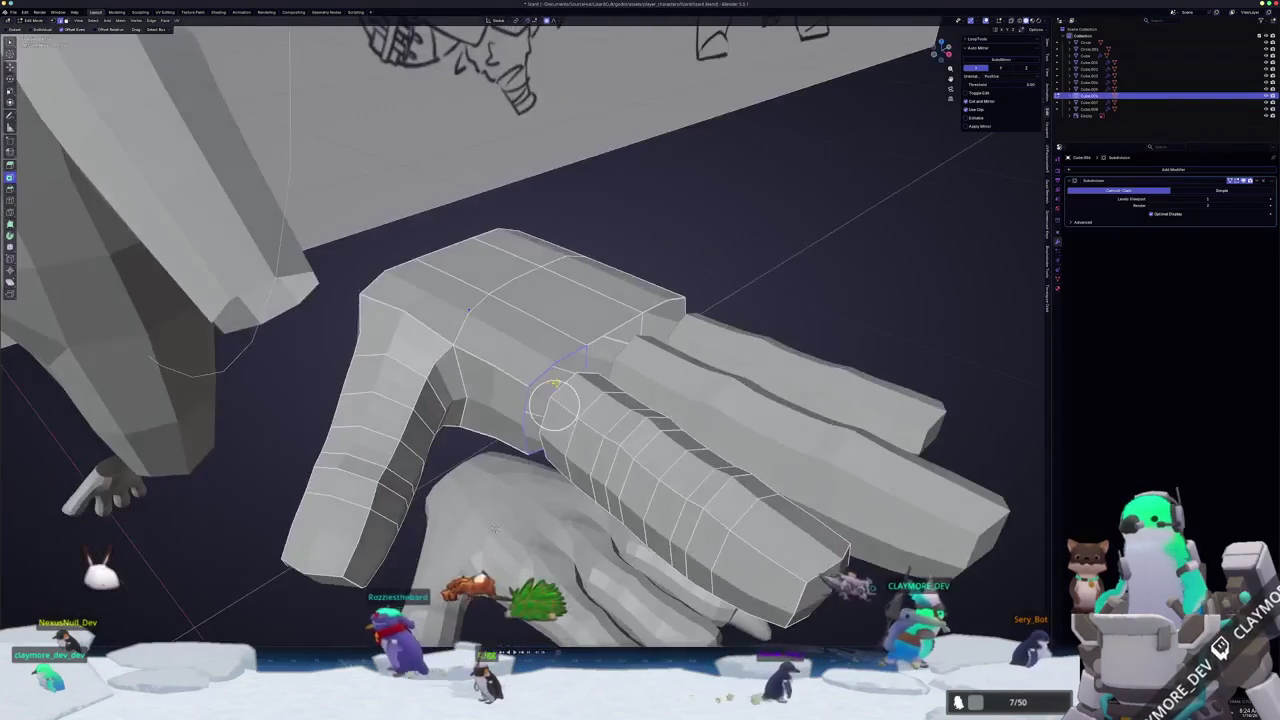
- Bridge the finger-base loop to the palm with Bridge Edge Loops and dissolve the extra edges
key(F3)
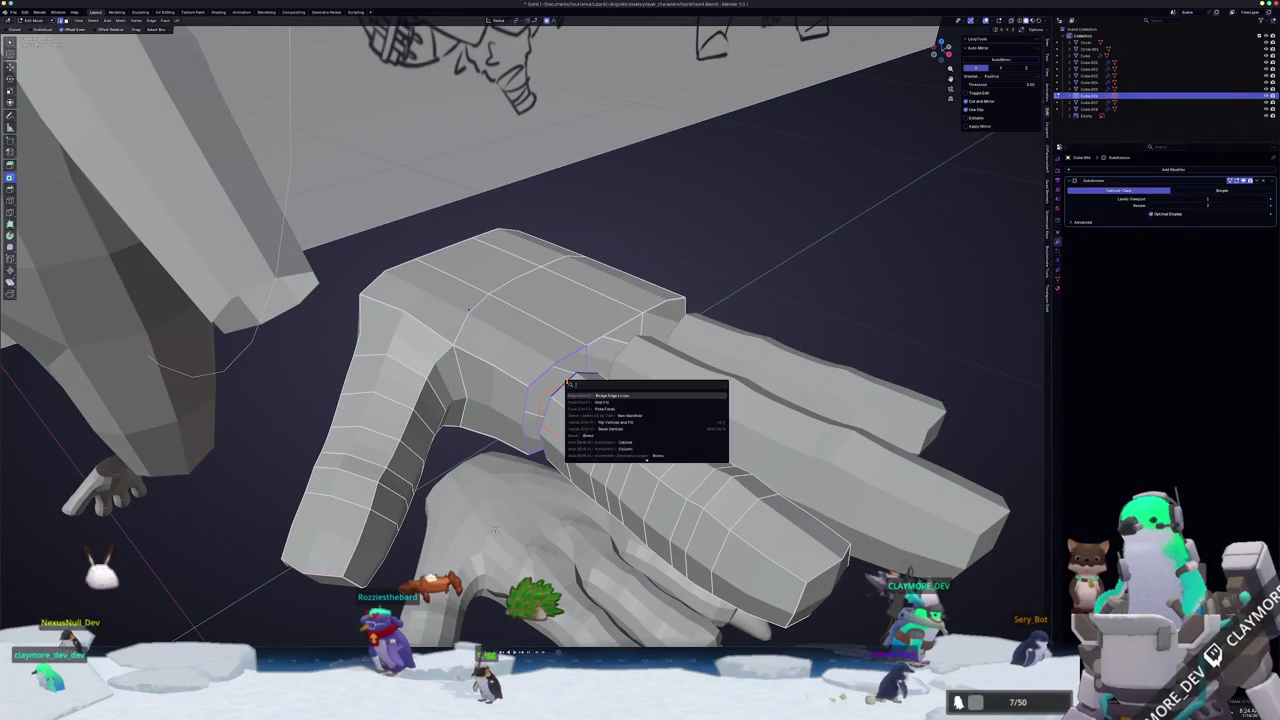
key(Return)
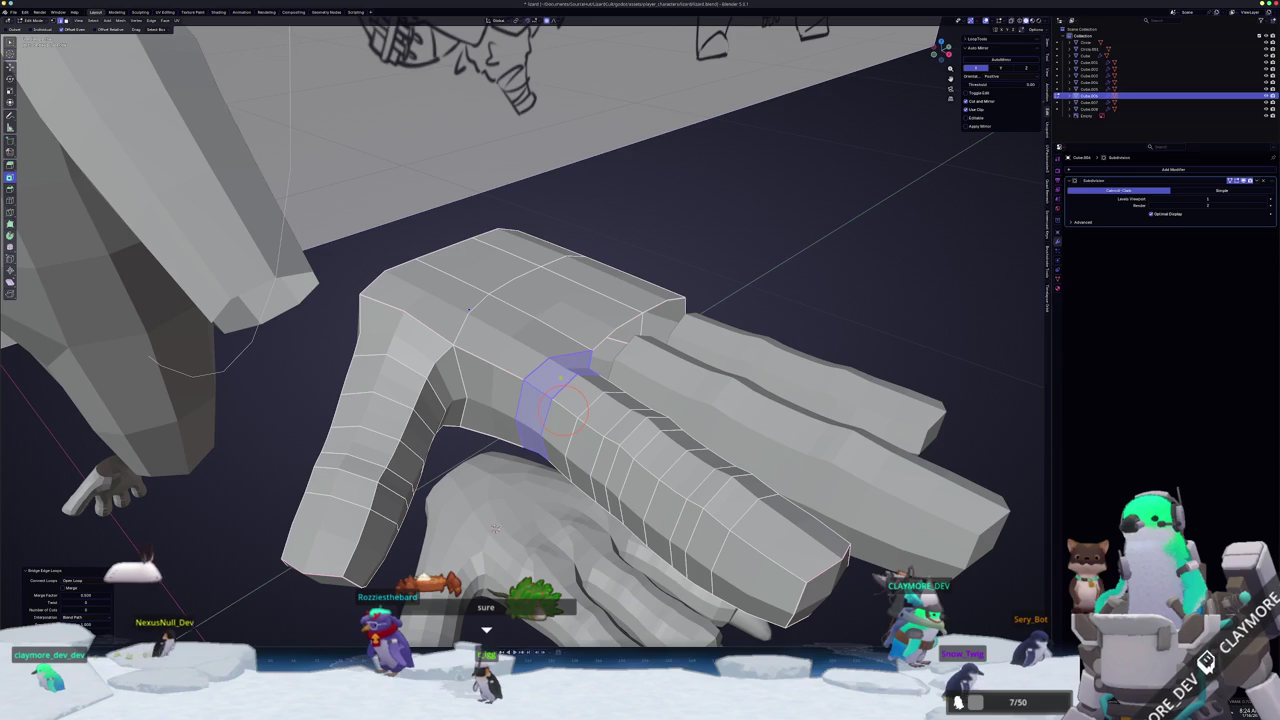
middle_drag(493, 530, 537, 516)
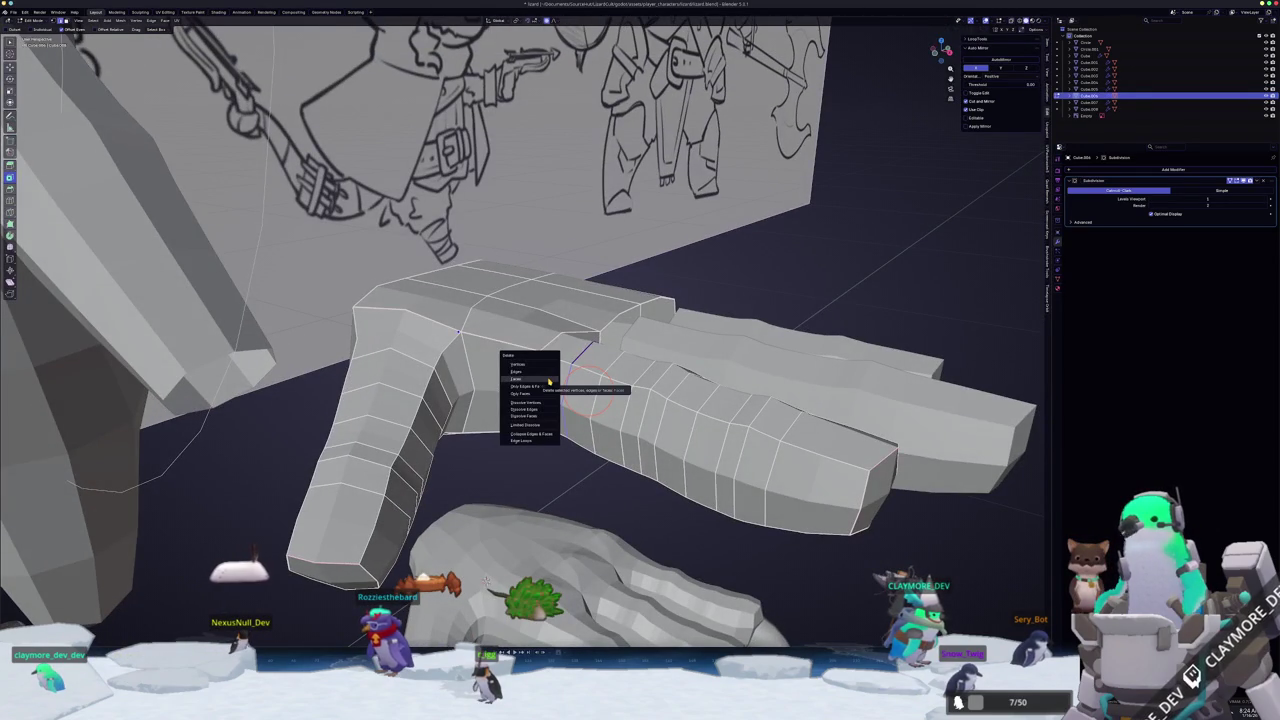
click(538, 410)
middle_drag(538, 410, 506, 448)
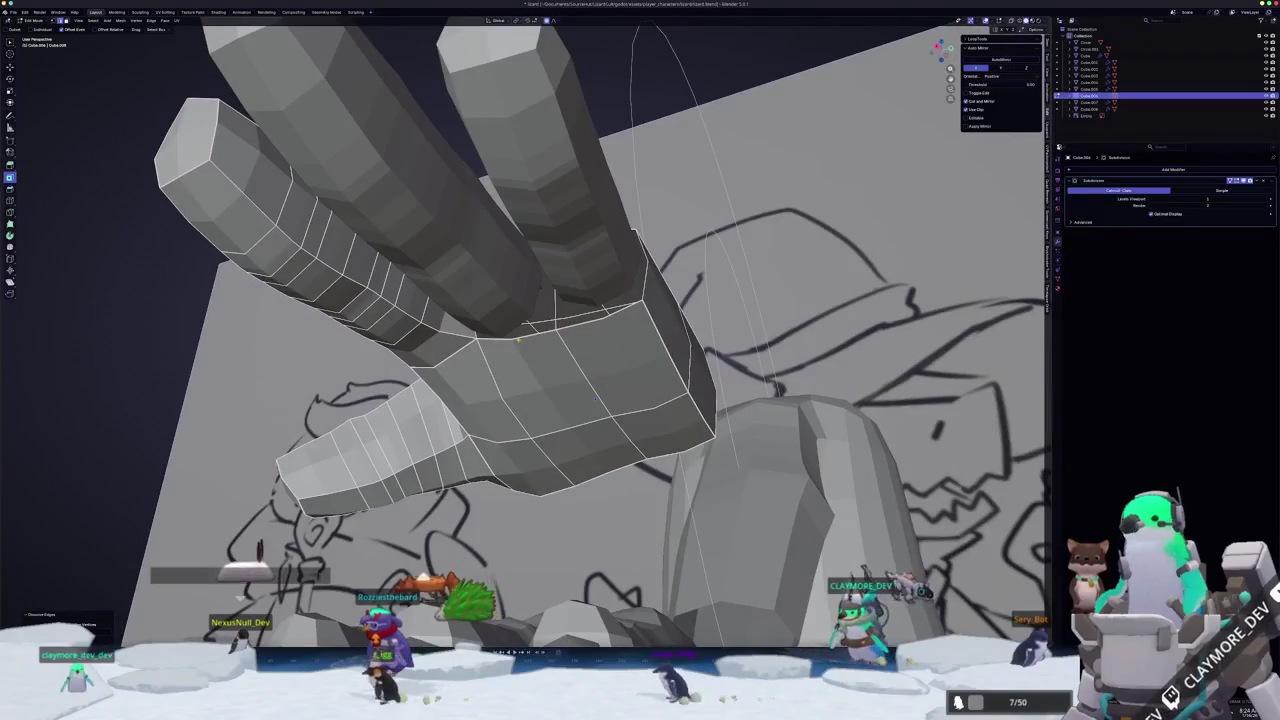
key(c)
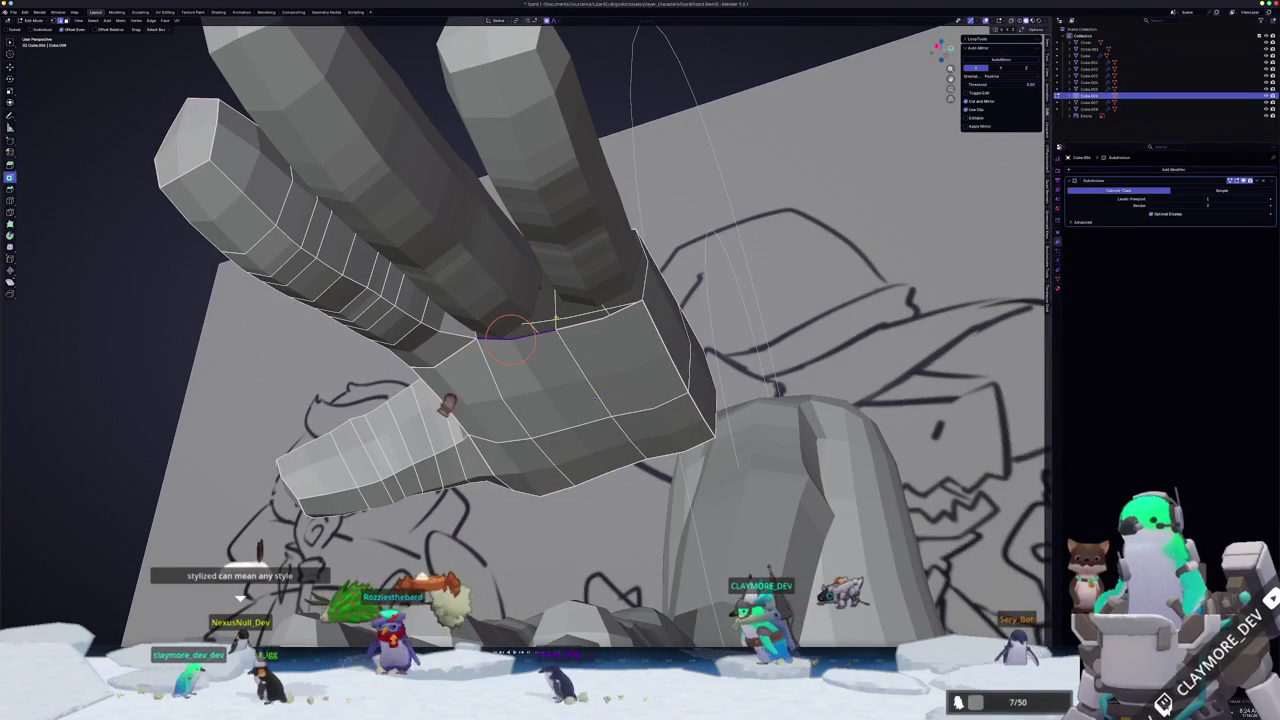
mouse_move(512, 300)
middle_down()
mouse_move(535, 262)
mouse_move(535, 385)
middle_up()
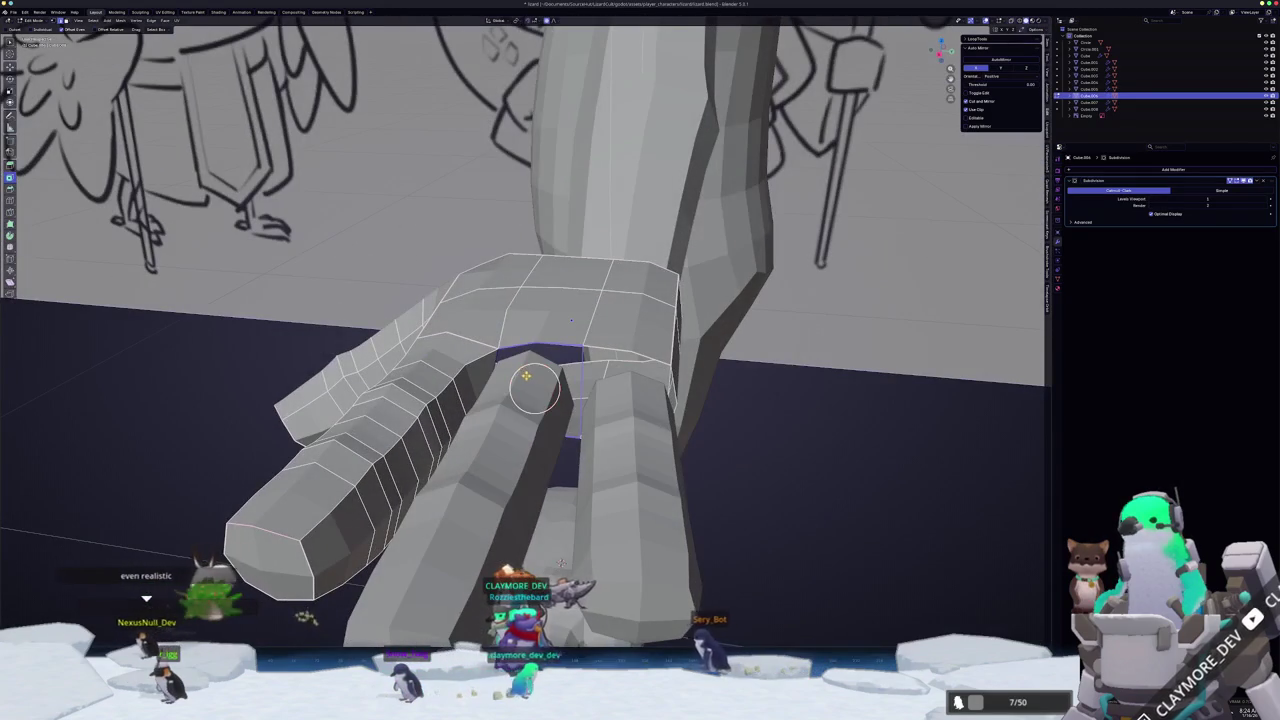
- Re-enter Edit Mode to inspect the hand's underside, then return to Object Mode
key(Tab)
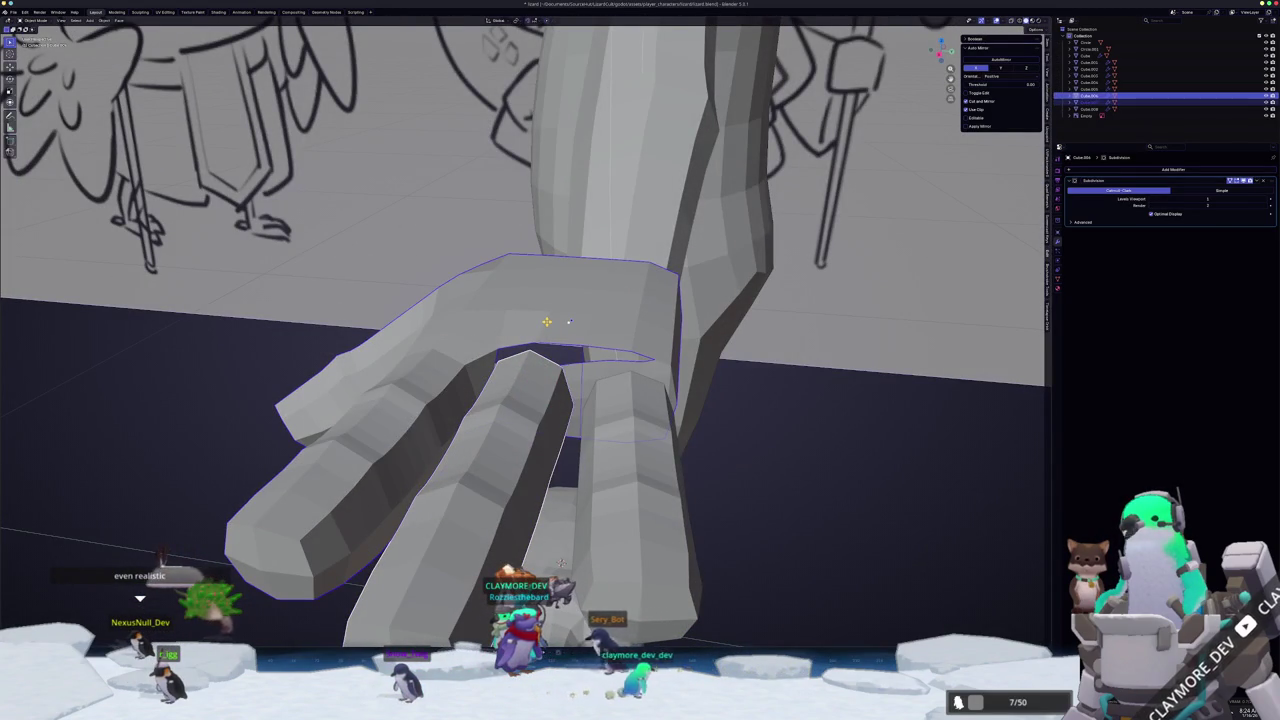
key(Tab)
middle_drag(546, 373, 491, 371)
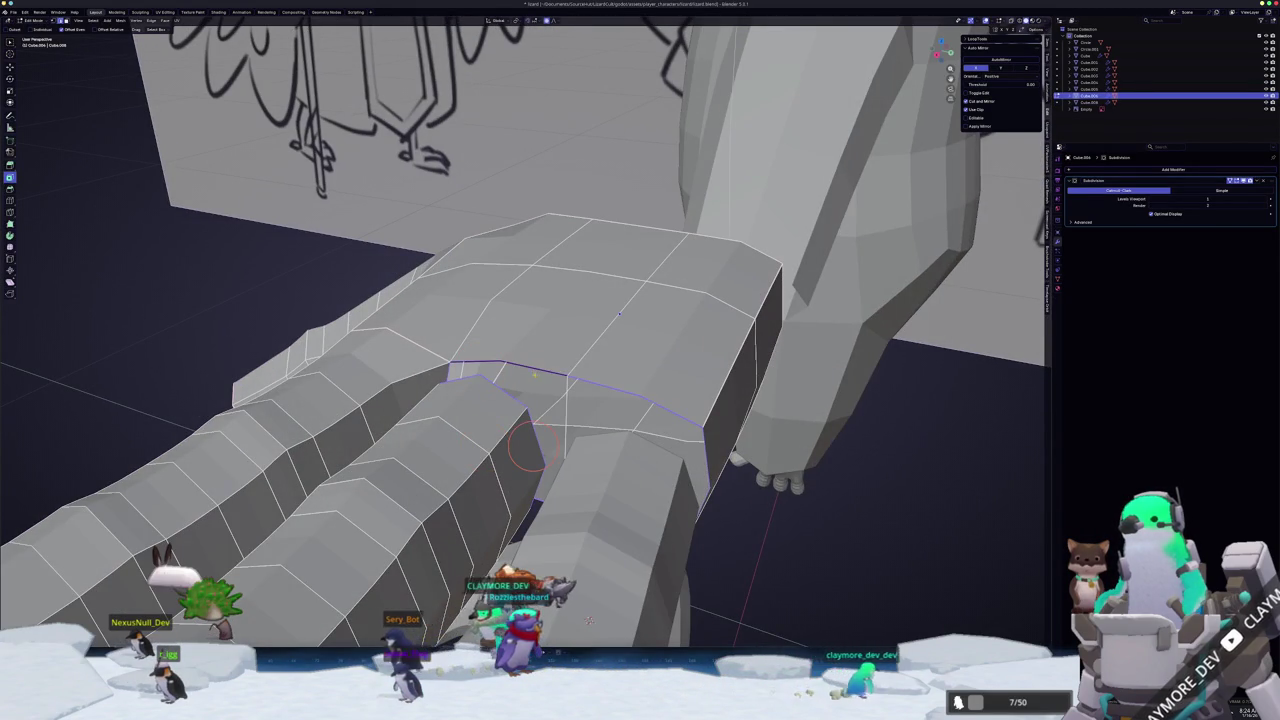
middle_drag(520, 405, 552, 270)
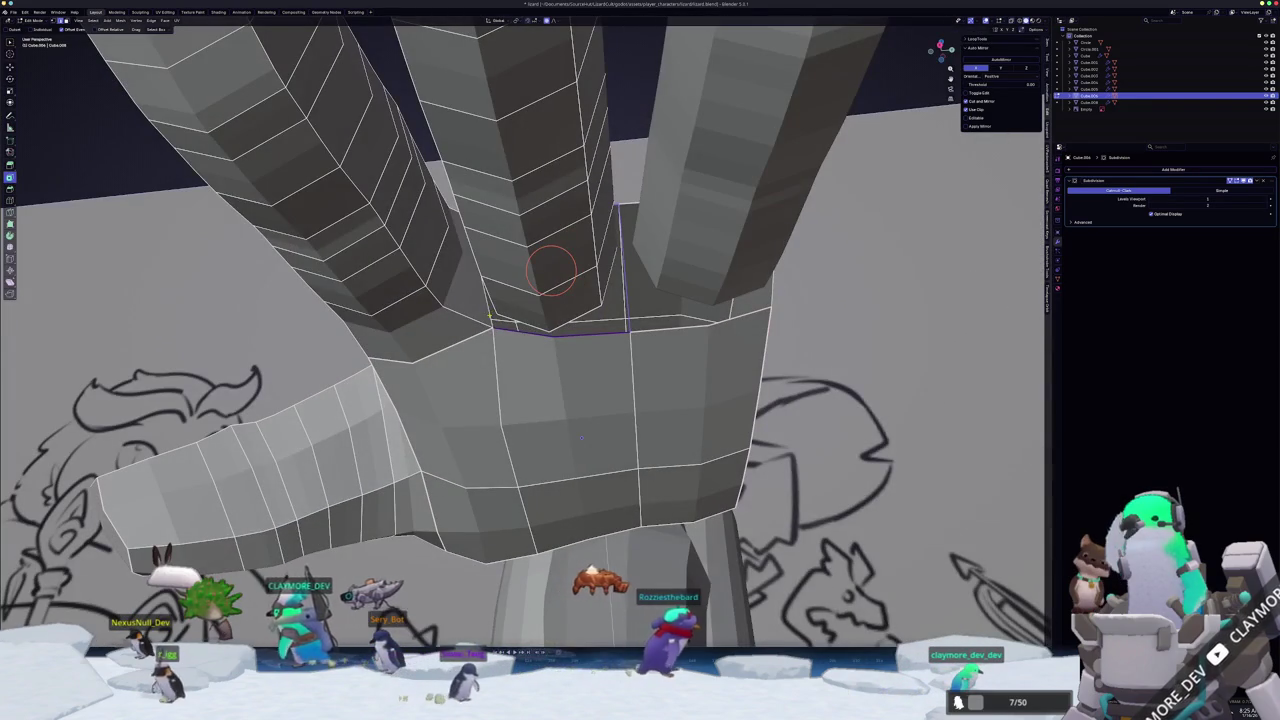
mouse_move(551, 270)
middle_down()
mouse_move(466, 337)
mouse_move(477, 429)
mouse_move(540, 390)
mouse_move(530, 395)
mouse_move(552, 410)
mouse_move(530, 396)
middle_up()
key(F3)
right_click(552, 410)
key(Escape)
key(Tab)
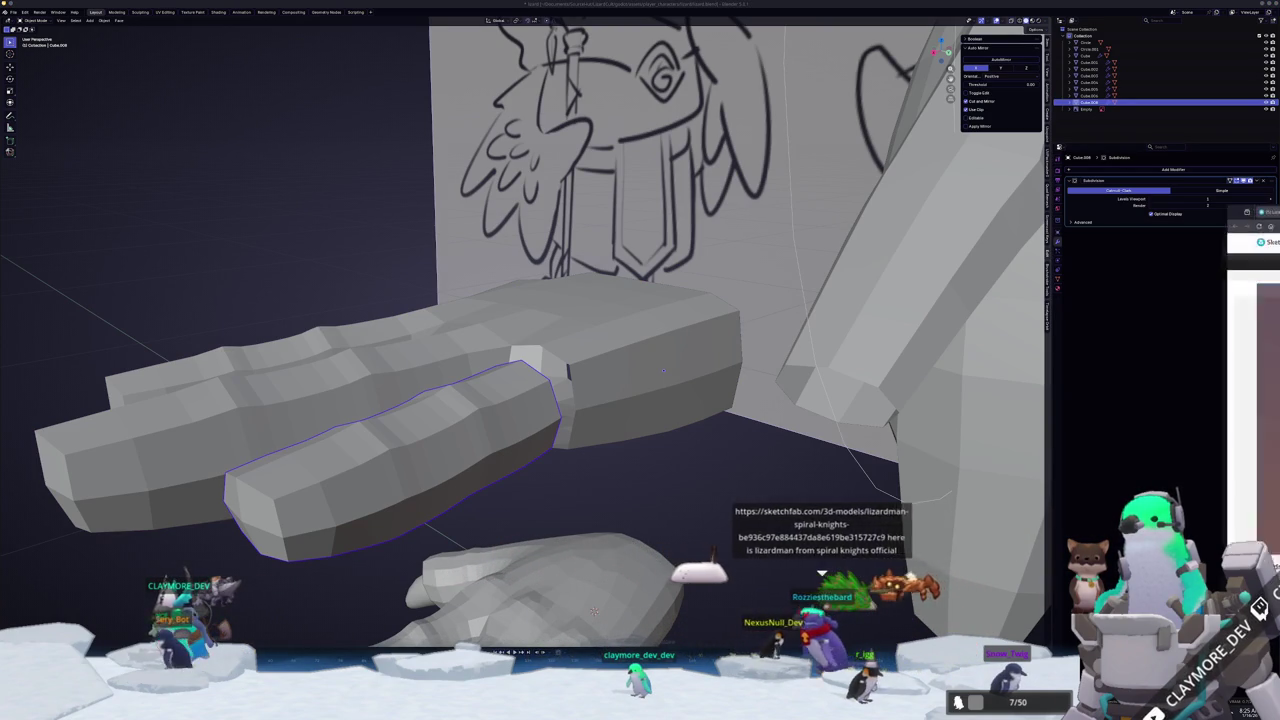
- Orbit and zoom the 'Lizardman - Spiral Knights' model, then open its Model Inspector
key(alt+Tab)
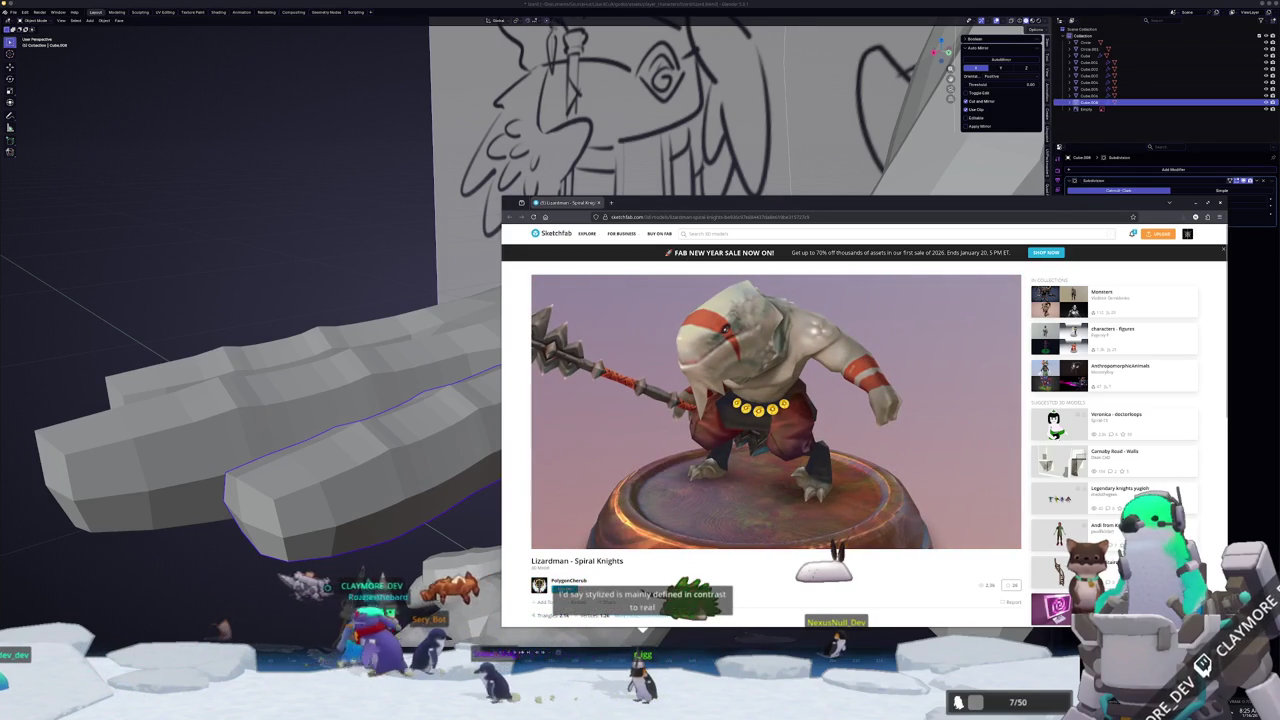
mouse_move(846, 444)
mouse_down()
mouse_move(820, 444)
mouse_move(808, 427)
mouse_up()
drag(791, 432, 800, 431)
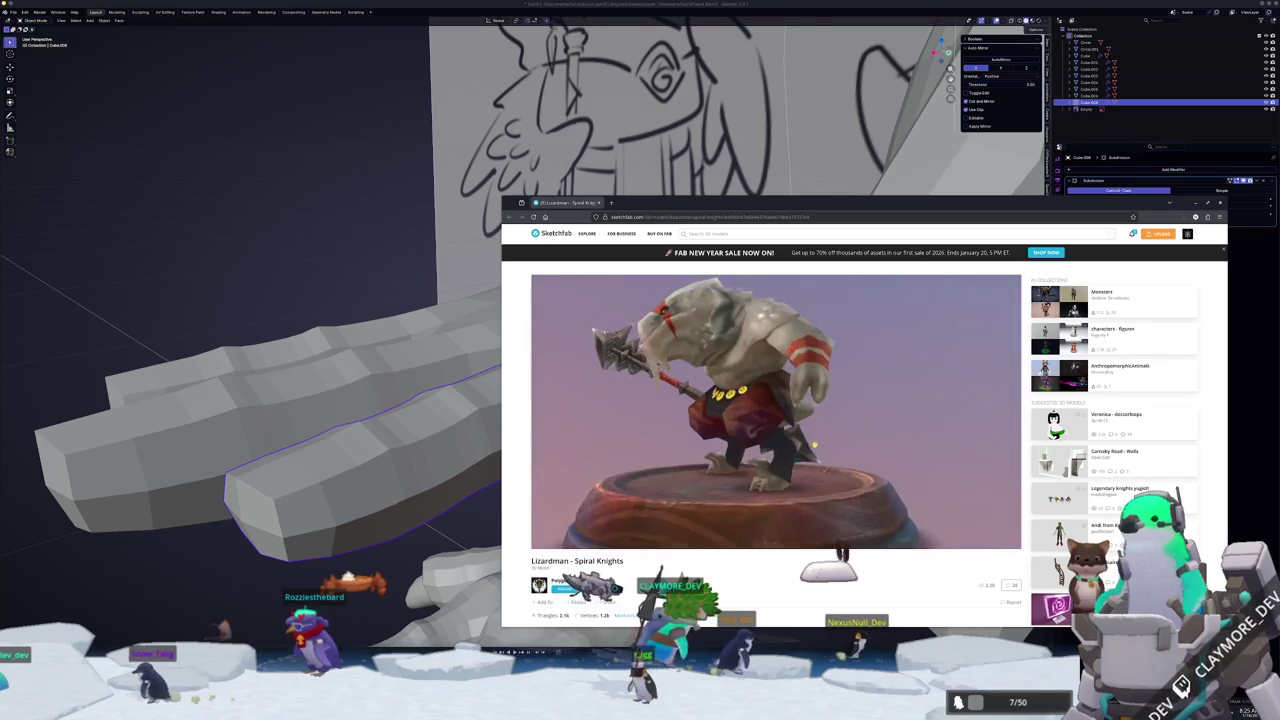
scroll(805, 431, up, 3)
scroll(813, 430, up, 3)
scroll(813, 430, down, 3)
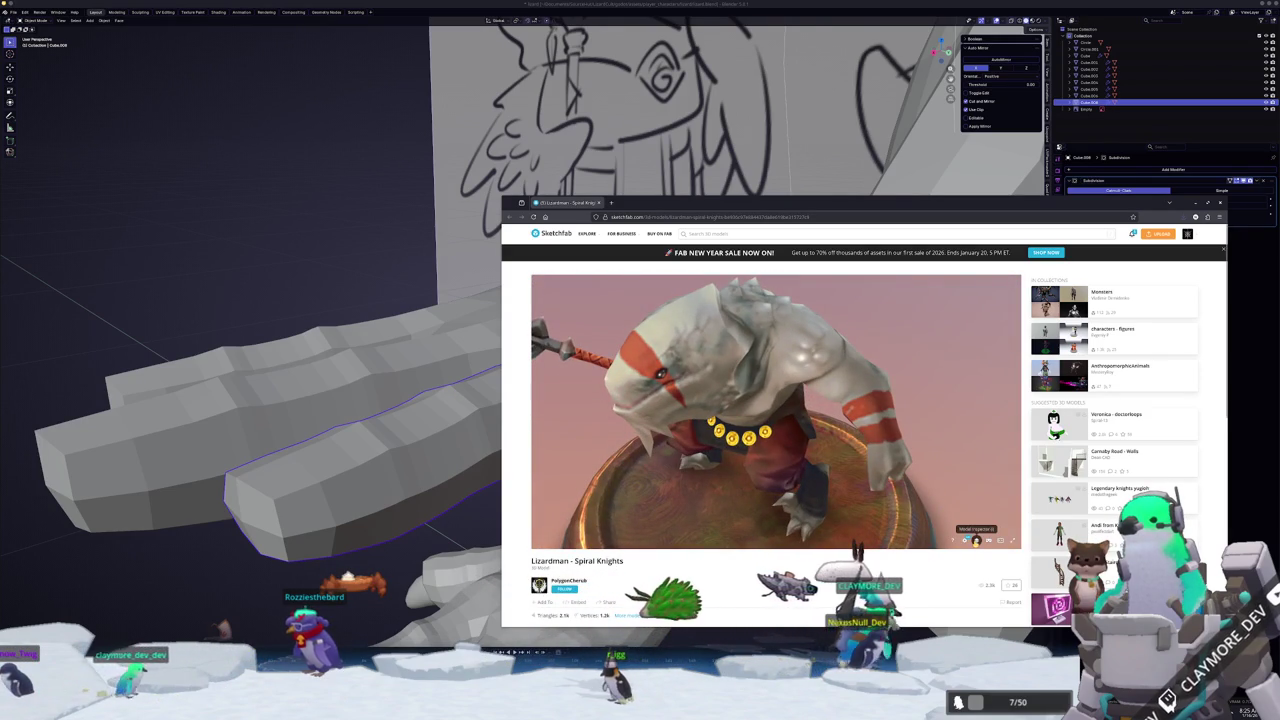
click(975, 540)
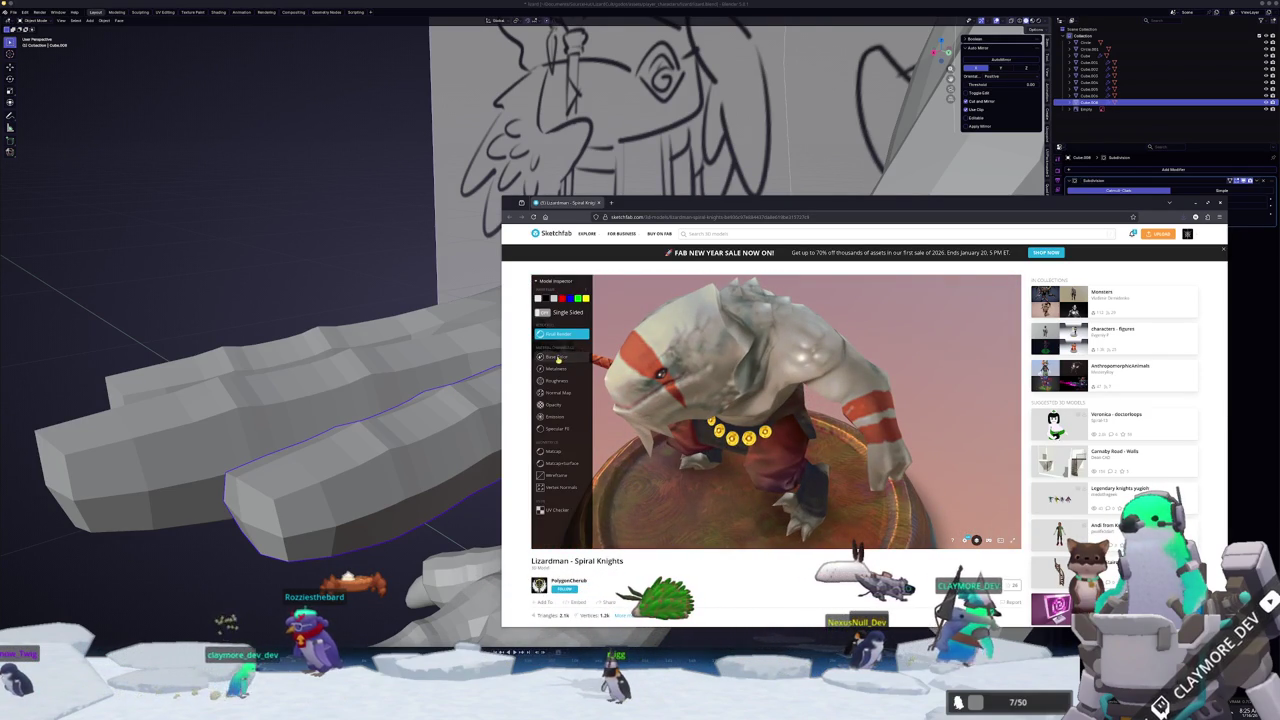
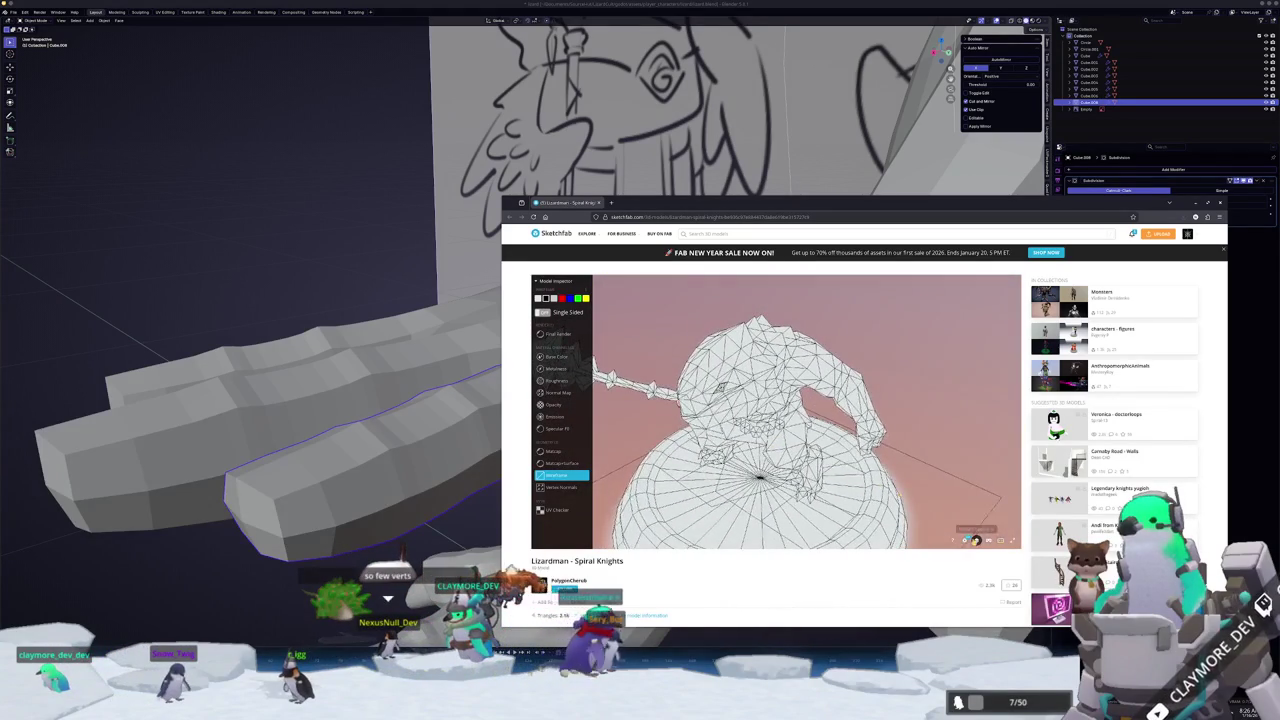
- Preview the Lizardman model in Matcap, Wireframe, textured and UV Checker views, orbiting and zooming around it
click(553, 381)
click(555, 392)
click(555, 451)
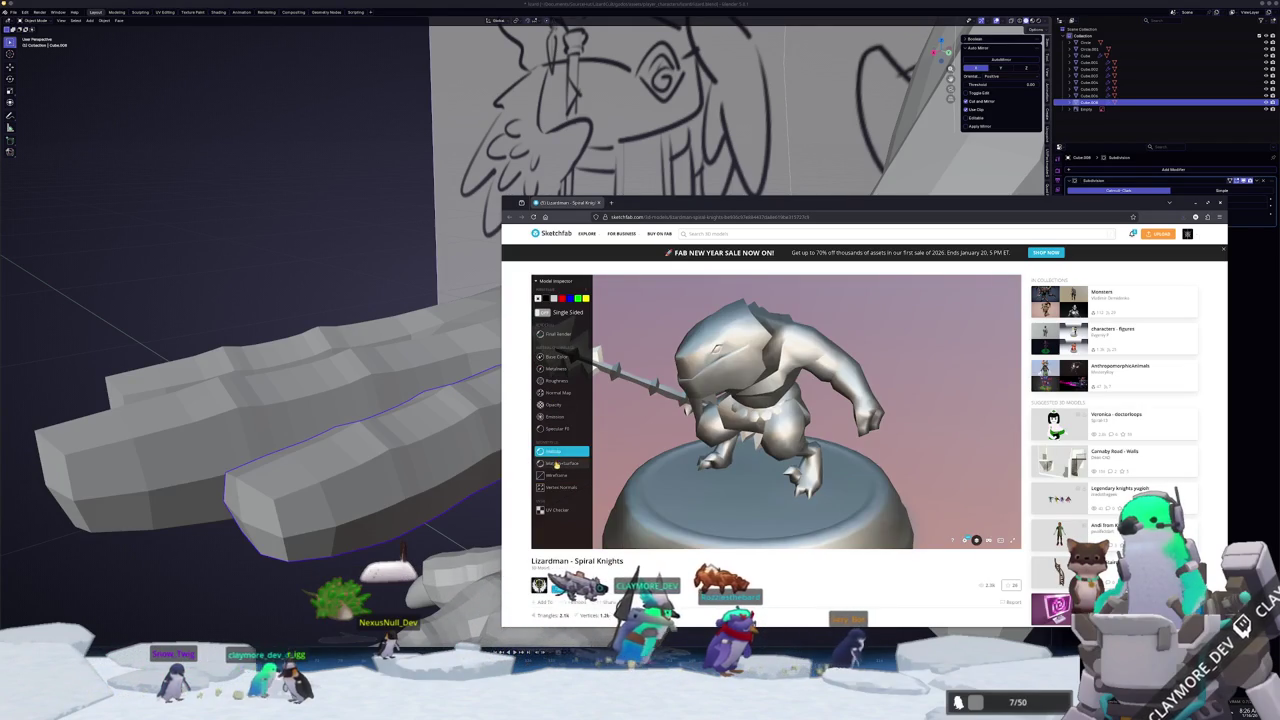
click(556, 465)
click(557, 476)
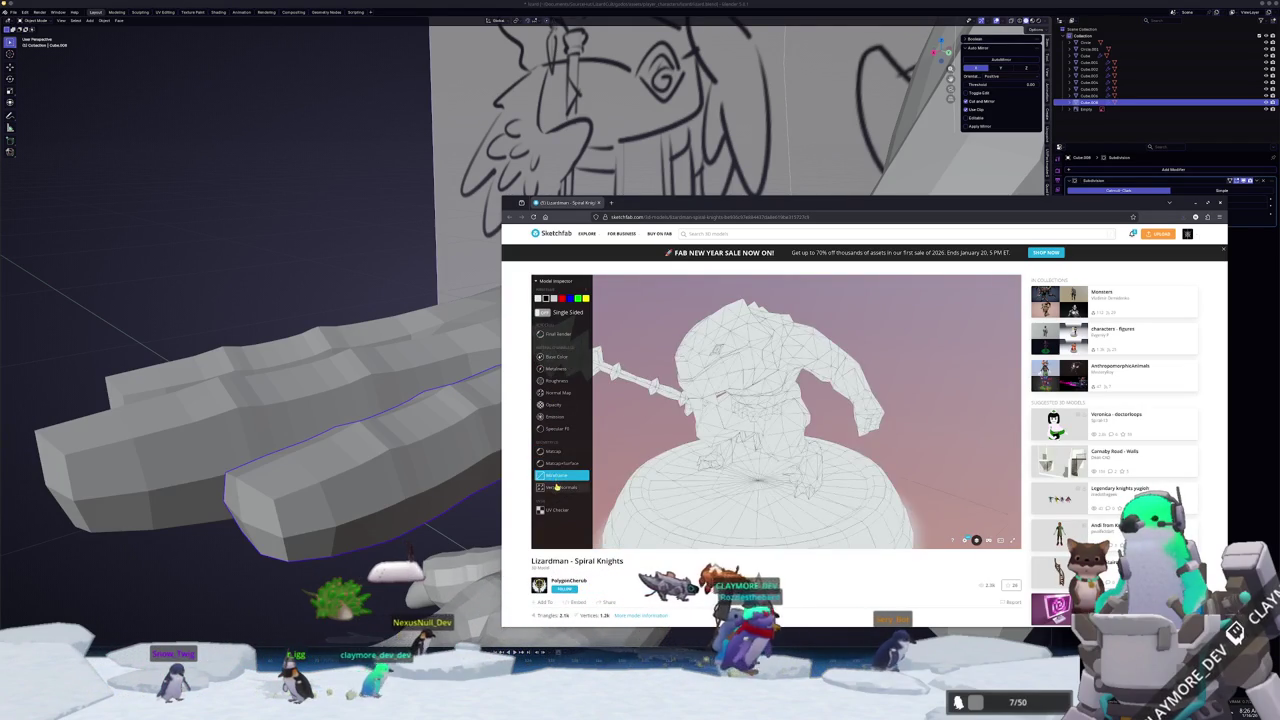
click(557, 488)
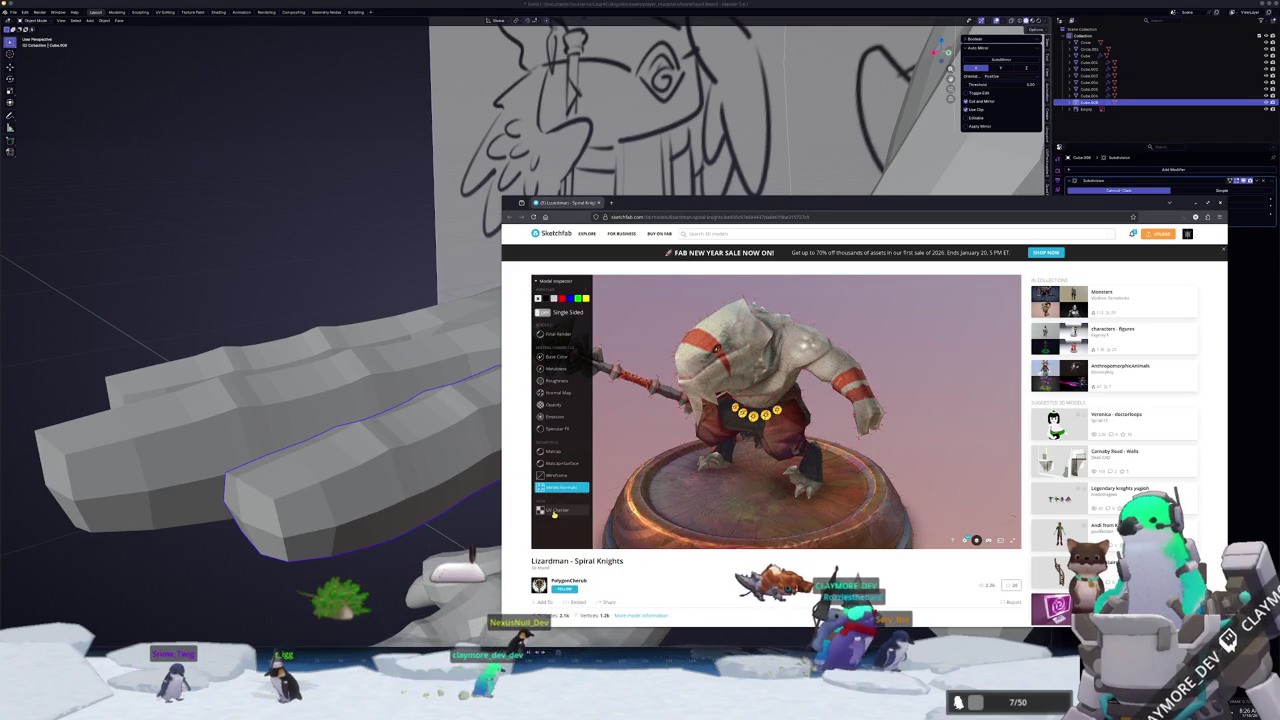
click(555, 510)
drag(760, 400, 800, 440)
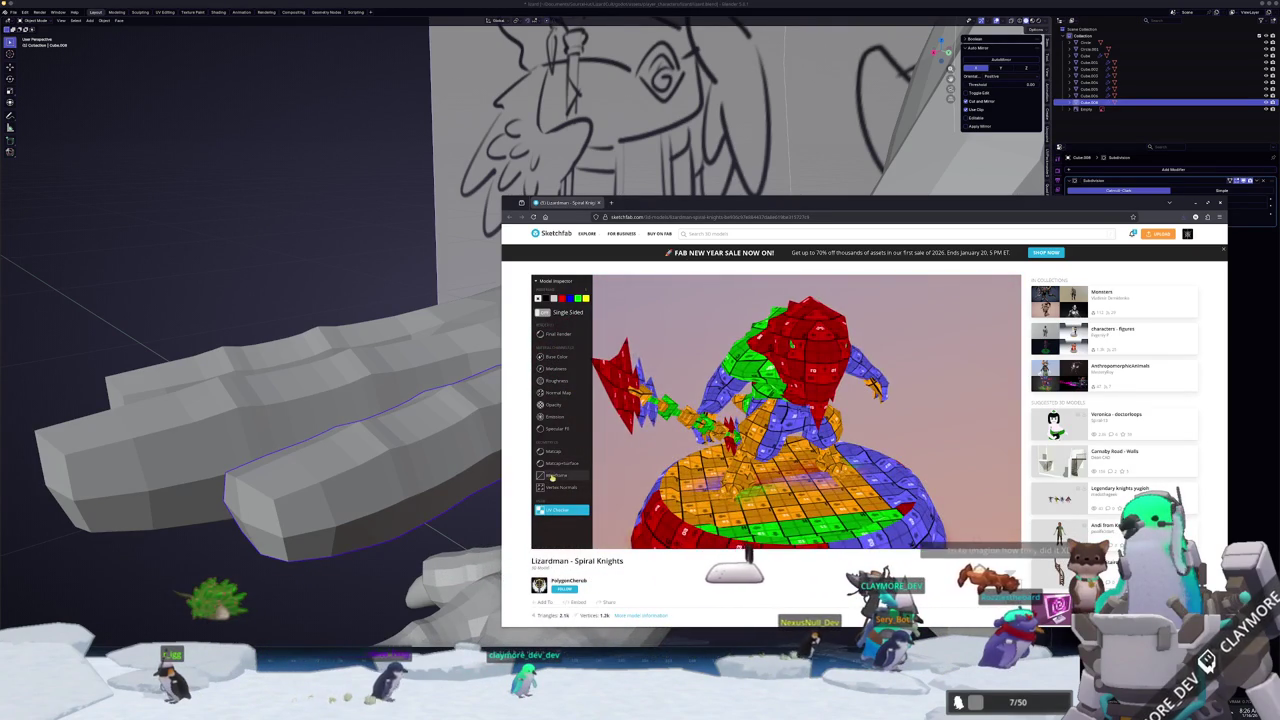
drag(803, 445, 778, 449)
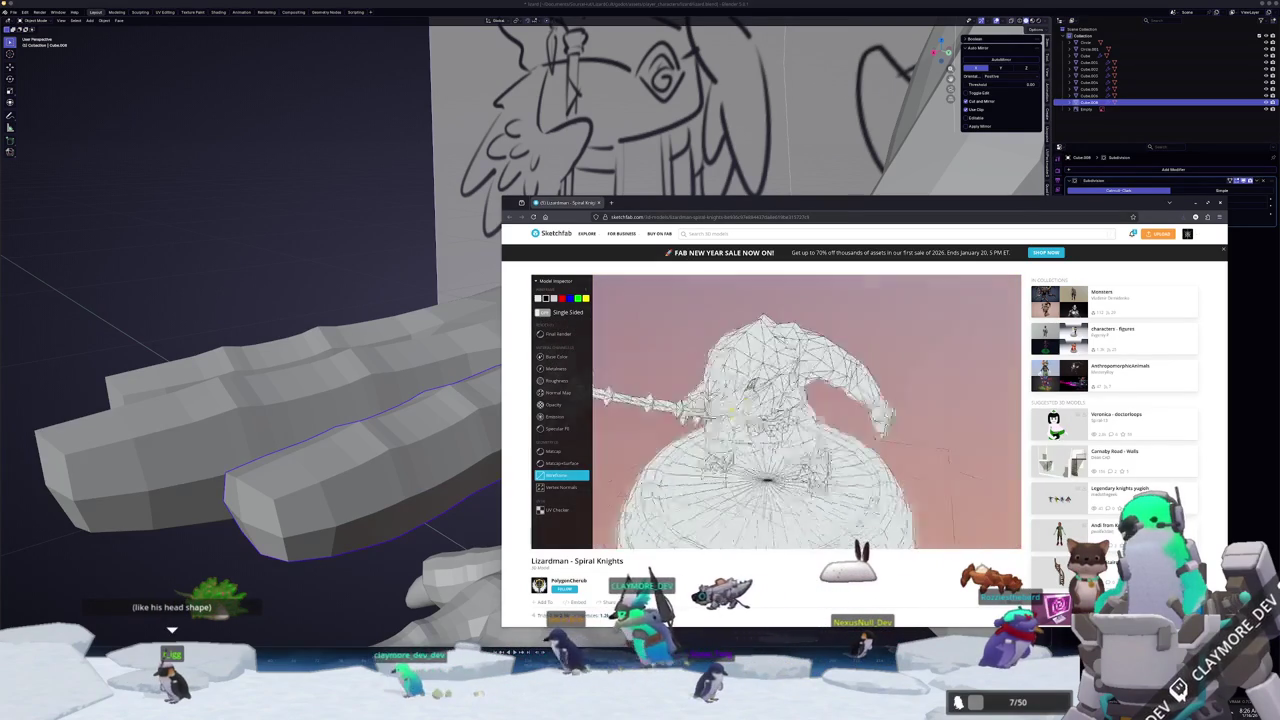
scroll(701, 378, up, 5)
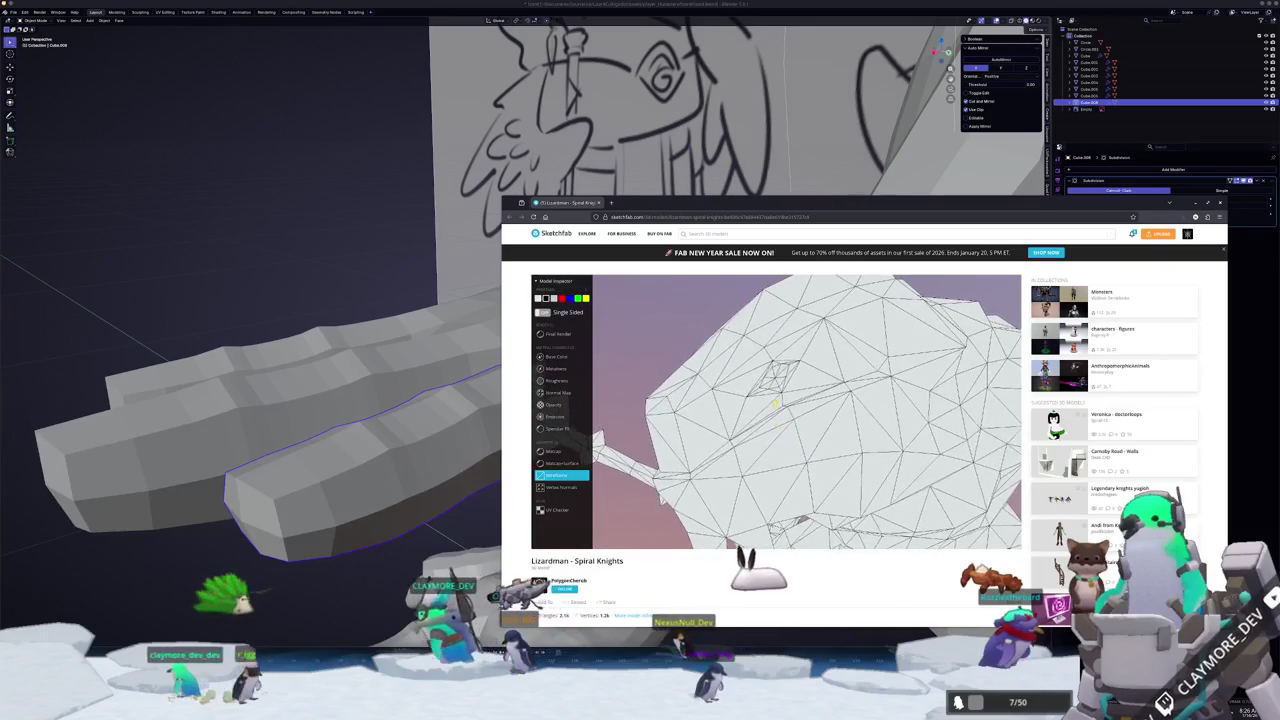
scroll(760, 402, up, 2)
scroll(774, 399, up, 3)
scroll(773, 399, down, 5)
scroll(780, 399, down, 3)
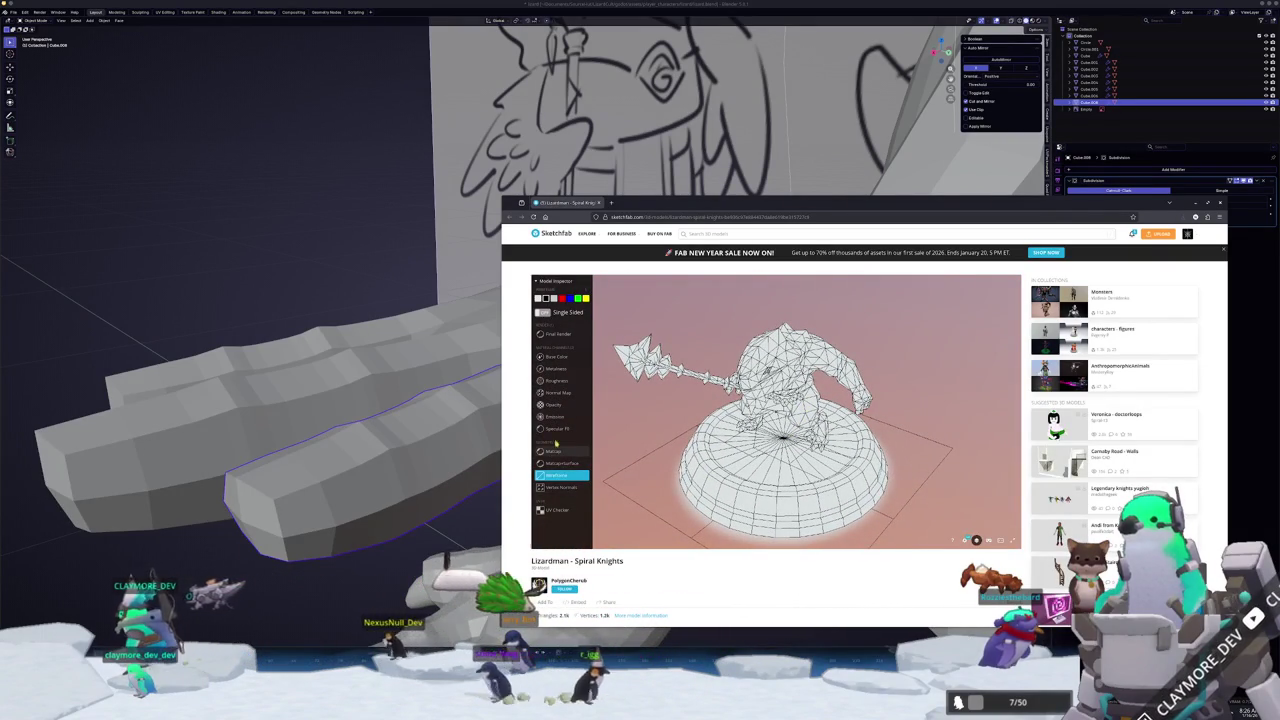
- Check the Base Color and Metalness channels, then return to Wireframe and orbit to a side view
click(556, 356)
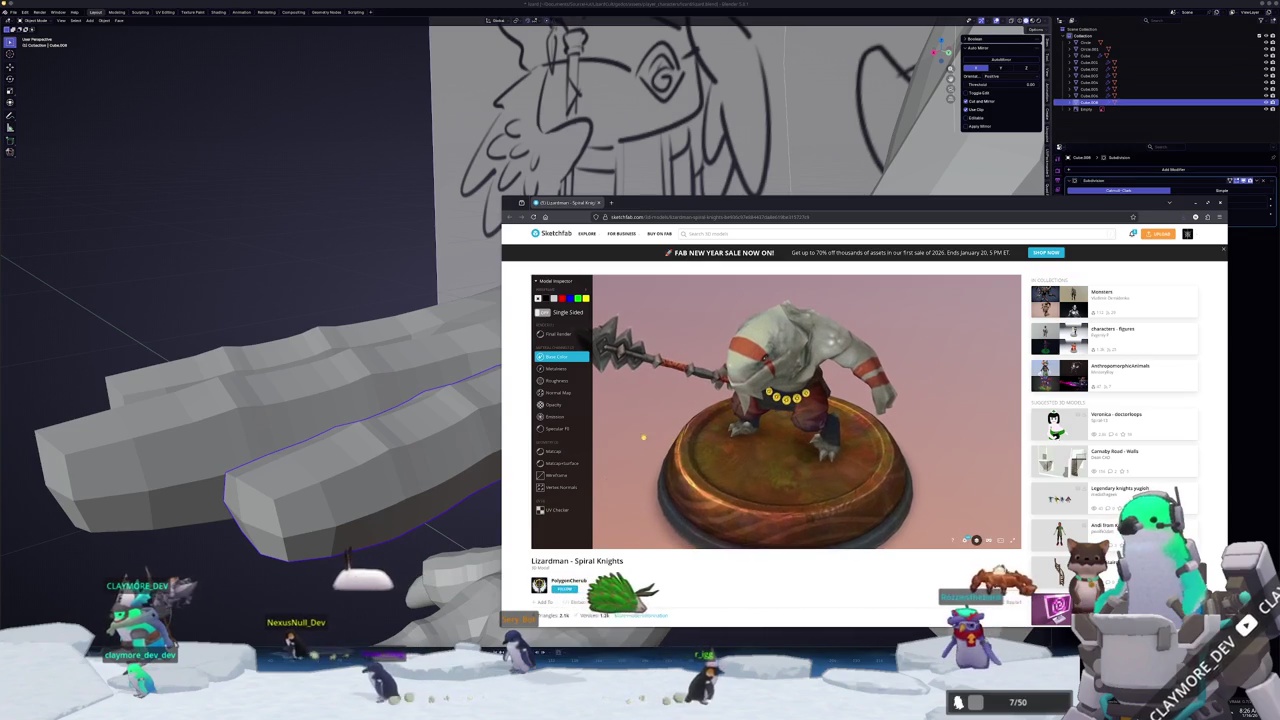
click(556, 368)
click(553, 476)
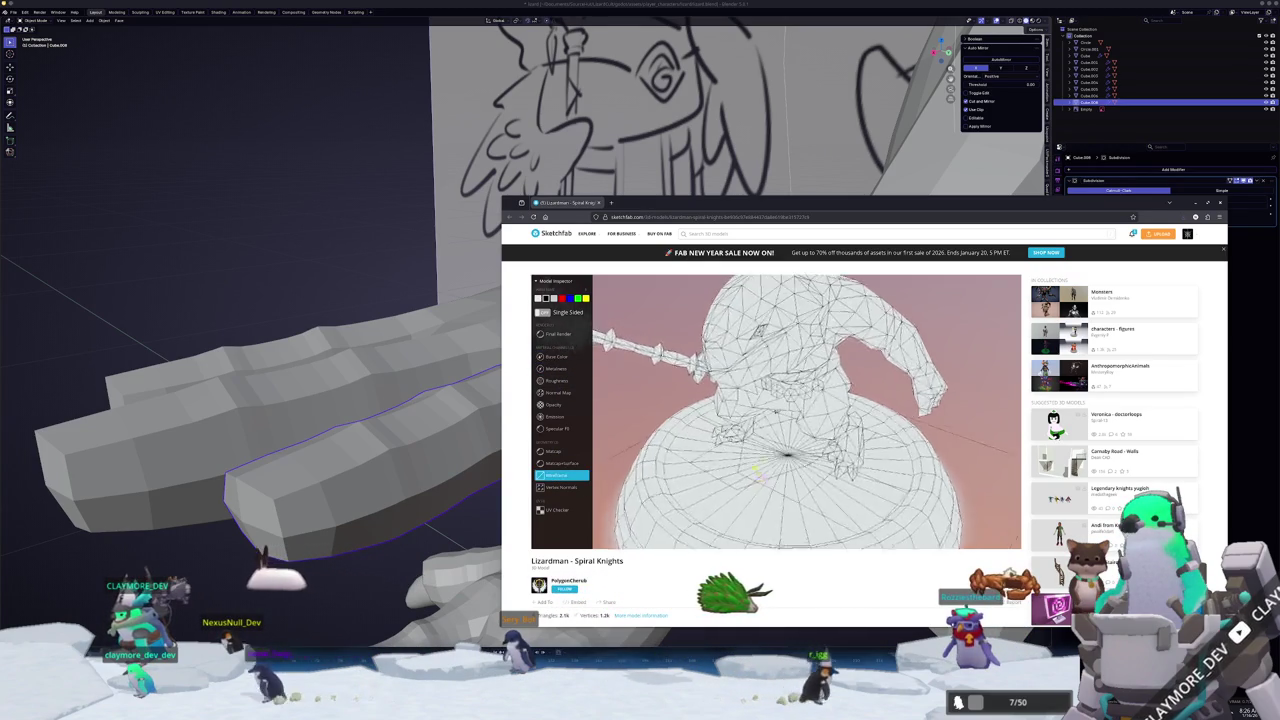
mouse_move(689, 421)
mouse_down()
mouse_move(670, 407)
mouse_move(754, 401)
mouse_up()
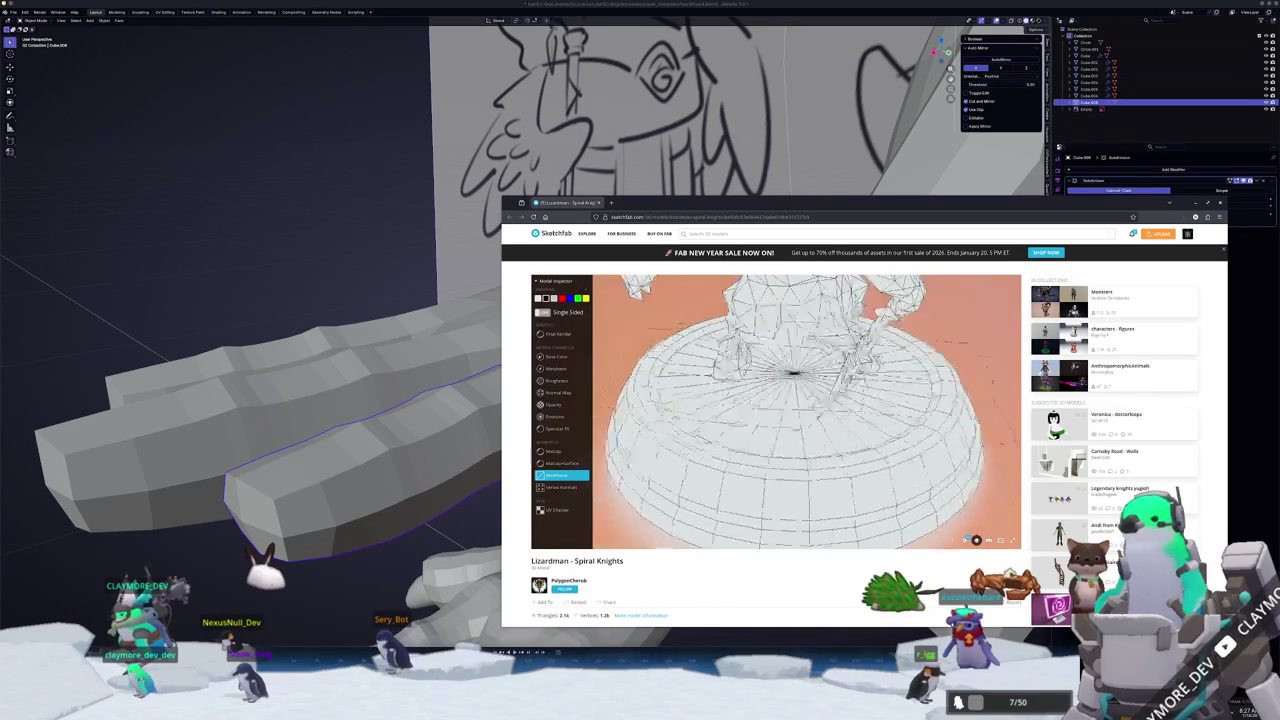
scroll(755, 420, down, 3)
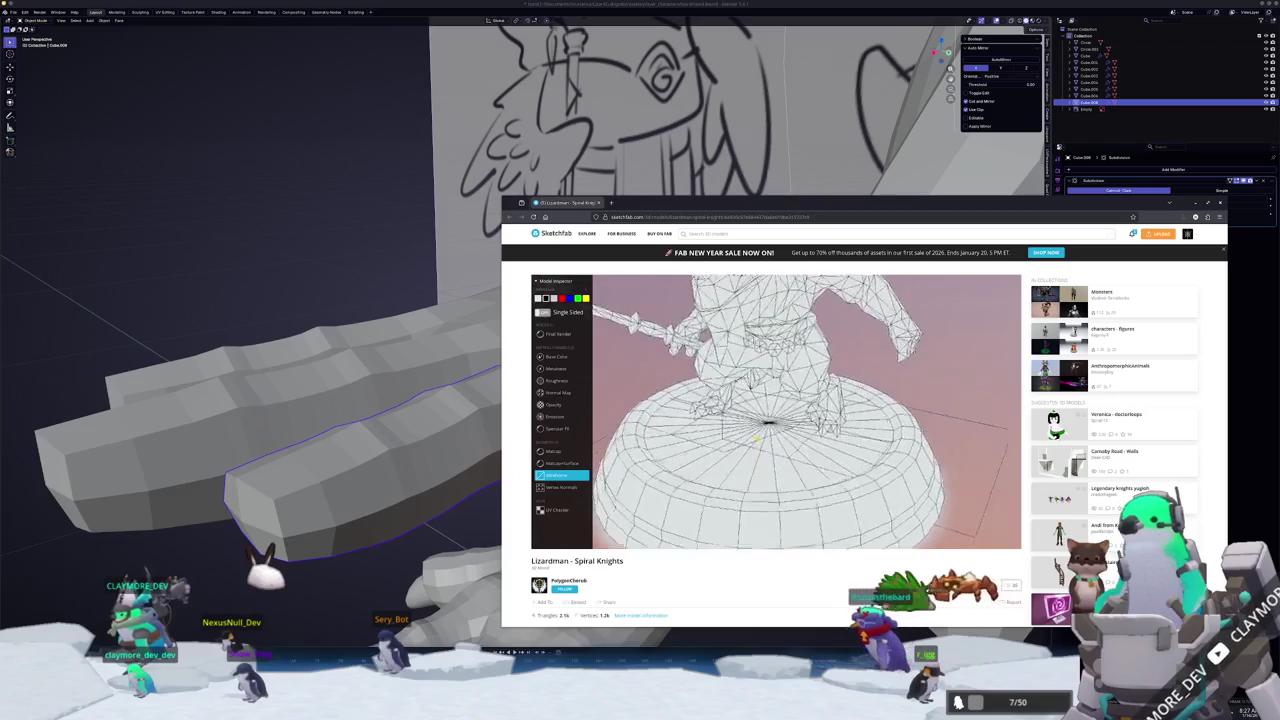
mouse_move(758, 439)
mouse_down()
mouse_move(758, 455)
mouse_move(742, 446)
mouse_up()
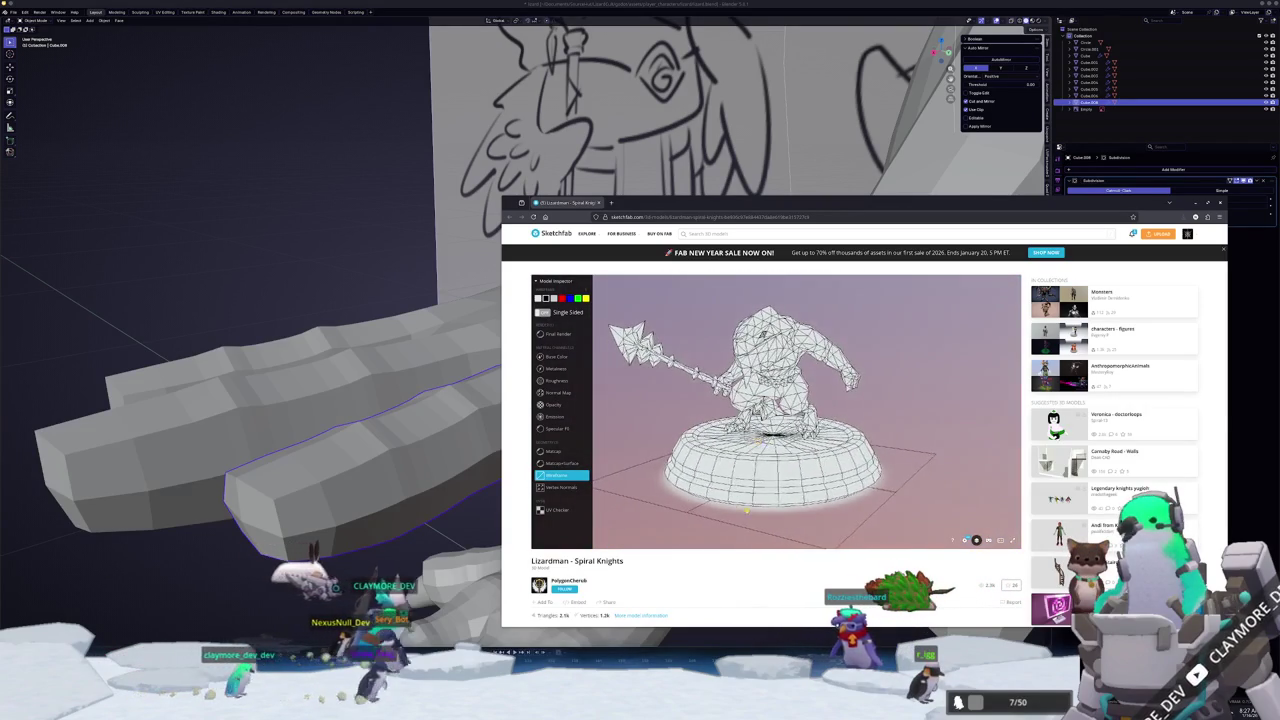
scroll(686, 571, down, 3)
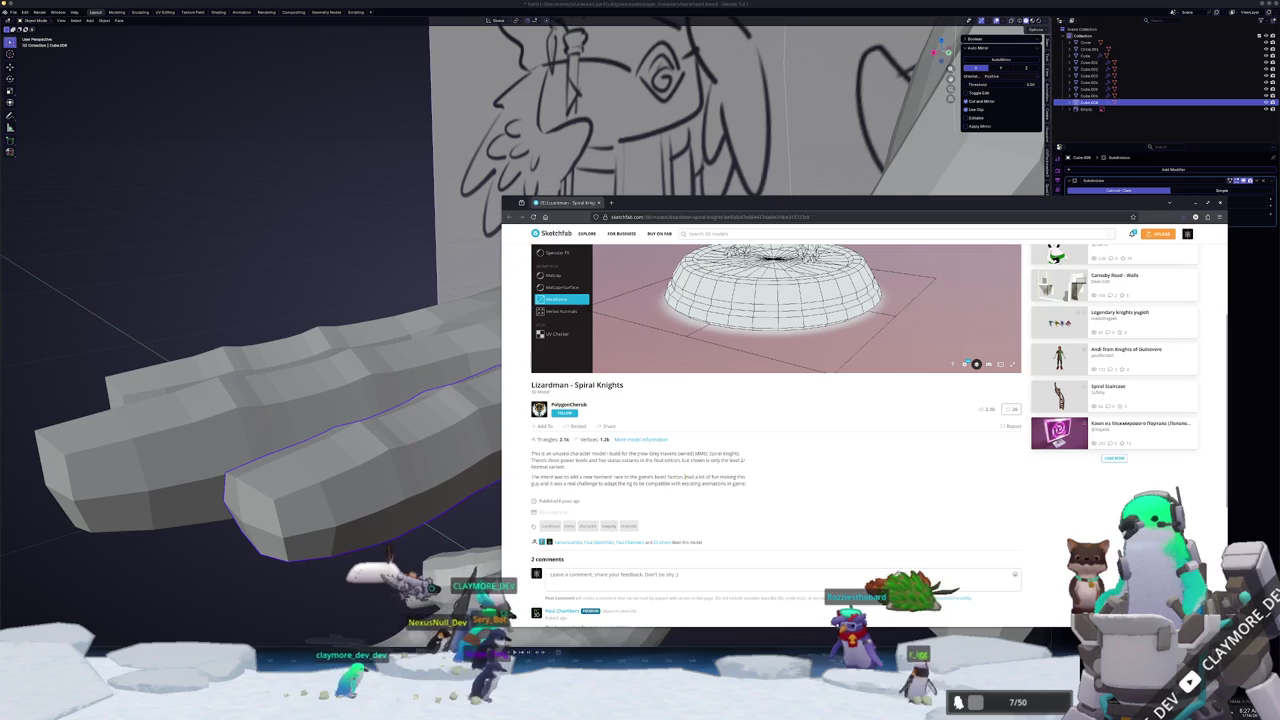
- Read the model description, highlighting the phrase 'unused character model'
drag(551, 453, 605, 454)
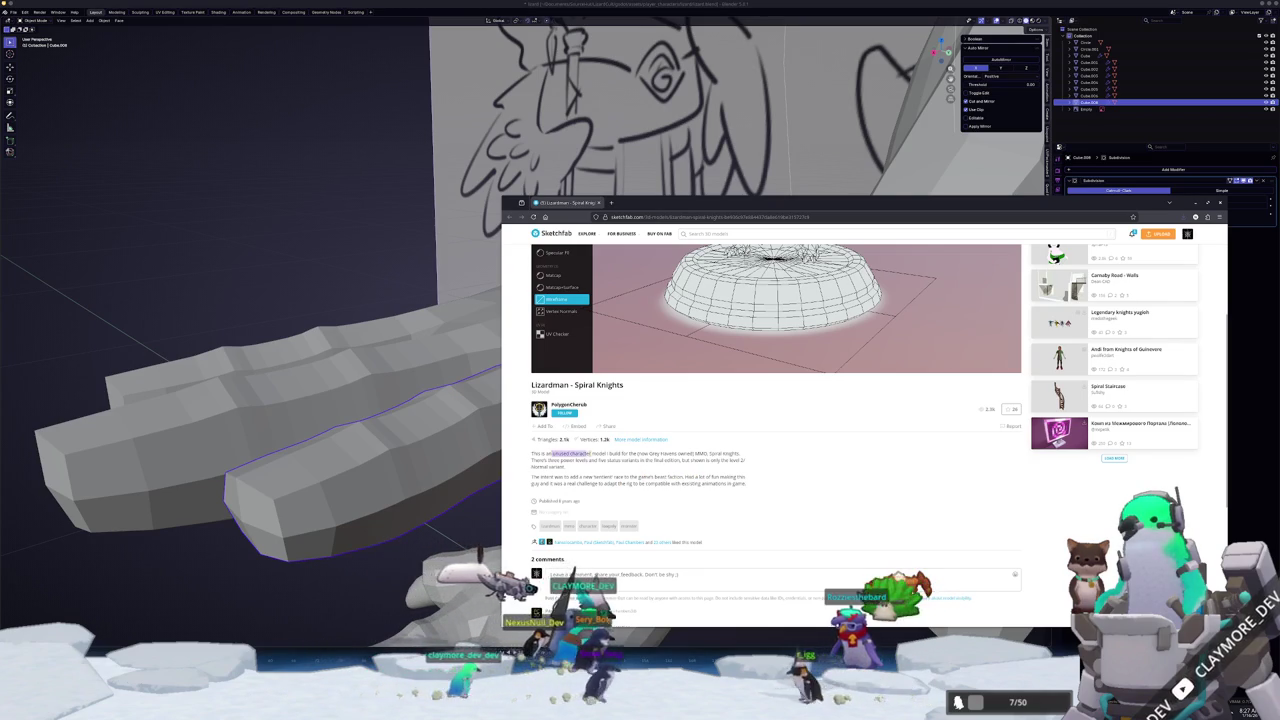
click(745, 505)
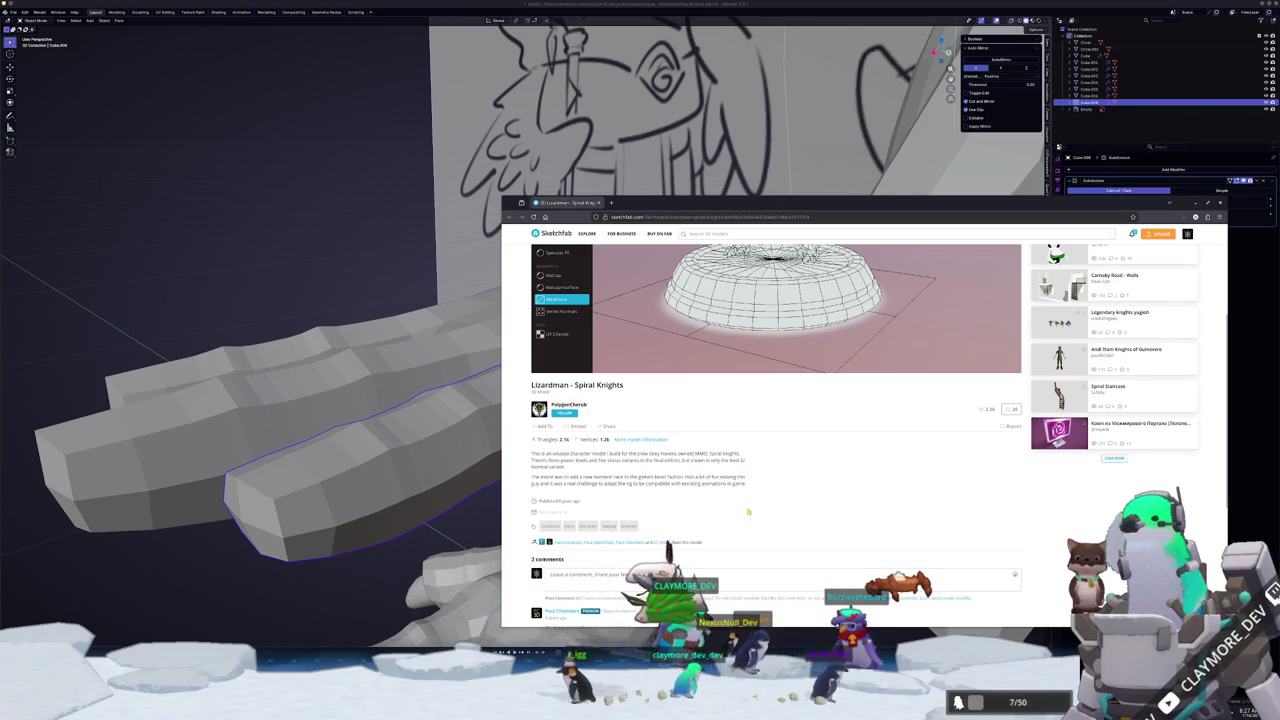
scroll(657, 504, down, 1)
scroll(685, 540, down, 1)
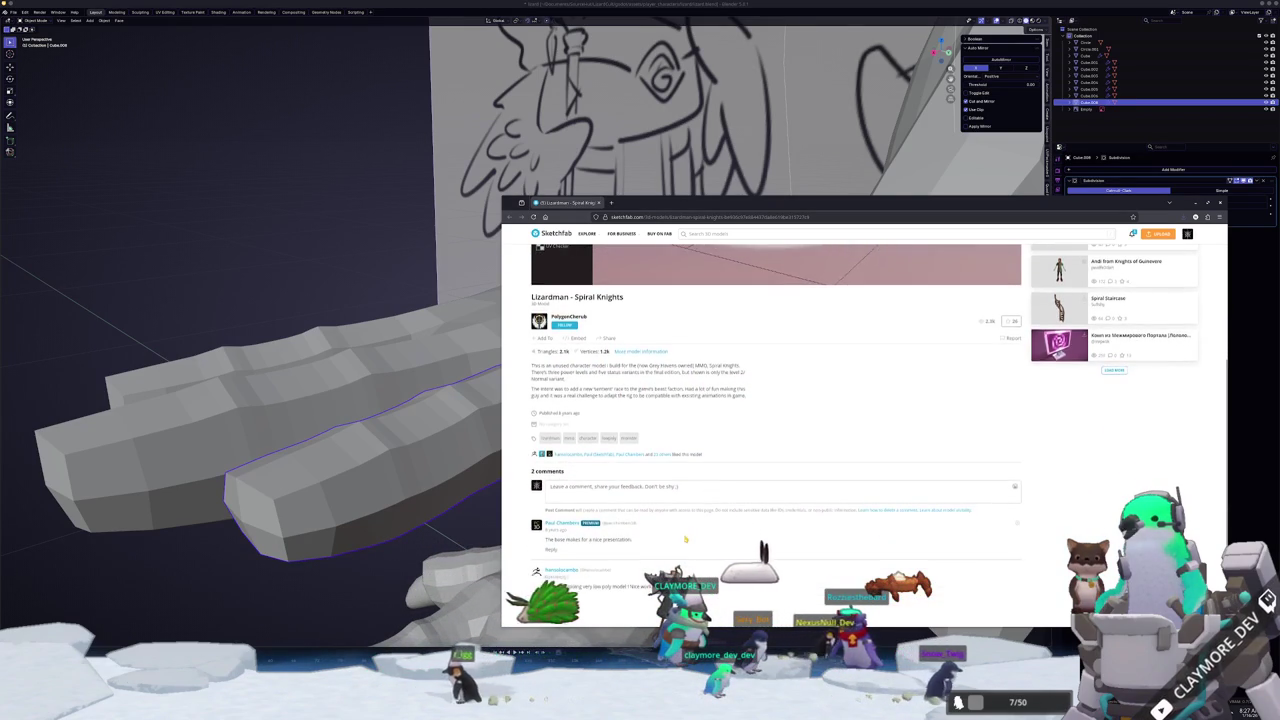
scroll(685, 540, up, 2)
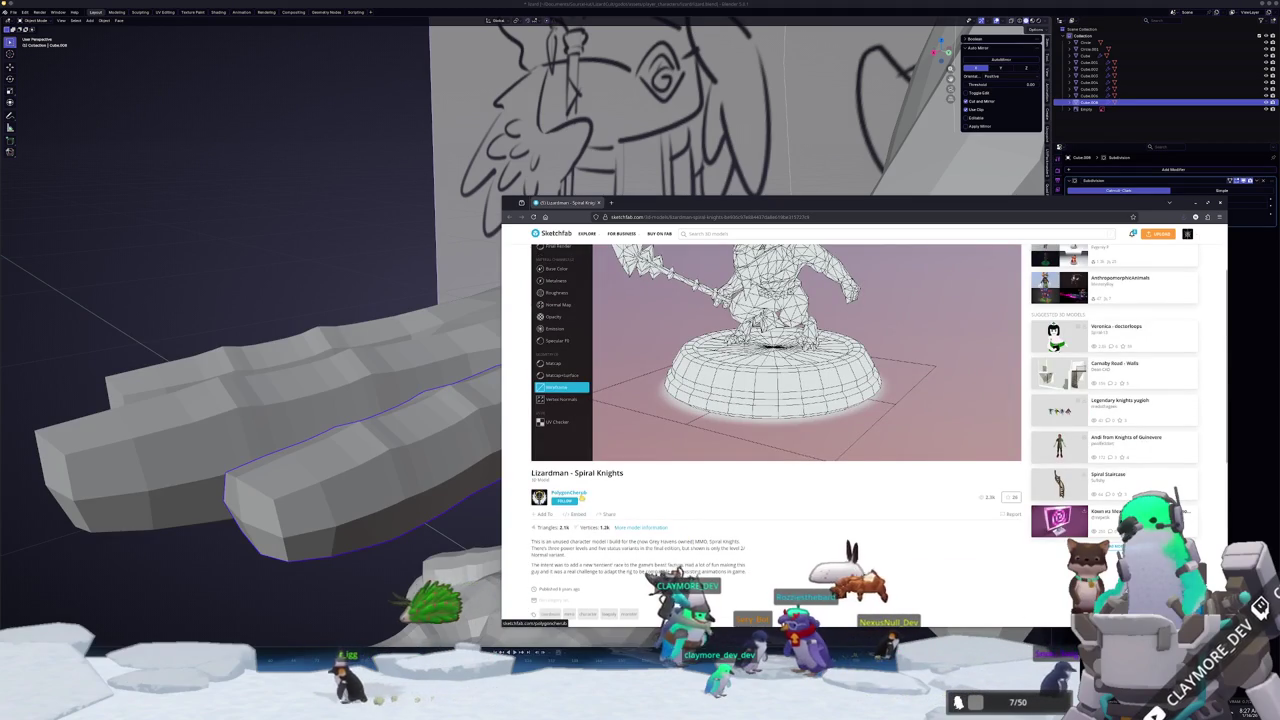
scroll(674, 567, up, 1)
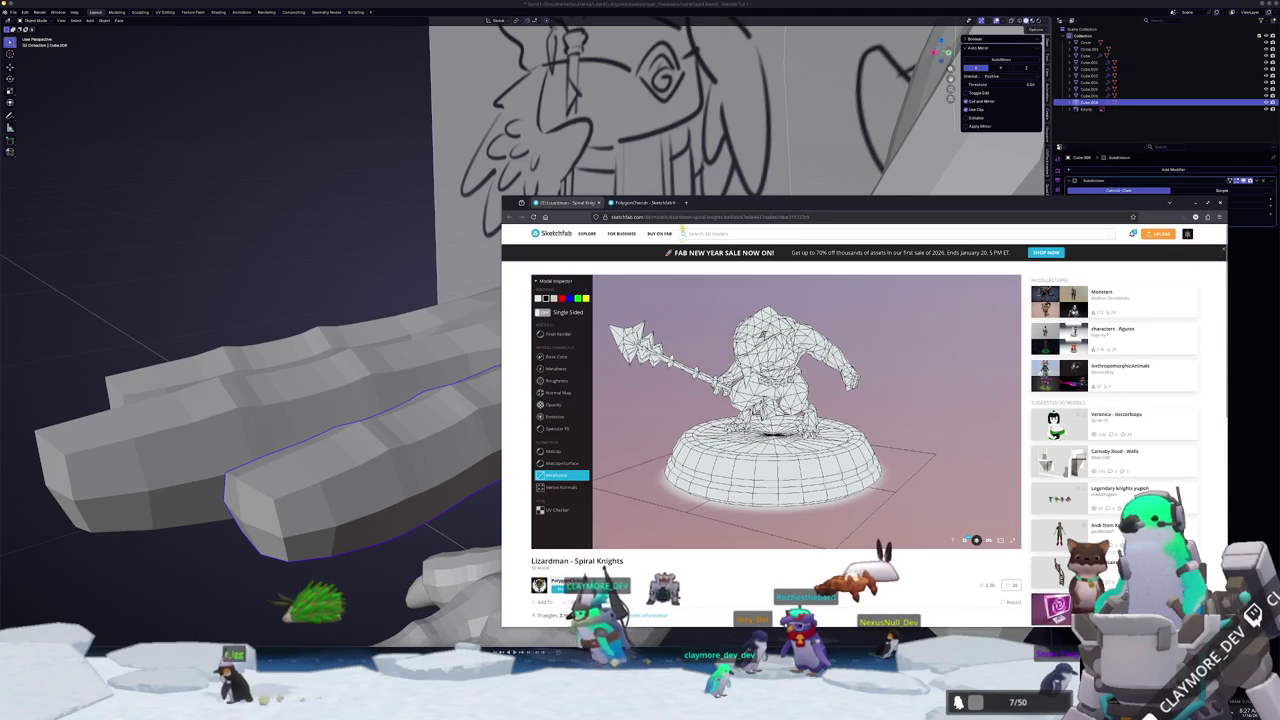
- Open Fox Summoner and Roarmulus Twins from the creator's gallery, orbit Roarmulus Twins, then show Fox Summoner
click(645, 203)
scroll(551, 447, down, 1)
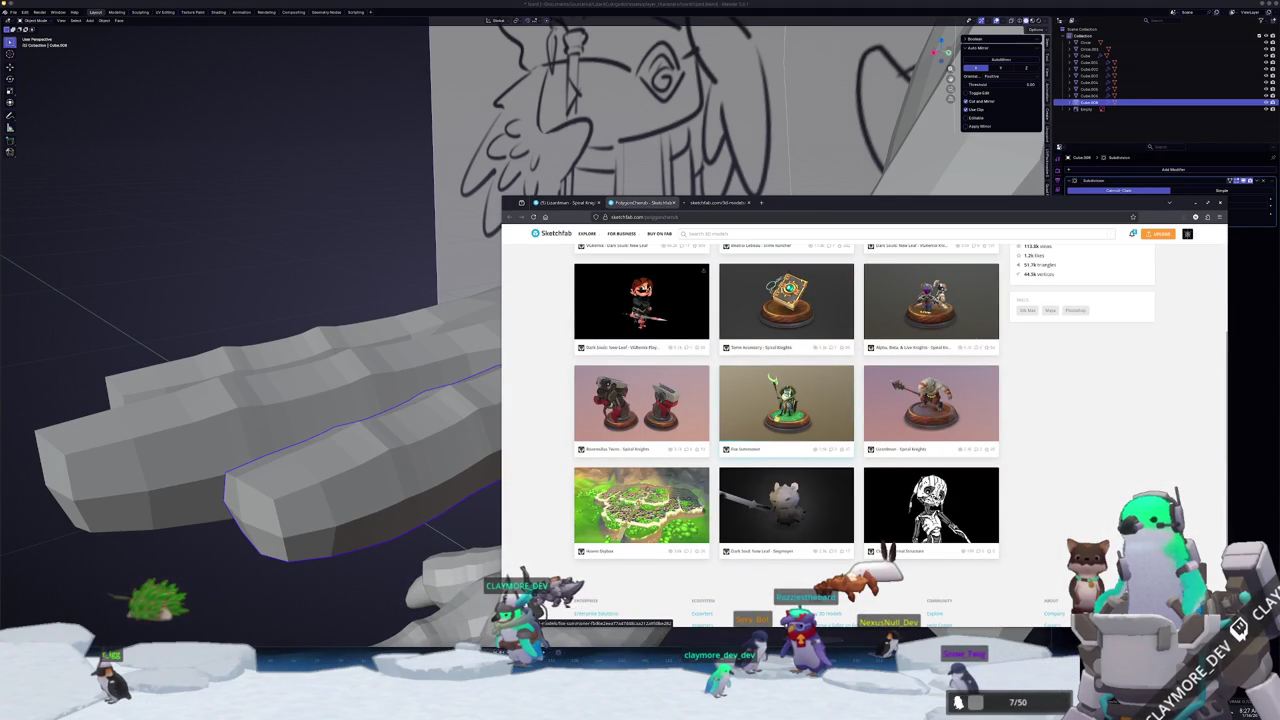
click(716, 204)
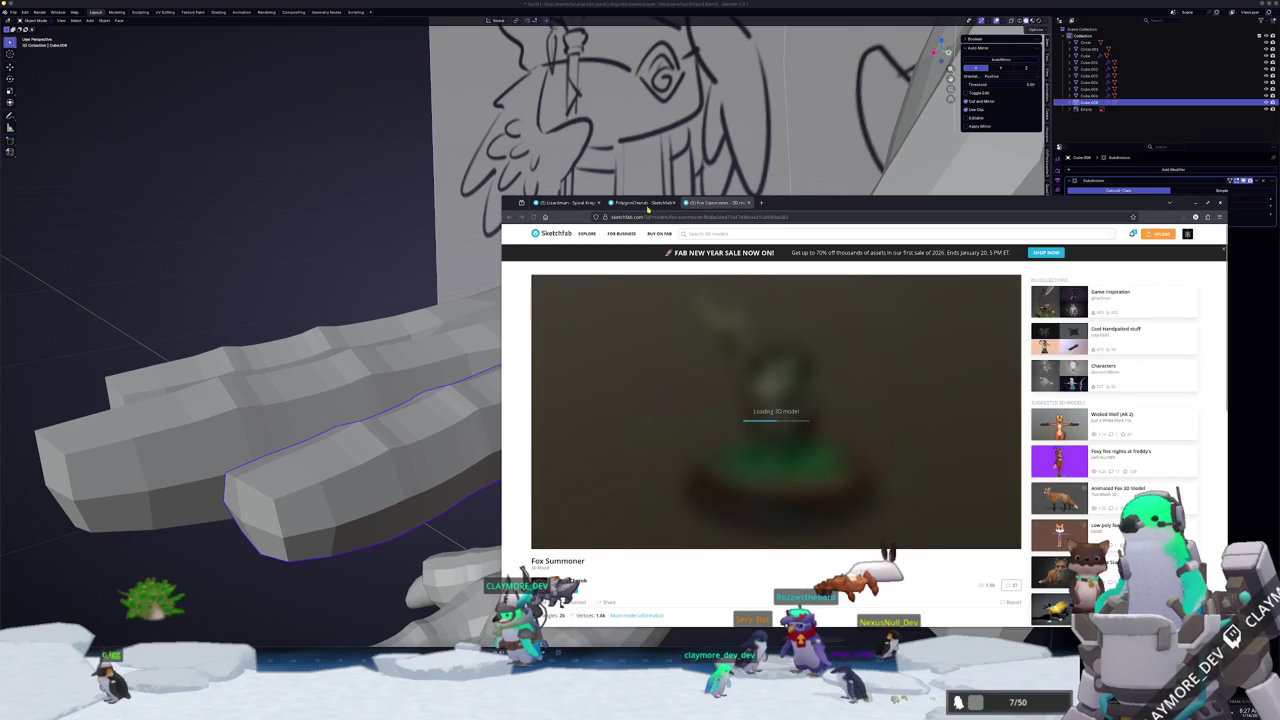
click(645, 203)
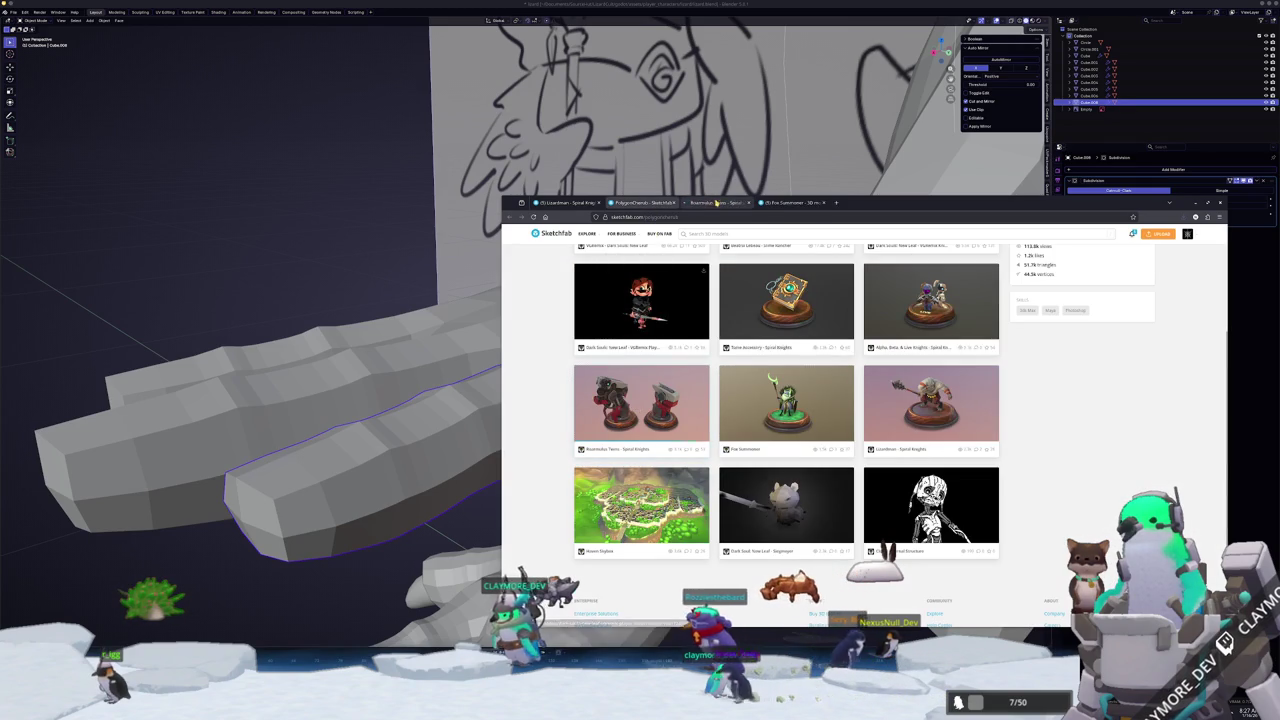
click(716, 202)
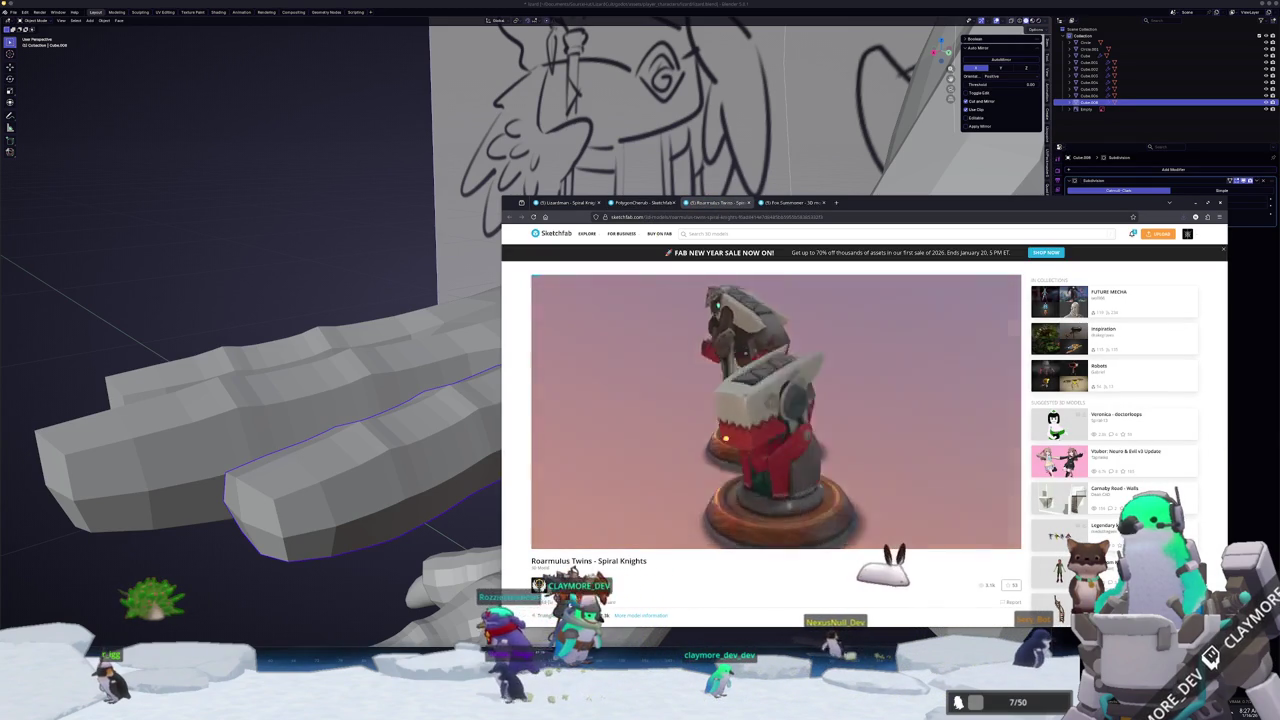
mouse_move(784, 433)
mouse_down()
mouse_move(749, 430)
mouse_move(785, 431)
mouse_move(762, 432)
mouse_move(755, 465)
mouse_move(809, 428)
mouse_move(738, 210)
mouse_up()
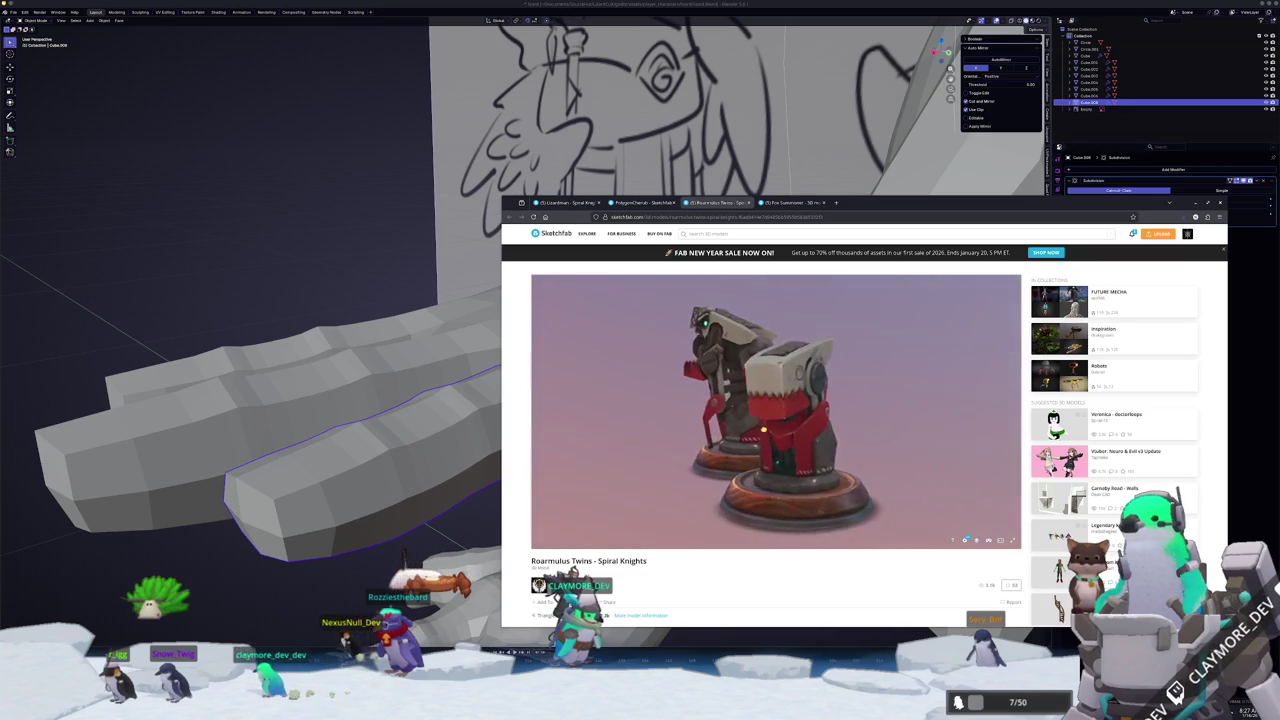
click(779, 204)
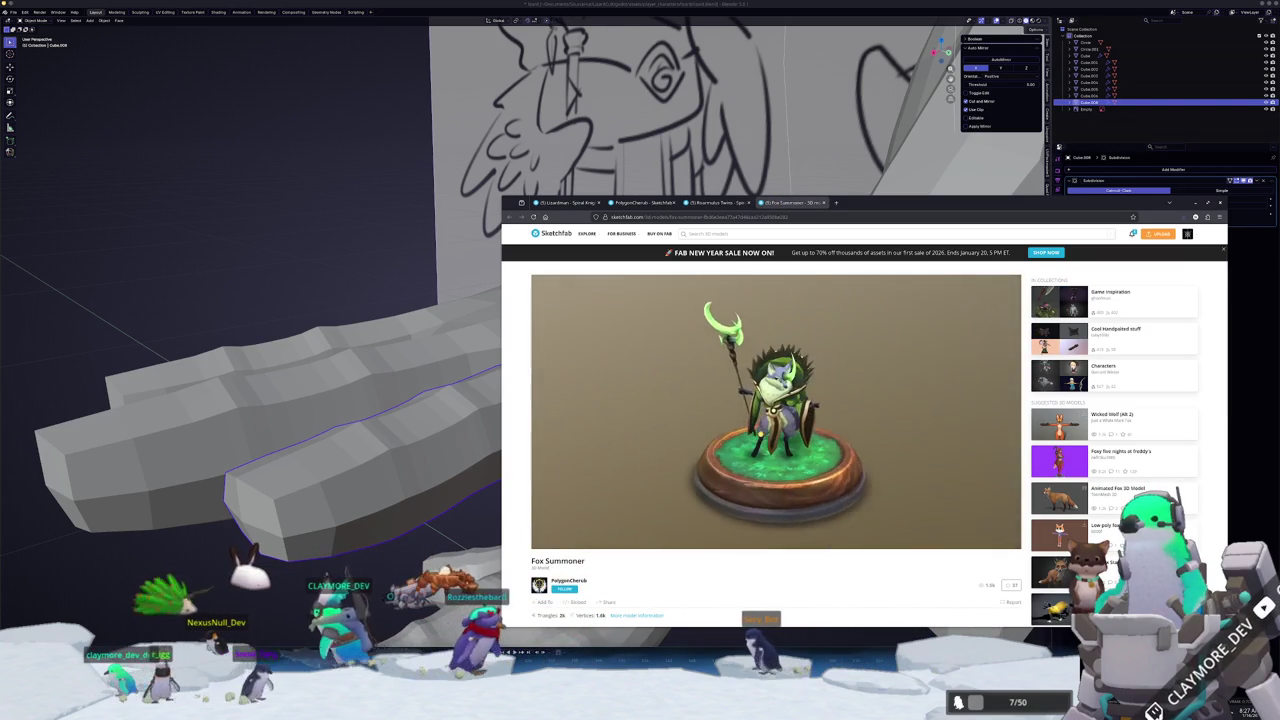
- Open the Fox Summoner channel inspector, show its albedo colours, and orbit the wireframe slightly
scroll(776, 412, up, 3)
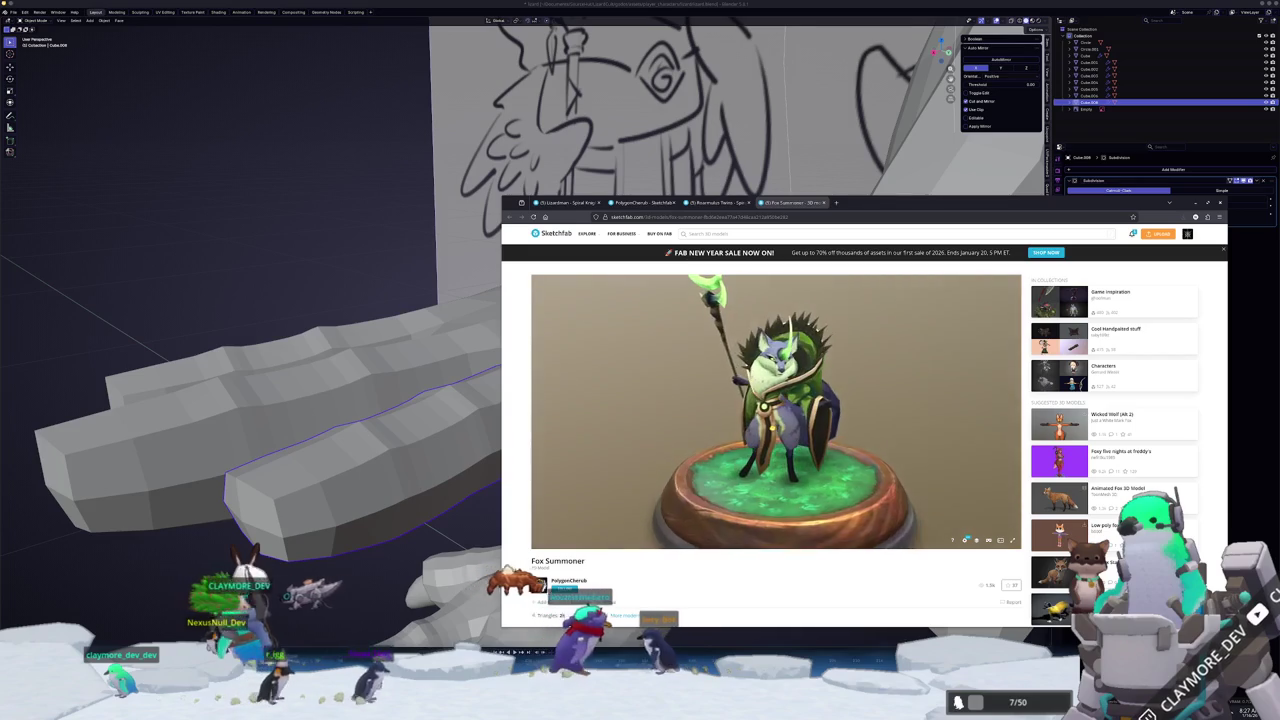
click(974, 540)
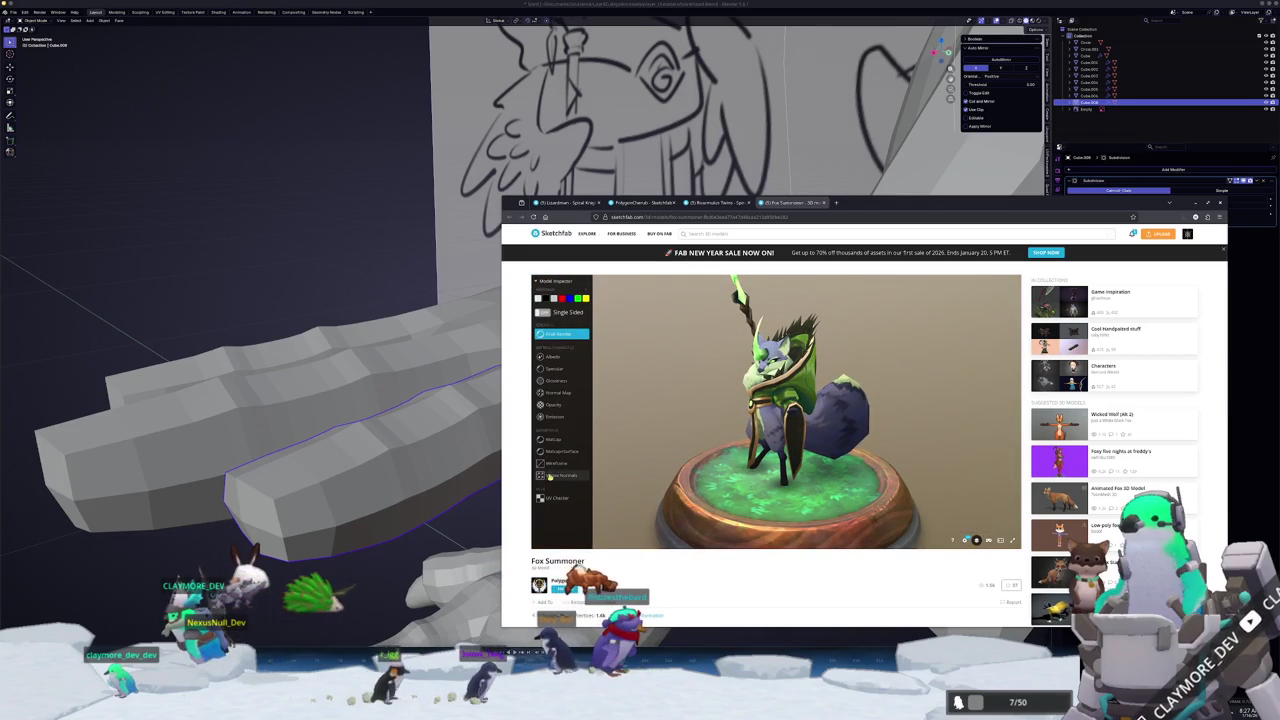
scroll(976, 540, up, 5)
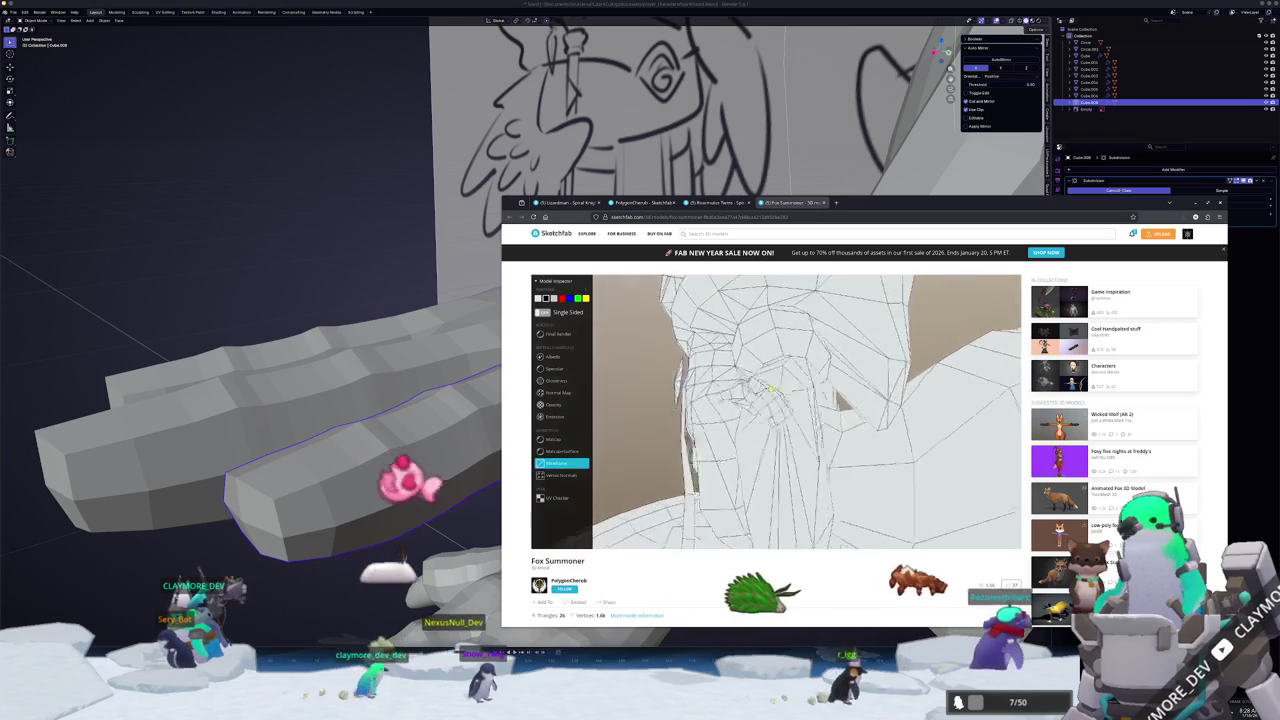
click(560, 361)
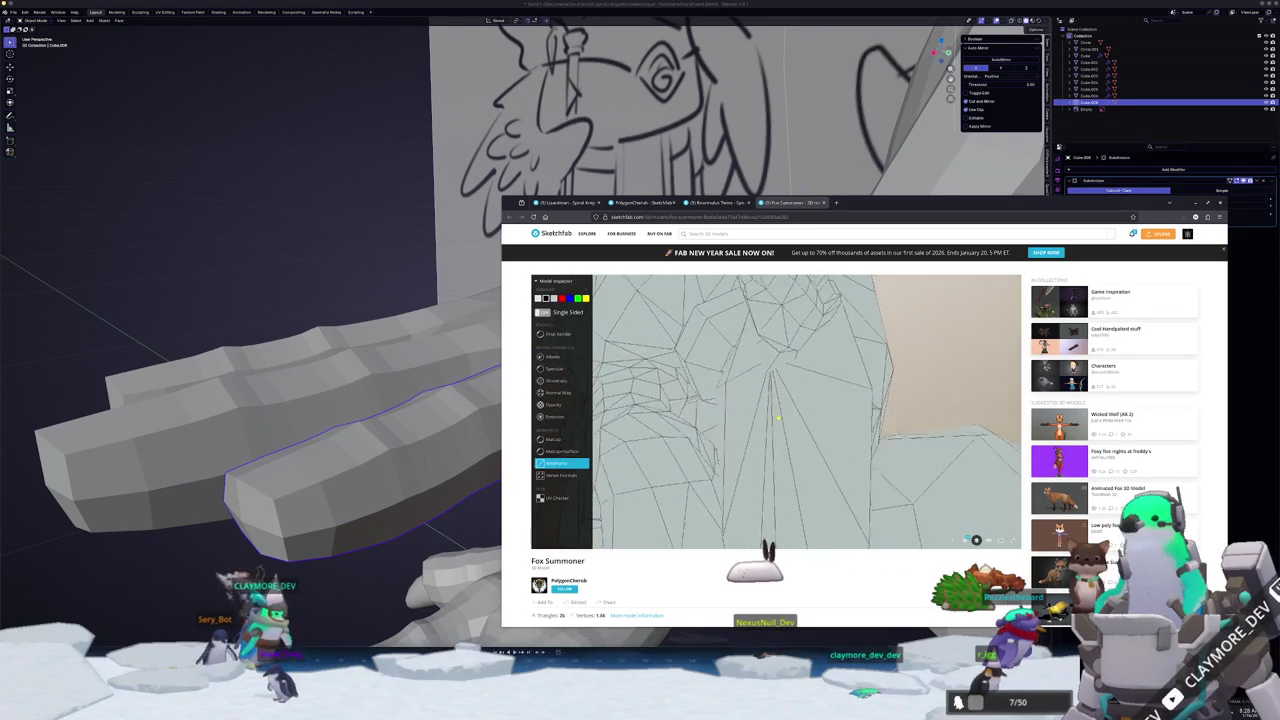
mouse_move(775, 428)
mouse_down()
mouse_move(733, 421)
mouse_move(786, 411)
mouse_move(744, 432)
mouse_move(877, 411)
mouse_move(851, 405)
mouse_move(798, 453)
mouse_move(829, 451)
mouse_move(805, 448)
mouse_move(843, 418)
mouse_move(804, 450)
mouse_up()
- Zoom out on Fox Summoner and bring the Blender hand scene back to the front
scroll(804, 450, down, 3)
scroll(804, 450, down, 3)
scroll(804, 450, down, 3)
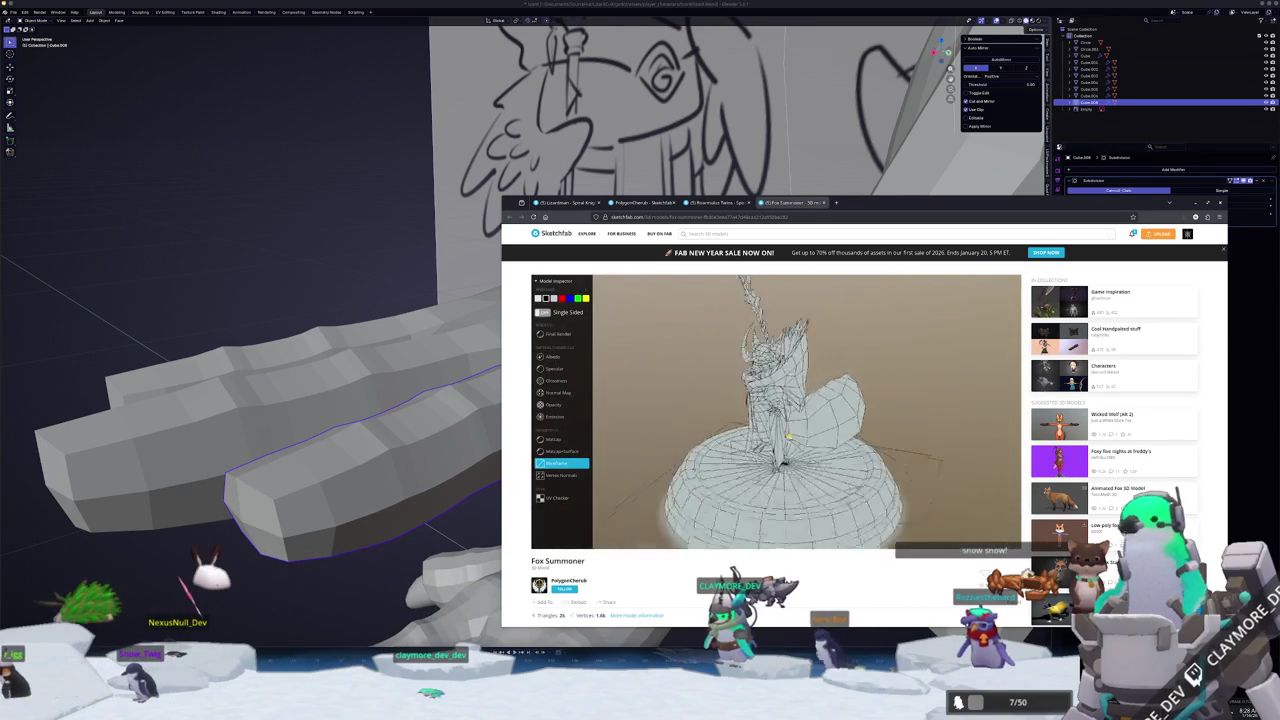
click(403, 322)
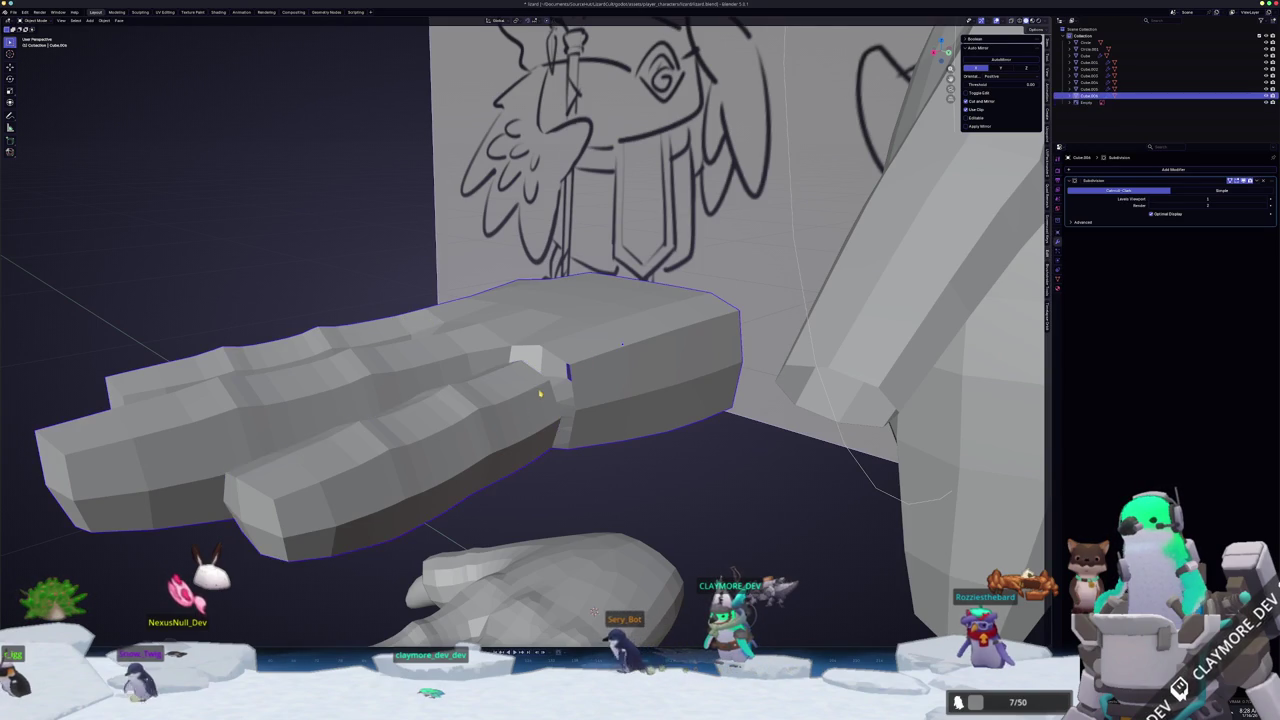
- Bridge the two open edge loops to fill the gap in the hand mesh
key(Tab)
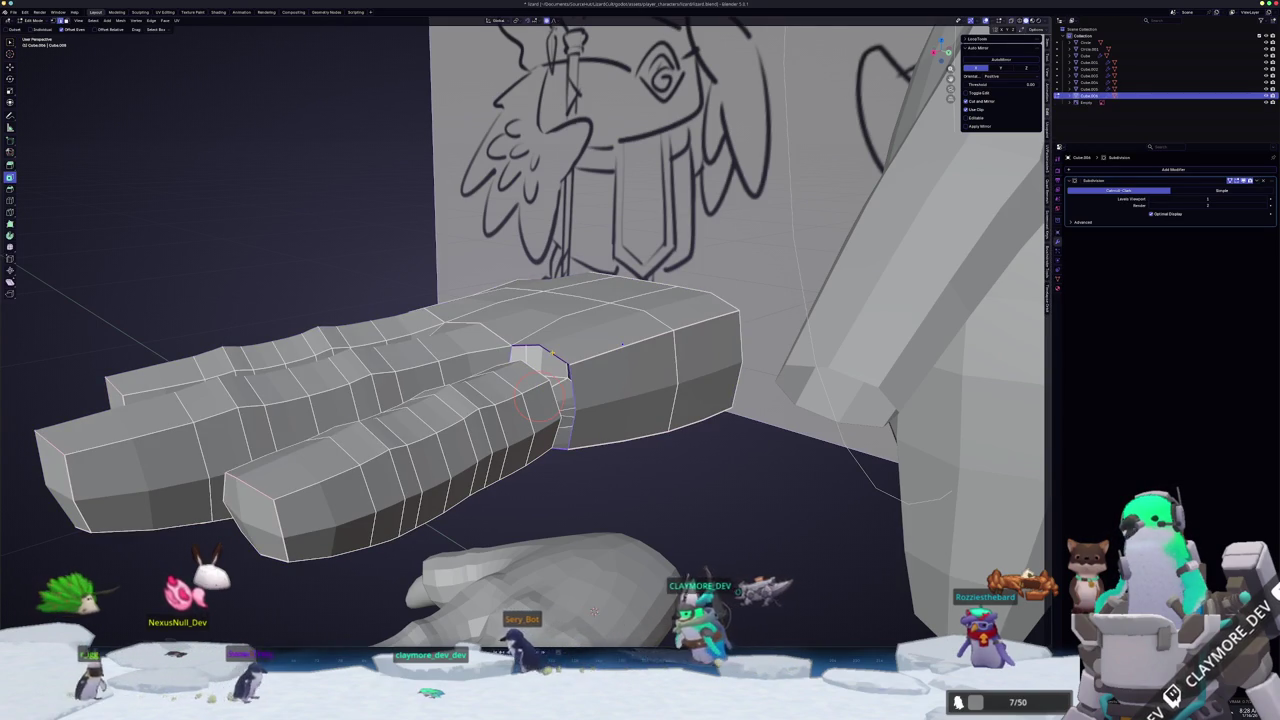
mouse_move(540, 400)
middle_down()
mouse_move(530, 384)
mouse_move(522, 406)
middle_up()
key(F3)
key(Return)
mouse_move(592, 566)
middle_down()
mouse_move(560, 540)
mouse_move(588, 530)
mouse_move(585, 405)
mouse_move(547, 436)
middle_up()
right_click(485, 350)
click(500, 420)
key(KP_7)
scroll(585, 405, up, 1)
- Scale the whole hand object down slightly to fit the sketch
key(ctrl+r)
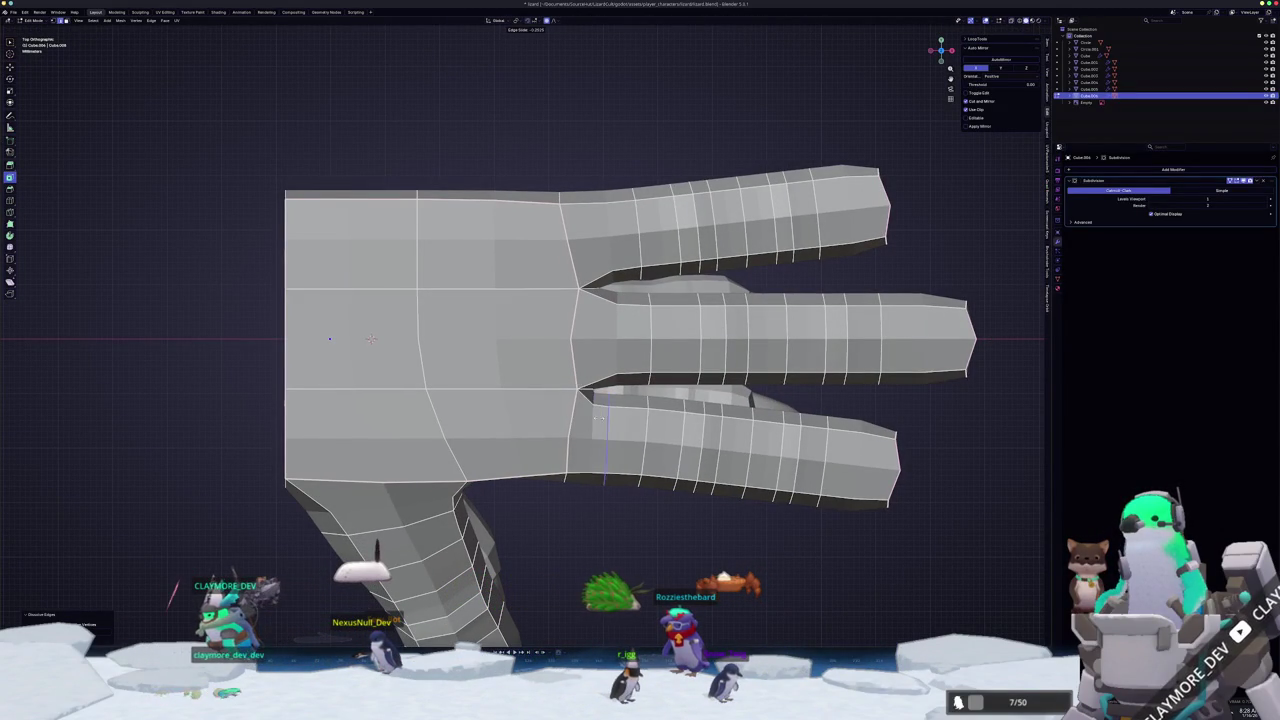
key(Tab)
mouse_move(587, 411)
middle_down()
mouse_move(499, 410)
mouse_move(433, 480)
mouse_move(670, 410)
mouse_move(600, 430)
middle_up()
scroll(433, 480, up, 2)
key(s)
click(655, 410)
key(KP_7)
- With X-ray on, proportionally scale the wrist edge and extrude it outward
key(Tab)
scroll(560, 340, up, 1)
key(alt+z)
shift+middle_drag(390, 337, 530, 340)
scroll(530, 340, up, 3)
scroll(655, 318, down, 4)
scroll(648, 320, down, 3)
scroll(640, 322, down, 3)
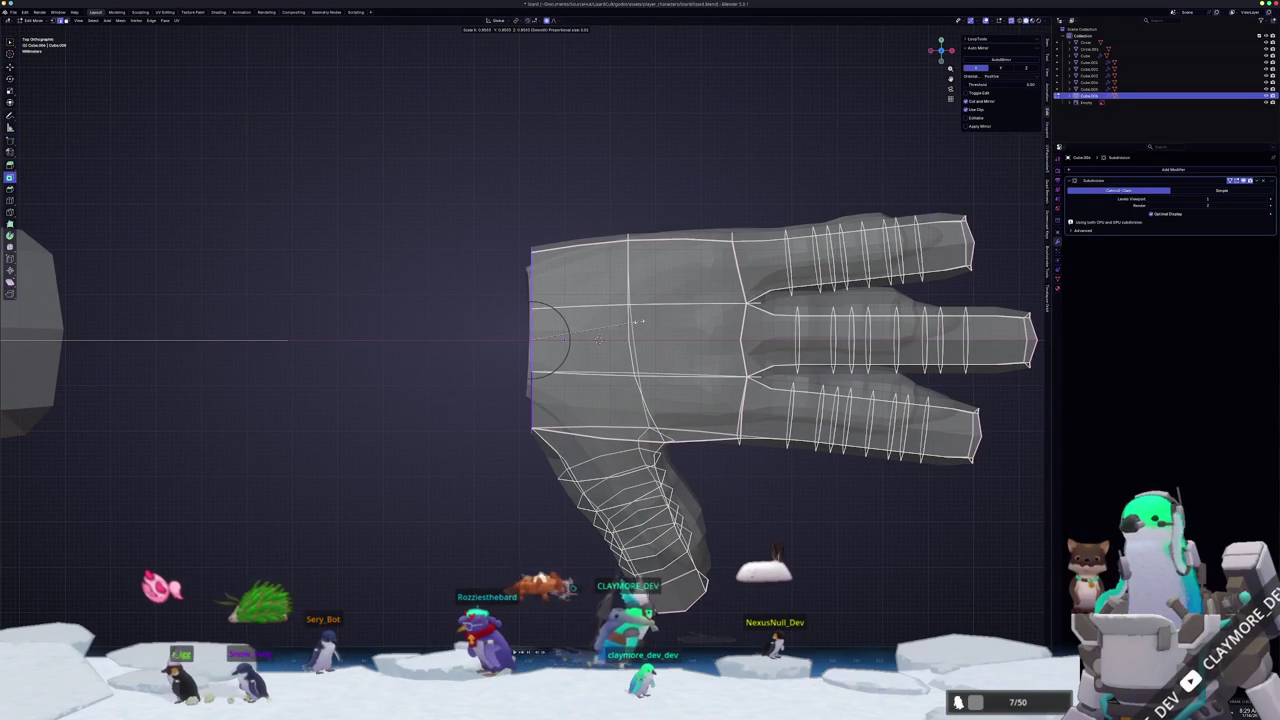
click(634, 321)
key(g)
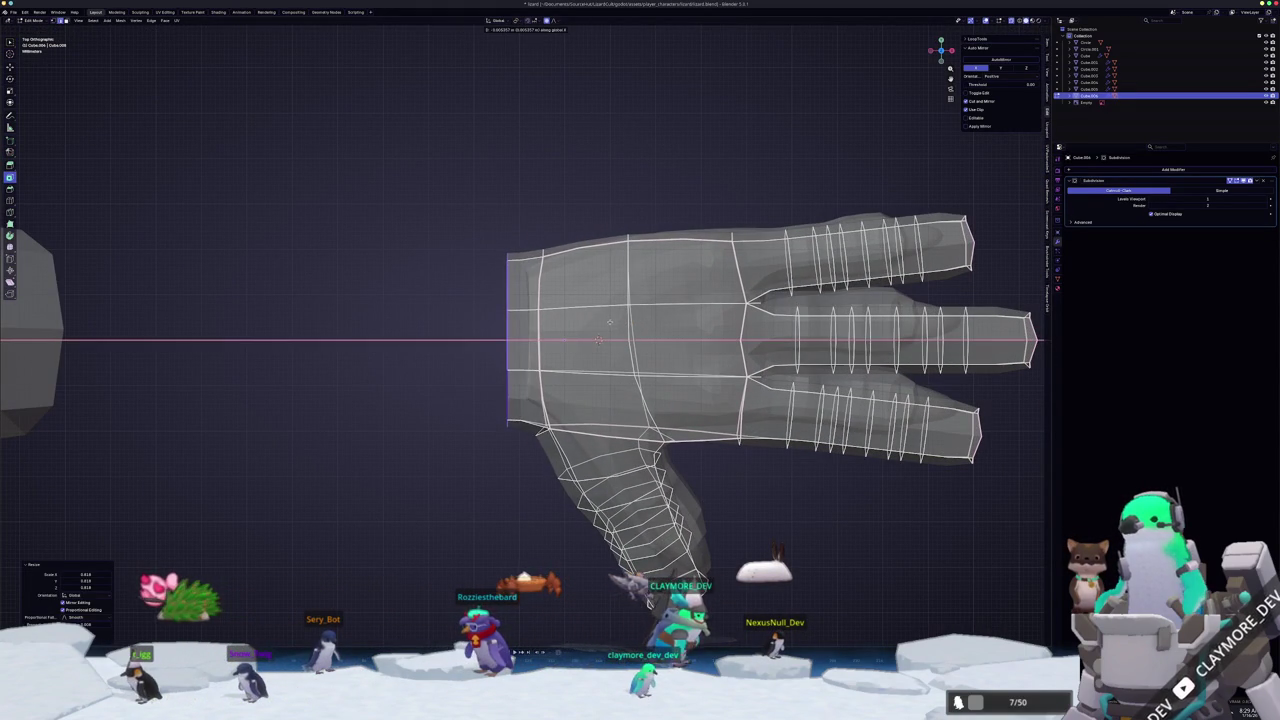
click(603, 320)
- Move a wrist vertex along the Z axis to refine the wrist shape
mouse_move(603, 320)
middle_down()
mouse_move(576, 537)
mouse_move(550, 522)
mouse_move(556, 584)
mouse_move(563, 502)
mouse_move(443, 340)
mouse_move(457, 309)
mouse_move(581, 584)
middle_up()
mouse_move(505, 322)
middle_down()
mouse_move(571, 357)
mouse_move(543, 357)
mouse_move(742, 360)
mouse_move(742, 378)
mouse_move(580, 320)
mouse_move(625, 405)
mouse_move(529, 426)
middle_up()
key(g)
key(z)
key(Return)
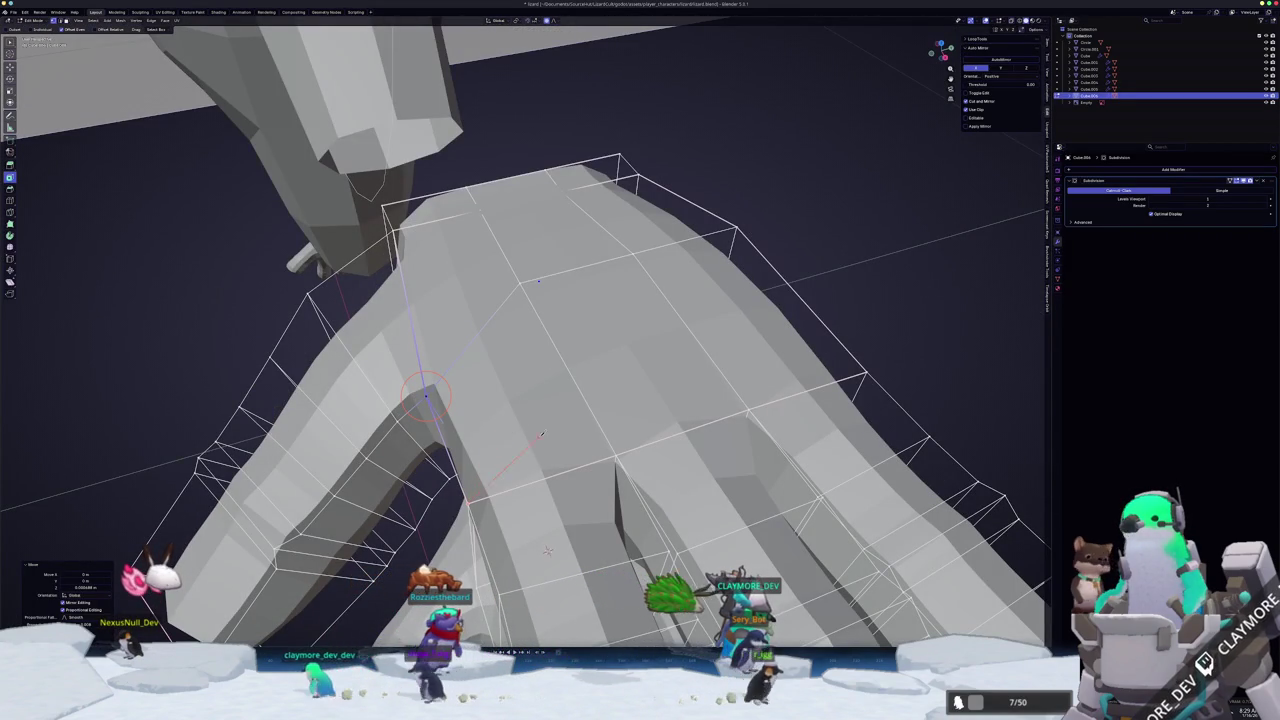
- Edge-slide the new loop along the hand, then view the palm from the front
mouse_move(508, 433)
middle_down()
mouse_move(494, 443)
mouse_move(506, 500)
middle_up()
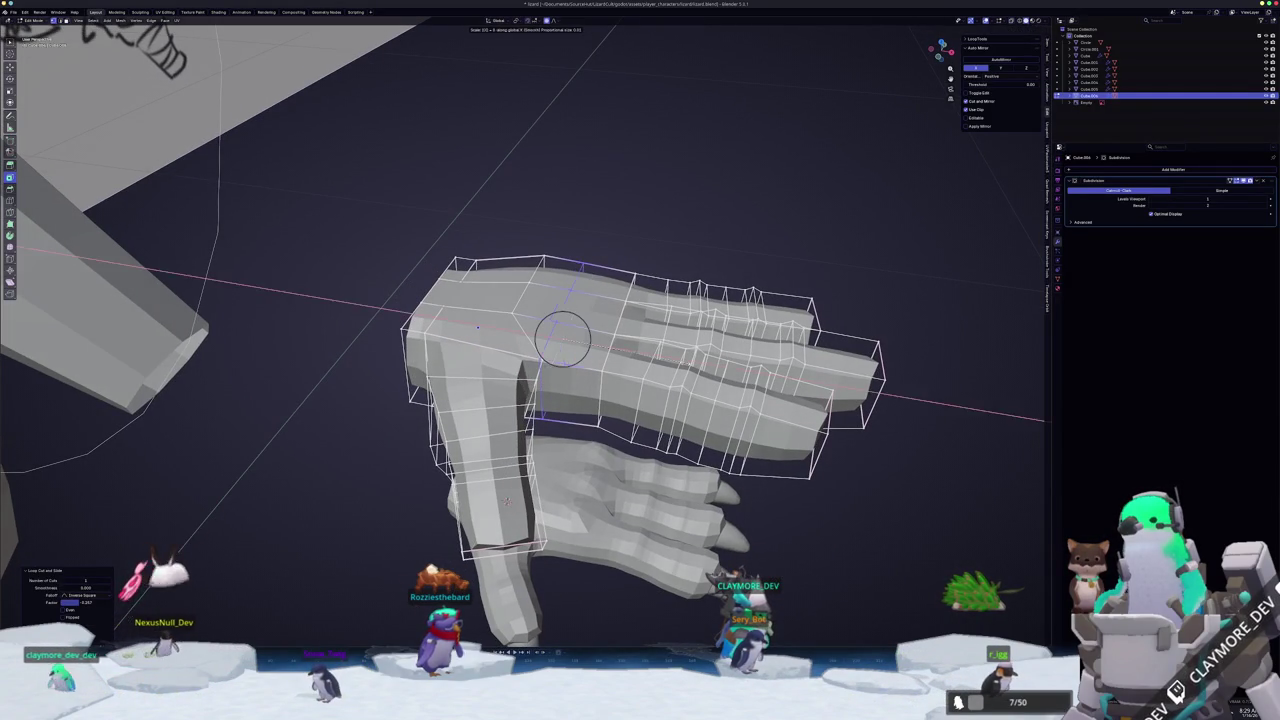
key(g)
key(g)
mouse_move(507, 500)
middle_down()
mouse_move(548, 417)
mouse_move(465, 273)
middle_up()
scroll(465, 273, up, 1)
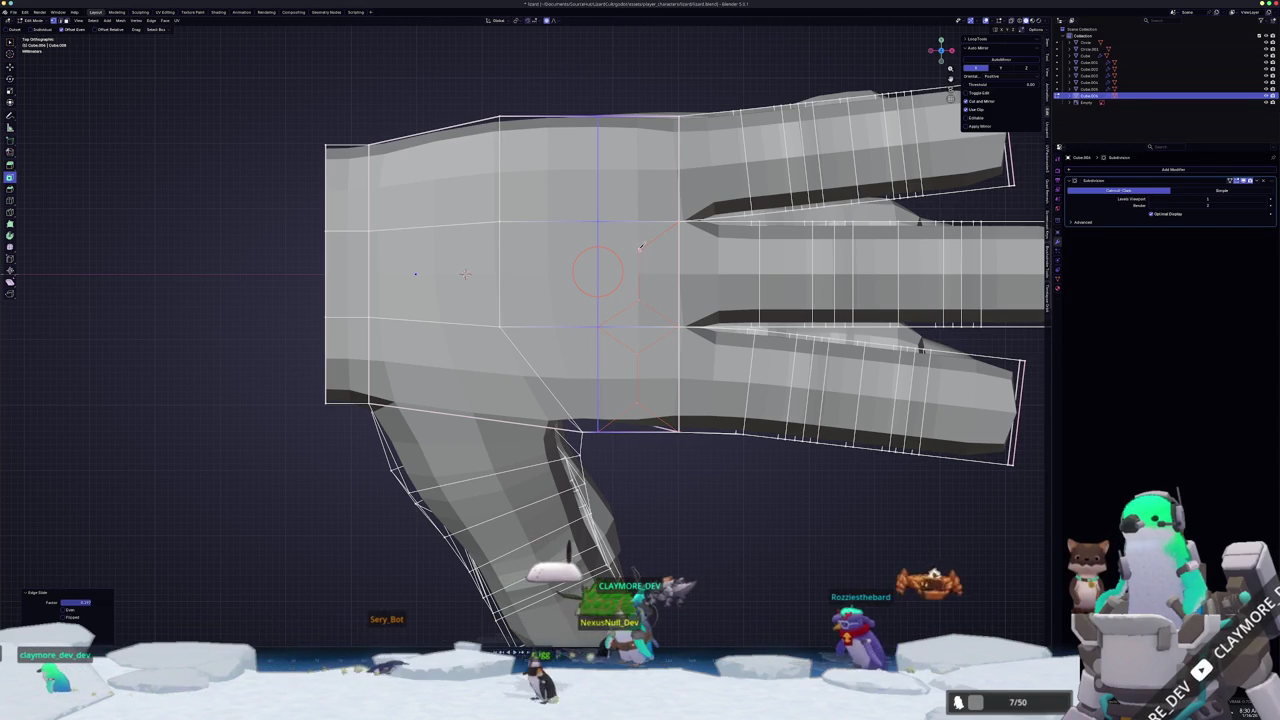
- Knife a new edge at the finger base and proportionally shape the knuckles along Z and X
click(597, 222)
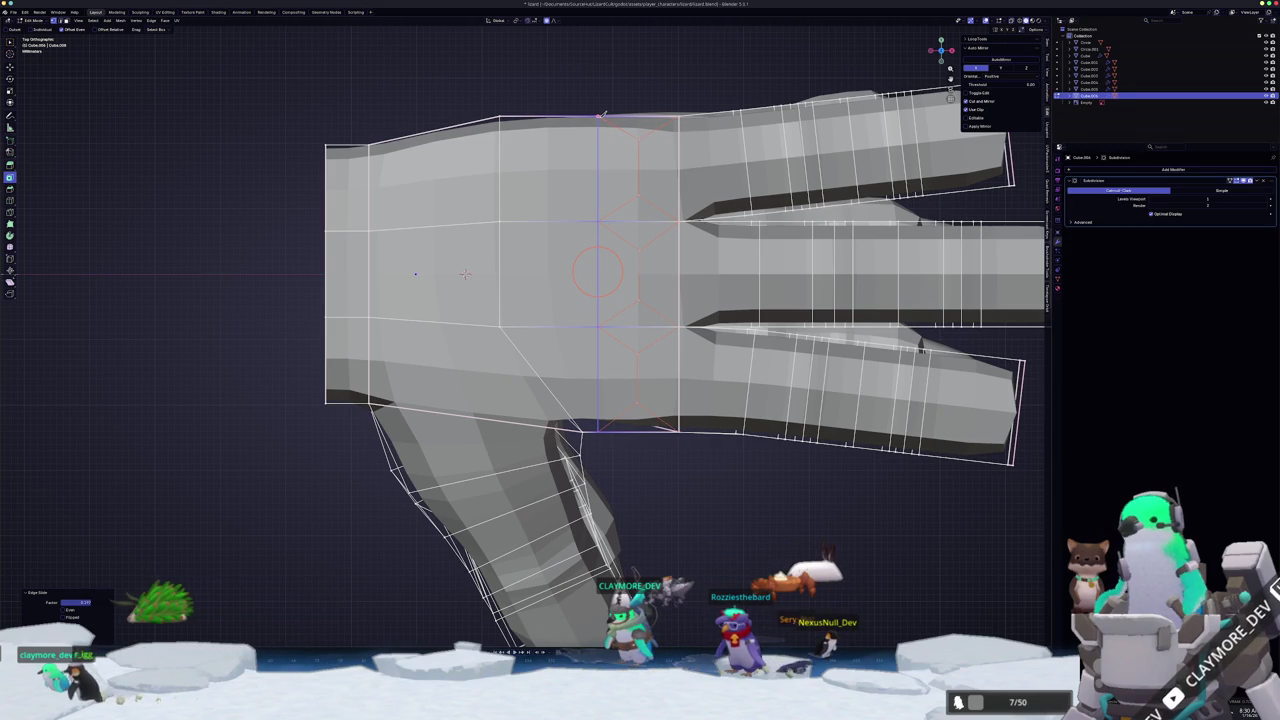
key(Return)
middle_drag(465, 273, 517, 588)
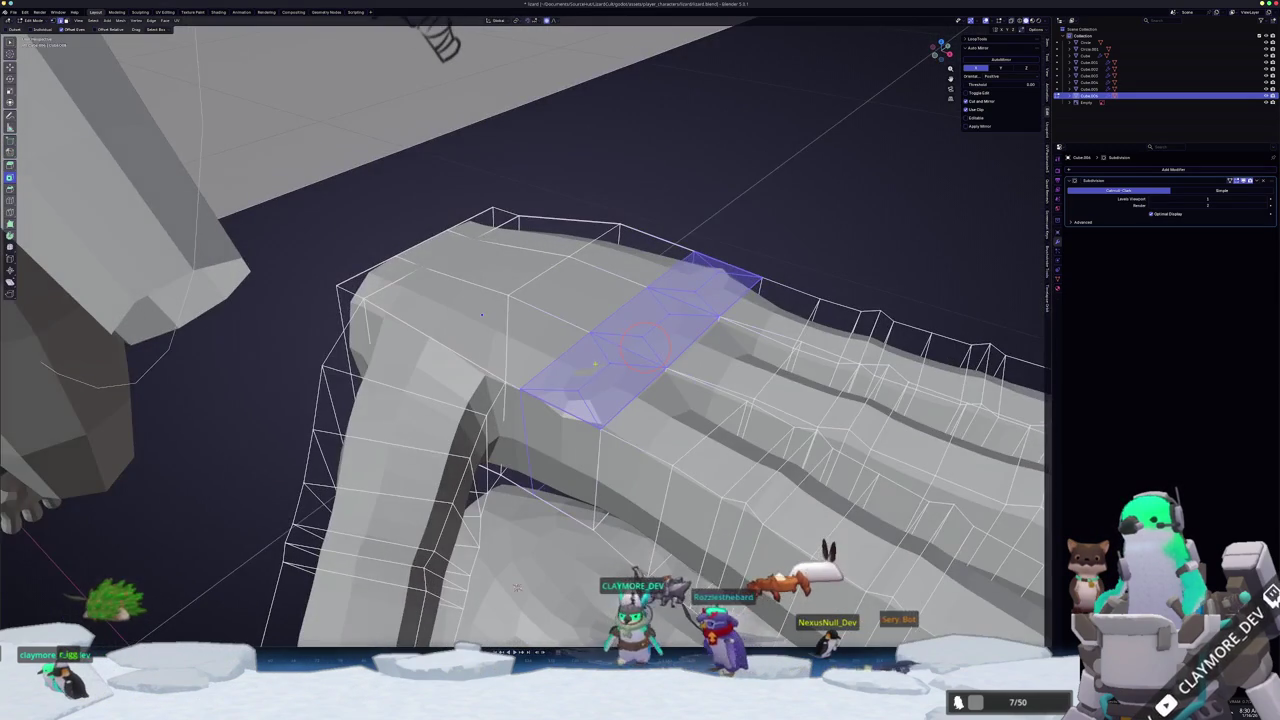
middle_drag(702, 278, 698, 302)
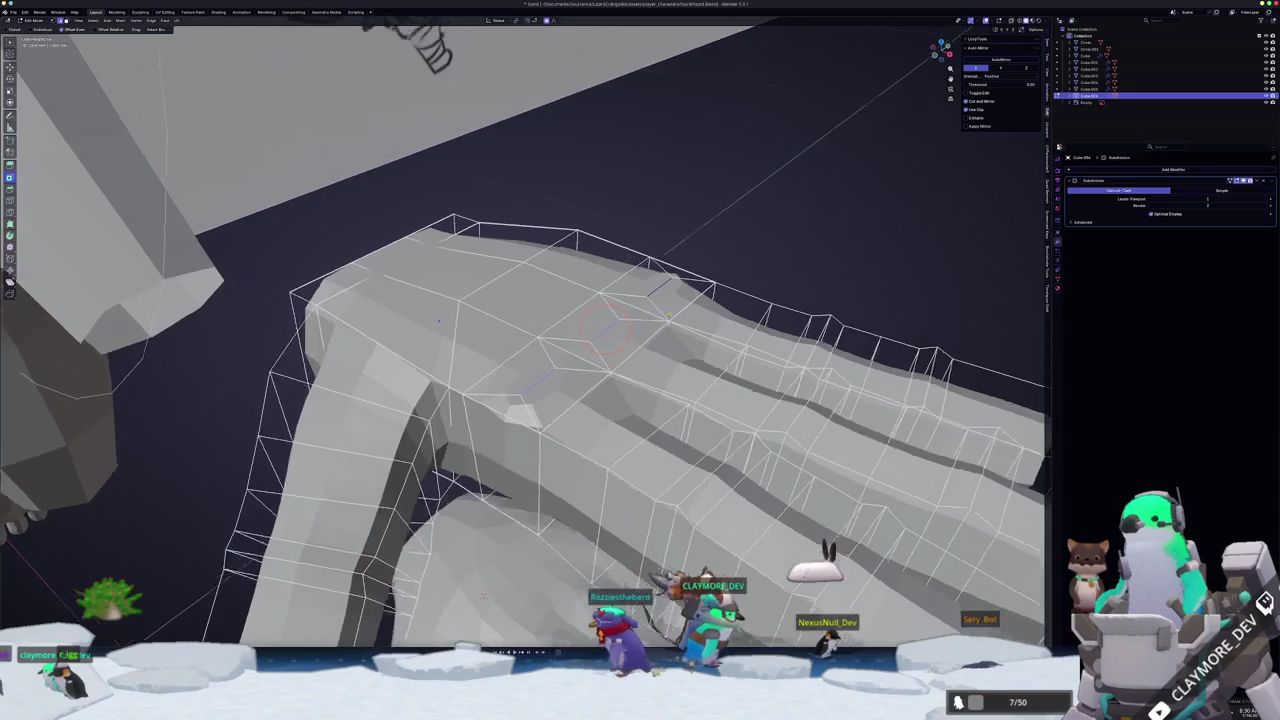
key(g)
key(z)
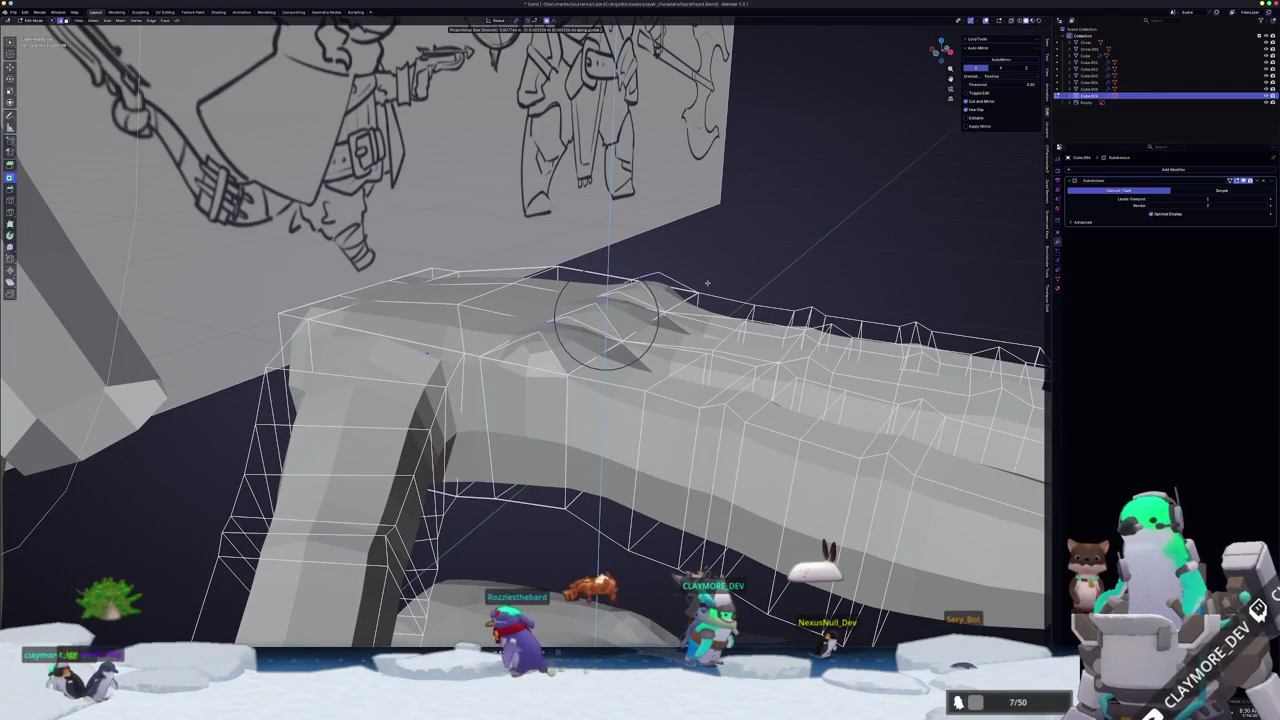
middle_drag(707, 283, 700, 320)
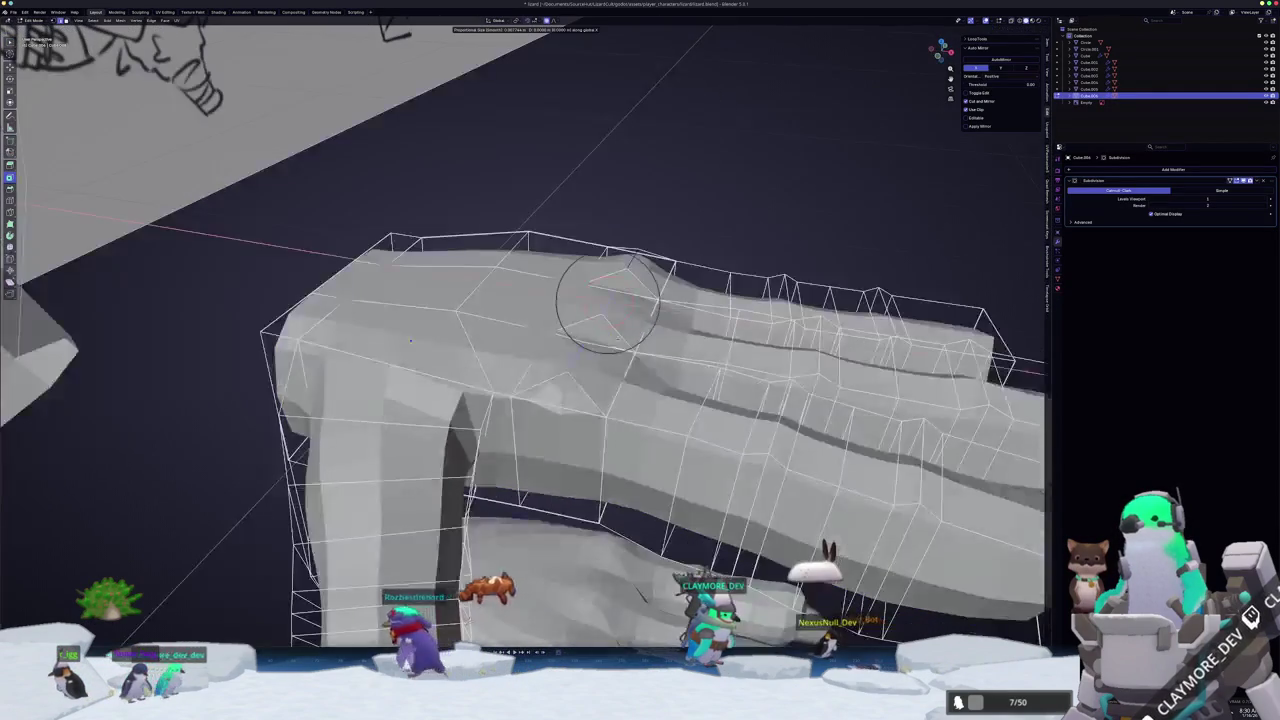
key(x)
click(607, 302)
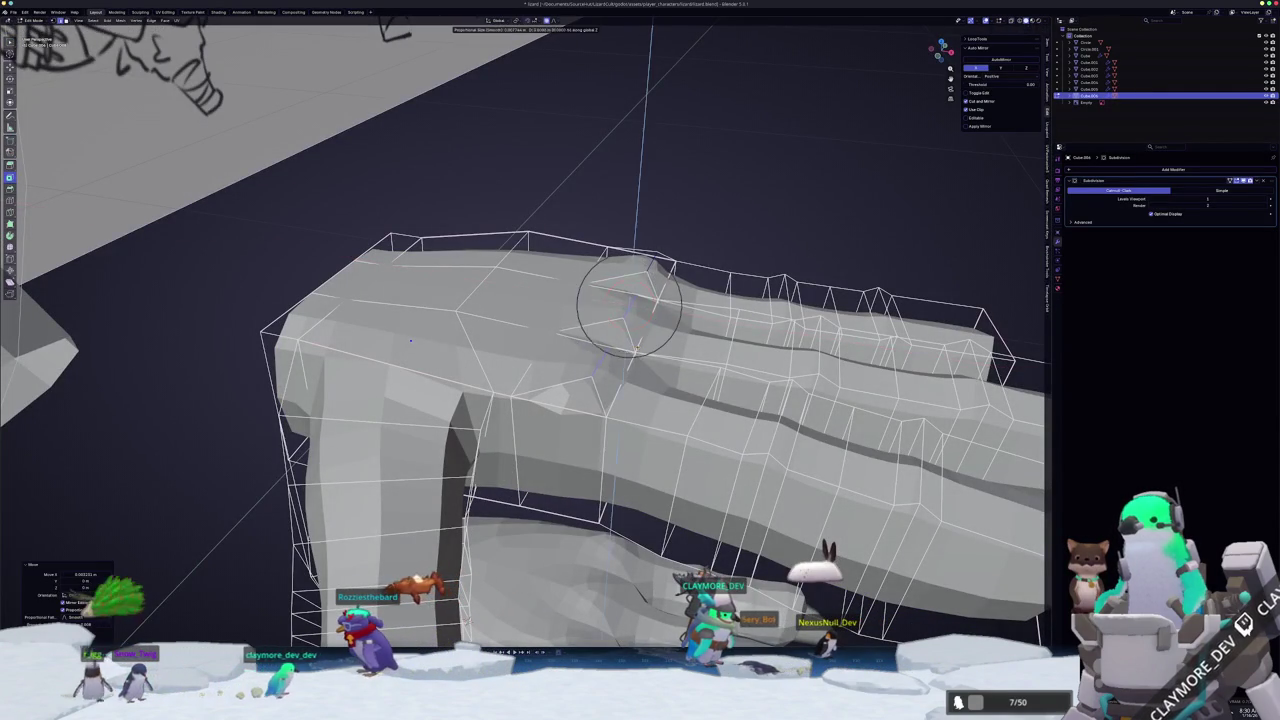
- Slide a knuckle vertex along its edge, comparing the hand against the sketch
key(Tab)
mouse_move(629, 300)
middle_down()
mouse_move(585, 372)
mouse_move(560, 340)
mouse_move(597, 322)
middle_up()
key(Tab)
mouse_move(619, 385)
middle_down()
mouse_move(652, 347)
mouse_move(672, 345)
middle_up()
key(shift+v)
click(660, 345)
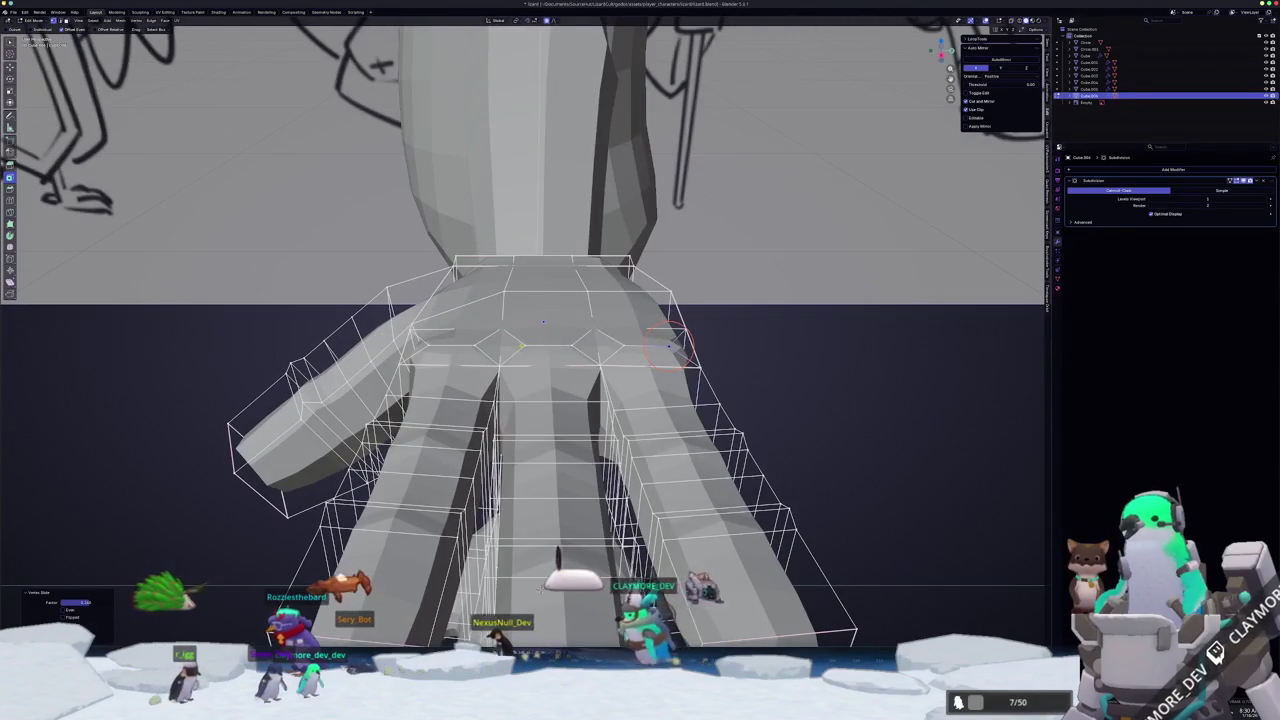
key(Tab)
mouse_move(514, 343)
middle_down()
mouse_move(475, 347)
mouse_move(558, 338)
mouse_move(563, 354)
mouse_move(465, 395)
mouse_move(552, 340)
mouse_move(590, 376)
mouse_move(556, 382)
middle_up()
key(Tab)
click(590, 376)
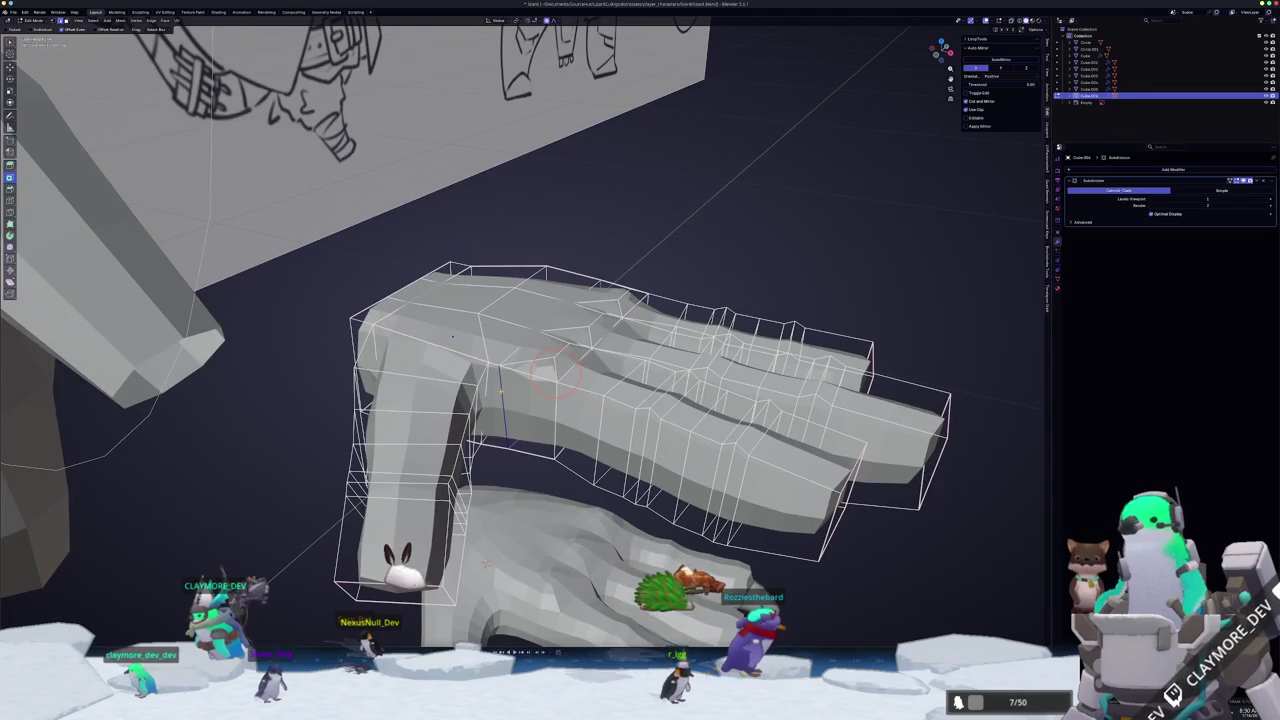
mouse_move(553, 372)
middle_down()
mouse_move(515, 390)
mouse_move(499, 378)
middle_up()
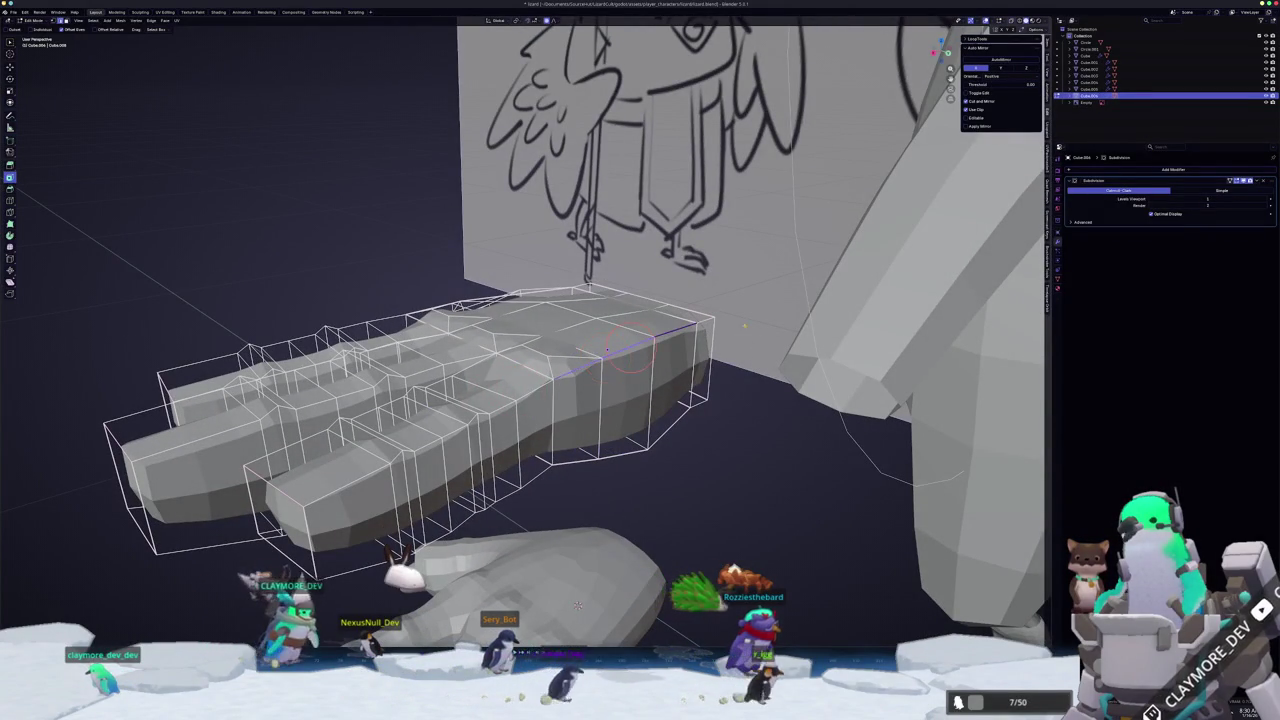
- Crease the selected finger edge with Shift+E to keep it sharp
key(shift+e)
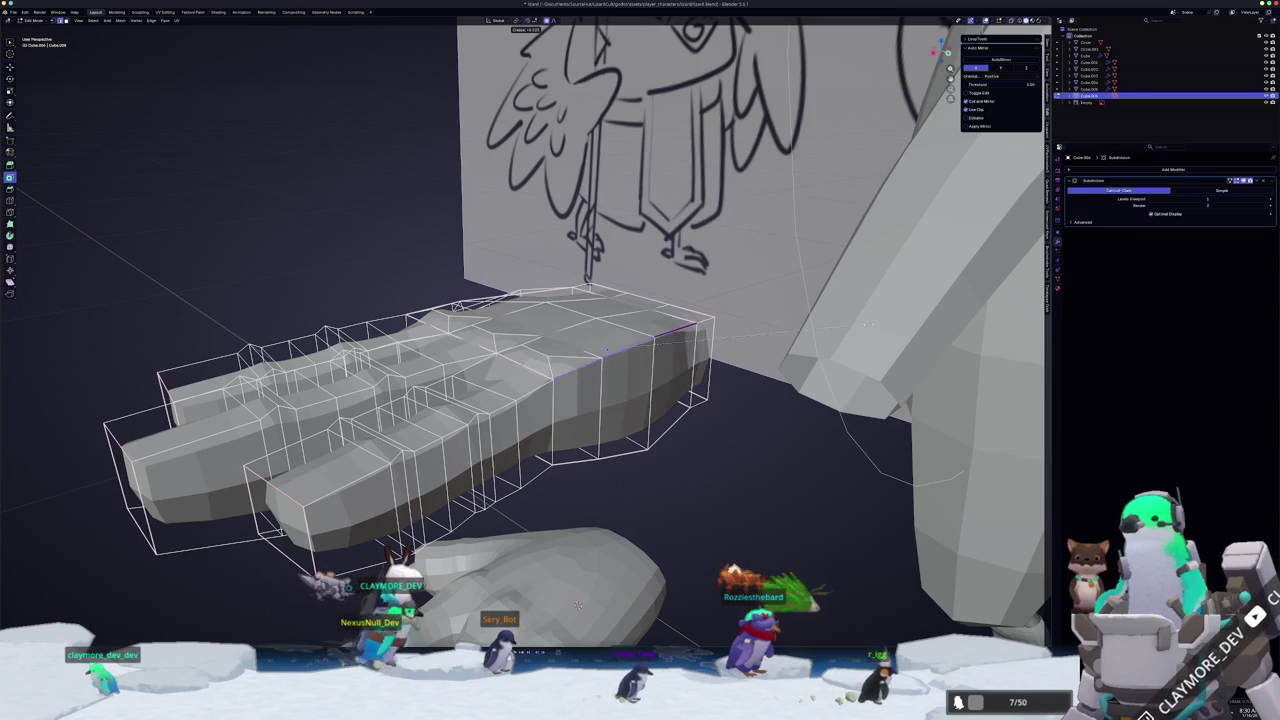
click(630, 350)
mouse_move(577, 605)
middle_down()
mouse_move(560, 560)
mouse_move(590, 600)
middle_up()
middle_drag(630, 350, 685, 343)
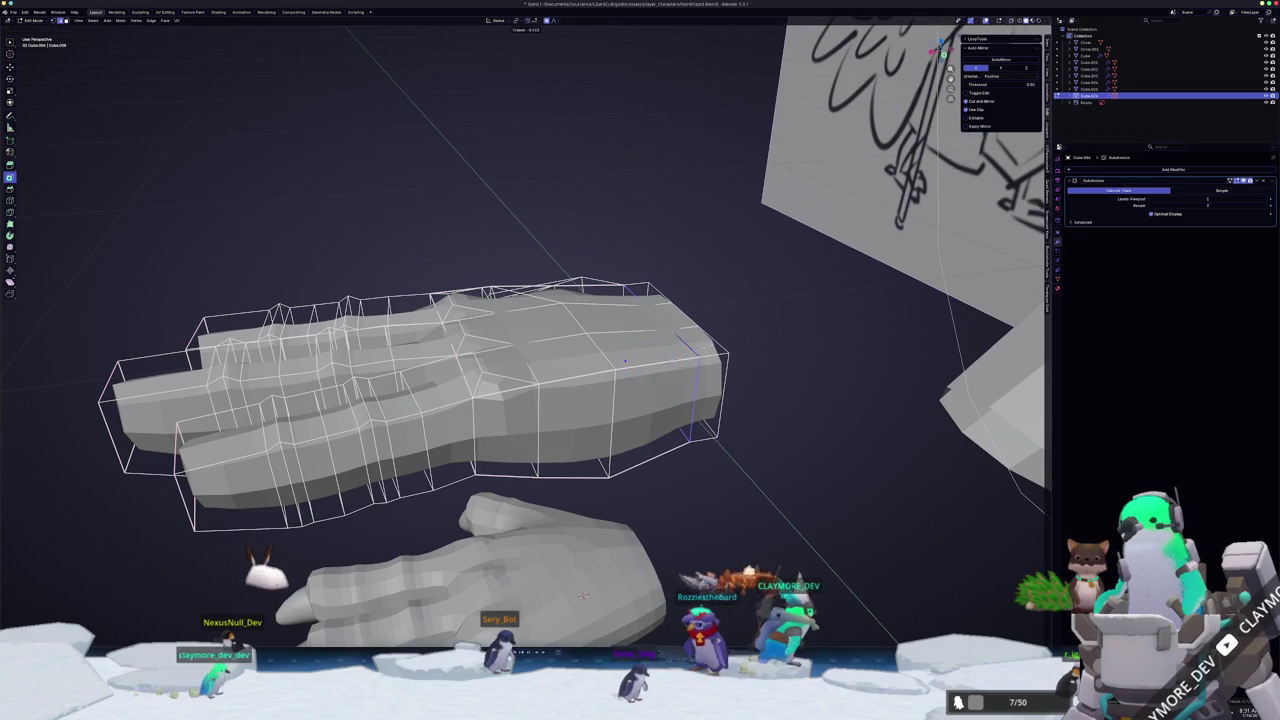
key(Tab)
mouse_move(737, 351)
middle_down()
mouse_move(593, 342)
mouse_move(340, 400)
middle_up()
key(Tab)
- Crease the remaining finger edges and view the smoothed hand in Object Mode
mouse_move(446, 378)
middle_down()
mouse_move(445, 405)
mouse_move(464, 413)
middle_up()
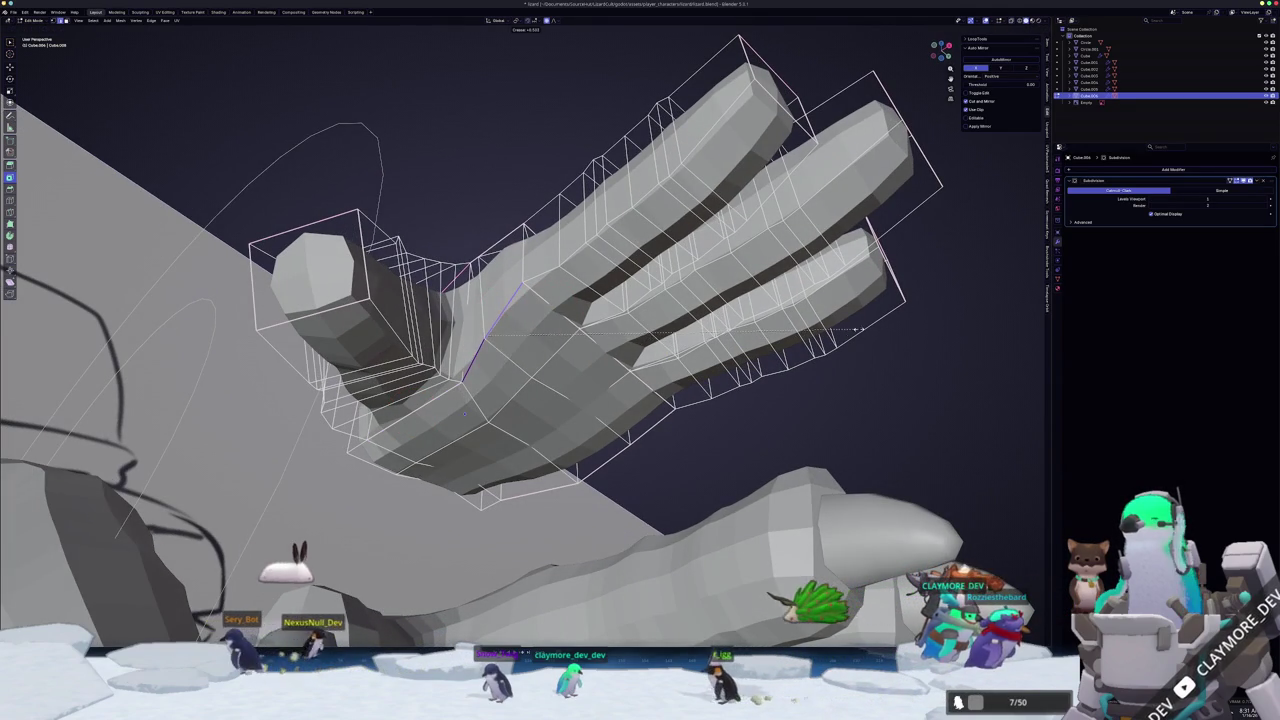
key(Escape)
middle_drag(463, 412, 627, 360)
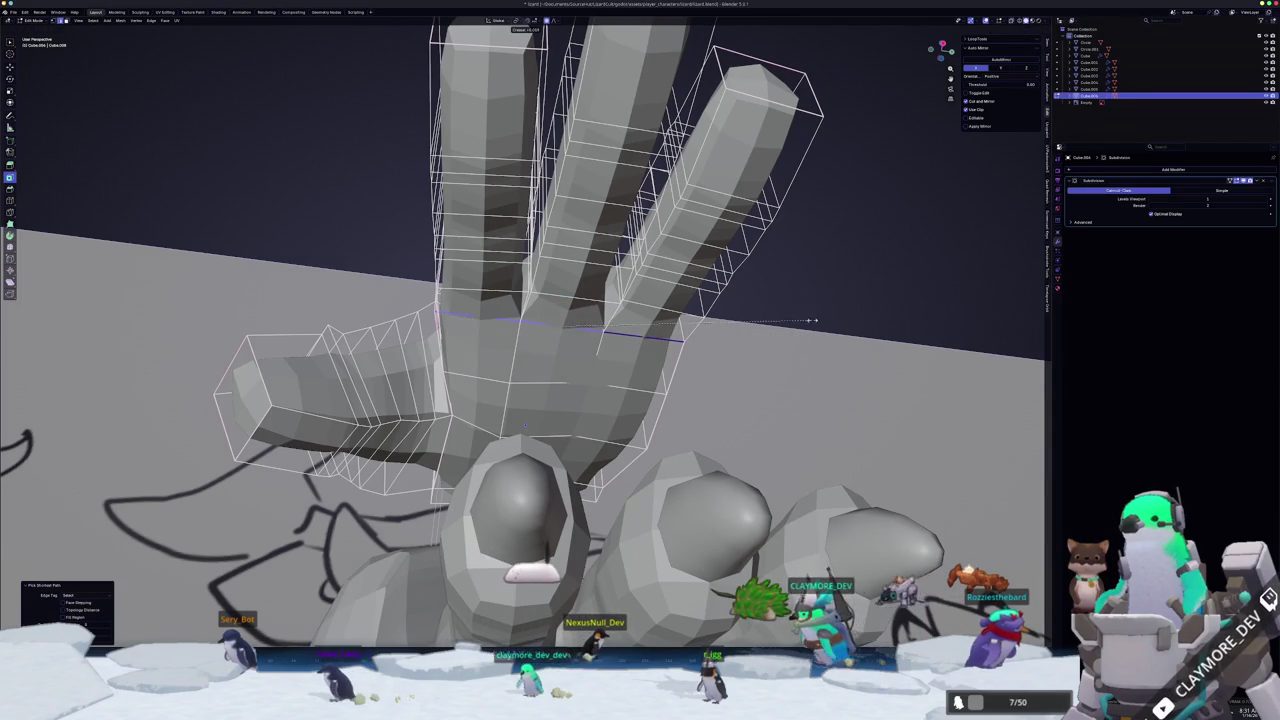
click(922, 314)
middle_drag(922, 314, 720, 352)
mouse_move(470, 365)
middle_down()
mouse_move(485, 425)
mouse_move(566, 356)
mouse_move(658, 432)
mouse_move(627, 444)
middle_up()
key(Tab)
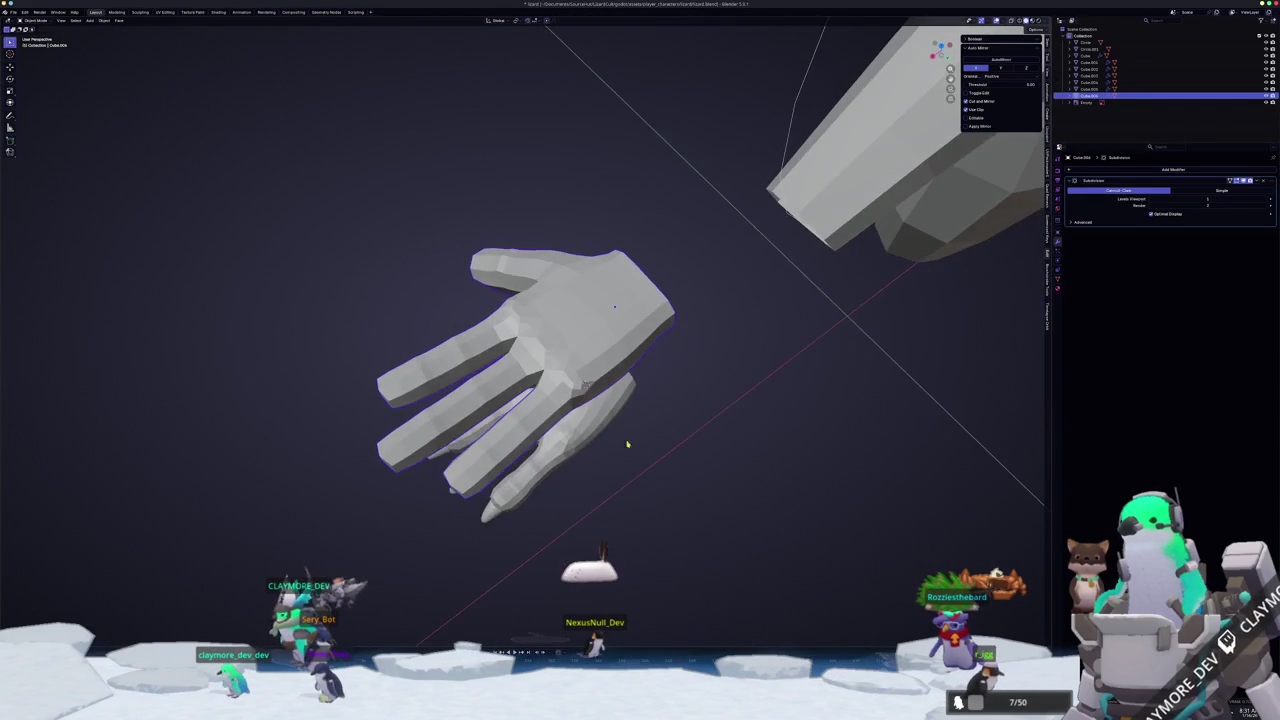
- From Top view, reshape the hand's wrist opening in Edit Mode without merging vertices
key(KP_7)
key(Tab)
key(alt+z)
key(alt+z)
key(Tab)
middle_drag(758, 447, 640, 460)
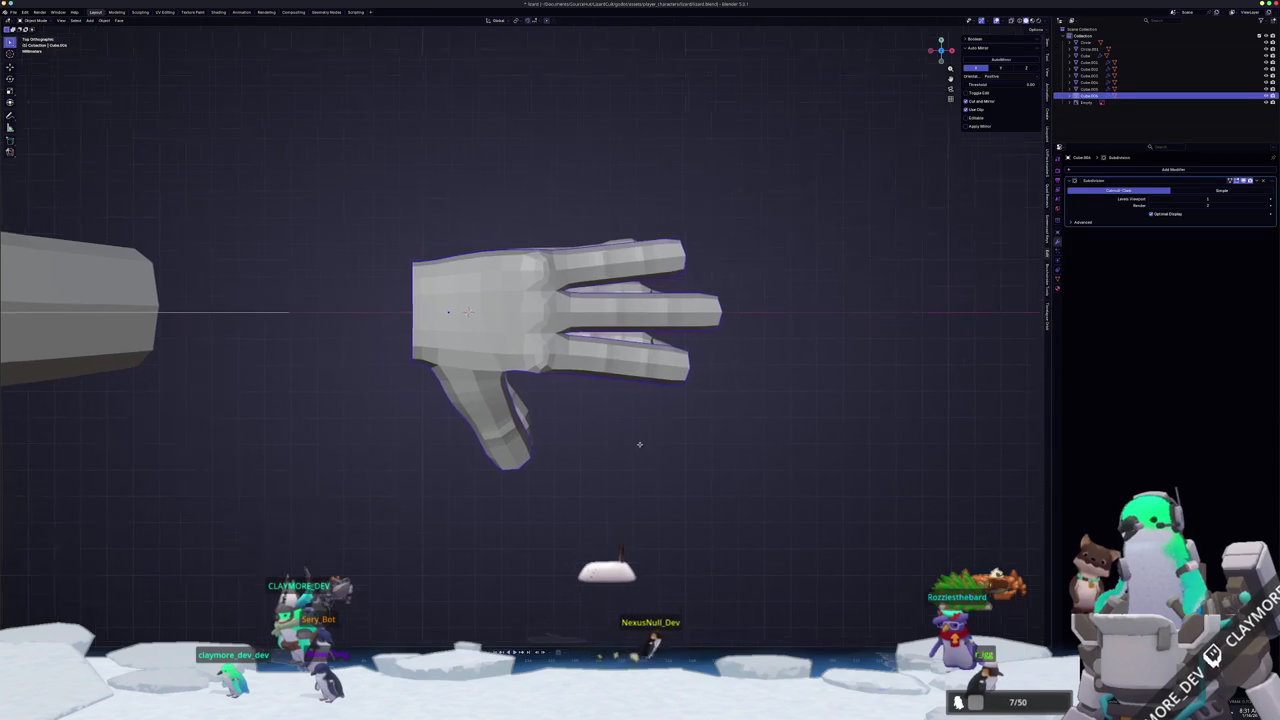
key(Tab)
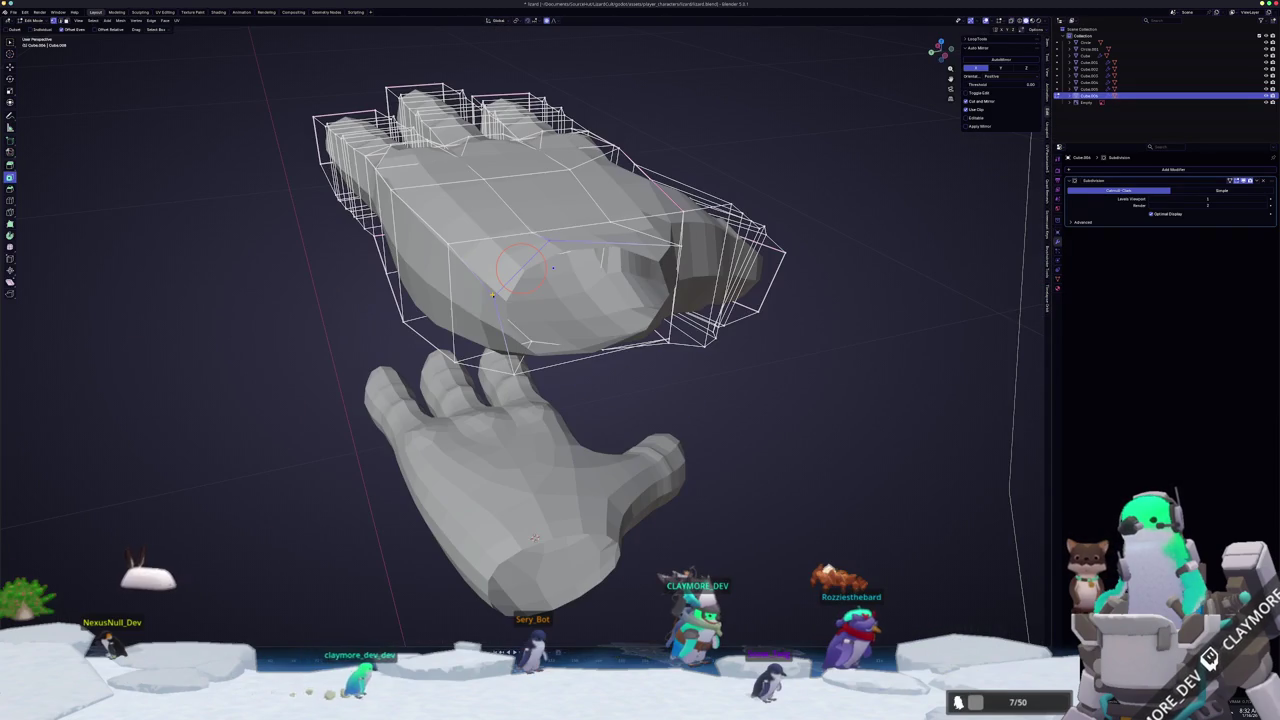
click(493, 297)
middle_drag(493, 297, 620, 420)
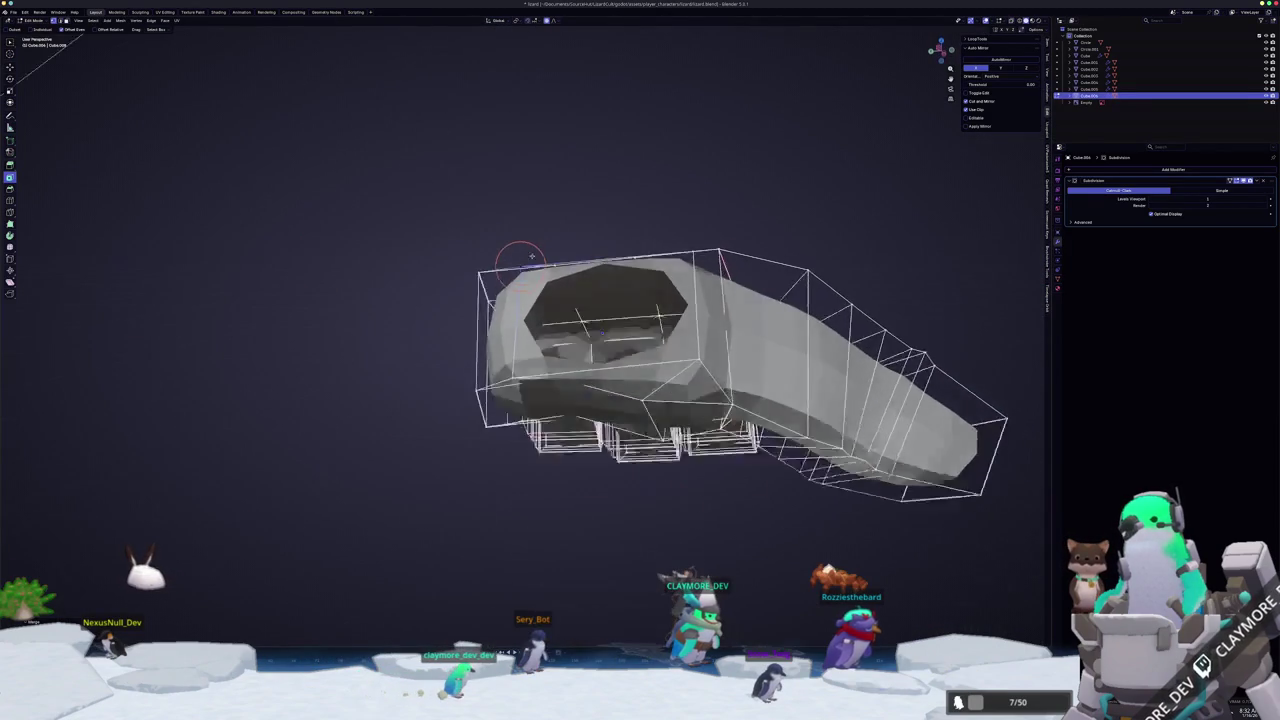
middle_drag(604, 323, 579, 362)
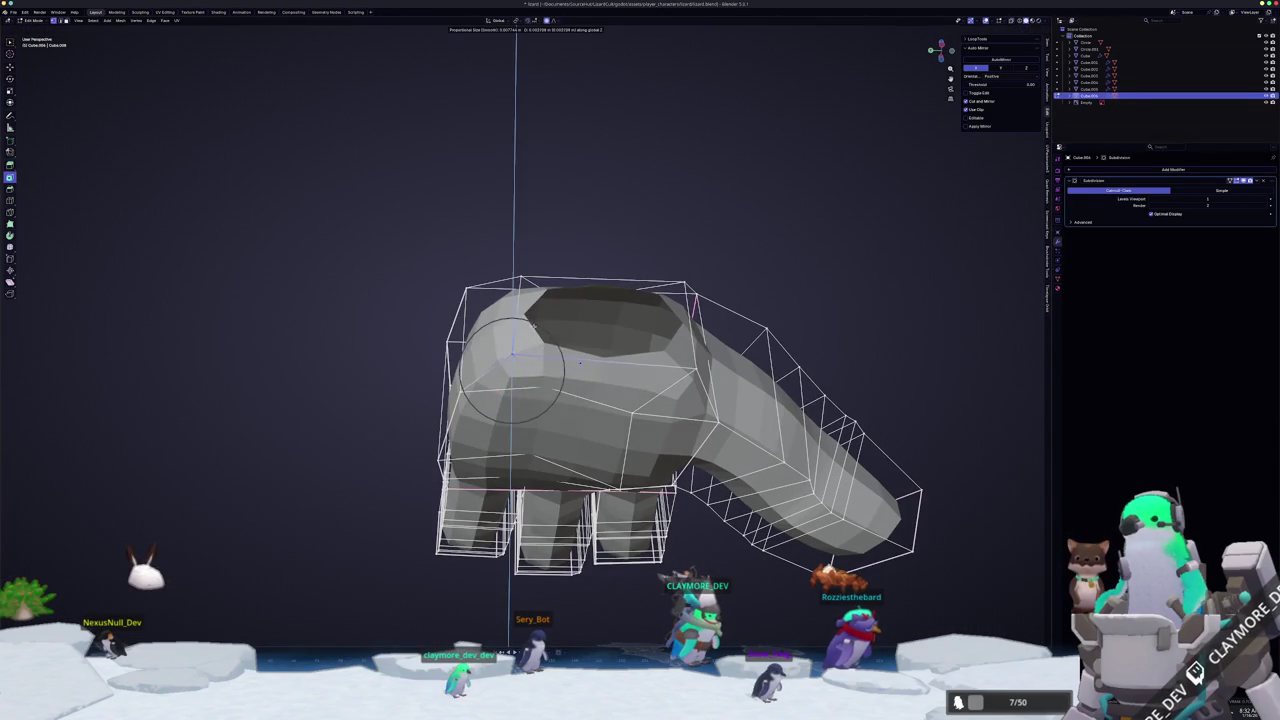
click(583, 385)
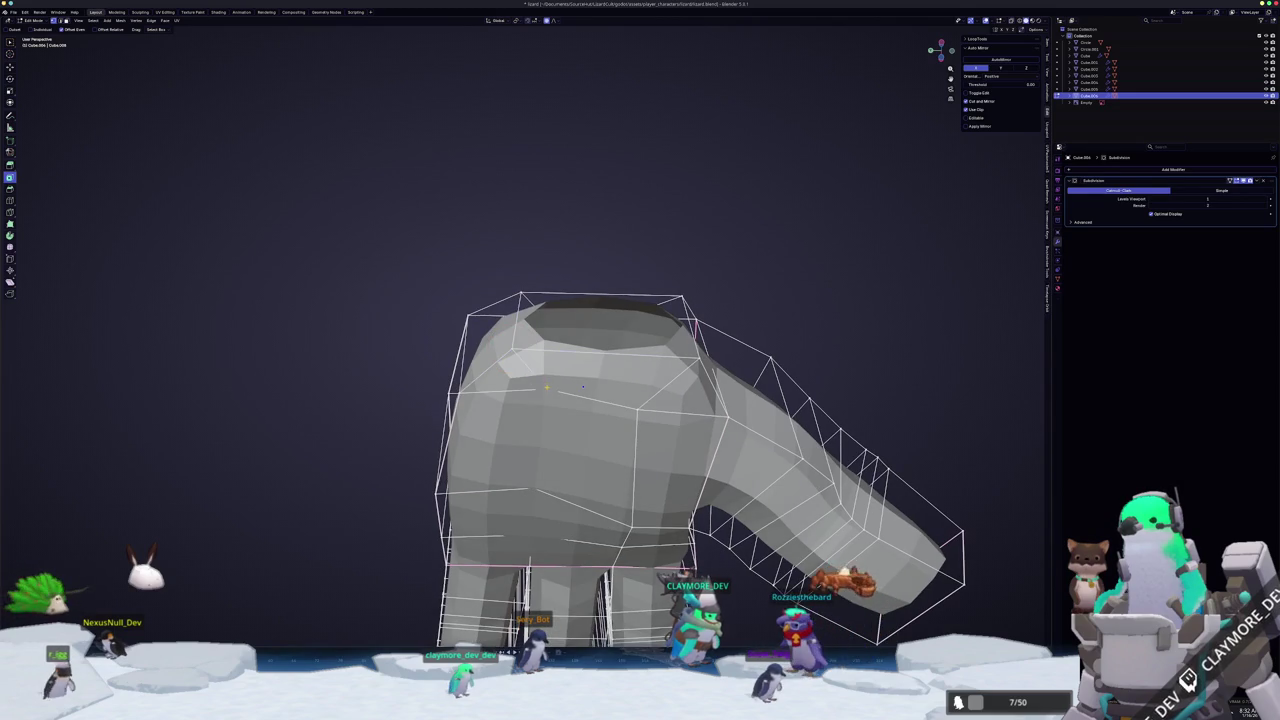
- Brush-select the wrist vertices in X-ray and slide them along their edges
key(alt+z)
middle_drag(583, 386, 544, 344)
key(c)
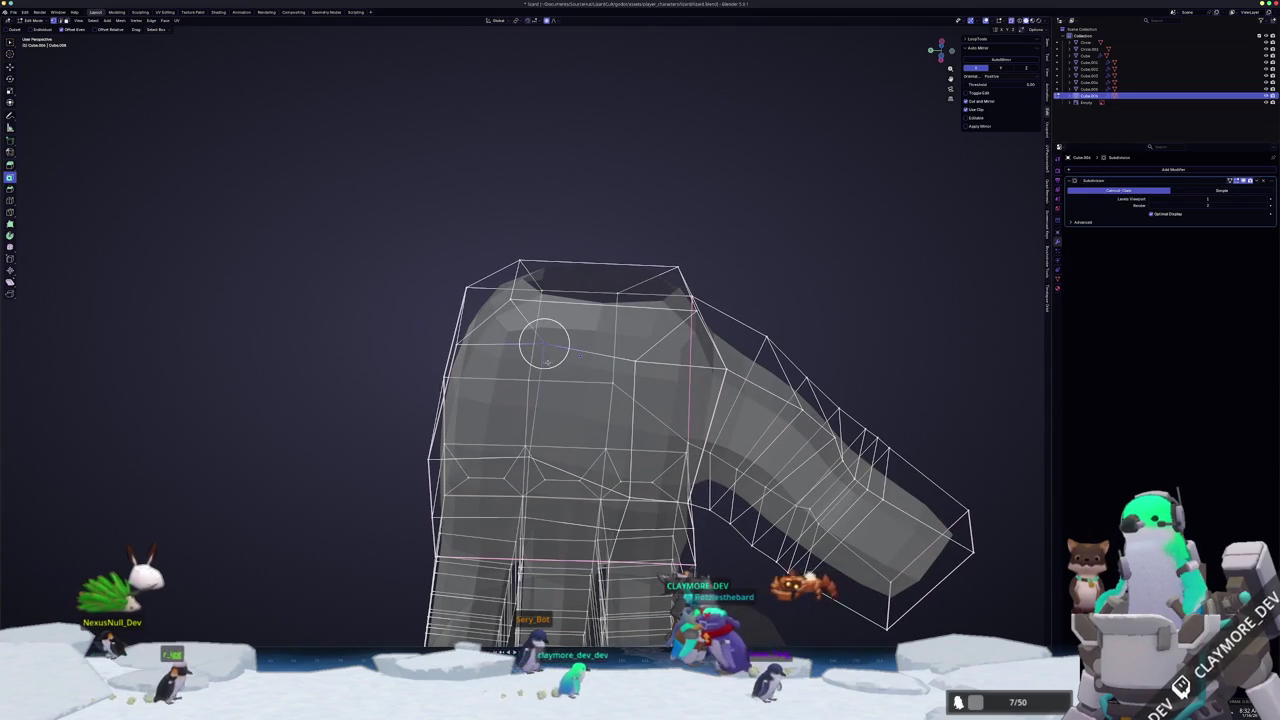
key(alt+z)
key(shift+v)
middle_drag(521, 386, 533, 354)
key(Tab)
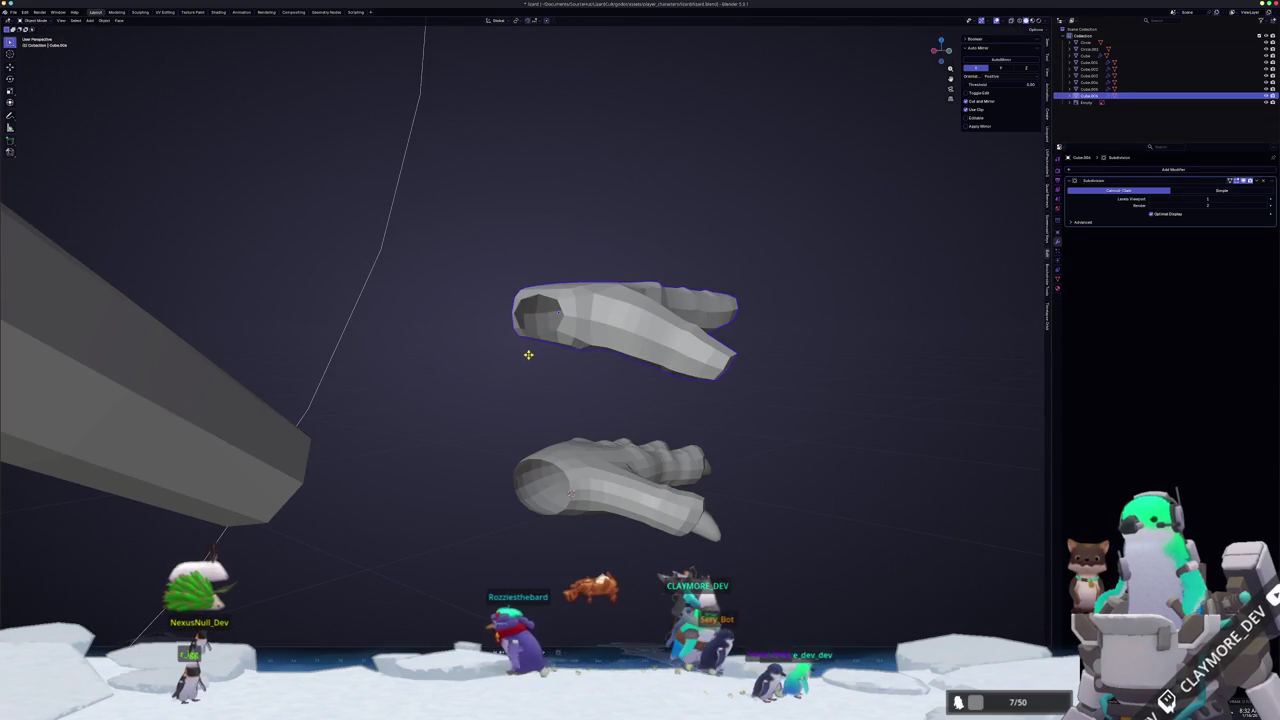
- In side view, move and rotate the hand onto the arm's wrist, following the arm
key(KP_1)
key(KP_3)
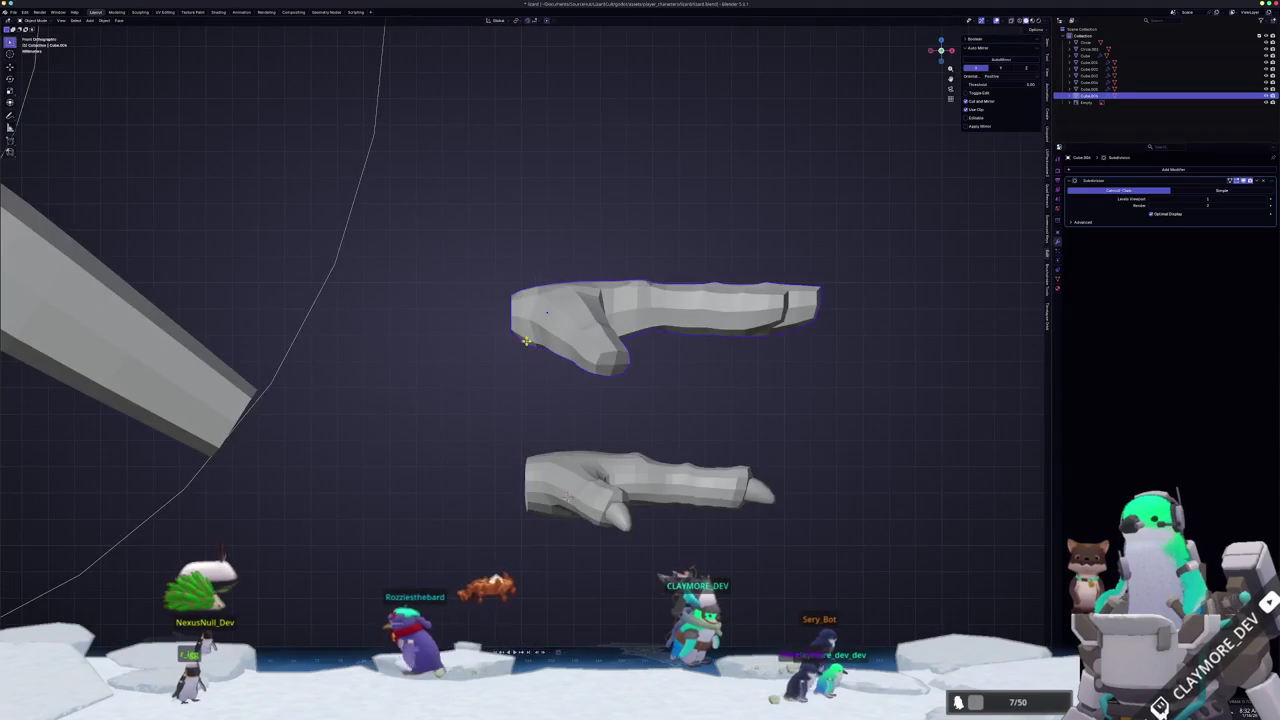
shift+middle_drag(541, 357, 713, 327)
key(g)
click(894, 304)
key(r)
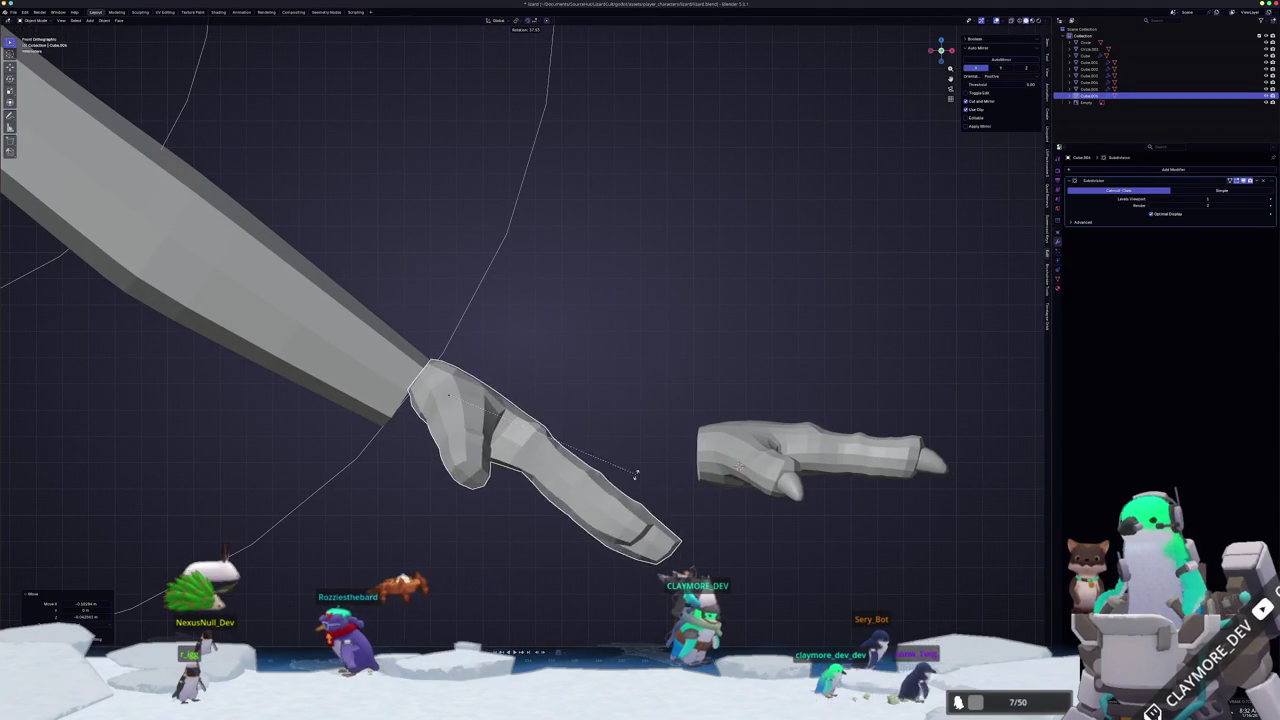
click(661, 425)
- Apply Shade Smooth to the hand, then reopen its mesh for editing in Top view
scroll(661, 425, down, 5)
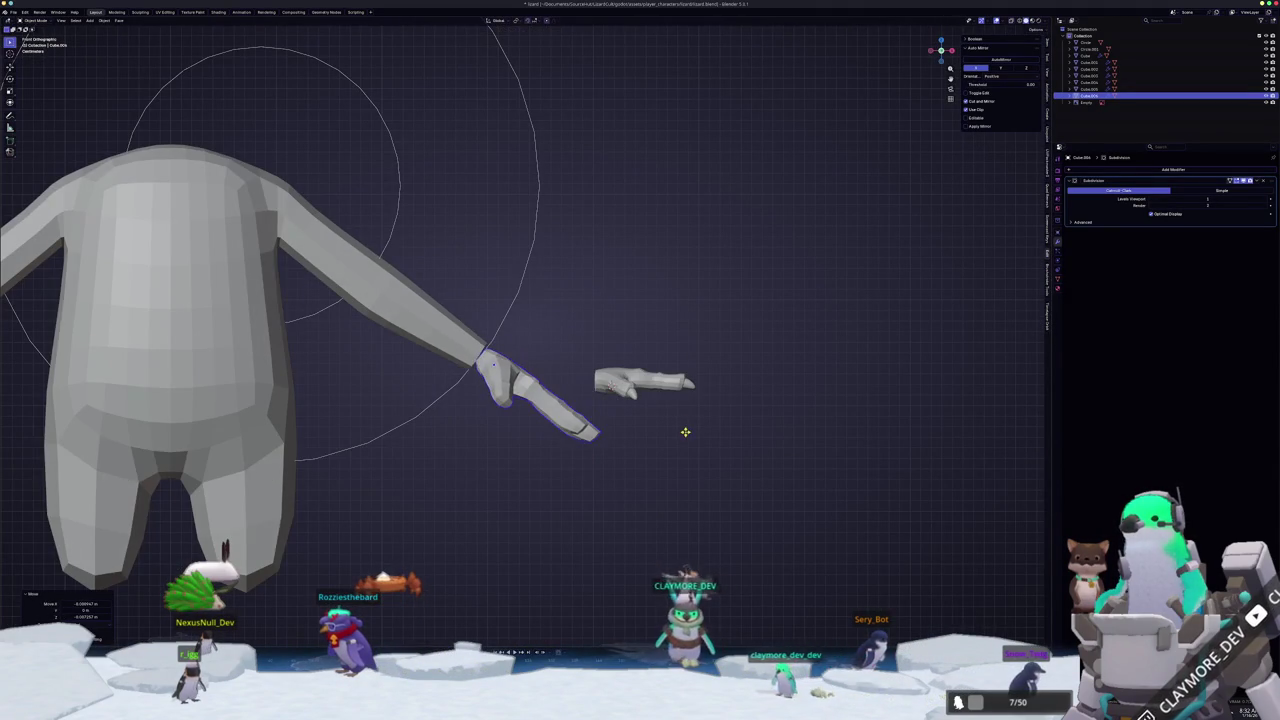
mouse_move(685, 428)
middle_down()
mouse_move(660, 451)
mouse_move(686, 429)
middle_up()
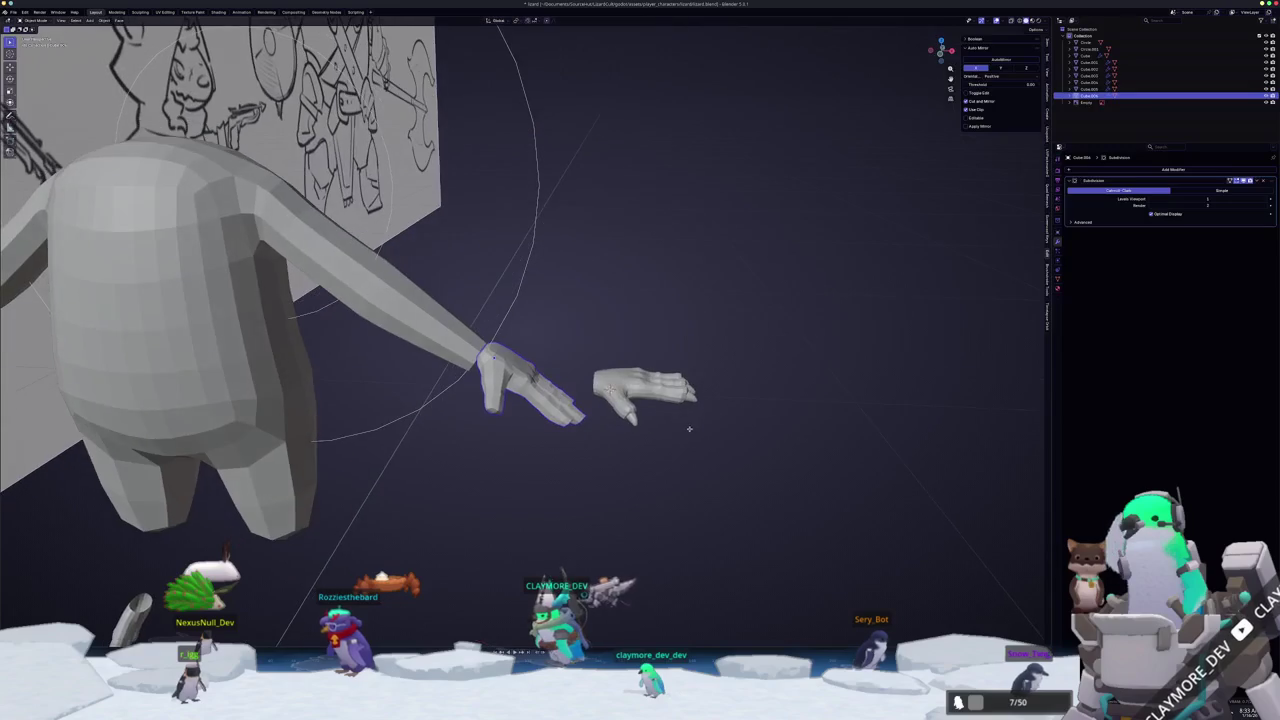
scroll(677, 434, up, 3)
right_click(560, 438)
click(560, 438)
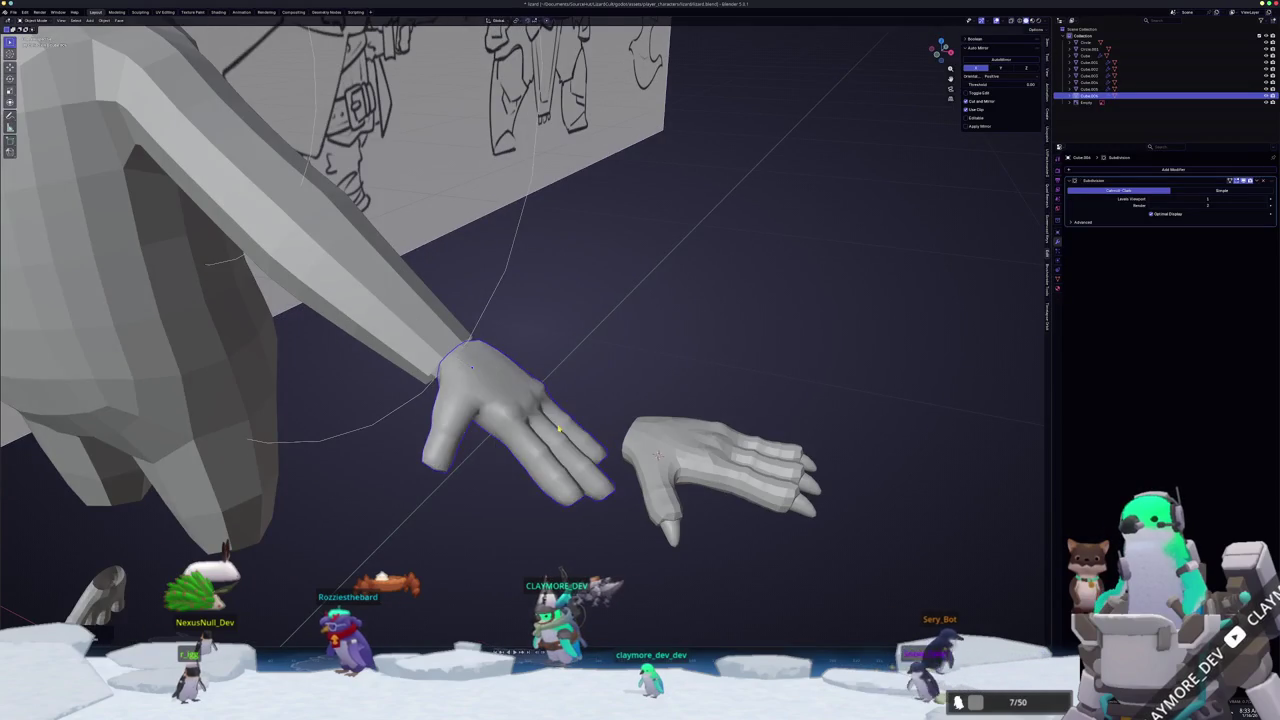
middle_drag(560, 438, 558, 445)
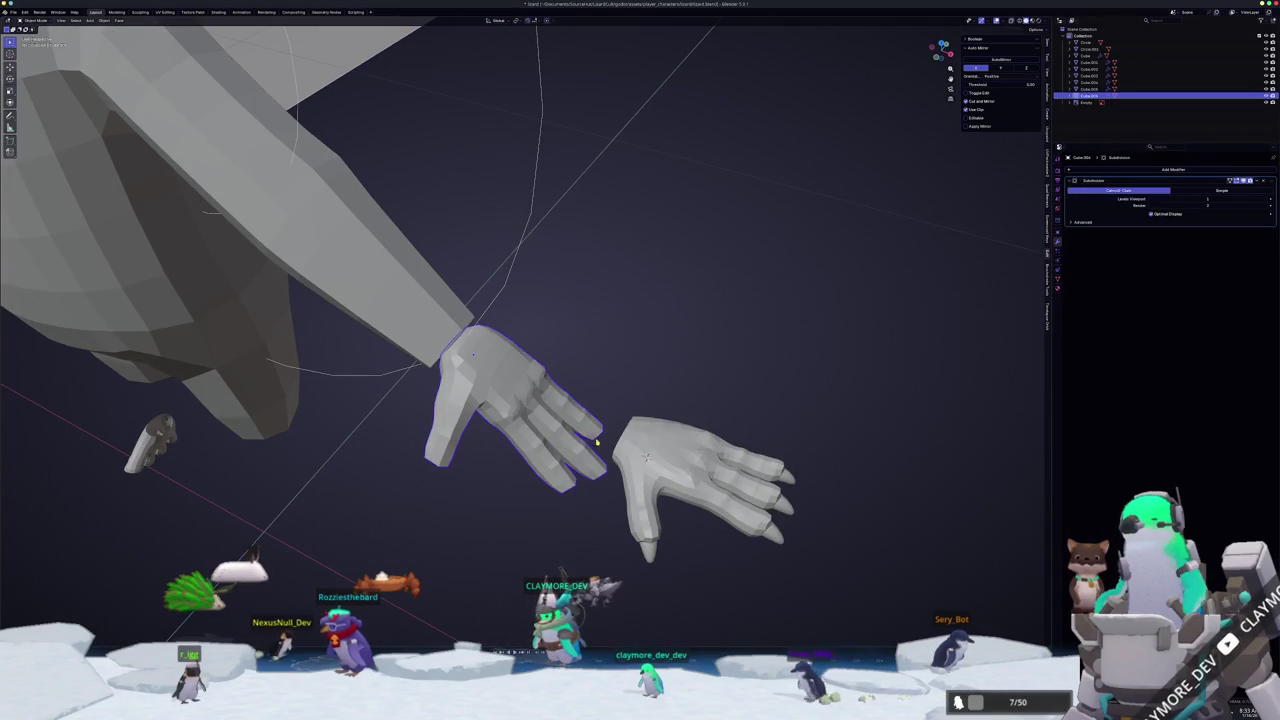
key(ctrl+z)
key(KP_7)
key(Tab)
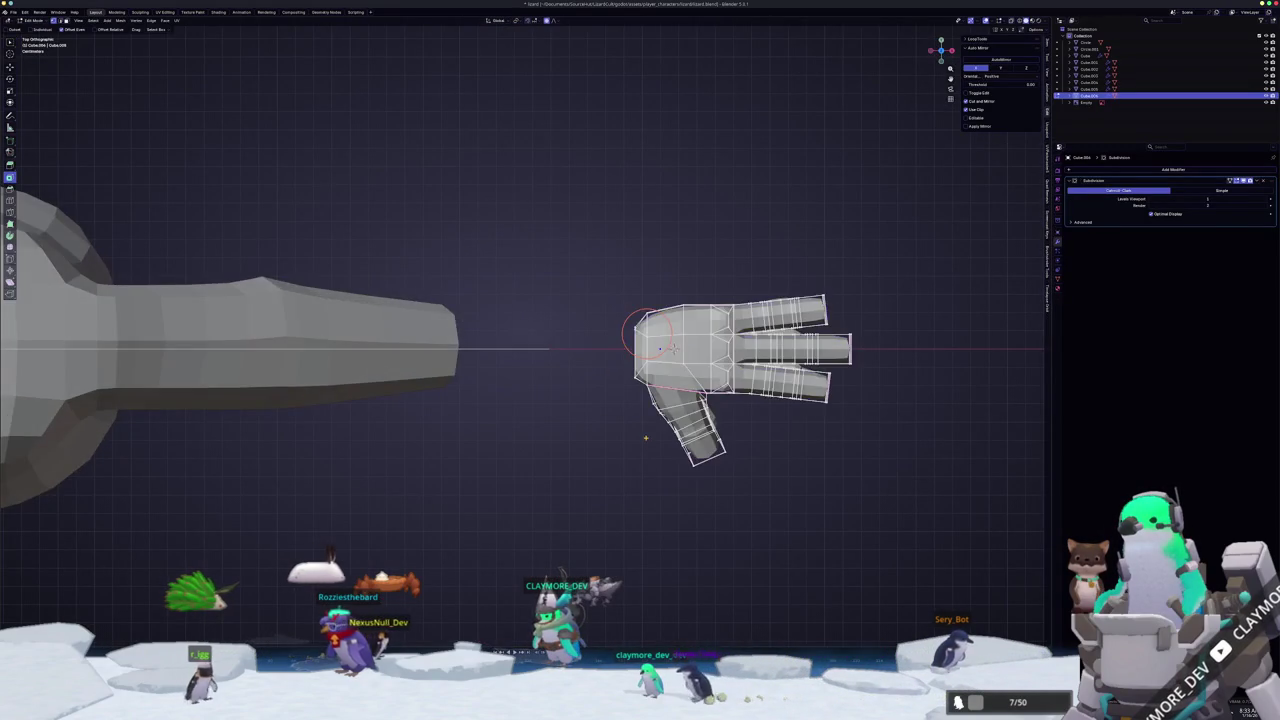
- Box-select the three fingers, scale them shorter, and slide them back toward the palm along X
scroll(648, 443, up, 2)
ctrl+scroll(650, 458, down, 4)
drag(862, 486, 634, 212)
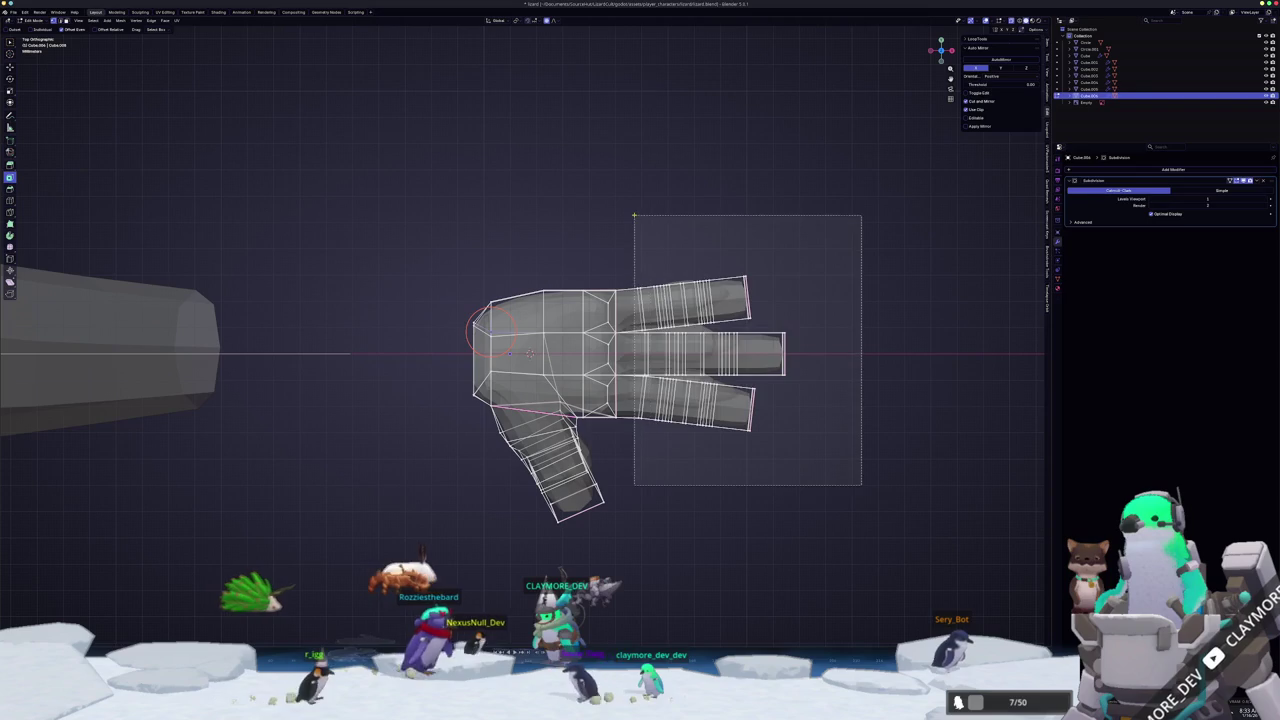
scroll(906, 381, up, 1)
shift+middle_drag(906, 381, 786, 405)
key(s)
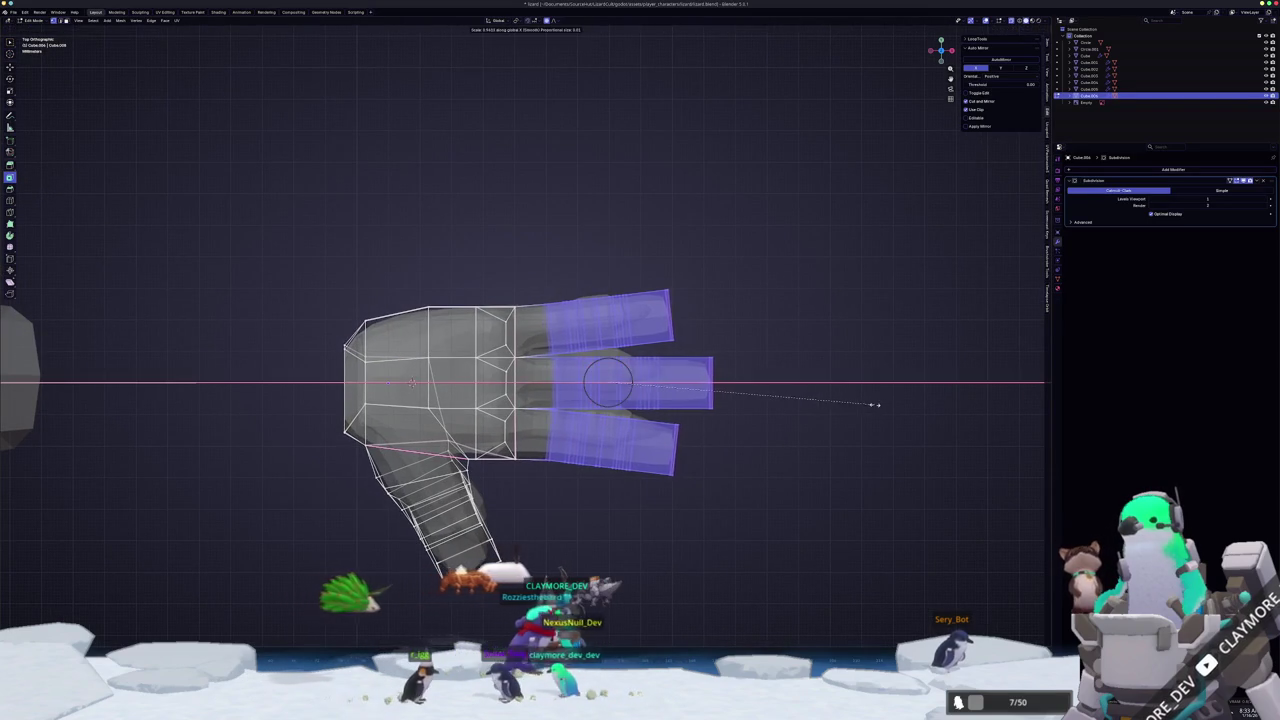
click(860, 404)
key(g)
key(x)
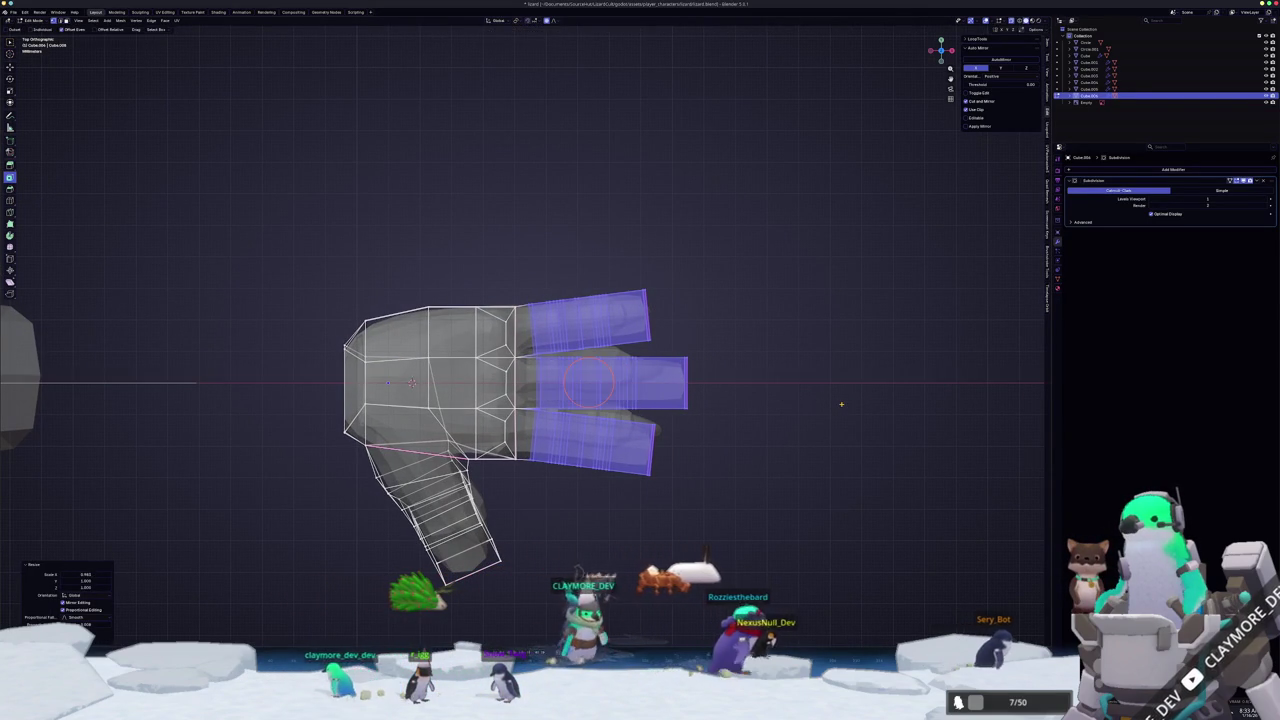
click(839, 403)
key(Tab)
- Back in Edit Mode, select the whole thumb from Top view
mouse_move(829, 423)
middle_down()
mouse_move(747, 392)
mouse_move(767, 401)
middle_up()
middle_drag(769, 416, 663, 423)
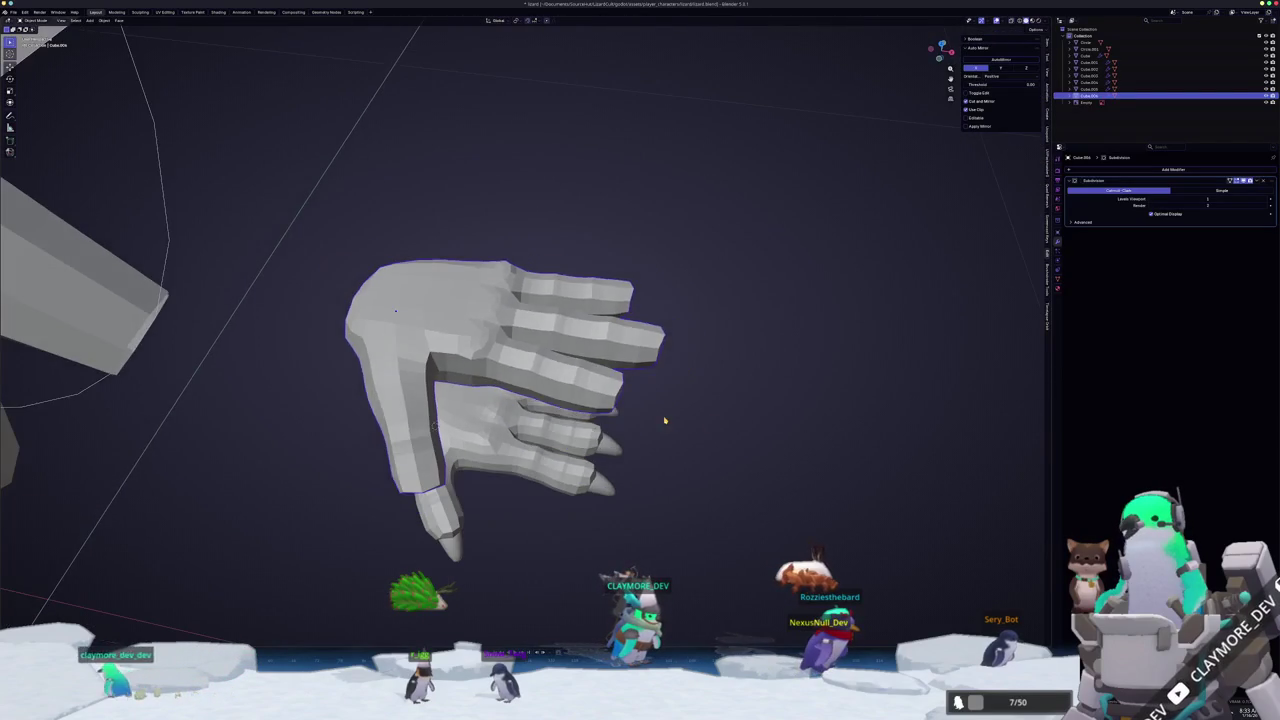
key(Tab)
key(Tab)
key(Tab)
middle_drag(710, 424, 517, 459)
key(KP_7)
drag(626, 608, 443, 464)
drag(512, 564, 443, 458)
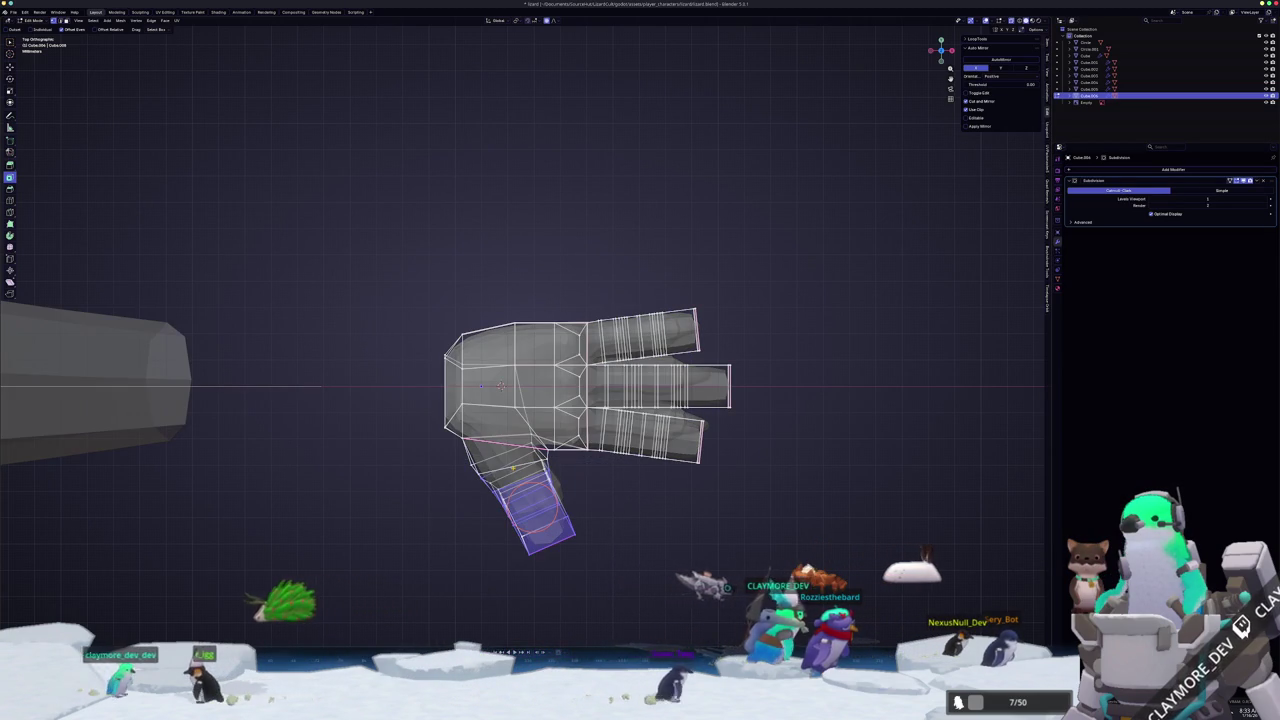
middle_drag(520, 400, 560, 470)
scroll(628, 389, up, 2)
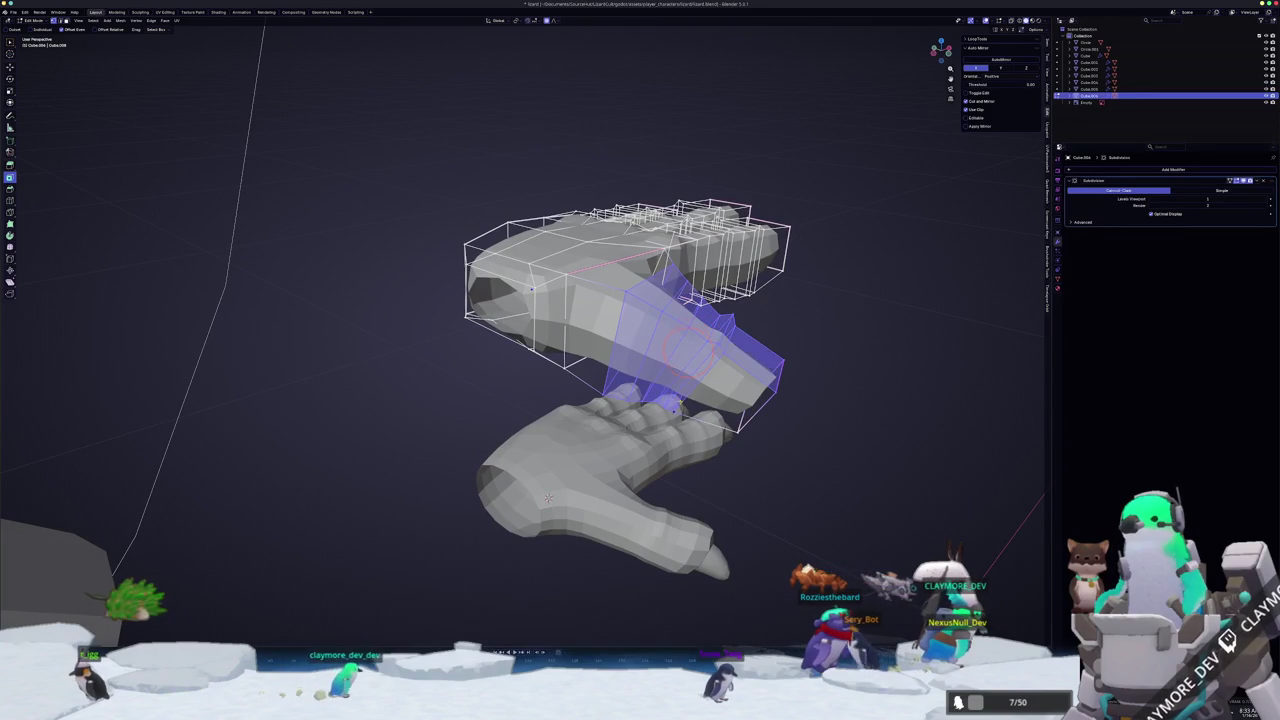
middle_drag(548, 497, 647, 379)
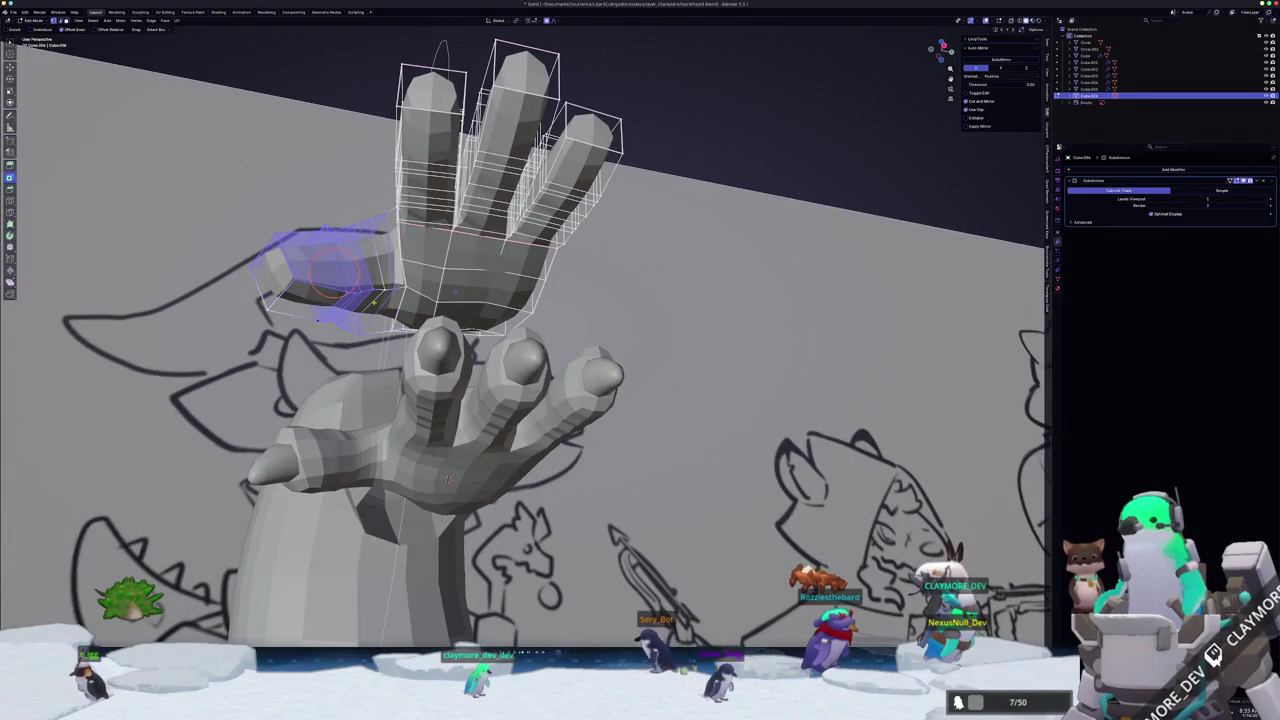
mouse_move(647, 379)
middle_down()
mouse_move(720, 420)
mouse_move(789, 437)
middle_up()
- Scale the thumb along X with proportional falloff, checking it from orthographic views
key(s)
key(x)
click(766, 429)
key(ctrl+KP_7)
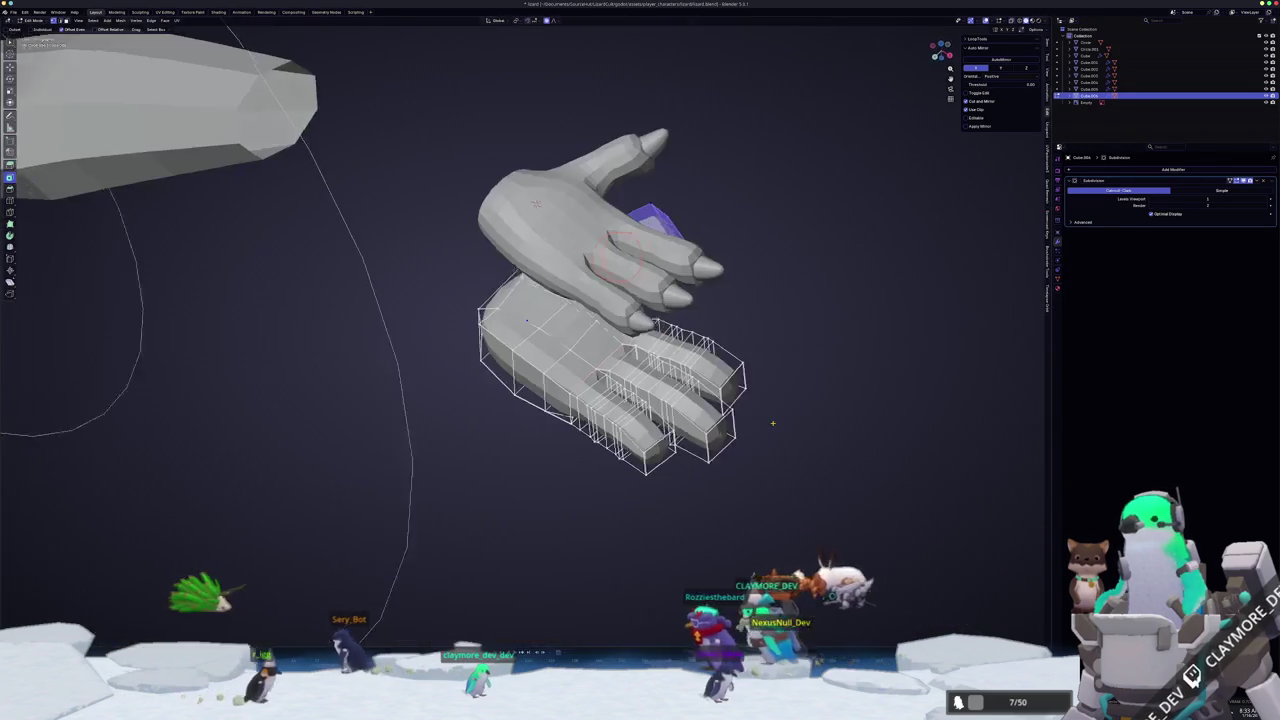
key(KP_1)
key(KP_8)
key(KP_8)
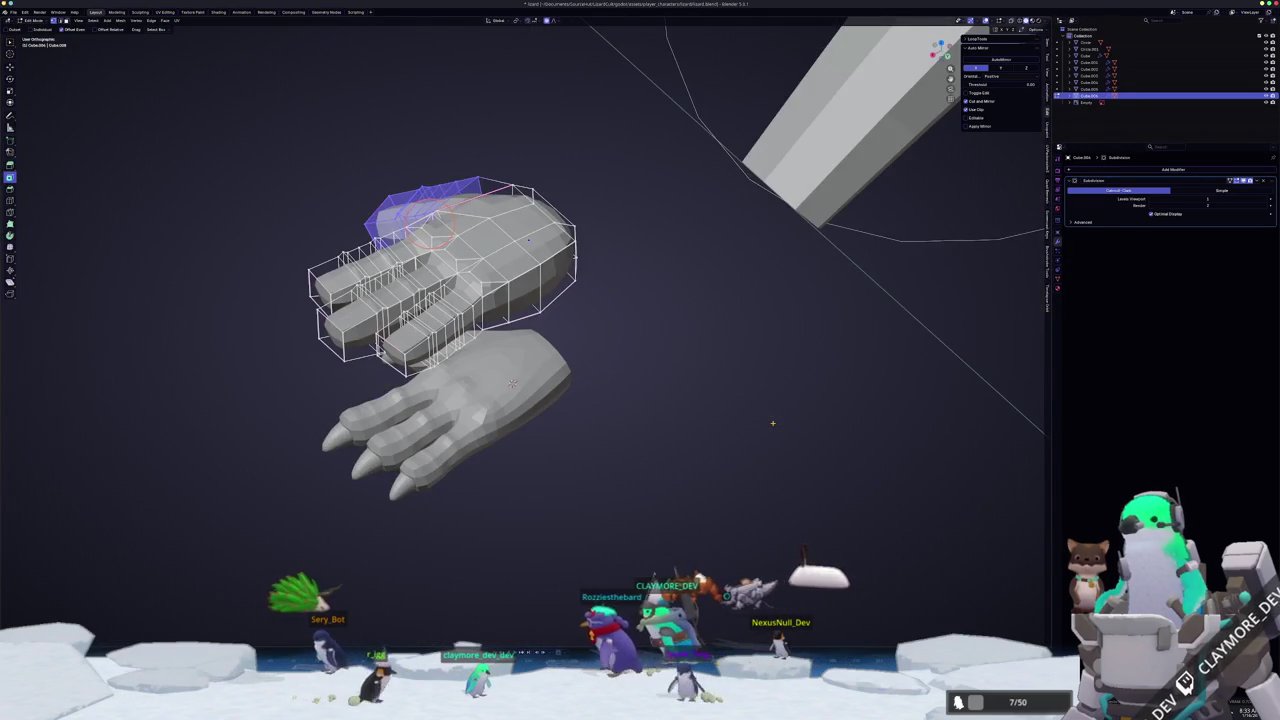
key(ctrl+KP_1)
key(KP_1)
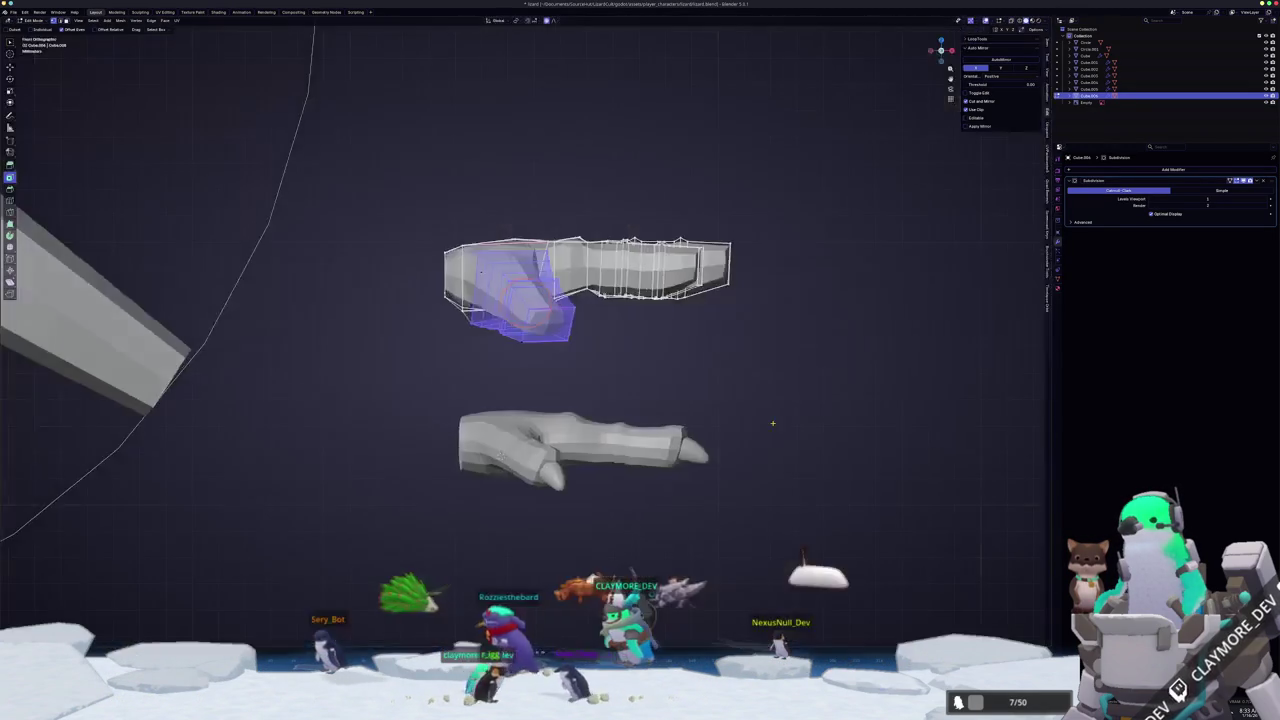
key(KP_3)
scroll(908, 387, up, 3)
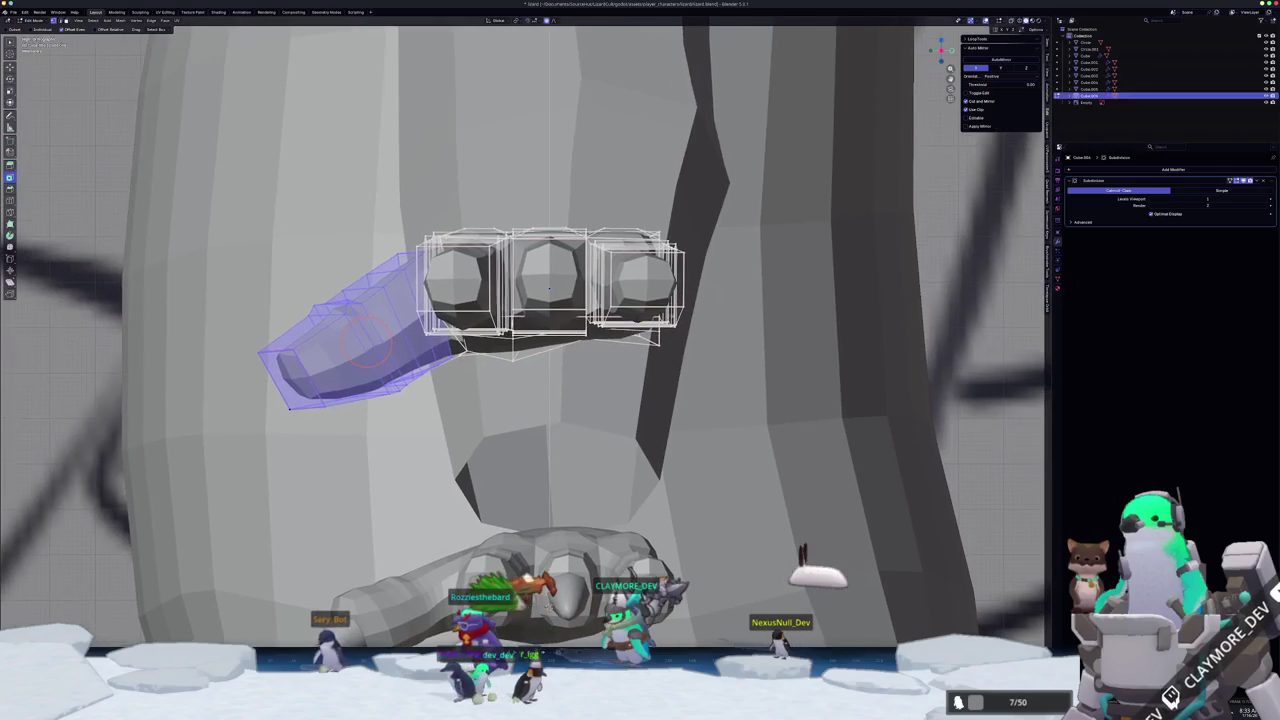
- Scale the thumb again and move it into place with soft falloff
key(s)
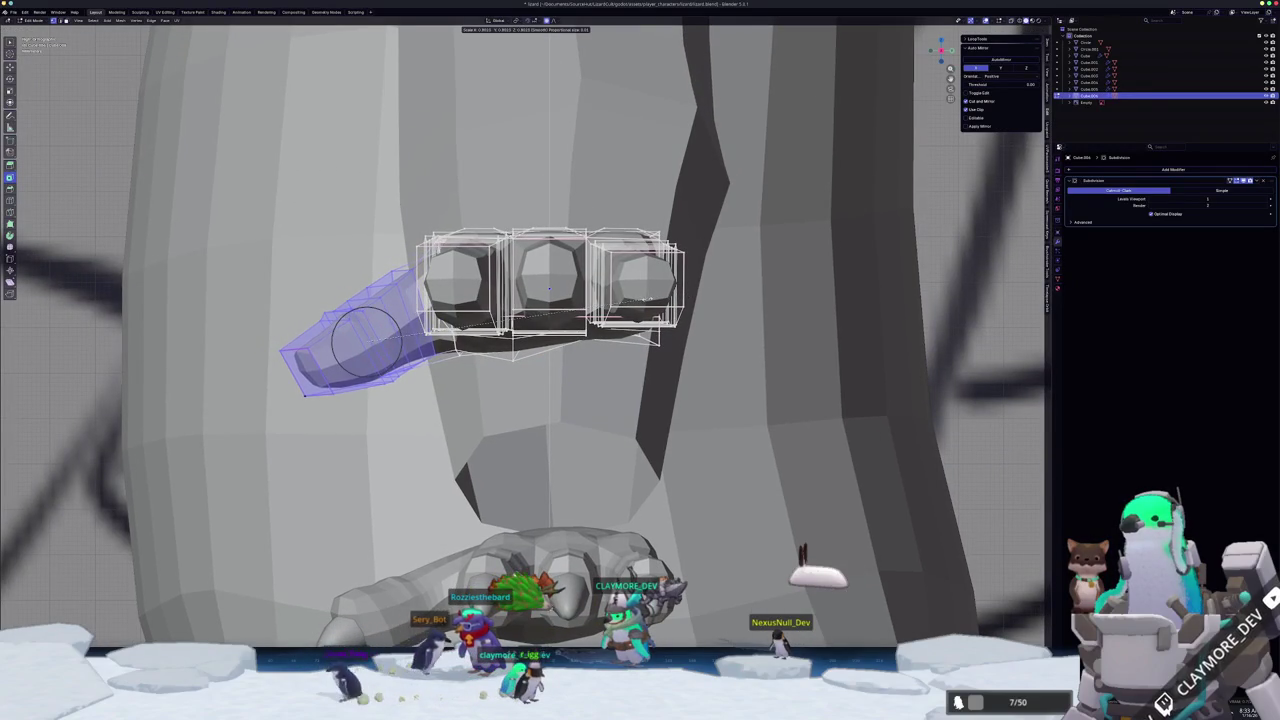
click(648, 298)
middle_drag(648, 298, 550, 390)
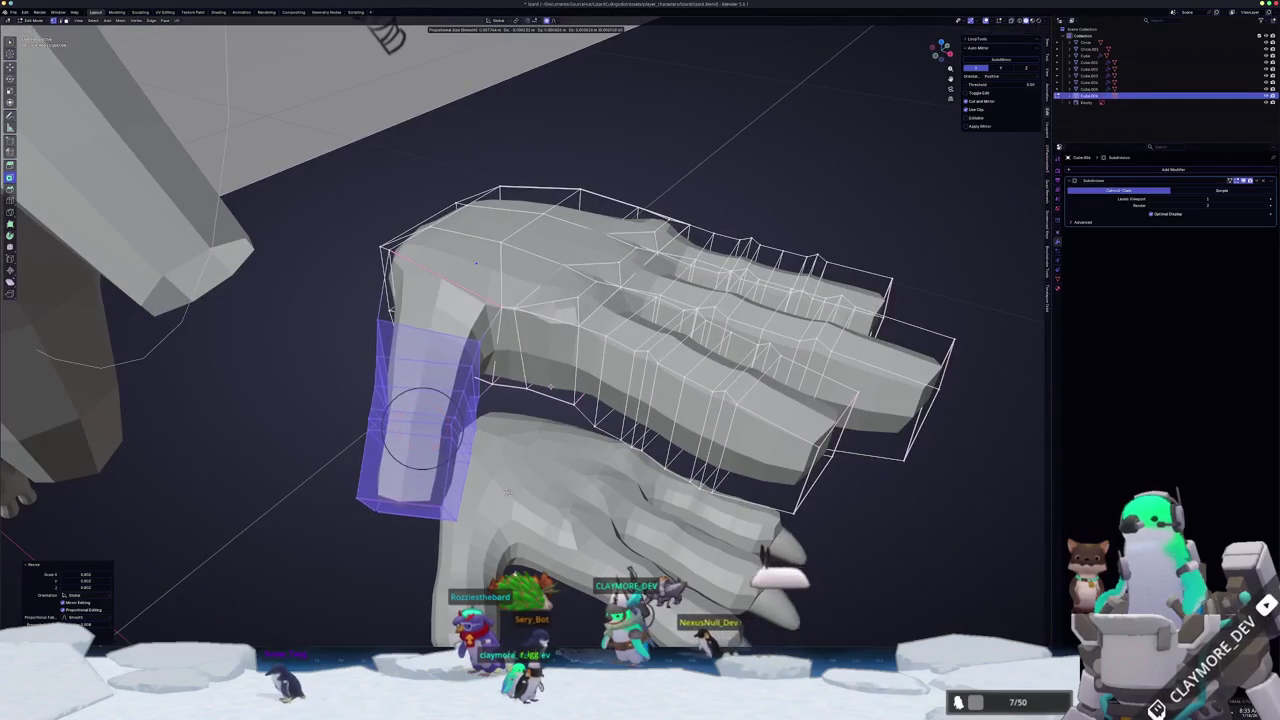
click(507, 492)
mouse_move(507, 492)
middle_down()
mouse_move(465, 311)
mouse_move(504, 302)
middle_up()
key(Tab)
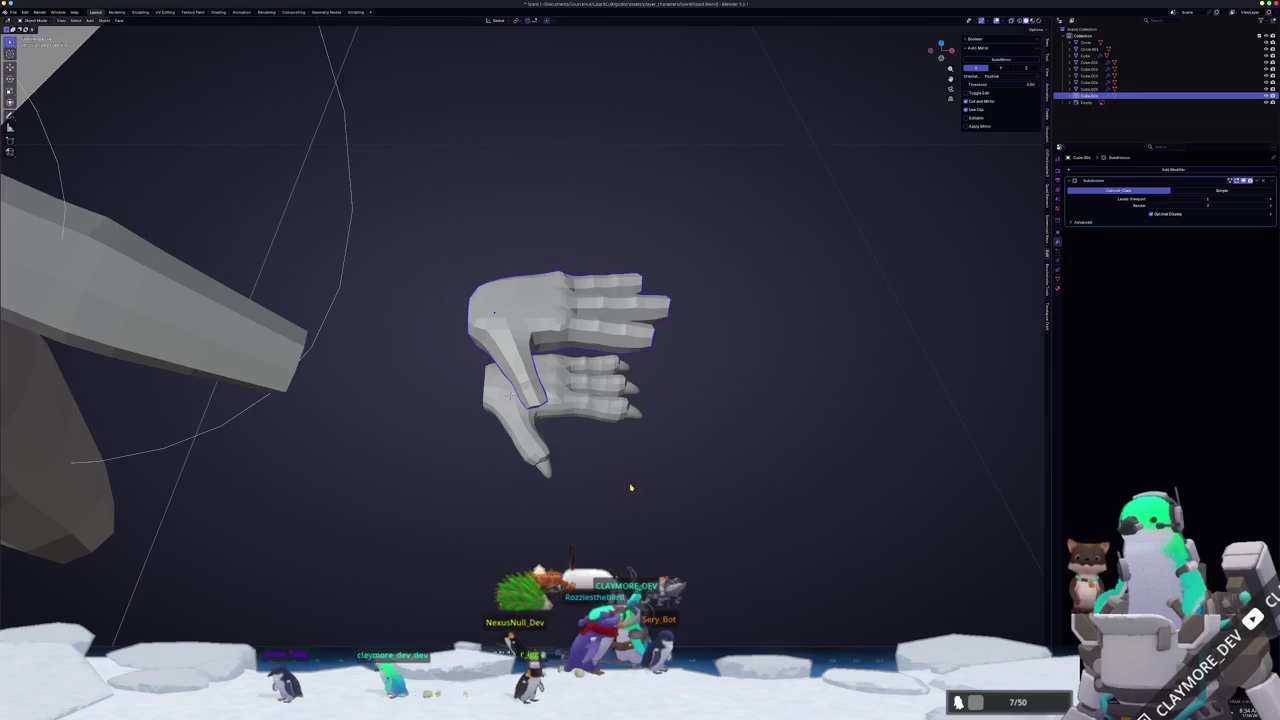
- In Front view, move and rotate the hand to line up with the arm
middle_drag(576, 479, 575, 474)
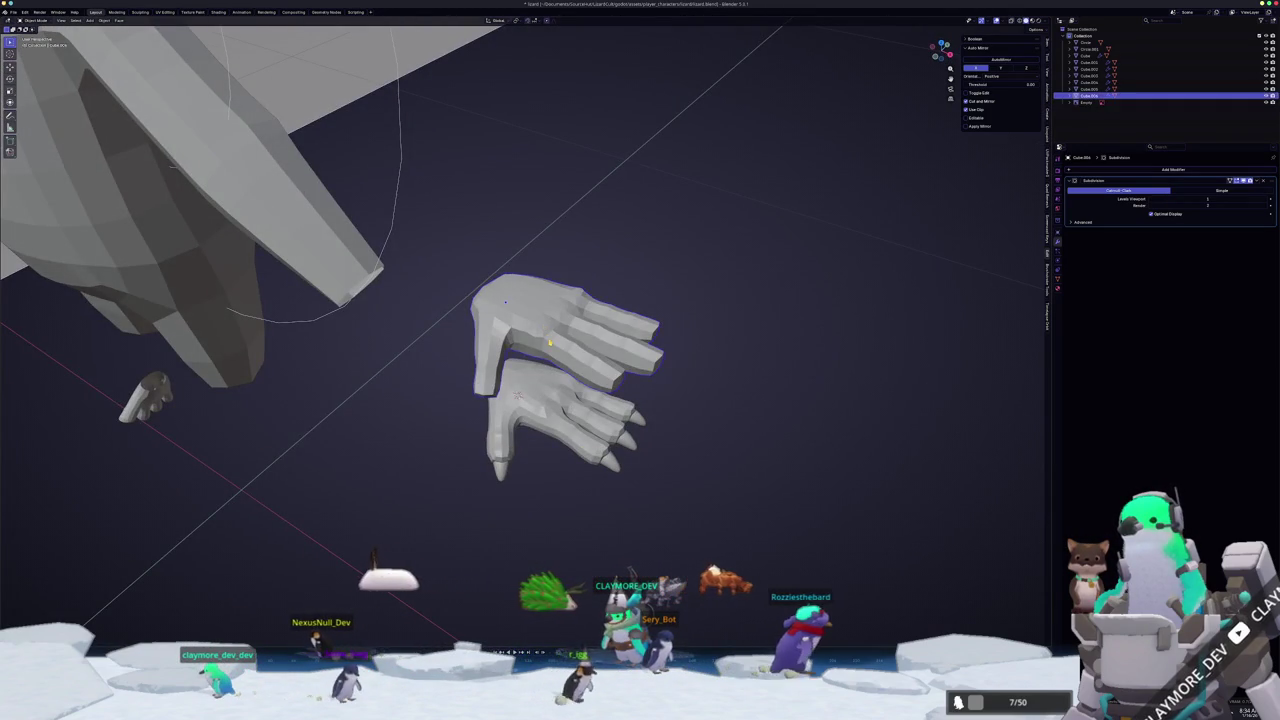
key(KP_1)
key(g)
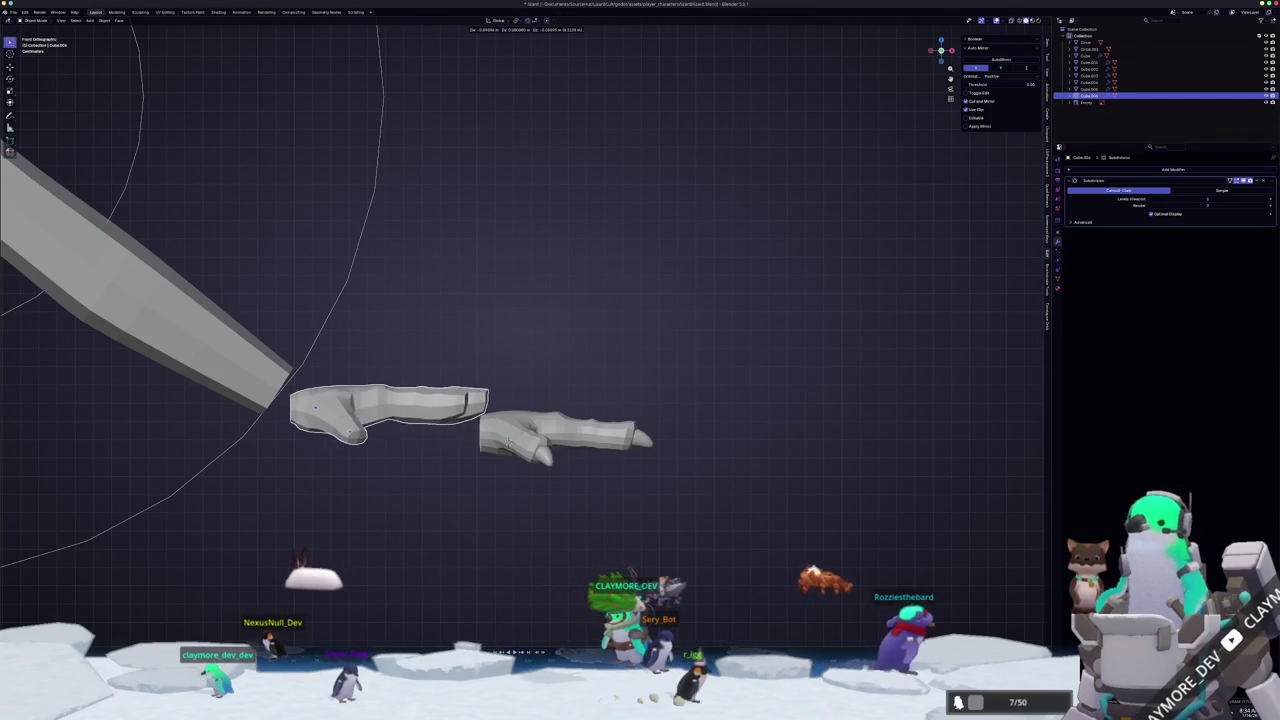
click(375, 429)
key(r)
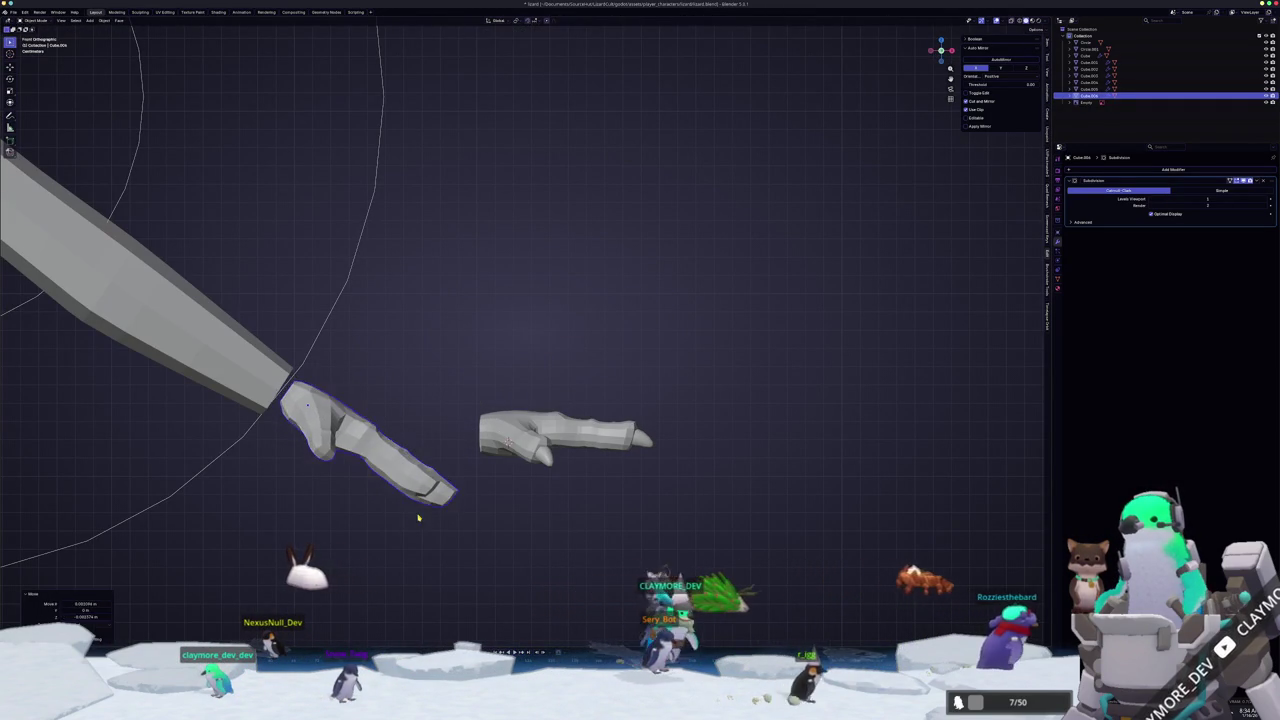
click(427, 507)
scroll(427, 507, down, 4)
- Inspect the body mesh in Edit Mode, then reselect the hand in Front view
click(330, 420)
key(Tab)
mouse_move(330, 420)
middle_down()
mouse_move(420, 380)
mouse_move(335, 460)
middle_up()
key(KP_1)
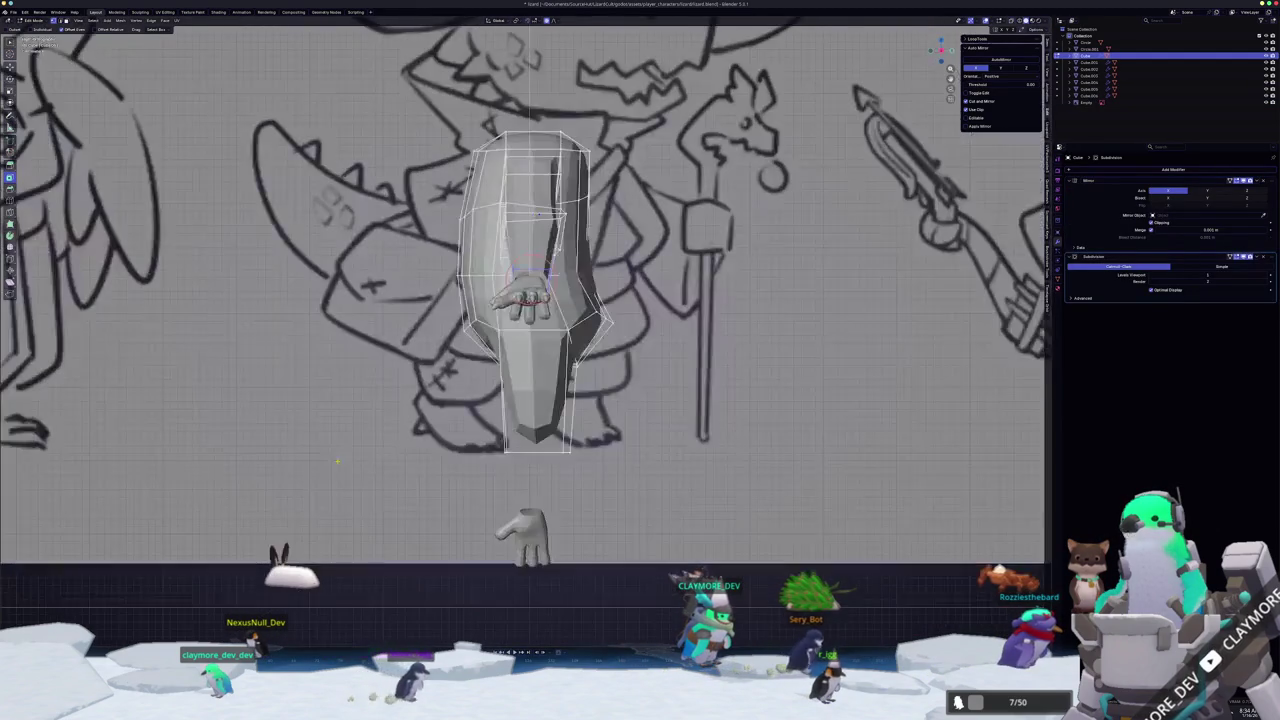
scroll(525, 340, down, 2)
key(Tab)
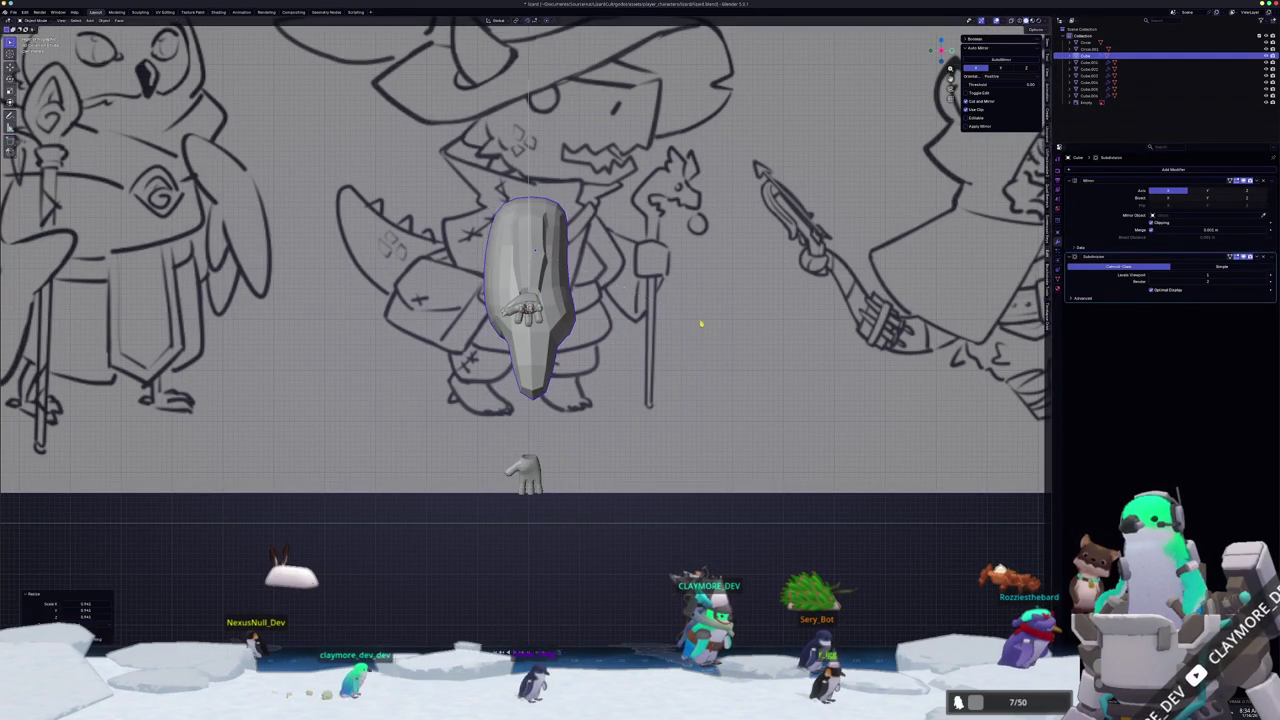
click(535, 300)
middle_drag(535, 300, 625, 307)
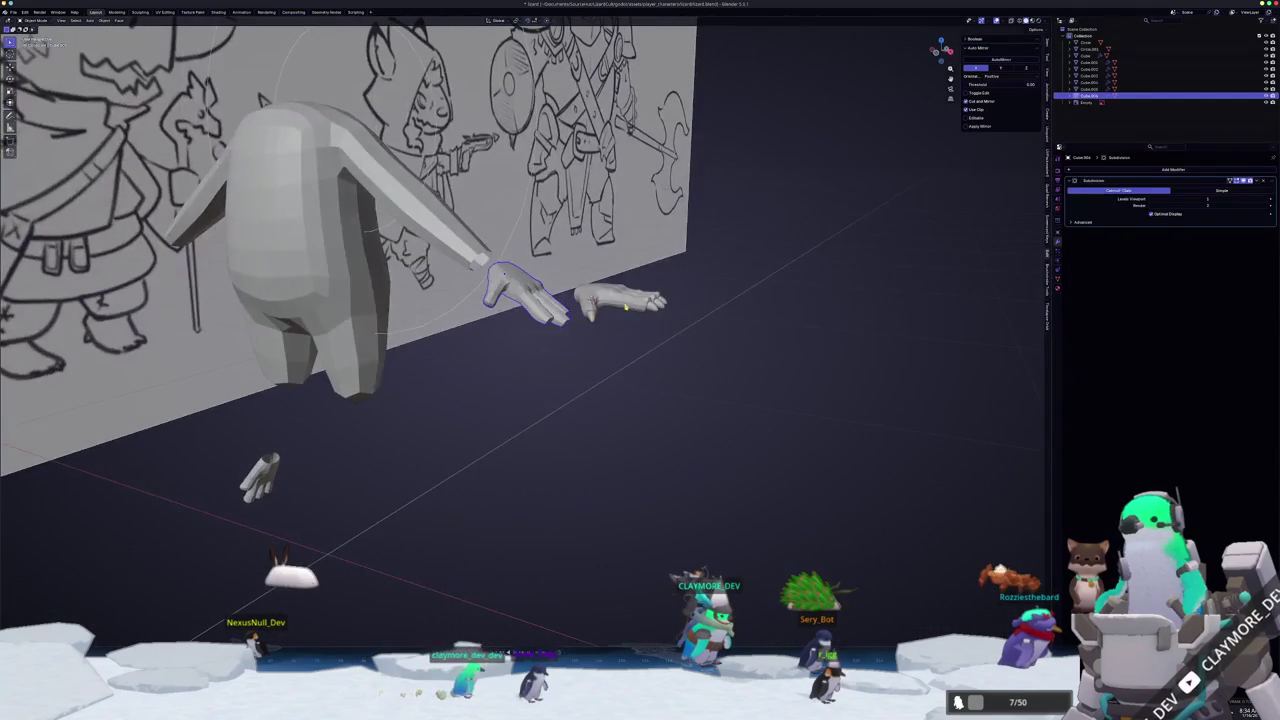
key(KP_1)
scroll(590, 300, up, 3)
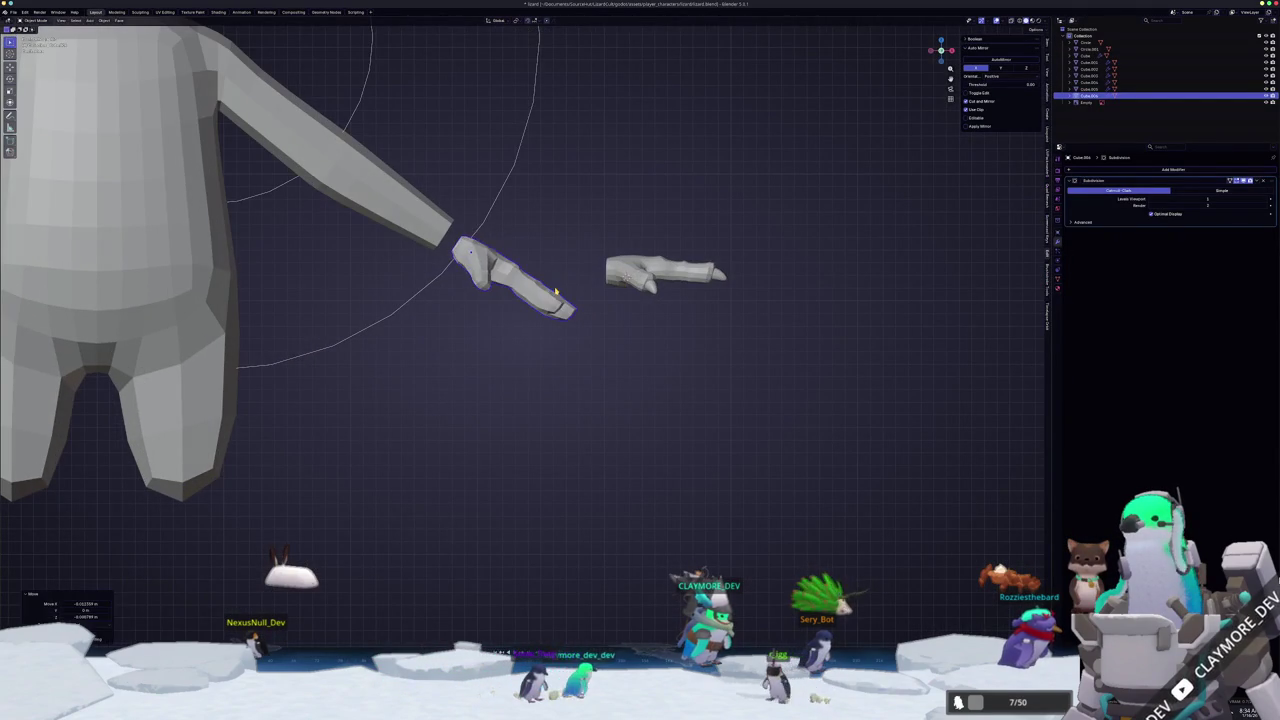
- Rescale the hand mesh, then scale it along its local Z axis
key(Tab)
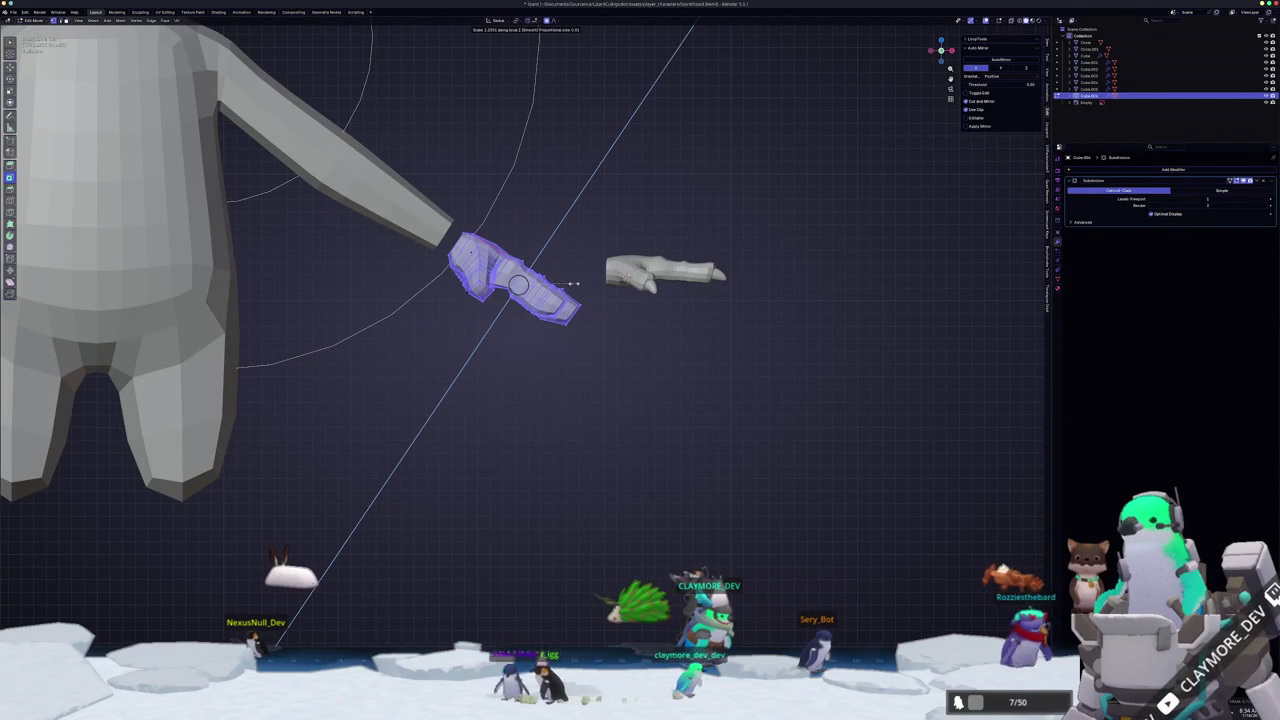
click(575, 283)
key(Tab)
mouse_move(575, 283)
middle_down()
mouse_move(660, 295)
mouse_move(700, 277)
mouse_move(546, 305)
mouse_move(571, 300)
mouse_move(614, 257)
mouse_move(622, 288)
middle_up()
key(Tab)
key(s)
key(z)
key(z)
click(706, 272)
- Select a path of faces along a finger and reshape it with proportional editing
click(546, 305)
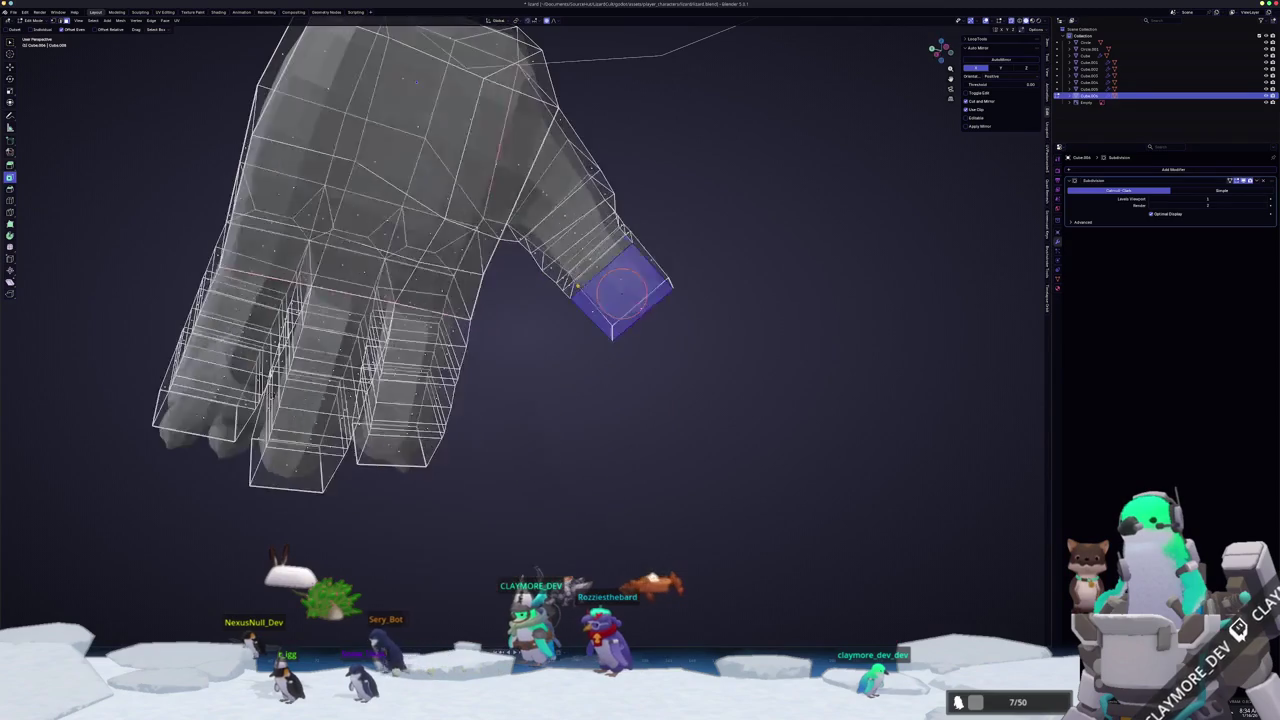
key(alt+z)
ctrl+click(560, 250)
mouse_move(560, 250)
middle_down()
mouse_move(537, 313)
mouse_move(486, 331)
mouse_move(423, 275)
mouse_move(381, 327)
mouse_move(330, 335)
middle_up()
key(Tab)
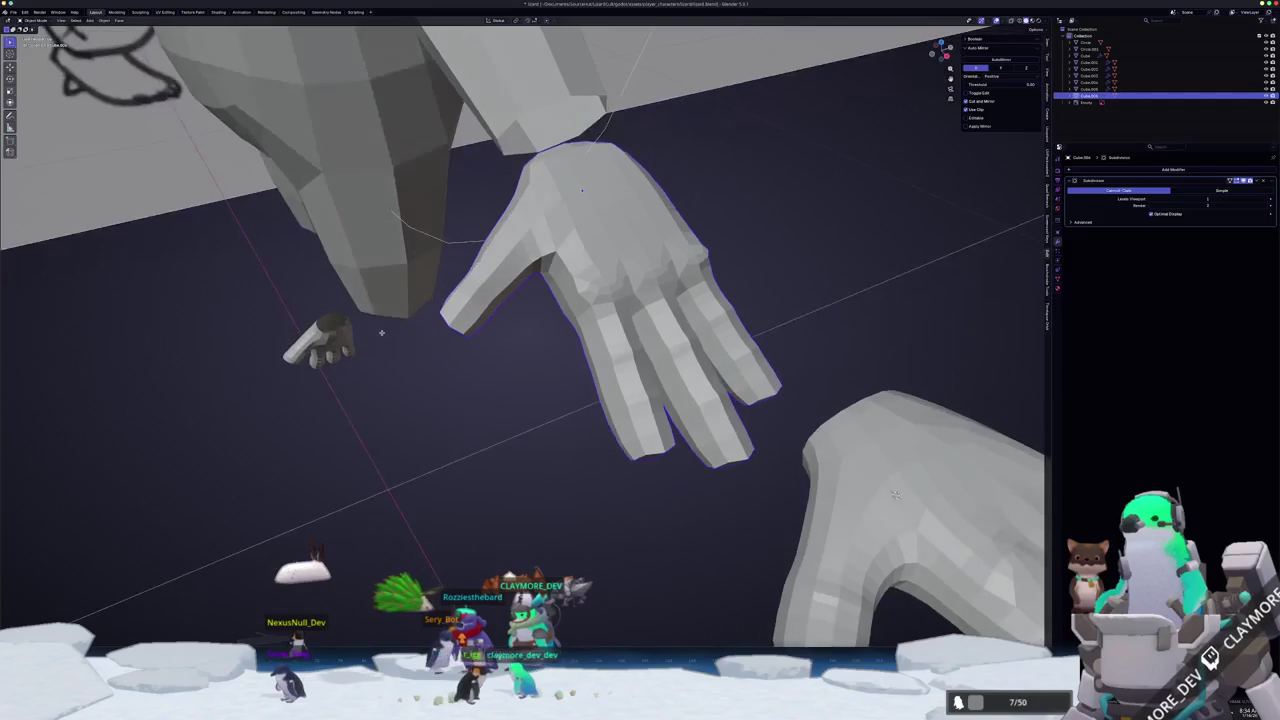
- Dissolve the selected extra edges on the hand
key(Tab)
mouse_move(476, 347)
middle_down()
mouse_move(632, 281)
mouse_move(630, 300)
middle_up()
key(Tab)
key(Tab)
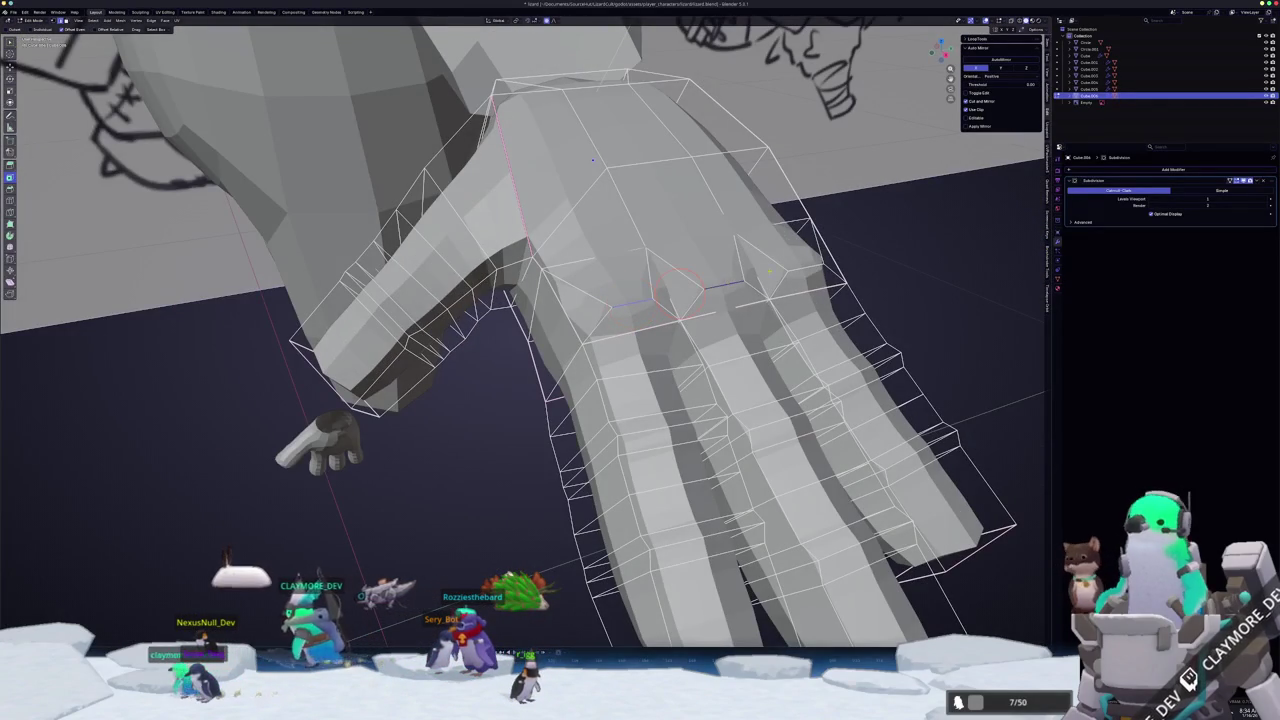
click(806, 270)
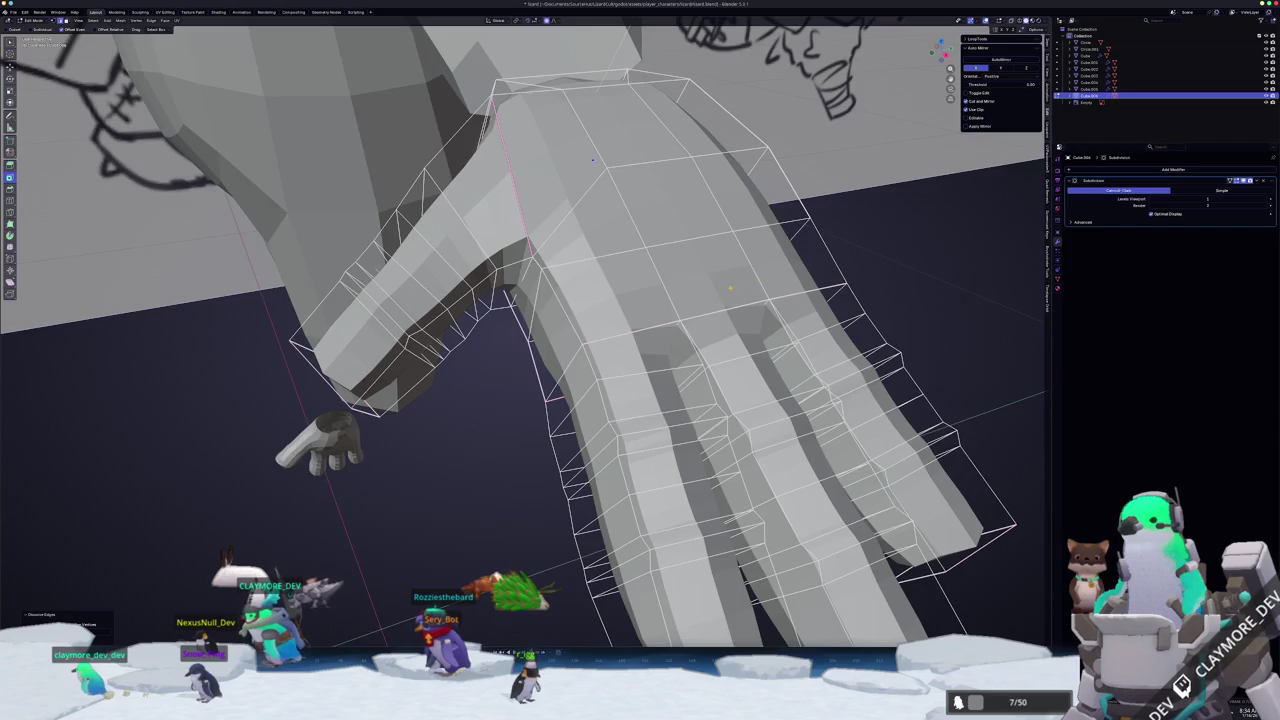
middle_drag(593, 160, 543, 226)
key(Tab)
- In Front Ortho view, scale the hand to sit at the end of the arm
mouse_move(707, 320)
middle_down()
mouse_move(724, 296)
mouse_move(670, 342)
middle_up()
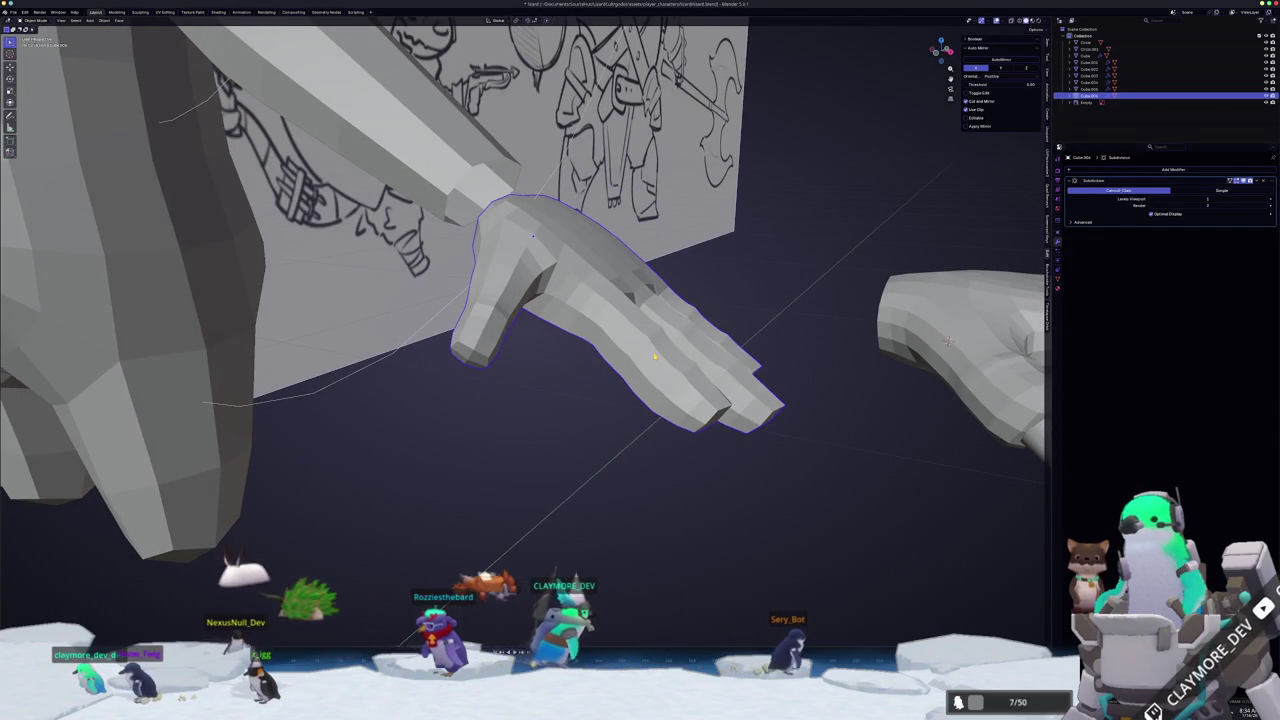
mouse_move(670, 342)
middle_down()
mouse_move(630, 368)
mouse_move(670, 335)
mouse_move(600, 330)
middle_up()
key(KP_1)
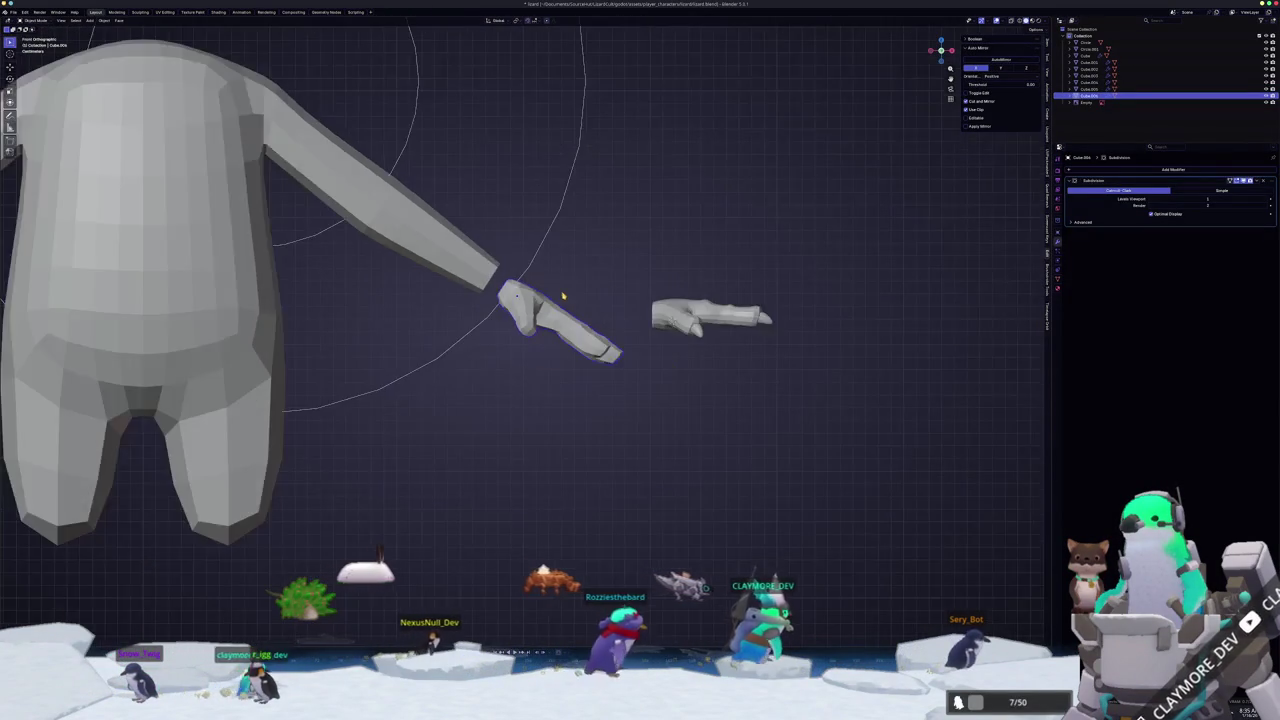
scroll(555, 296, up, 2)
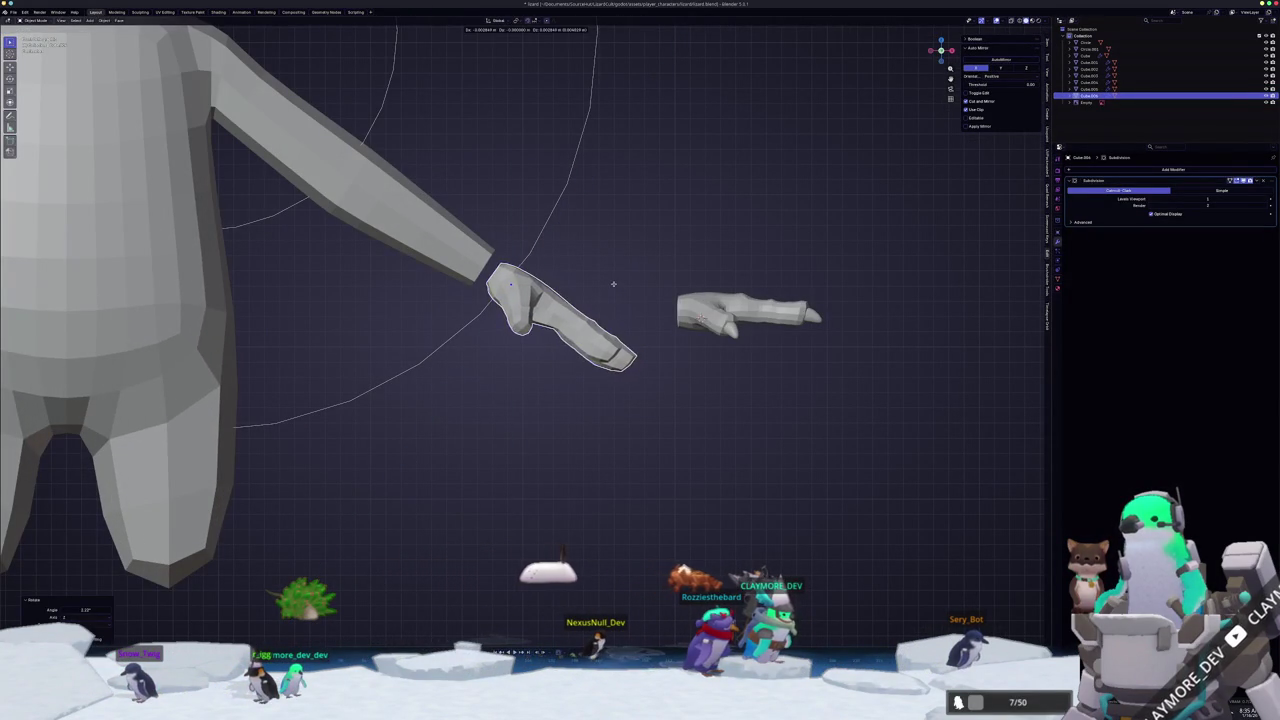
scroll(555, 290, up, 1)
key(Tab)
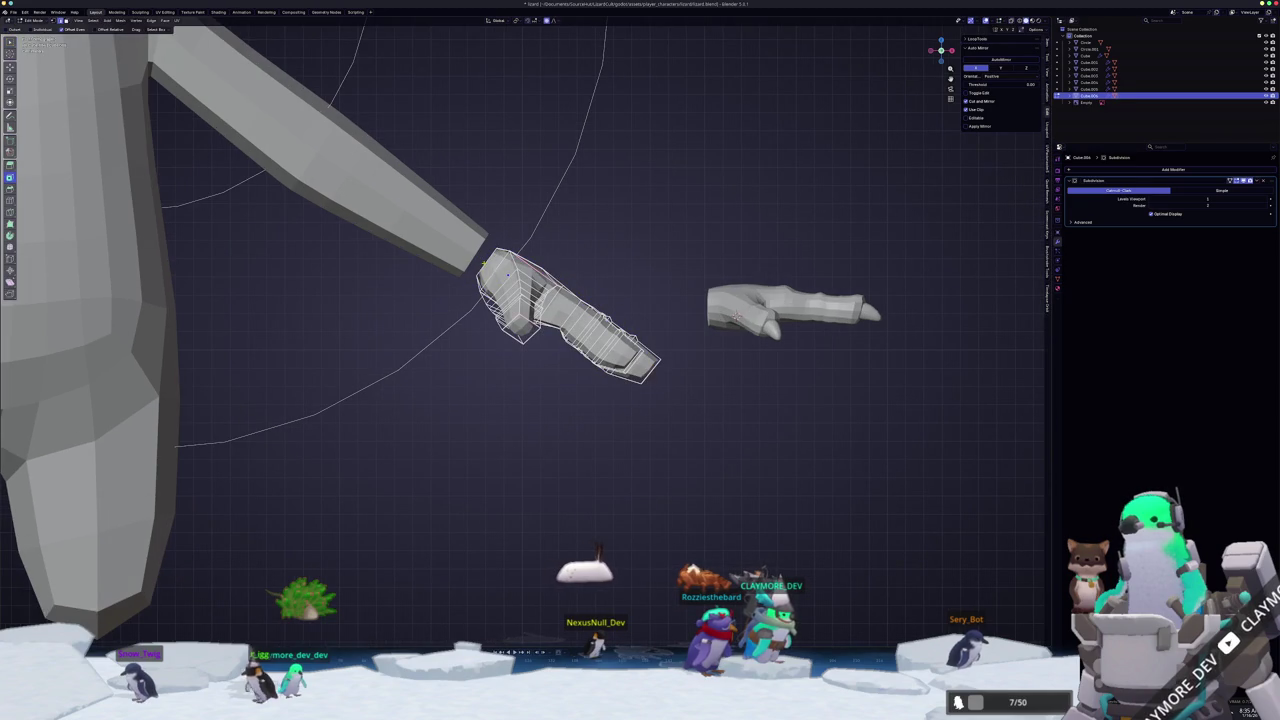
scroll(576, 221, up, 2)
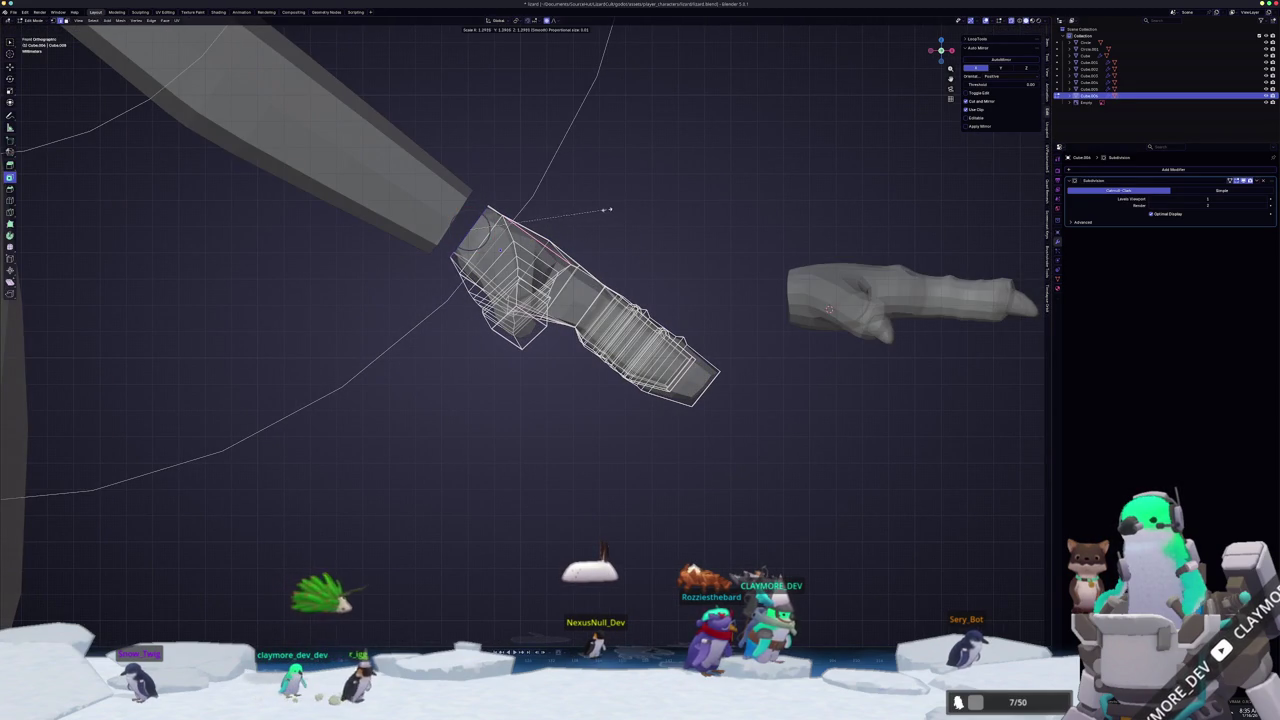
click(614, 209)
key(Tab)
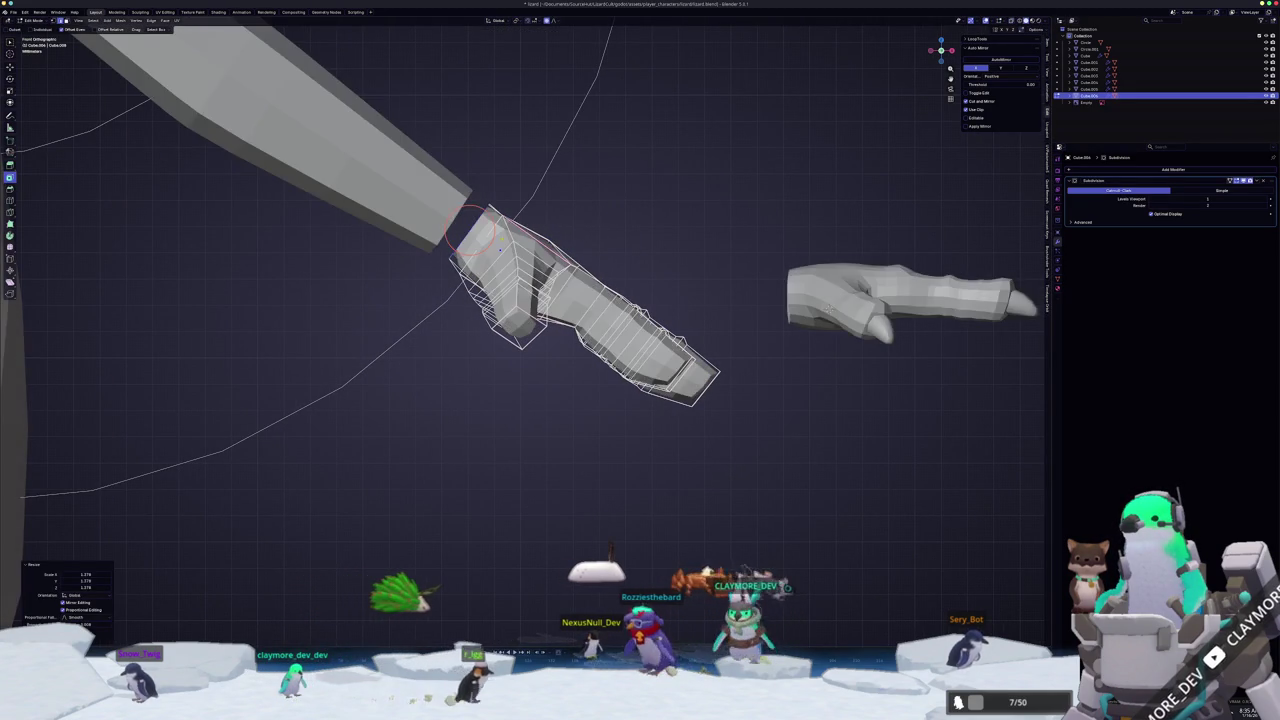
- Select the hand together with the arm, making the arm the active object
scroll(496, 261, up, 1)
shift+click(496, 261)
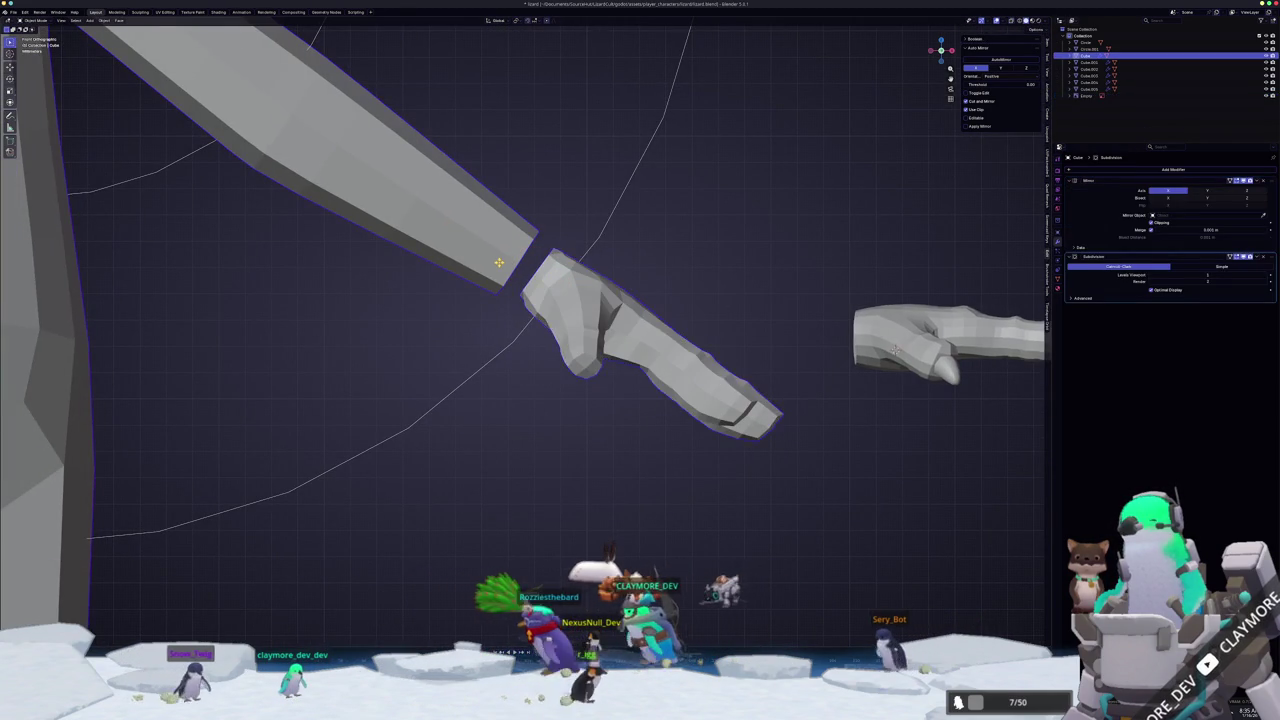
key(Tab)
scroll(520, 265, up, 1)
key(Tab)
click(630, 280)
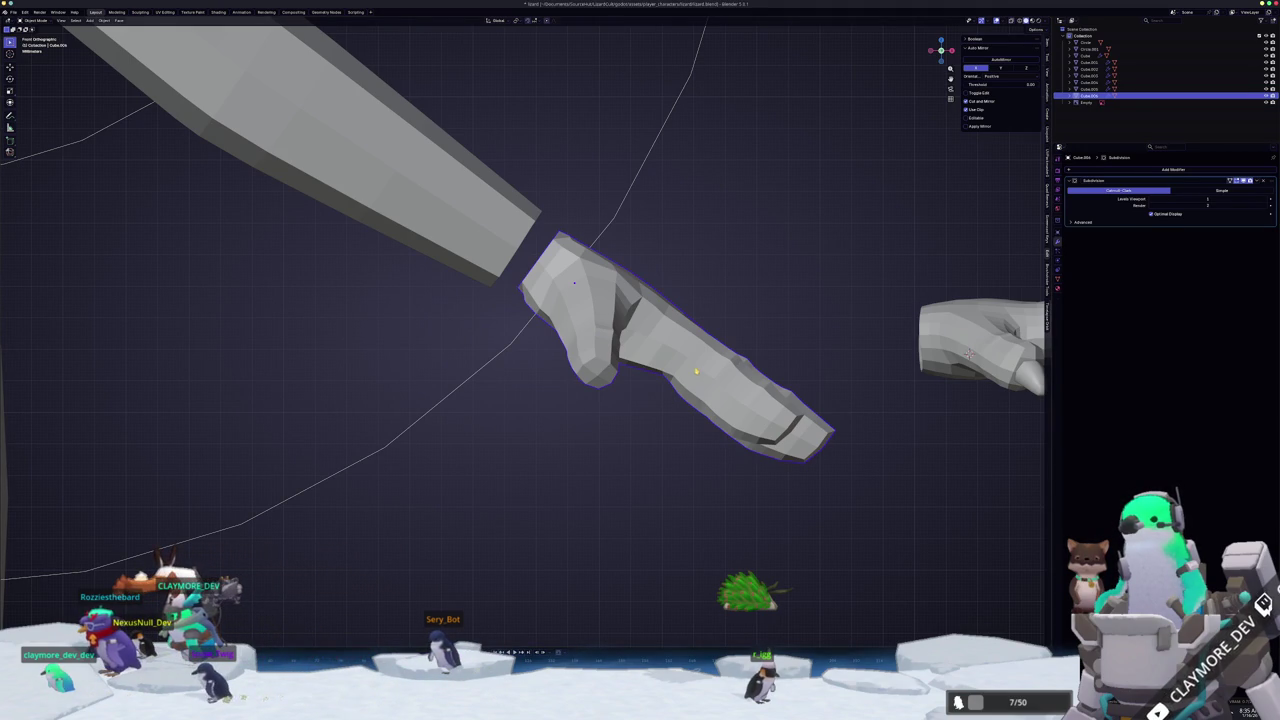
shift+click(467, 226)
- In Edit Mode, Bridge Edge Loops between the arm and hand wrist loops, then inspect from above and below
key(Tab)
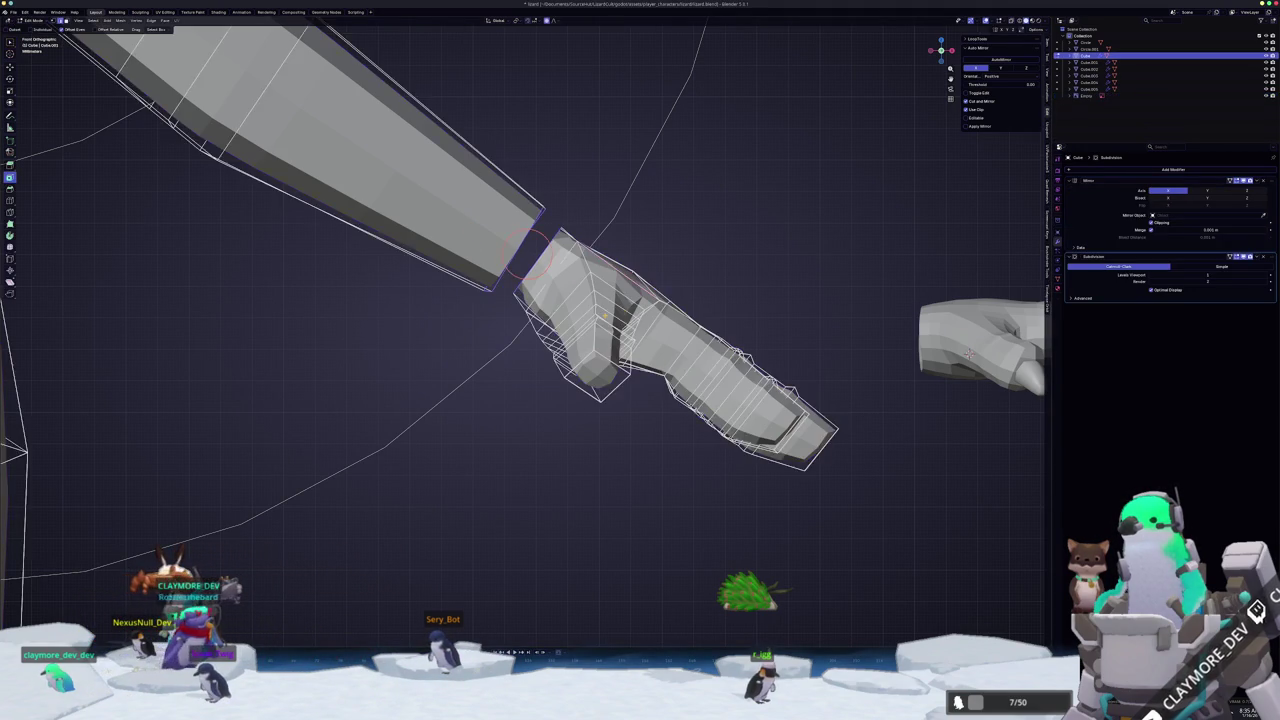
scroll(525, 340, up, 1)
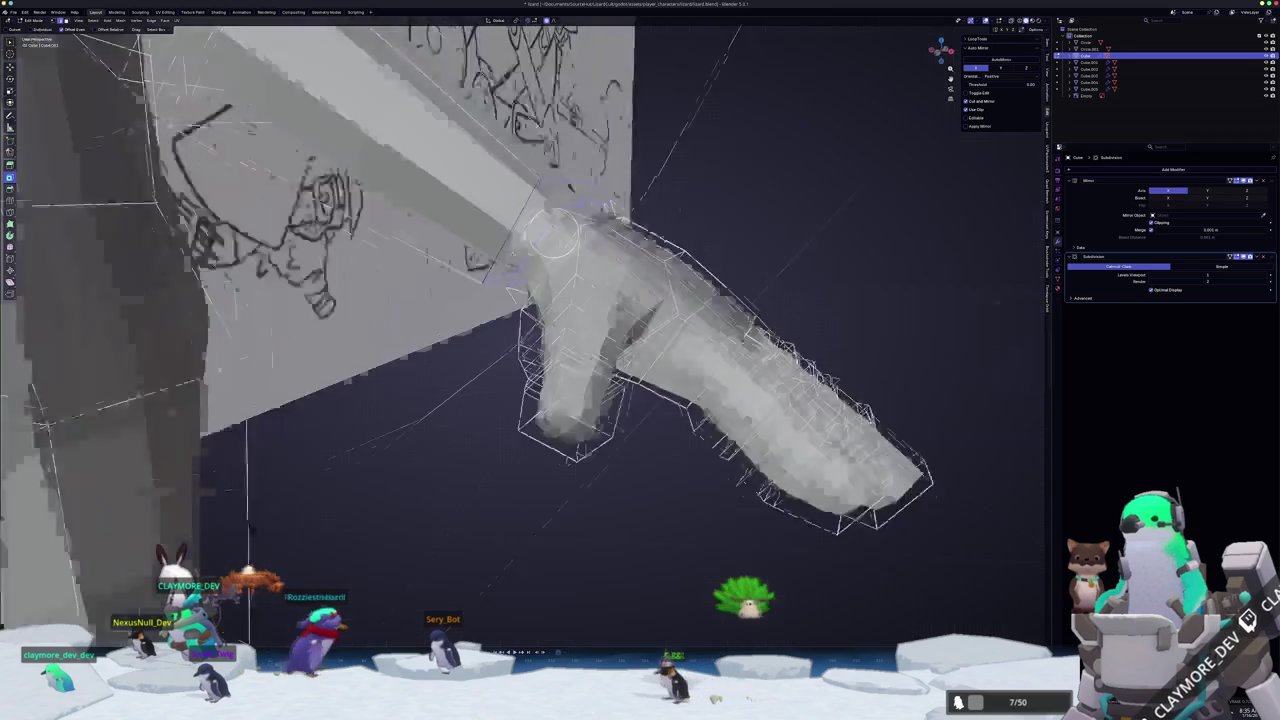
middle_drag(541, 245, 553, 260)
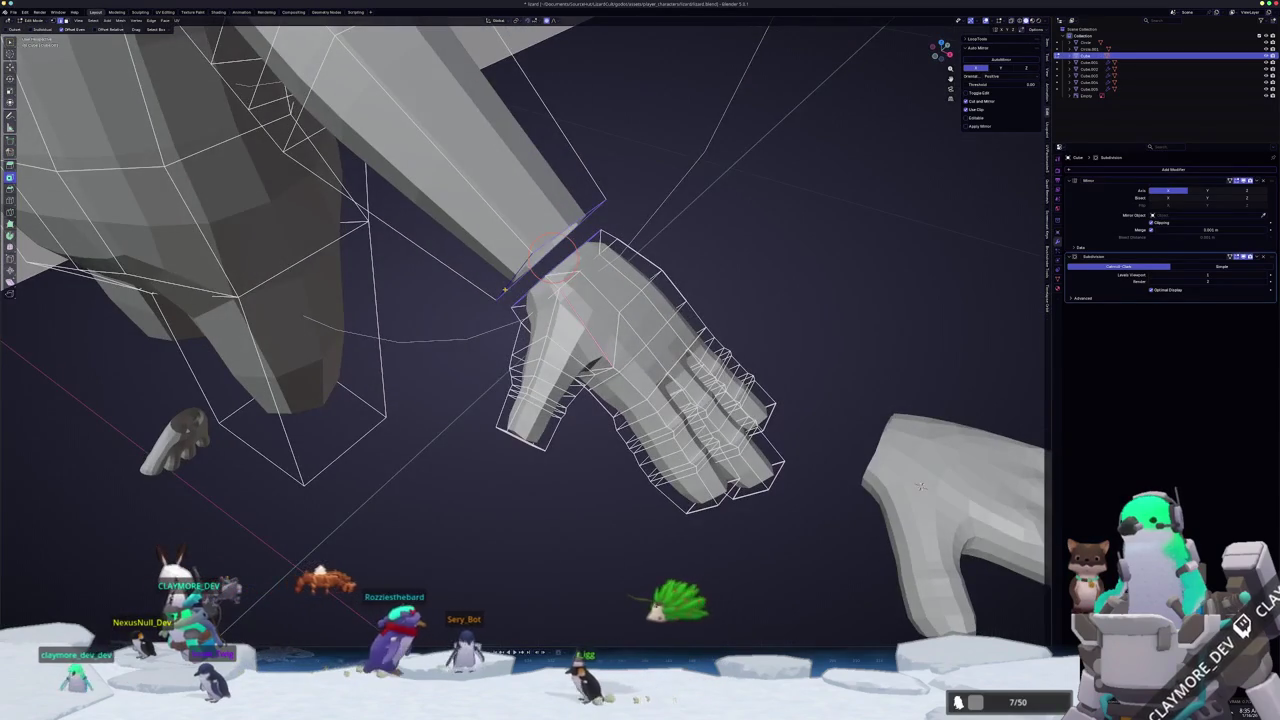
right_click(505, 290)
click(540, 300)
mouse_move(520, 295)
middle_down()
mouse_move(571, 272)
mouse_move(565, 305)
middle_up()
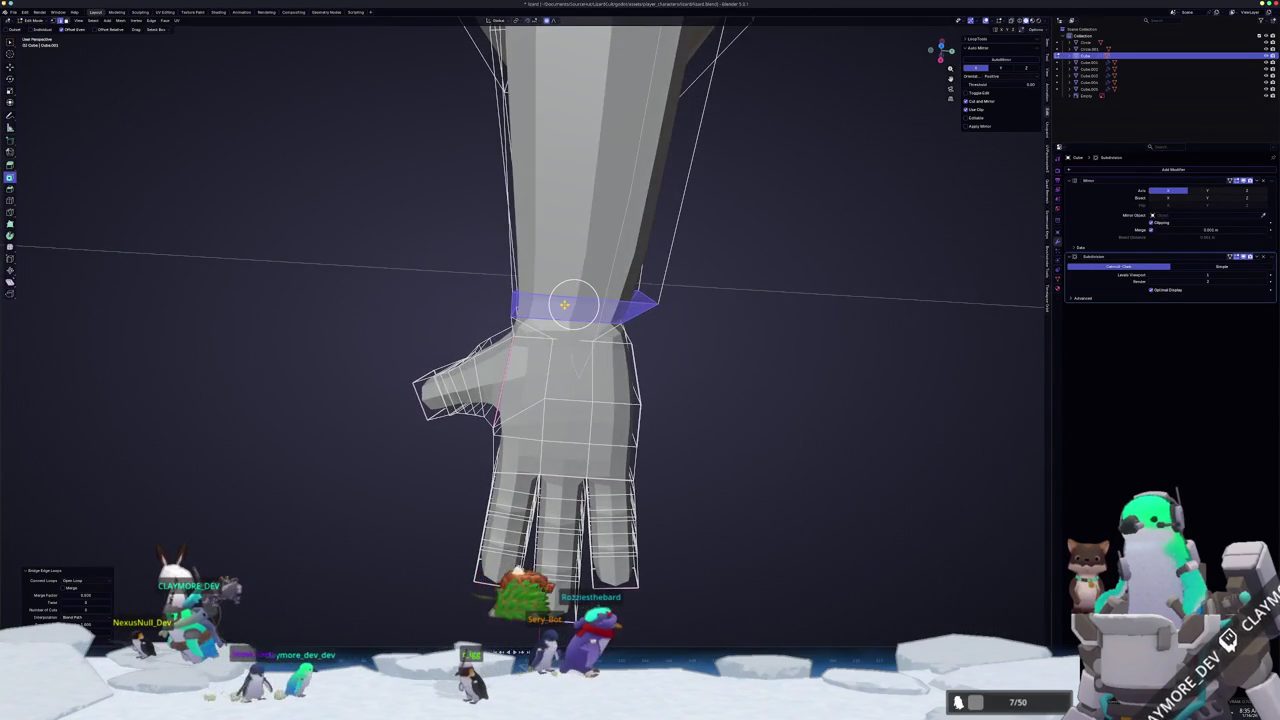
key(KP_7)
mouse_move(895, 288)
middle_down()
mouse_move(700, 370)
mouse_move(484, 510)
mouse_move(500, 480)
mouse_move(361, 414)
mouse_move(229, 473)
middle_up()
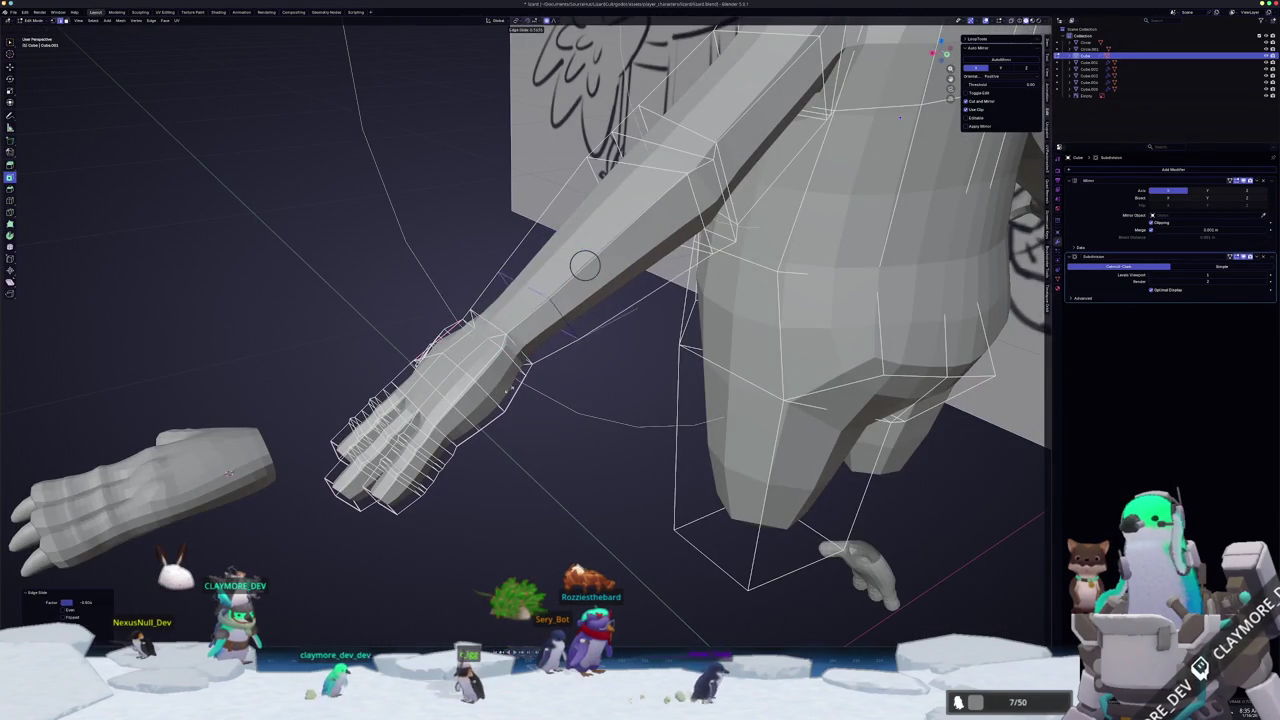
- Select the hand's vertices and widen the hand along the global X axis
mouse_move(229, 473)
middle_down()
mouse_move(563, 449)
mouse_move(572, 461)
middle_up()
drag(606, 470, 457, 329)
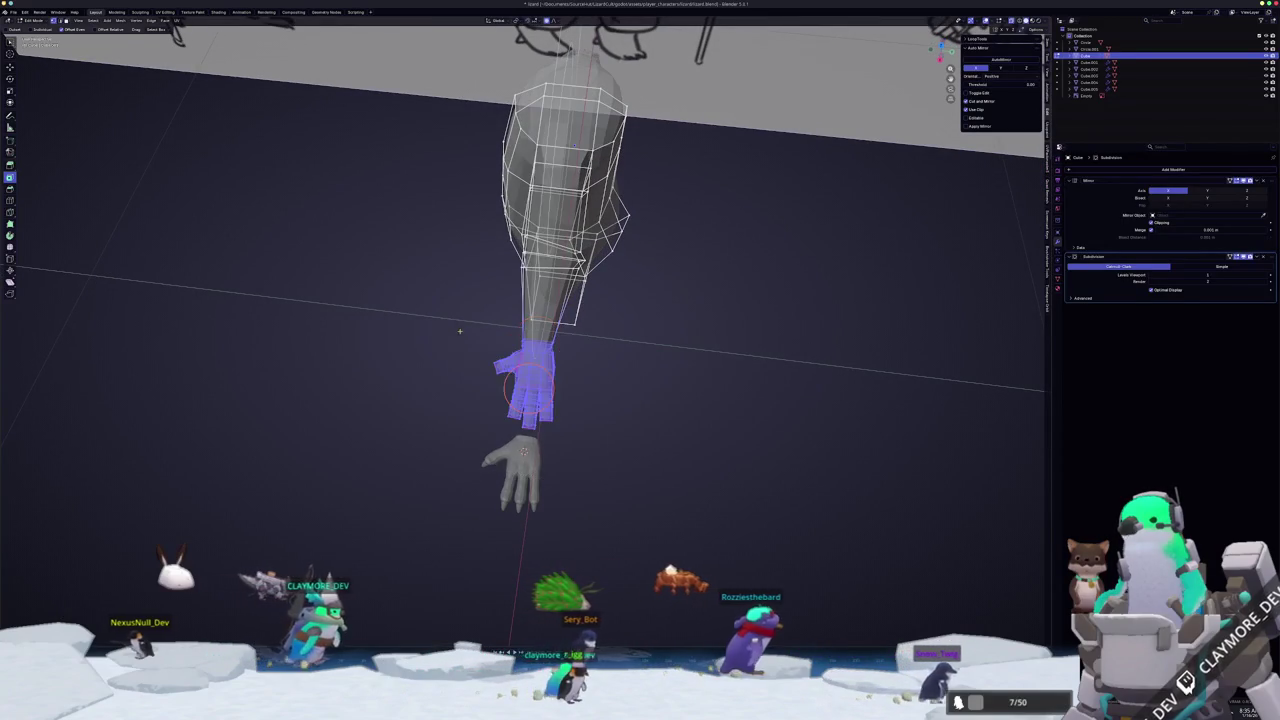
mouse_move(686, 443)
middle_down()
mouse_move(699, 439)
mouse_move(680, 434)
middle_up()
key(s)
key(x)
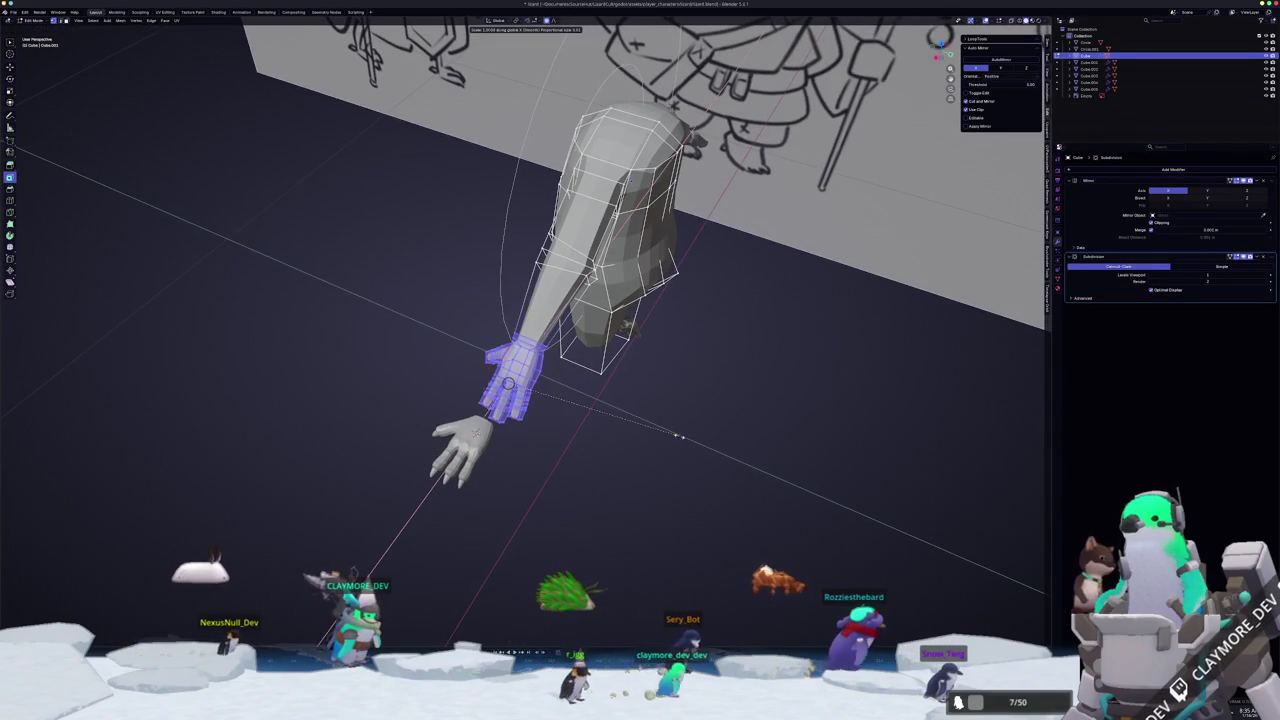
click(705, 439)
mouse_move(705, 439)
middle_down()
mouse_move(676, 424)
mouse_move(634, 429)
mouse_move(671, 423)
mouse_move(680, 400)
mouse_move(590, 428)
middle_up()
scroll(674, 426, up, 2)
click(678, 426)
key(Tab)
key(Tab)
- Orbit around the arm and hand in Object Mode to inspect the widened hand
scroll(590, 428, up, 3)
scroll(529, 443, up, 3)
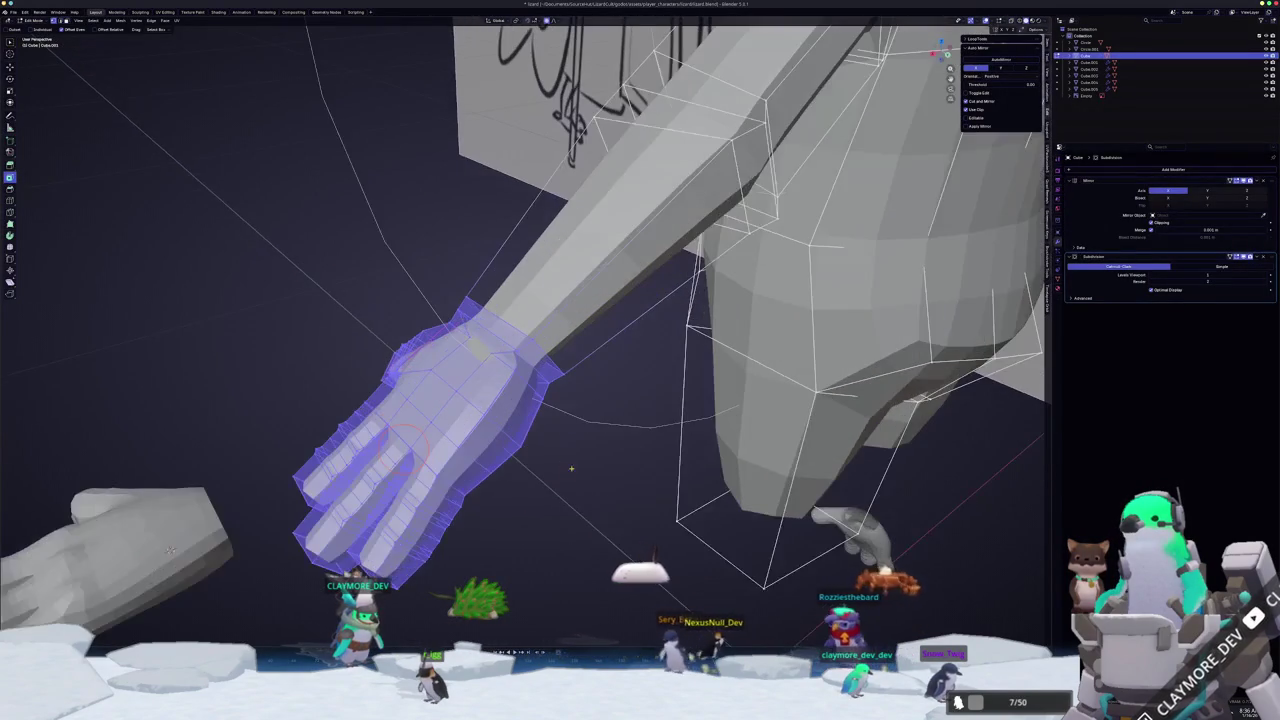
scroll(548, 452, up, 4)
mouse_move(394, 457)
middle_down()
mouse_move(512, 470)
mouse_move(650, 380)
middle_up()
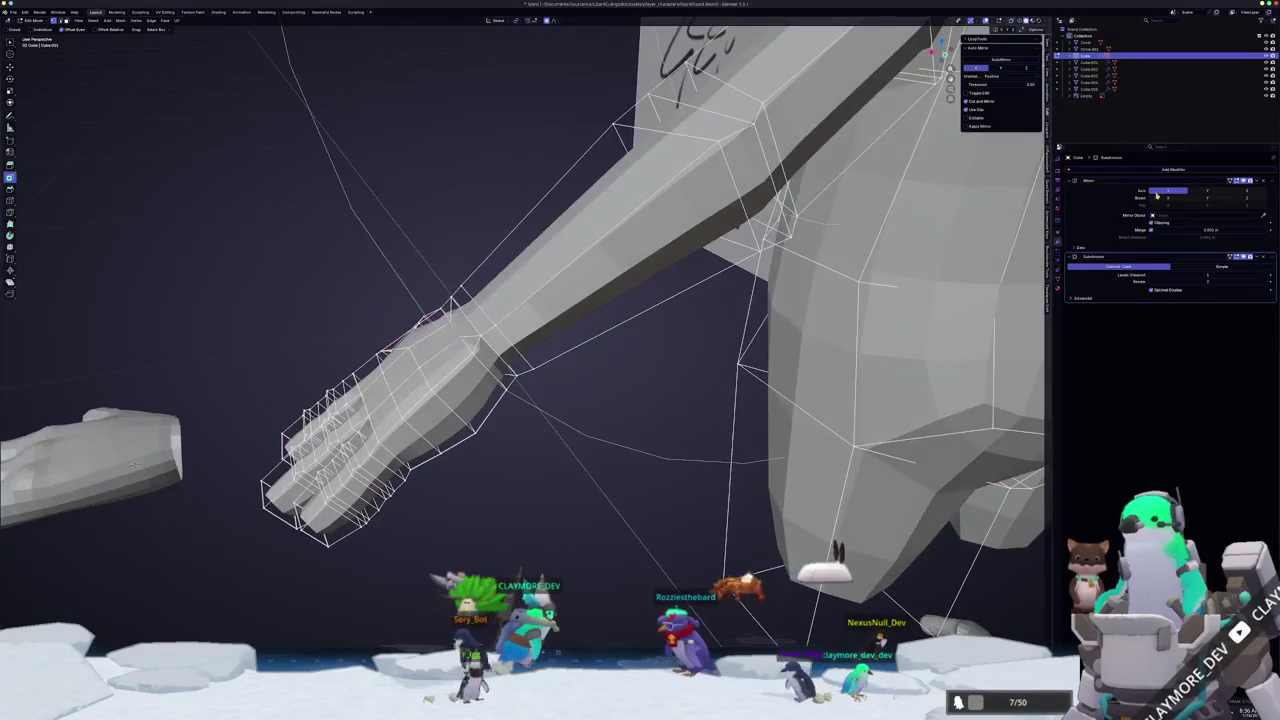
middle_drag(135, 465, 465, 418)
scroll(465, 418, up, 3)
middle_drag(385, 403, 553, 355)
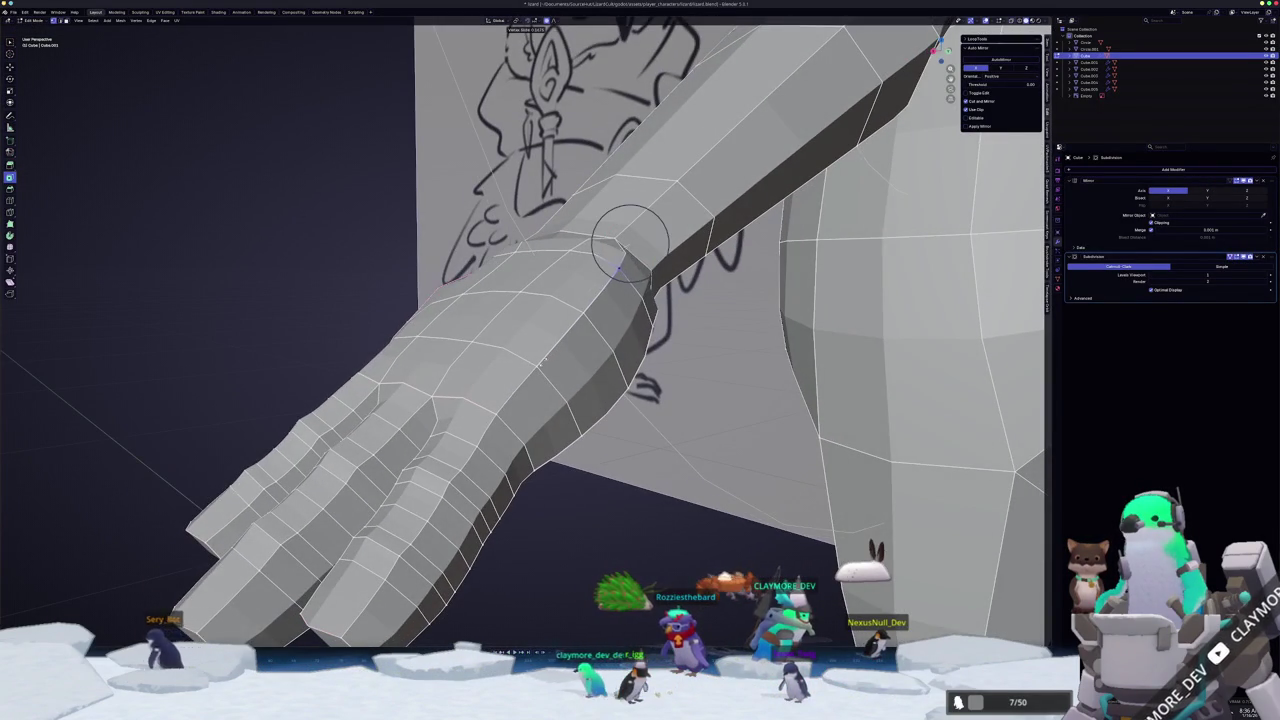
middle_drag(622, 262, 548, 376)
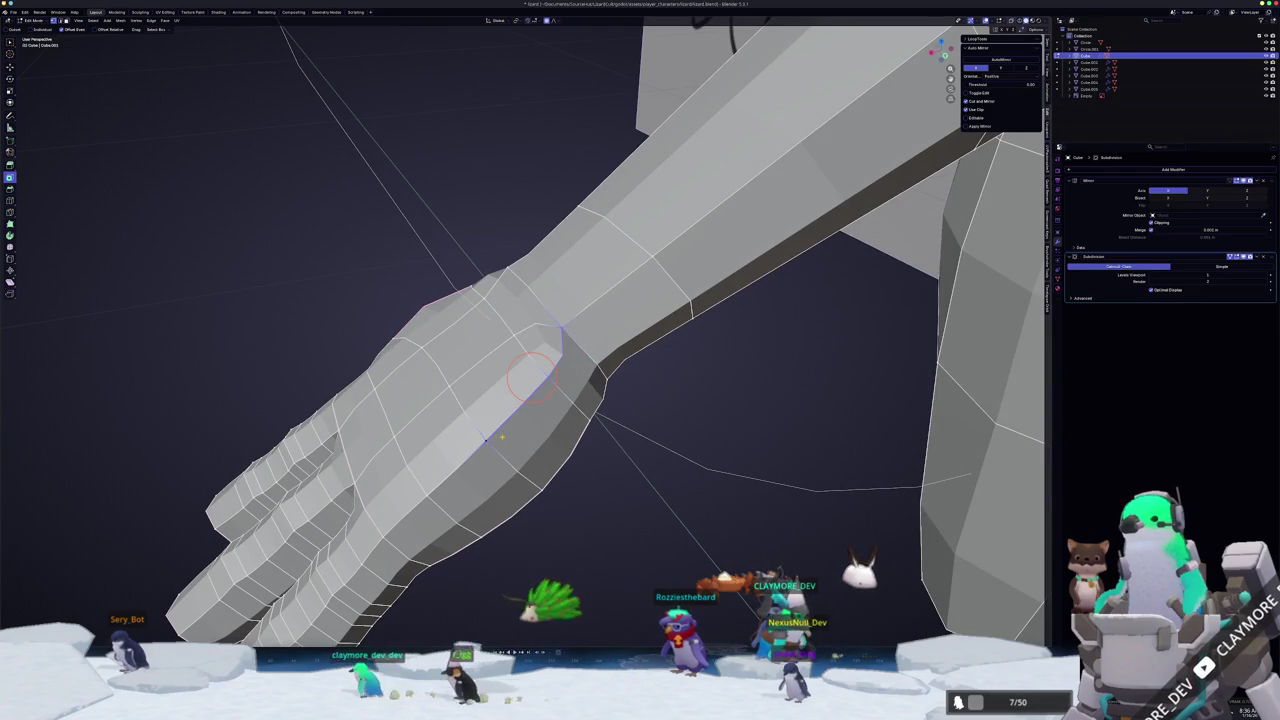
mouse_move(530, 375)
middle_down()
mouse_move(622, 348)
mouse_move(614, 363)
mouse_move(600, 340)
middle_up()
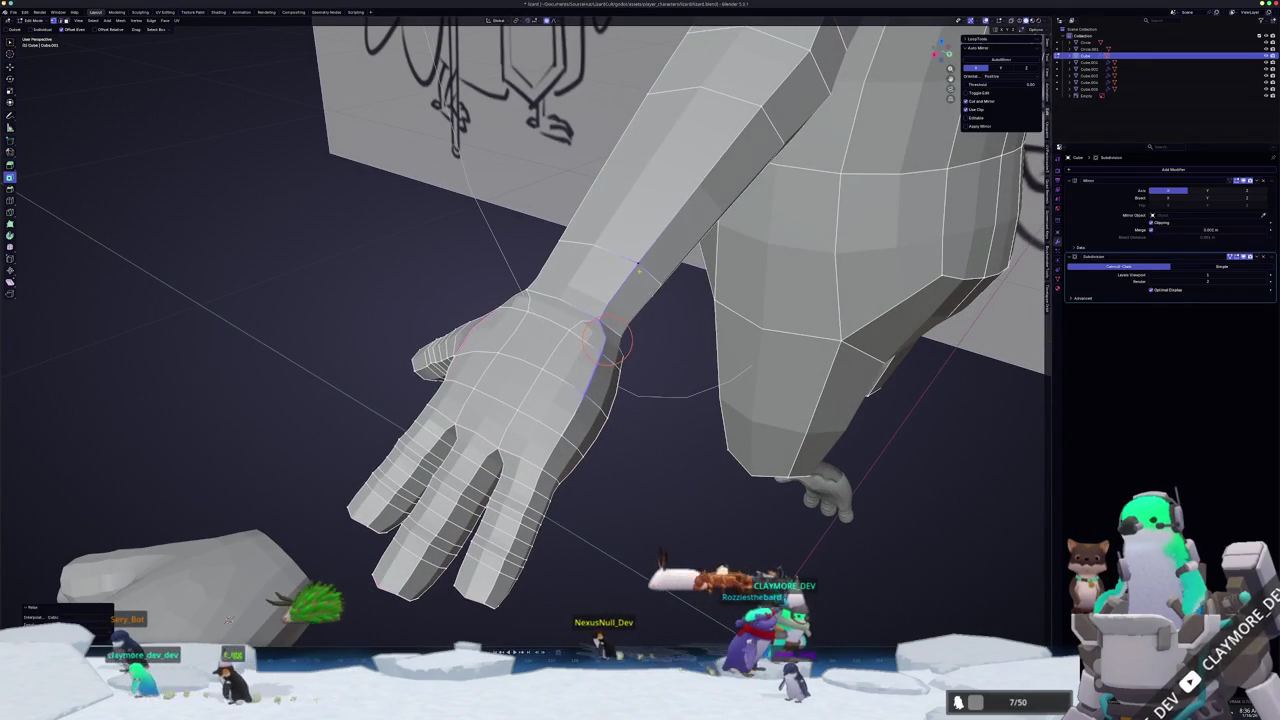
mouse_move(228, 620)
middle_down()
mouse_move(146, 474)
mouse_move(113, 337)
middle_up()
- Select a small edge on the hand and toggle X-ray to see through the mesh
click(441, 320)
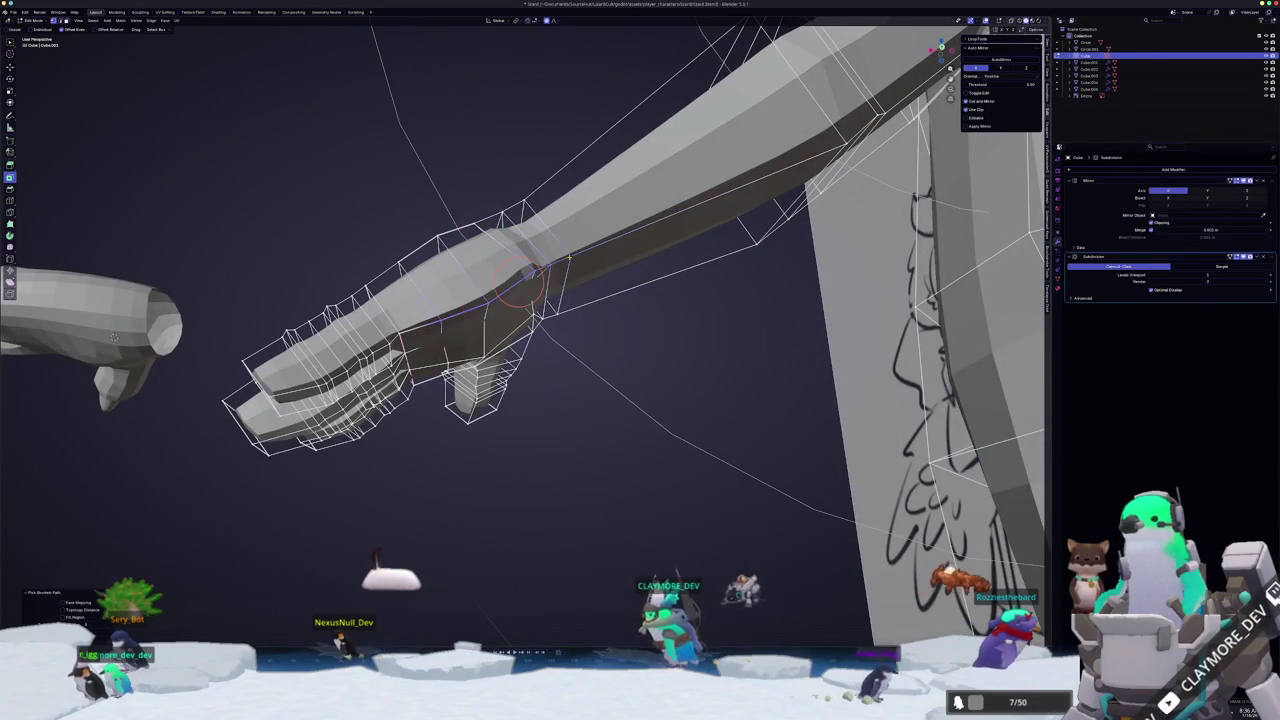
mouse_move(514, 285)
middle_down()
mouse_move(345, 253)
mouse_move(374, 343)
mouse_move(331, 355)
middle_up()
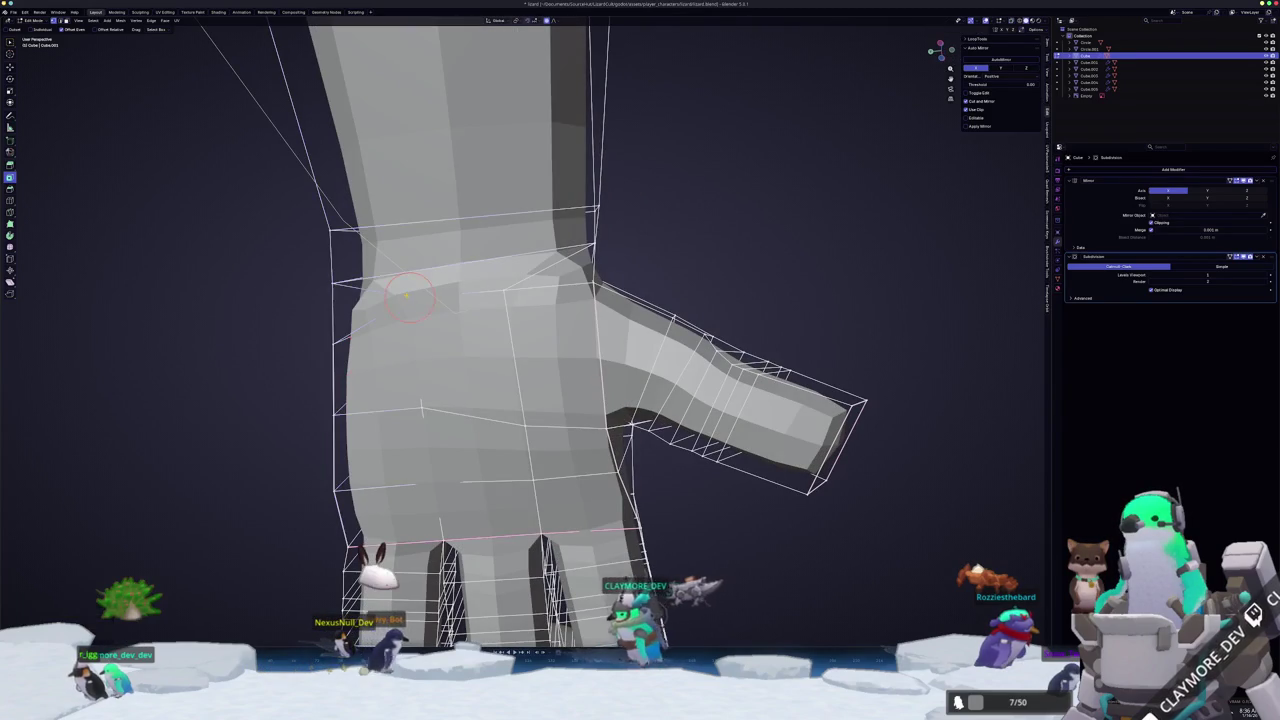
key(alt+z)
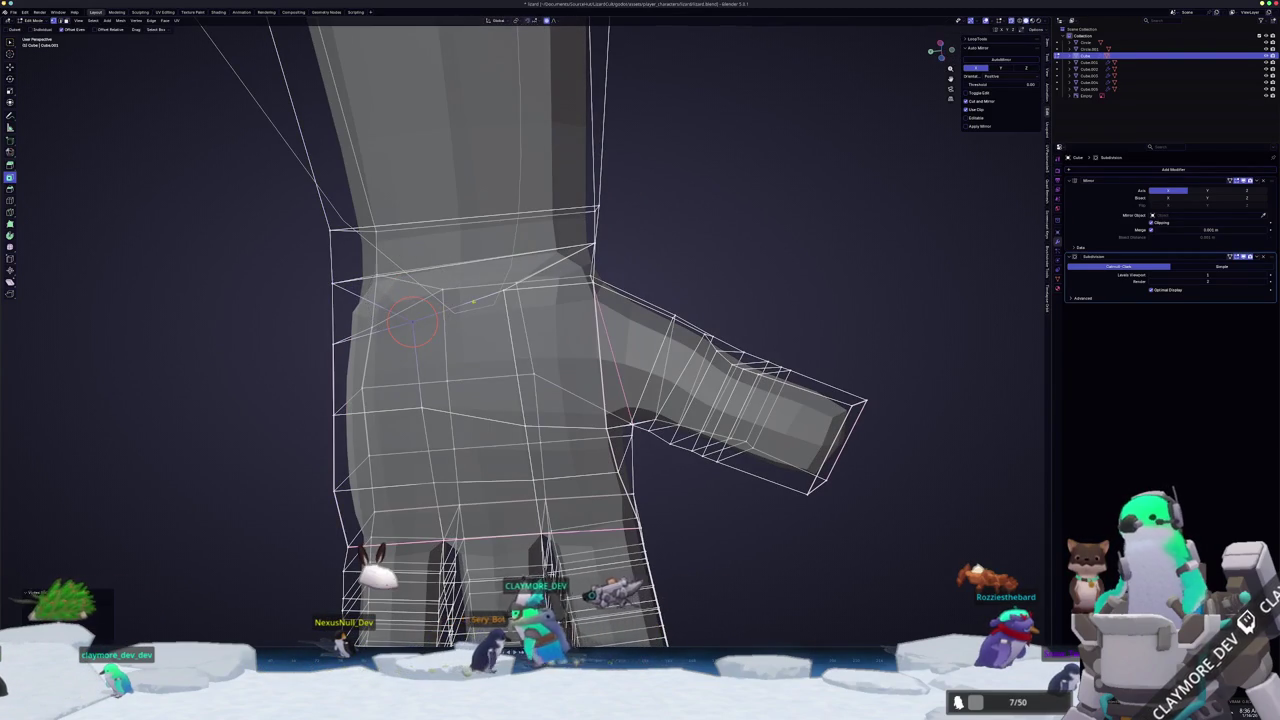
key(alt+z)
mouse_move(505, 300)
middle_down()
mouse_move(631, 347)
mouse_move(654, 375)
middle_up()
key(alt+z)
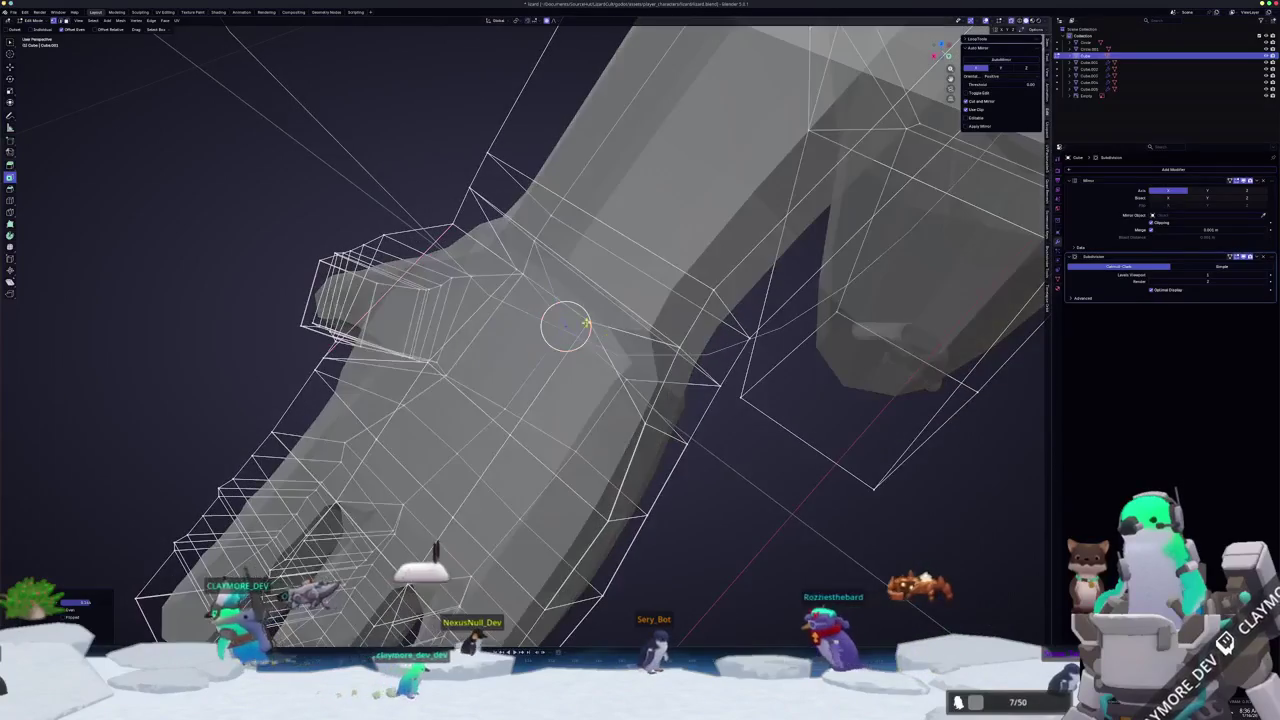
middle_drag(591, 321, 621, 295)
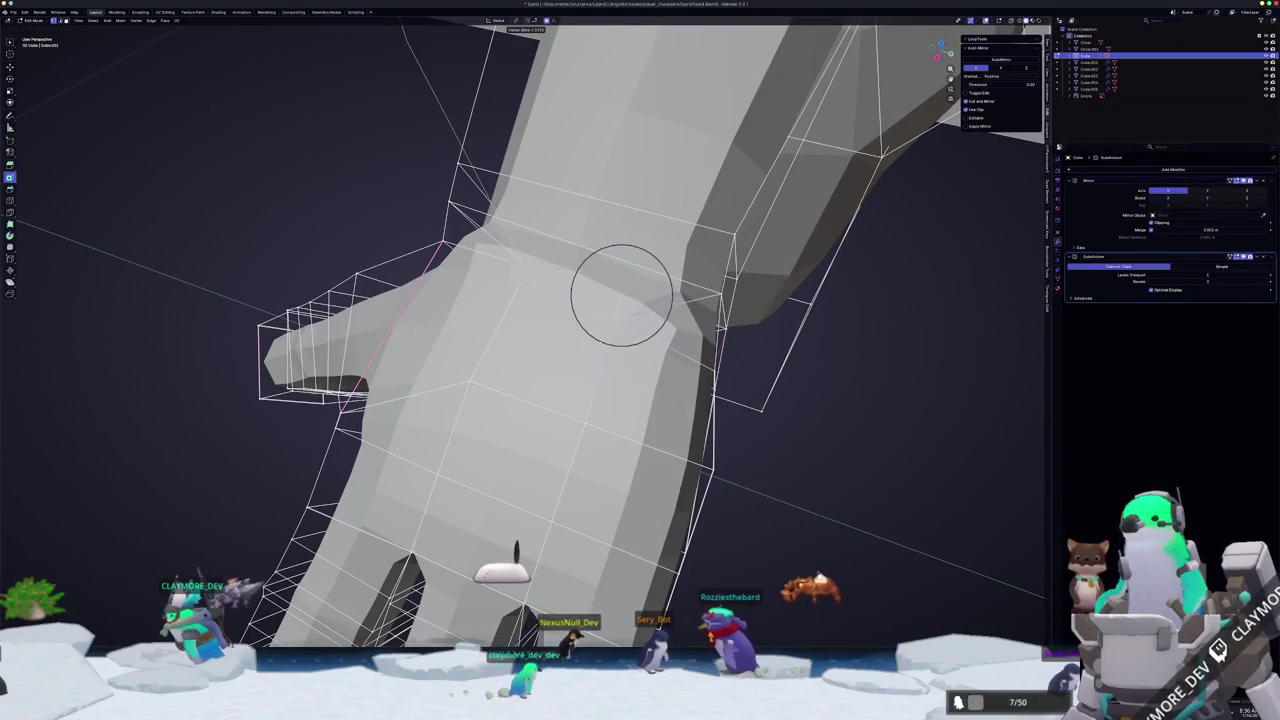
key(alt+z)
key(alt+z)
- Slide the wrist vertex along its edge into place, then check it in Object Mode
key(shift+v)
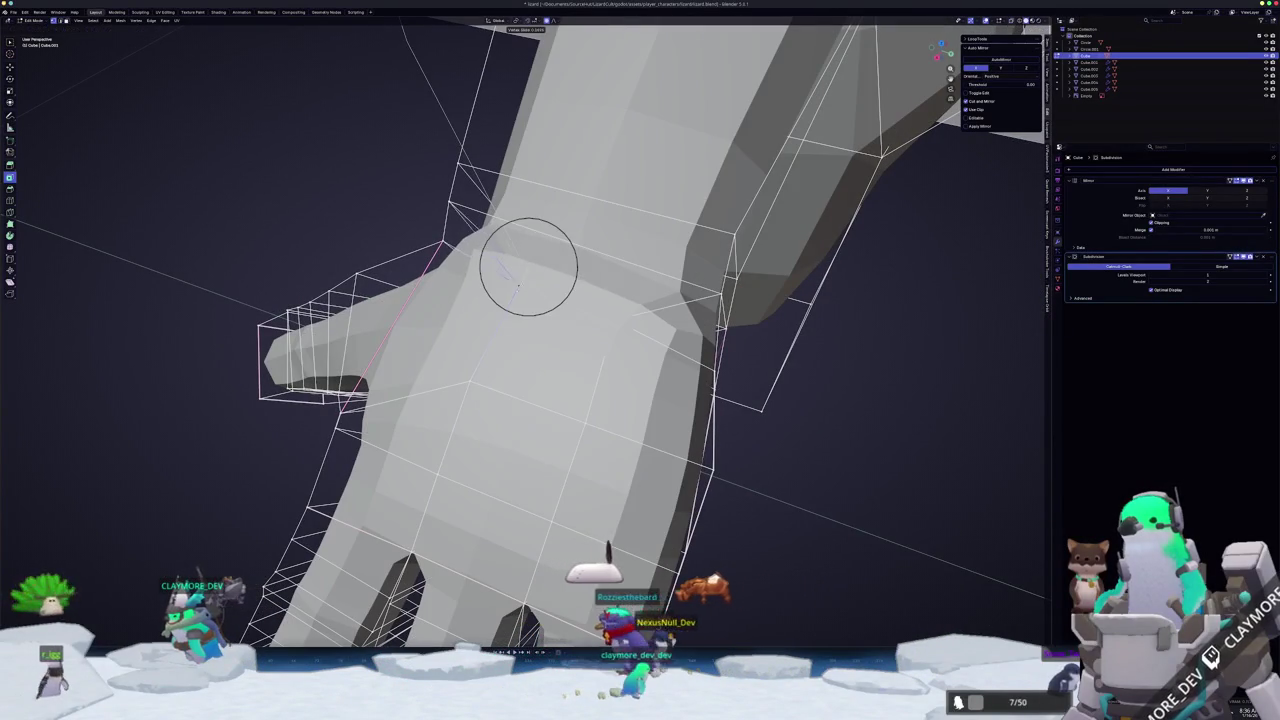
mouse_move(511, 301)
middle_down()
mouse_move(580, 214)
mouse_move(600, 245)
middle_up()
key(g)
click(540, 278)
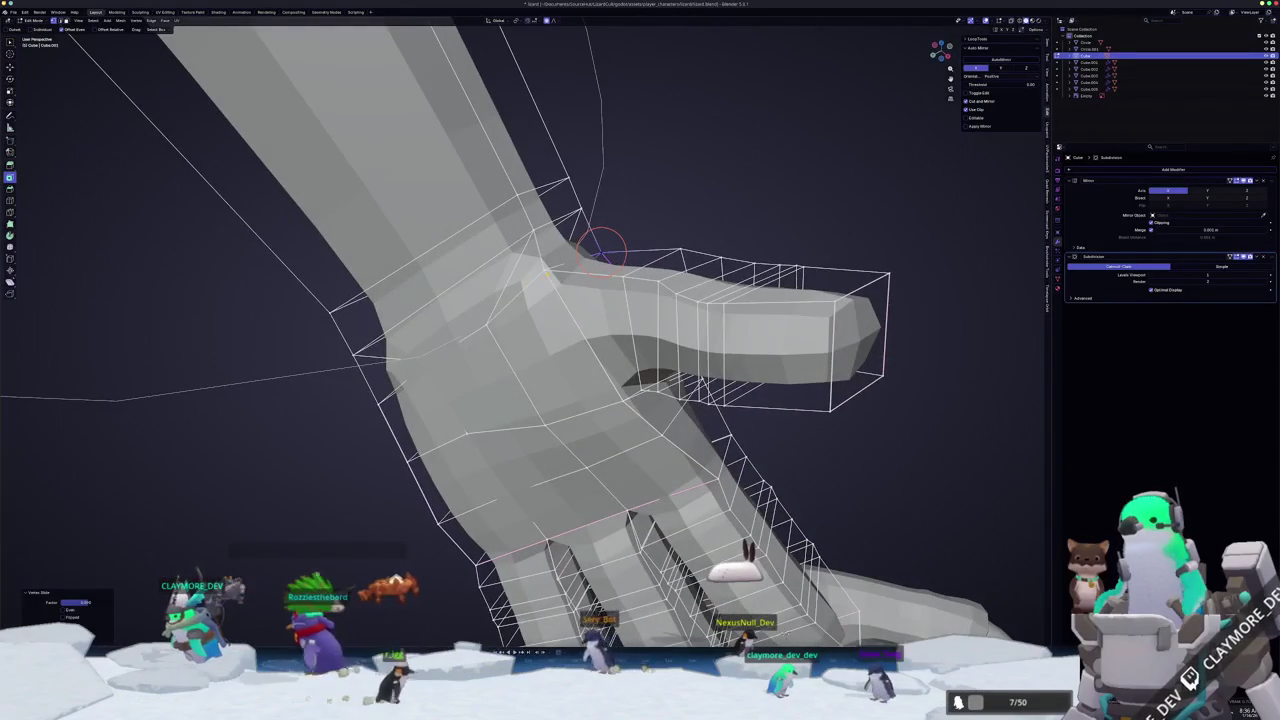
key(Tab)
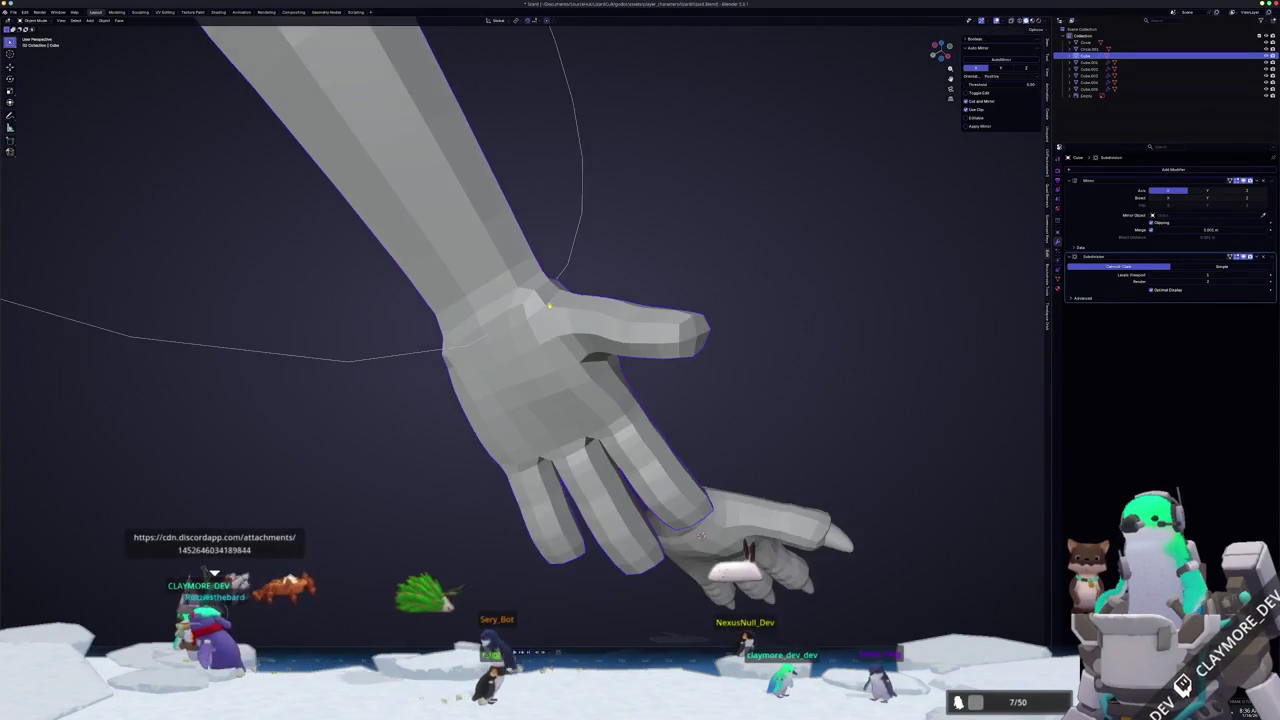
- Flatten the hand by scaling it along Z, then rotate it
middle_drag(600, 247, 707, 413)
mouse_move(520, 451)
middle_down()
mouse_move(404, 492)
mouse_move(411, 395)
mouse_move(352, 482)
mouse_move(487, 323)
mouse_move(870, 415)
mouse_move(743, 428)
mouse_move(801, 403)
middle_up()
key(Tab)
mouse_move(506, 285)
middle_down()
mouse_move(613, 303)
mouse_move(622, 297)
mouse_move(588, 241)
middle_up()
key(s)
key(z)
click(630, 291)
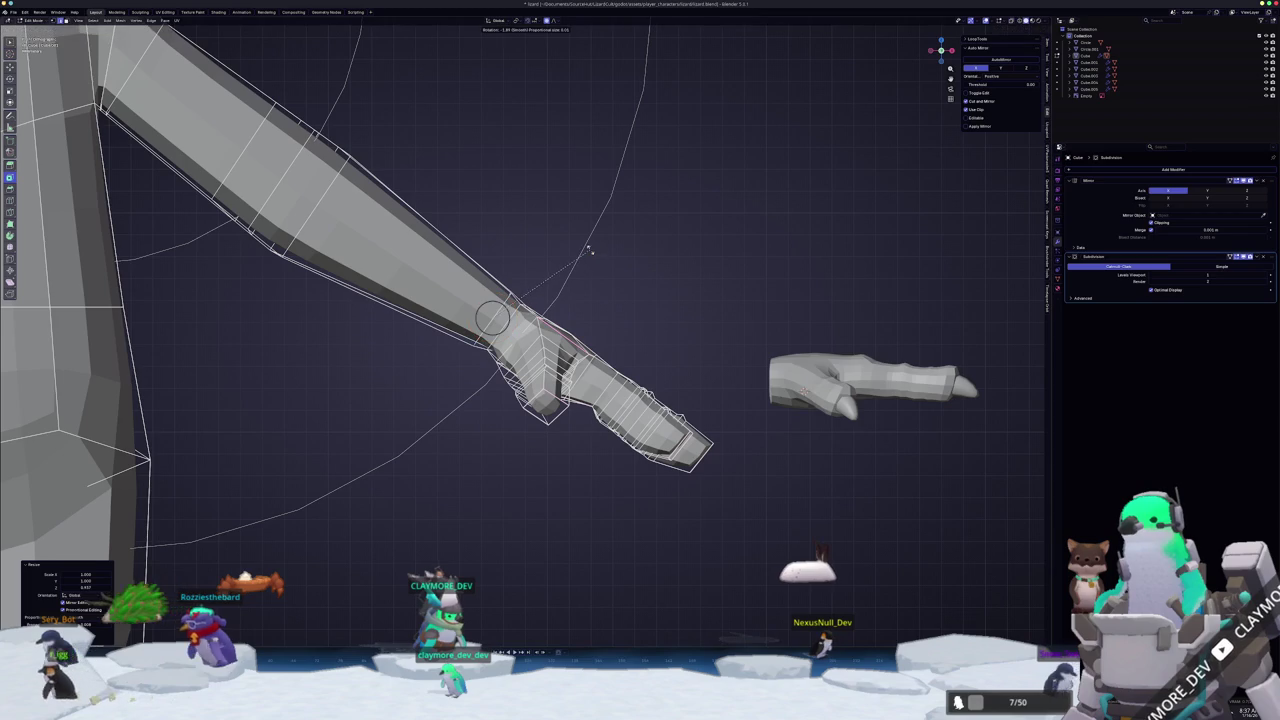
click(589, 252)
- Rescale the hand along the Z axis against the front-view sketch
mouse_move(589, 252)
middle_down()
mouse_move(557, 168)
mouse_move(751, 253)
middle_up()
key(s)
key(z)
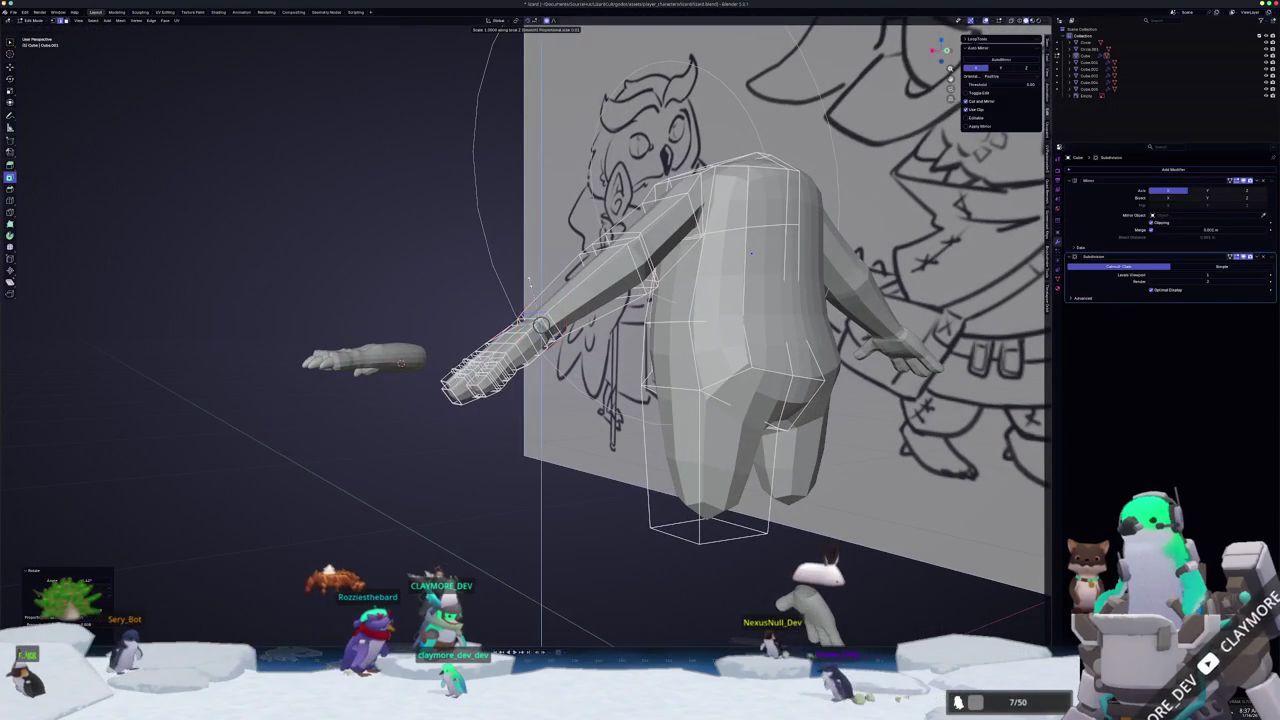
click(751, 253)
- Rotate the hand to angle it against the sketch and review it in Object Mode
middle_drag(751, 253, 612, 256)
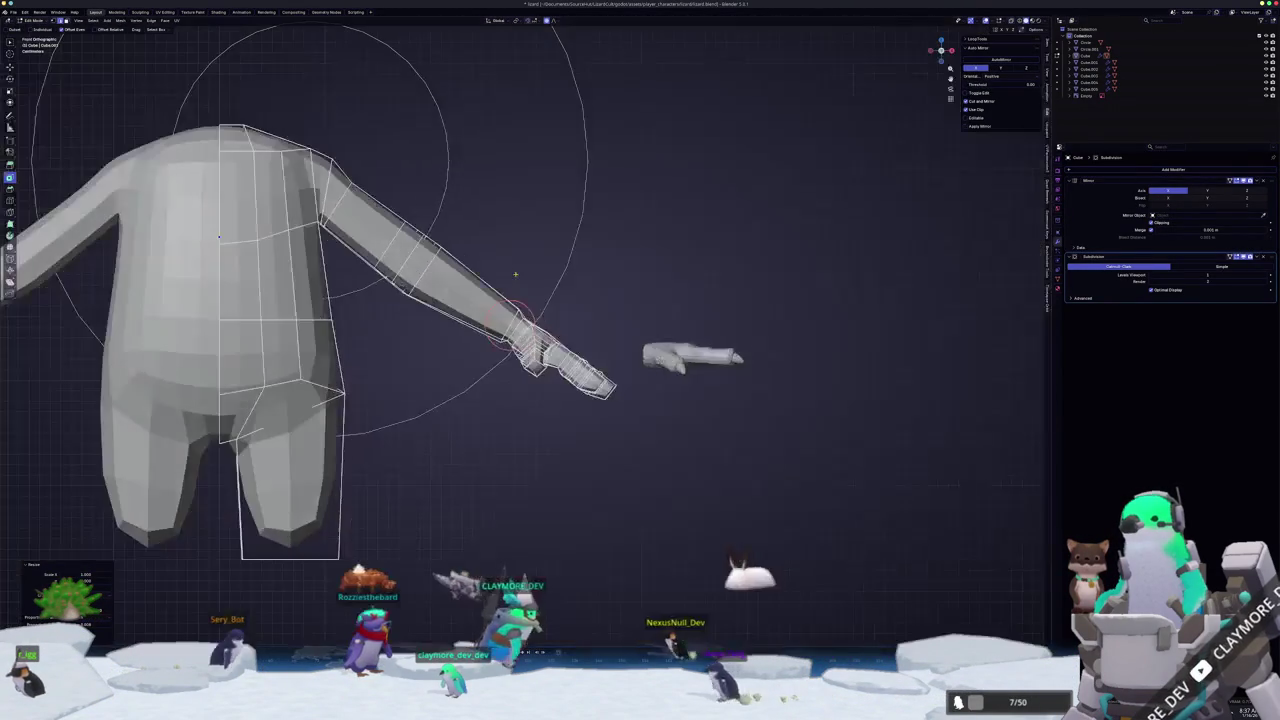
scroll(612, 256, up, 3)
key(r)
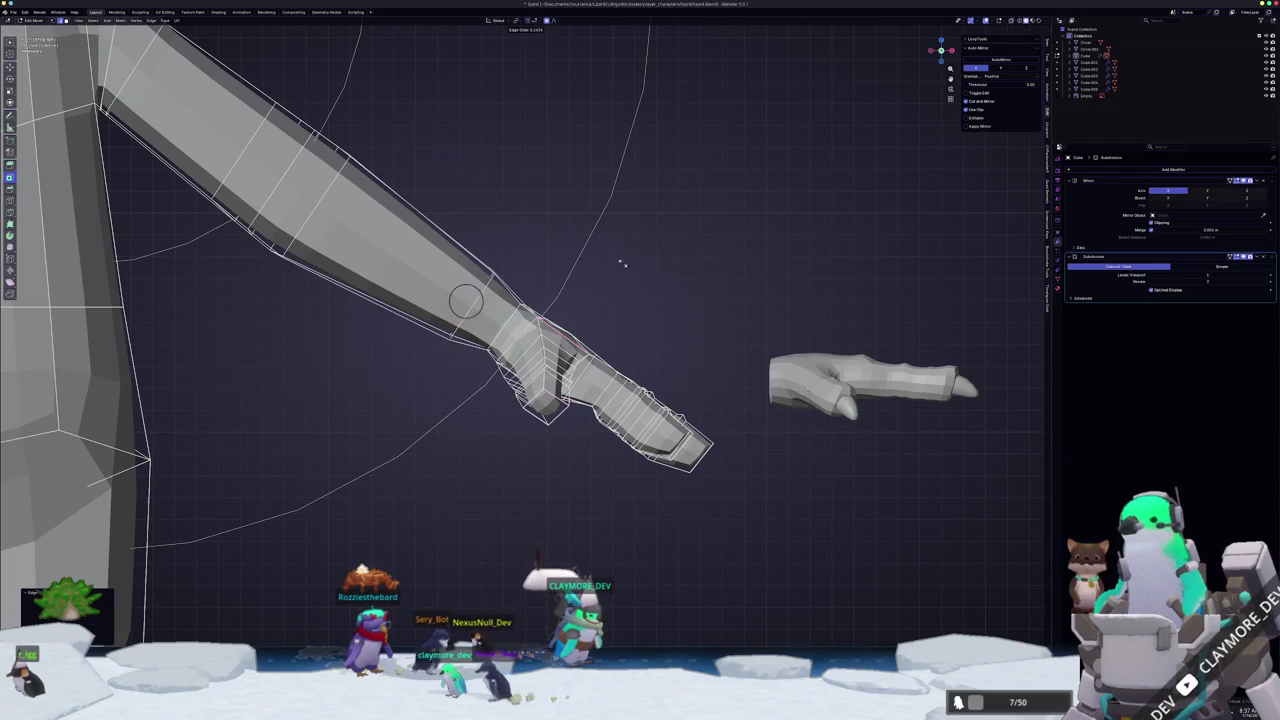
click(679, 306)
key(Tab)
mouse_move(623, 320)
middle_down()
mouse_move(546, 353)
mouse_move(640, 330)
middle_up()
- Narrow the wrist along the X axis and compare the body against the sketch
key(Tab)
key(s)
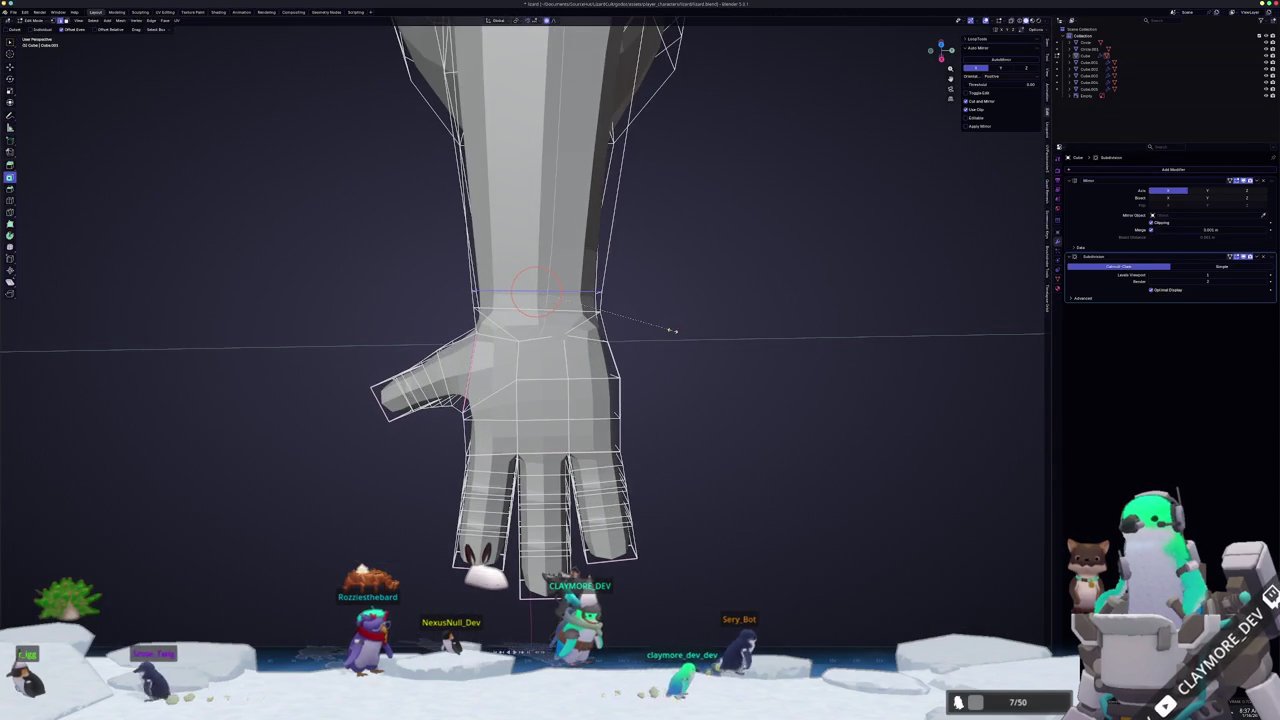
key(x)
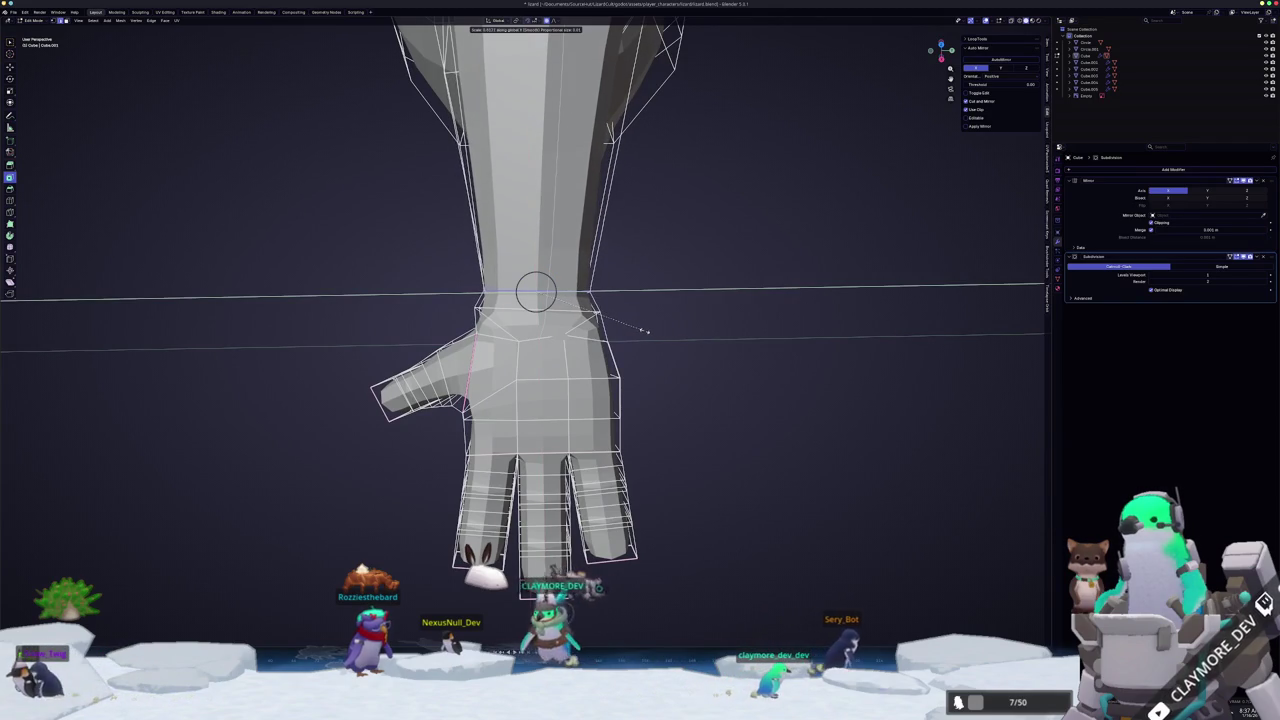
click(648, 331)
scroll(648, 331, down, 3)
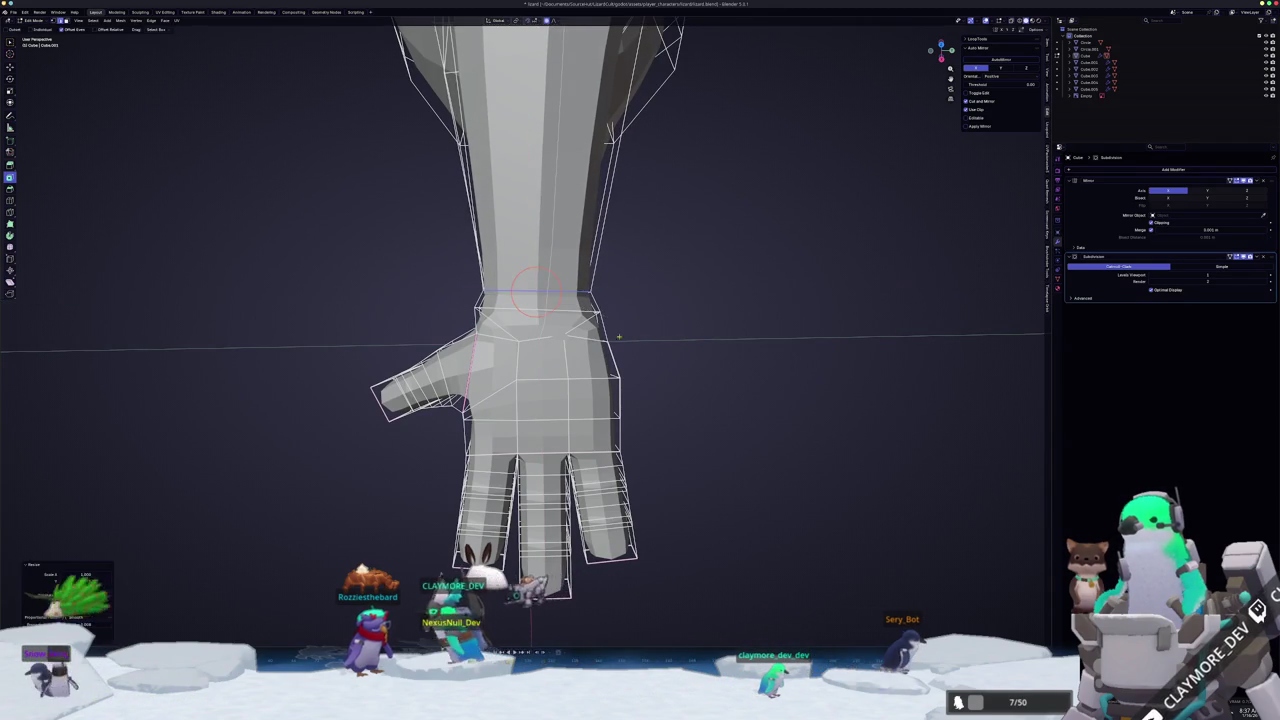
key(Tab)
scroll(574, 346, down, 3)
mouse_move(574, 346)
middle_down()
mouse_move(590, 308)
mouse_move(629, 306)
mouse_move(566, 348)
mouse_move(520, 330)
middle_up()
- Move the selected hand vertices while viewing the arm edge-on
key(Tab)
scroll(520, 330, up, 3)
scroll(272, 507, up, 2)
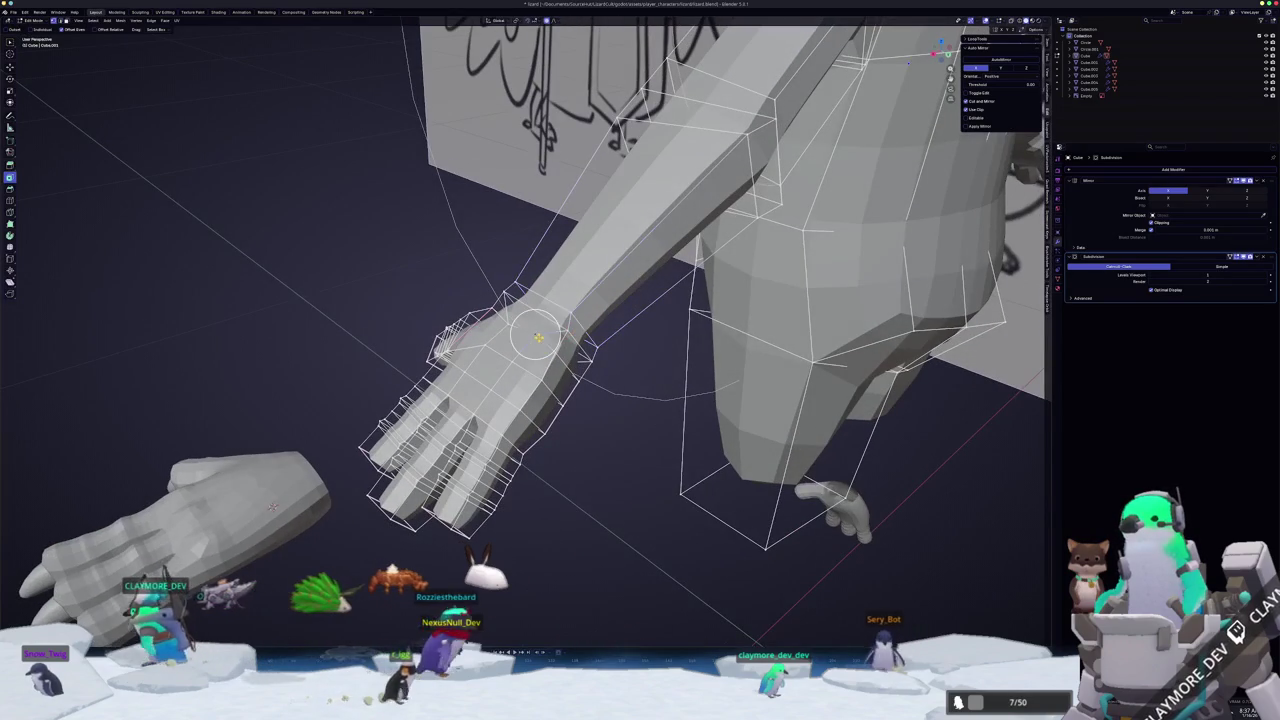
middle_drag(272, 507, 478, 310)
key(g)
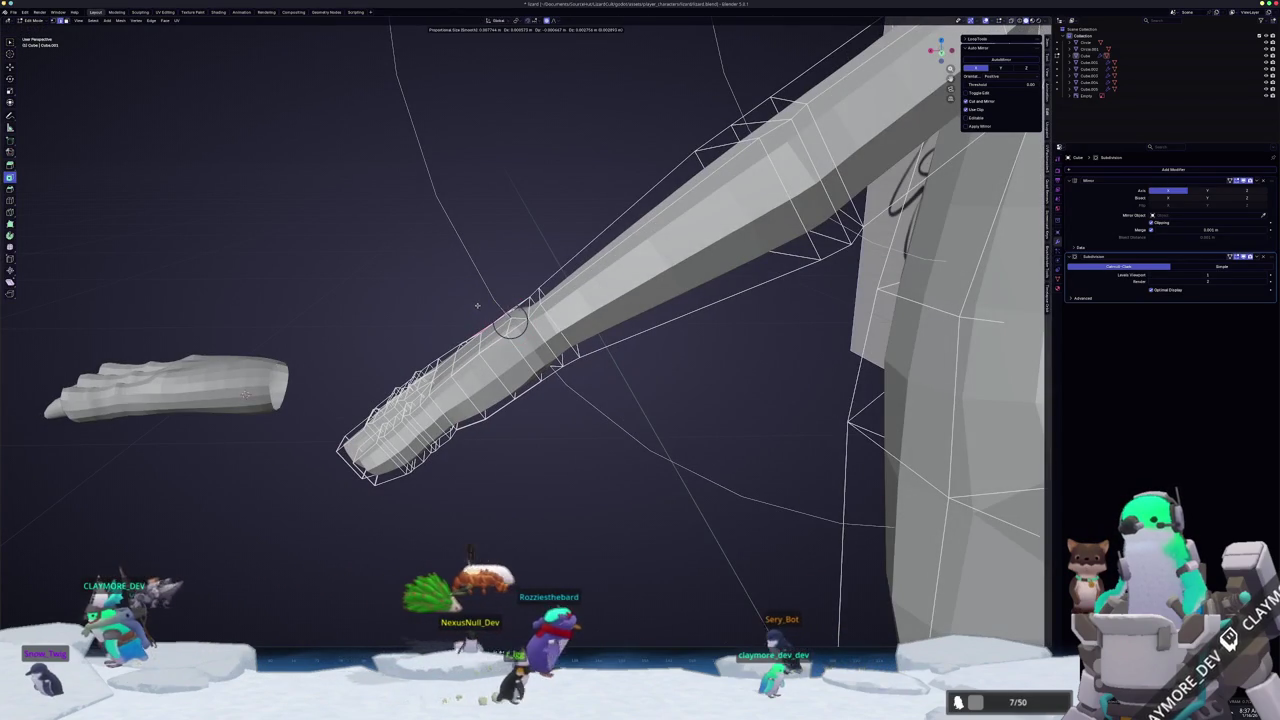
click(479, 306)
key(Tab)
mouse_move(479, 306)
middle_down()
mouse_move(547, 354)
mouse_move(545, 368)
mouse_move(586, 357)
middle_up()
- Nudge the hand vertices again from below the hand
key(Tab)
scroll(586, 357, up, 3)
mouse_move(656, 400)
middle_down()
mouse_move(620, 425)
mouse_move(645, 318)
middle_up()
scroll(567, 298, down, 2)
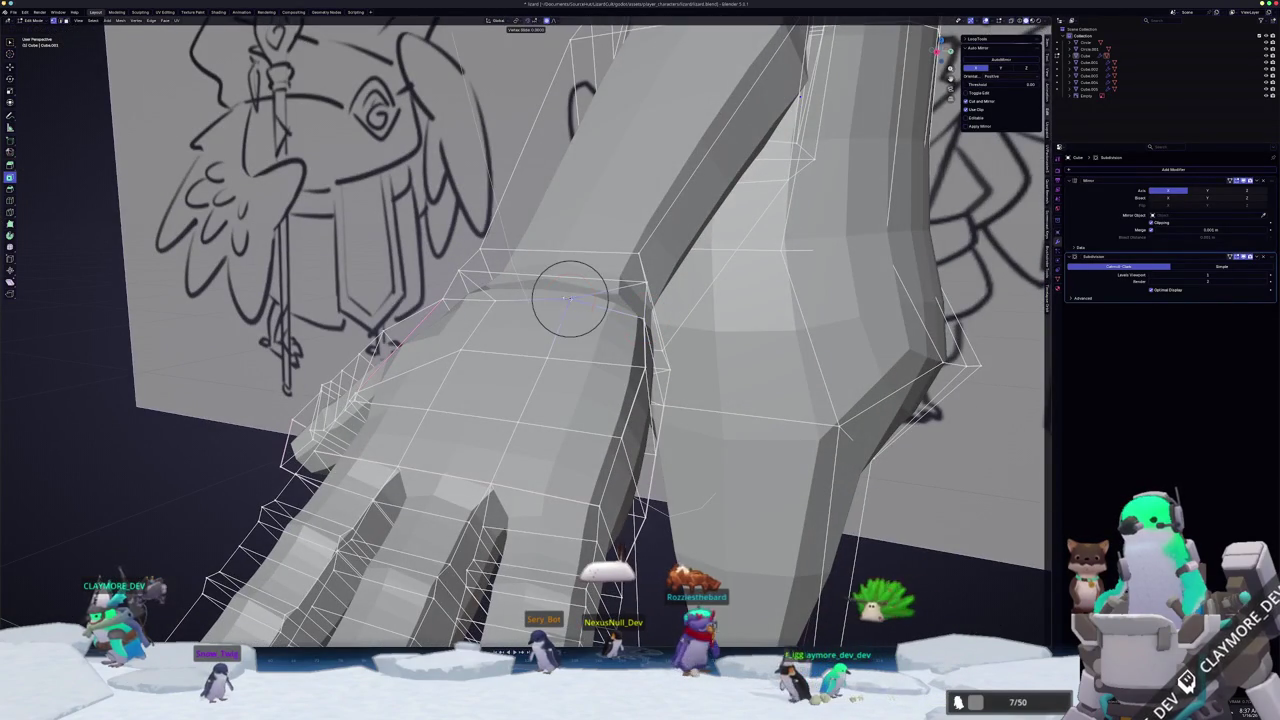
mouse_move(567, 298)
middle_down()
mouse_move(600, 420)
mouse_move(585, 350)
mouse_move(490, 391)
mouse_move(500, 340)
mouse_move(485, 360)
mouse_move(498, 398)
mouse_move(531, 360)
mouse_move(530, 318)
middle_up()
scroll(585, 350, up, 2)
key(g)
click(490, 391)
key(g)
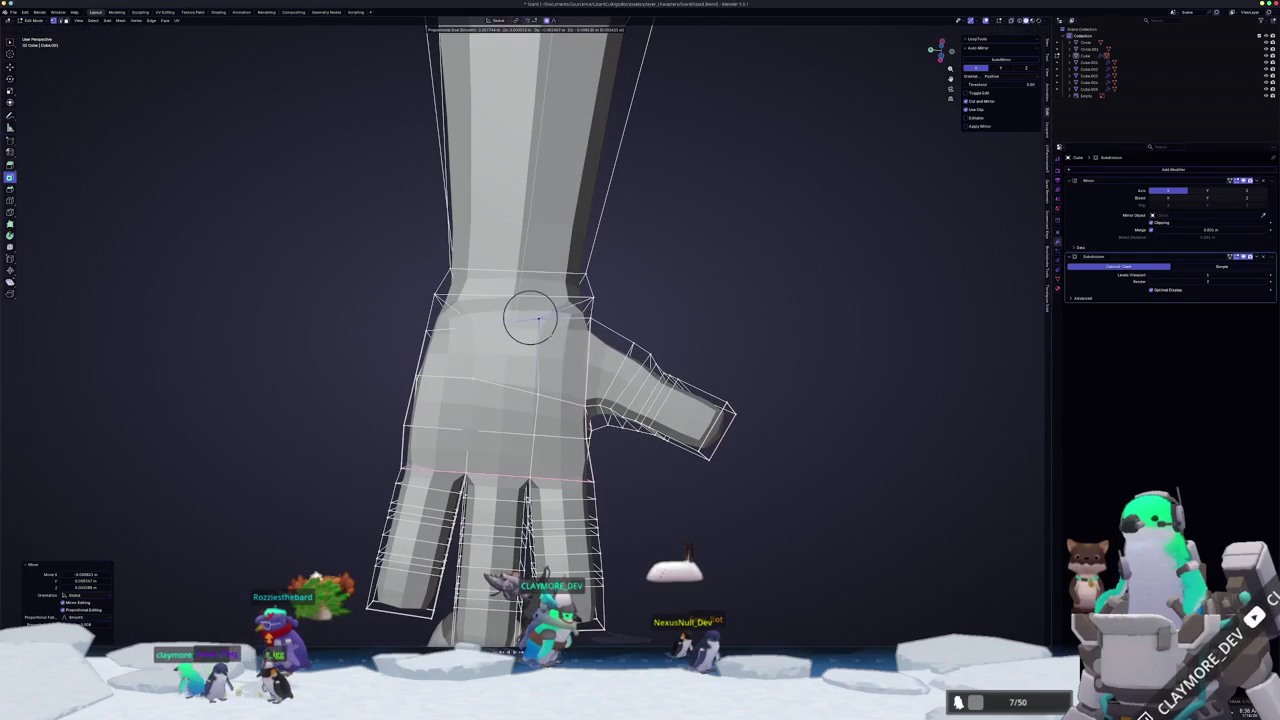
- Confirm the hand vertex move and review the whole body before re-entering Edit Mode
click(477, 320)
mouse_move(477, 320)
middle_down()
mouse_move(500, 314)
mouse_move(549, 373)
middle_up()
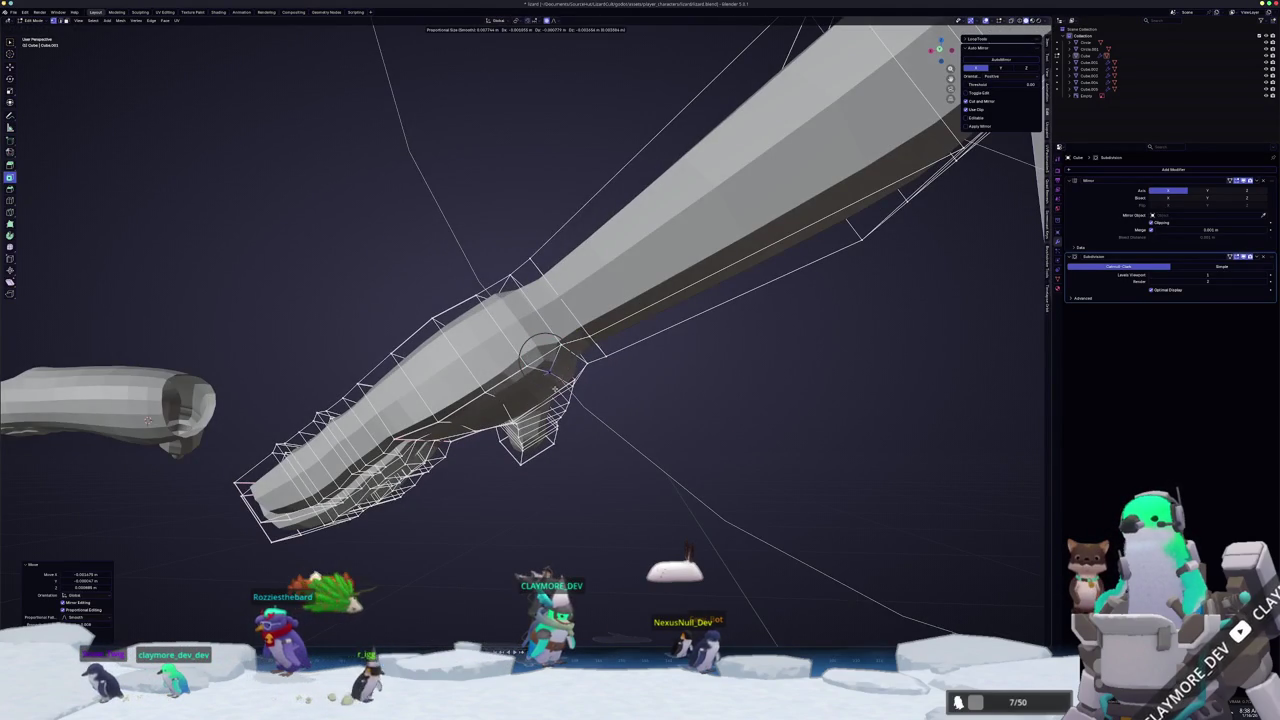
middle_drag(511, 389, 516, 366)
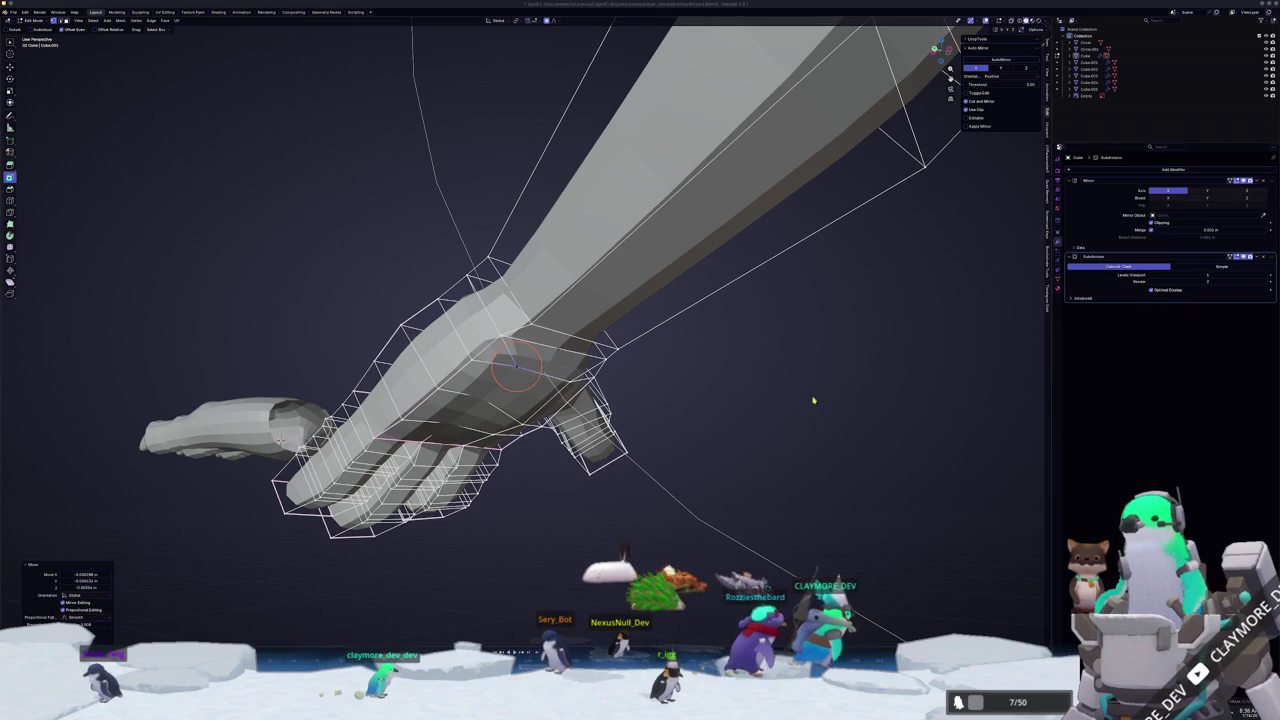
mouse_move(820, 400)
middle_down()
mouse_move(646, 406)
mouse_move(632, 290)
mouse_move(789, 212)
mouse_move(560, 383)
mouse_move(480, 420)
middle_up()
scroll(646, 406, down, 3)
key(Tab)
scroll(789, 212, up, 4)
key(Tab)
- Select the shortest vertex path at the wrist and place the 3D cursor on a wrist vertex
mouse_move(892, 392)
middle_down()
mouse_move(988, 498)
mouse_move(903, 511)
mouse_move(913, 540)
middle_up()
ctrl+click(525, 341)
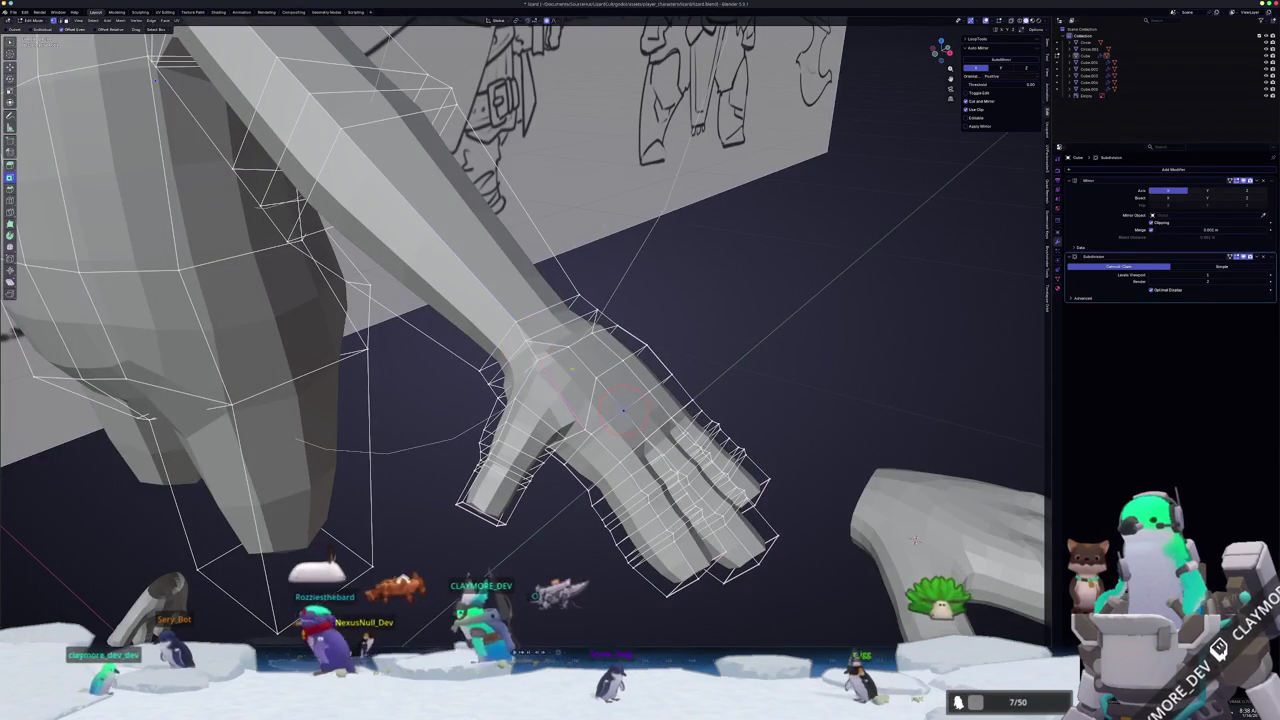
middle_drag(915, 540, 898, 512)
shift+right_click(545, 455)
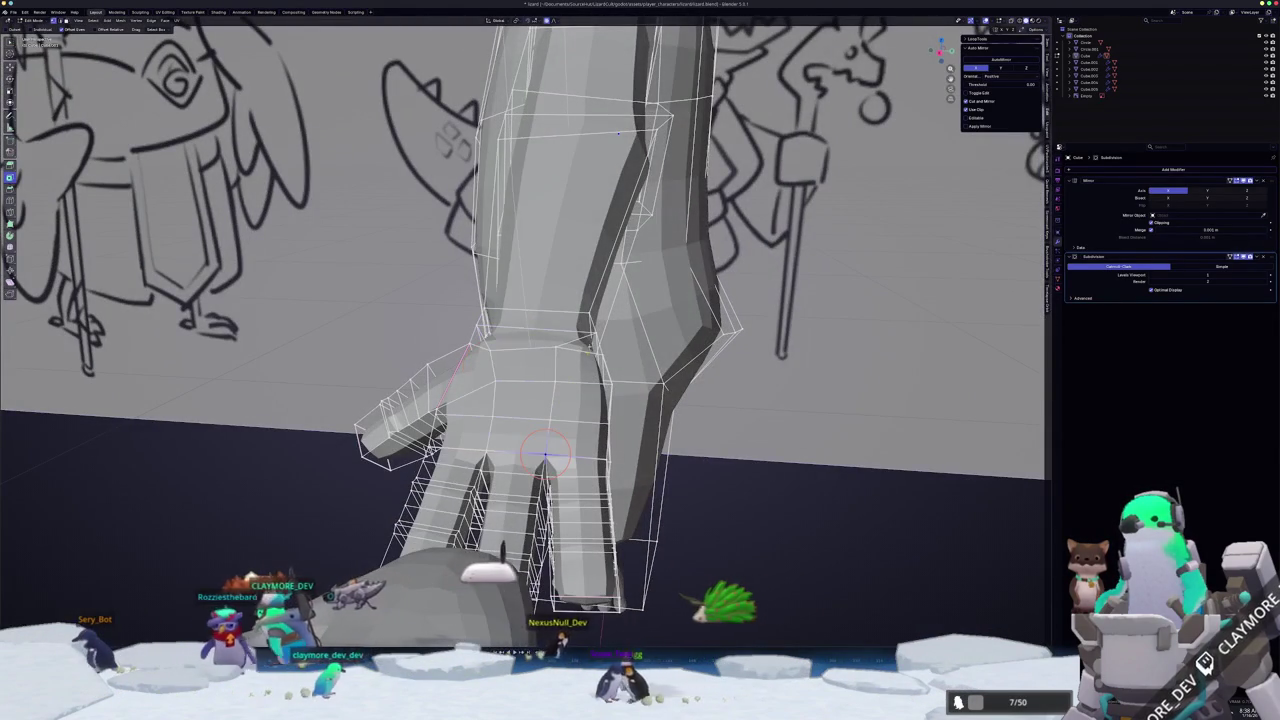
key(Tab)
mouse_move(560, 420)
middle_down()
mouse_move(525, 401)
mouse_move(480, 412)
mouse_move(517, 564)
mouse_move(575, 536)
middle_up()
- Apply Shade Smooth to the arm and hand, then zoom in on the wrist in Edit Mode
right_click(525, 401)
key(Escape)
right_click(480, 412)
click(480, 412)
key(Tab)
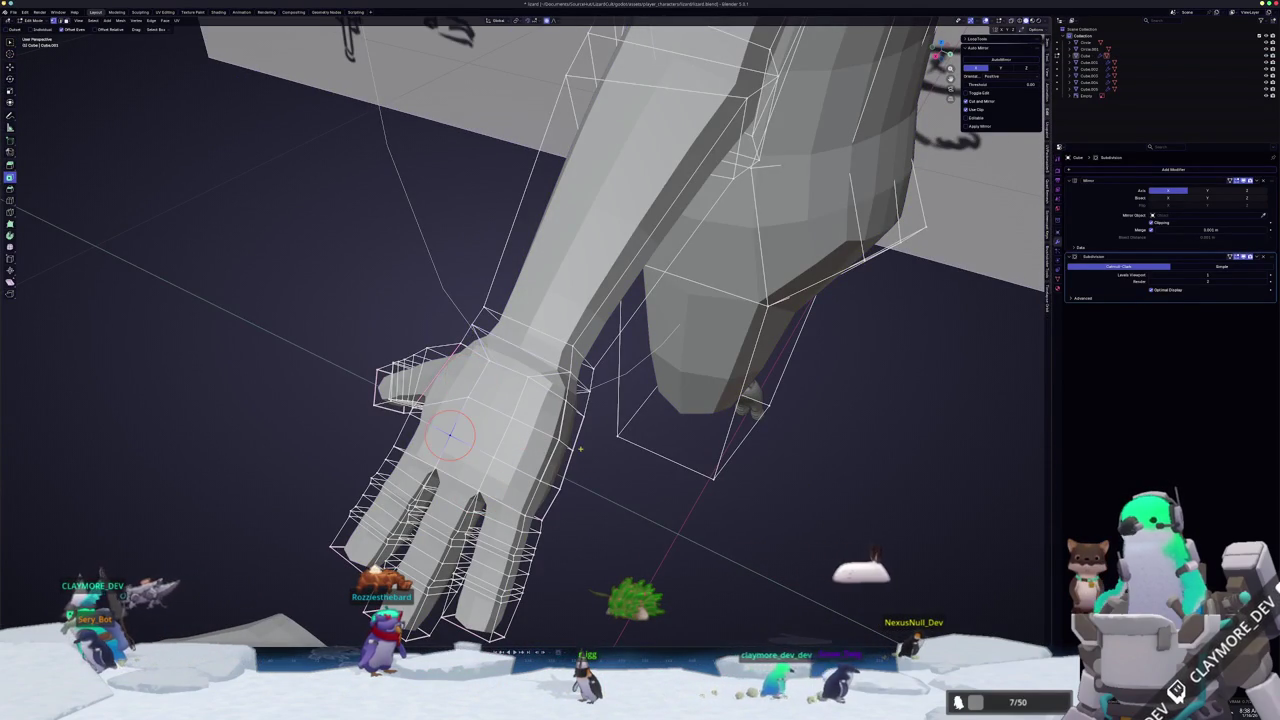
key(Tab)
middle_drag(589, 434, 586, 429)
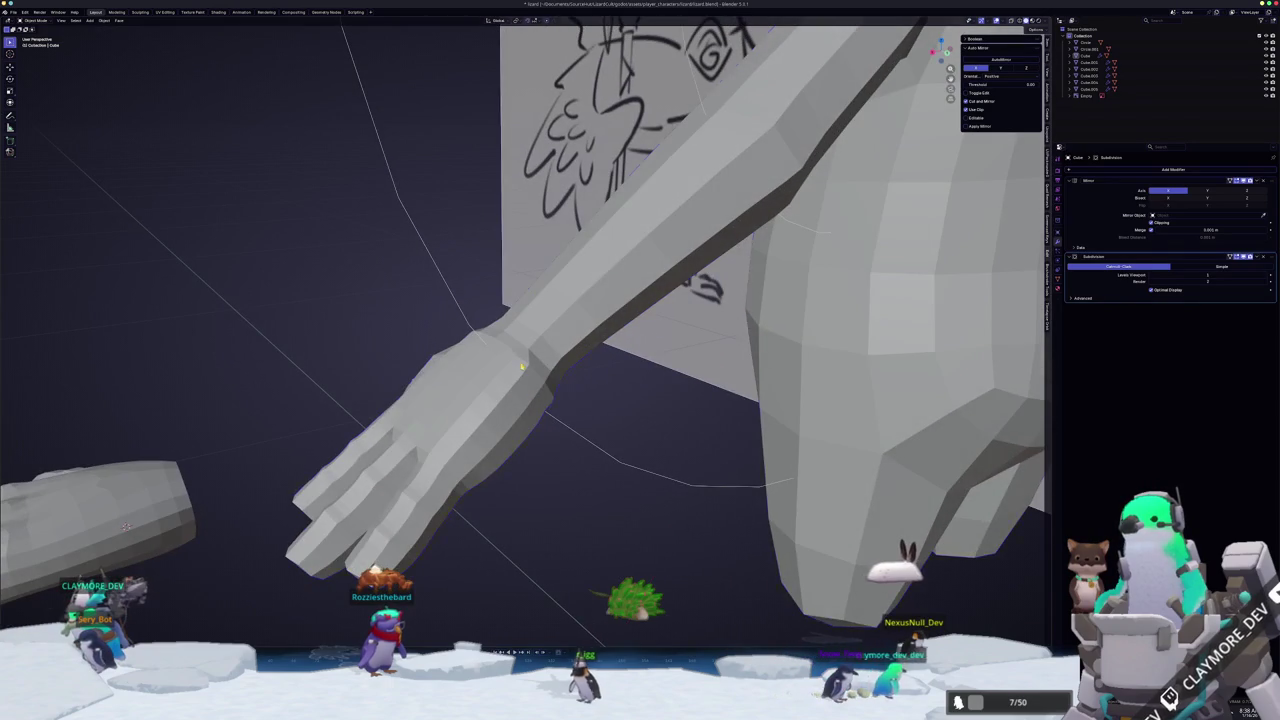
key(Tab)
middle_drag(524, 370, 522, 386)
scroll(522, 386, up, 2)
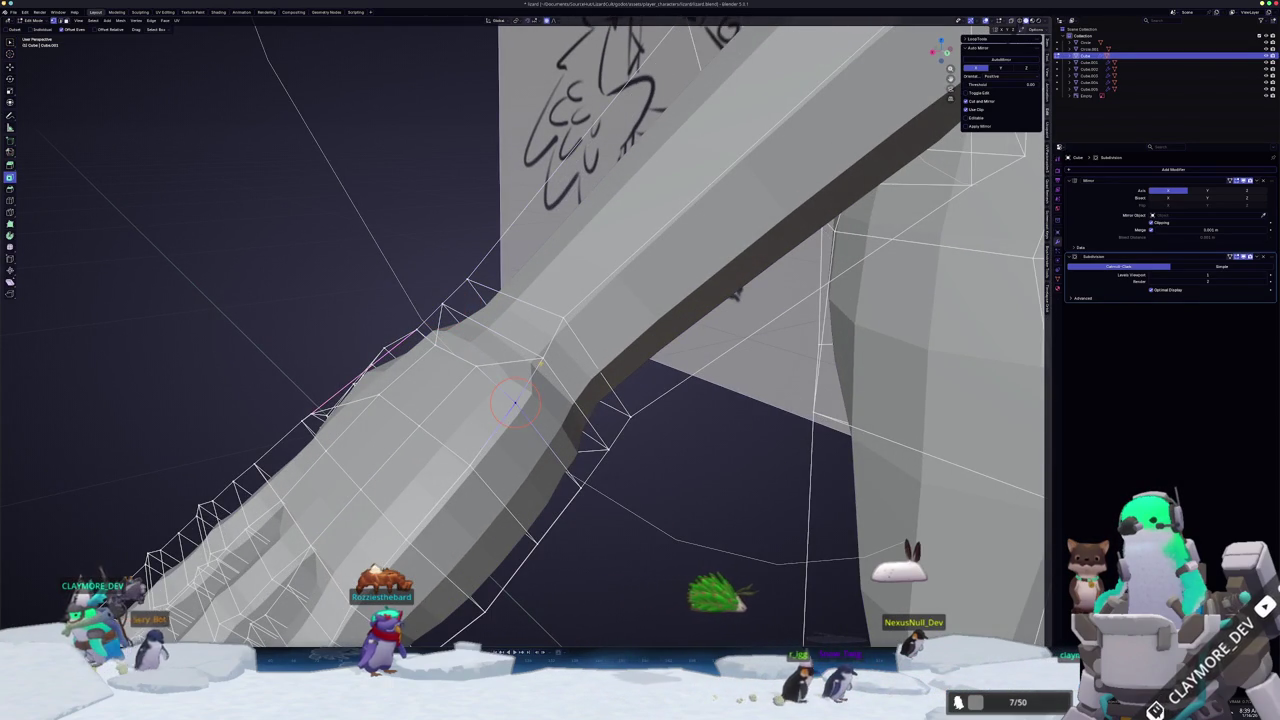
mouse_move(538, 372)
middle_down()
mouse_move(591, 400)
mouse_move(540, 375)
middle_up()
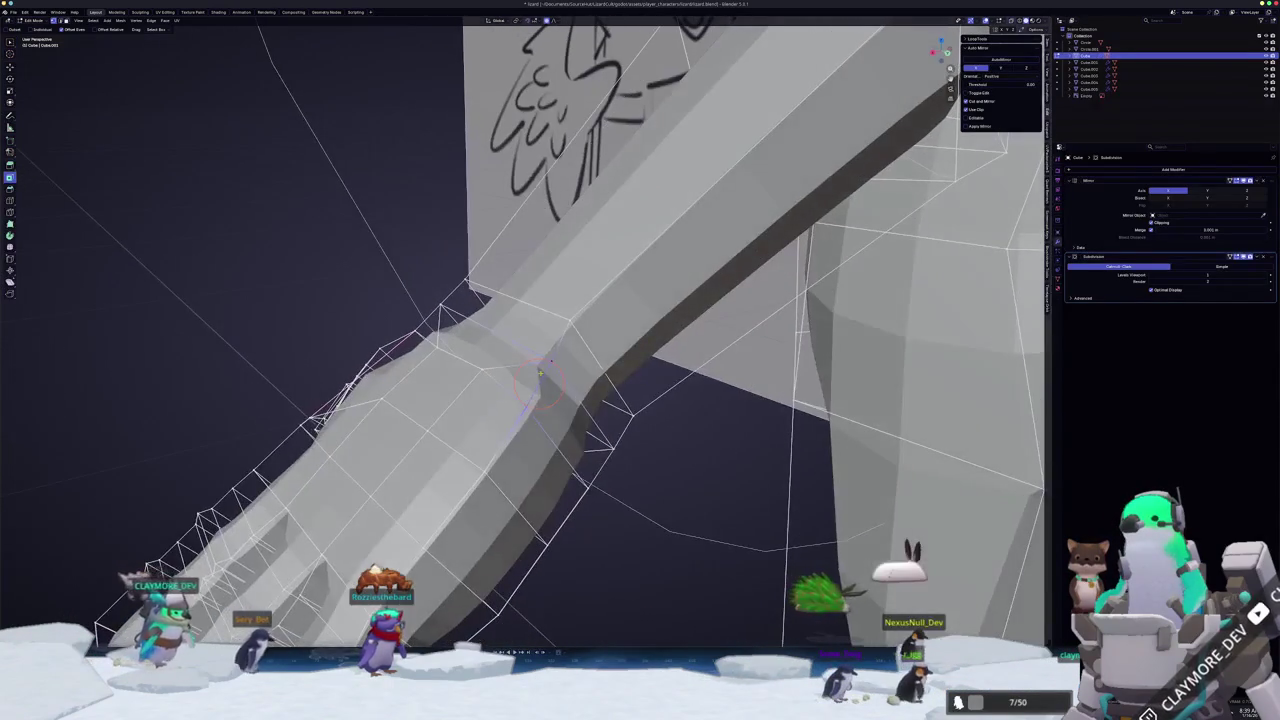
- Merge the first selected stray wrist vertices together
key(m)
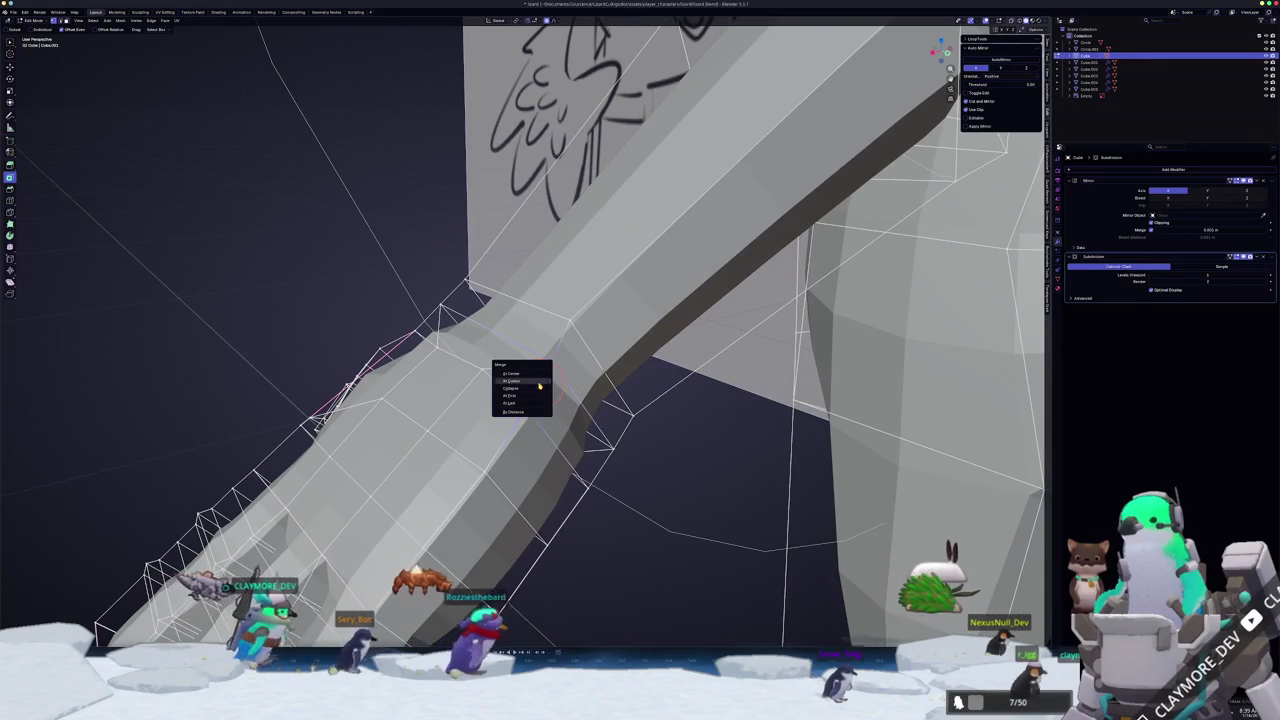
click(540, 374)
key(Tab)
mouse_move(540, 374)
middle_down()
mouse_move(580, 462)
mouse_move(513, 400)
middle_up()
key(Tab)
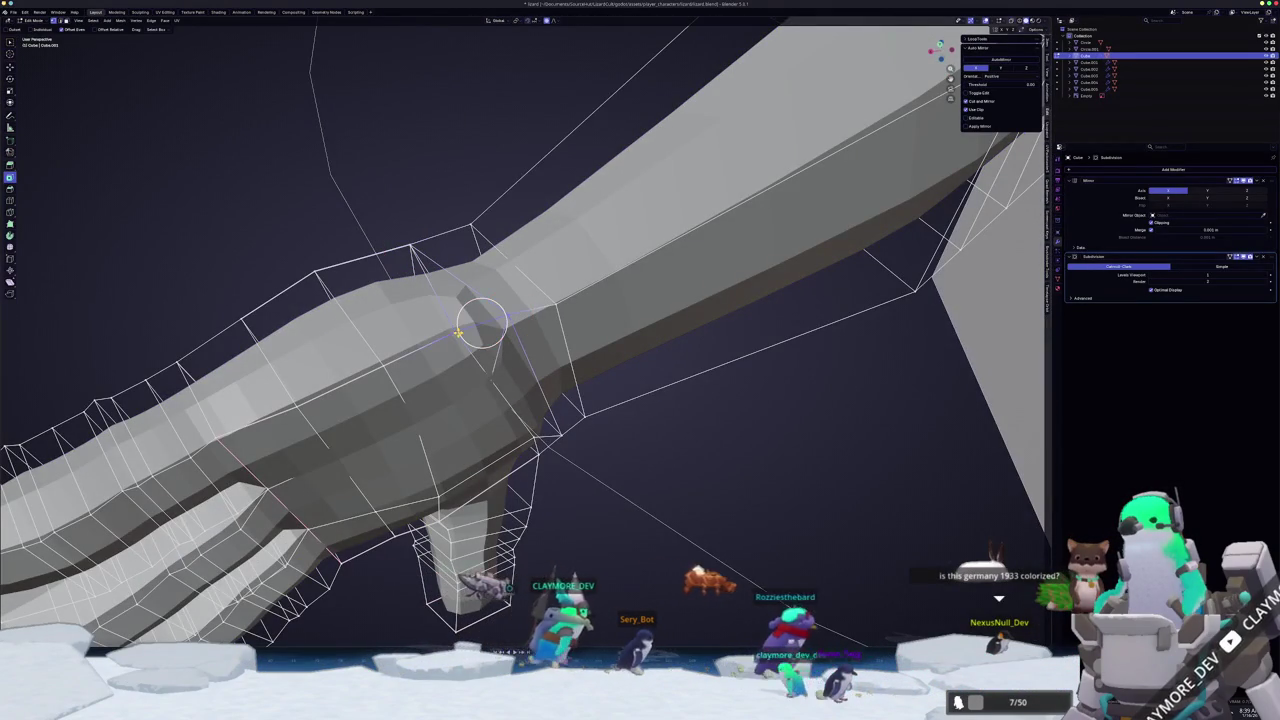
- Select another stray wrist vertex, merge it too, and inspect the joined mesh
click(480, 324)
key(m)
click(459, 335)
key(Tab)
middle_drag(459, 335, 545, 424)
scroll(531, 421, down, 4)
scroll(548, 426, up, 4)
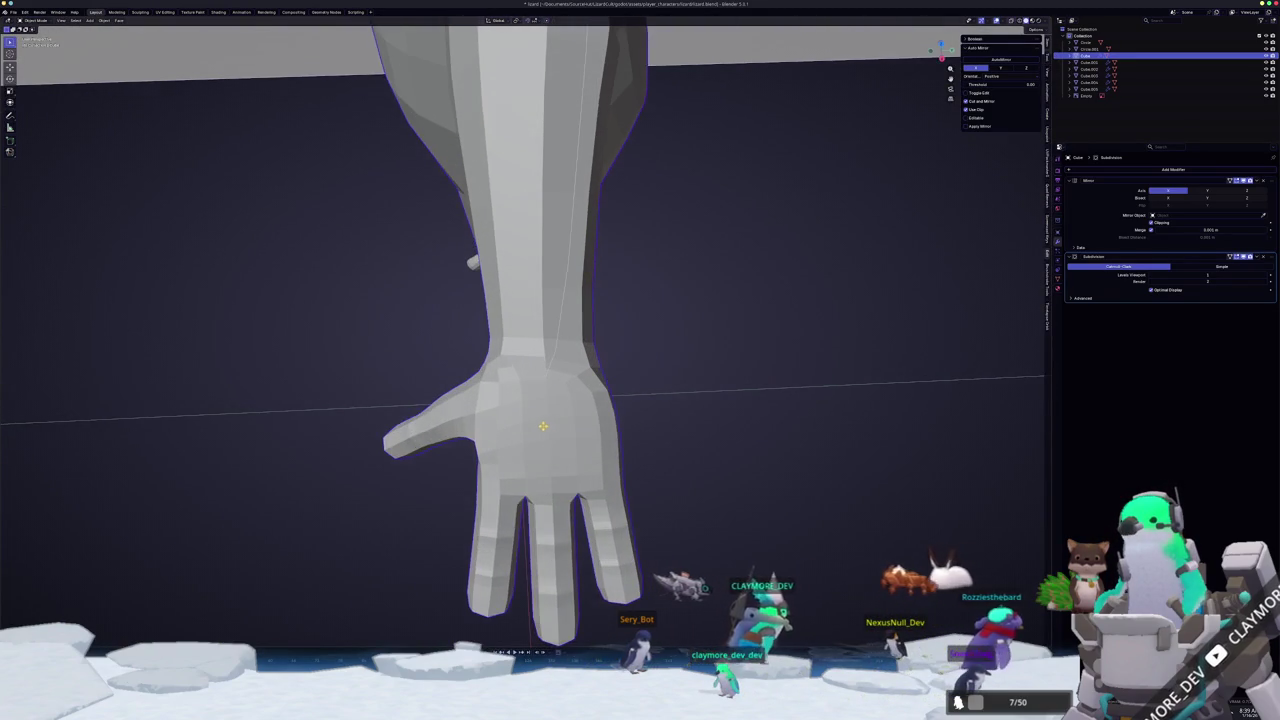
key(Tab)
key(Tab)
key(Tab)
key(Tab)
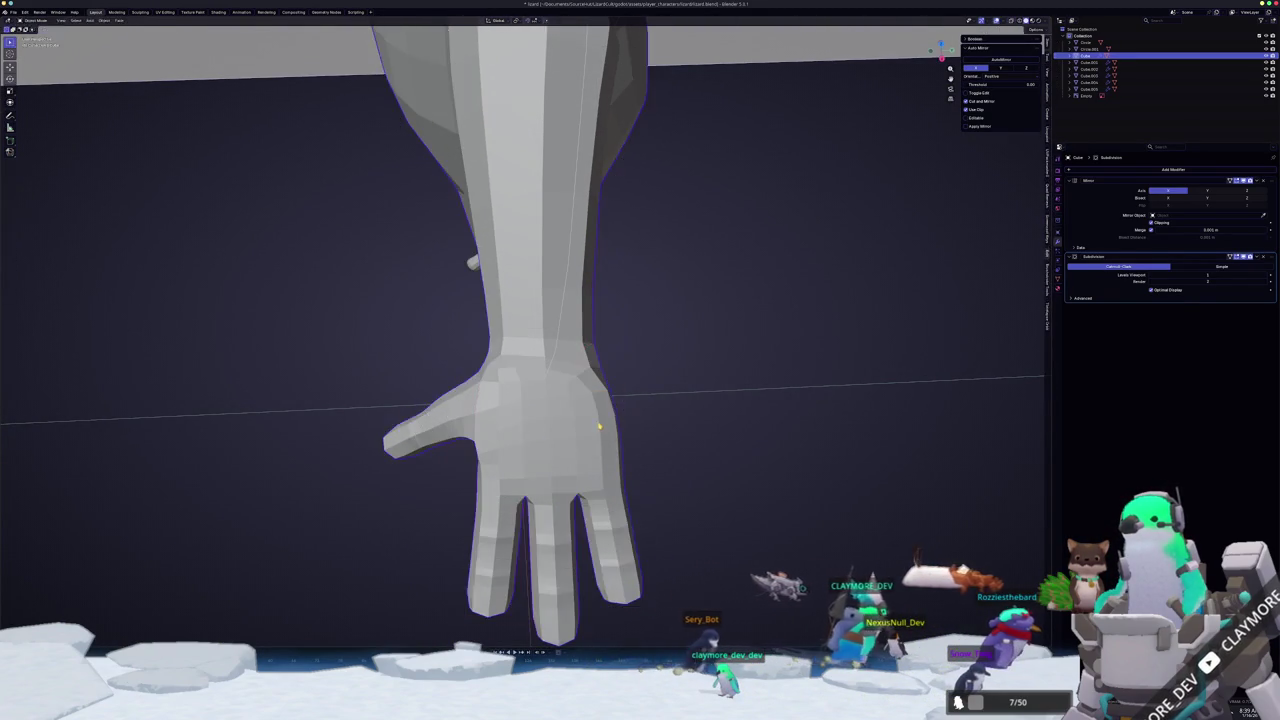
key(Tab)
key(Tab)
key(Tab)
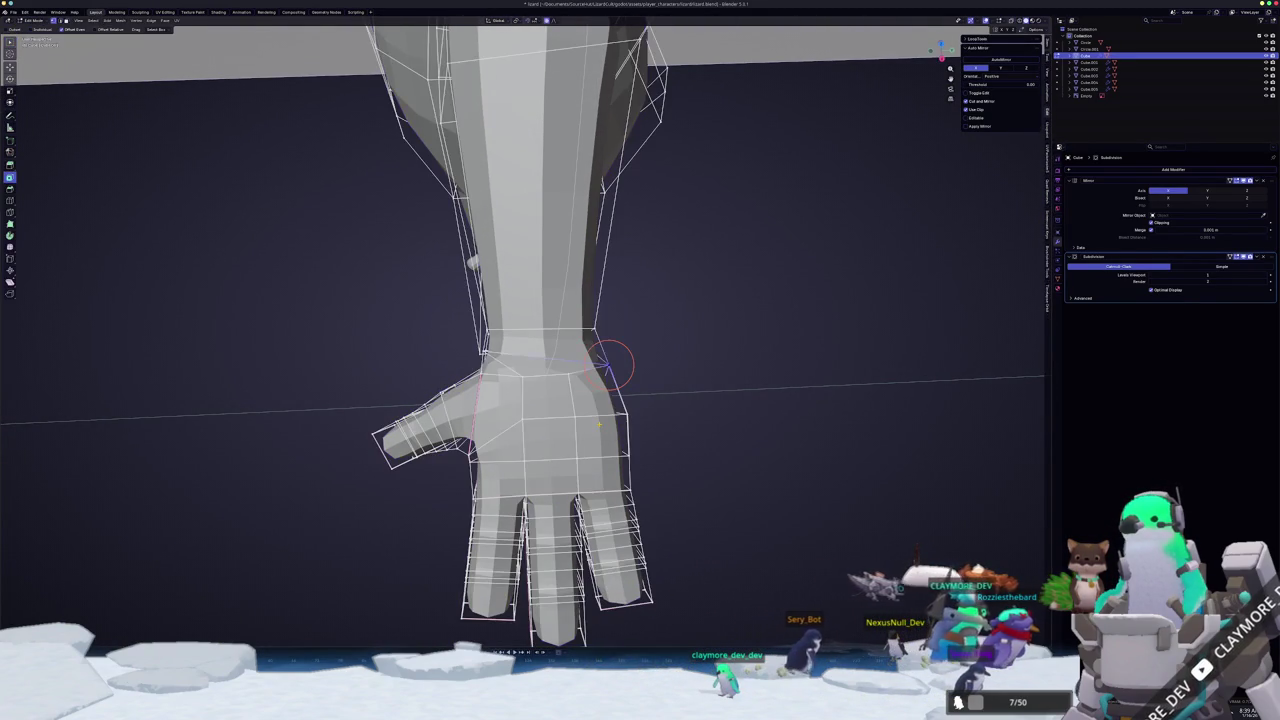
scroll(613, 363, up, 2)
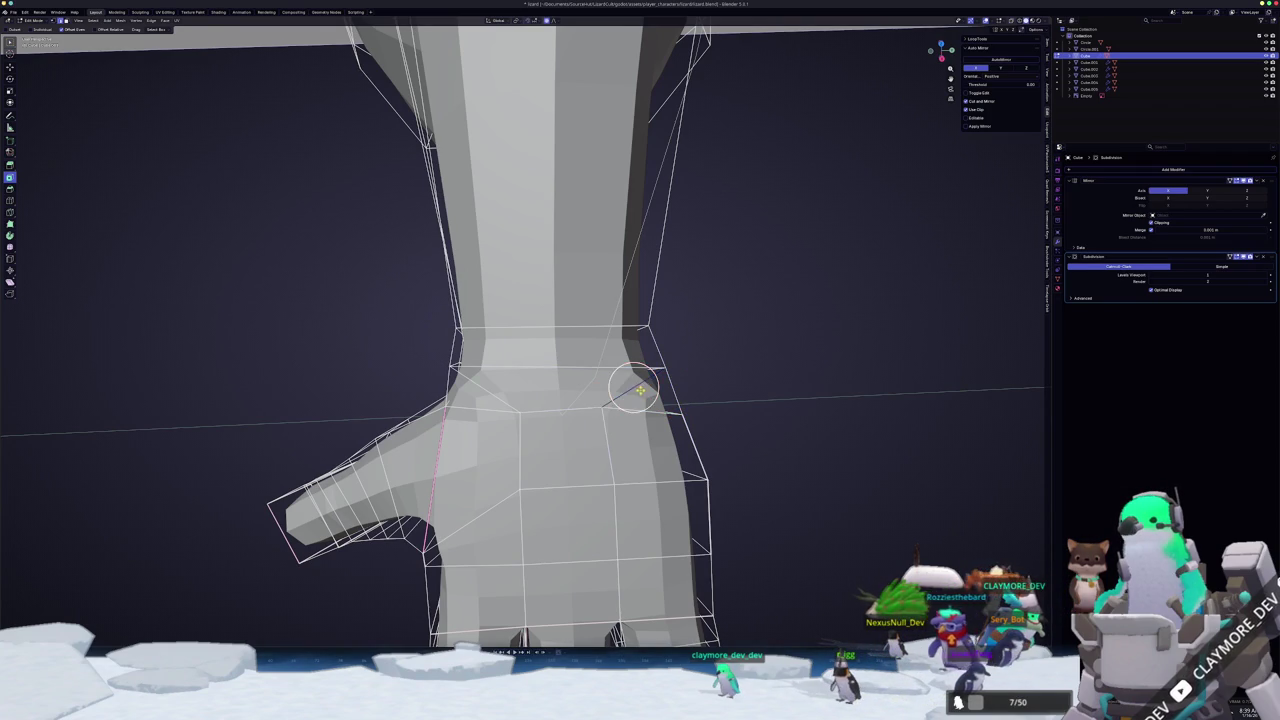
- Dissolve the extra edge loop at the wrist
middle_drag(638, 388, 618, 383)
click(628, 378)
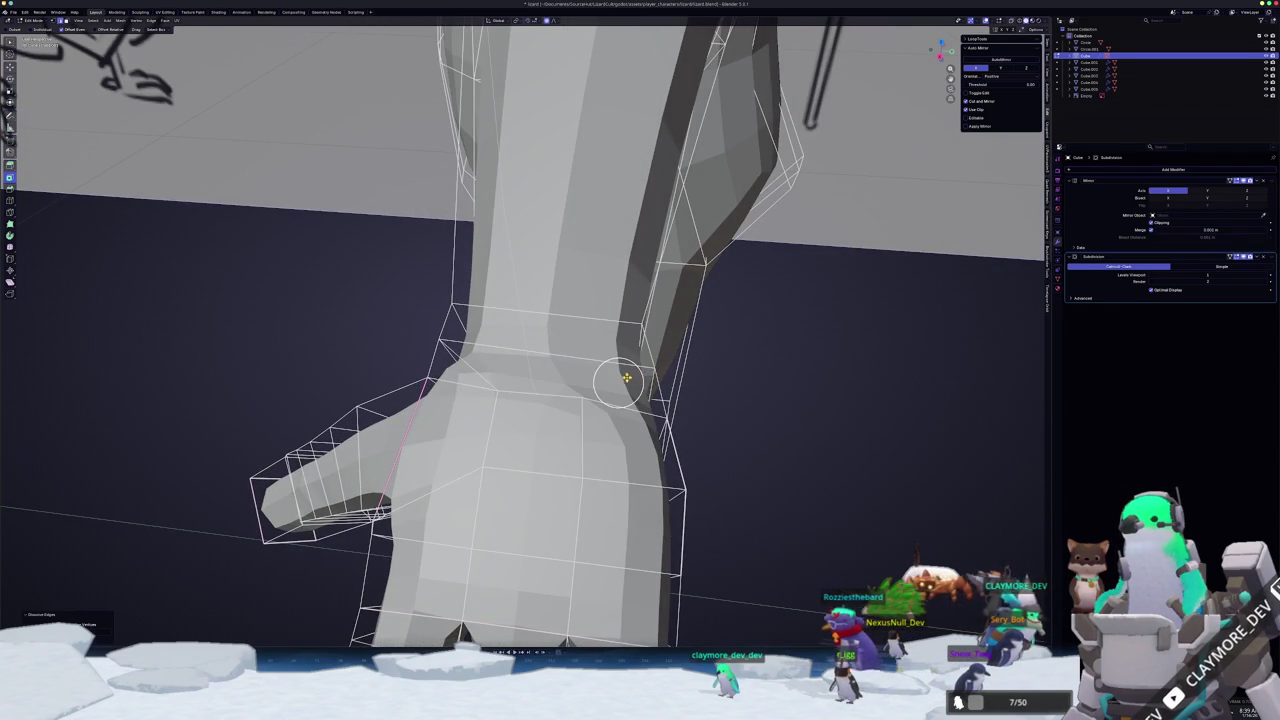
key(x)
click(480, 378)
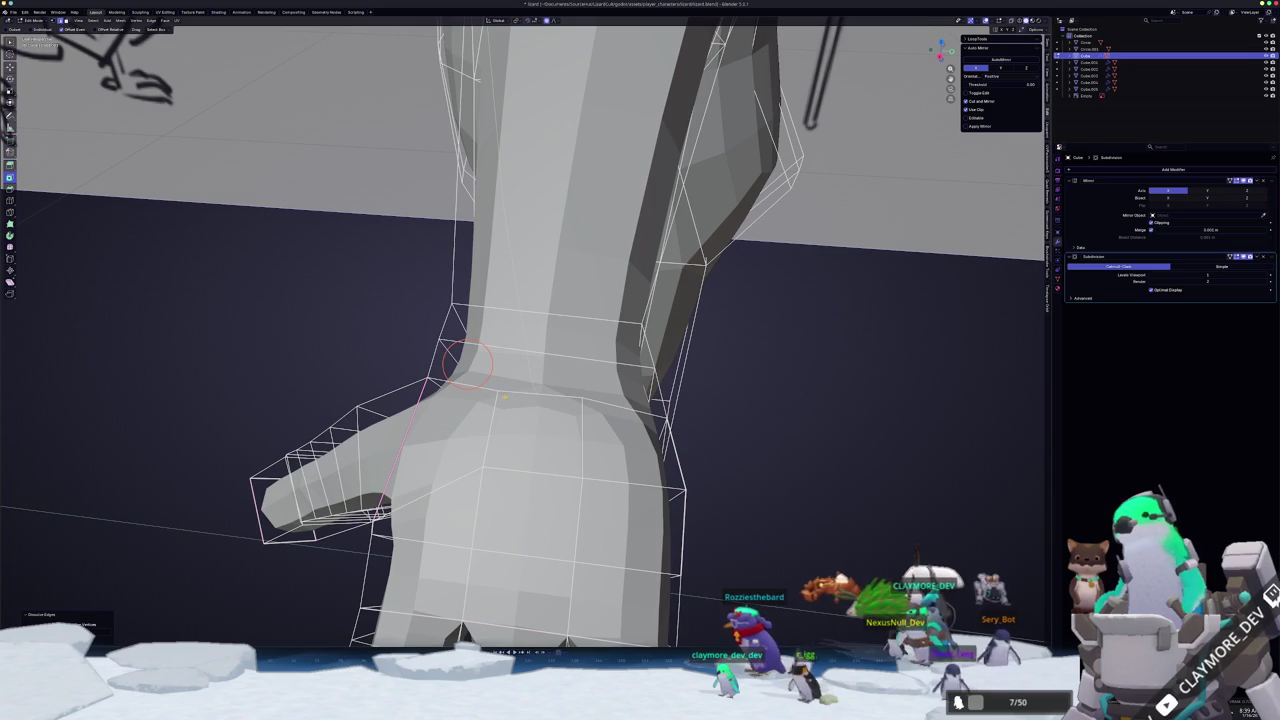
- Slide a wrist vertex and knife-cut a new edge across the back of the wrist
key(g)
key(g)
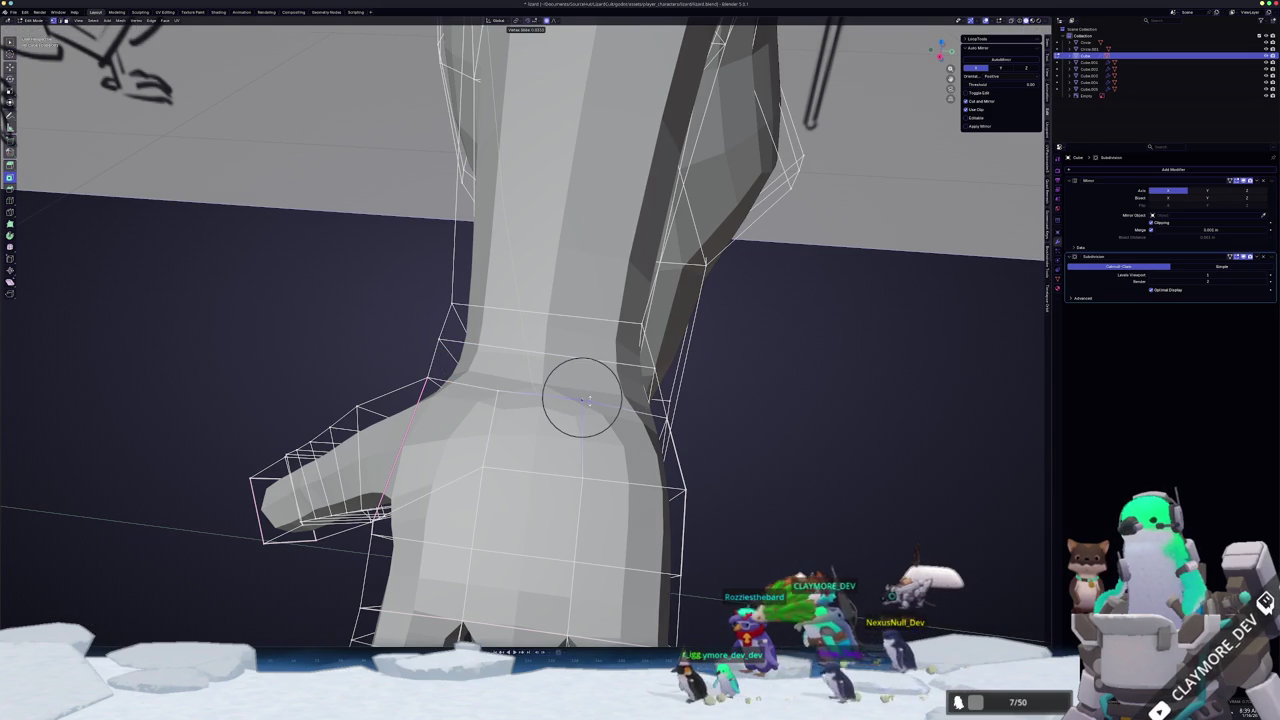
click(585, 400)
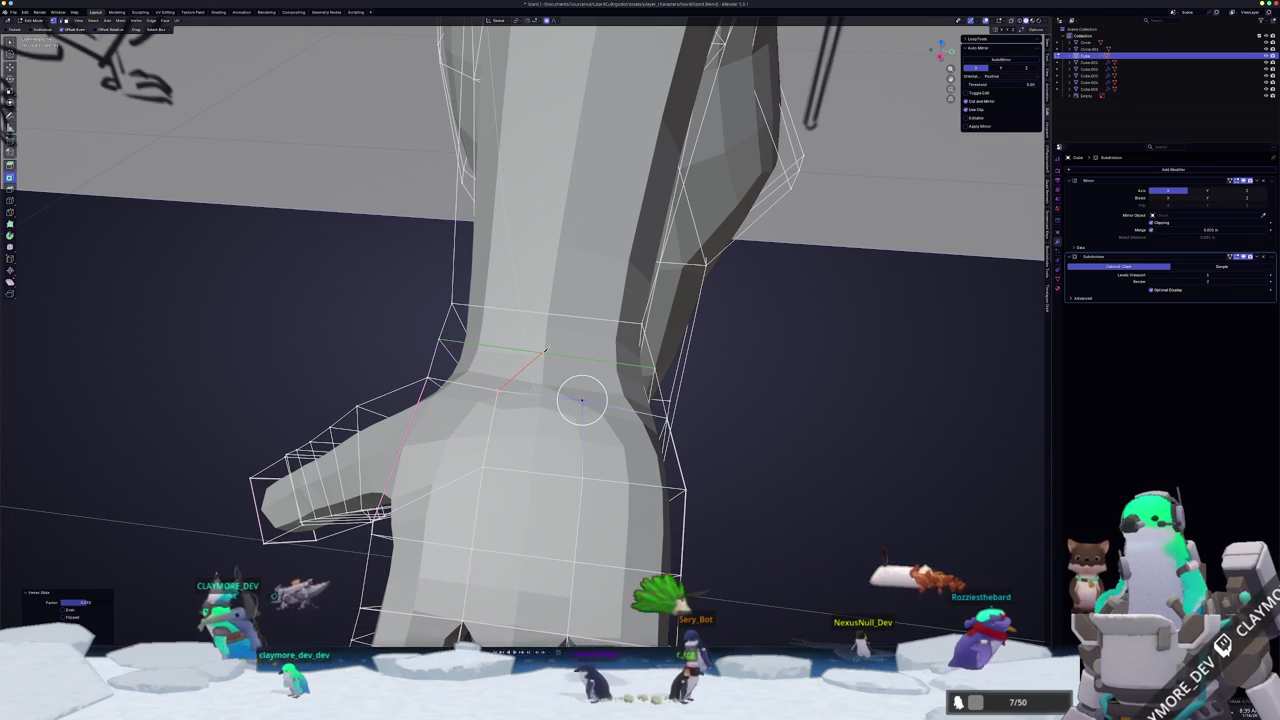
click(582, 398)
key(Return)
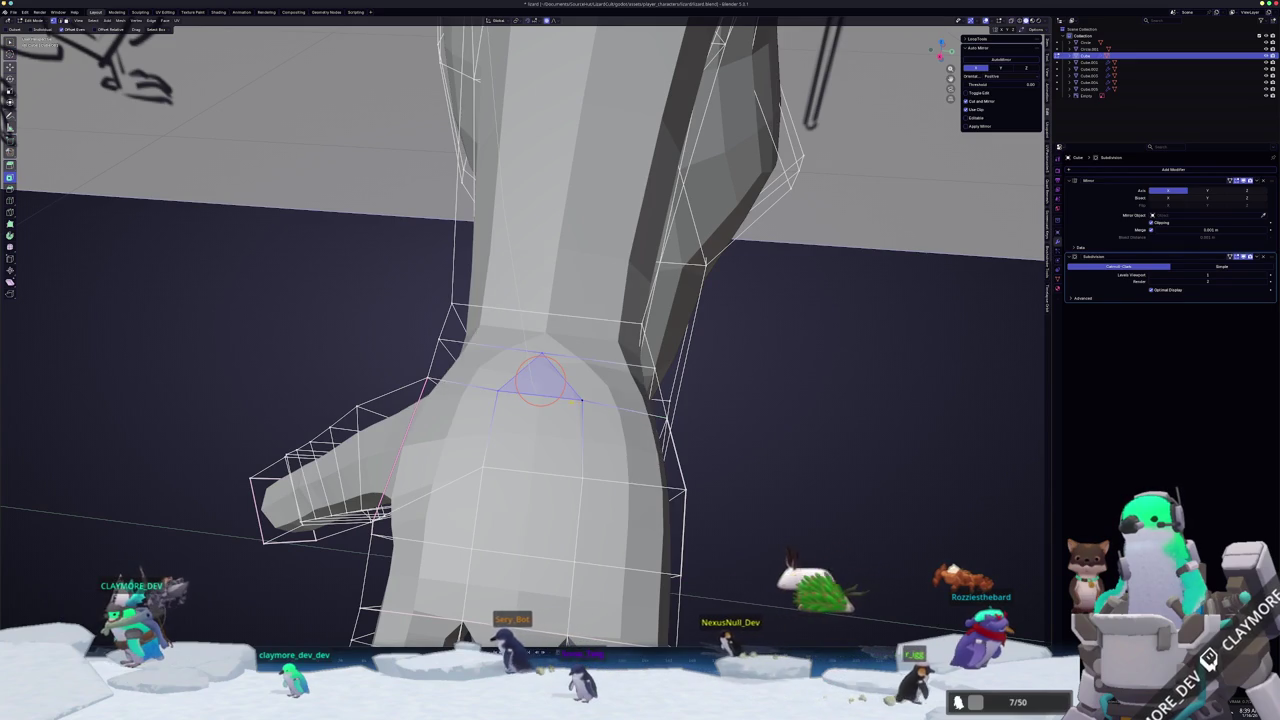
- Orbit around the arm and hand to inspect the rerouted wrist topology
mouse_move(581, 401)
middle_down()
mouse_move(549, 404)
mouse_move(563, 411)
middle_up()
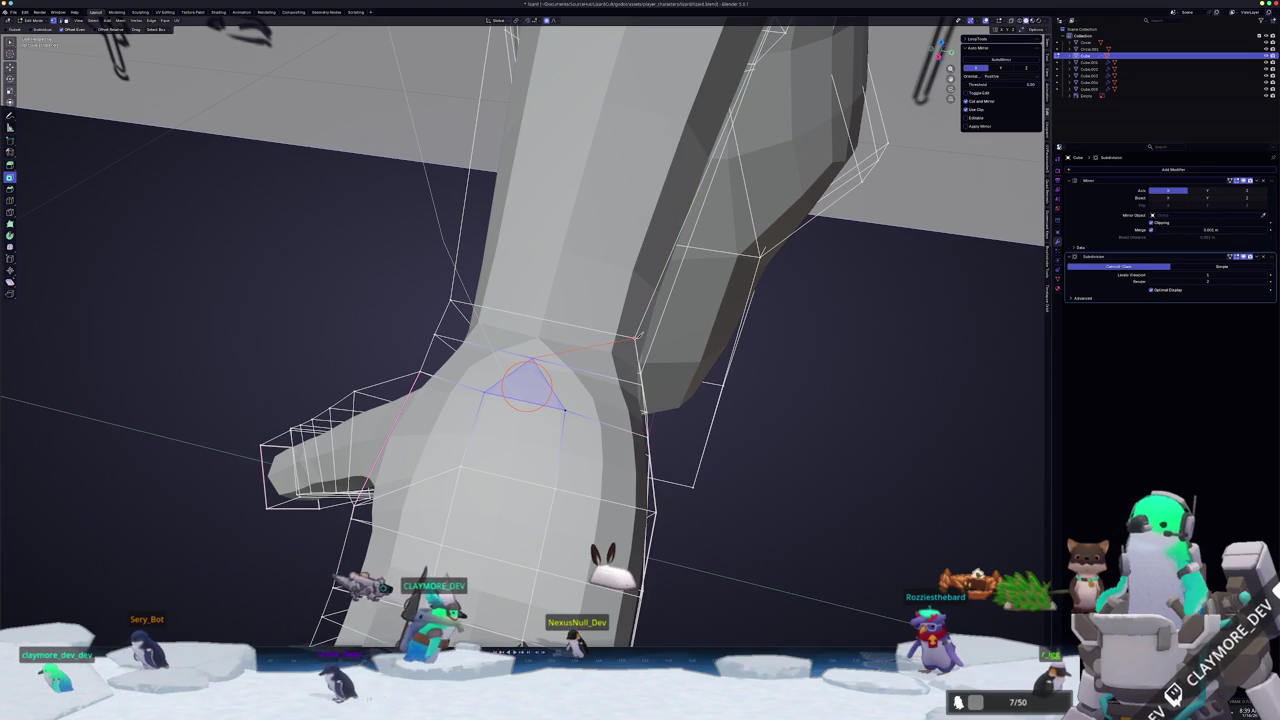
mouse_move(563, 410)
middle_down()
mouse_move(606, 379)
mouse_move(500, 342)
mouse_move(503, 364)
middle_up()
middle_drag(500, 378, 535, 380)
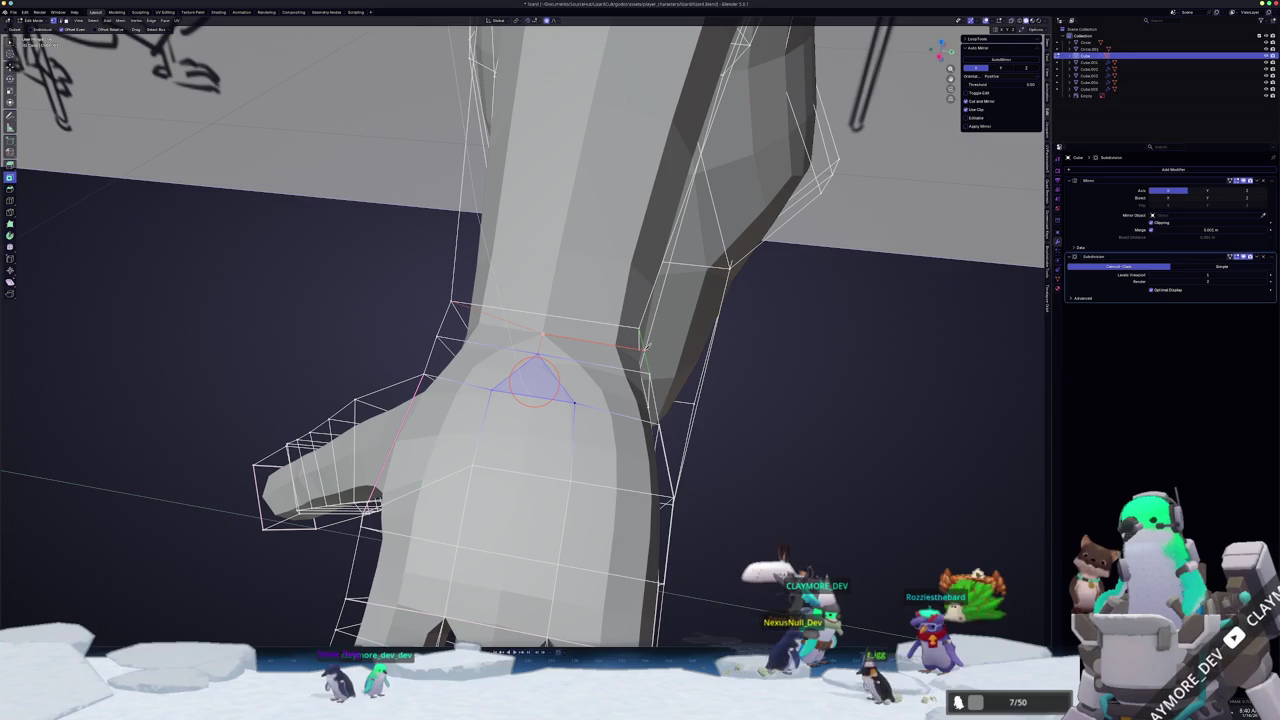
middle_drag(574, 402, 495, 285)
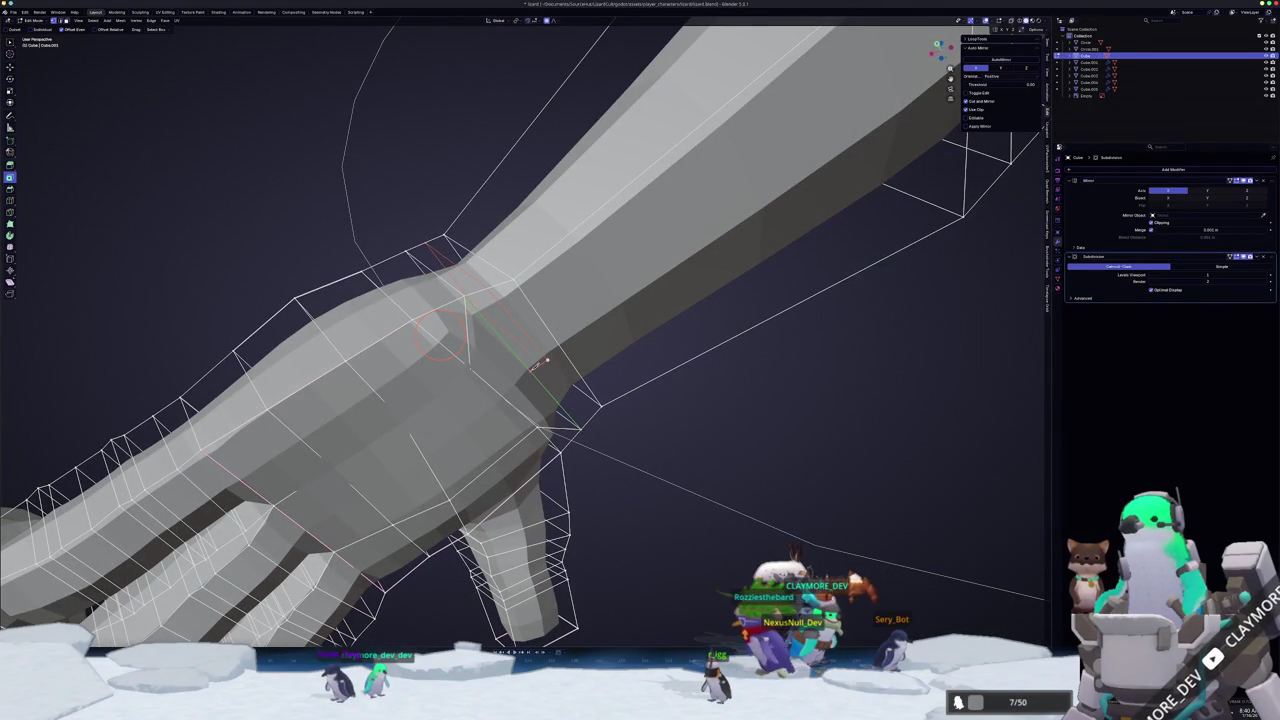
middle_drag(535, 363, 533, 341)
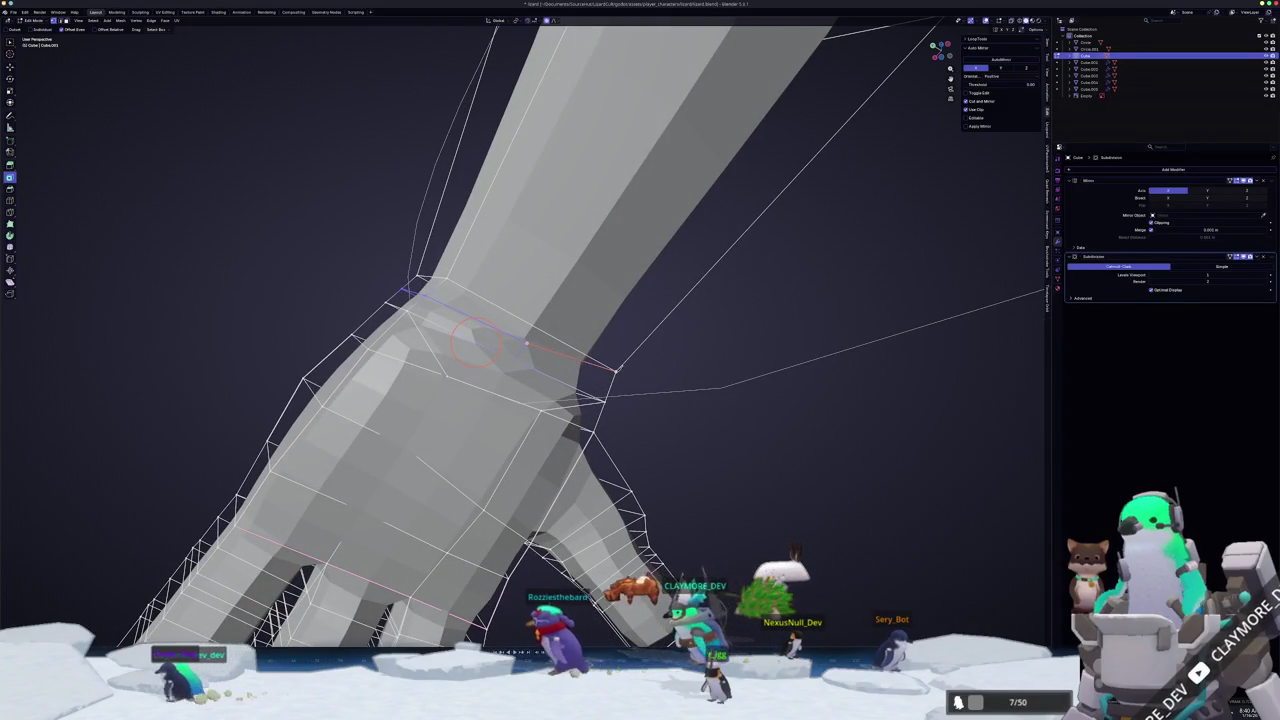
click(614, 372)
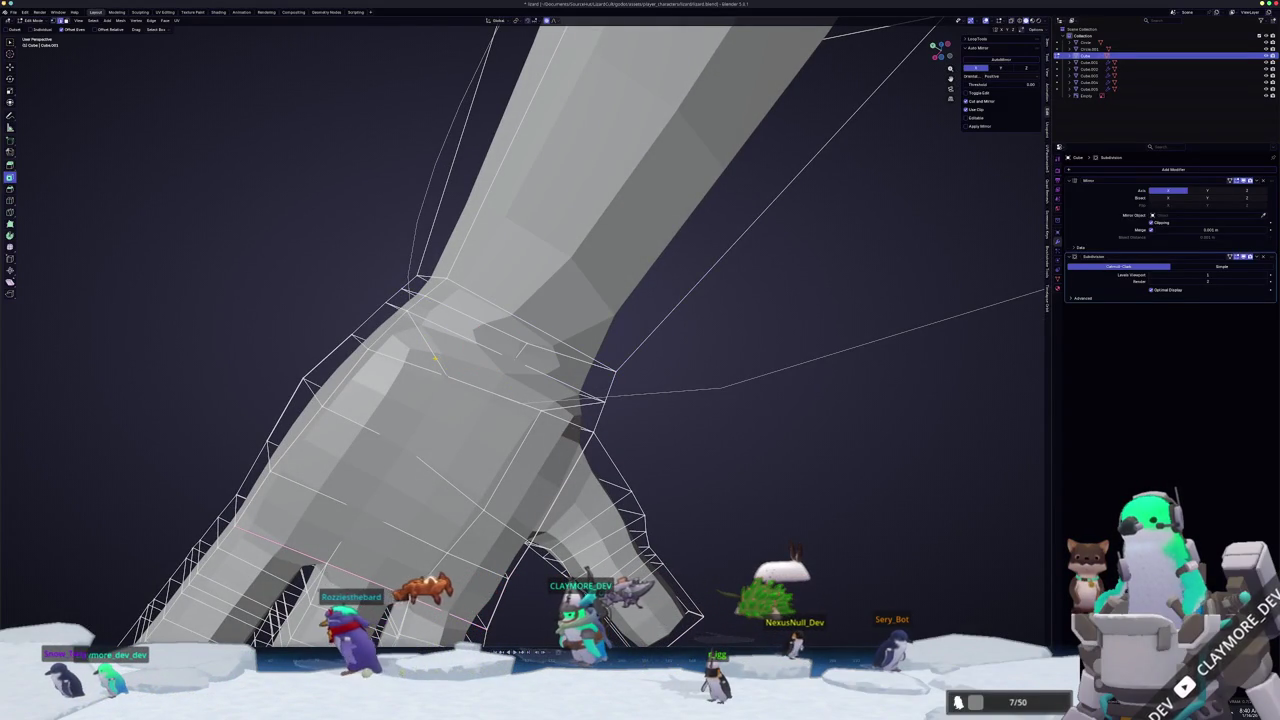
middle_drag(566, 407, 521, 402)
- Dissolve the selected wrist edges and check the result outside Edit Mode
key(x)
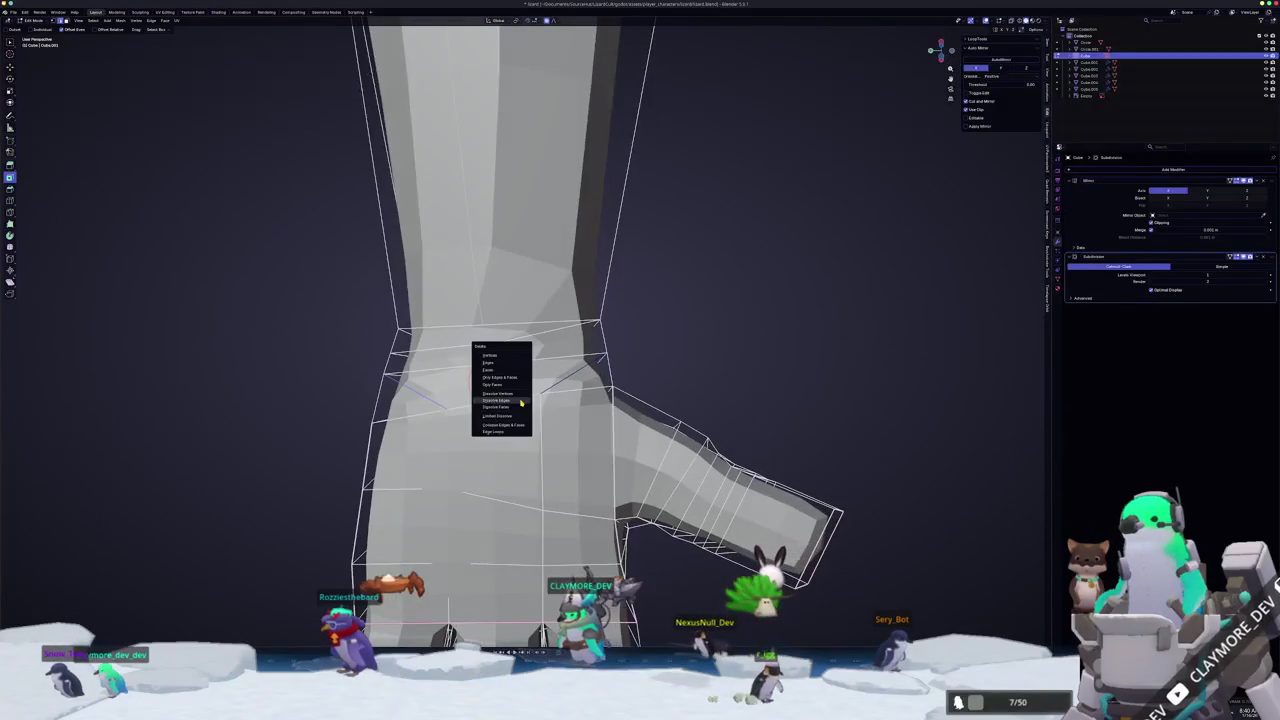
click(521, 401)
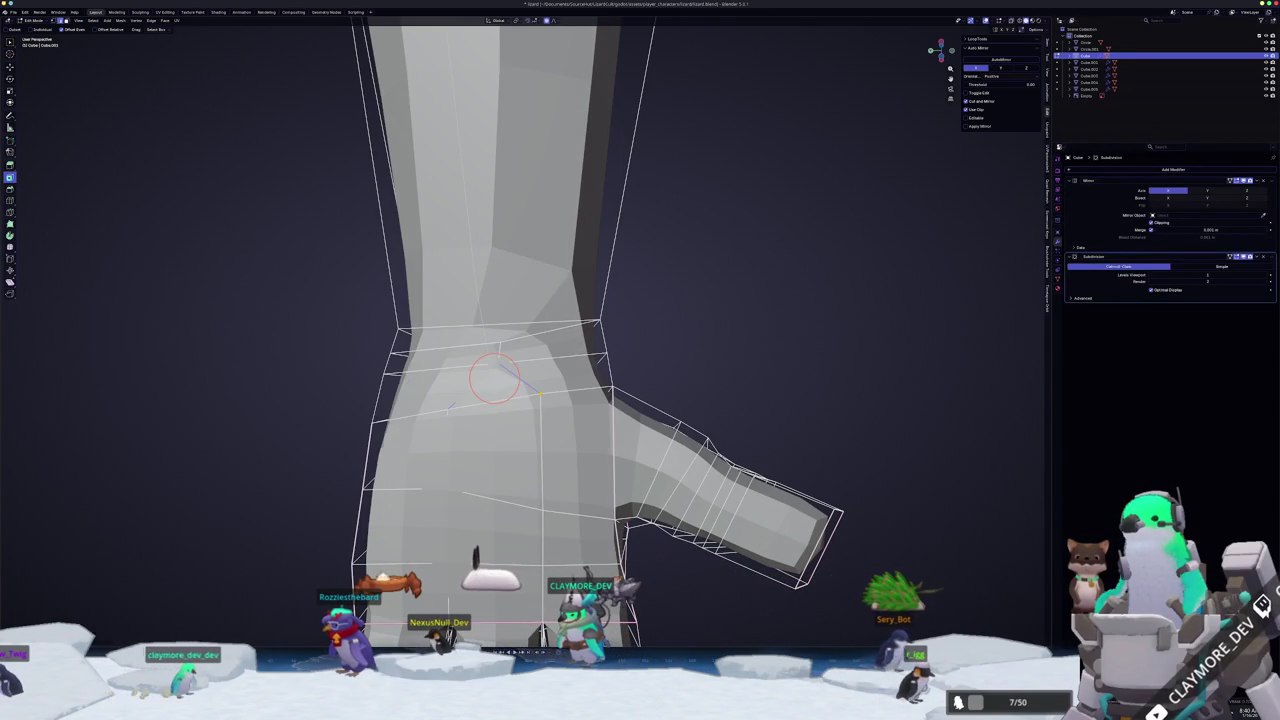
key(Tab)
mouse_move(540, 395)
middle_down()
mouse_move(547, 463)
mouse_move(630, 485)
middle_up()
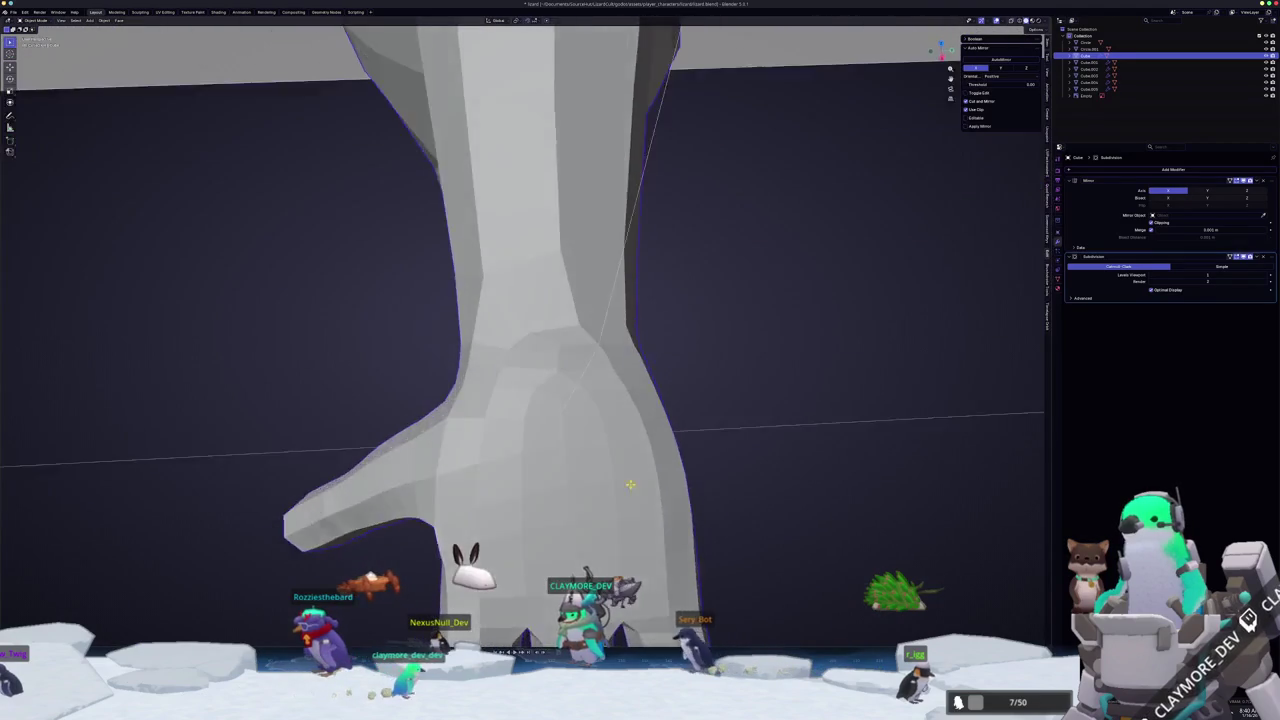
scroll(630, 485, down, 5)
scroll(640, 437, up, 5)
- Back in Edit Mode, select the wrist faces and the full ring around the wrist
key(Tab)
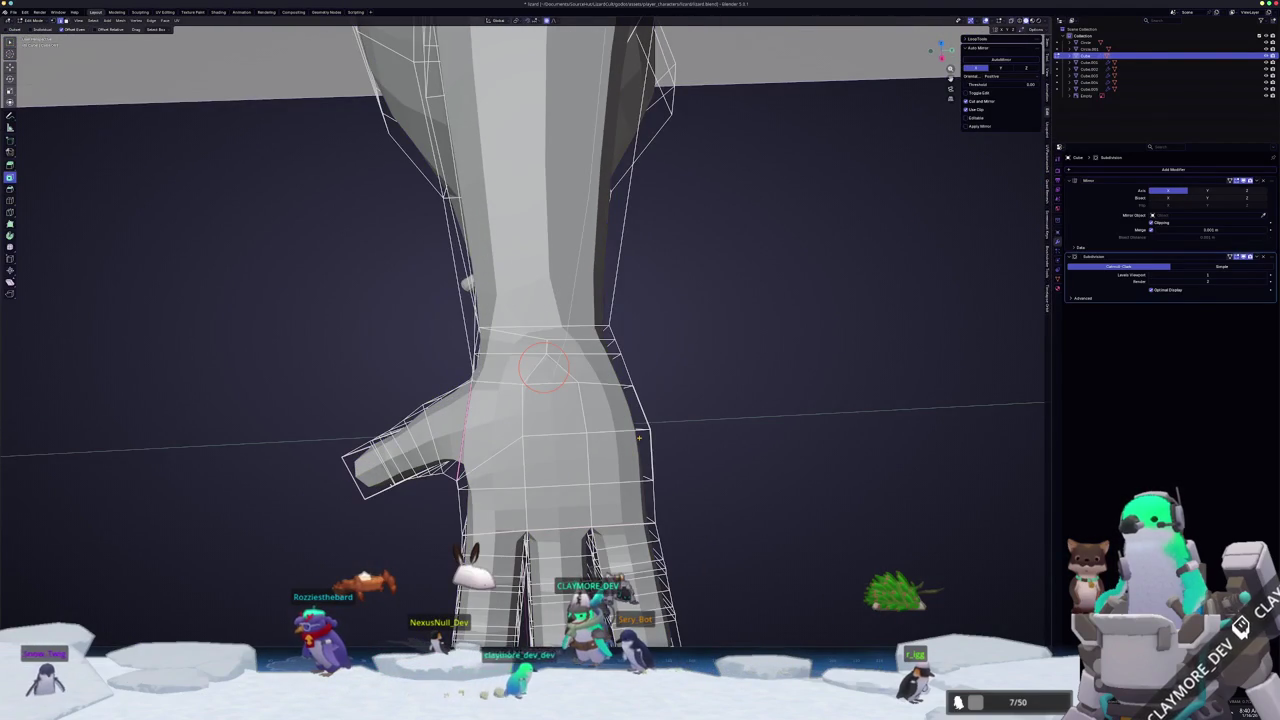
scroll(590, 375, up, 1)
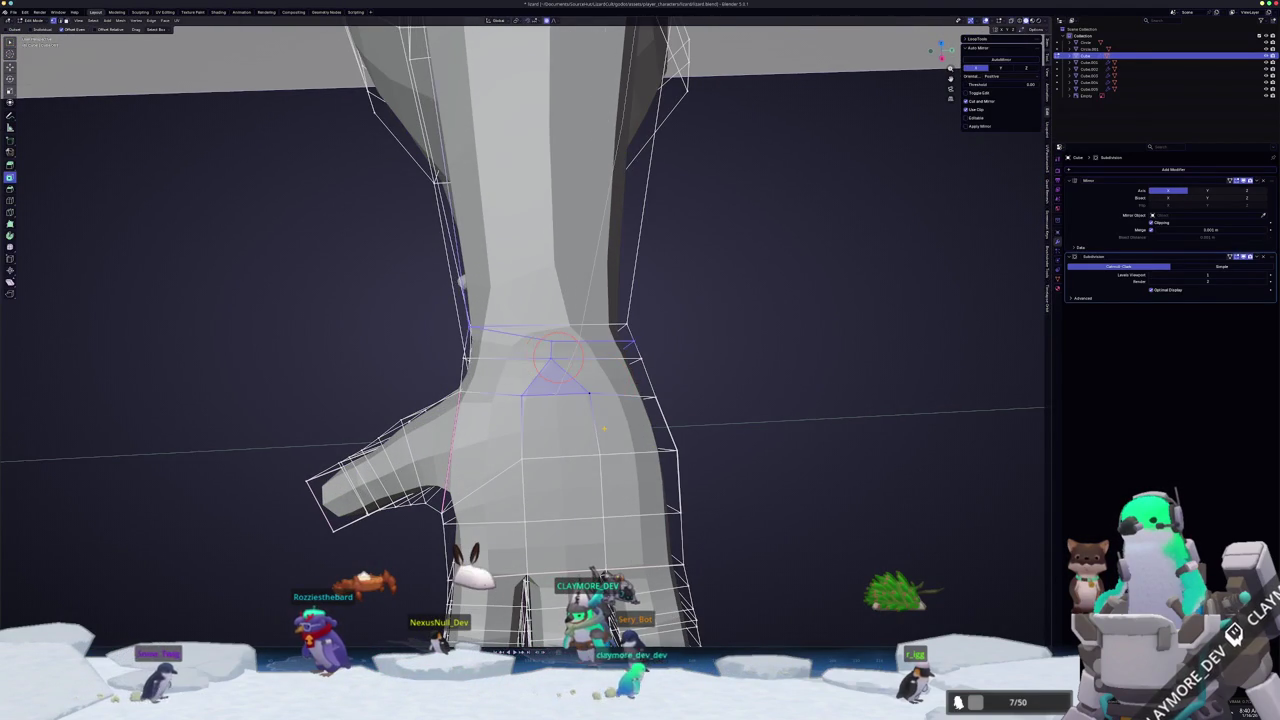
click(589, 395)
drag(589, 395, 554, 381)
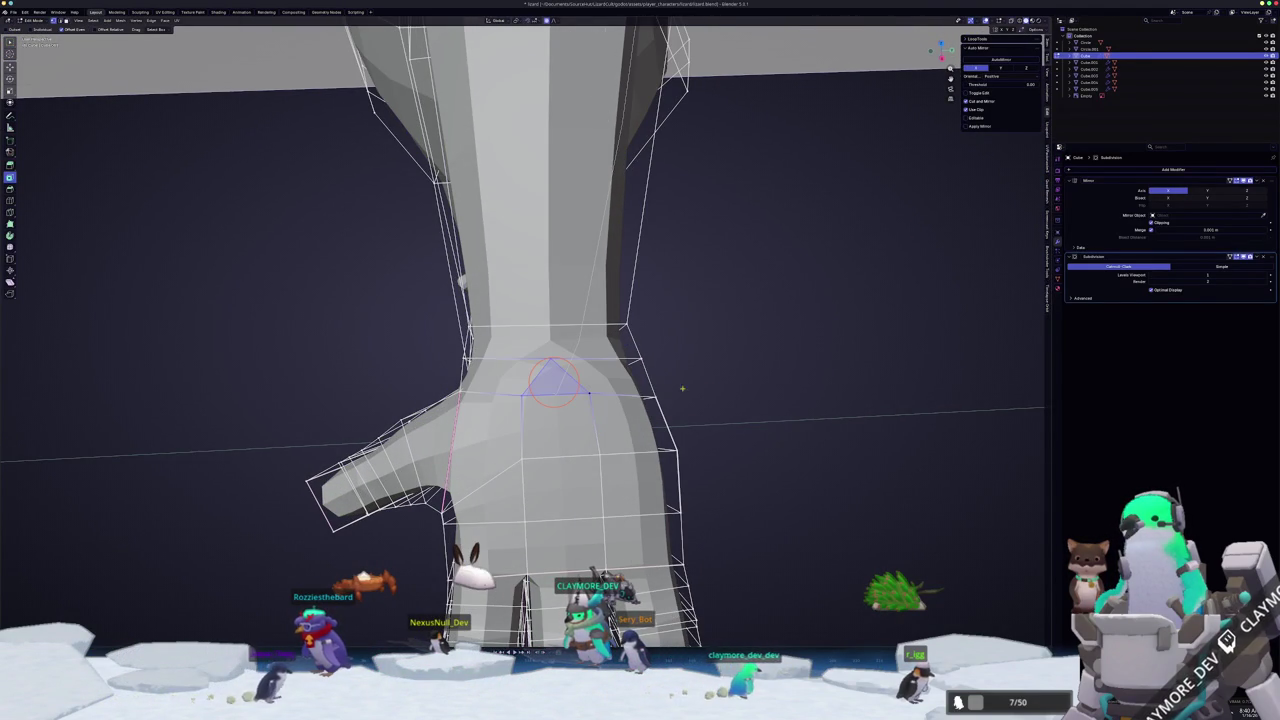
middle_drag(637, 374, 620, 374)
click(612, 373)
alt+click(612, 373)
click(500, 371)
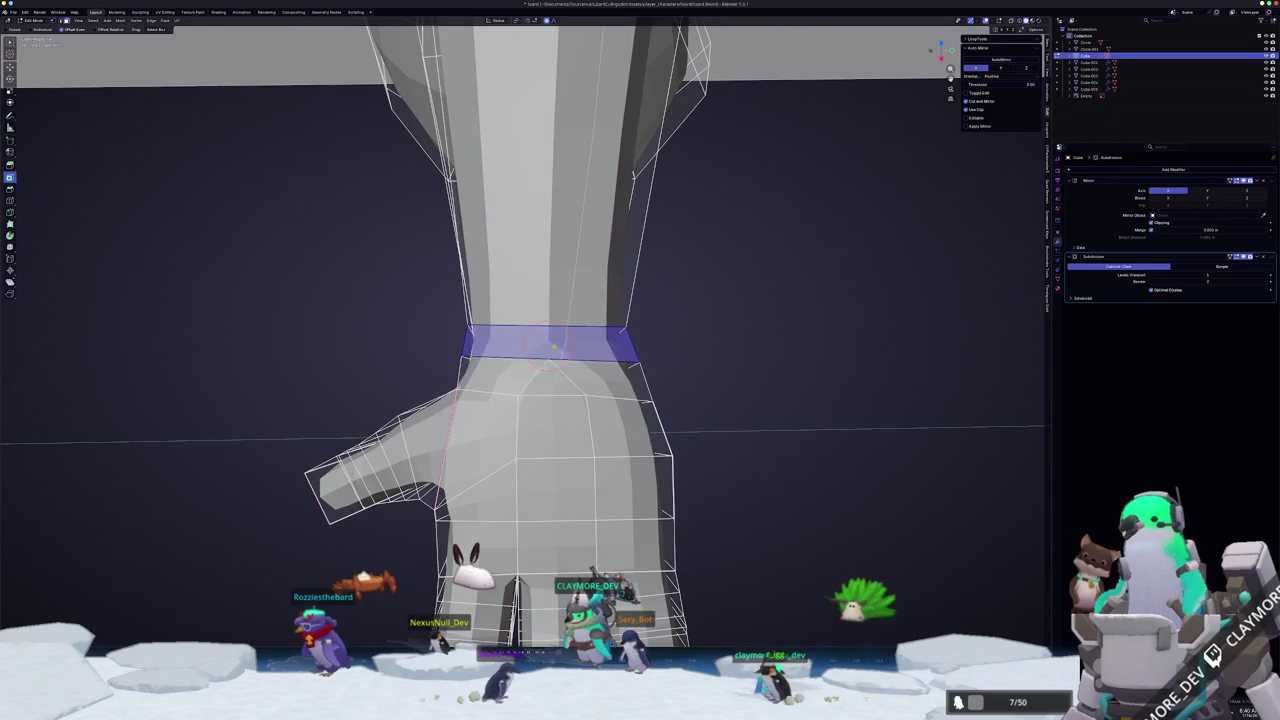
- Select, then clear, the face rings around the wrist and just above the hand
scroll(558, 348, up, 2)
alt+click(558, 348)
key(alt+a)
scroll(600, 355, up, 1)
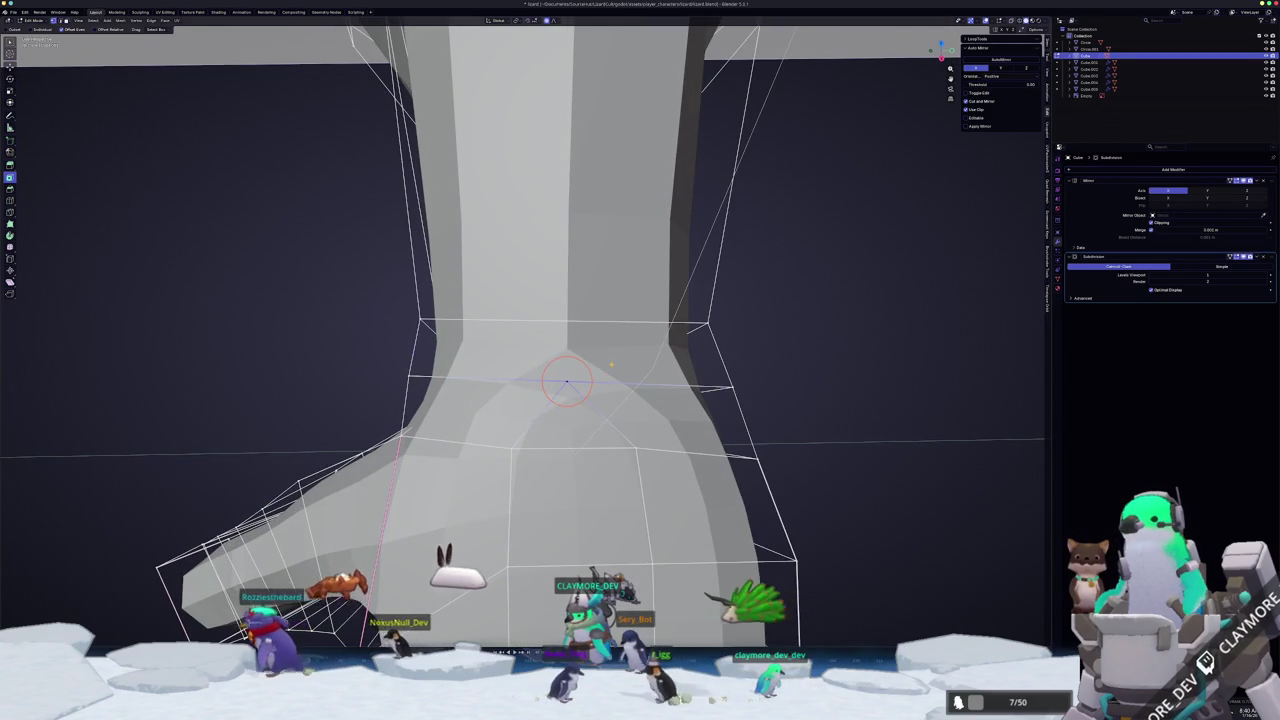
alt+click(611, 363)
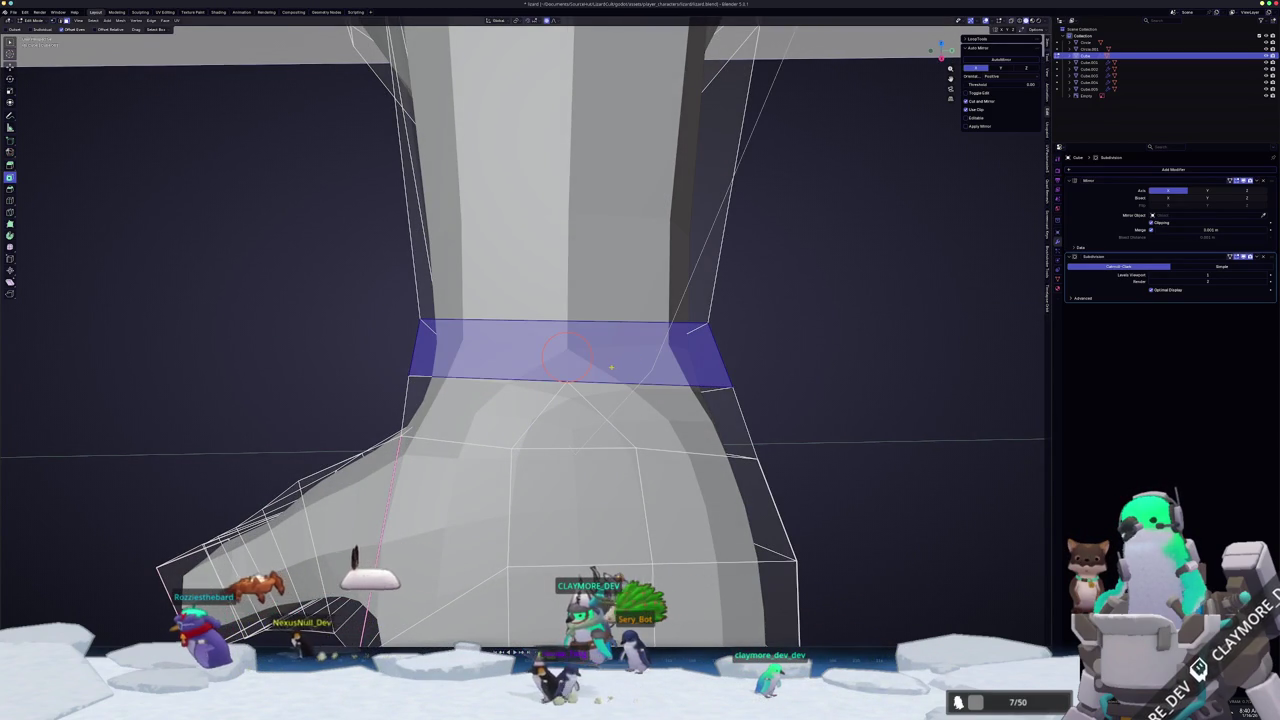
key(alt+a)
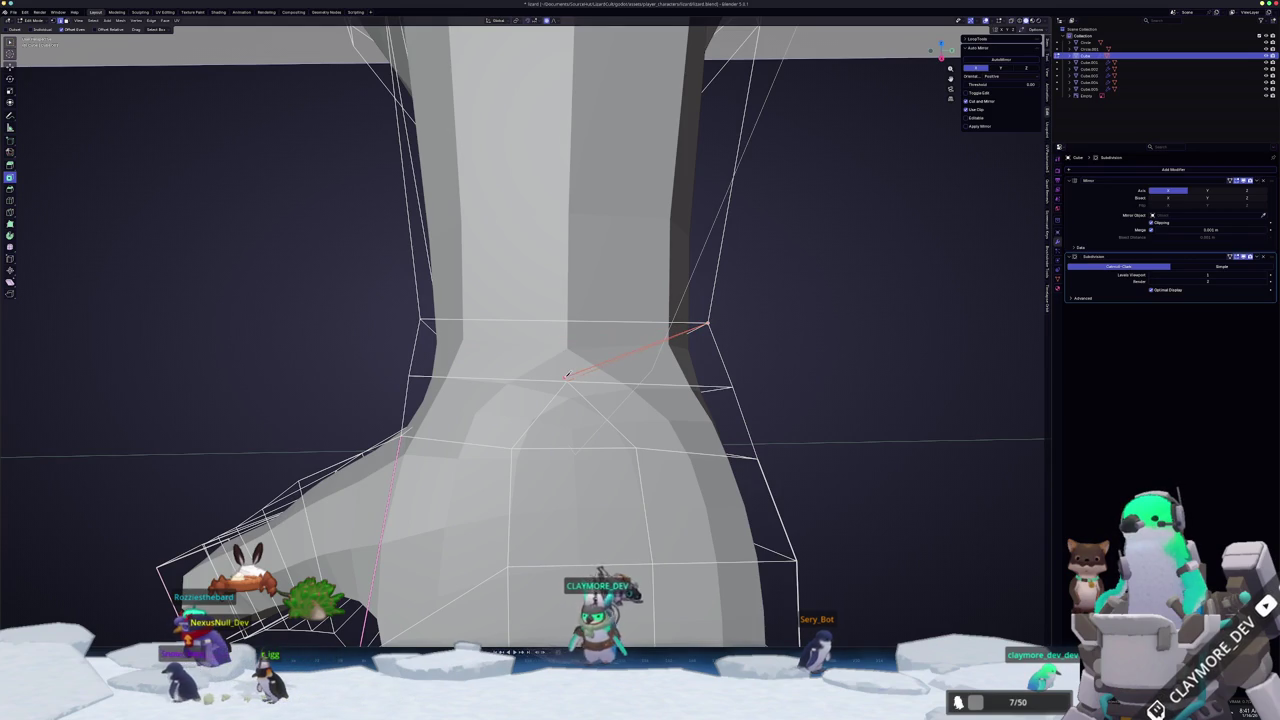
- Commit a V-shaped knife cut at the wrist and orbit to an upright front view
click(430, 325)
key(Return)
mouse_move(565, 340)
middle_down()
mouse_move(595, 396)
mouse_move(572, 362)
mouse_move(537, 367)
mouse_move(586, 372)
mouse_move(563, 337)
mouse_move(449, 277)
mouse_move(446, 246)
mouse_move(408, 329)
mouse_move(415, 345)
middle_up()
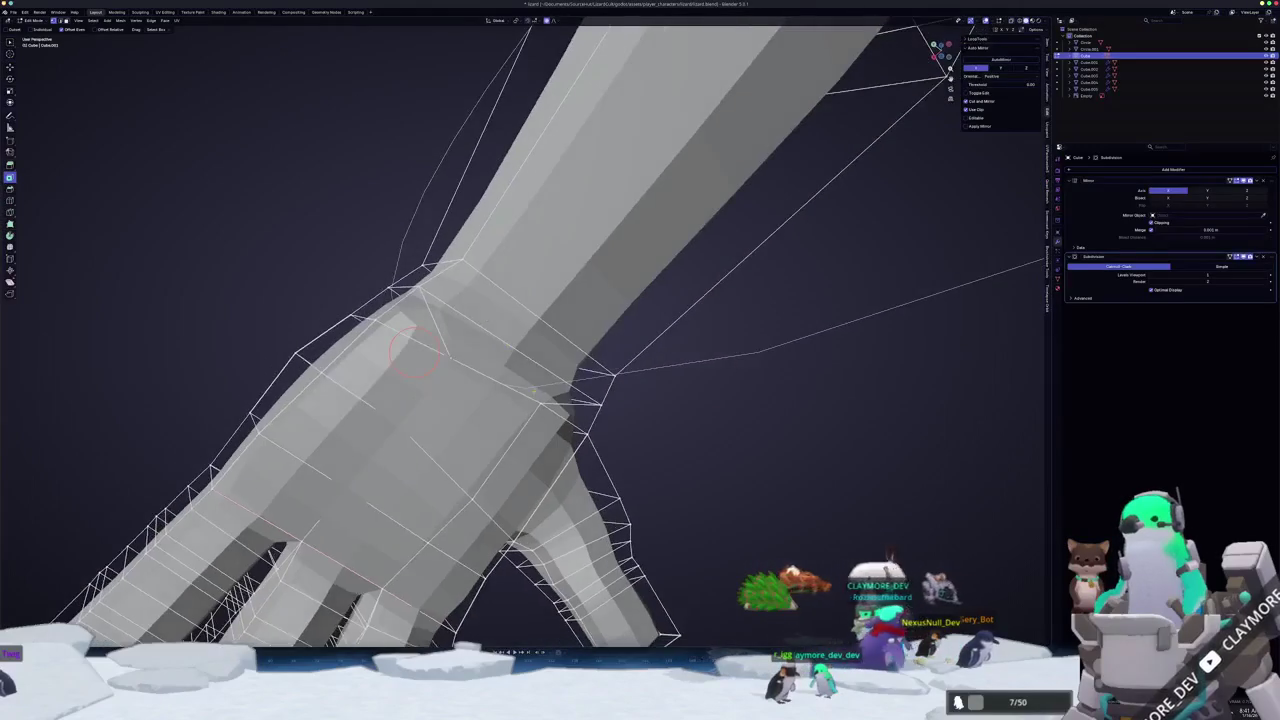
middle_drag(540, 400, 540, 389)
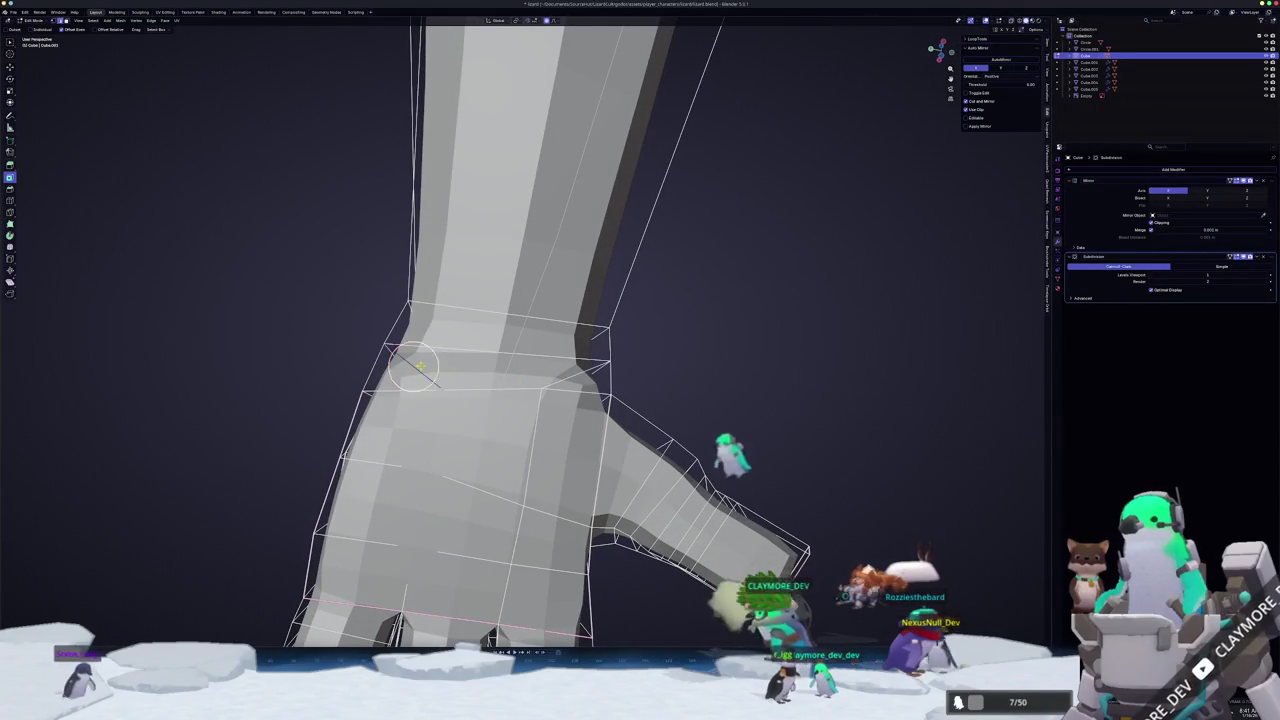
- Dissolve the wrist edges, slide a wrist vertex, and make another knife cut
key(x)
click(565, 380)
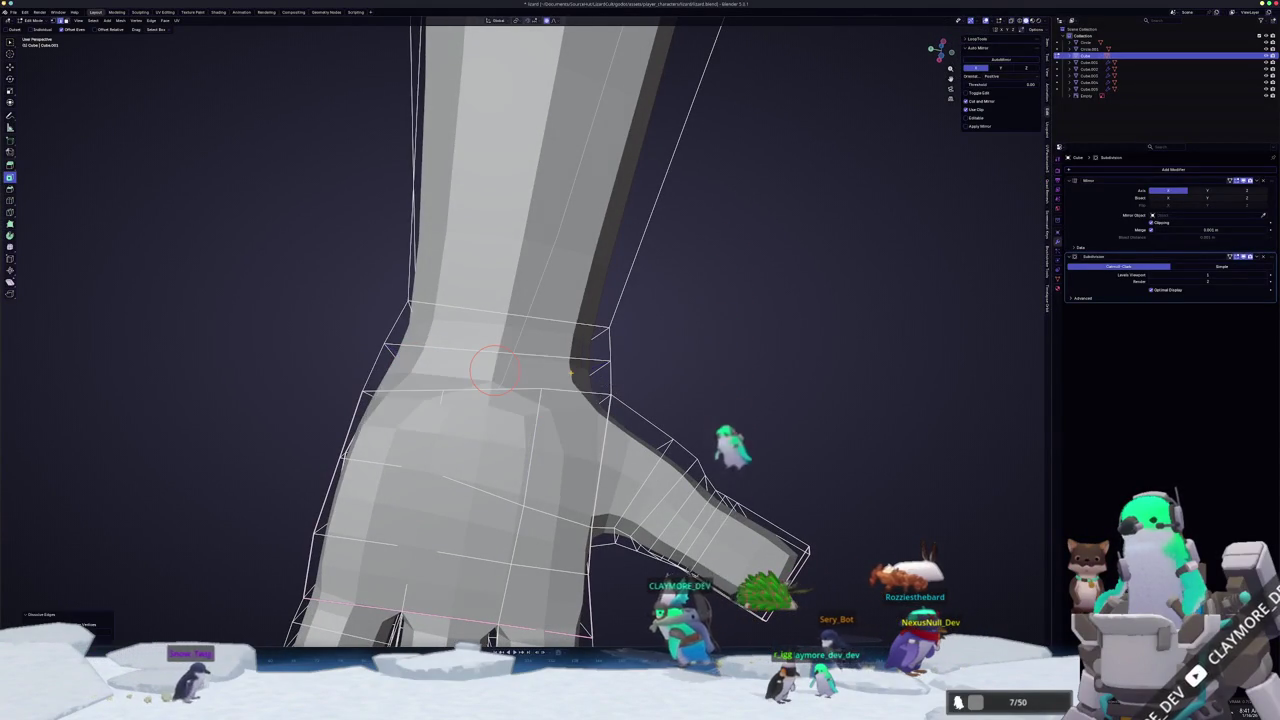
key(g)
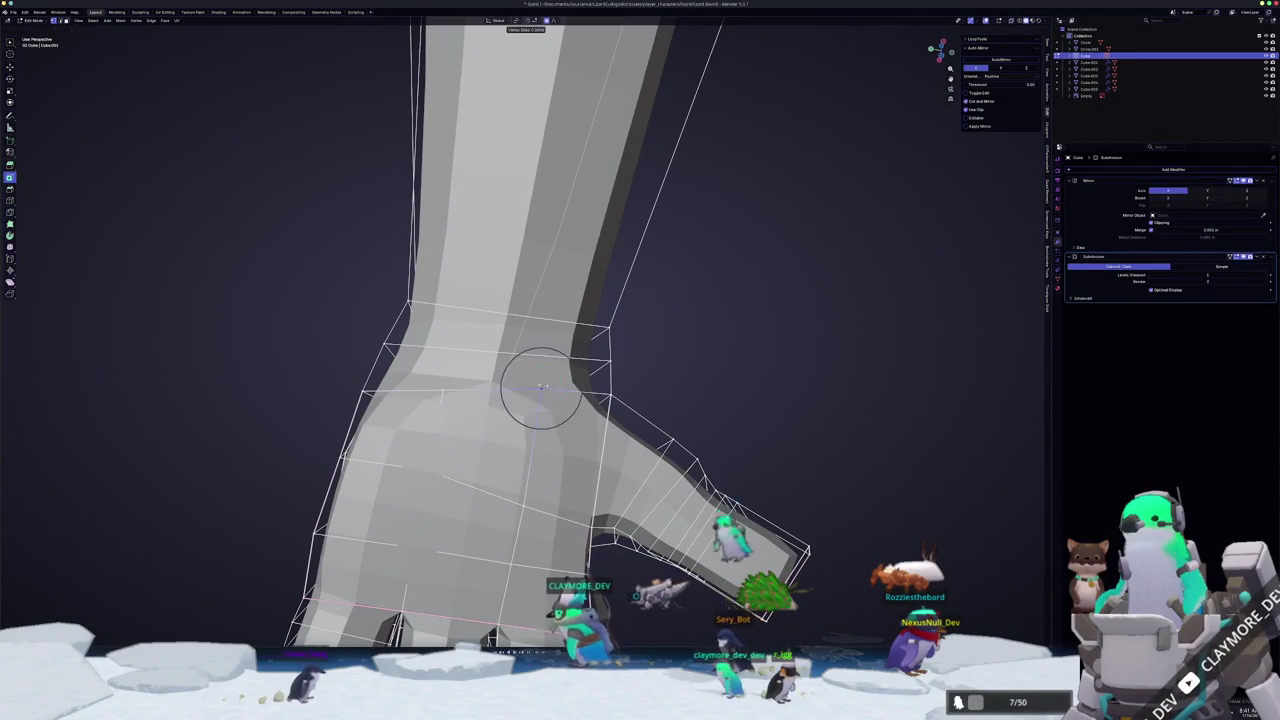
click(540, 395)
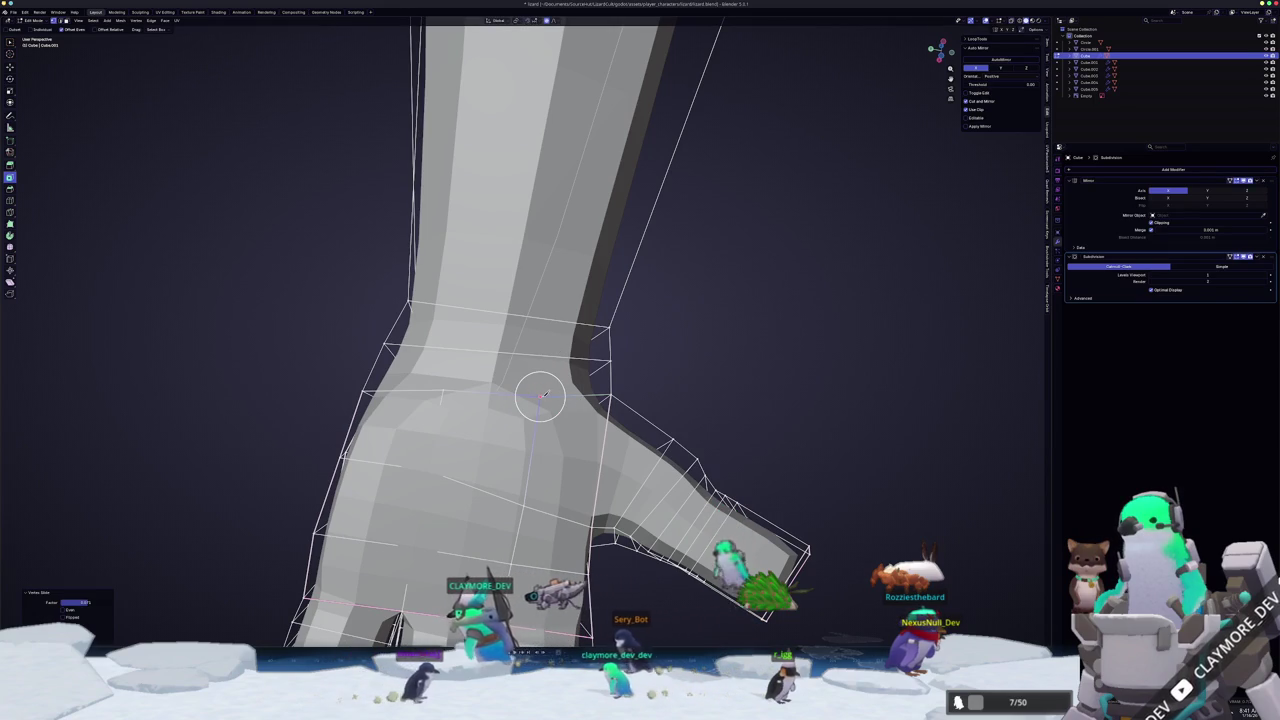
key(k)
click(498, 355)
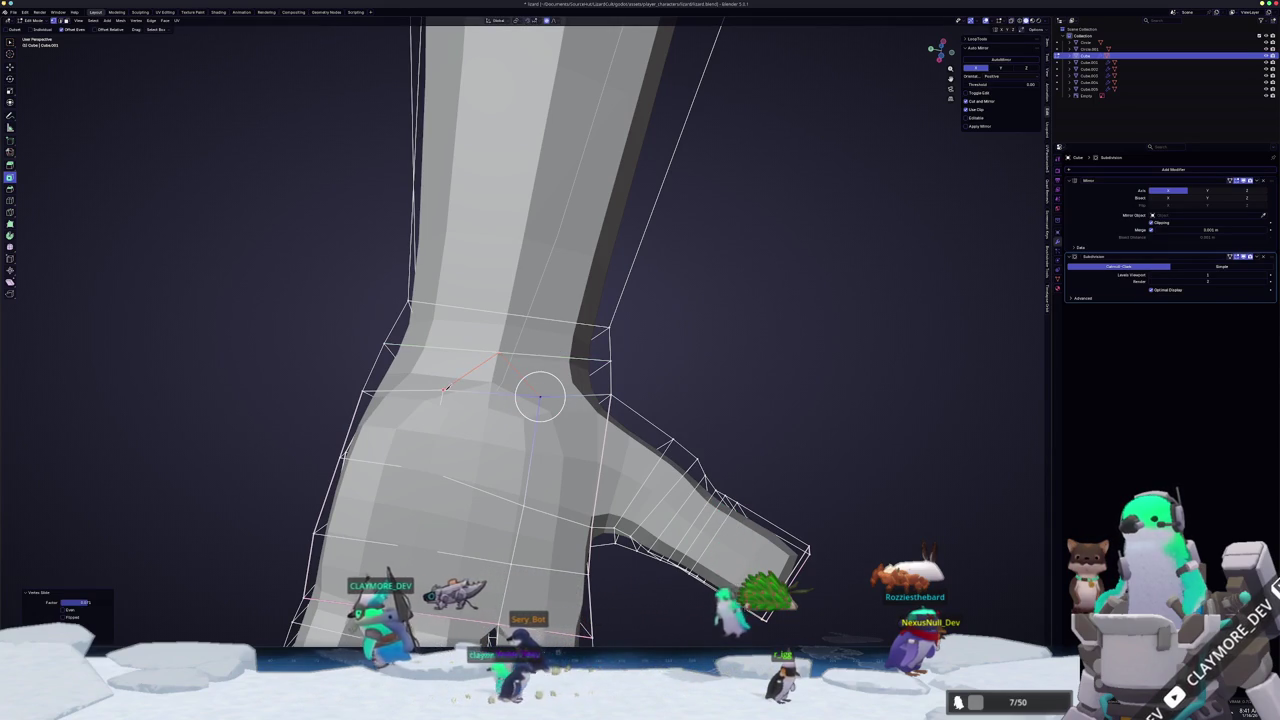
key(Return)
- Check the shape from a diagonal view, then select the face loop around the wrist
key(Tab)
mouse_move(446, 388)
middle_down()
mouse_move(494, 422)
mouse_move(508, 372)
mouse_move(543, 400)
mouse_move(557, 386)
mouse_move(551, 406)
mouse_move(517, 349)
mouse_move(486, 360)
mouse_move(496, 364)
middle_up()
key(Tab)
alt+click(508, 372)
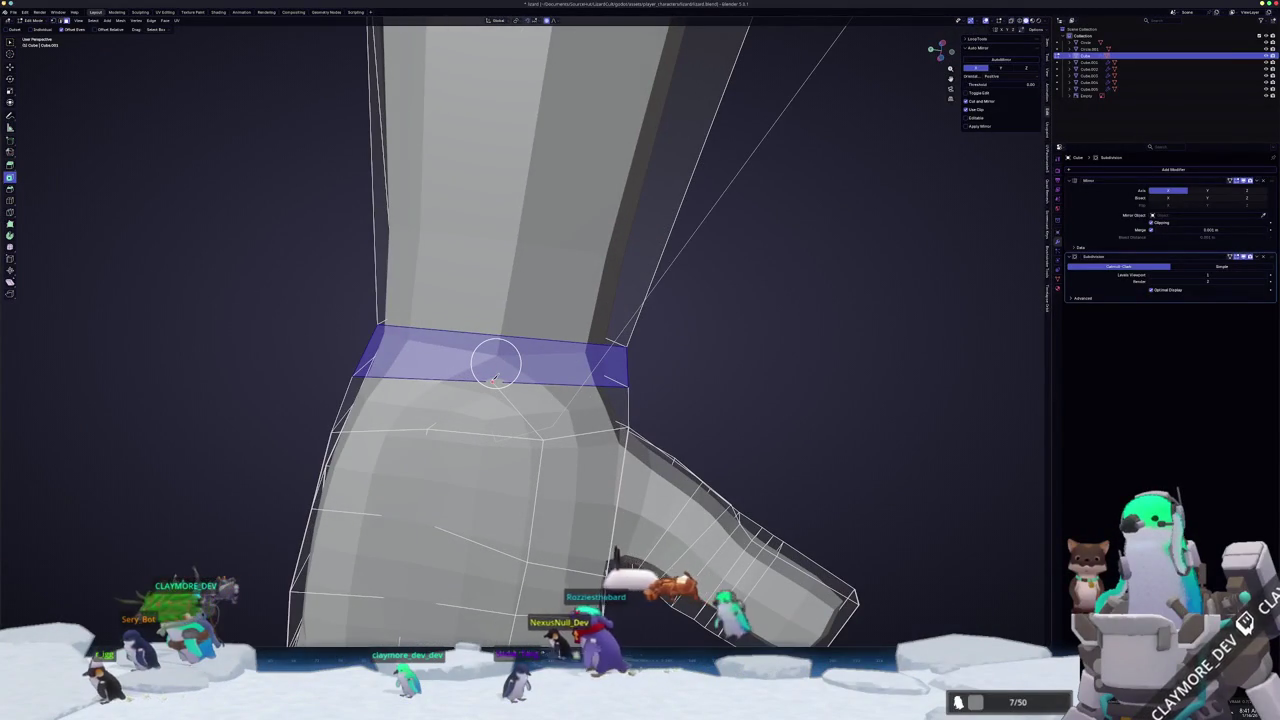
scroll(515, 343, down, 5)
scroll(493, 378, down, 3)
middle_drag(493, 378, 539, 461)
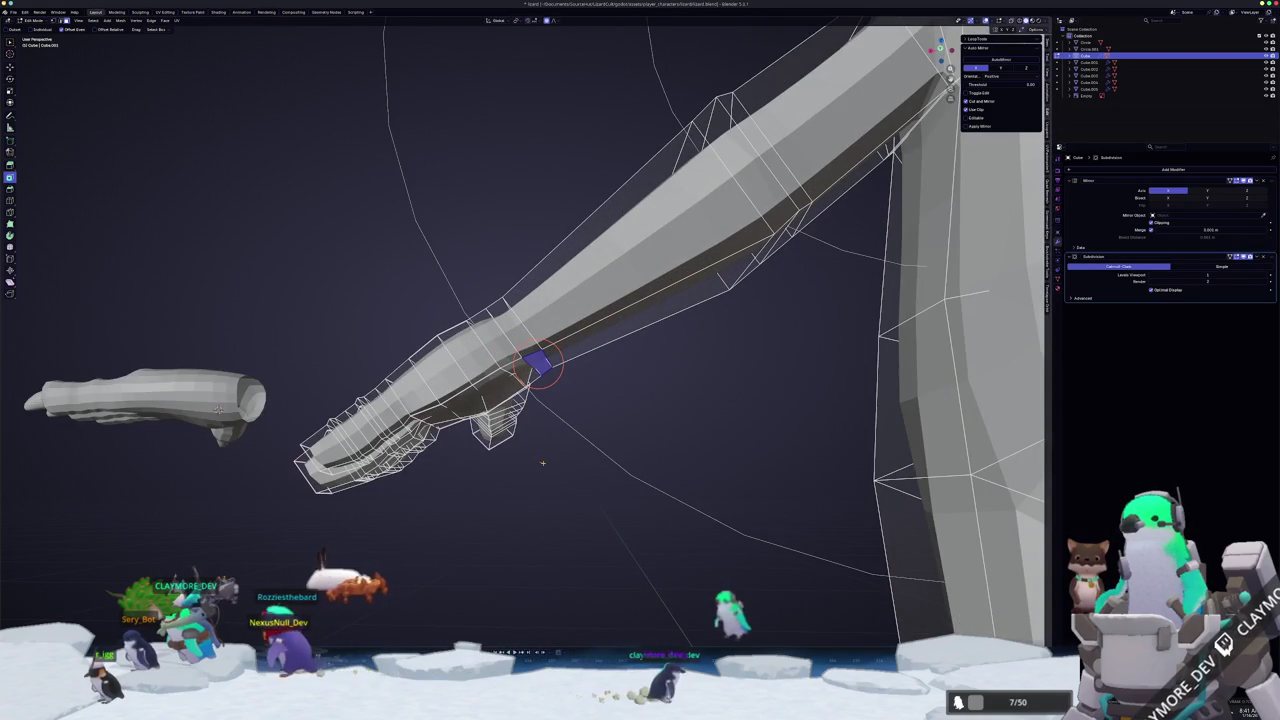
- Return to Blender, snap to front view and re-enter Edit Mode on the arm
key(Tab)
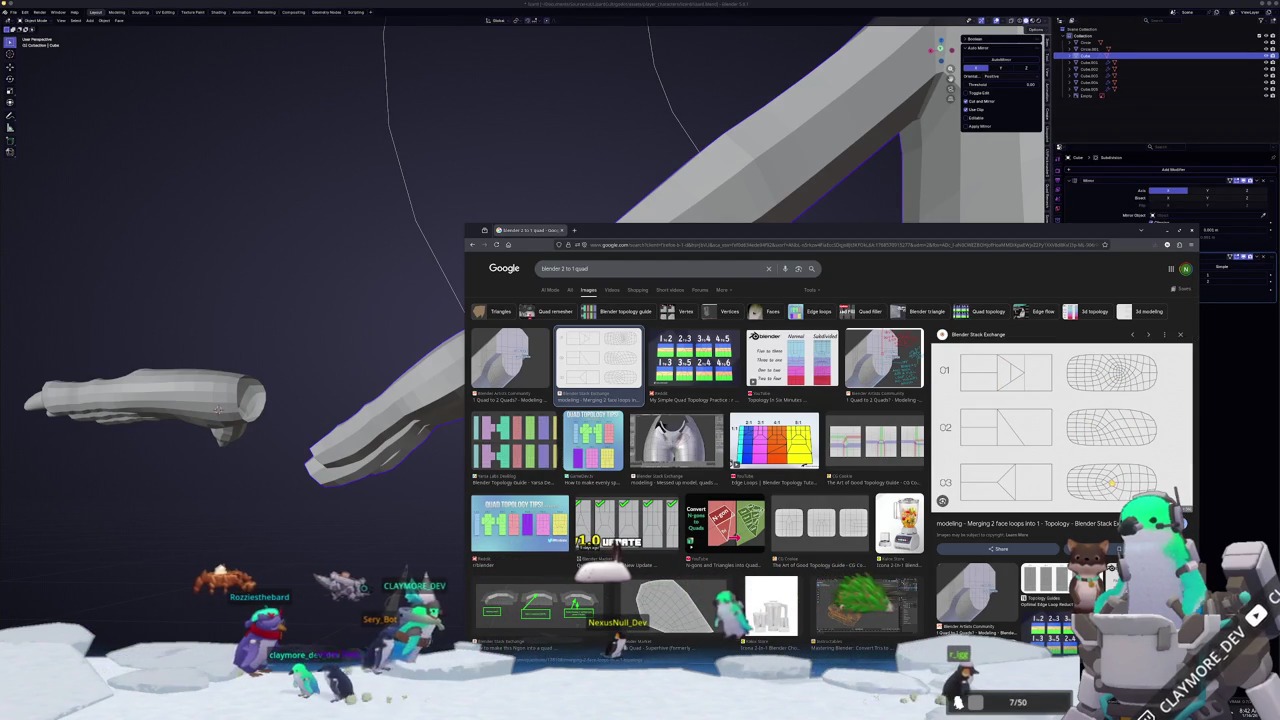
click(395, 485)
key(KP_1)
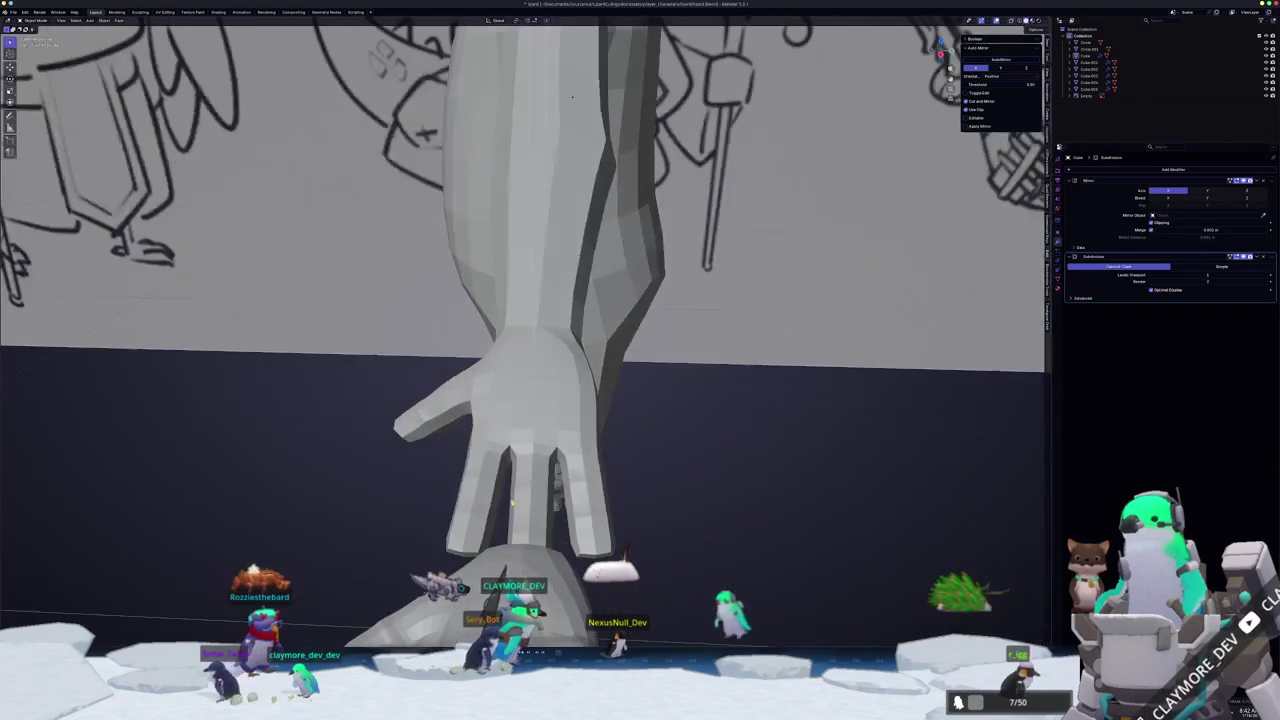
key(Tab)
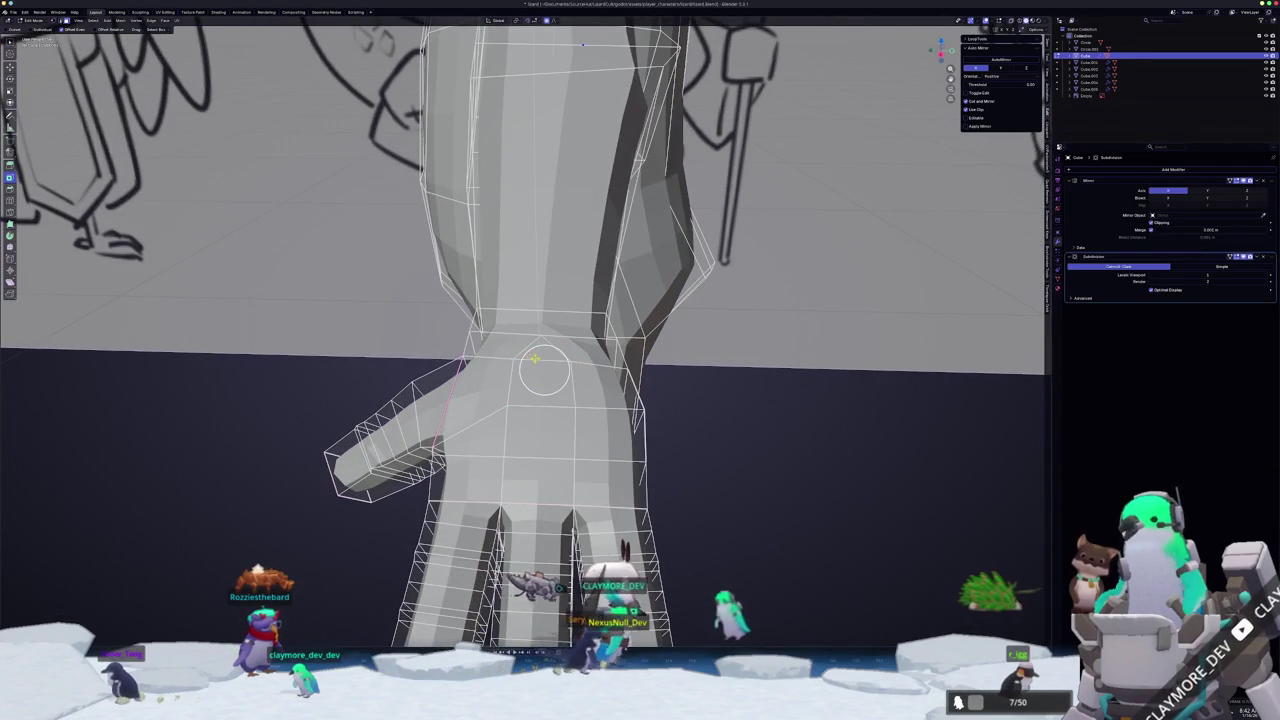
key(KP_6)
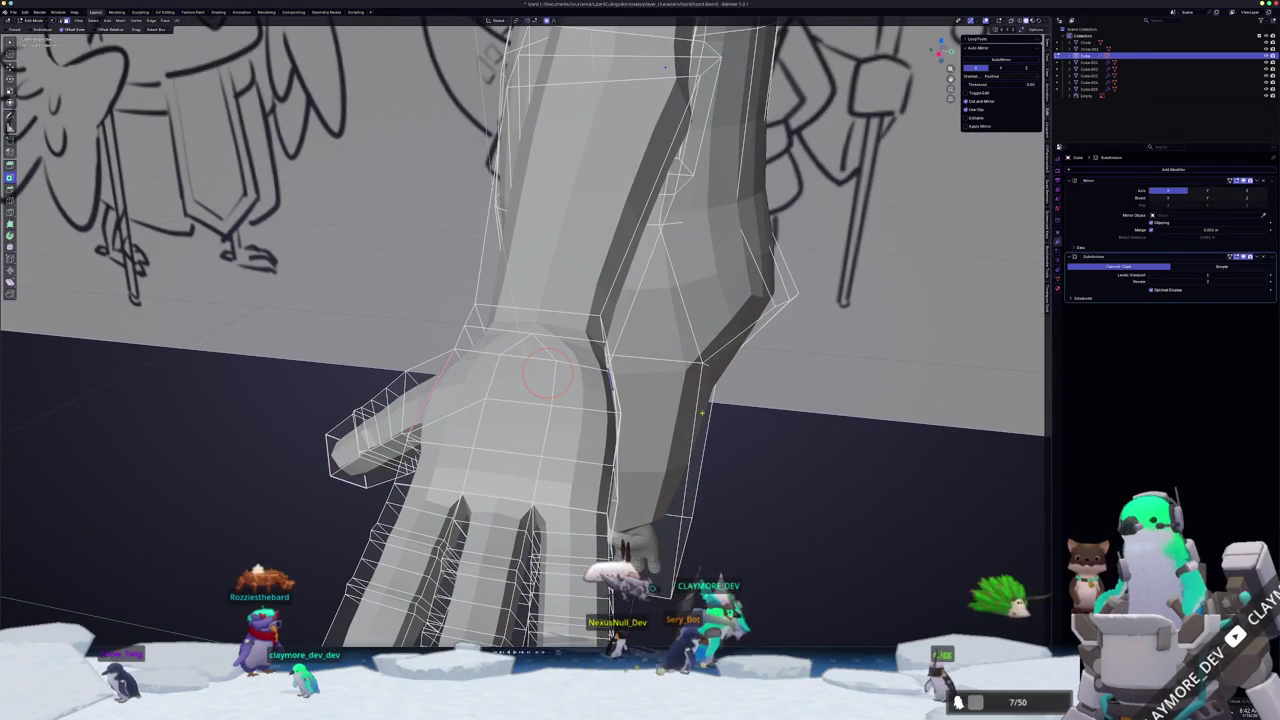
- Preview an edge loop around the wrist and bring up the quad topology image search
key(alt+Tab)
key(alt+Tab)
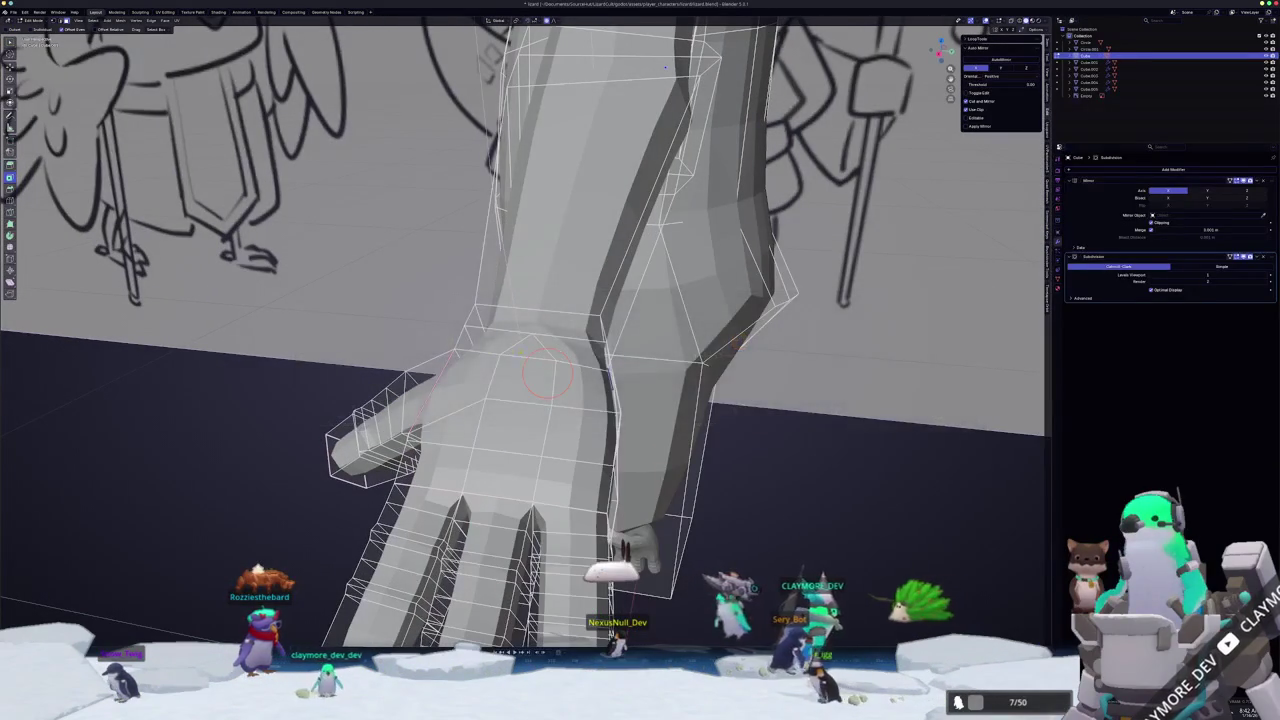
key(ctrl+r)
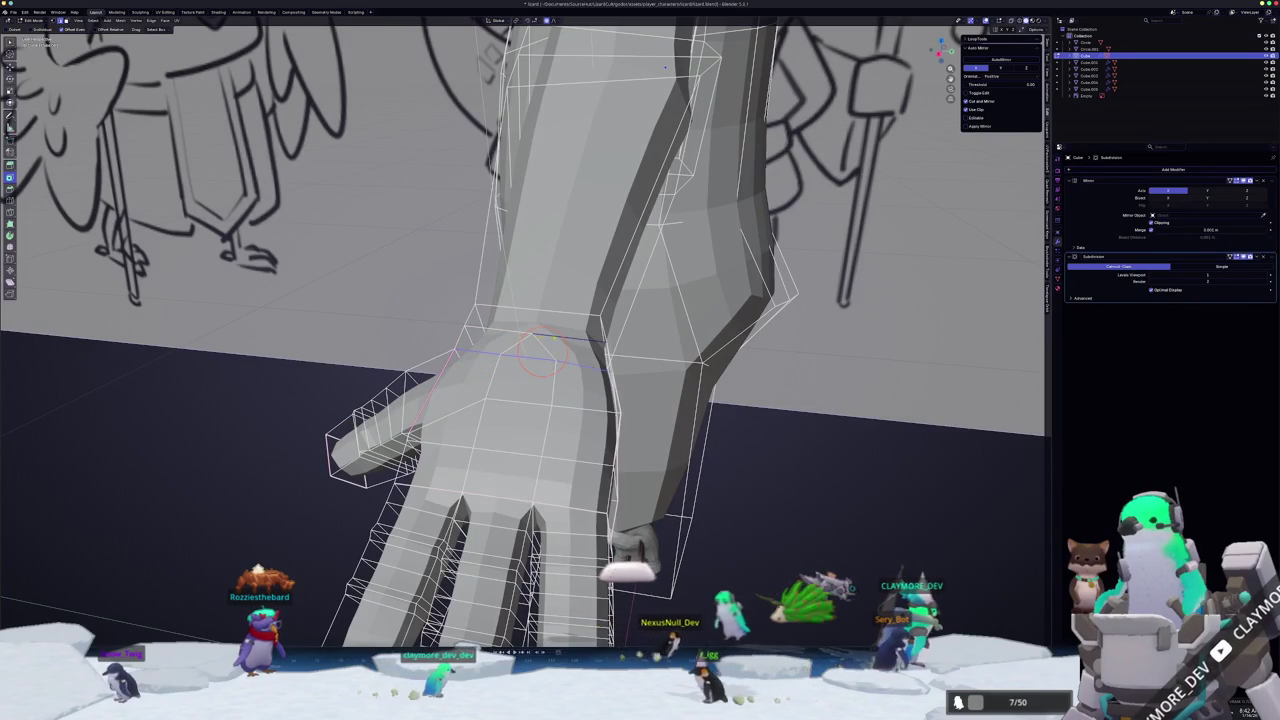
key(alt+Tab)
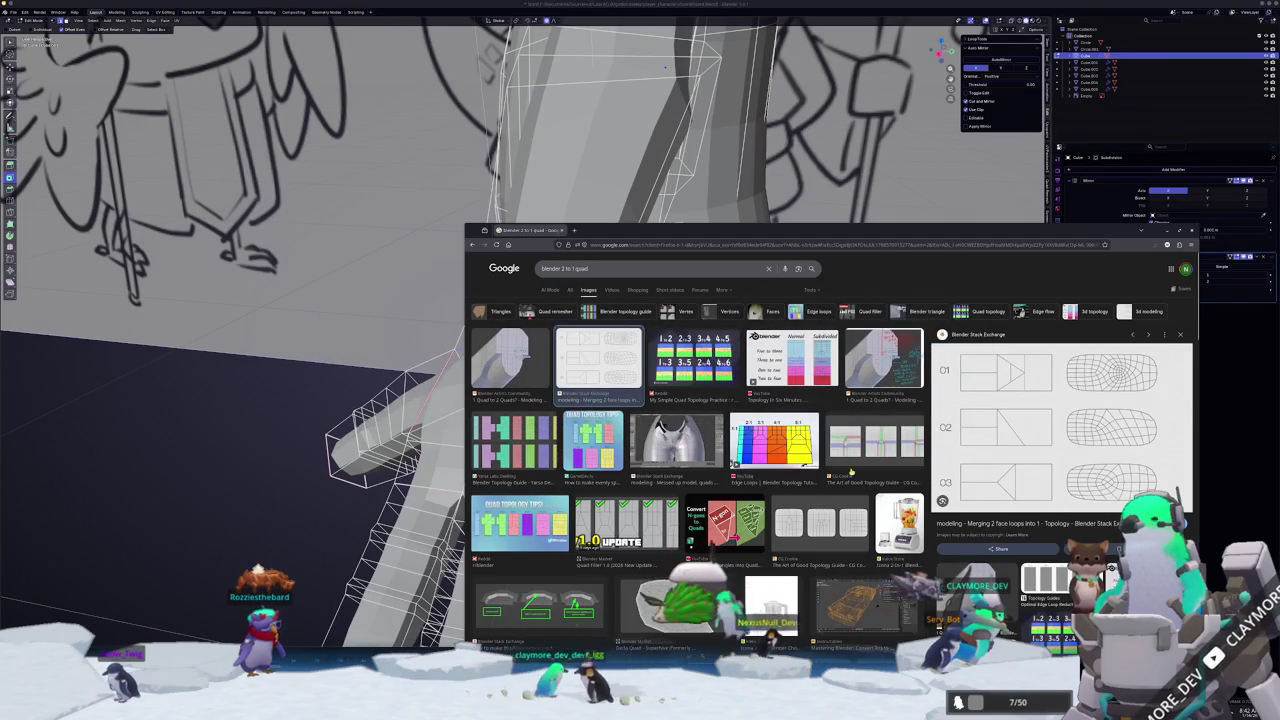
- Preview the CG Cookie guide and the 'Quad Topology Tips' reference images
scroll(820, 450, down, 1)
scroll(820, 450, down, 1)
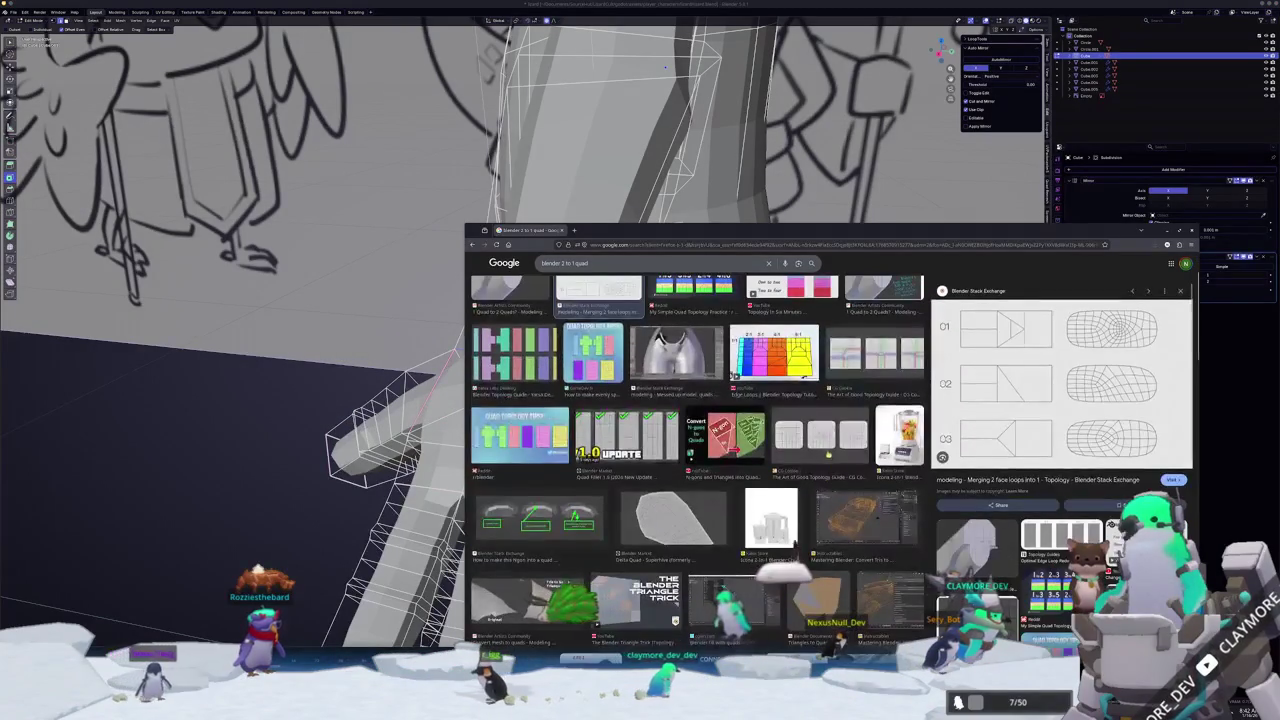
click(820, 435)
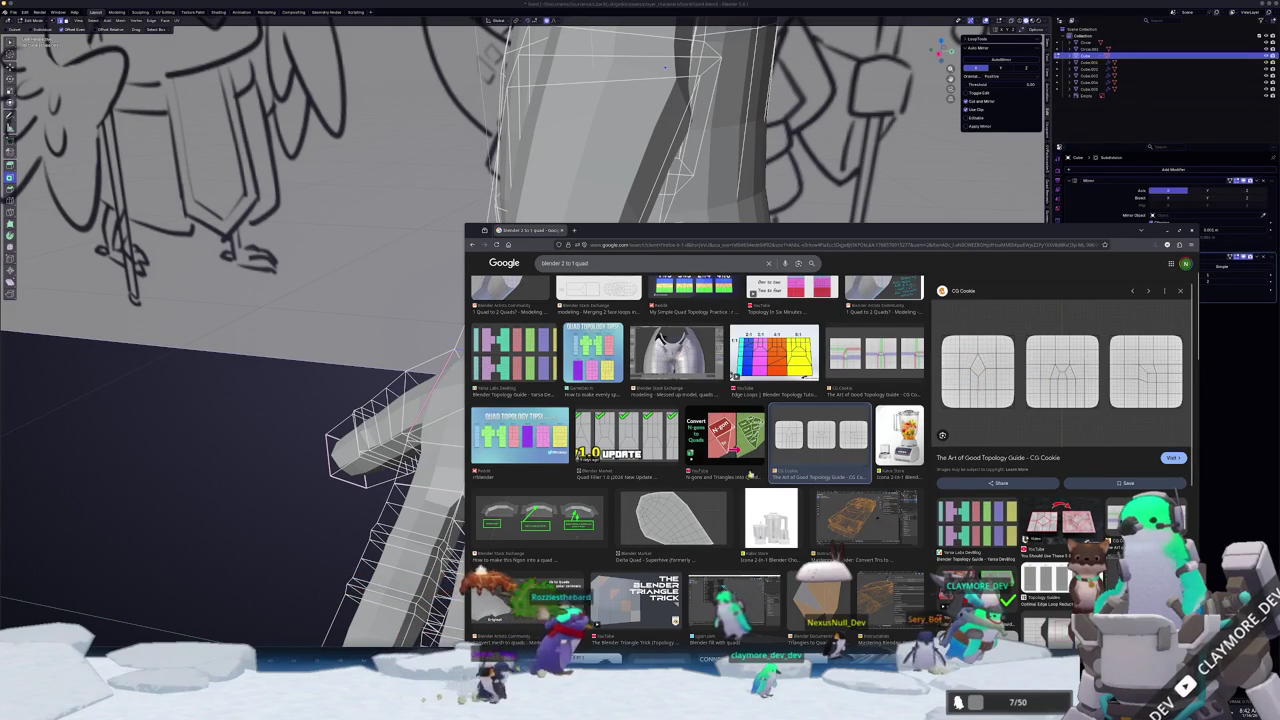
scroll(707, 476, down, 1)
scroll(707, 476, down, 1)
scroll(557, 432, up, 3)
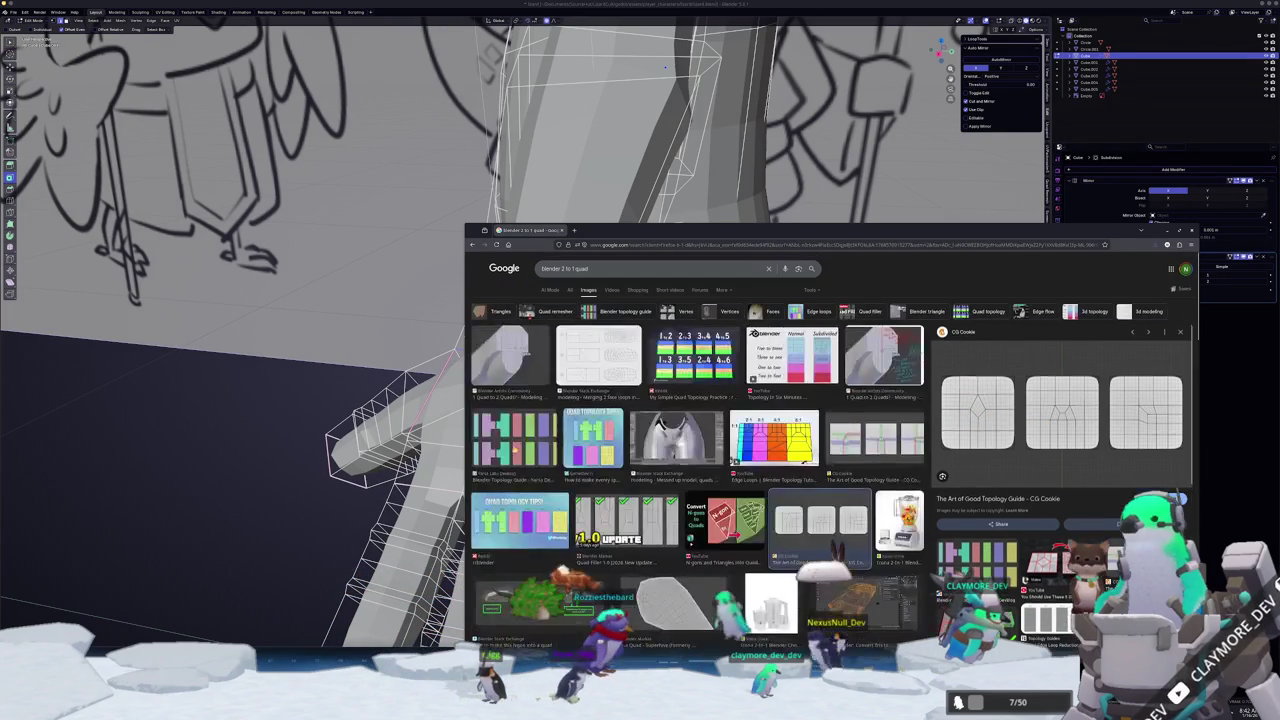
click(519, 520)
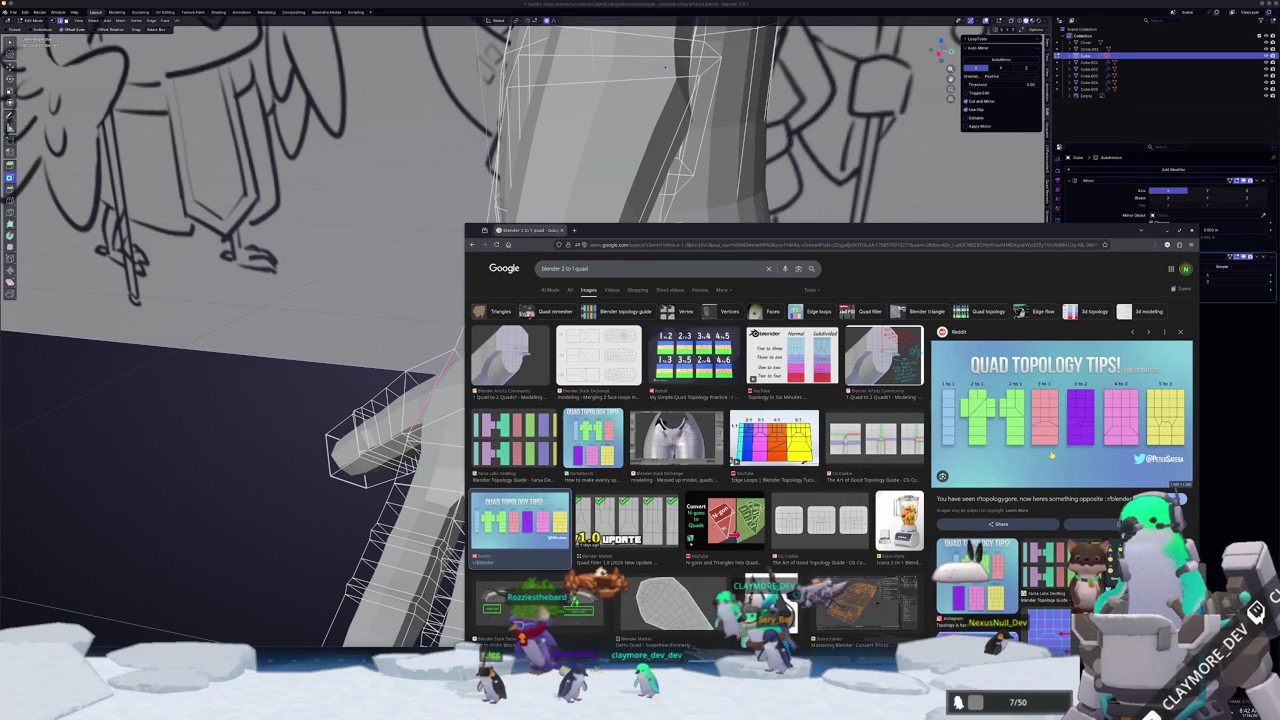
- Return to the hand model in Blender and orbit to a front view
click(306, 400)
middle_drag(306, 400, 391, 400)
scroll(523, 378, up, 3)
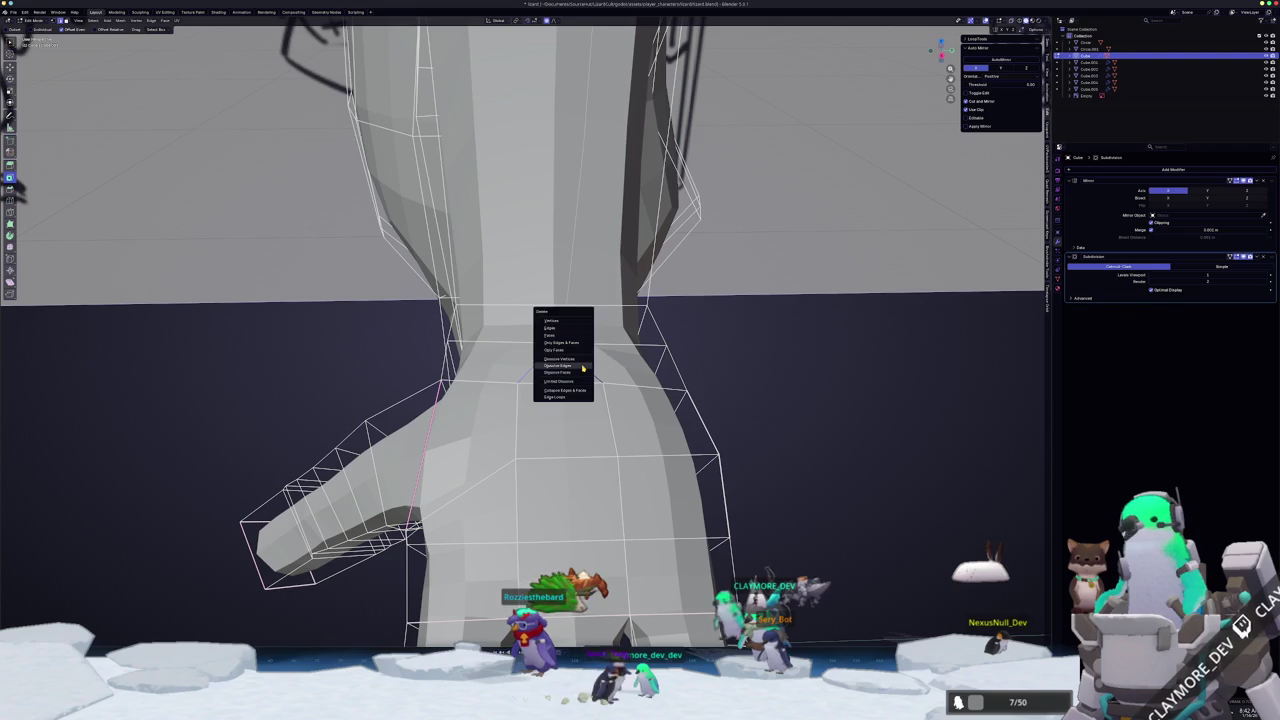
- Dissolve the first selected edges on the wrist
click(582, 368)
mouse_move(549, 363)
middle_down()
mouse_move(491, 334)
mouse_move(498, 367)
middle_up()
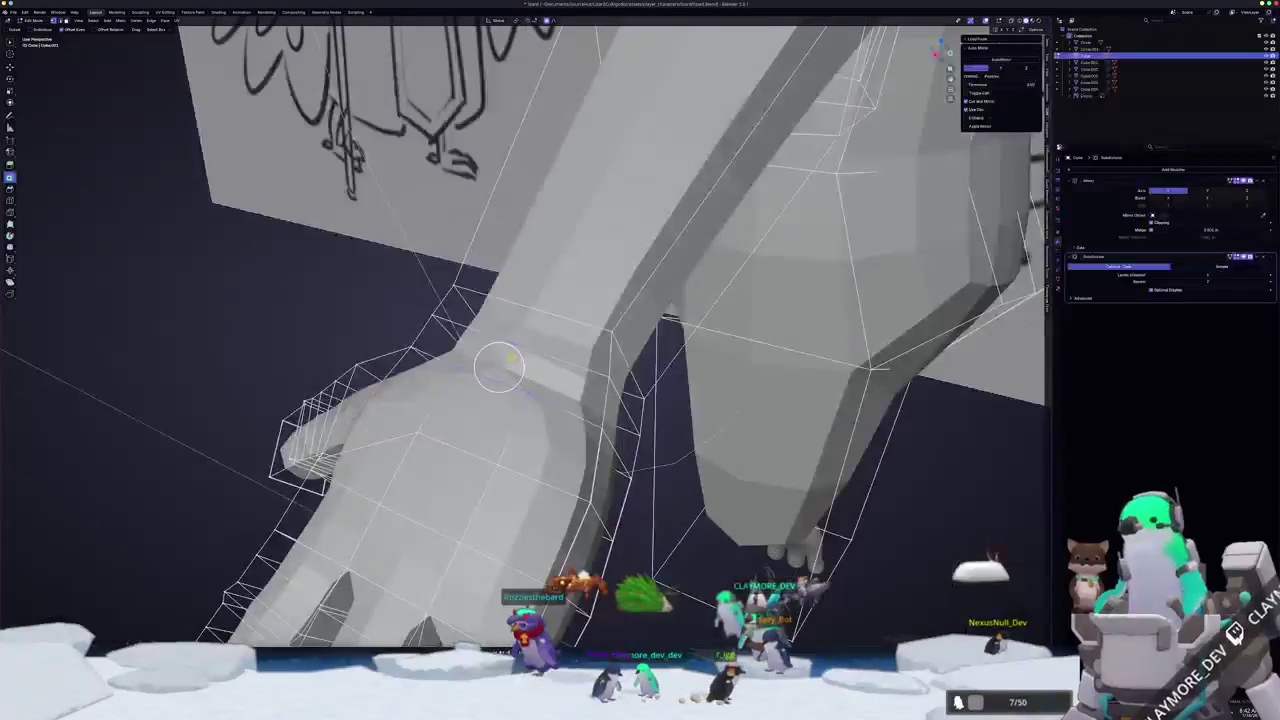
key(x)
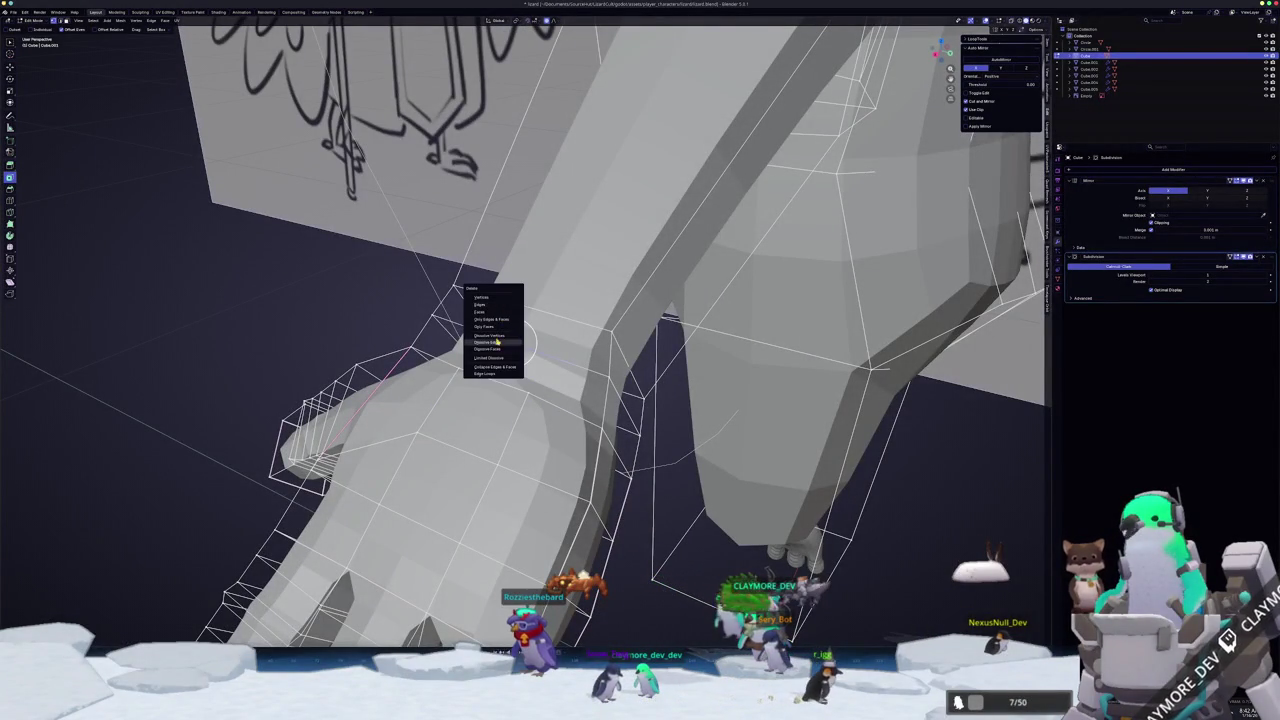
click(497, 342)
middle_drag(497, 342, 517, 343)
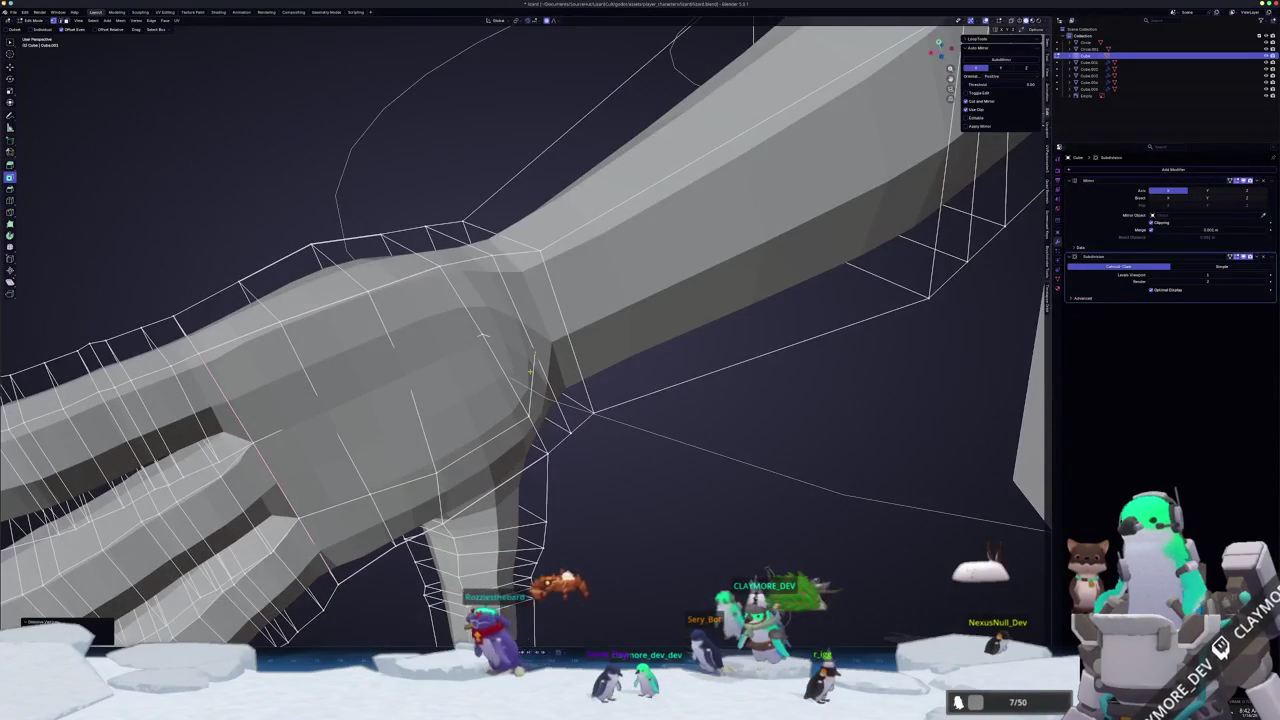
- Dissolve the remaining selected wrist edges and check the arm from below
key(x)
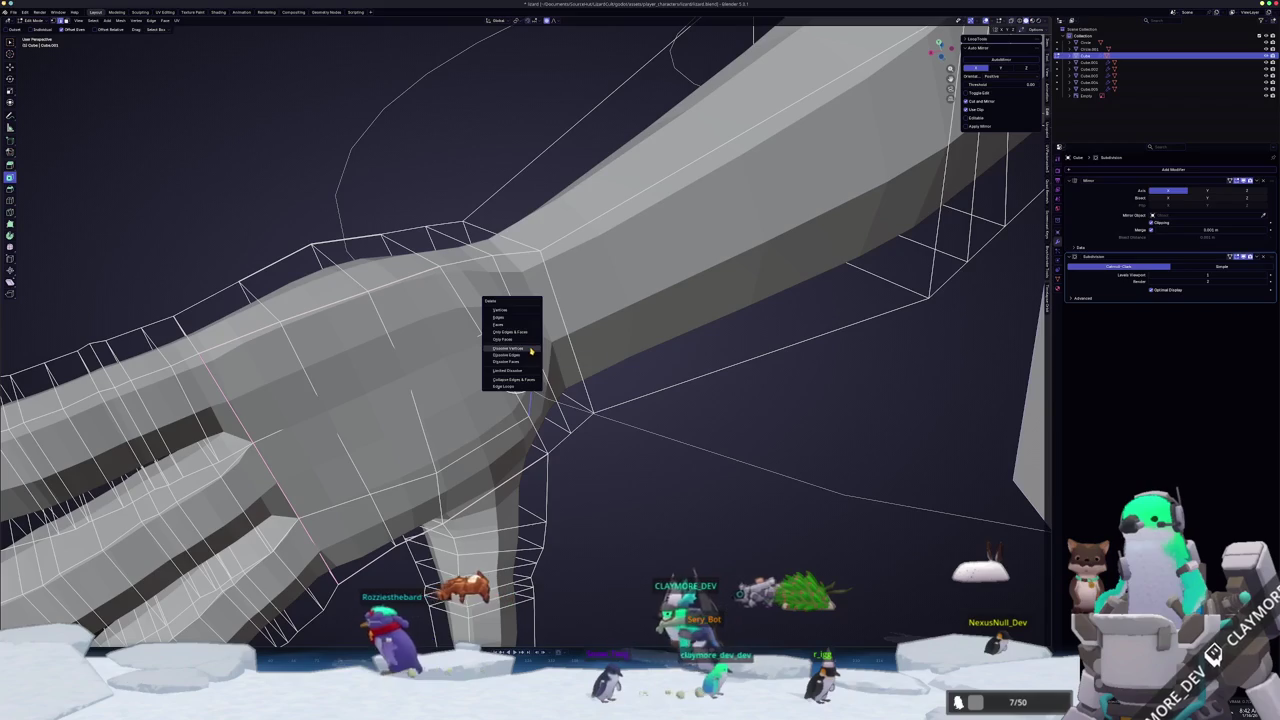
click(529, 348)
key(x)
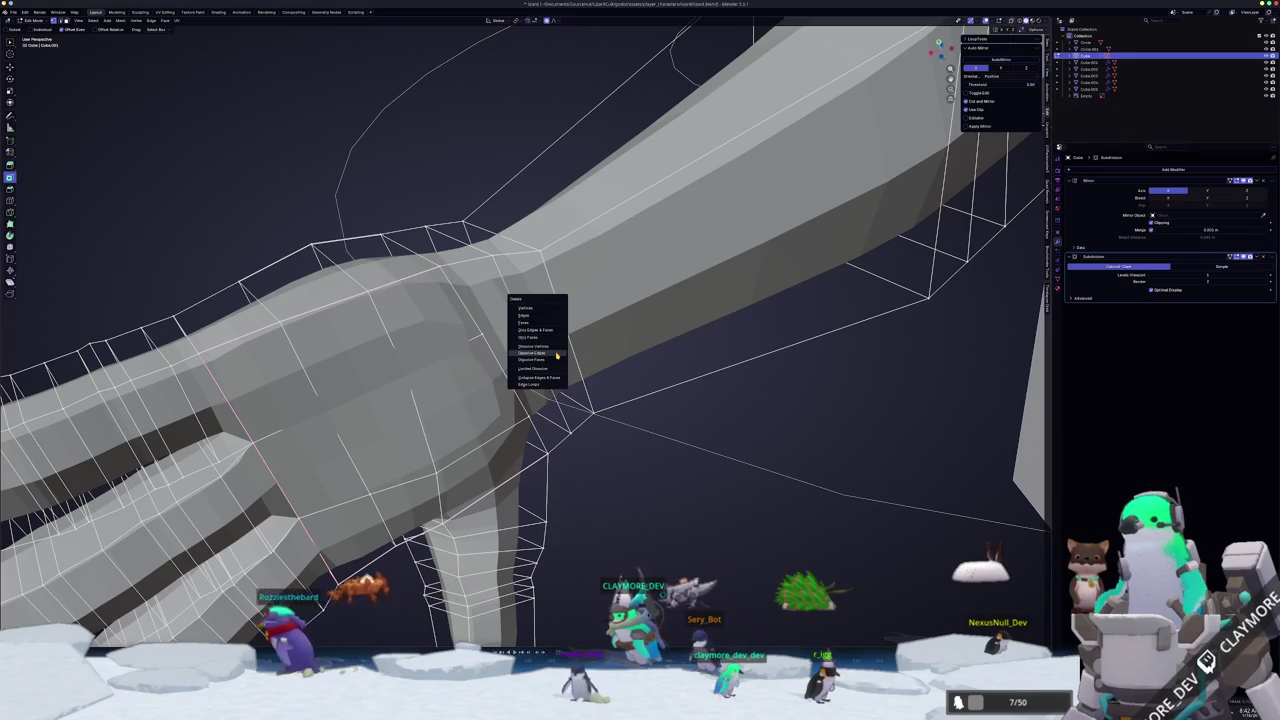
click(549, 353)
middle_drag(549, 353, 612, 424)
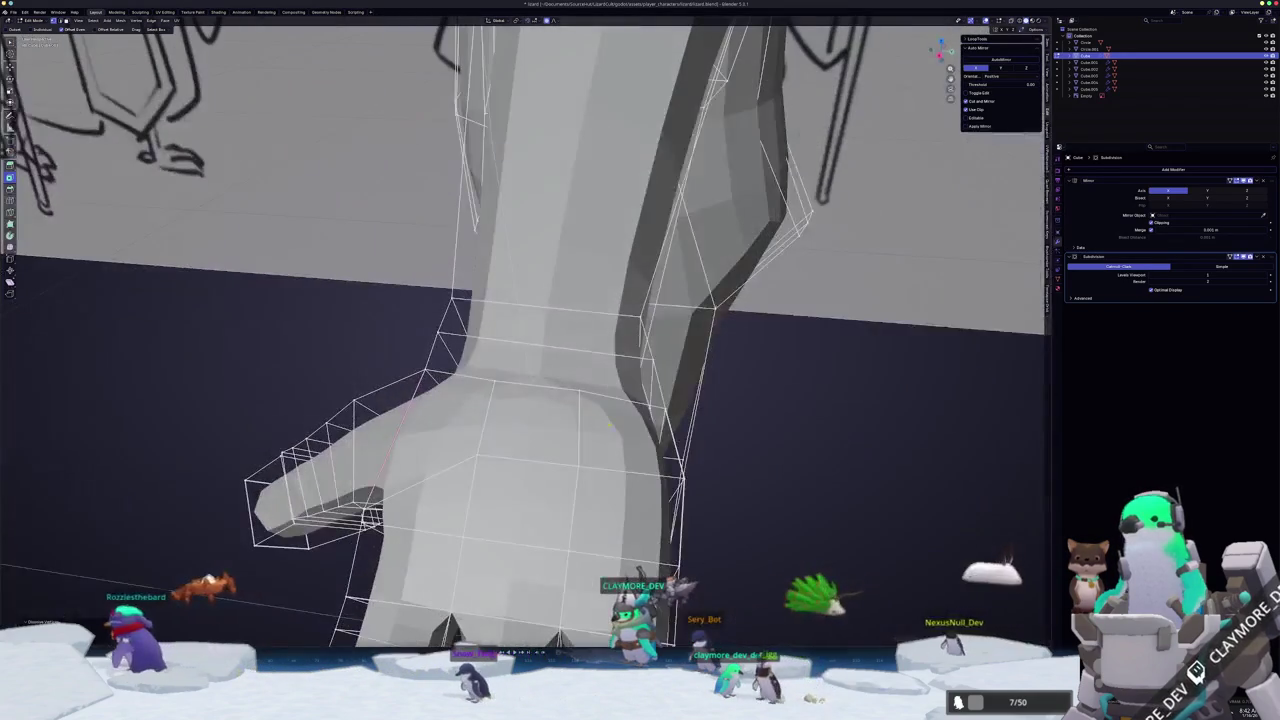
- Compare against the topology reference images, then return to the hand model
key(alt+Tab)
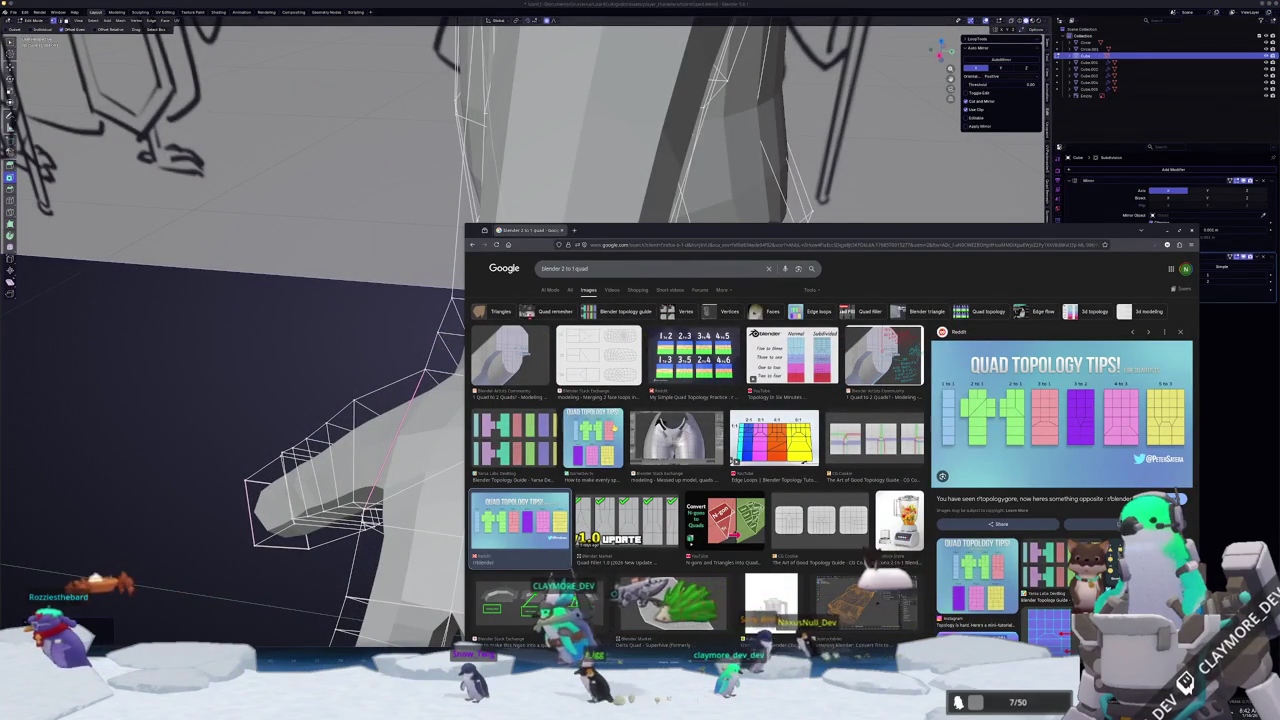
key(alt+Tab)
middle_drag(613, 425, 445, 340)
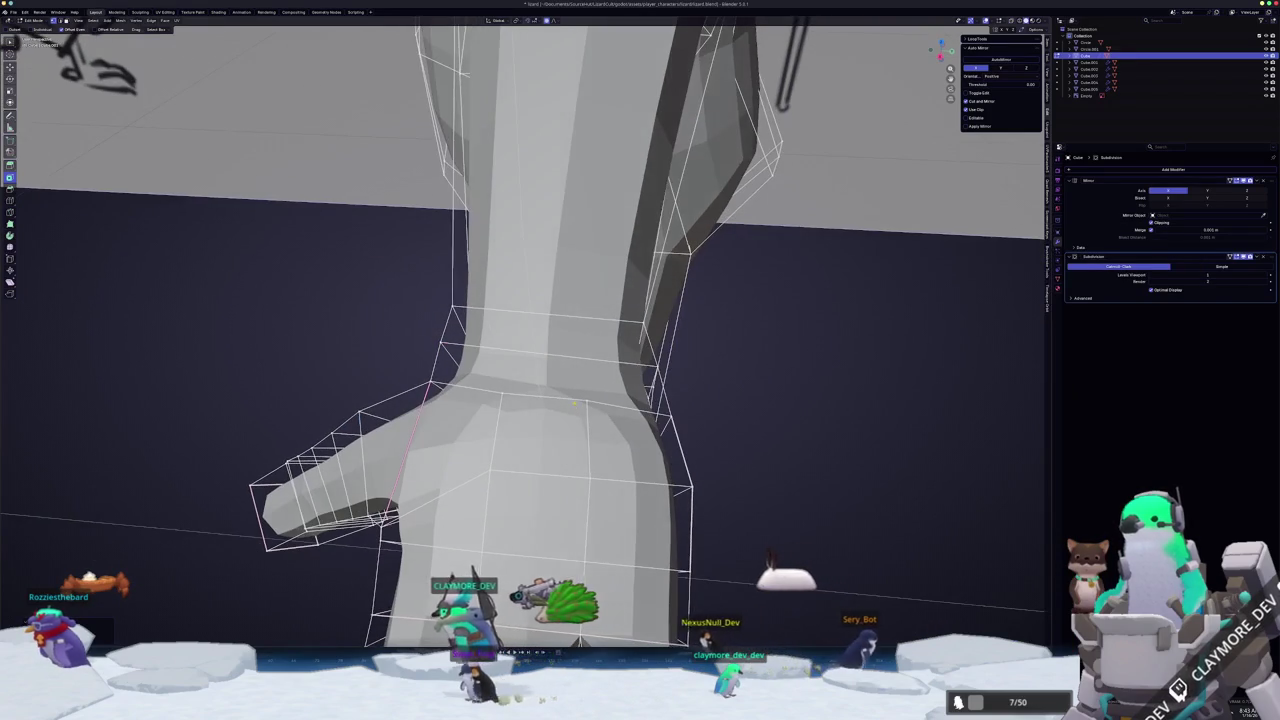
- Knife-cut a new loop across the wrist through three points
click(443, 341)
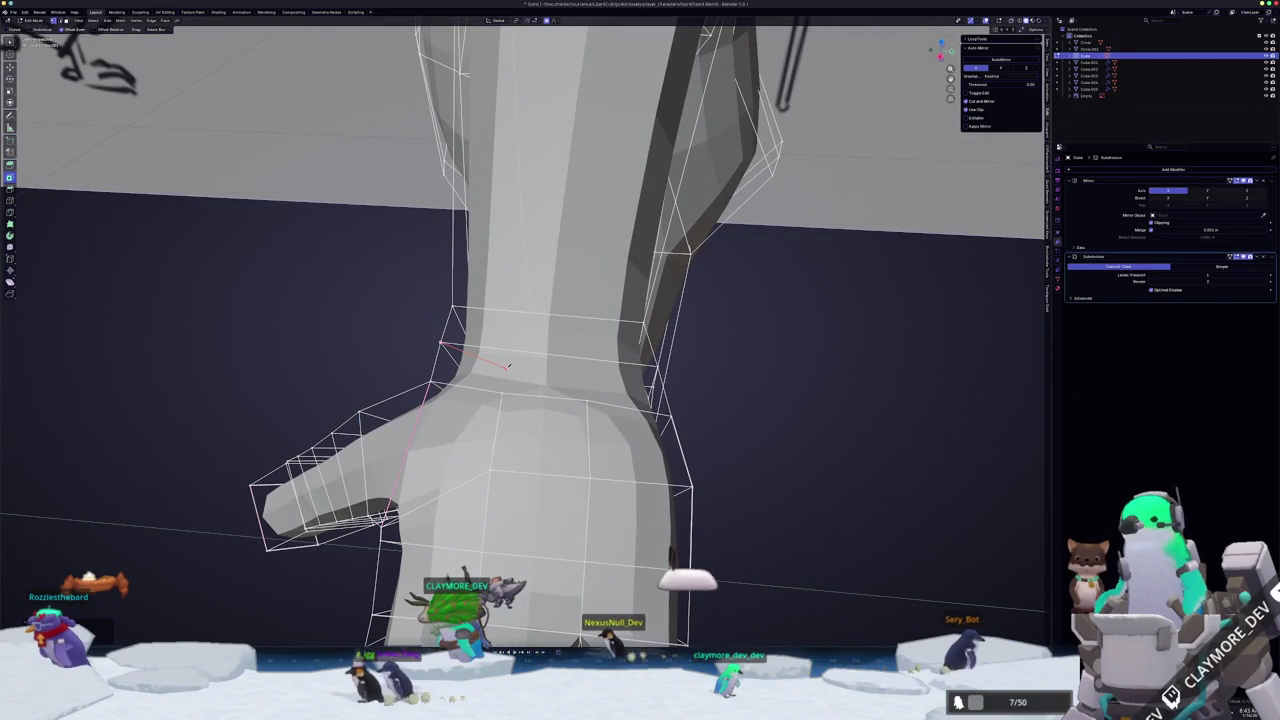
click(506, 368)
click(586, 376)
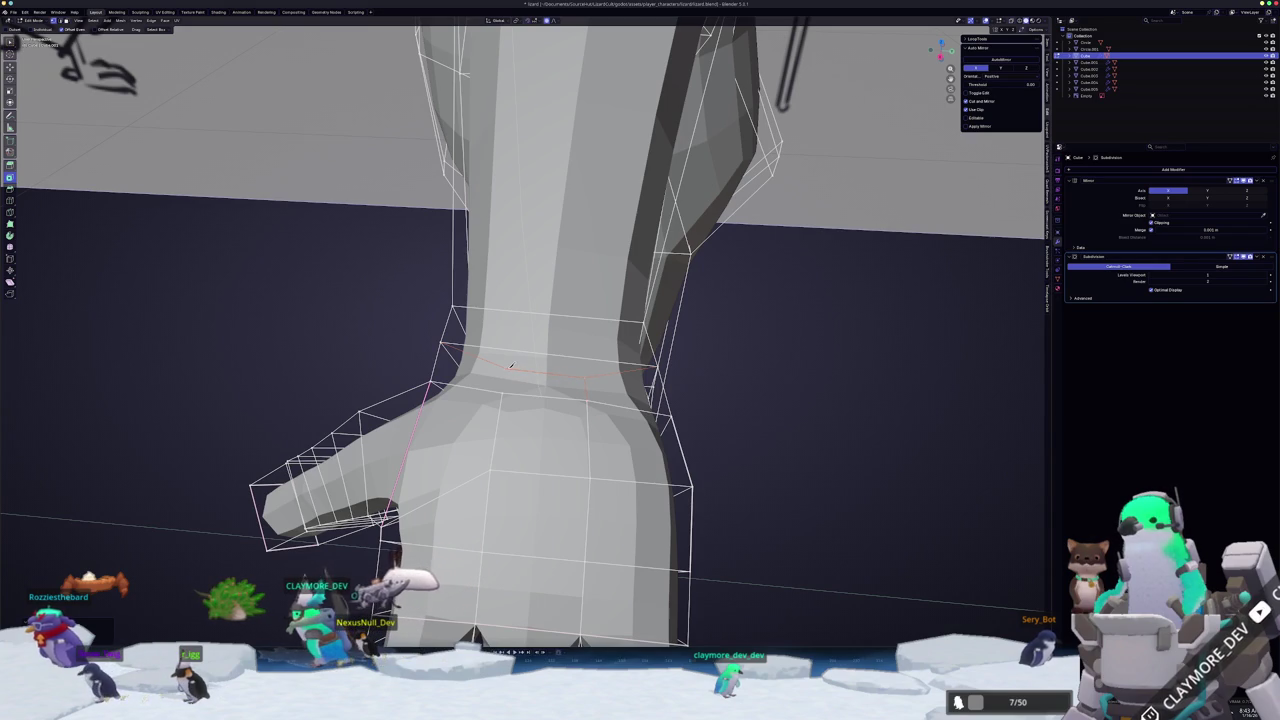
key(Return)
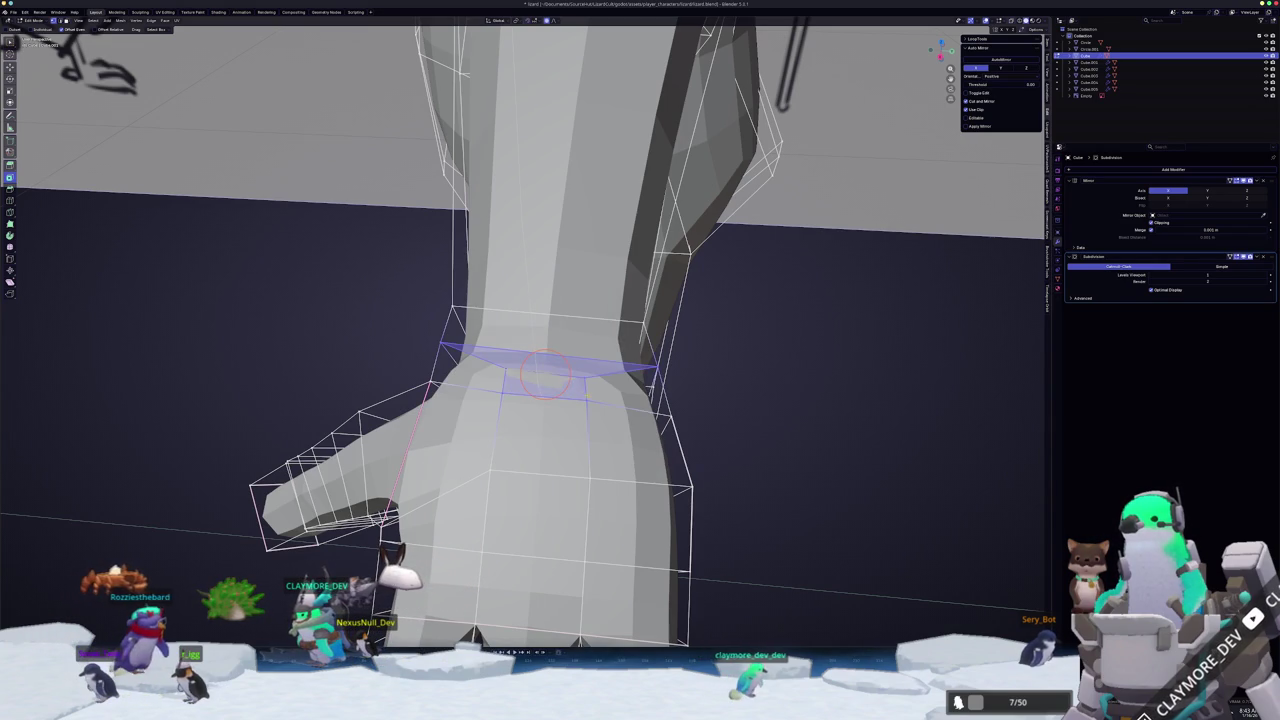
scroll(734, 404, down, 3)
mouse_move(723, 409)
middle_down()
mouse_move(686, 400)
mouse_move(691, 414)
mouse_move(722, 405)
middle_up()
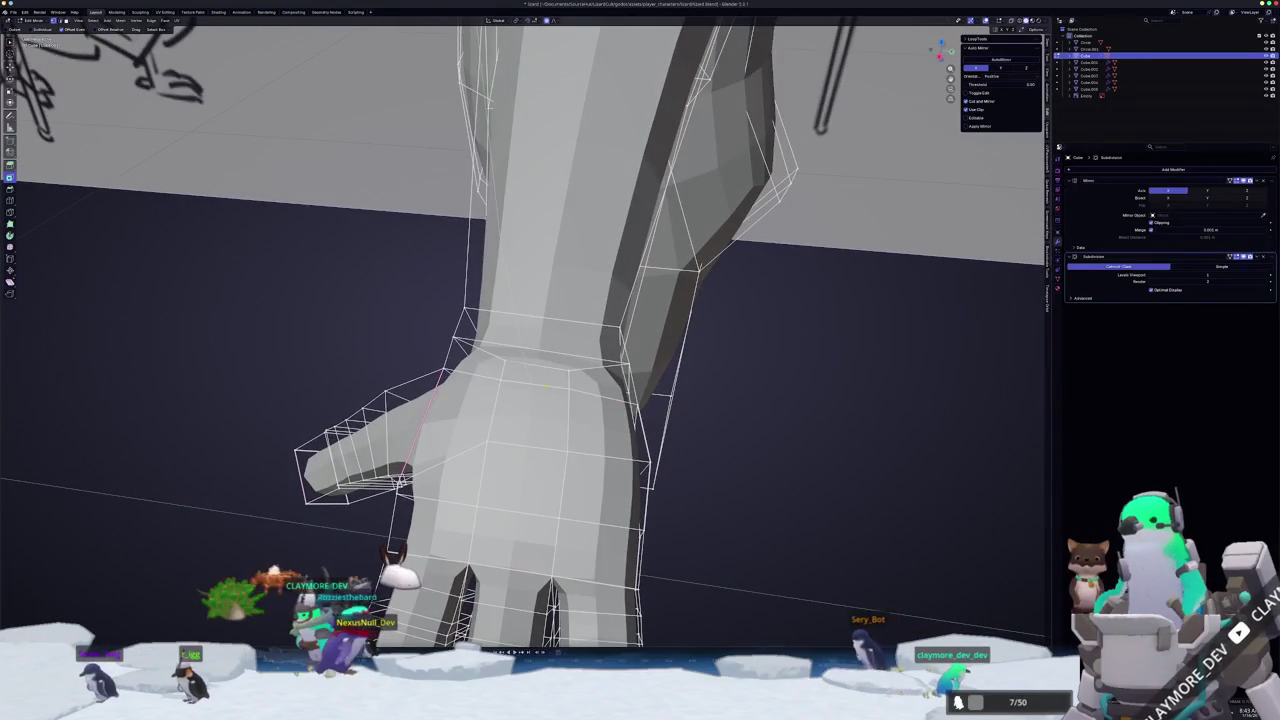
scroll(722, 405, up, 2)
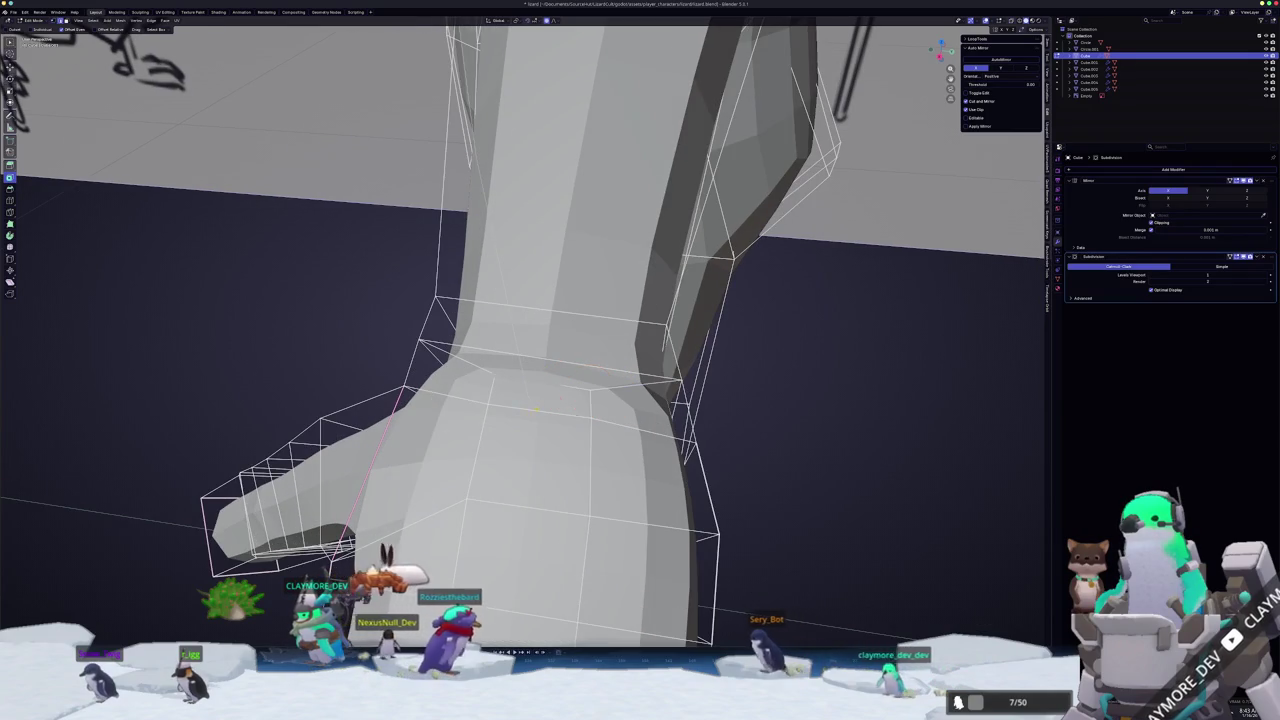
middle_drag(537, 411, 537, 397)
- Add an edge loop across the wrist, slide it into place, and preview the smoothed hand
key(c)
drag(537, 410, 538, 385)
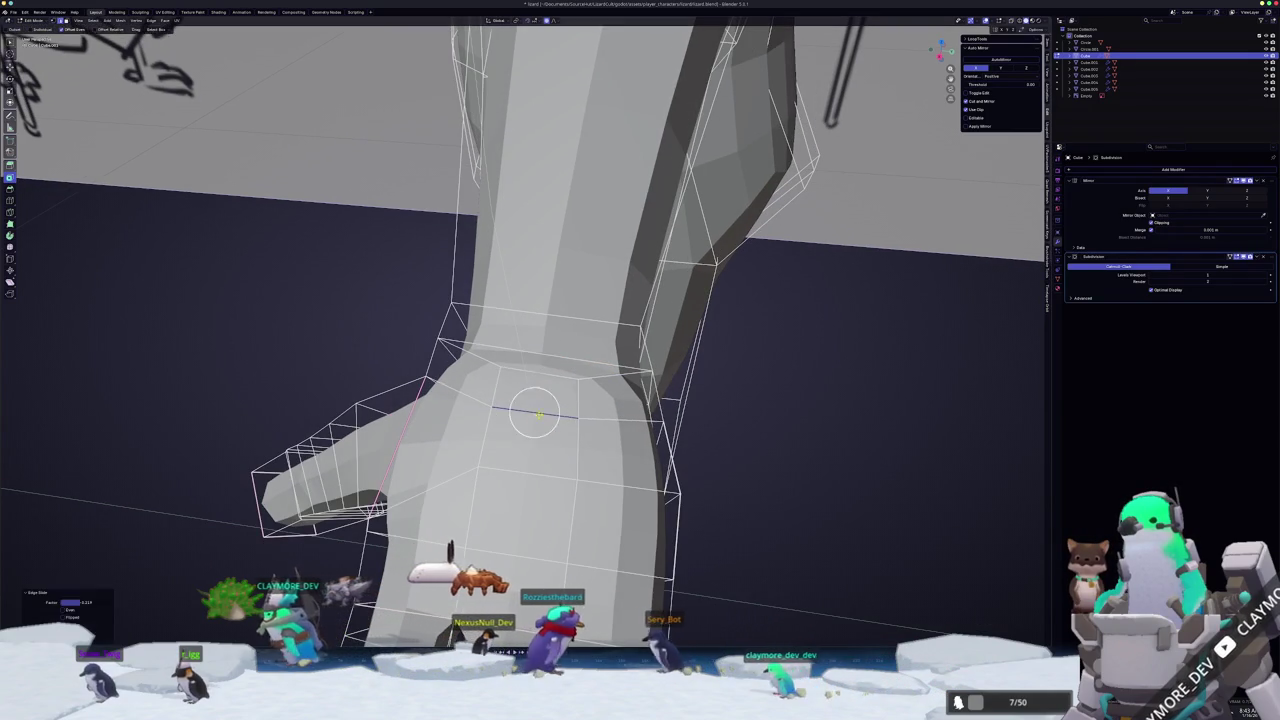
mouse_move(538, 385)
middle_down()
mouse_move(500, 425)
mouse_move(606, 420)
middle_up()
key(Tab)
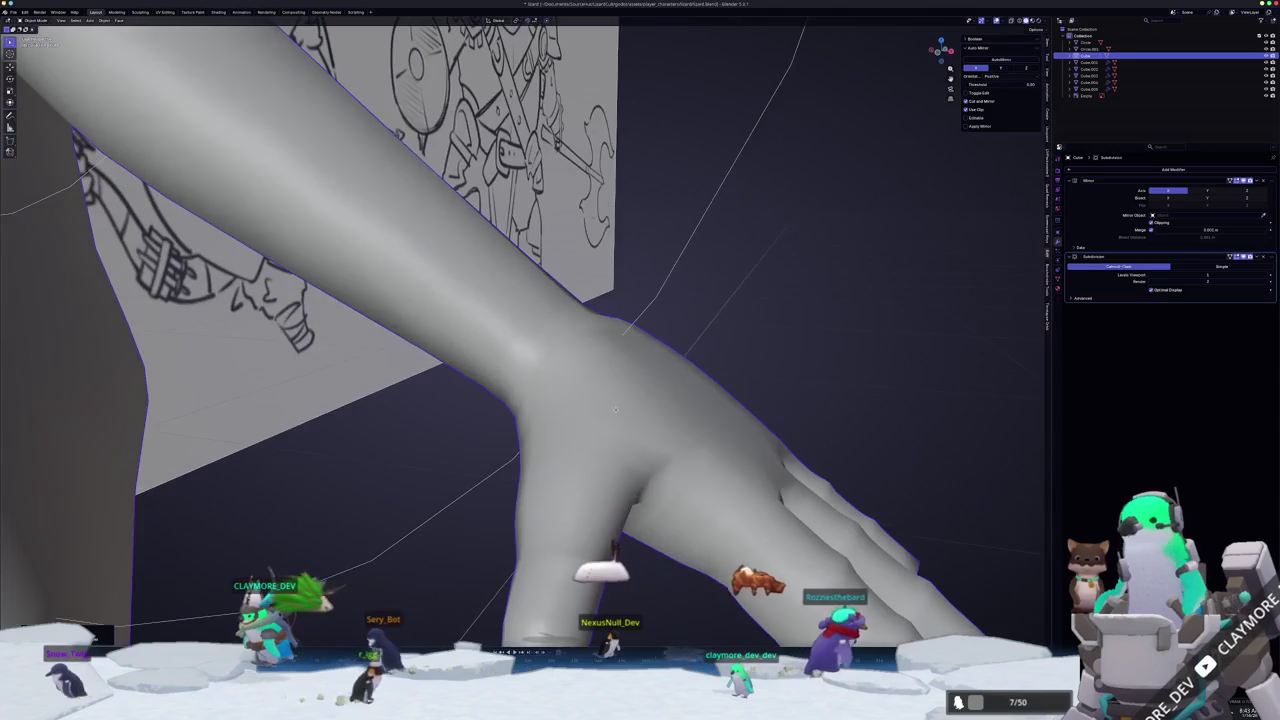
key(Tab)
- Move the back-of-hand faces and check the smoothed result
mouse_move(615, 410)
middle_down()
mouse_move(660, 362)
mouse_move(676, 388)
middle_up()
key(g)
click(660, 372)
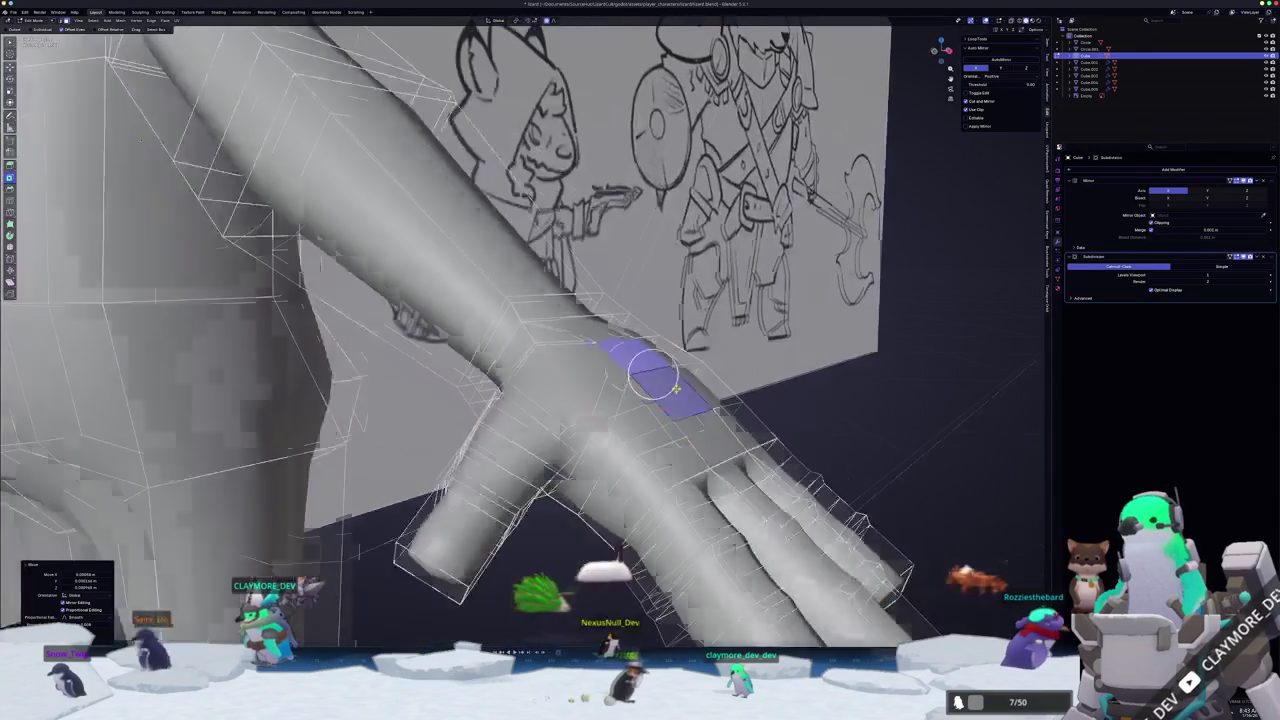
key(Tab)
key(Tab)
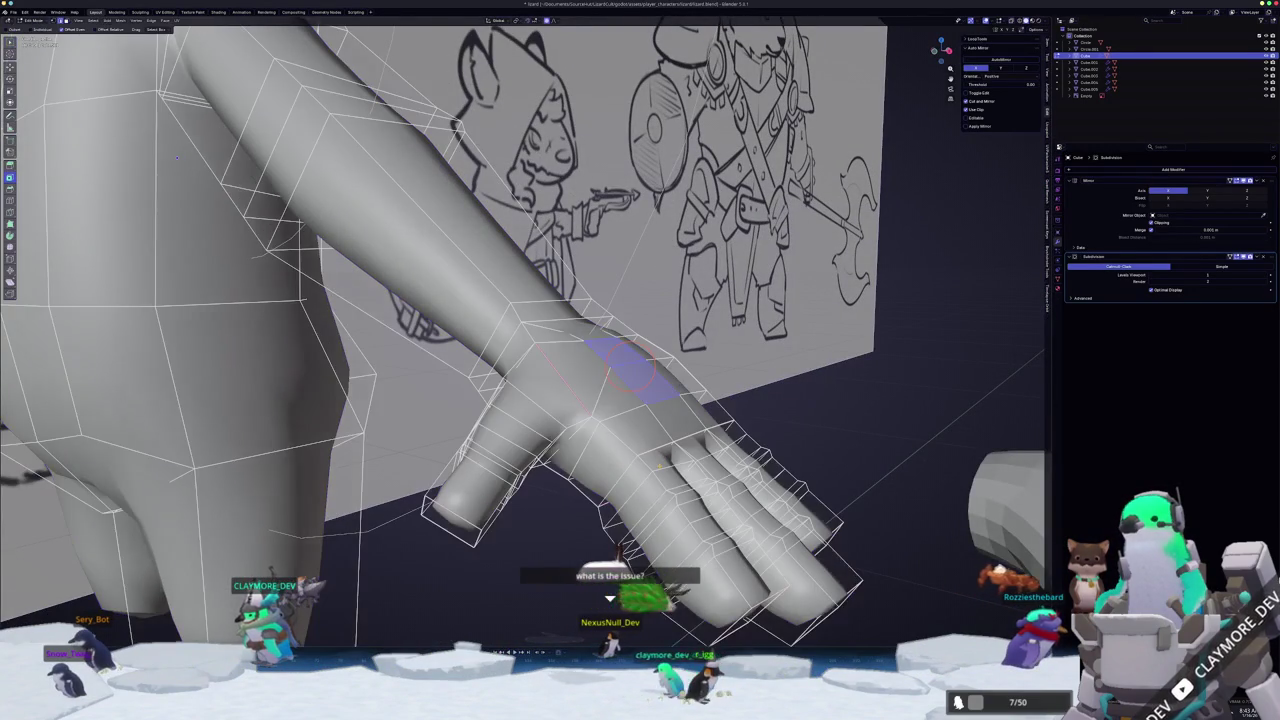
- Inspect the smoothed hand and bring up the edge options for the finger edges
middle_drag(665, 497, 640, 455)
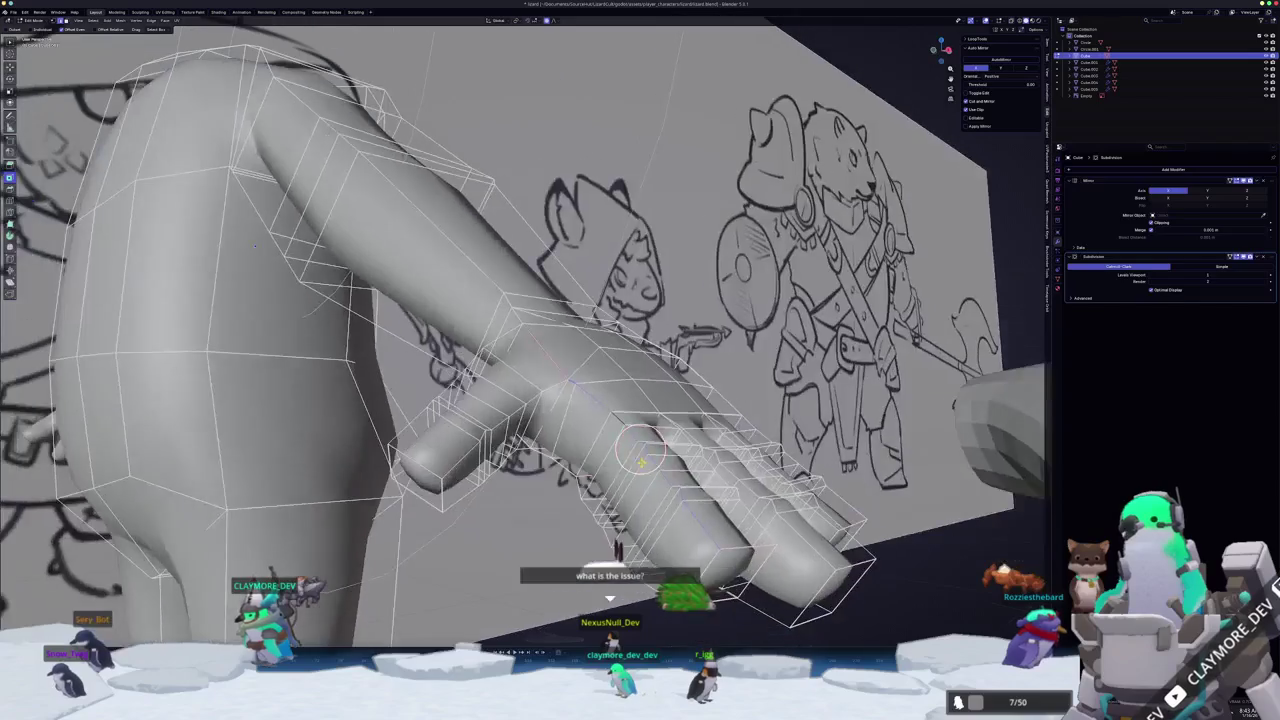
mouse_move(621, 601)
middle_down()
mouse_move(560, 520)
mouse_move(374, 377)
mouse_move(952, 278)
mouse_move(407, 197)
mouse_move(755, 237)
mouse_move(870, 192)
middle_up()
key(Tab)
key(Tab)
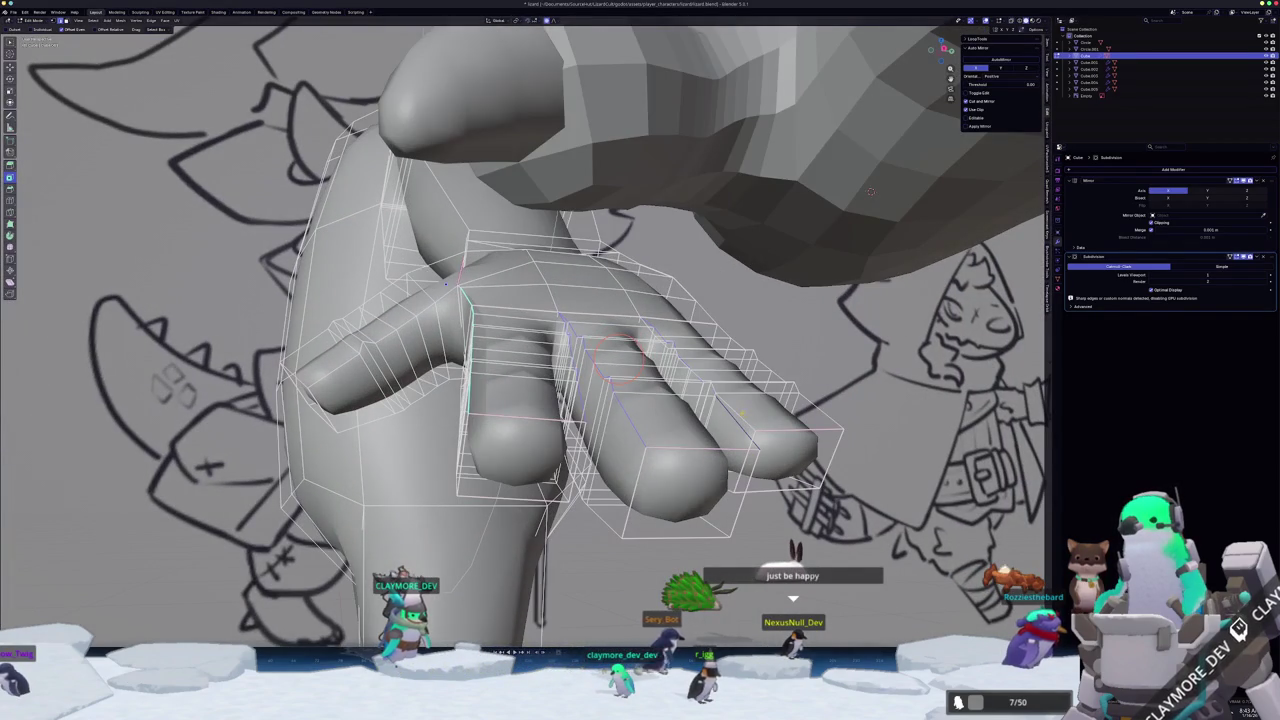
right_click(780, 262)
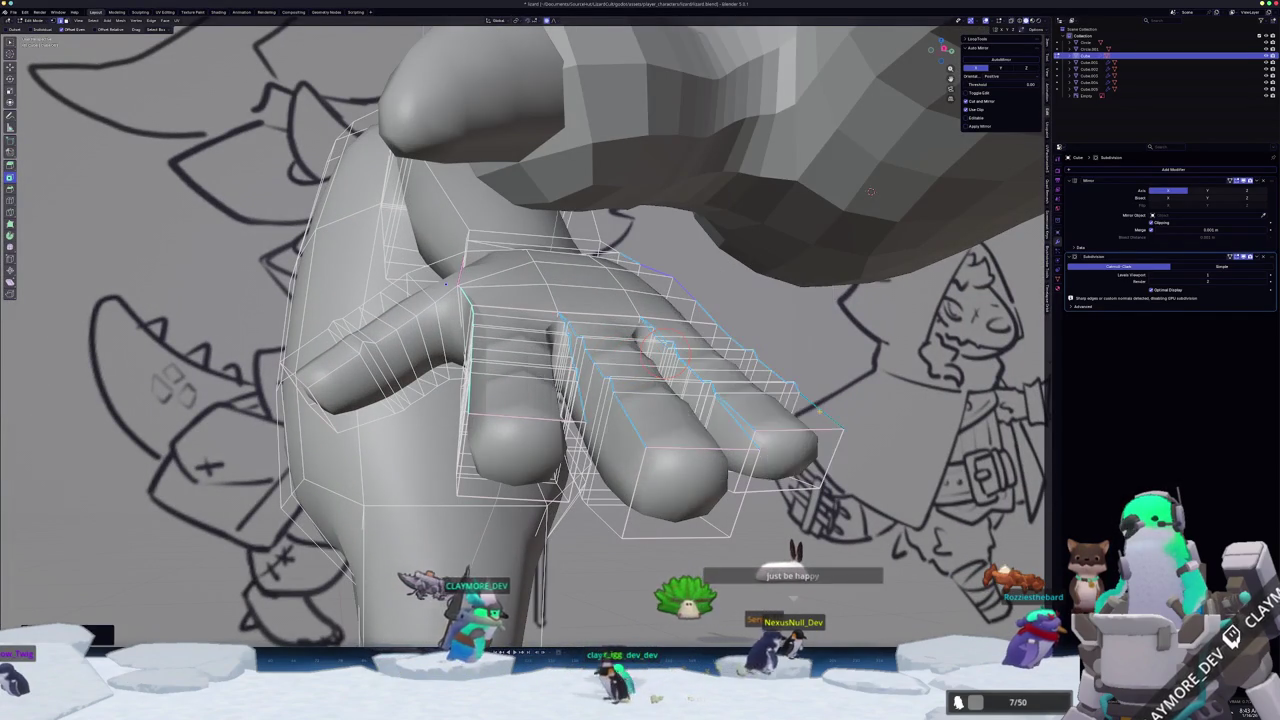
key(Tab)
mouse_move(780, 262)
middle_down()
mouse_move(656, 437)
mouse_move(608, 443)
mouse_move(600, 470)
middle_up()
- Mark the first selected finger edges as sharp and preview the smoothed hand
key(Tab)
right_click(478, 369)
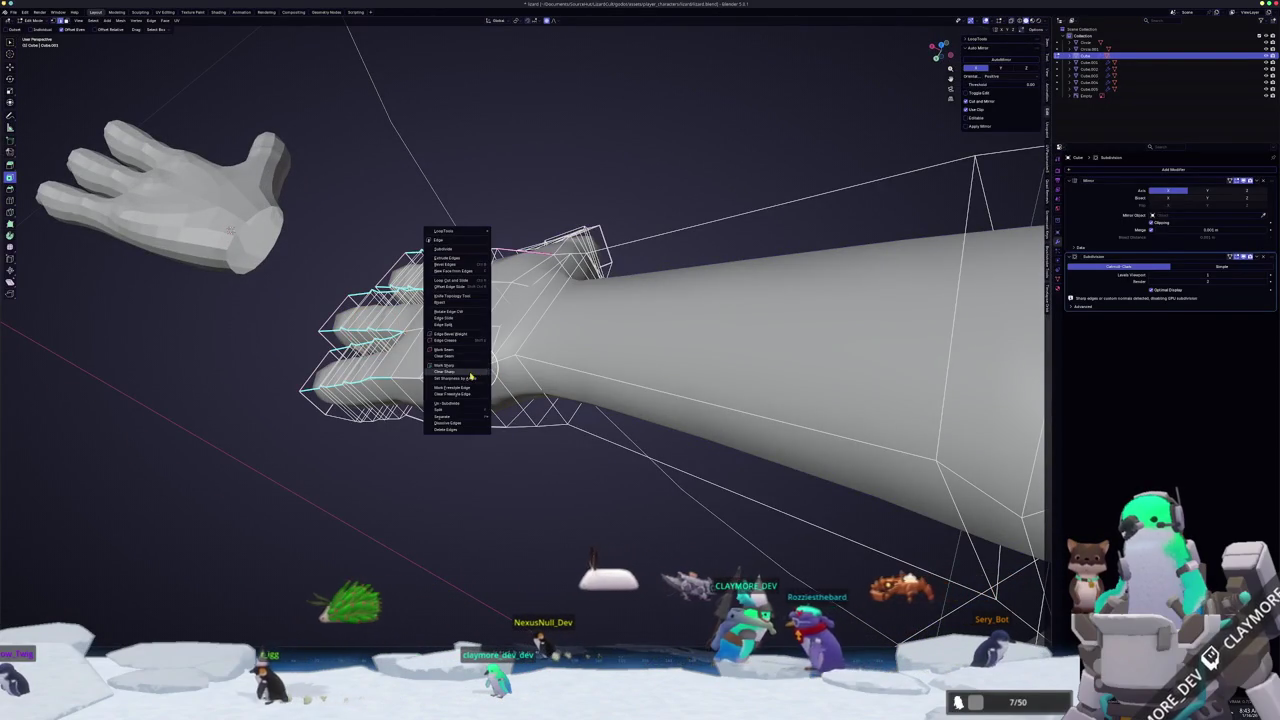
click(470, 374)
key(Tab)
middle_drag(470, 375, 519, 396)
- Review the edge options over the wrist and hand edges without applying changes
key(Tab)
middle_drag(580, 462, 586, 429)
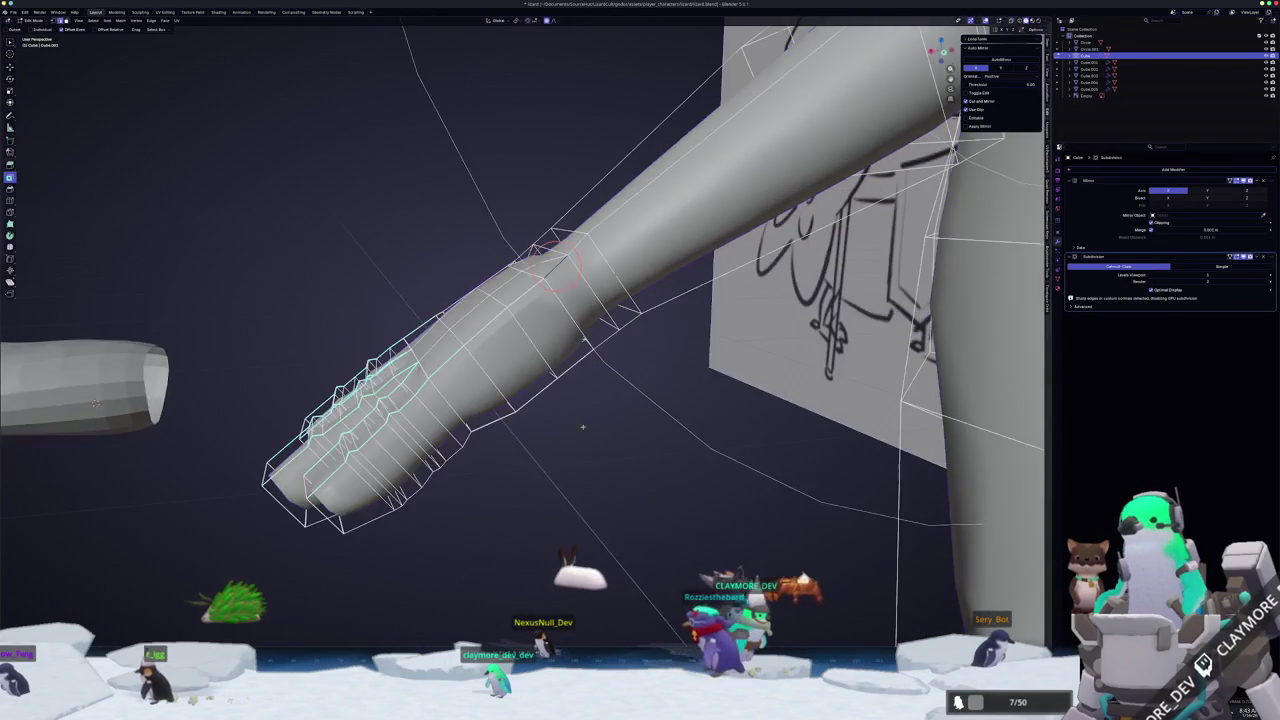
middle_drag(530, 291, 565, 346)
right_click(562, 340)
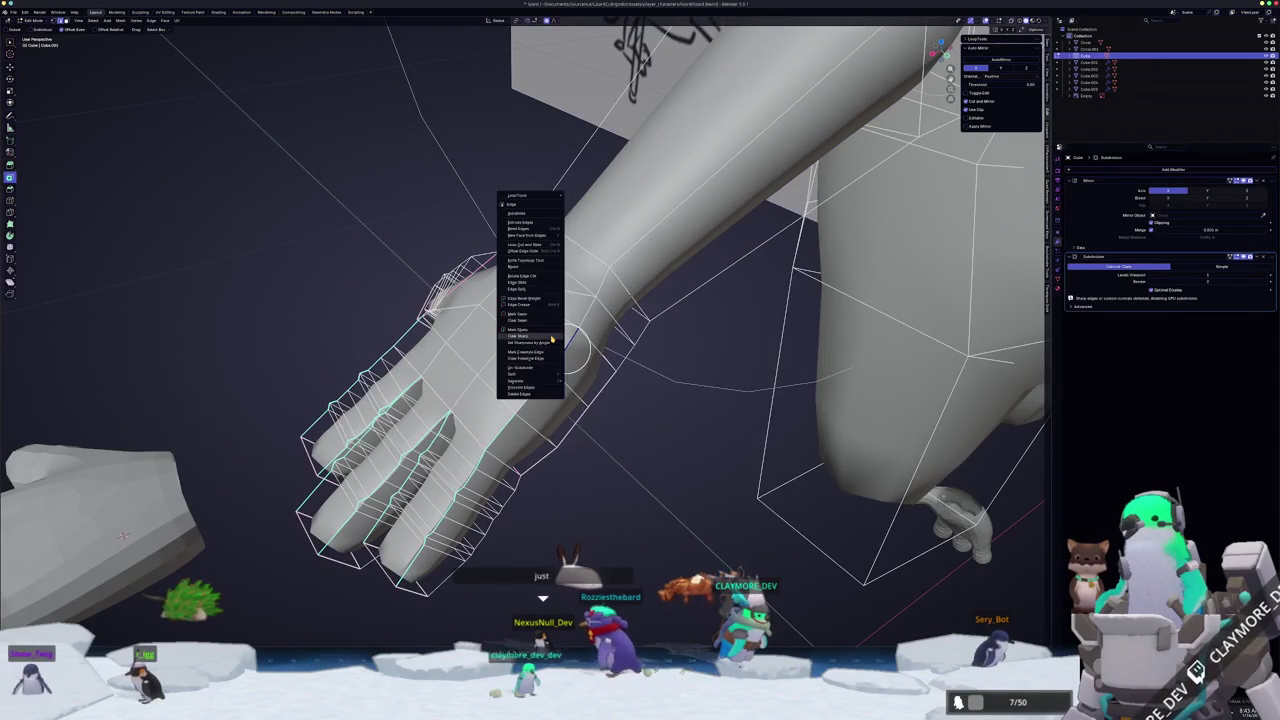
key(Escape)
right_click(478, 258)
key(Escape)
key(Tab)
mouse_move(480, 260)
middle_down()
mouse_move(598, 416)
mouse_move(598, 370)
mouse_move(588, 437)
mouse_move(640, 400)
mouse_move(600, 380)
middle_up()
key(Tab)
- Check edge options on further finger edges from several angles without applying changes
right_click(500, 225)
key(Escape)
key(Tab)
key(Tab)
right_click(500, 200)
key(Escape)
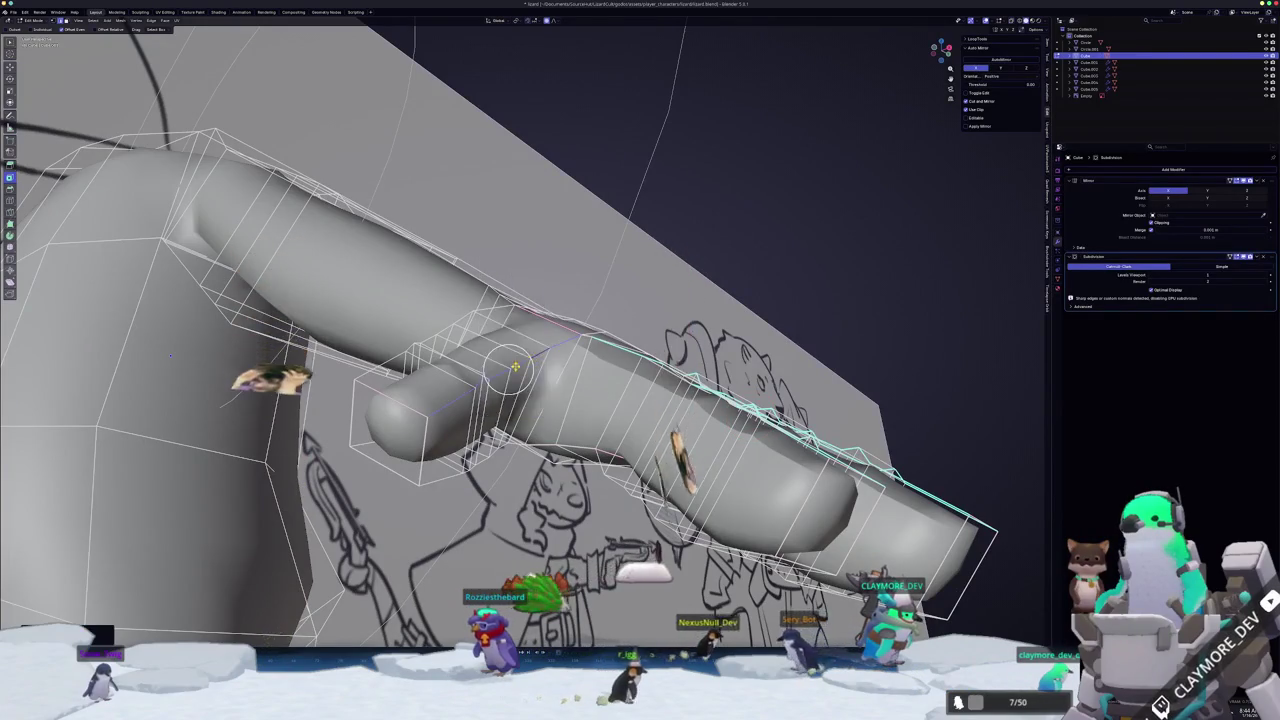
middle_drag(528, 360, 968, 455)
right_click(595, 262)
key(Escape)
key(Tab)
mouse_move(609, 420)
middle_down()
mouse_move(598, 440)
mouse_move(281, 433)
middle_up()
- Mark the top edges of the next two fingers as sharp and view the whole character
key(Tab)
right_click(598, 440)
click(592, 432)
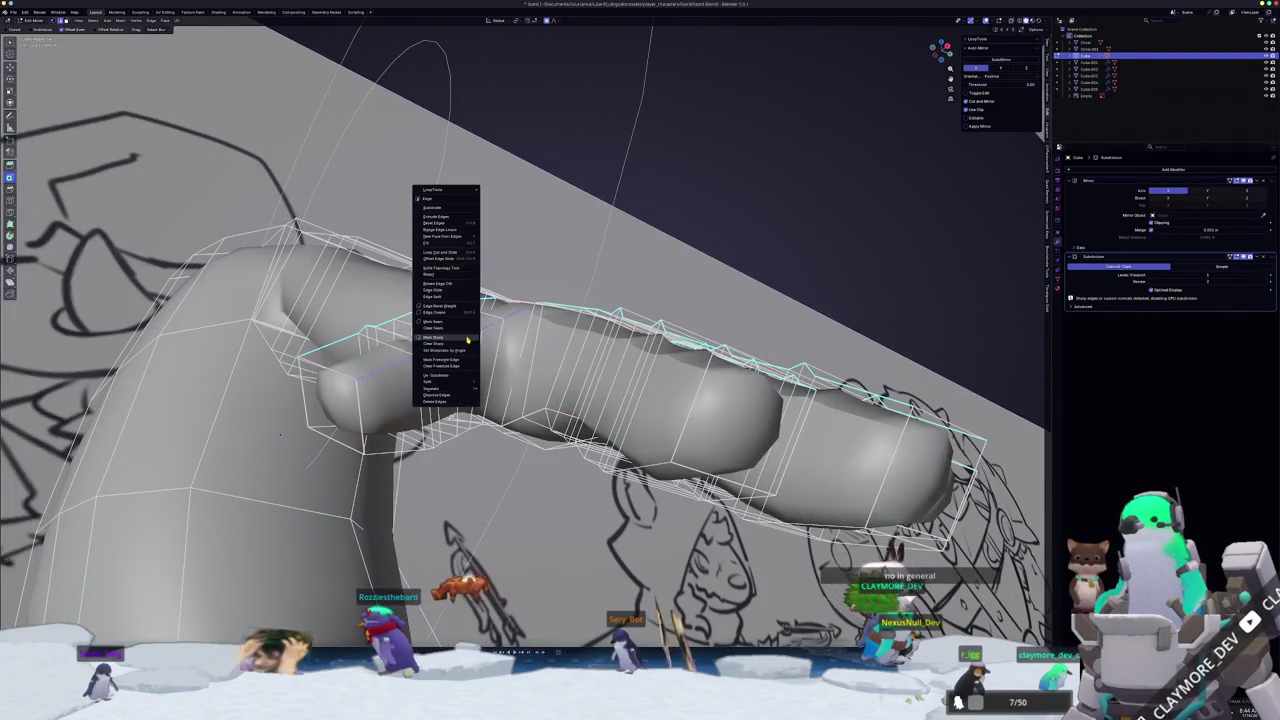
click(466, 342)
key(Tab)
mouse_move(466, 342)
middle_down()
mouse_move(908, 84)
mouse_move(457, 250)
middle_up()
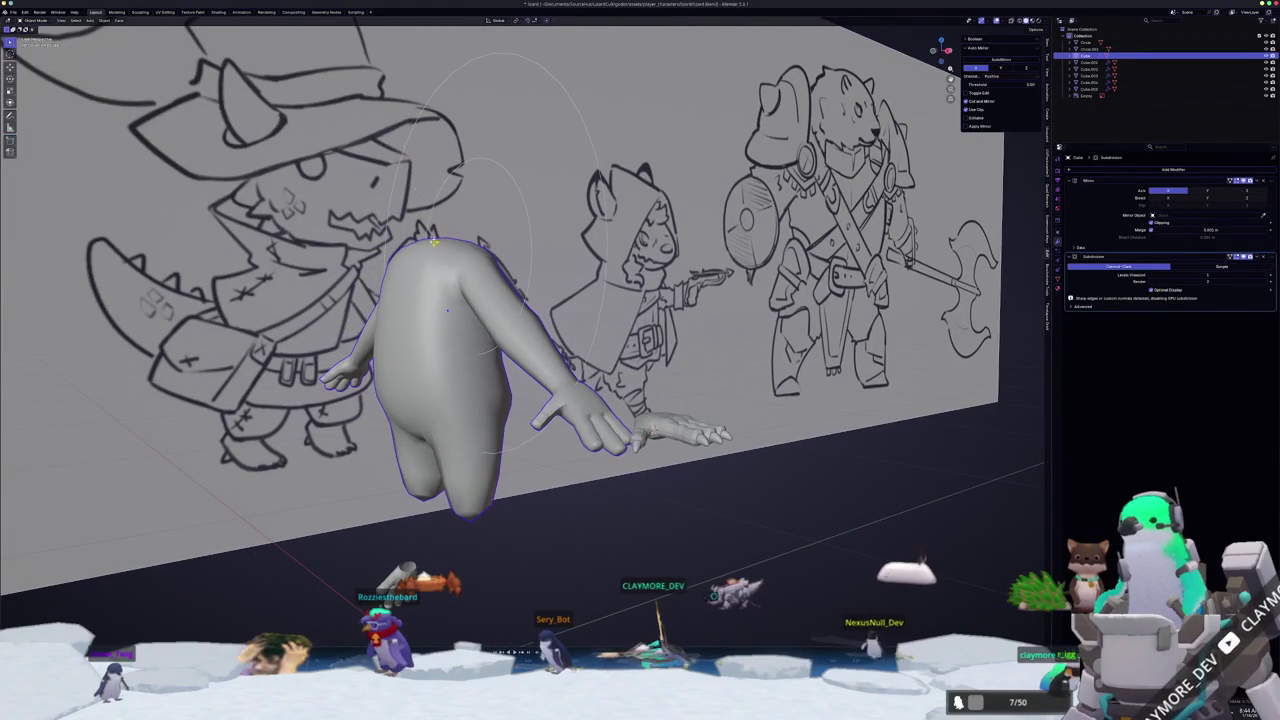
- Enter Edit Mode on the hand cage and orbit to see the finger side-on
scroll(603, 428, up, 3)
scroll(614, 458, down, 3)
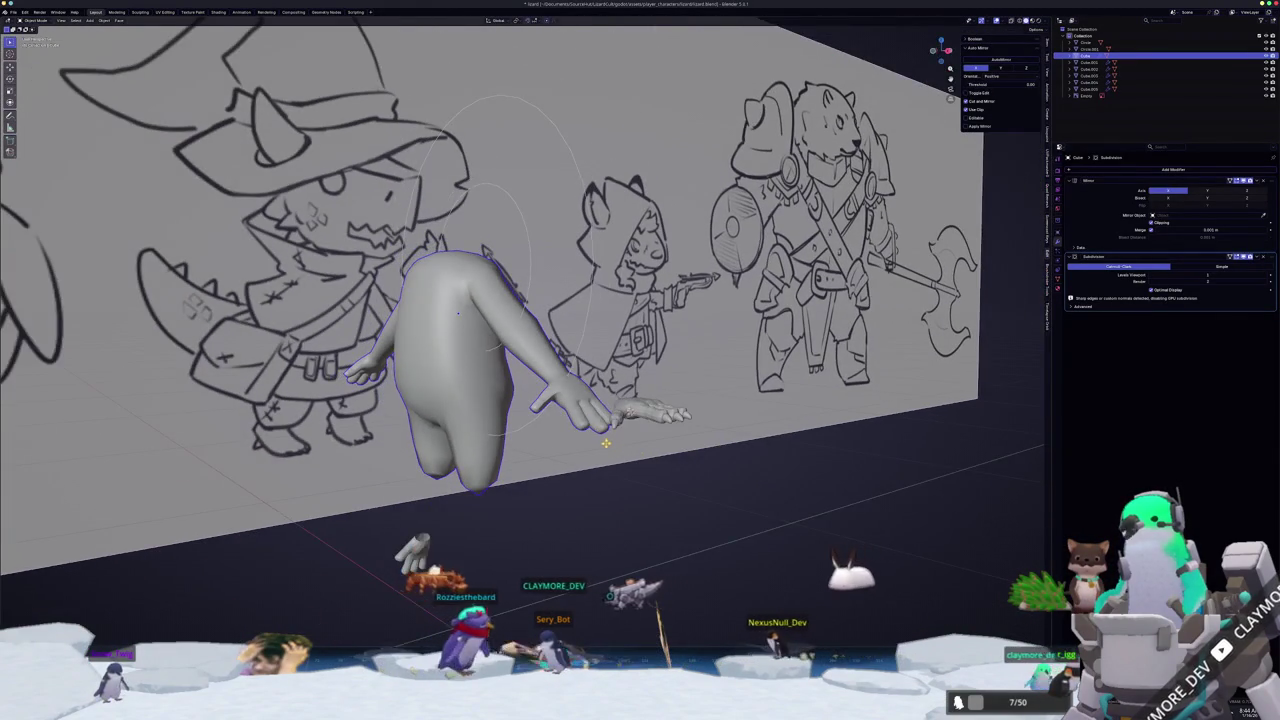
scroll(605, 442, up, 3)
scroll(605, 442, up, 2)
key(Tab)
scroll(605, 442, up, 3)
middle_drag(605, 442, 620, 410)
mouse_move(240, 60)
middle_down()
mouse_move(238, 366)
mouse_move(199, 386)
mouse_move(240, 340)
mouse_move(180, 372)
middle_up()
- Reshape finger, knuckle and thumb vertices with proportional-editing moves
key(g)
key(Return)
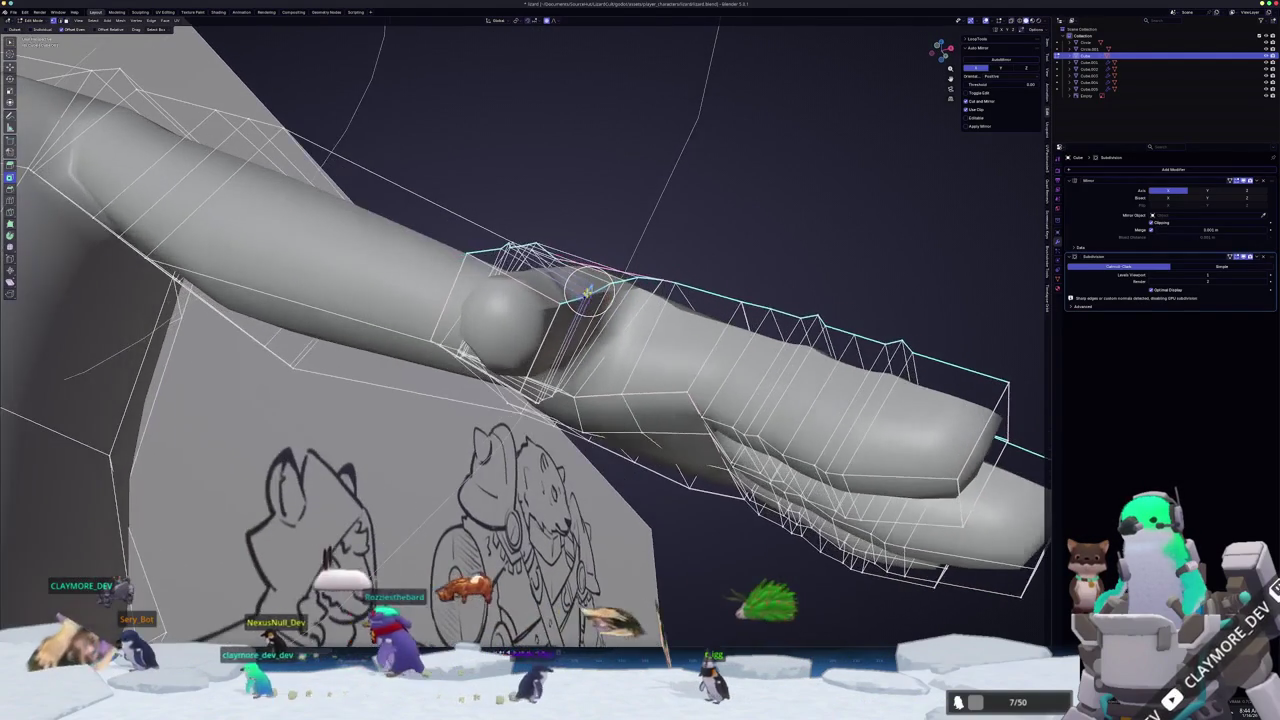
mouse_move(561, 316)
middle_down()
mouse_move(572, 255)
mouse_move(560, 330)
mouse_move(505, 420)
mouse_move(533, 450)
middle_up()
key(Return)
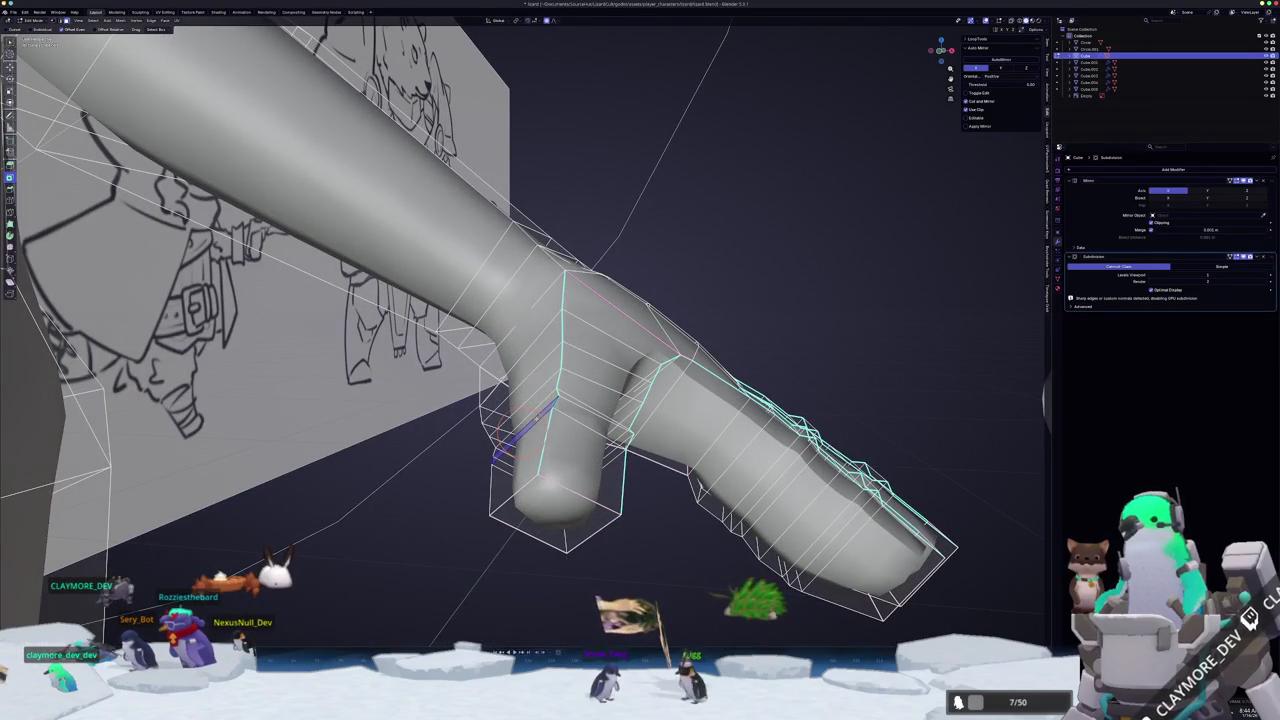
middle_drag(533, 450, 545, 470)
key(Return)
mouse_move(455, 447)
middle_down()
mouse_move(443, 443)
mouse_move(571, 371)
mouse_move(657, 277)
mouse_move(686, 326)
mouse_move(686, 362)
mouse_move(707, 381)
mouse_move(685, 378)
middle_up()
- Finish the soft-falloff move on the thumb and confirm its new shape
key(g)
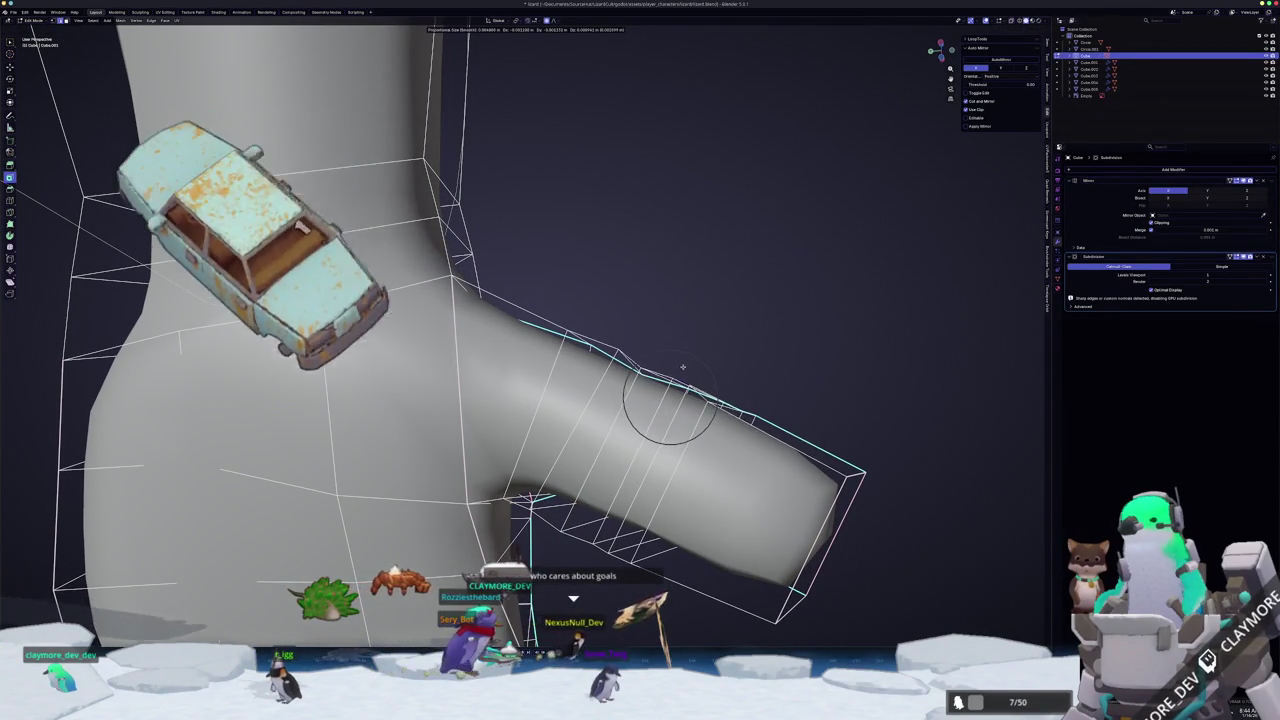
scroll(682, 369, down, 2)
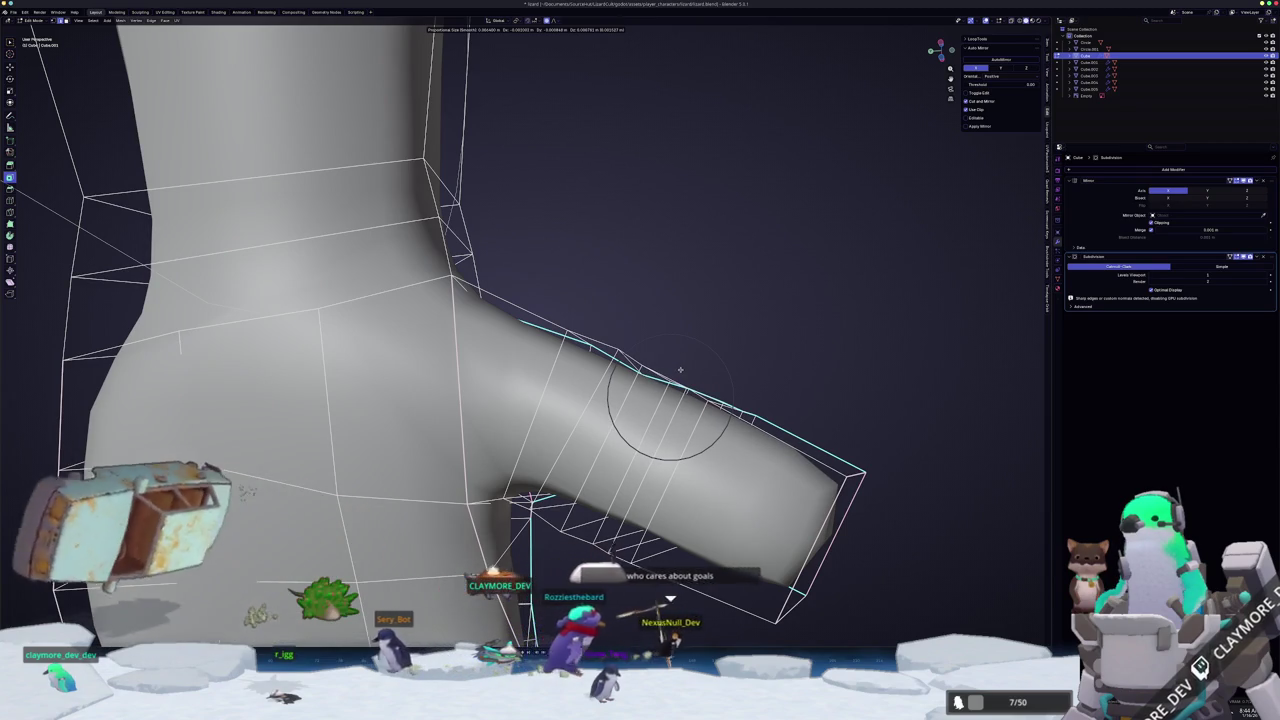
click(680, 370)
mouse_move(680, 370)
middle_down()
mouse_move(648, 403)
mouse_move(142, 104)
mouse_move(1013, 447)
mouse_move(985, 403)
mouse_move(995, 413)
middle_up()
- Inspect the knuckle bulges from several angles, switching between Object and Edit Mode
key(Tab)
key(Tab)
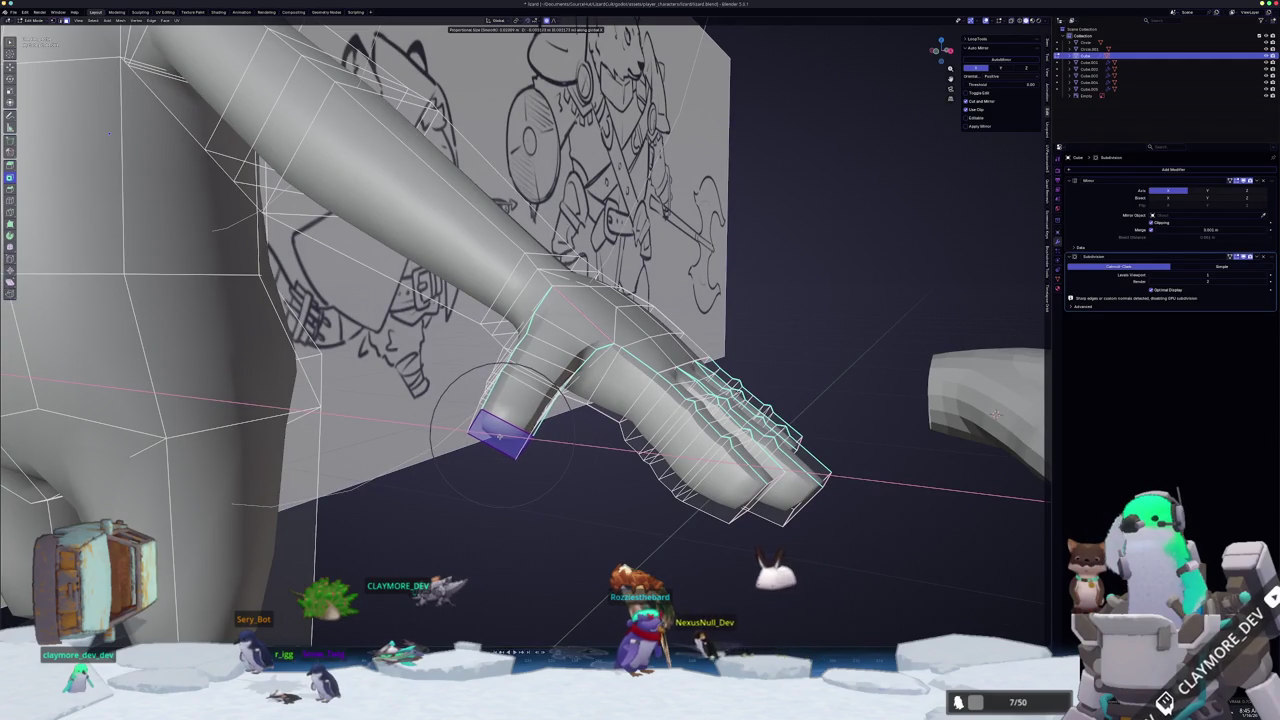
middle_drag(995, 413, 940, 398)
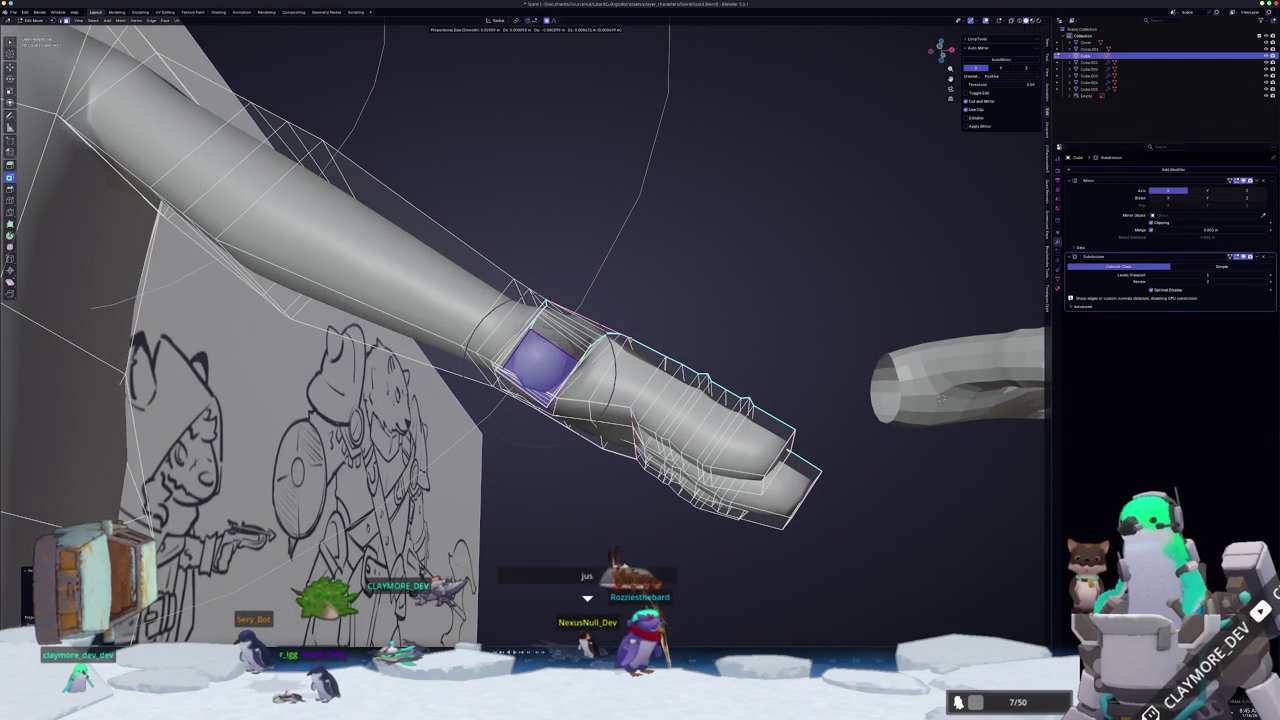
mouse_move(940, 398)
middle_down()
mouse_move(886, 410)
mouse_move(987, 358)
mouse_move(953, 376)
middle_up()
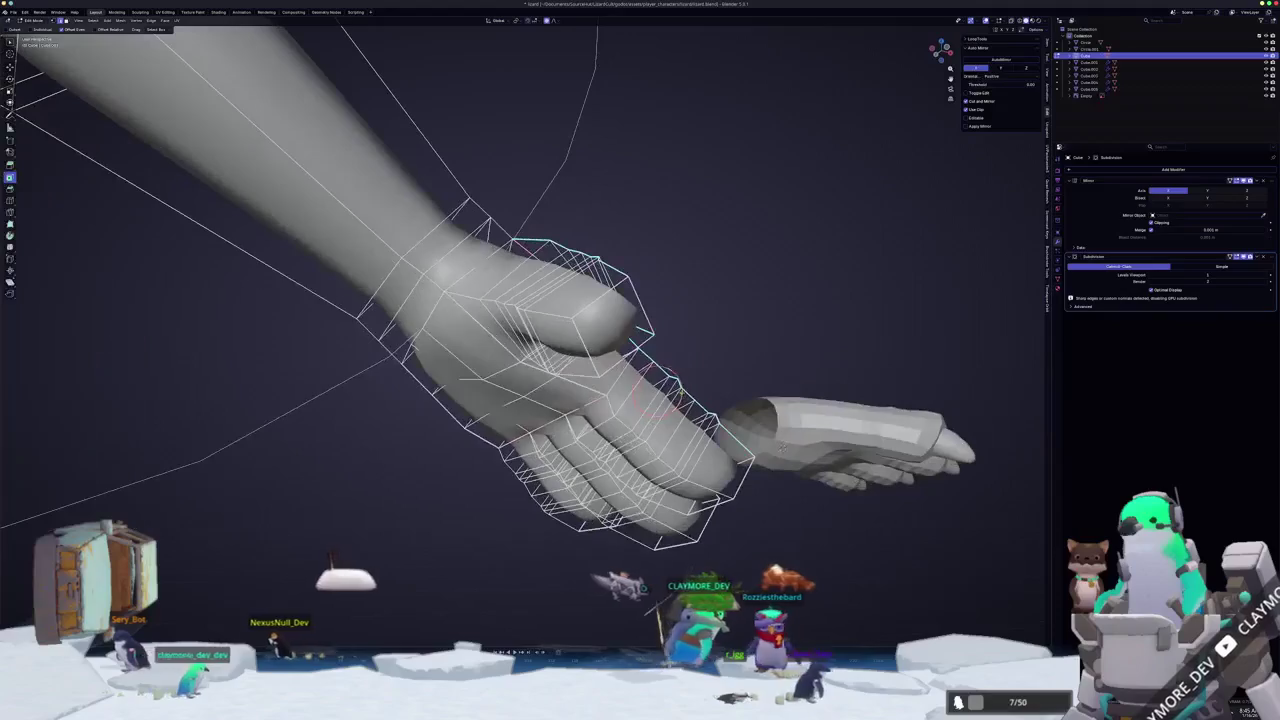
middle_drag(531, 440, 506, 451)
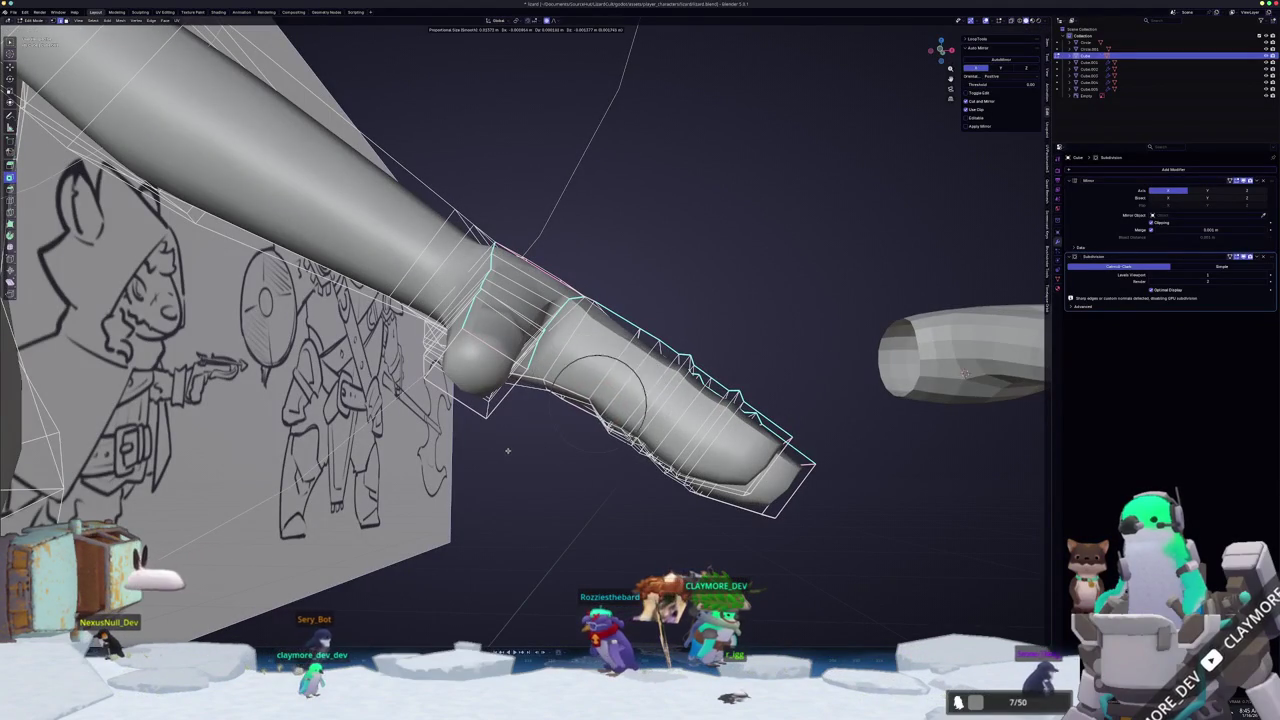
key(Tab)
mouse_move(514, 444)
middle_down()
mouse_move(650, 425)
mouse_move(578, 418)
mouse_move(596, 87)
mouse_move(422, 68)
mouse_move(185, 374)
mouse_move(630, 390)
mouse_move(510, 310)
middle_up()
key(Tab)
middle_drag(460, 400, 485, 550)
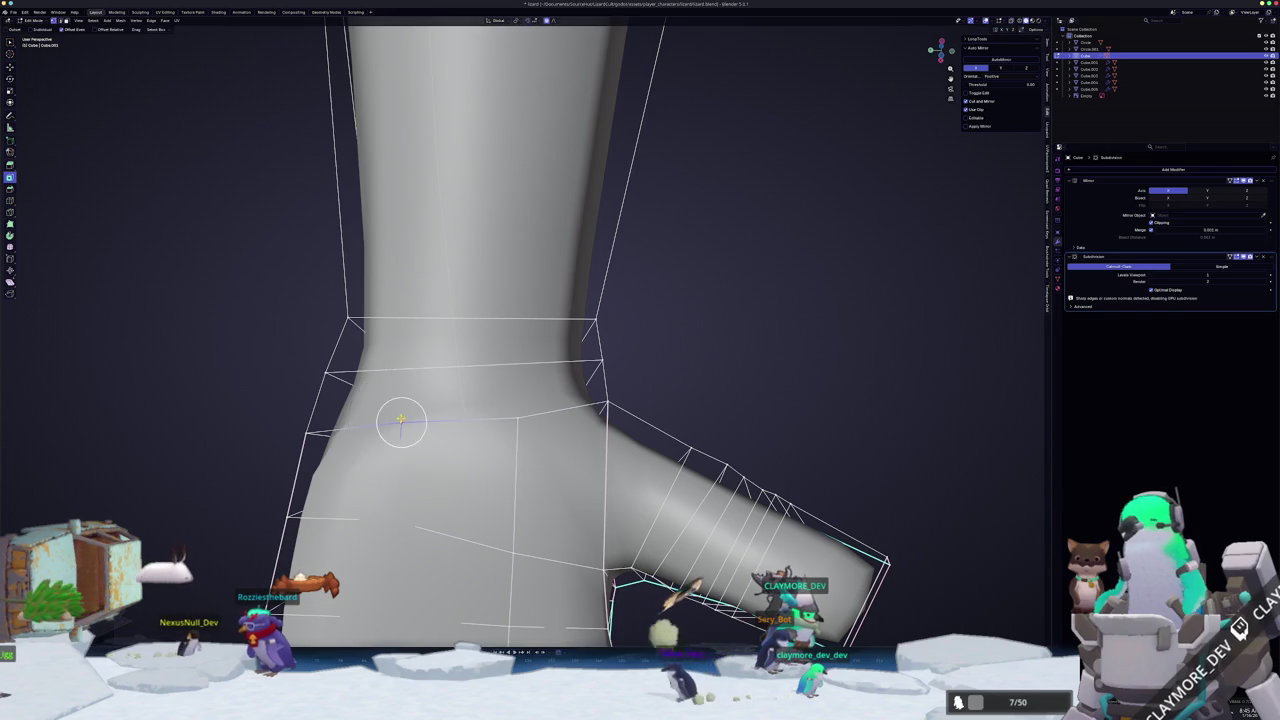
- Knife-cut a new edge loop across the wrist faces and commit it
middle_drag(485, 550, 490, 565)
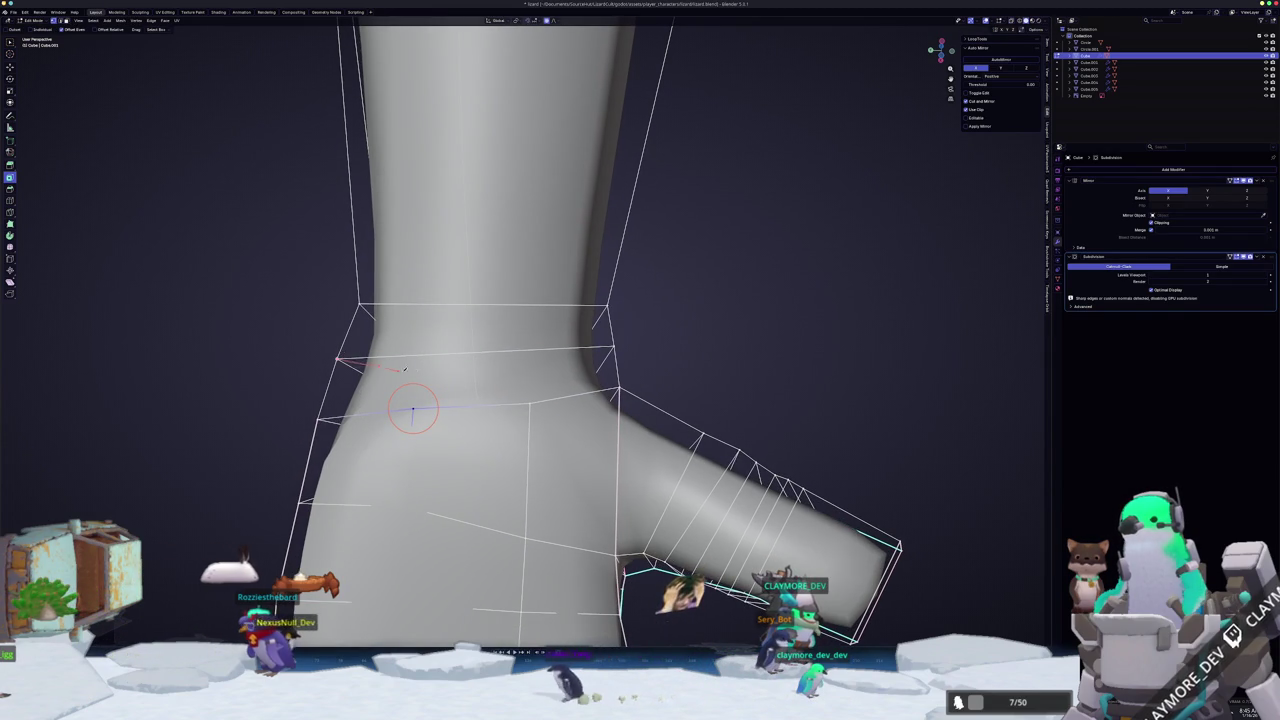
click(529, 377)
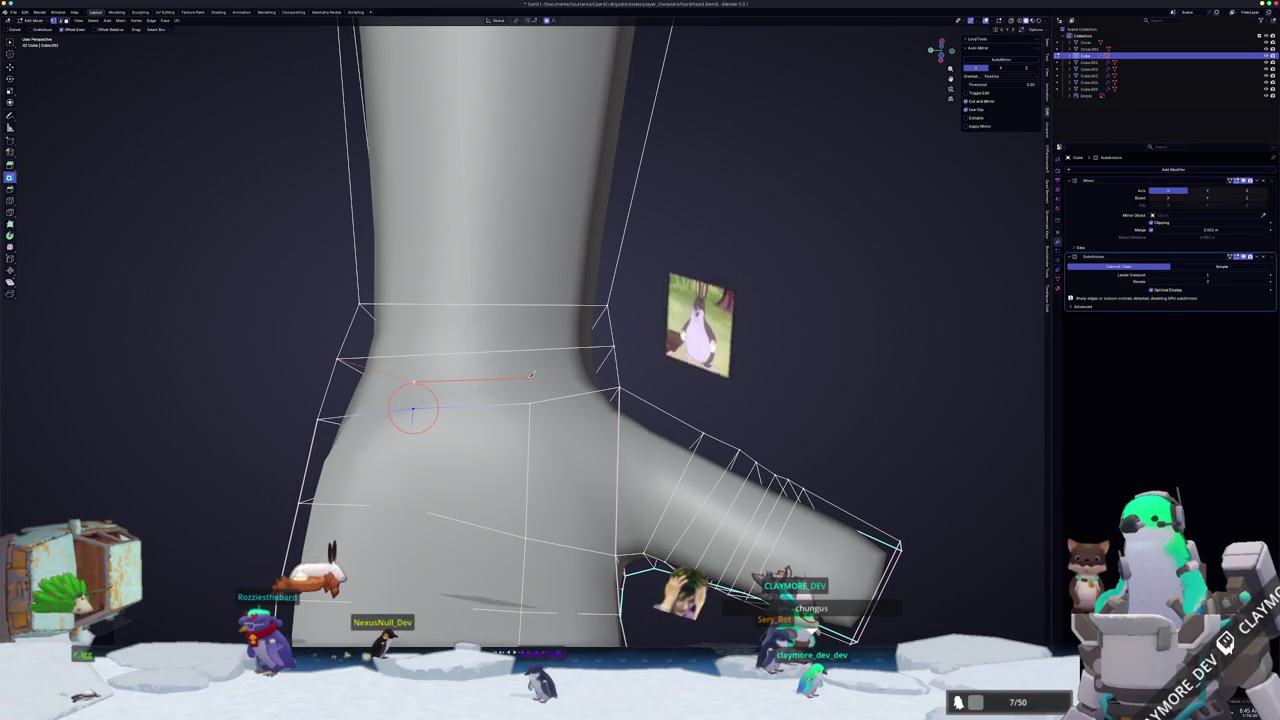
click(616, 345)
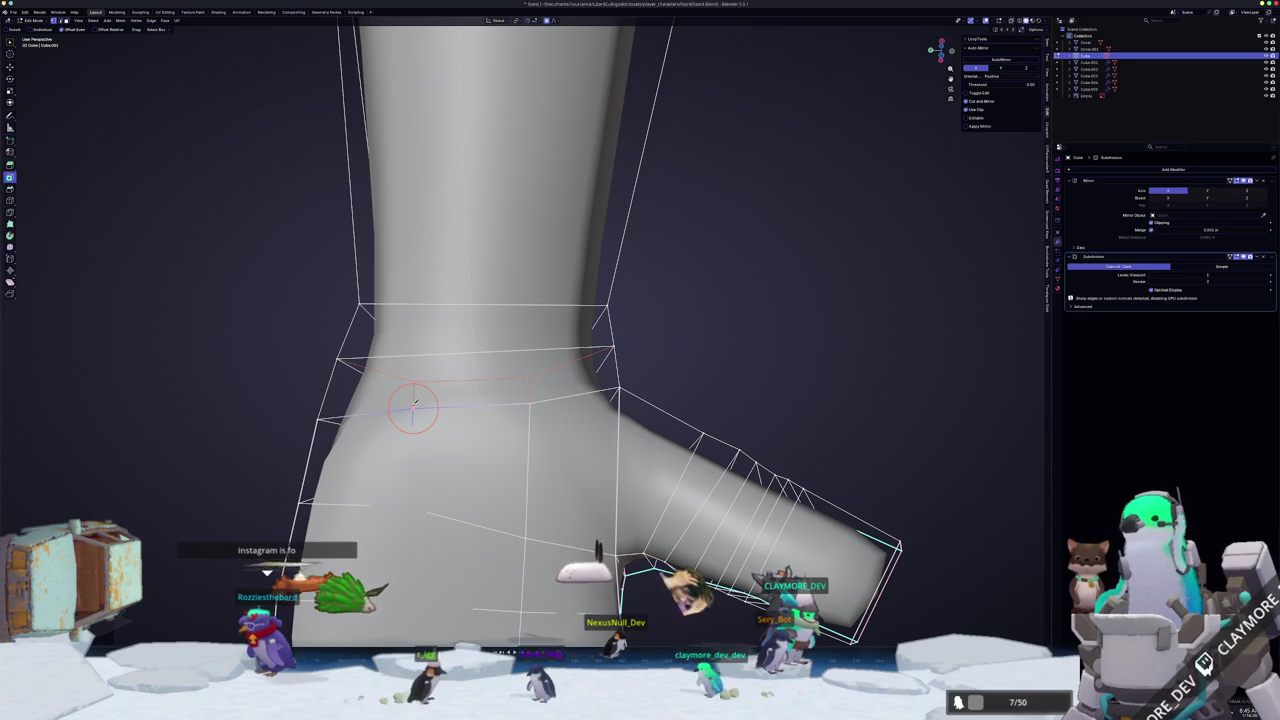
key(Return)
- Clear the selection, circle-select the left faces of the wrist ring, then preview the hand
mouse_move(472, 371)
middle_down()
mouse_move(486, 371)
mouse_move(471, 371)
middle_up()
key(alt+a)
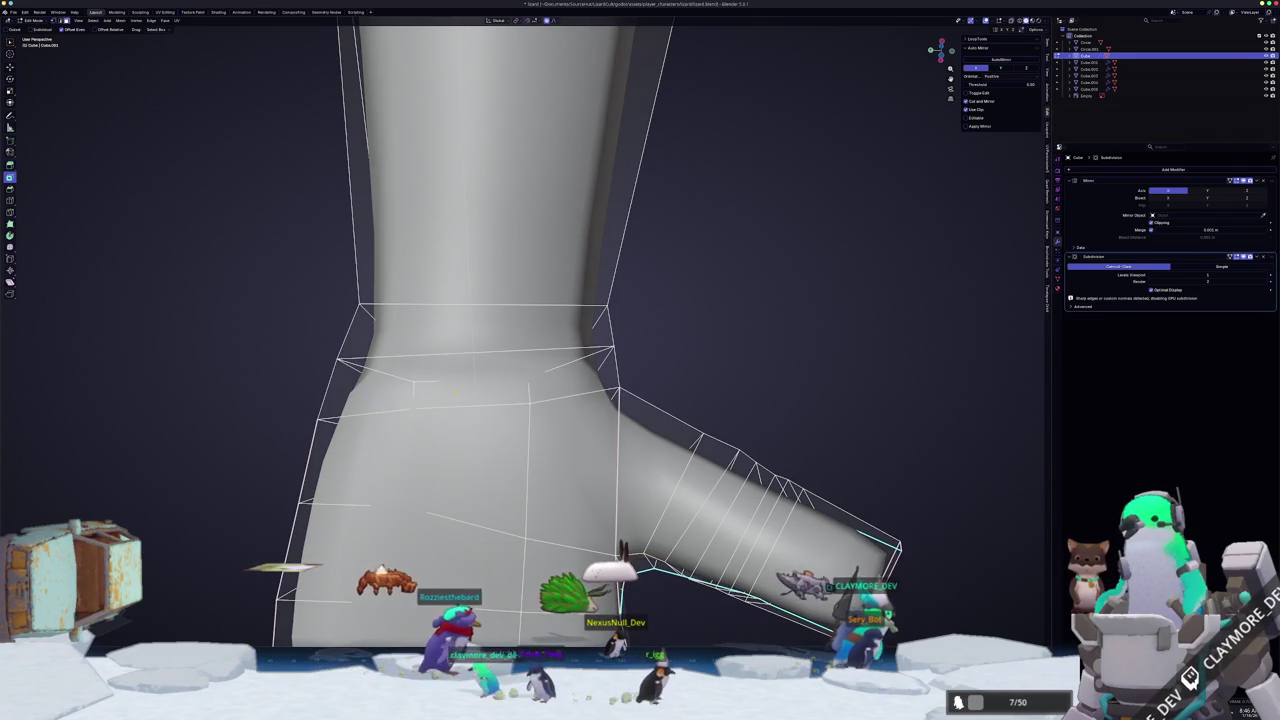
key(c)
drag(455, 393, 370, 390)
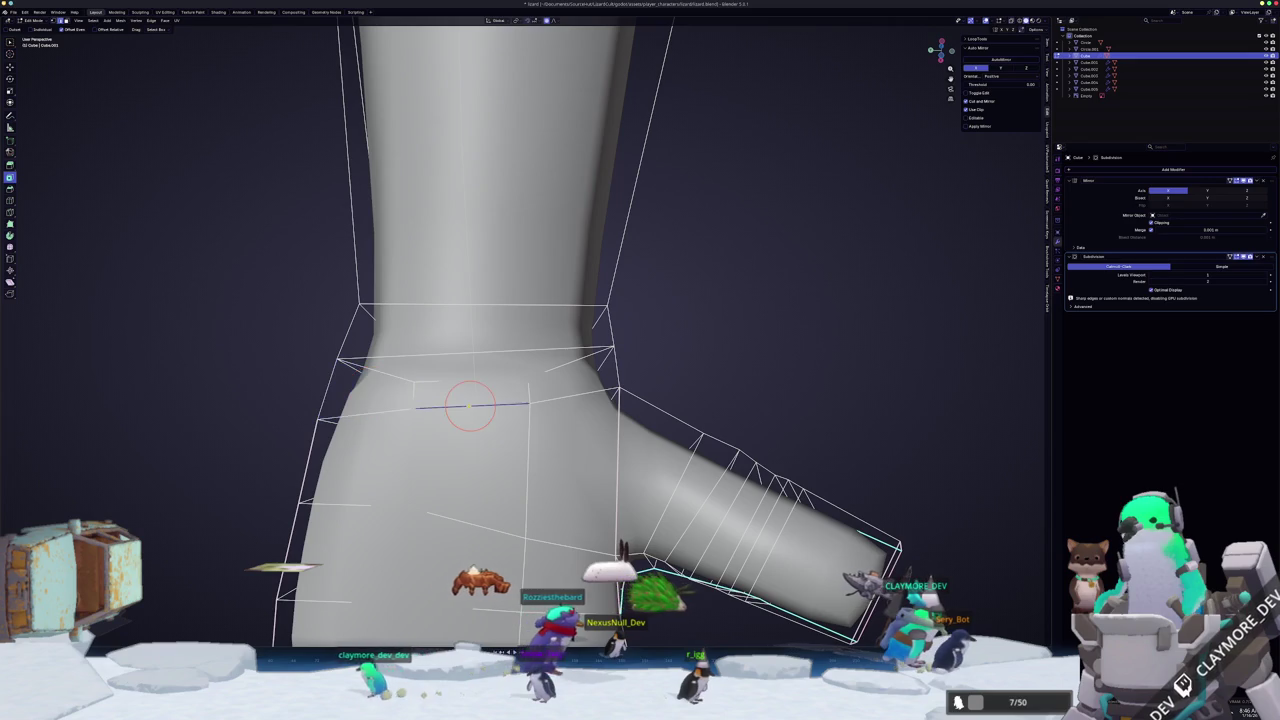
key(Tab)
scroll(469, 421, down, 5)
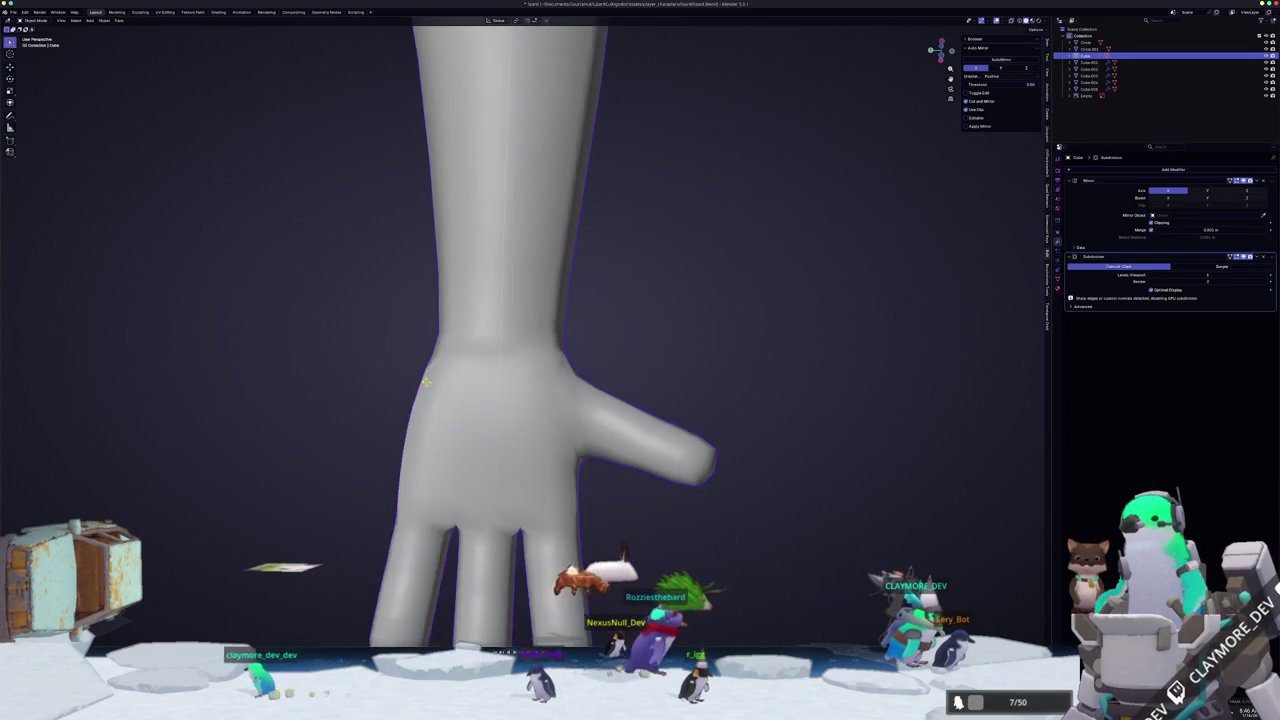
- Orbit and zoom around the arm and body to frame the hand end
middle_drag(469, 421, 547, 446)
scroll(547, 446, up, 5)
scroll(547, 446, down, 3)
scroll(555, 448, down, 3)
scroll(570, 450, down, 2)
mouse_move(581, 451)
middle_down()
mouse_move(586, 434)
mouse_move(551, 460)
mouse_move(531, 423)
mouse_move(489, 453)
mouse_move(523, 443)
mouse_move(583, 371)
middle_up()
scroll(570, 390, up, 2)
- In Edit Mode, confirm a soft-falloff one-axis move of the hand end into the arm
key(Tab)
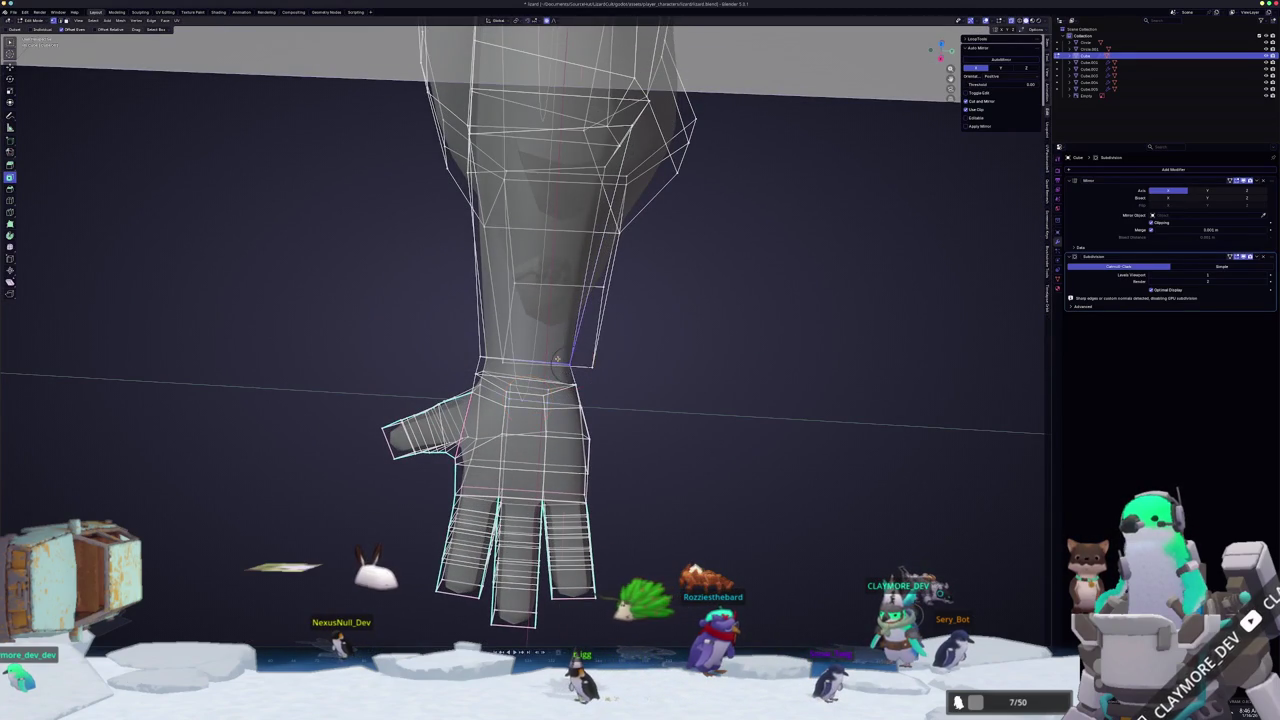
click(561, 357)
middle_drag(561, 357, 537, 345)
middle_drag(861, 225, 1007, 258)
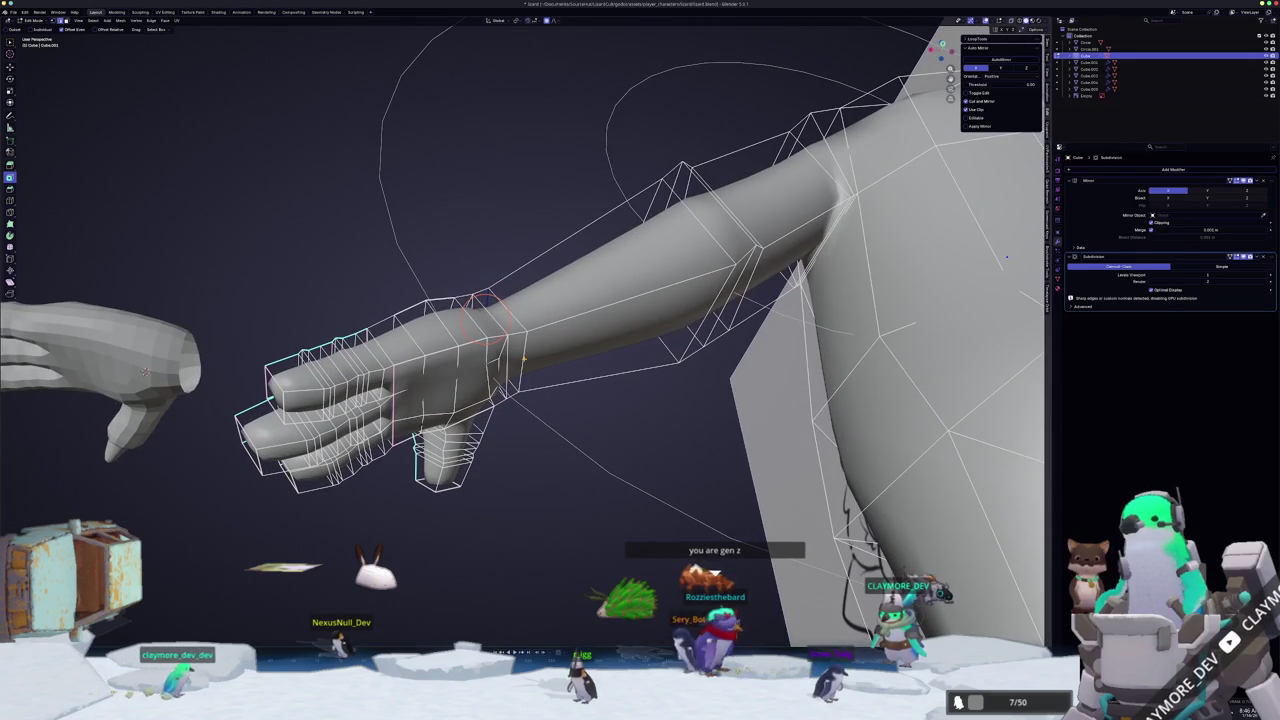
middle_drag(531, 361, 925, 440)
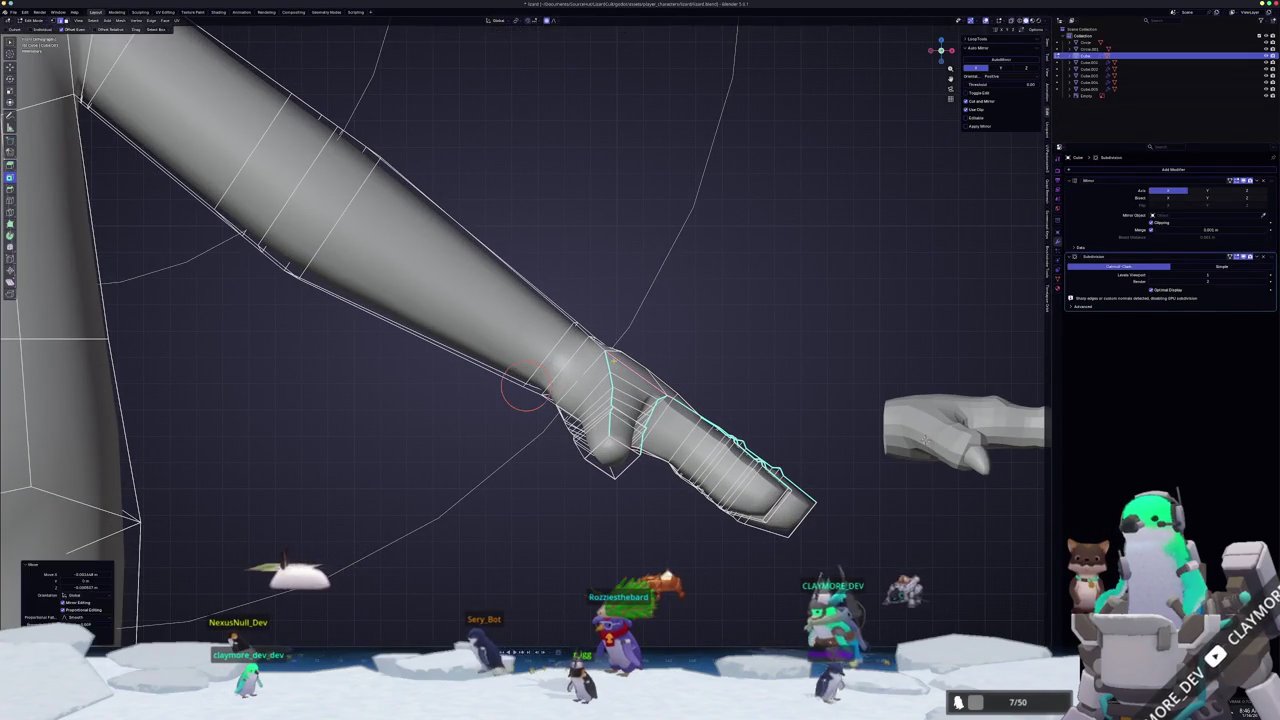
- Preview the body in Object Mode from the side, then return to editing the hand
key(Tab)
scroll(614, 357, down, 2)
scroll(640, 349, down, 2)
mouse_move(643, 349)
middle_down()
mouse_move(295, 217)
mouse_move(623, 374)
mouse_move(580, 452)
middle_up()
key(Tab)
scroll(623, 374, up, 3)
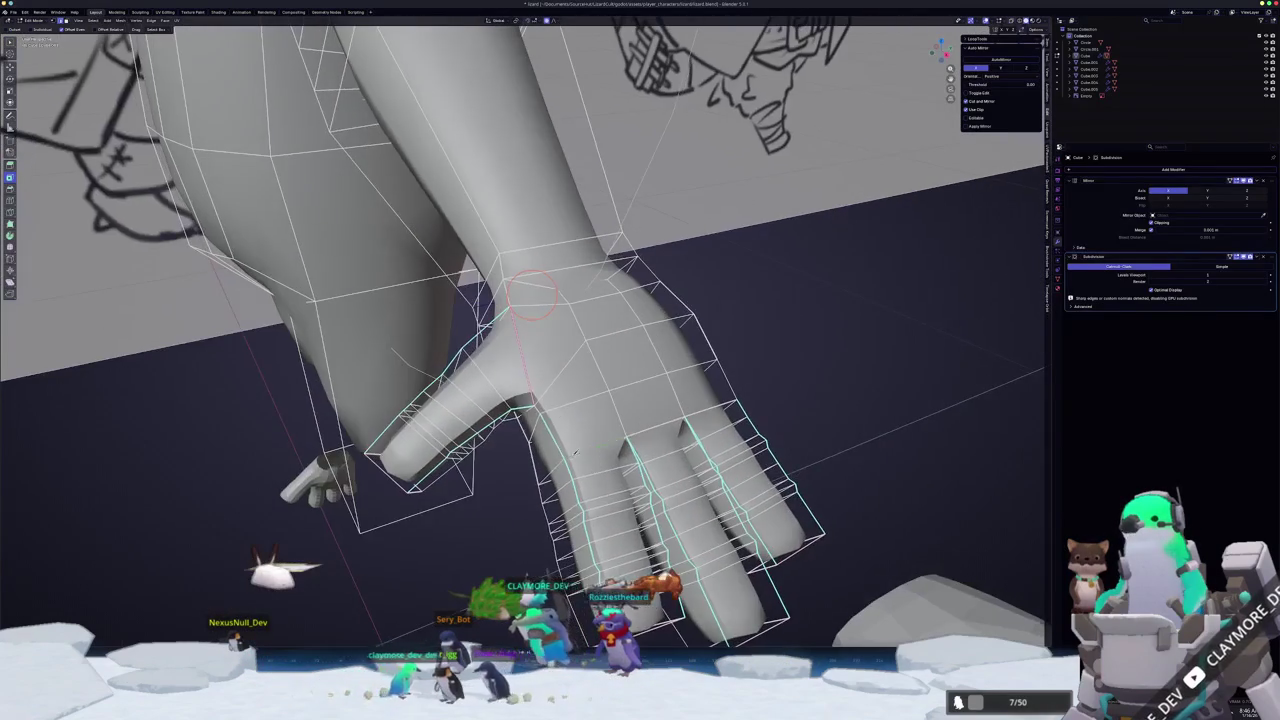
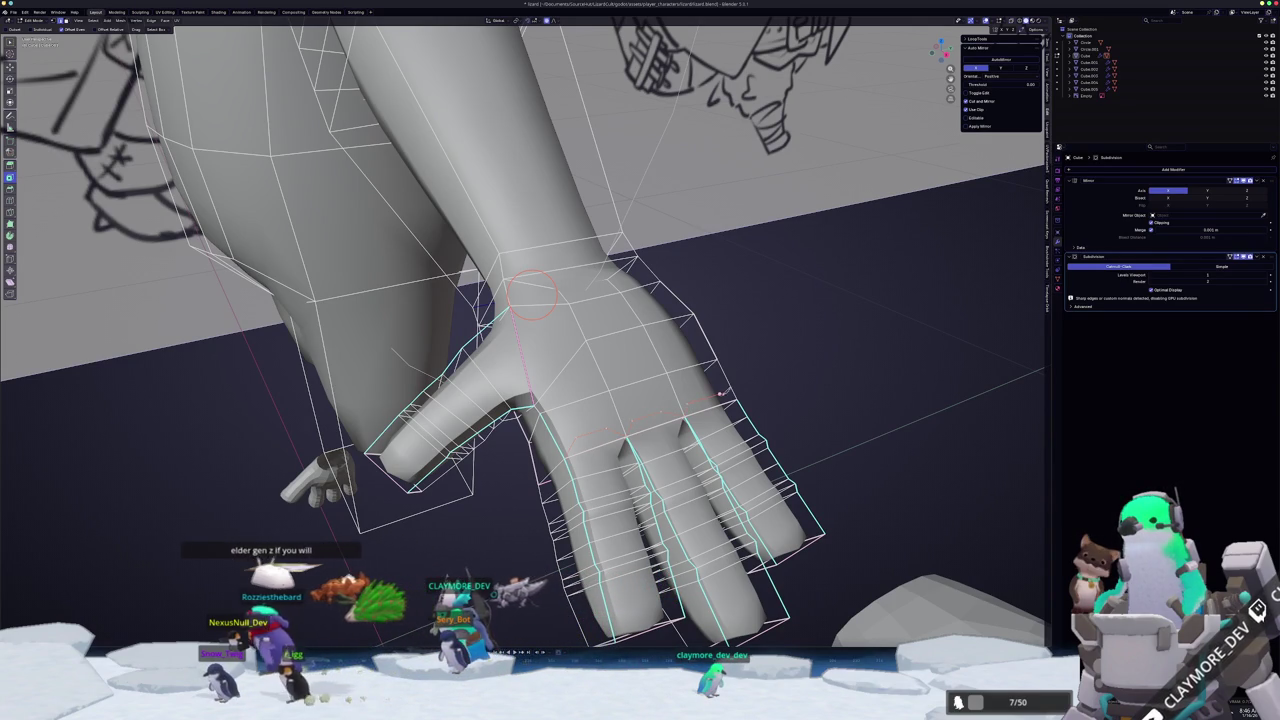
- In front view, knife-cut a new edge from the back of the hand to the finger-base edge
key(KP_1)
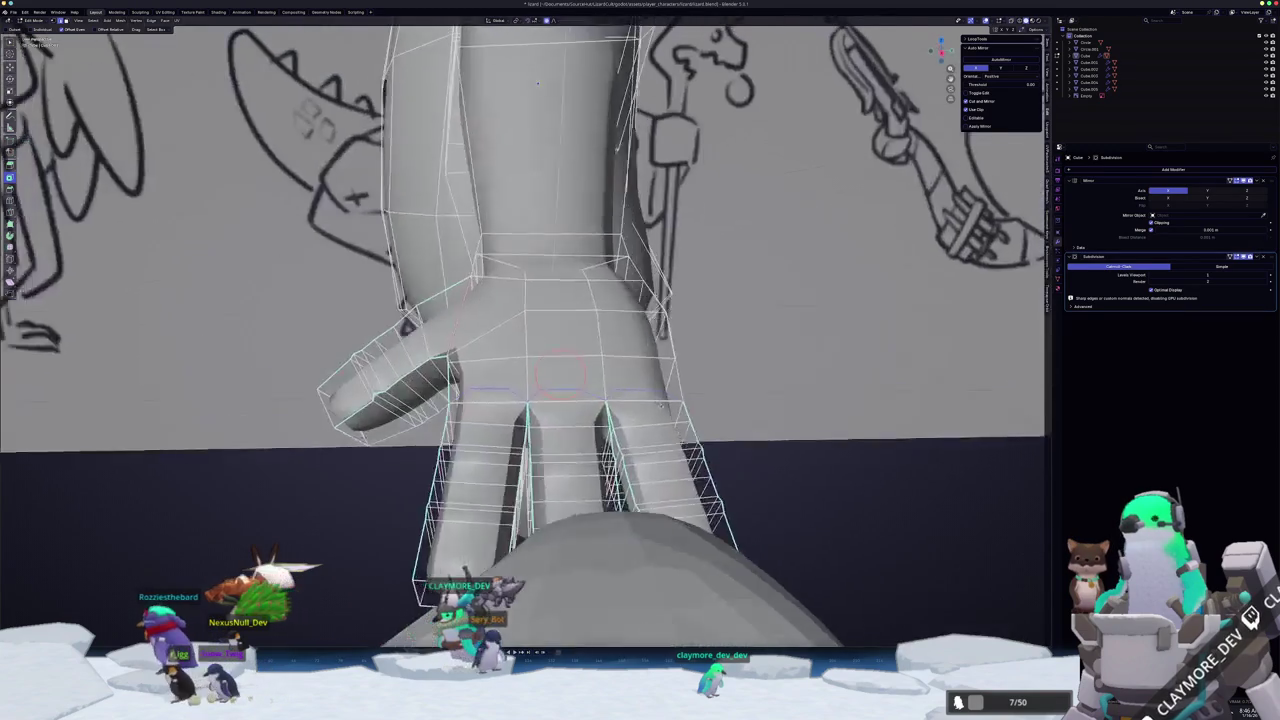
scroll(525, 330, up, 2)
scroll(525, 330, up, 2)
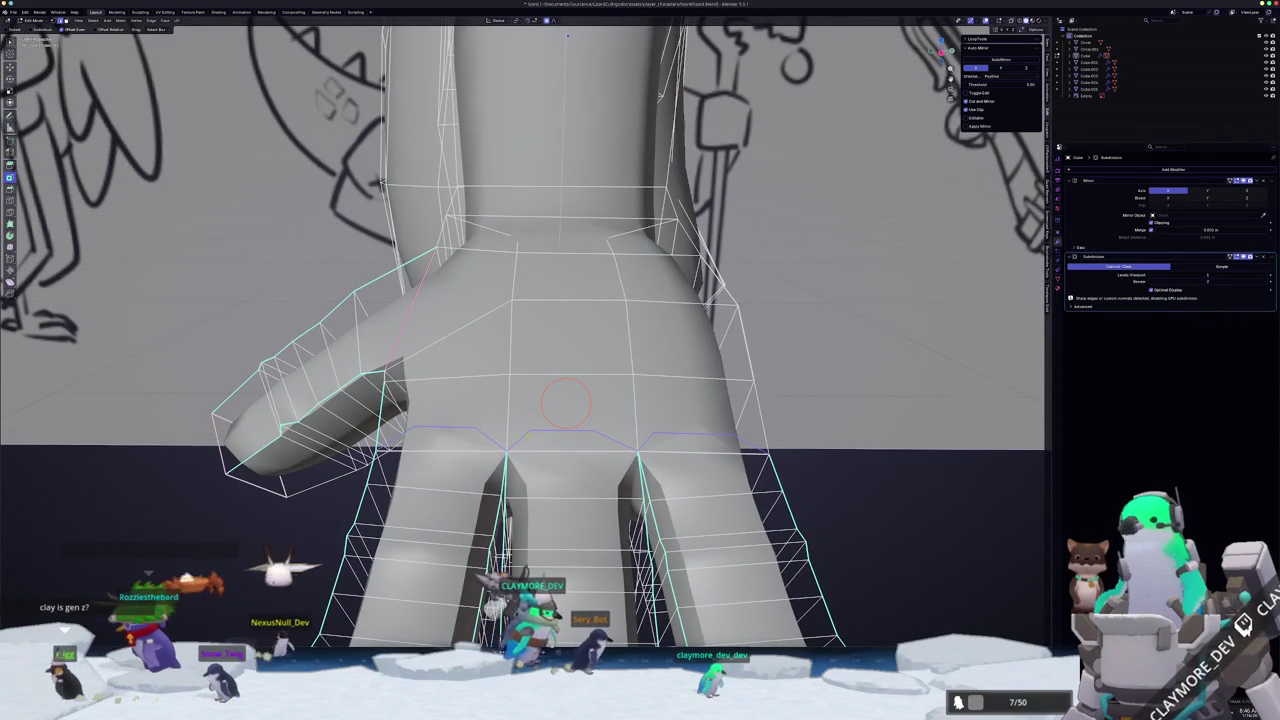
click(509, 376)
click(530, 427)
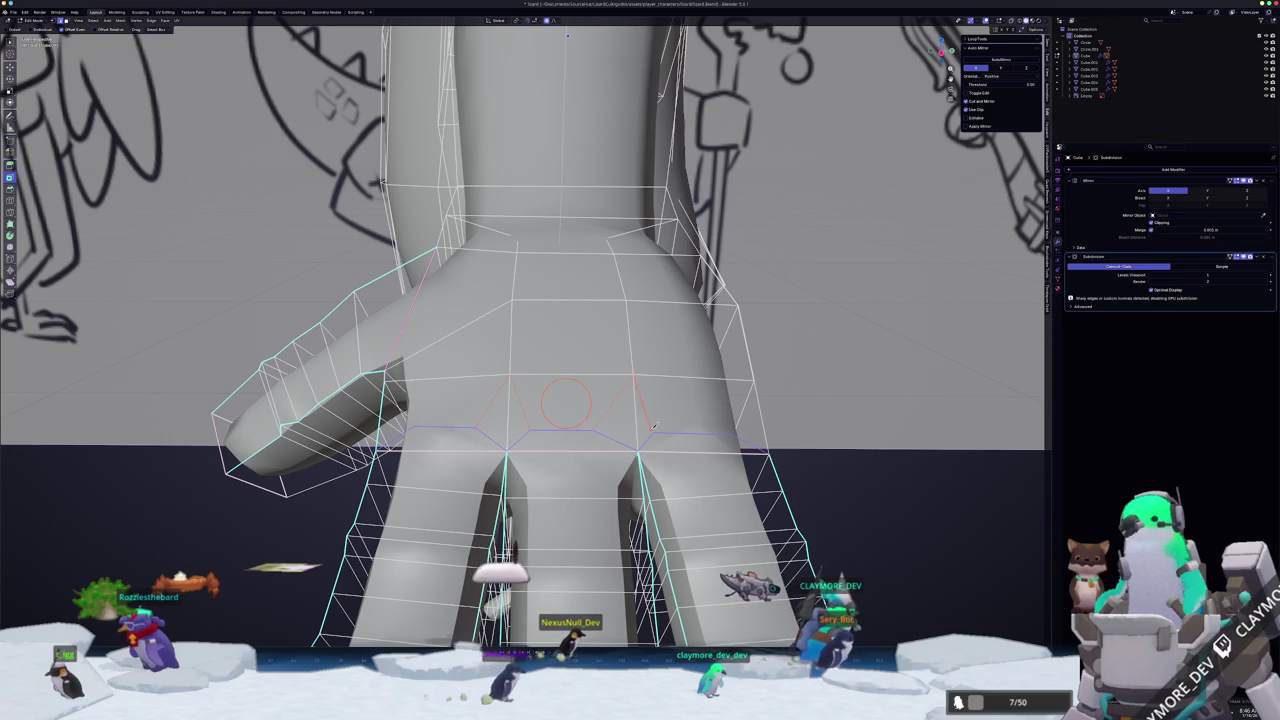
key(Return)
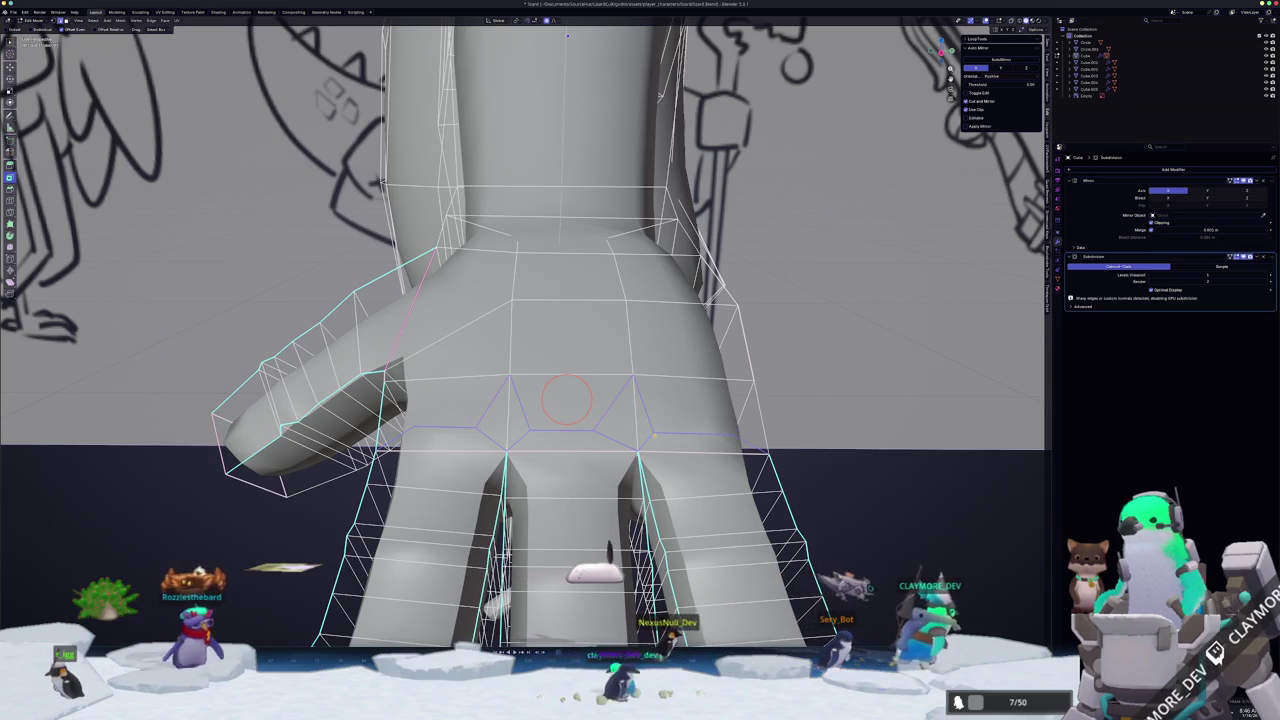
- Add a second knife cut on the hand between the finger bases
middle_drag(650, 436, 520, 422)
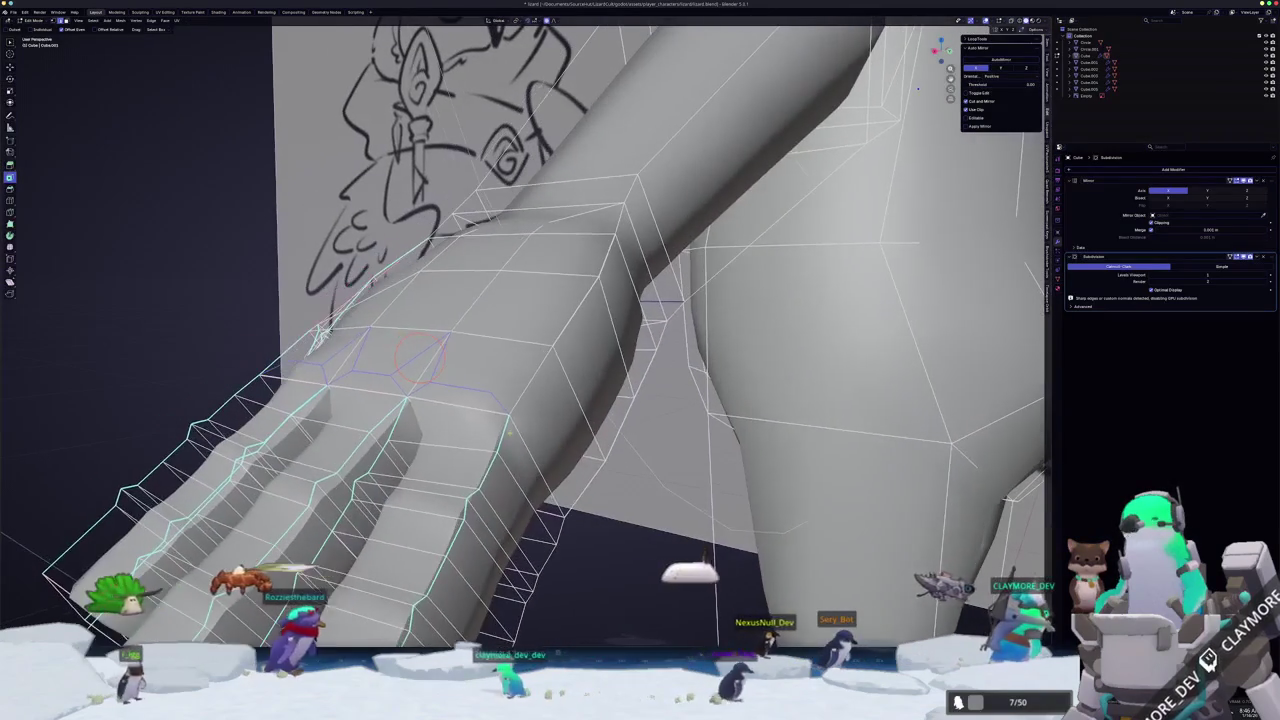
key(k)
click(490, 391)
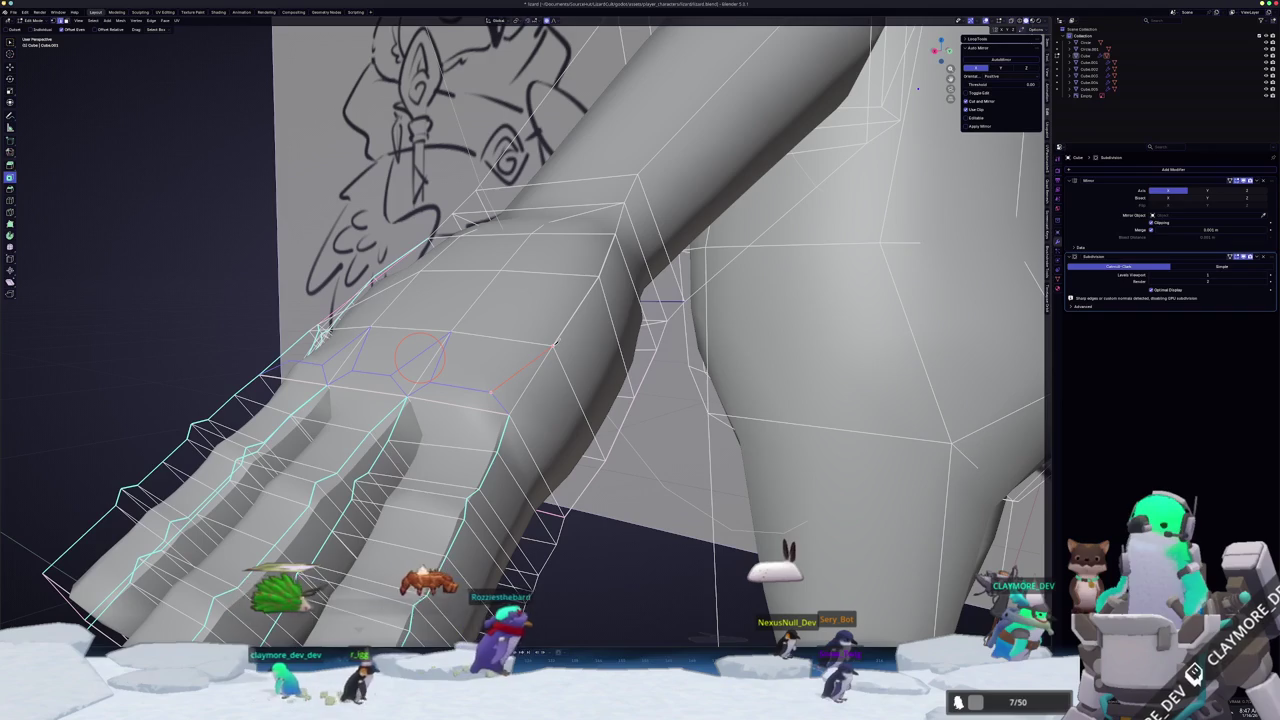
mouse_move(427, 354)
middle_down()
mouse_move(545, 376)
mouse_move(535, 380)
mouse_move(560, 470)
middle_up()
key(Return)
- Slide the two new vertices along their edges to reroute the hand topology
key(shift+v)
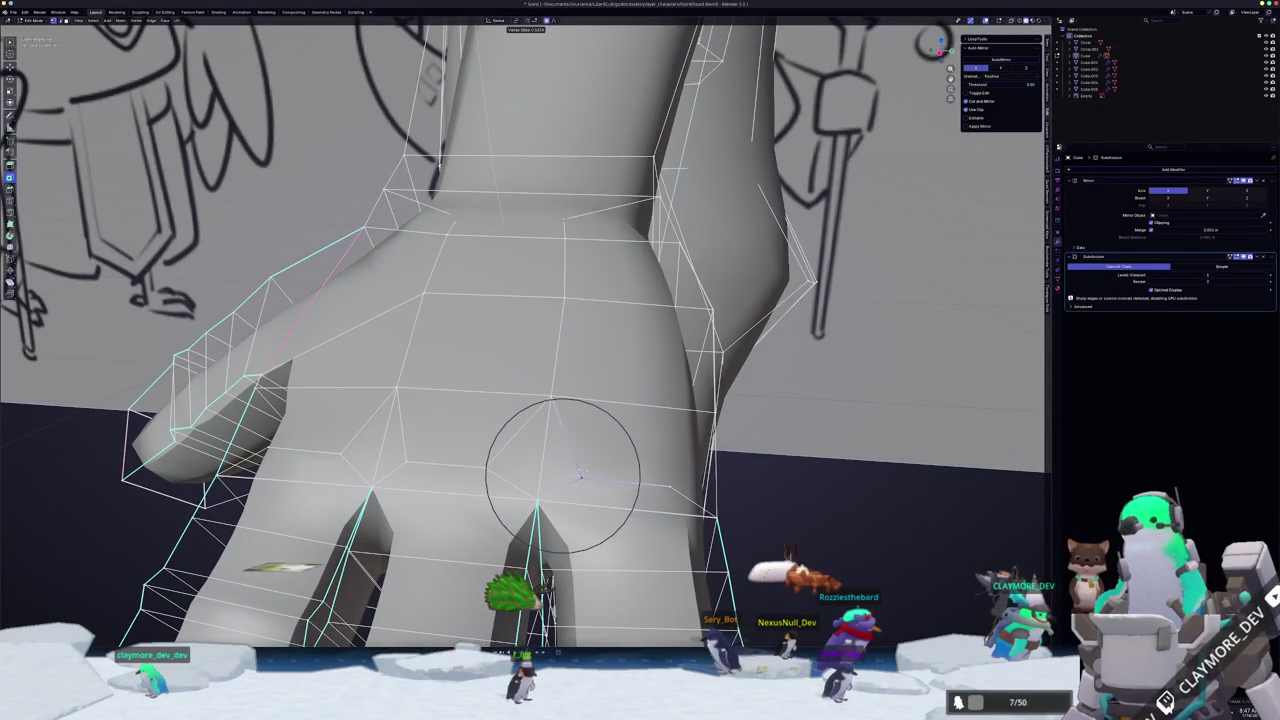
click(563, 475)
mouse_move(563, 475)
middle_down()
mouse_move(563, 440)
mouse_move(588, 447)
middle_up()
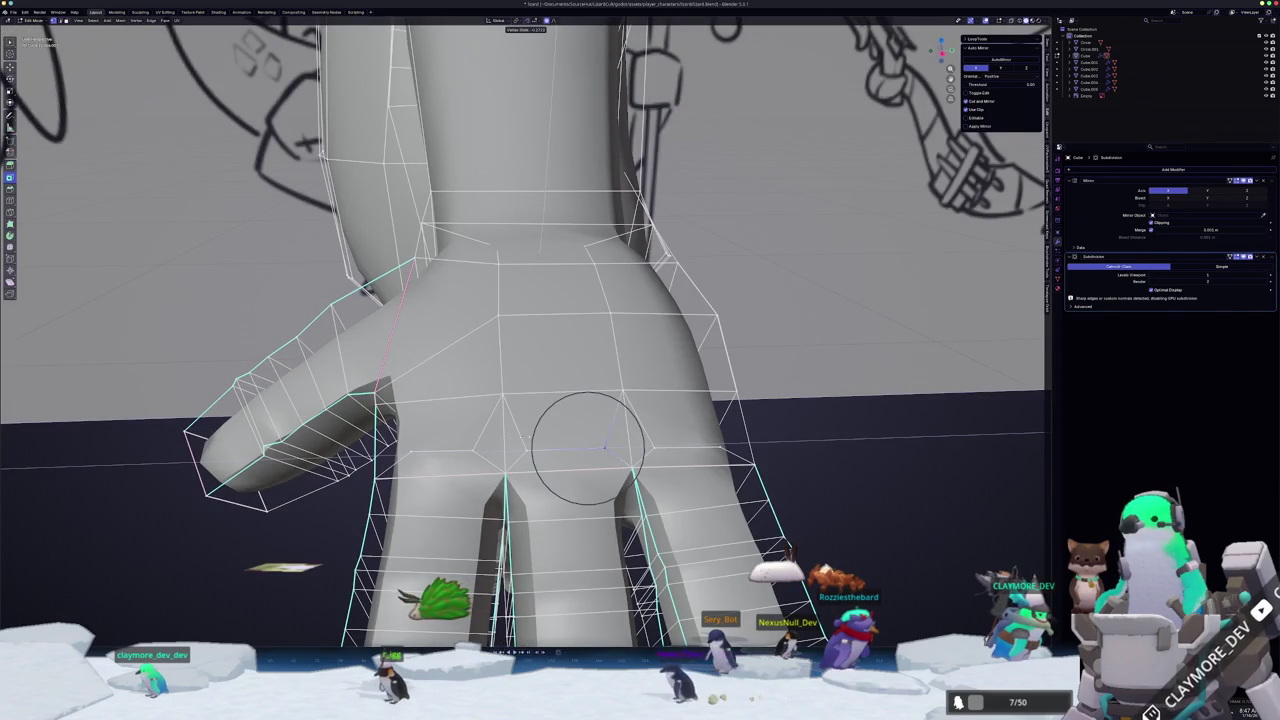
click(588, 447)
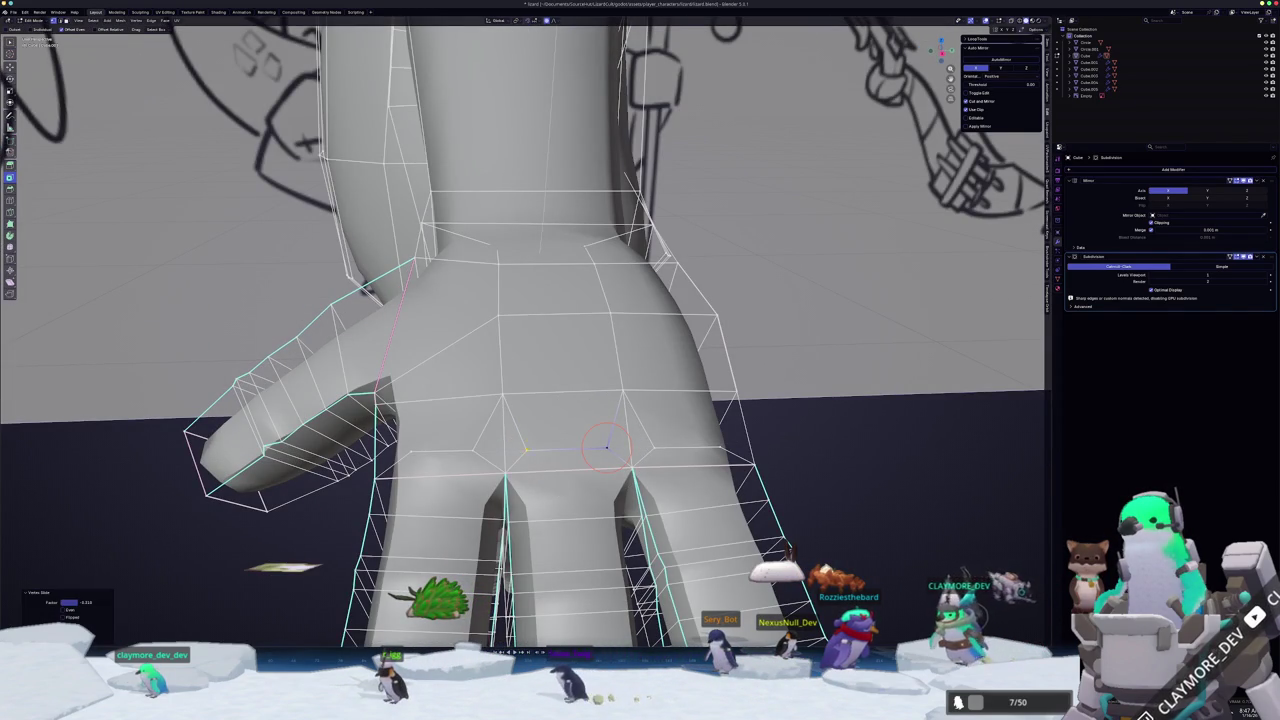
key(shift+v)
click(479, 448)
middle_drag(479, 448, 640, 400)
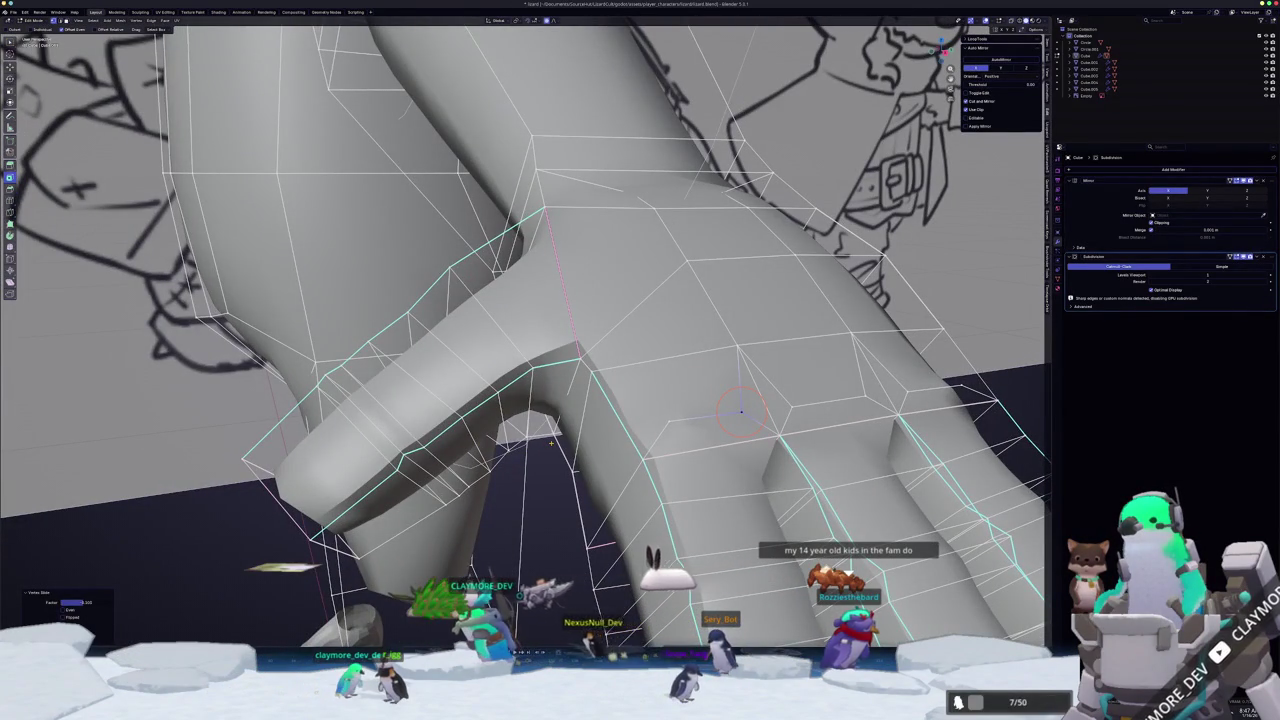
mouse_move(672, 416)
middle_down()
mouse_move(622, 394)
mouse_move(581, 441)
middle_up()
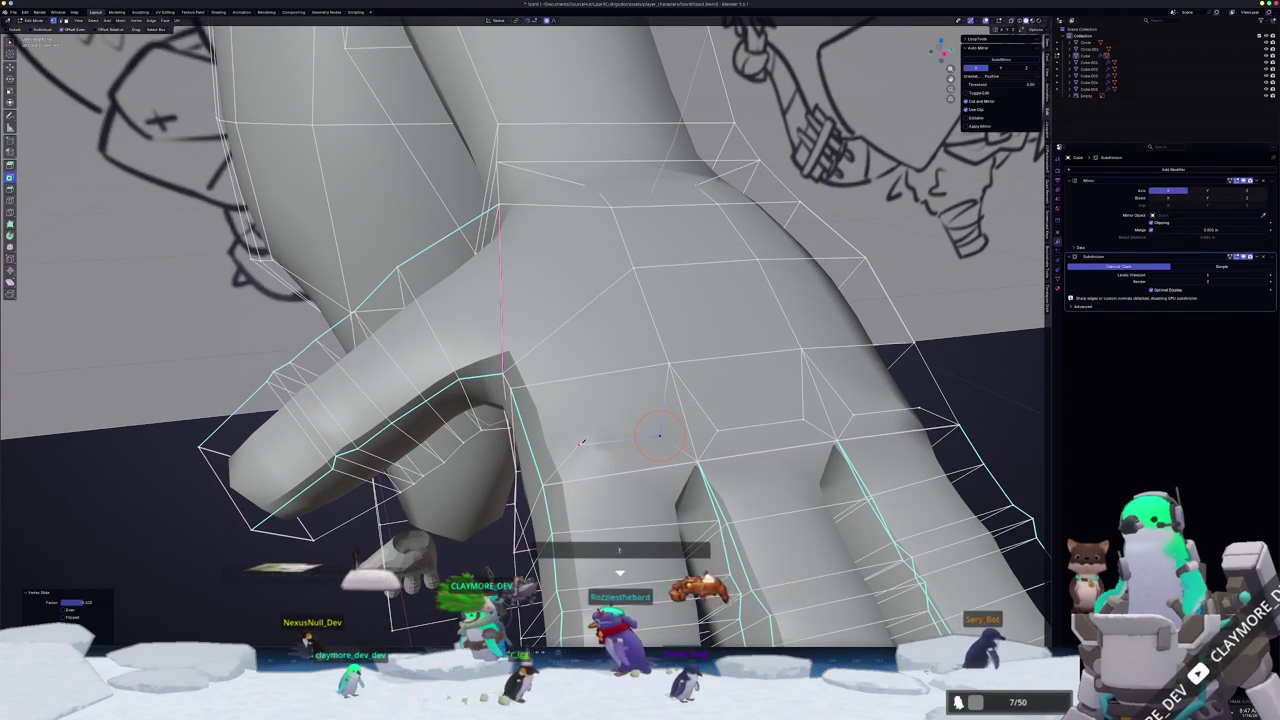
middle_drag(581, 441, 495, 432)
key(alt+Tab)
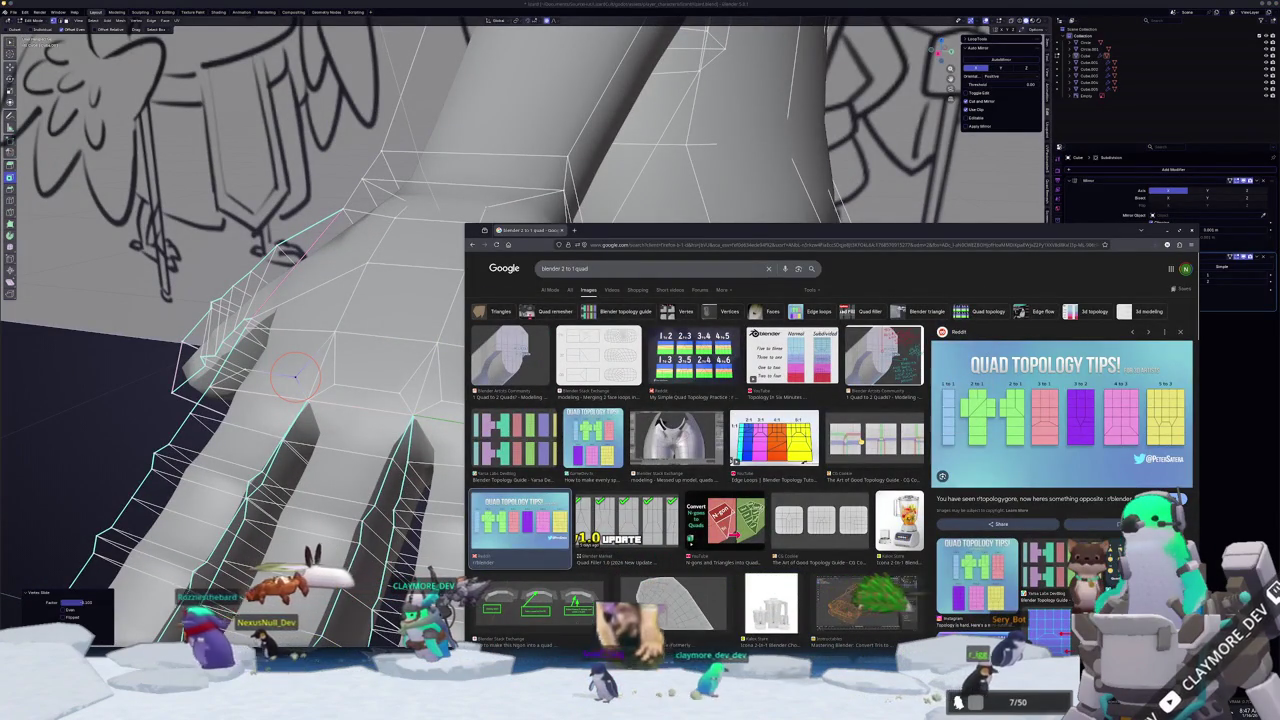
key(alt+Tab)
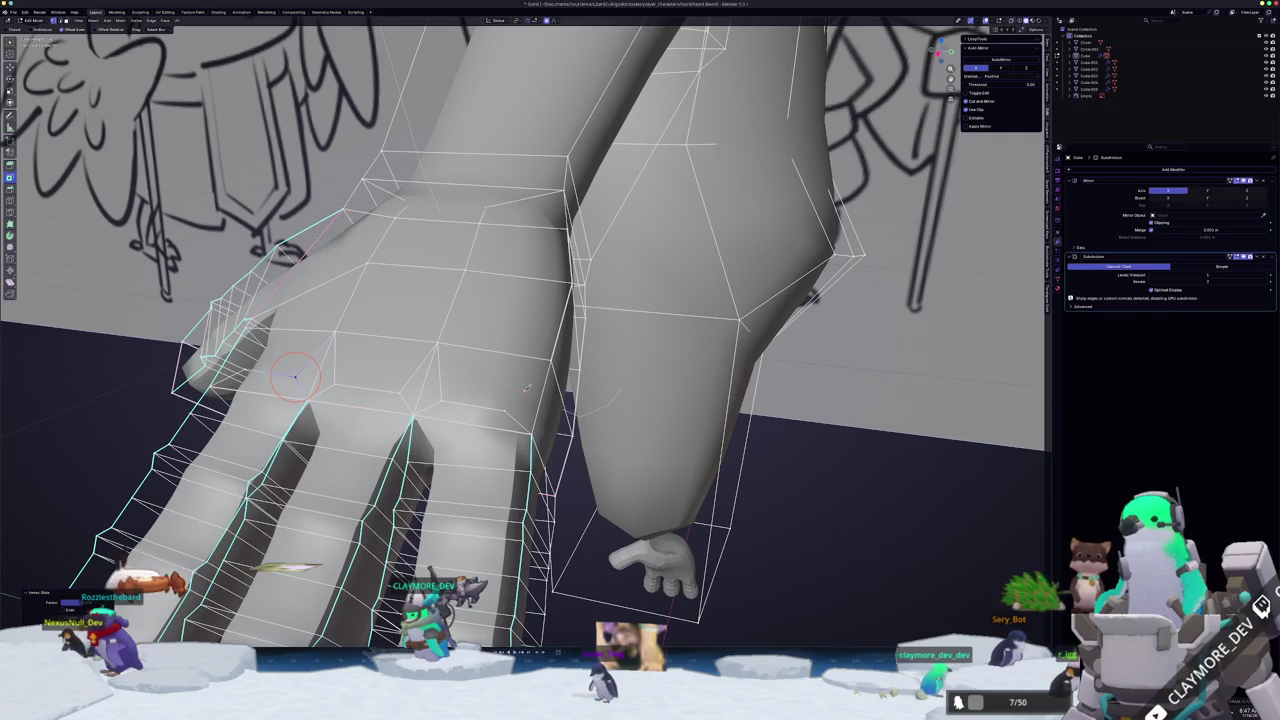
- Cancel the pending knife cut and draw a new cut across the hand
scroll(524, 388, up, 1)
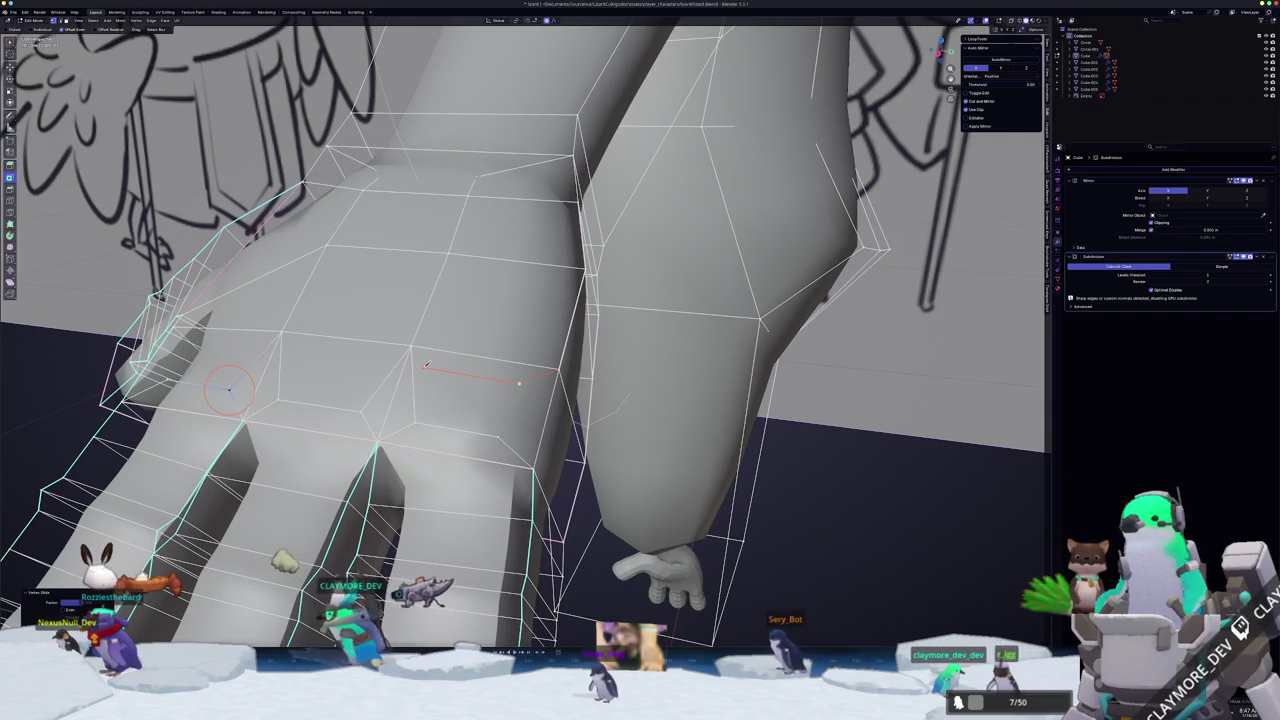
key(Escape)
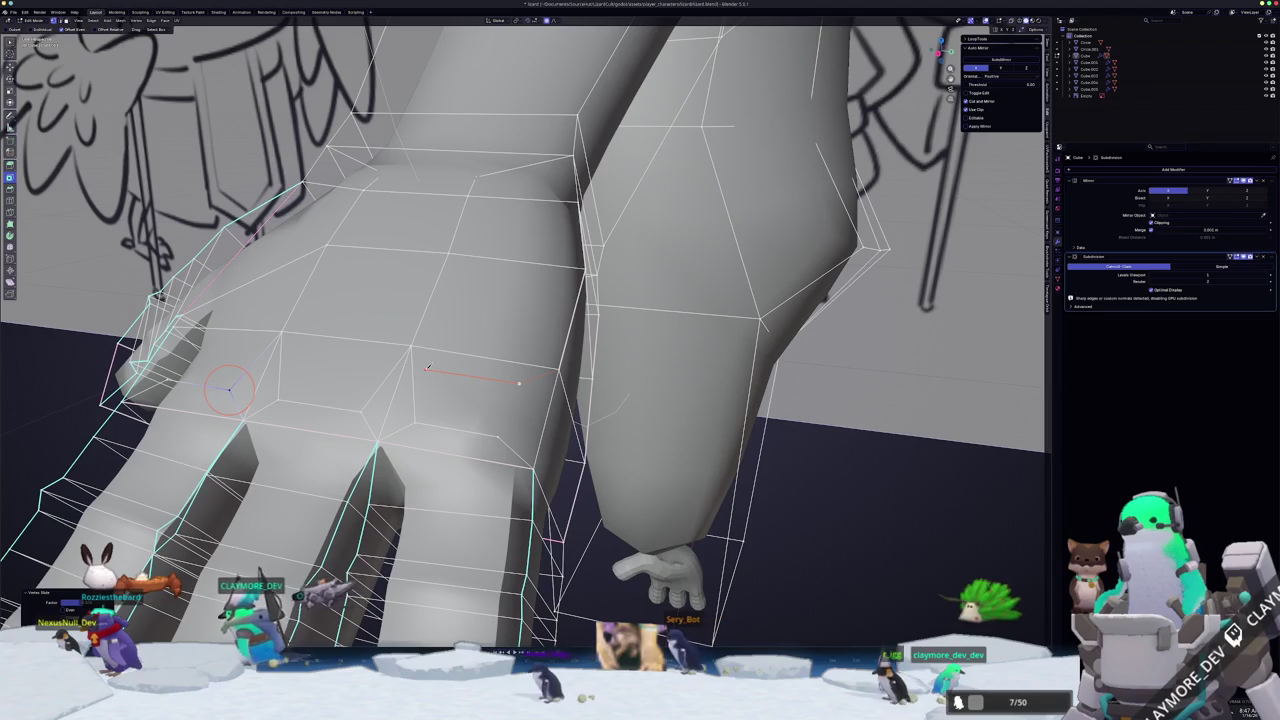
middle_drag(466, 387, 375, 336)
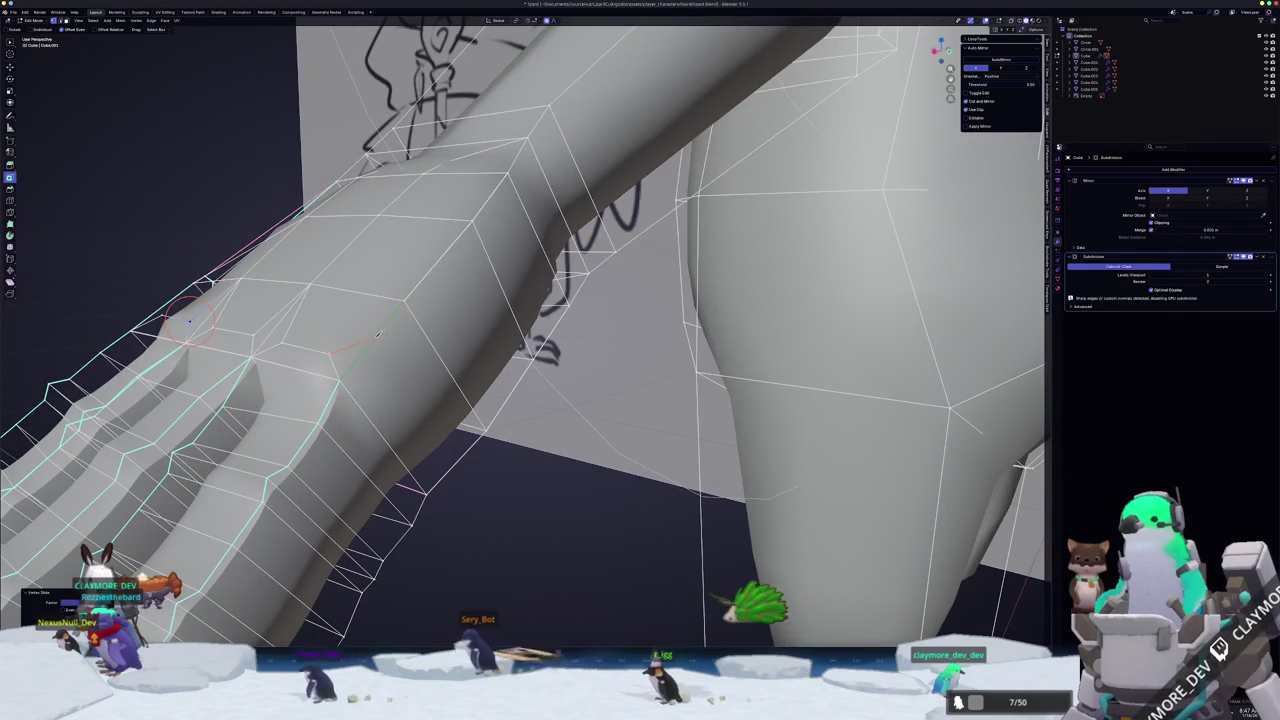
click(372, 338)
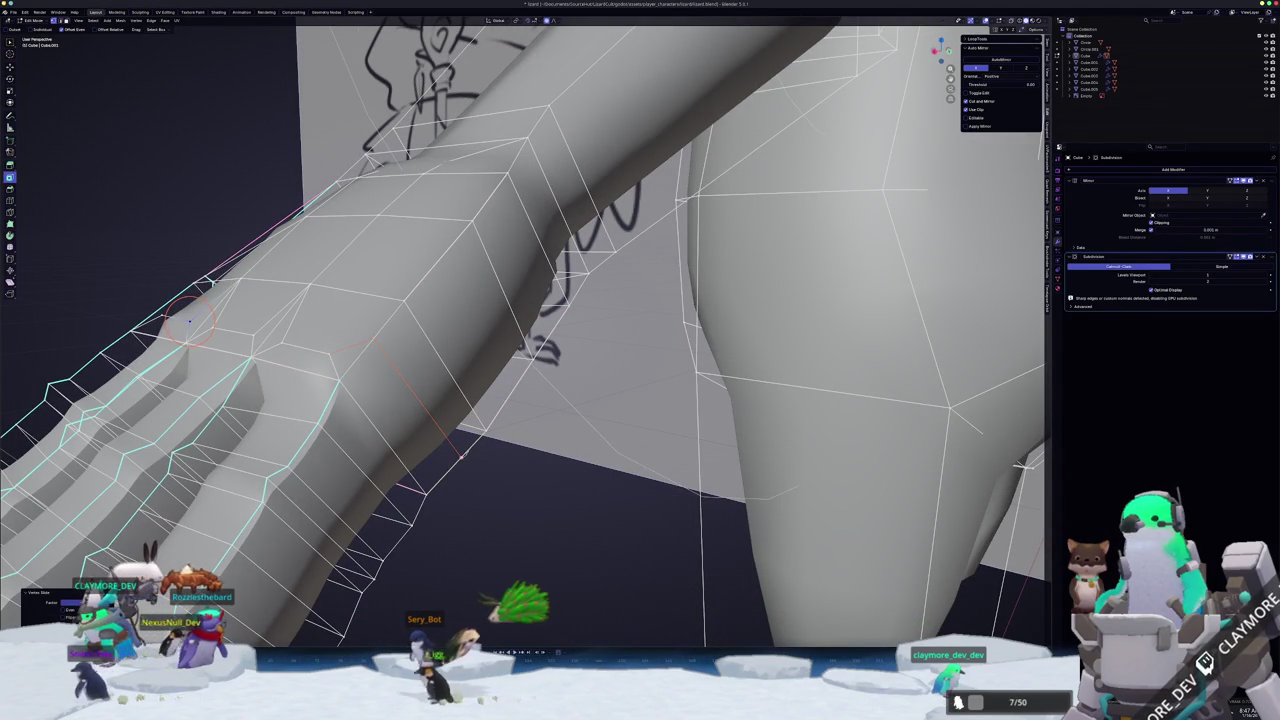
click(490, 482)
middle_drag(447, 472, 487, 432)
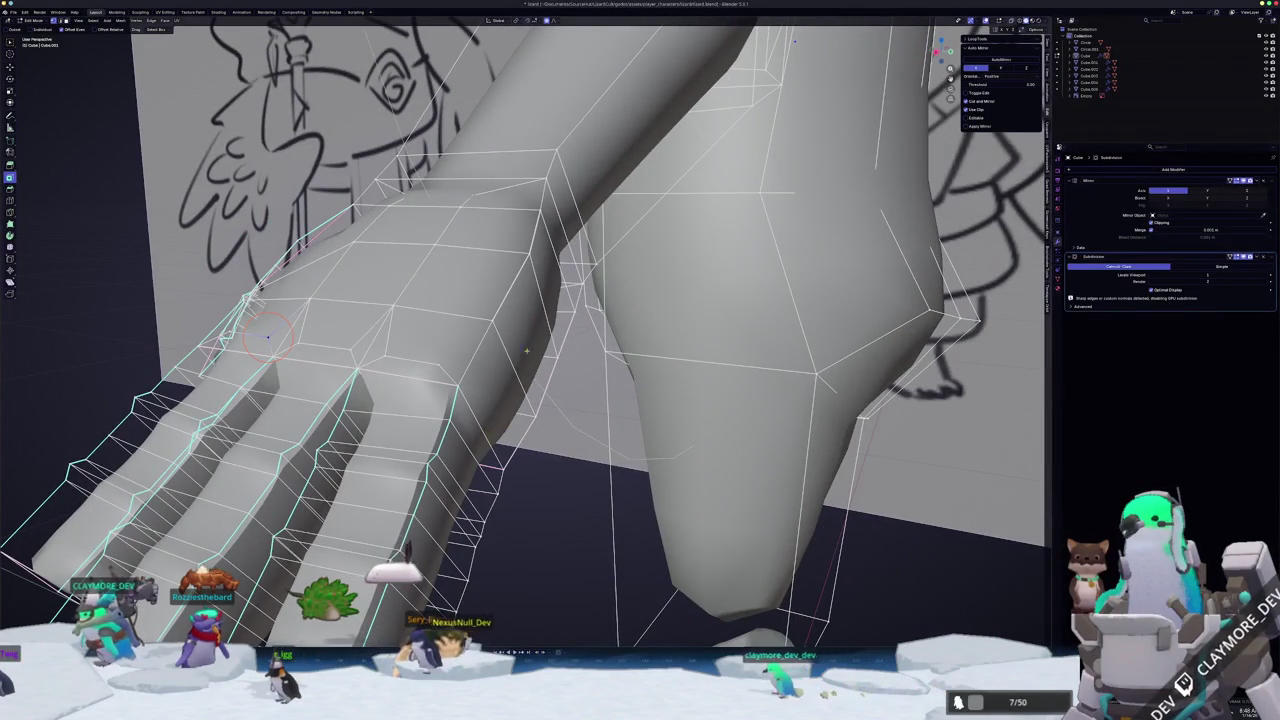
middle_drag(268, 337, 307, 402)
mouse_move(522, 443)
middle_down()
mouse_move(601, 377)
mouse_move(625, 391)
middle_up()
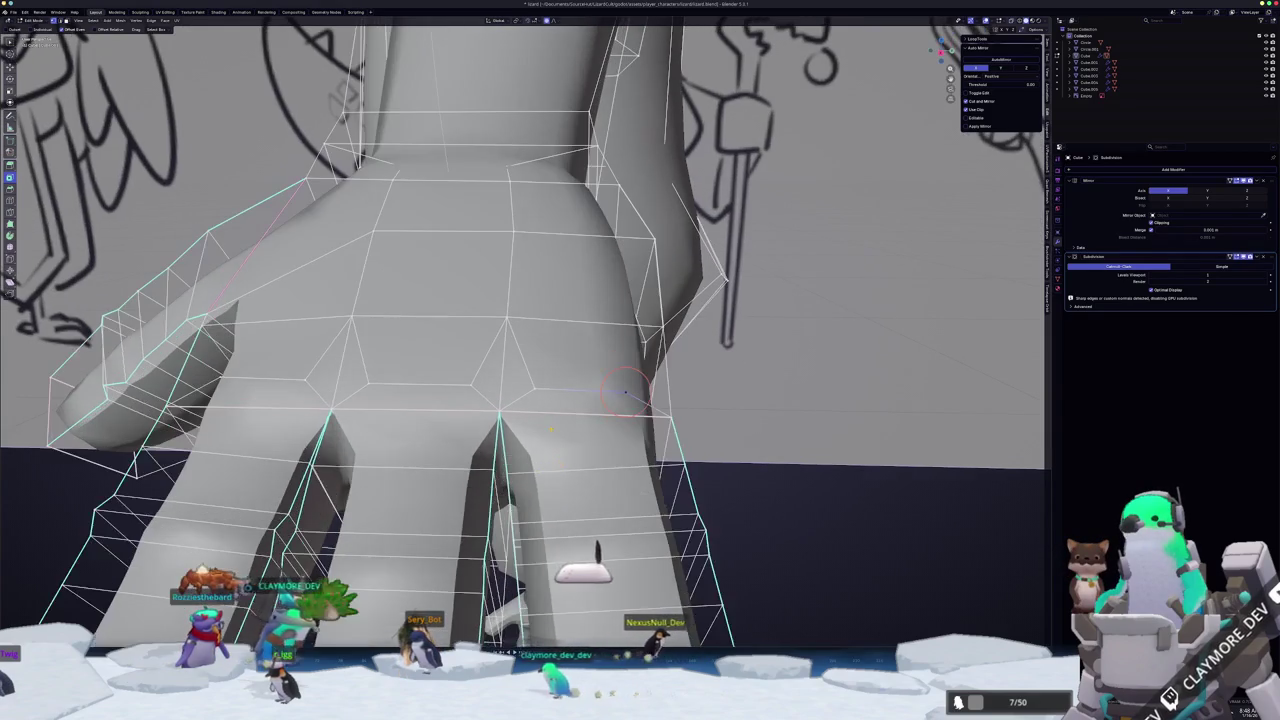
- Dissolve the extra vertex, check the hand in Object Mode, and set the edge crease to 0
key(x)
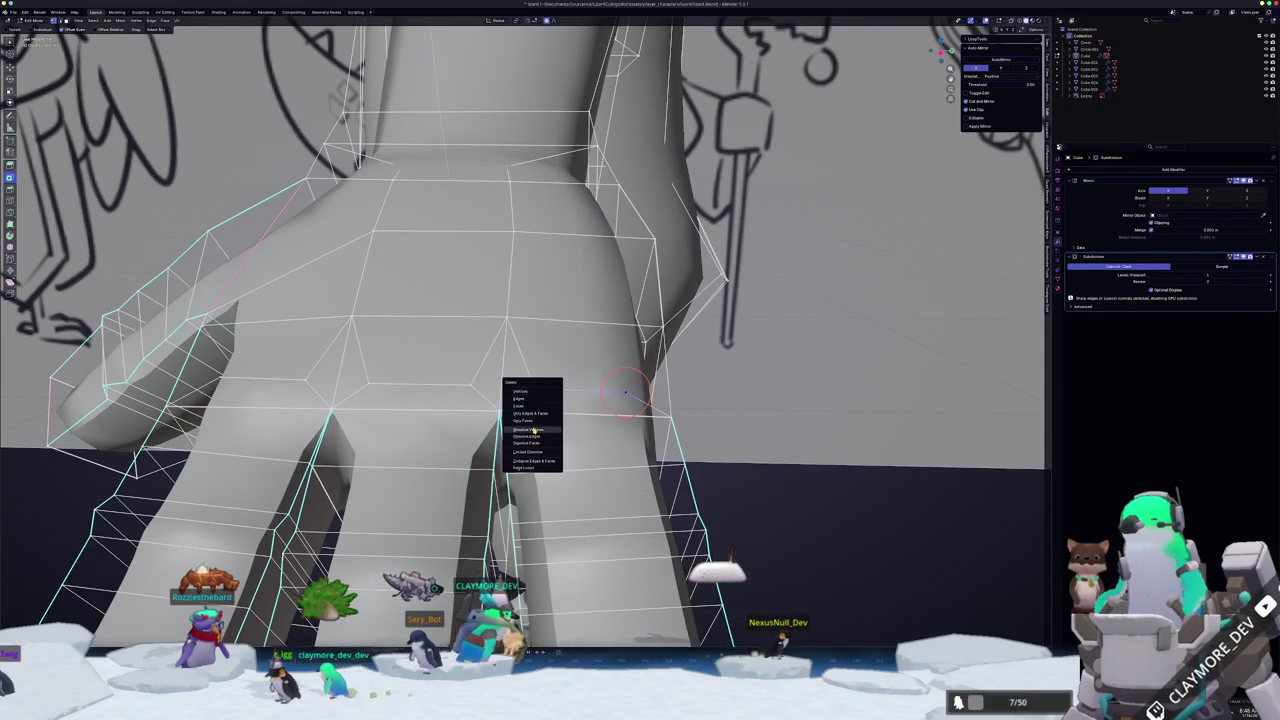
click(534, 429)
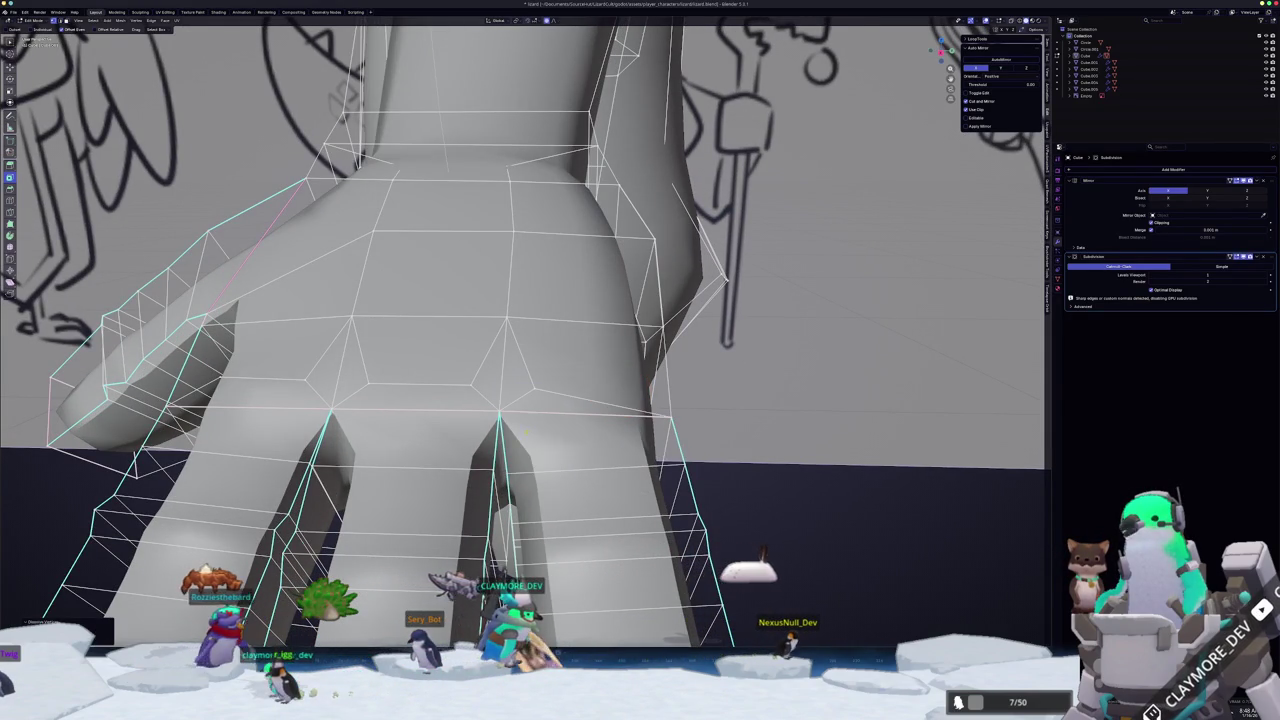
mouse_move(527, 432)
middle_down()
mouse_move(515, 448)
mouse_move(561, 441)
mouse_move(614, 405)
mouse_move(545, 360)
middle_up()
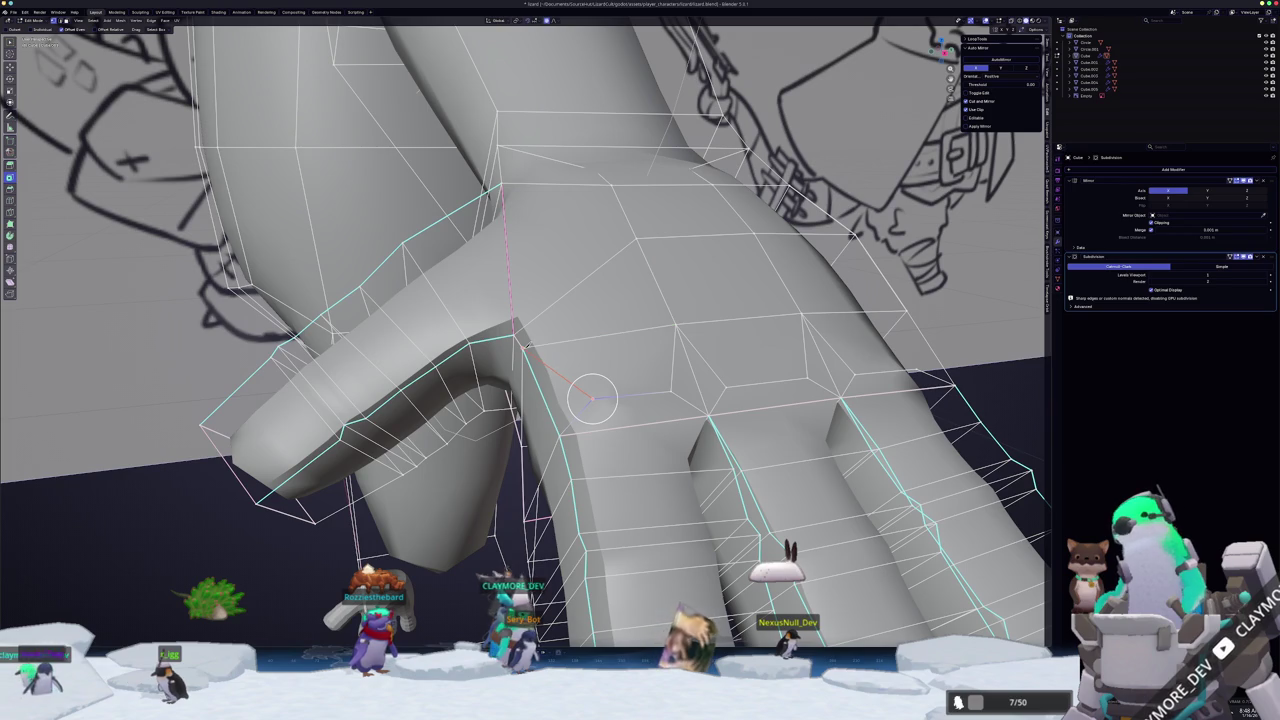
mouse_move(592, 398)
middle_down()
mouse_move(643, 352)
mouse_move(650, 430)
middle_up()
key(Tab)
key(Tab)
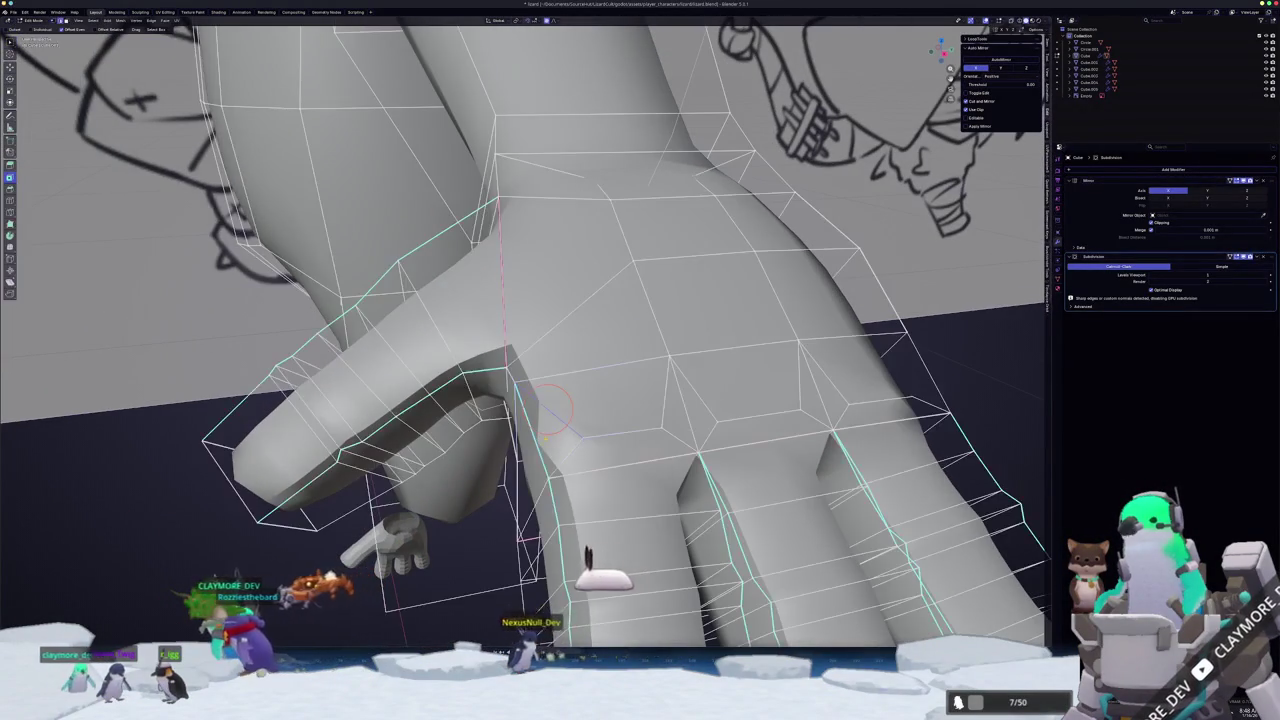
key(shift+e)
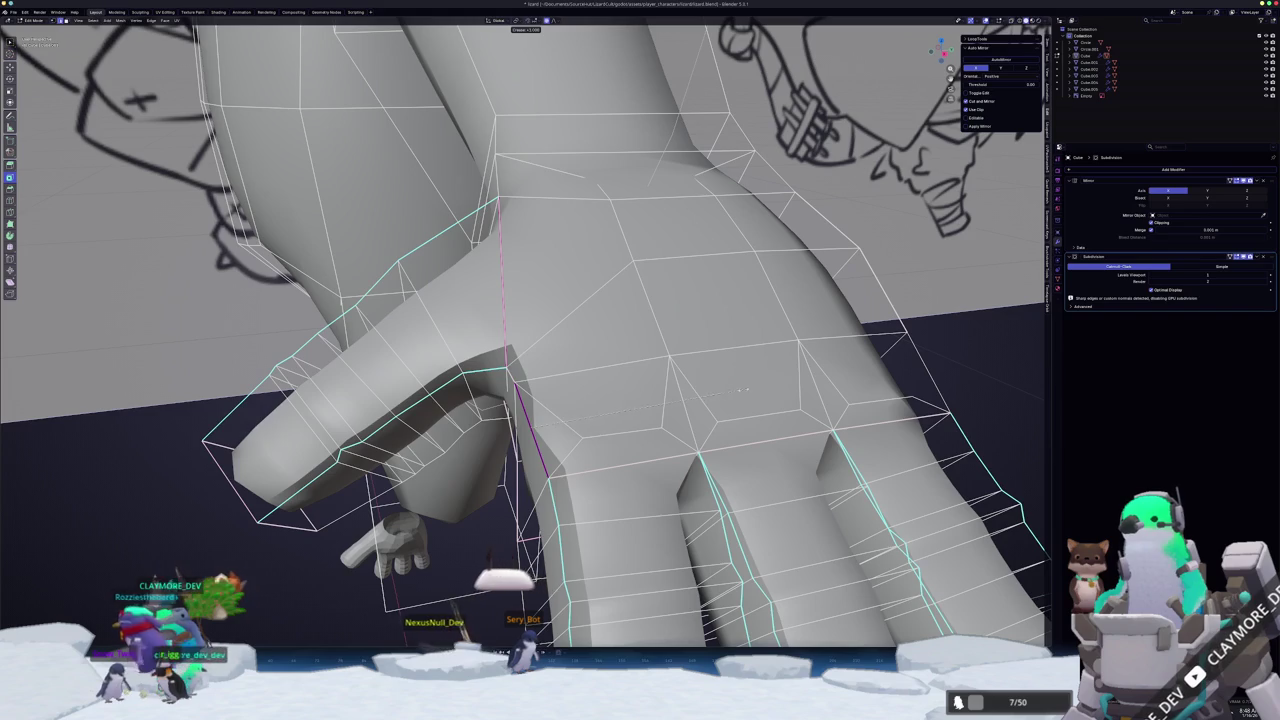
click(741, 389)
middle_drag(741, 389, 930, 260)
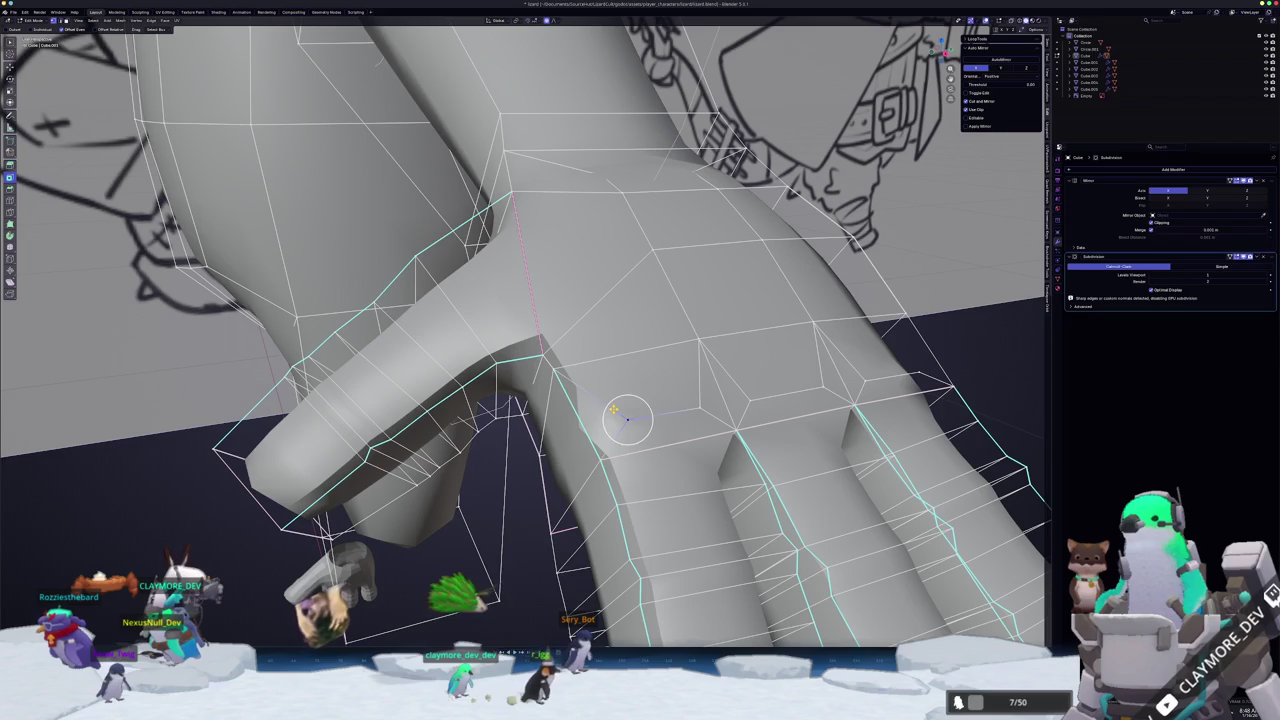
- Dissolve the remaining extra vertices and edge on the hand, then start a cut across its back
key(x)
key(Escape)
key(x)
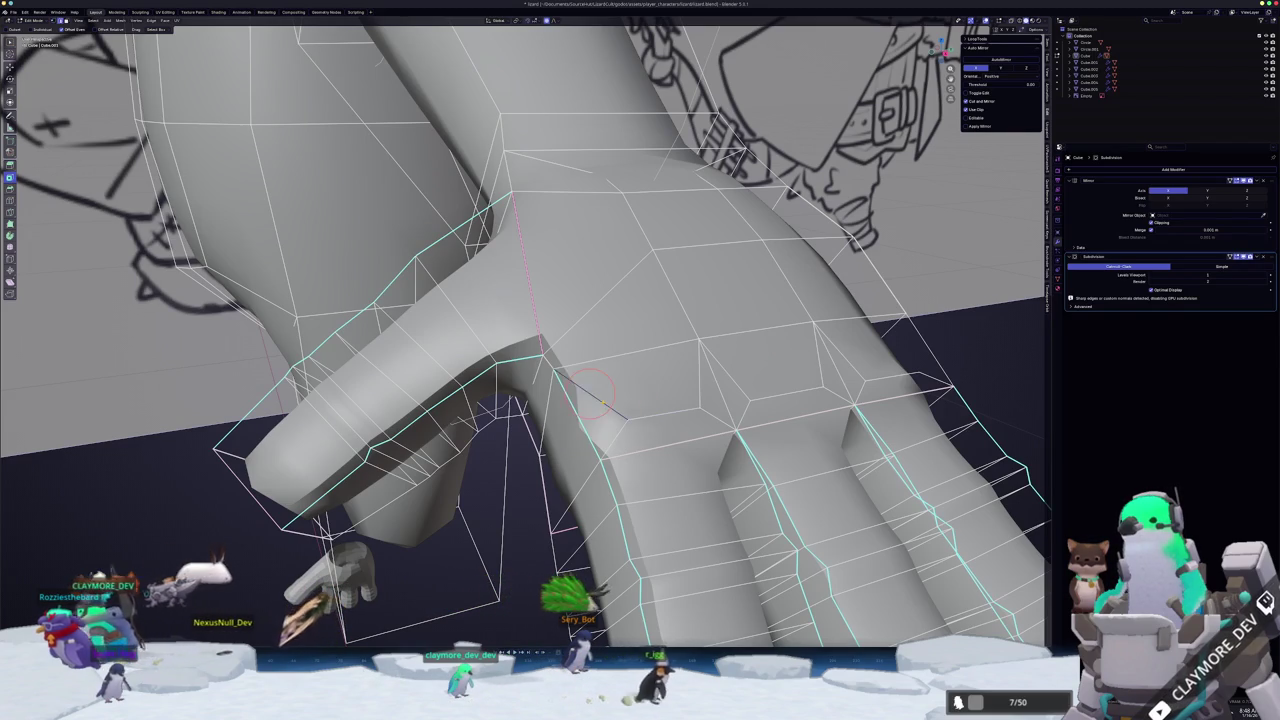
click(604, 403)
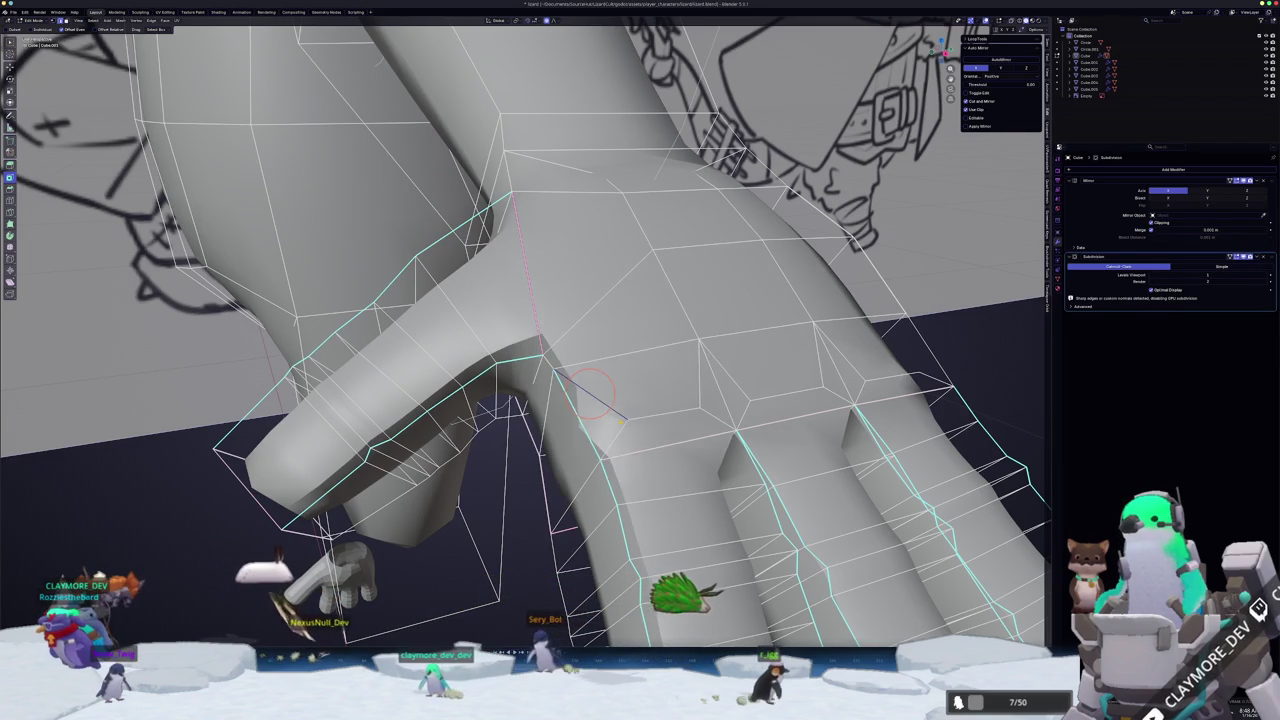
key(x)
click(610, 431)
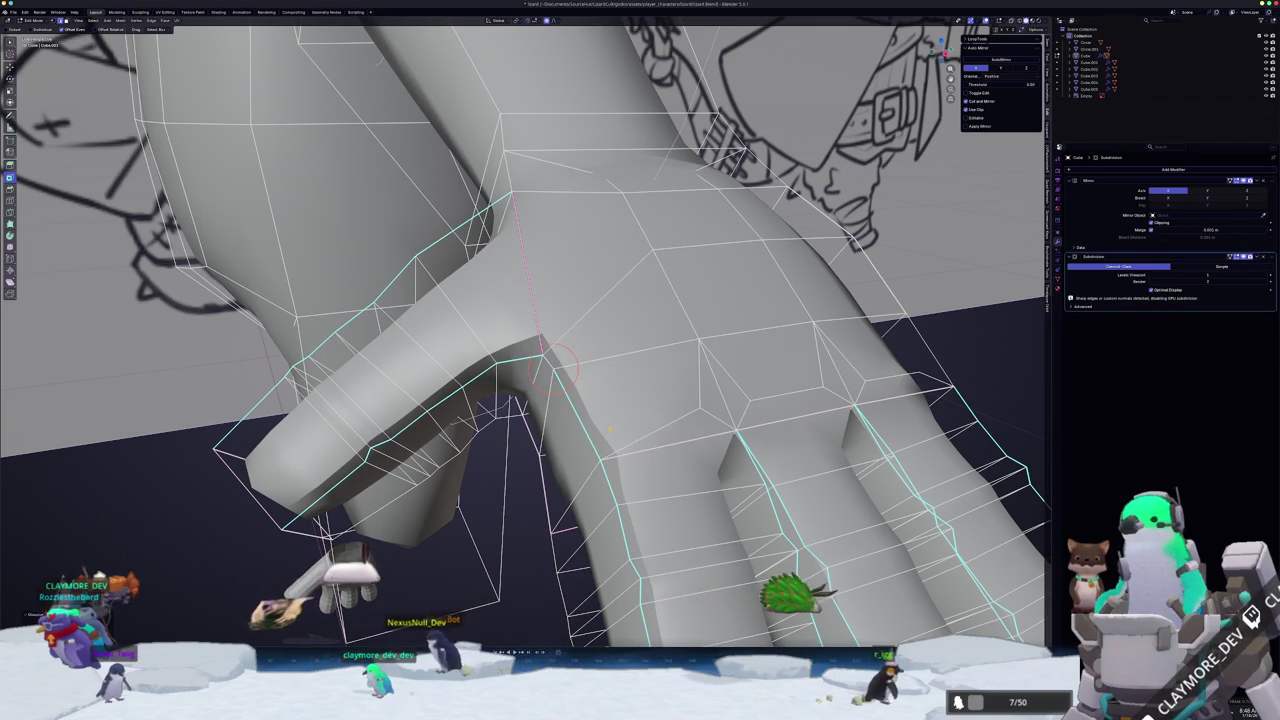
key(x)
click(600, 458)
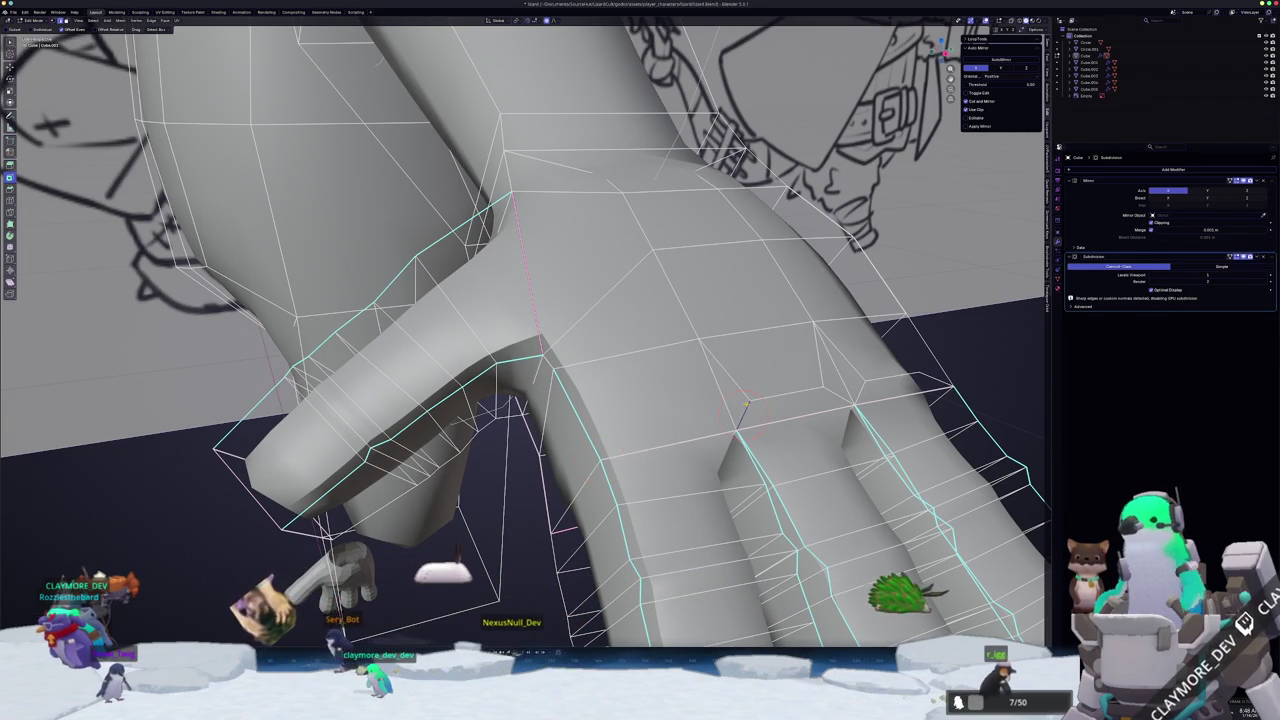
key(x)
click(744, 405)
key(x)
click(780, 378)
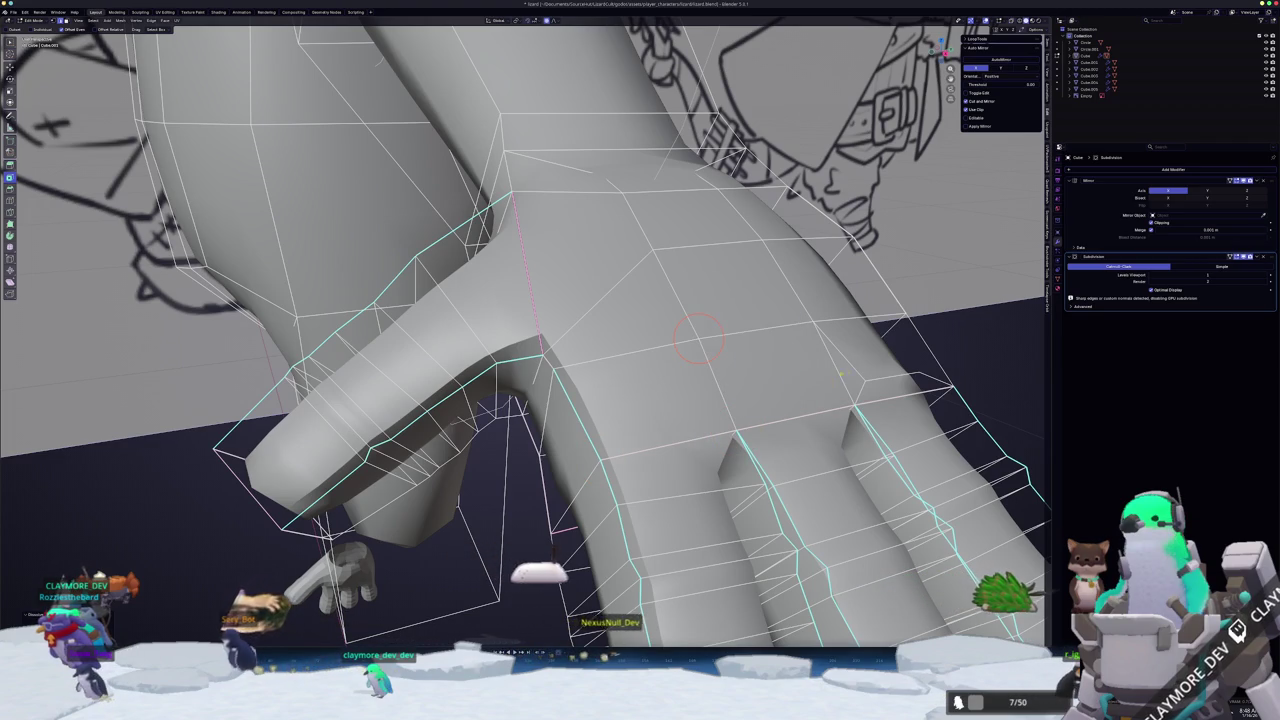
key(x)
click(861, 378)
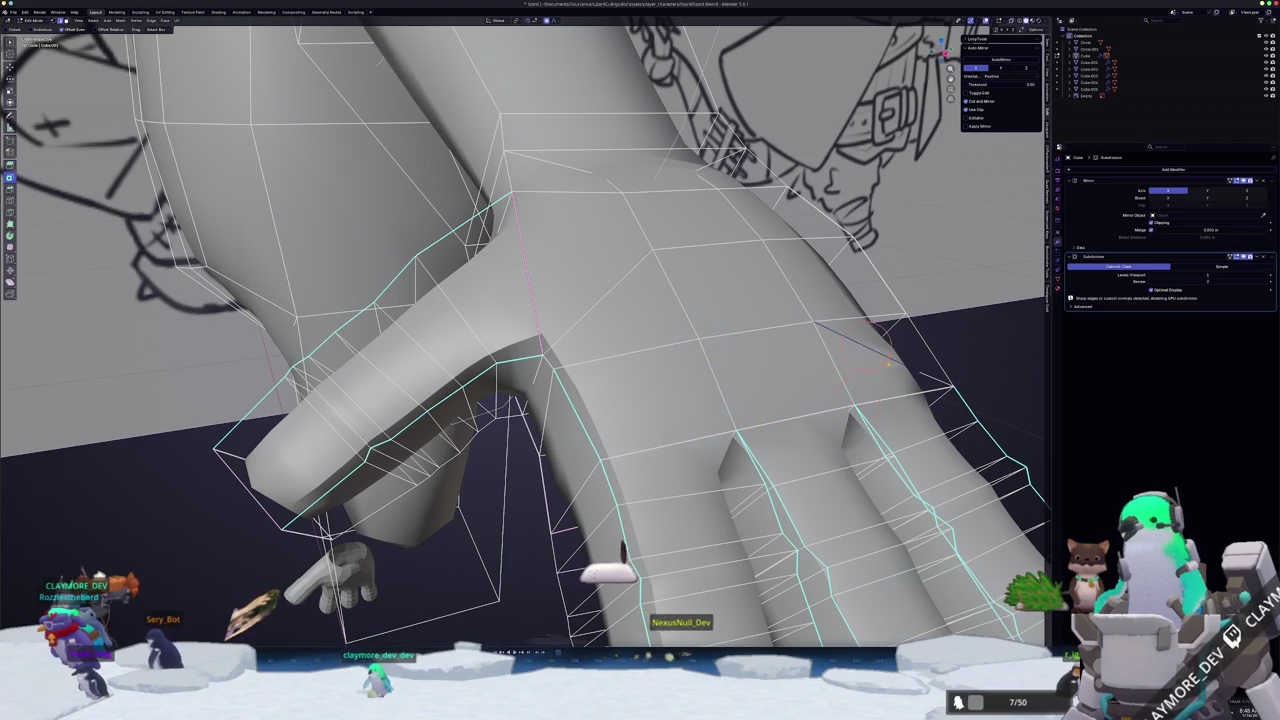
key(x)
click(861, 358)
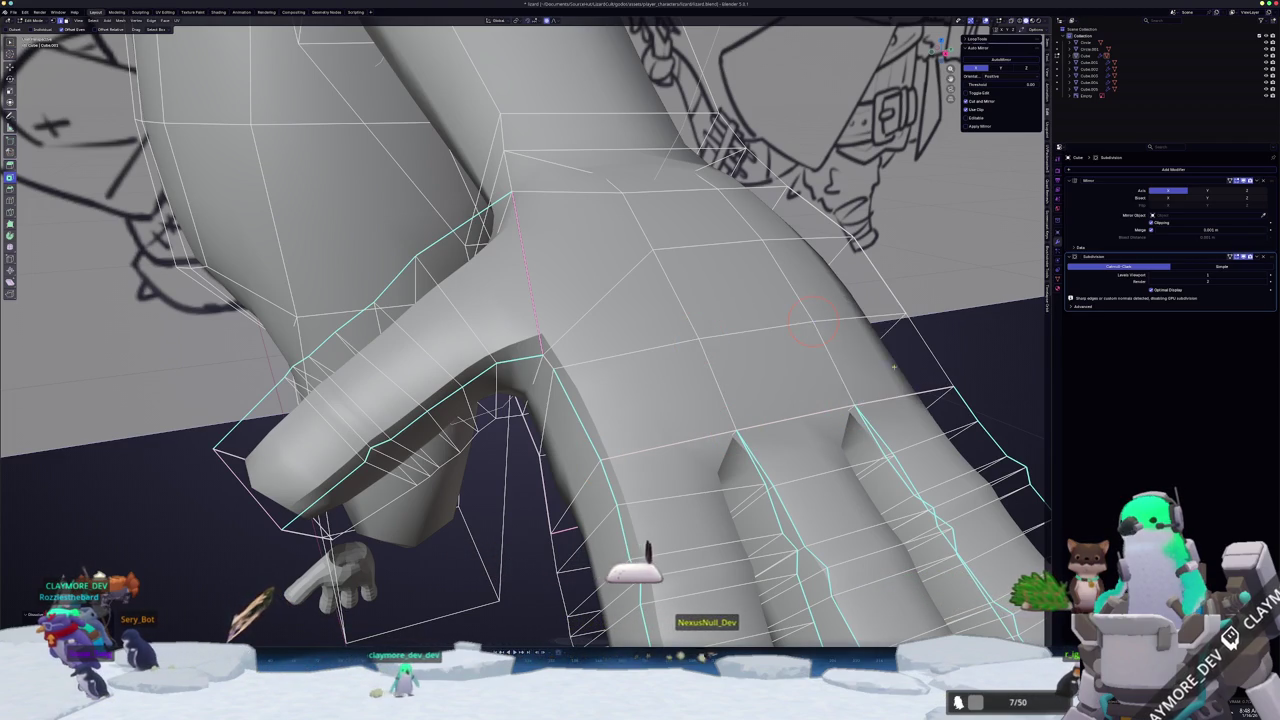
middle_drag(812, 320, 700, 345)
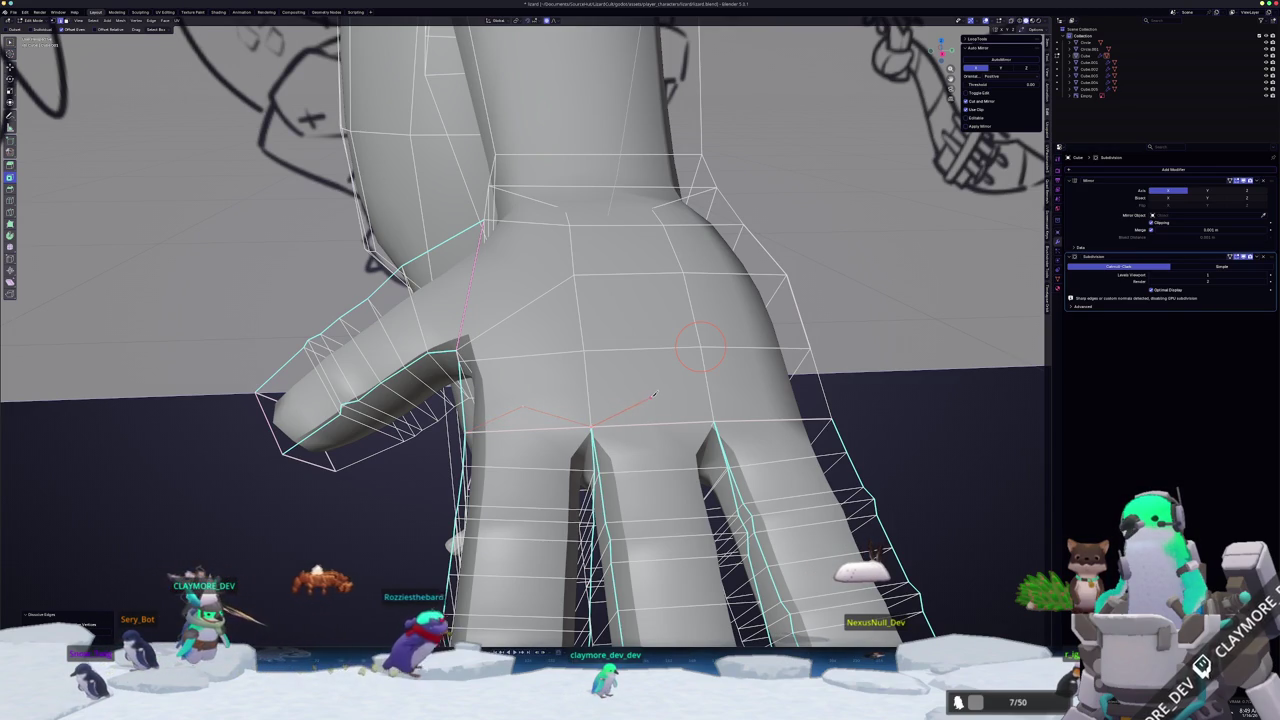
click(708, 408)
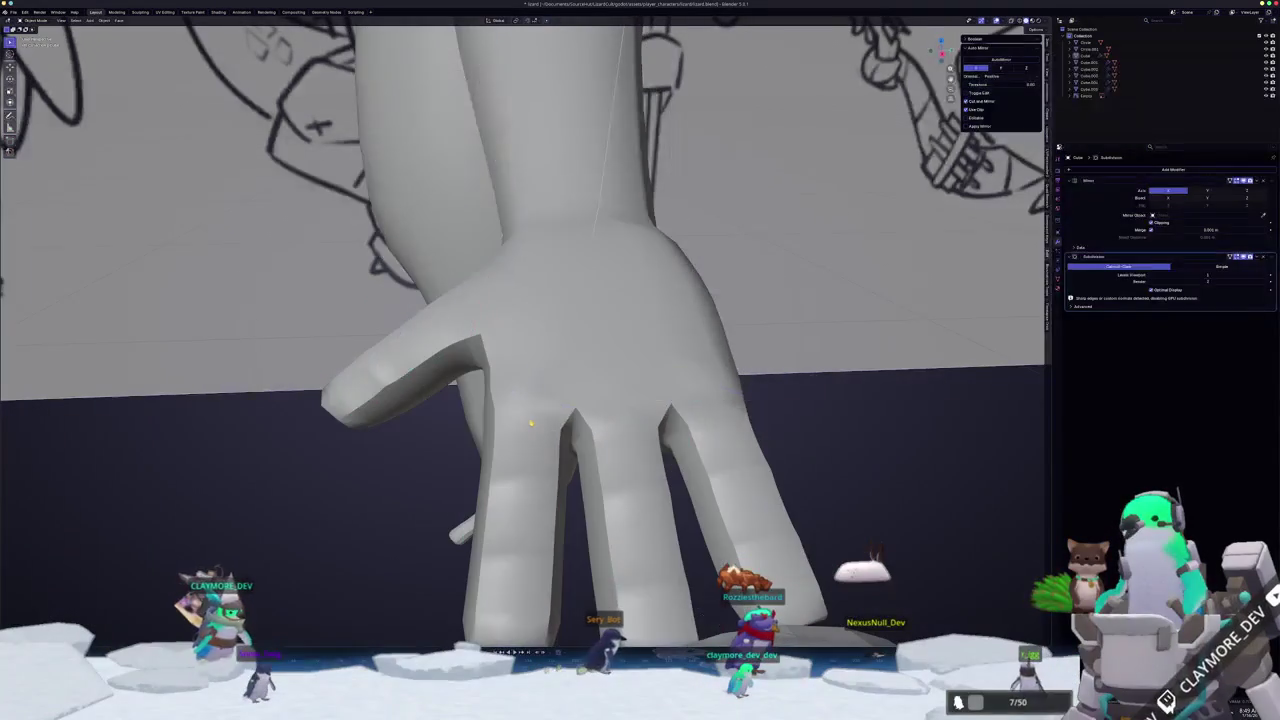
- Move a face on the back of the hand up along Z with proportional falloff
mouse_move(532, 405)
middle_down()
mouse_move(564, 414)
mouse_move(637, 367)
mouse_move(605, 385)
mouse_move(531, 377)
middle_up()
click(636, 367)
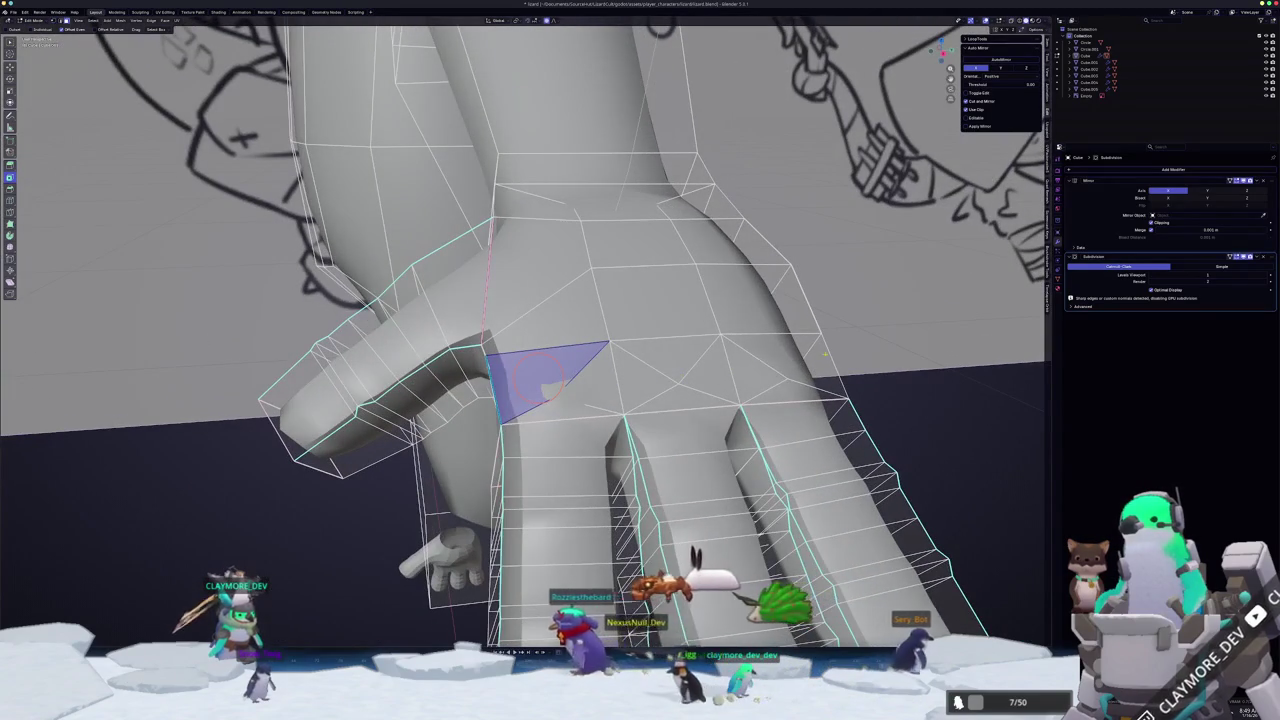
click(797, 355)
click(700, 368)
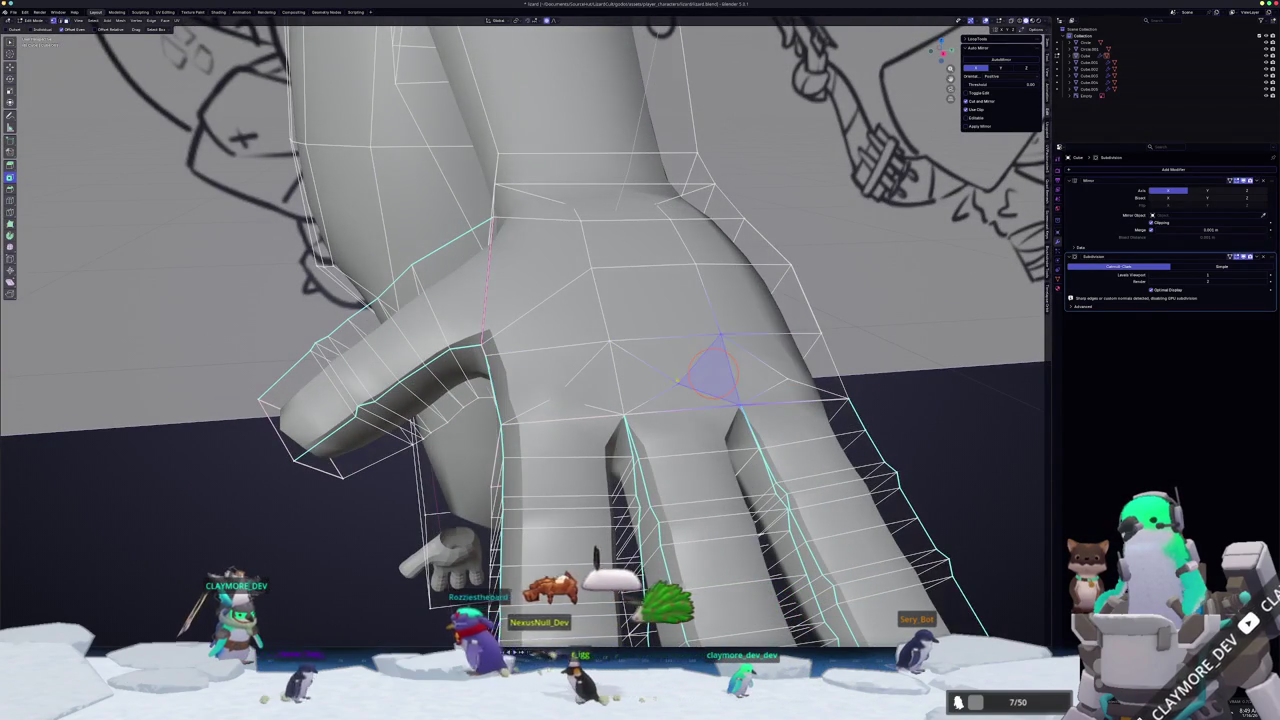
mouse_move(677, 380)
middle_down()
mouse_move(600, 407)
mouse_move(733, 325)
middle_up()
key(g)
key(z)
click(600, 405)
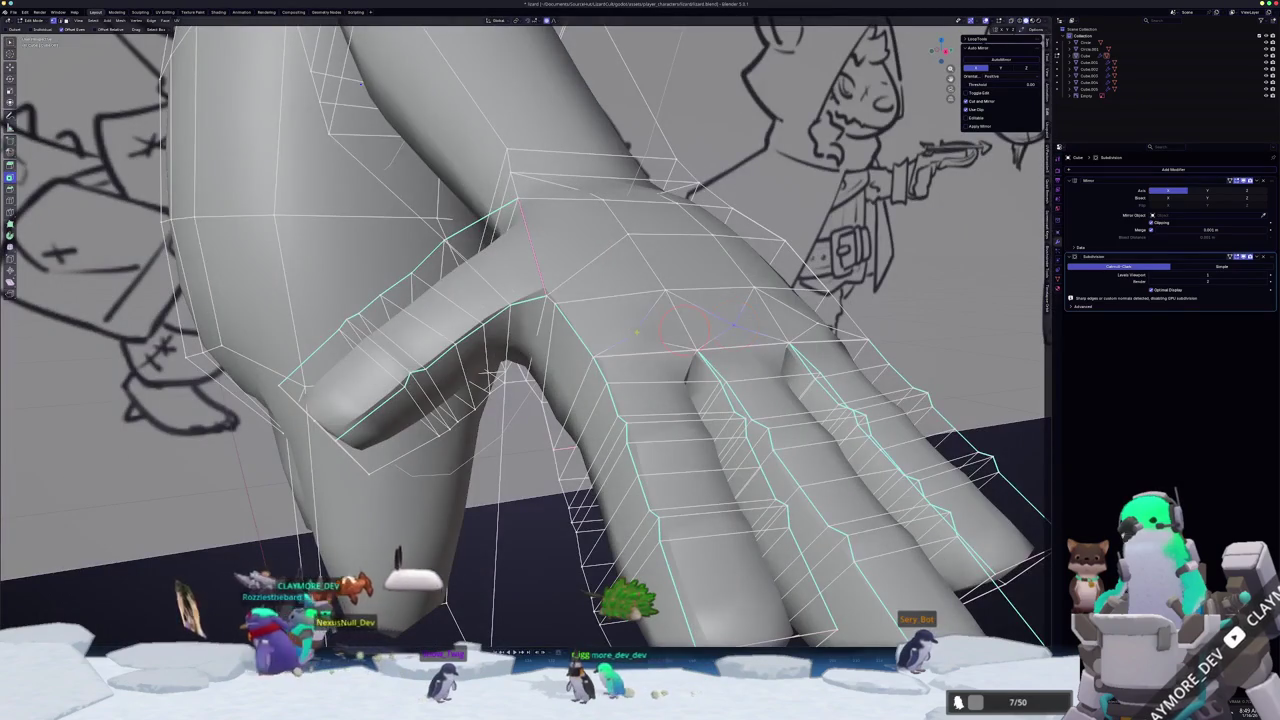
- Return to Object Mode and view the whole character from the front
scroll(733, 323, down, 3)
key(Tab)
scroll(532, 448, down, 3)
mouse_move(532, 448)
middle_down()
mouse_move(534, 471)
mouse_move(534, 451)
mouse_move(457, 443)
mouse_move(500, 436)
mouse_move(597, 457)
middle_up()
scroll(467, 391, up, 3)
scroll(459, 387, up, 2)
scroll(462, 428, down, 5)
scroll(500, 436, down, 3)
key(KP_1)
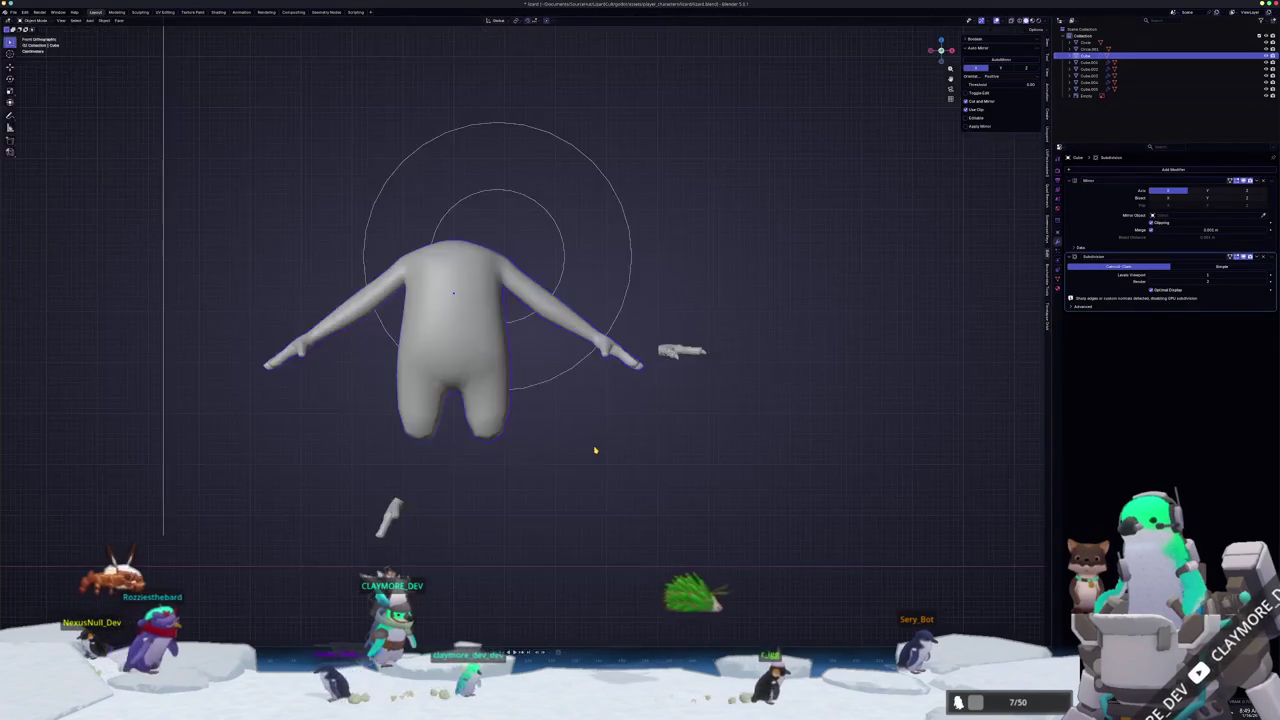
- In Edit Mode, select the upper-arm edge loop and move it to a new position
key(Tab)
scroll(594, 443, up, 3)
scroll(591, 415, up, 1)
scroll(591, 415, down, 5)
key(Tab)
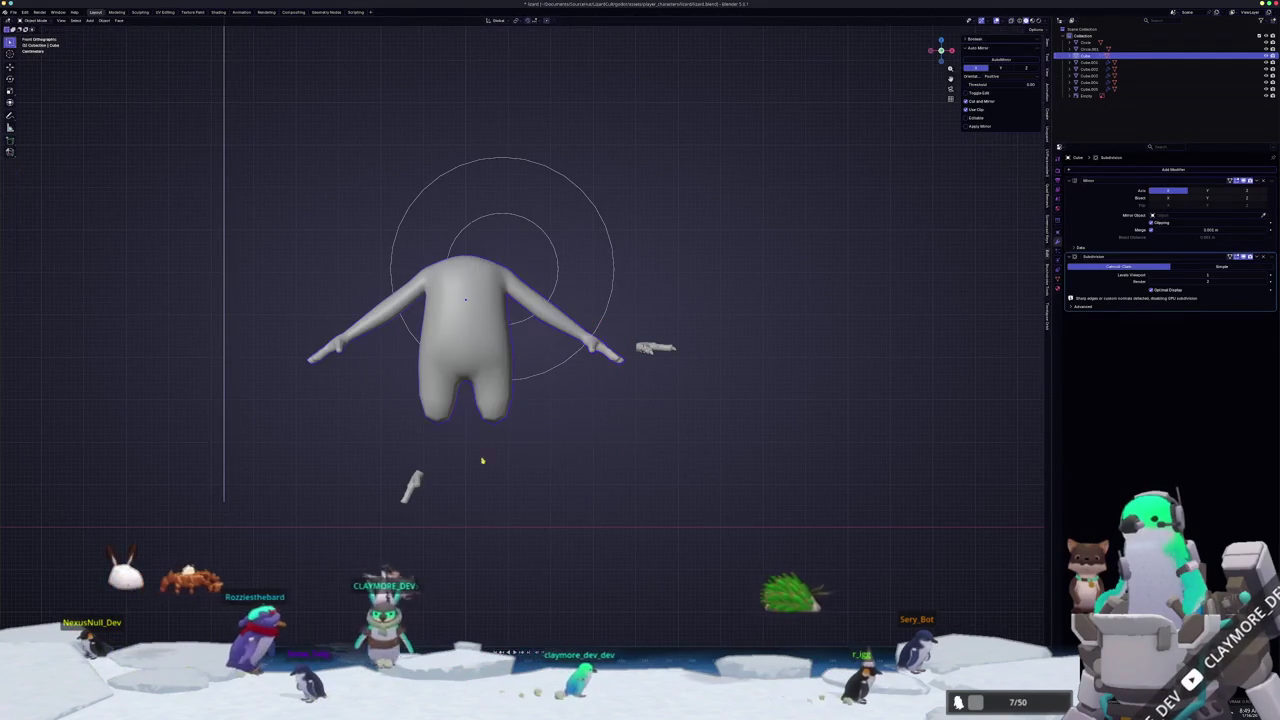
key(Tab)
scroll(580, 460, up, 3)
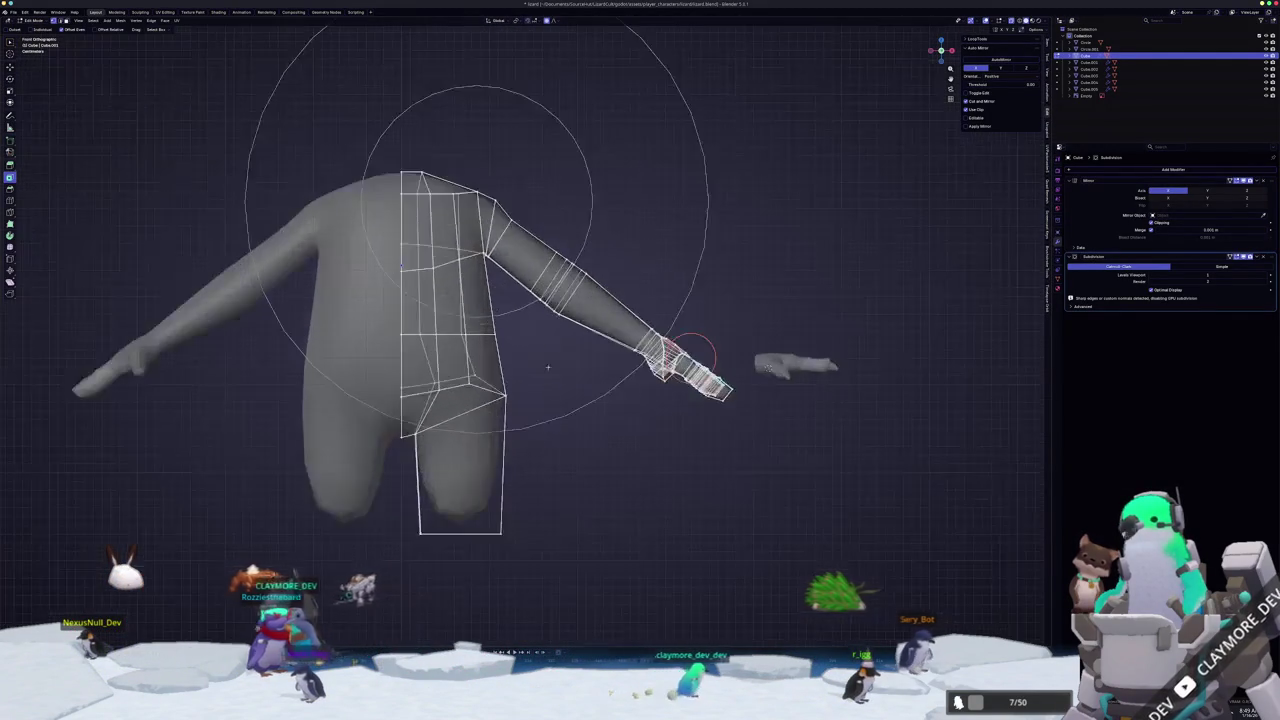
scroll(620, 461, up, 1)
scroll(649, 463, up, 2)
alt+click(595, 428)
key(g)
key(z)
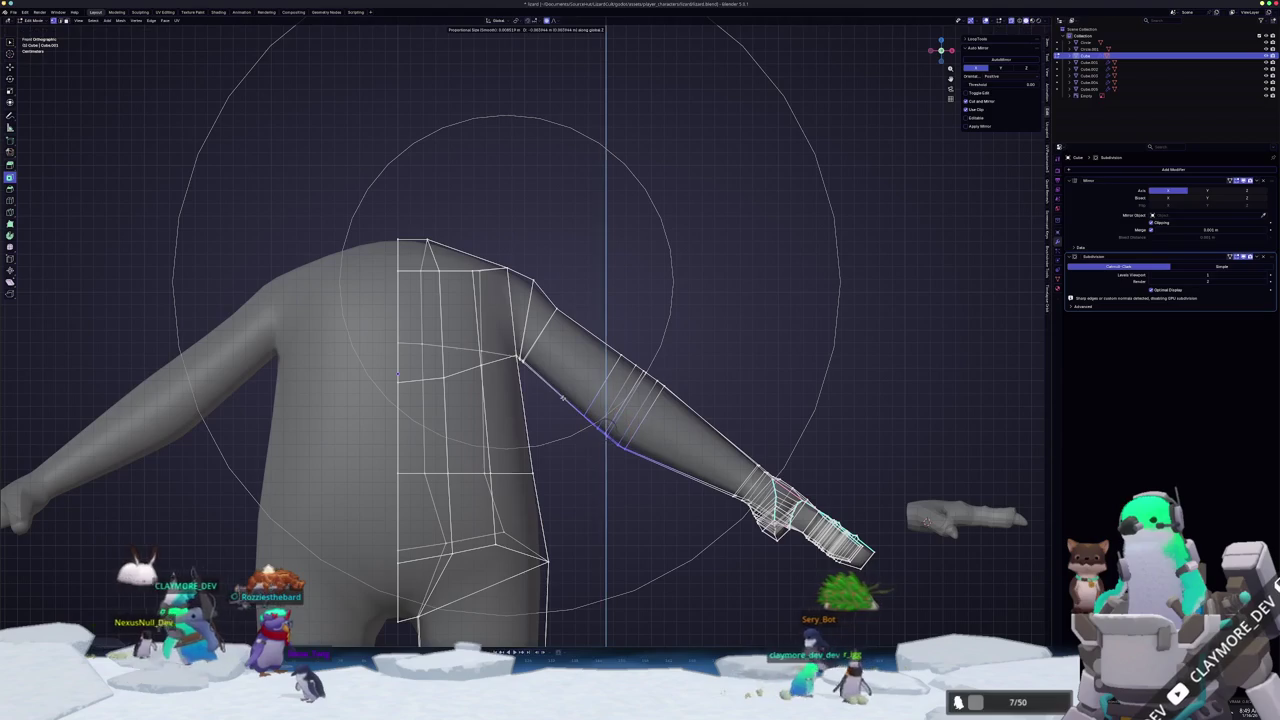
click(586, 428)
key(g)
click(605, 432)
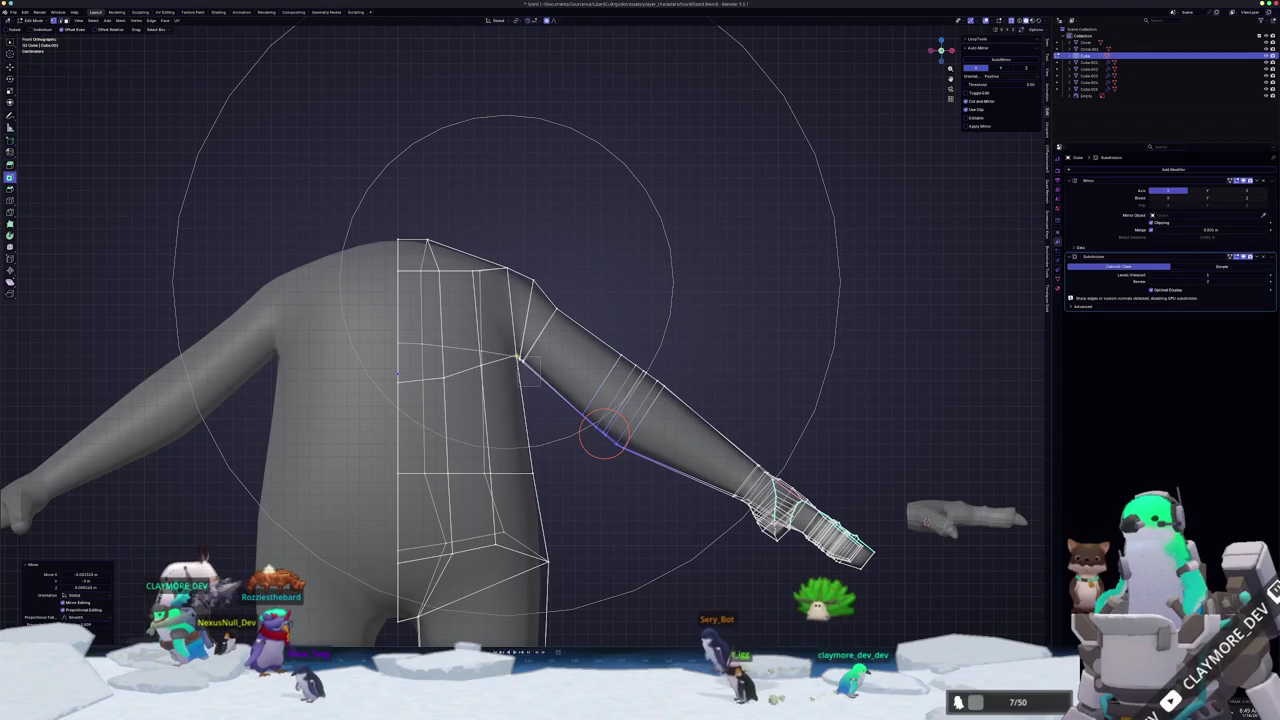
- Edge-slide the loops at the shoulder and the armpit to smooth the arm-torso join
scroll(520, 357, up, 4)
key(g)
key(g)
click(549, 378)
middle_drag(549, 378, 595, 440)
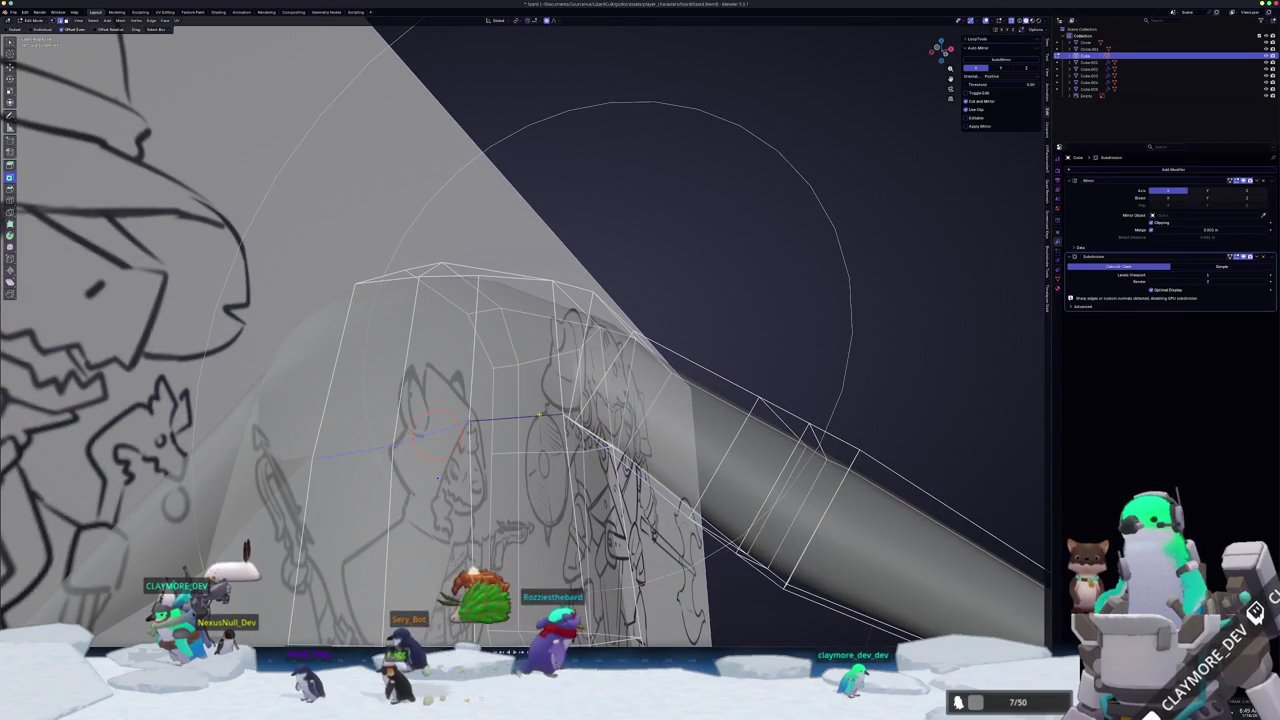
middle_drag(437, 478, 697, 607)
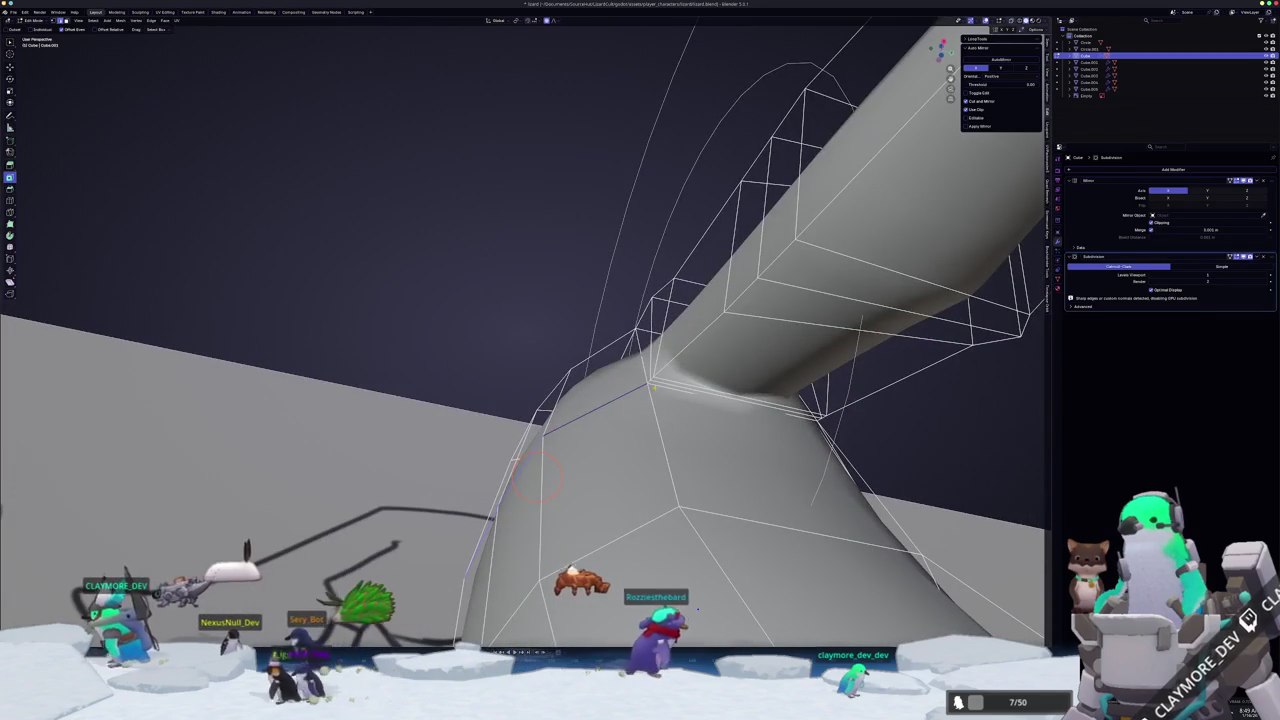
middle_drag(540, 478, 628, 368)
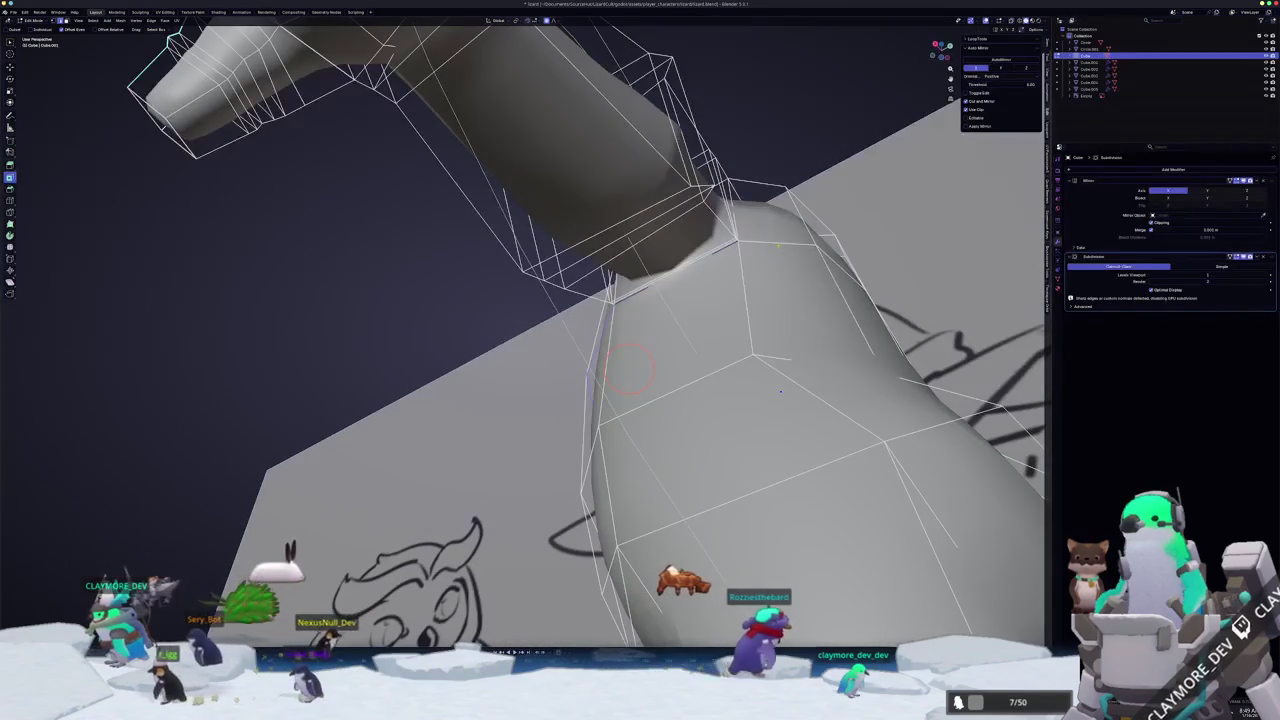
key(g)
key(g)
click(709, 334)
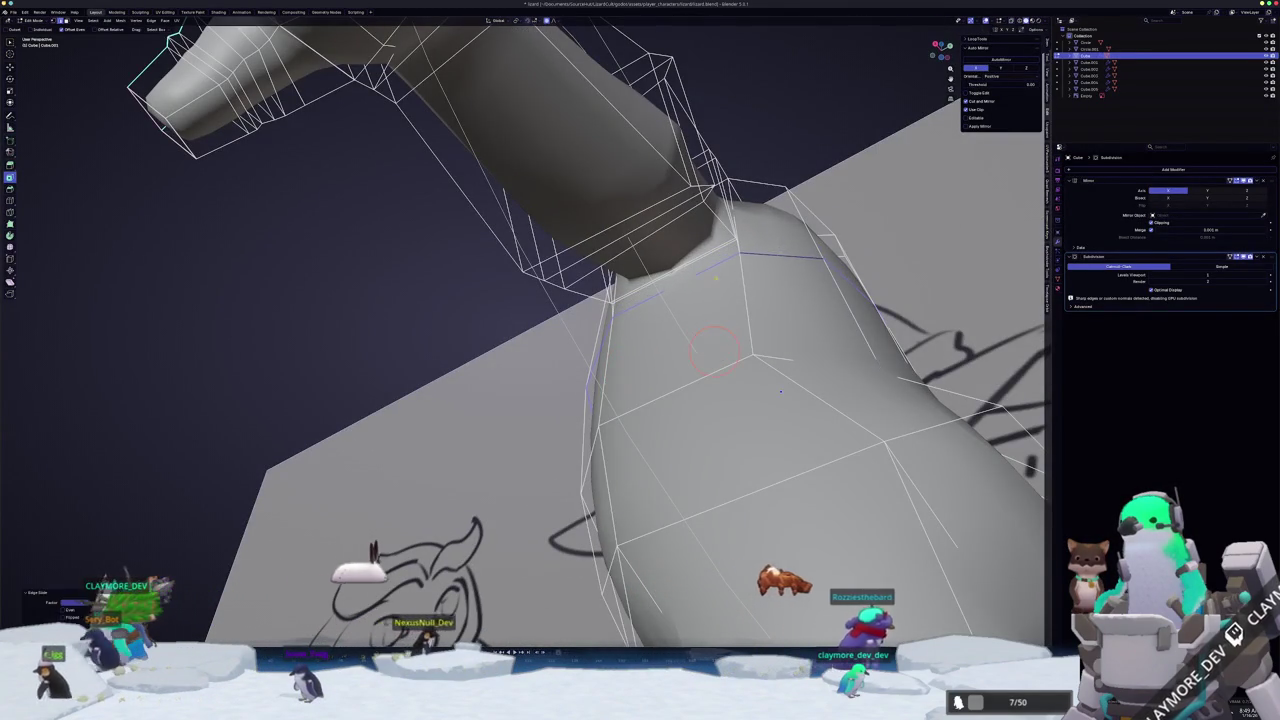
middle_drag(780, 391, 300, 464)
scroll(300, 464, up, 2)
scroll(202, 482, up, 2)
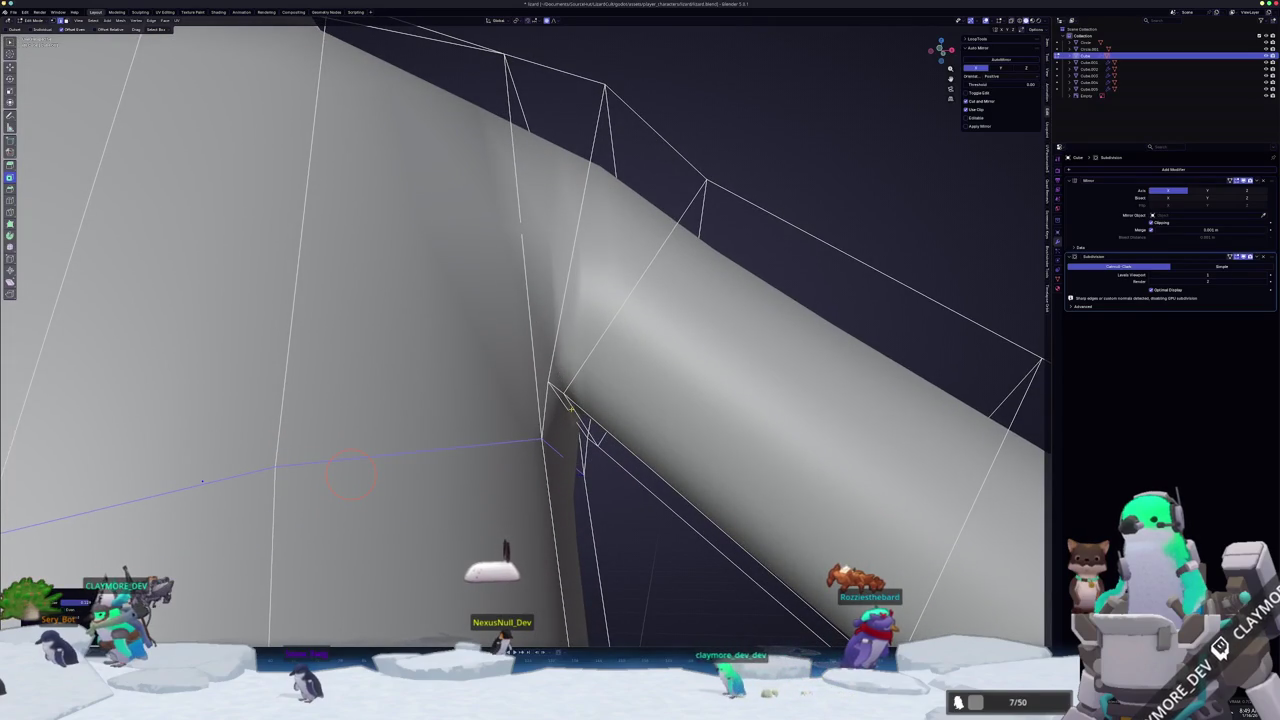
middle_drag(202, 482, 227, 469)
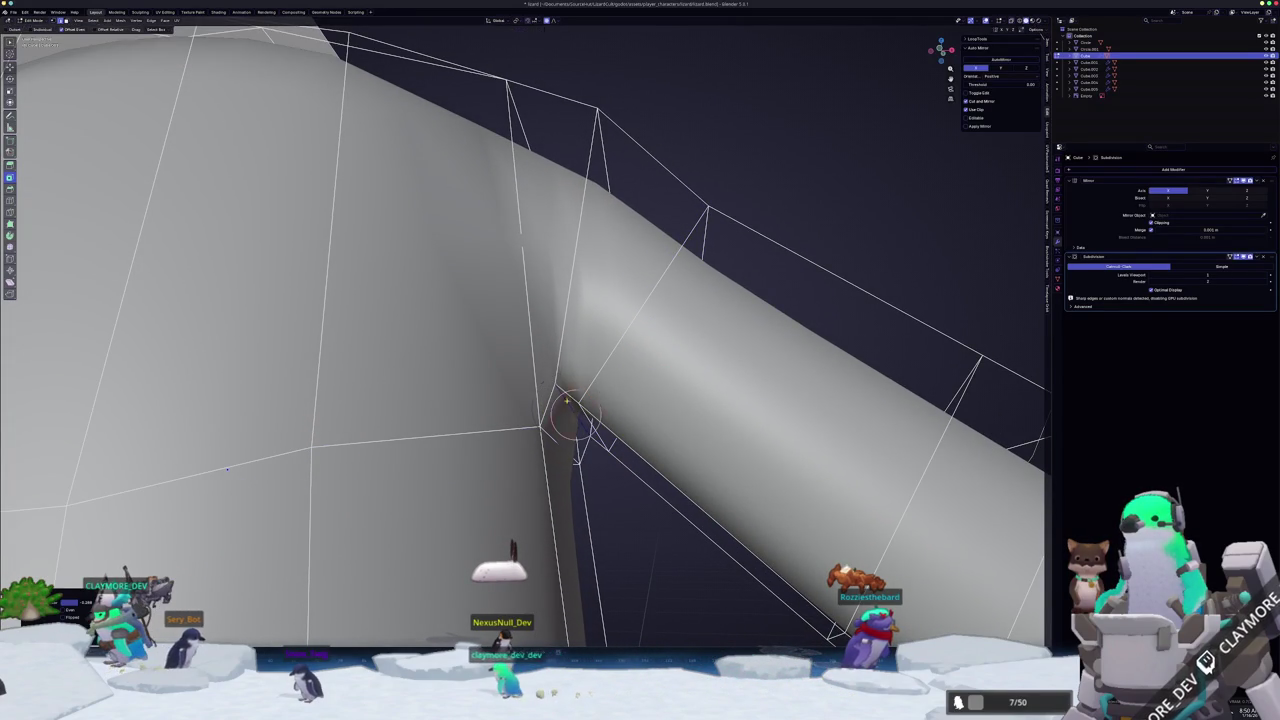
middle_drag(227, 469, 591, 480)
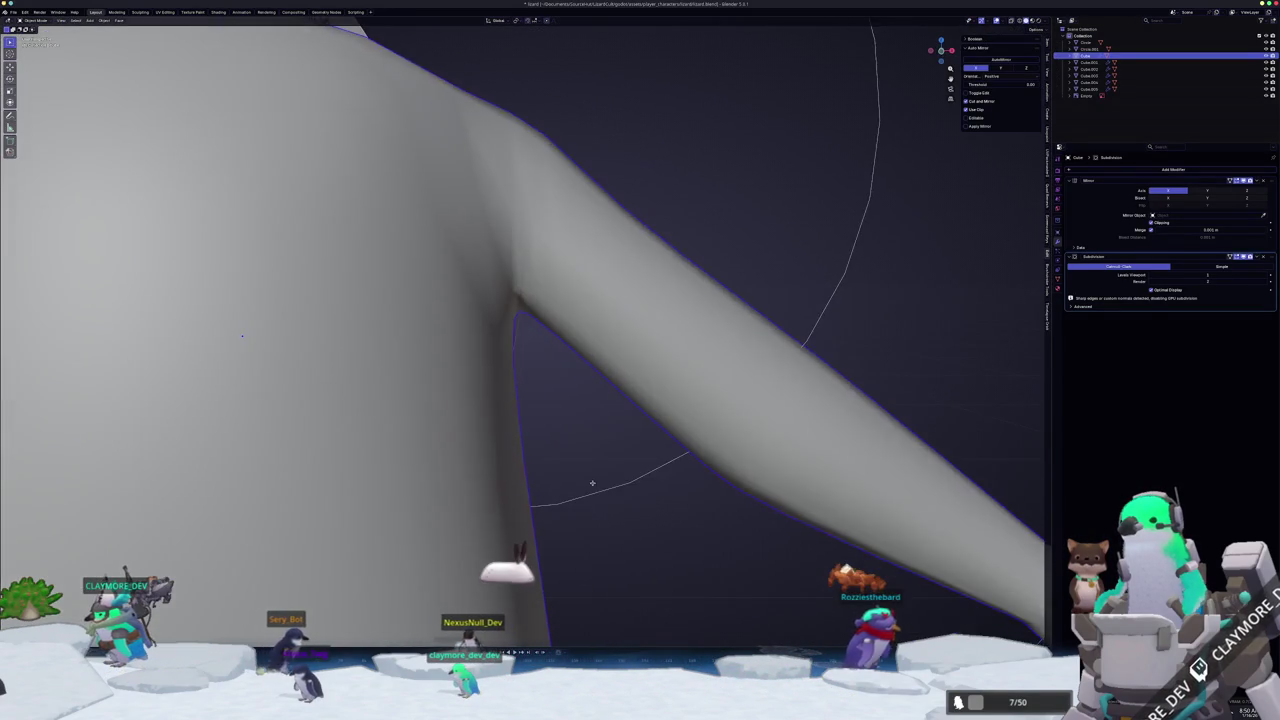
scroll(591, 480, down, 2)
middle_drag(535, 441, 547, 332)
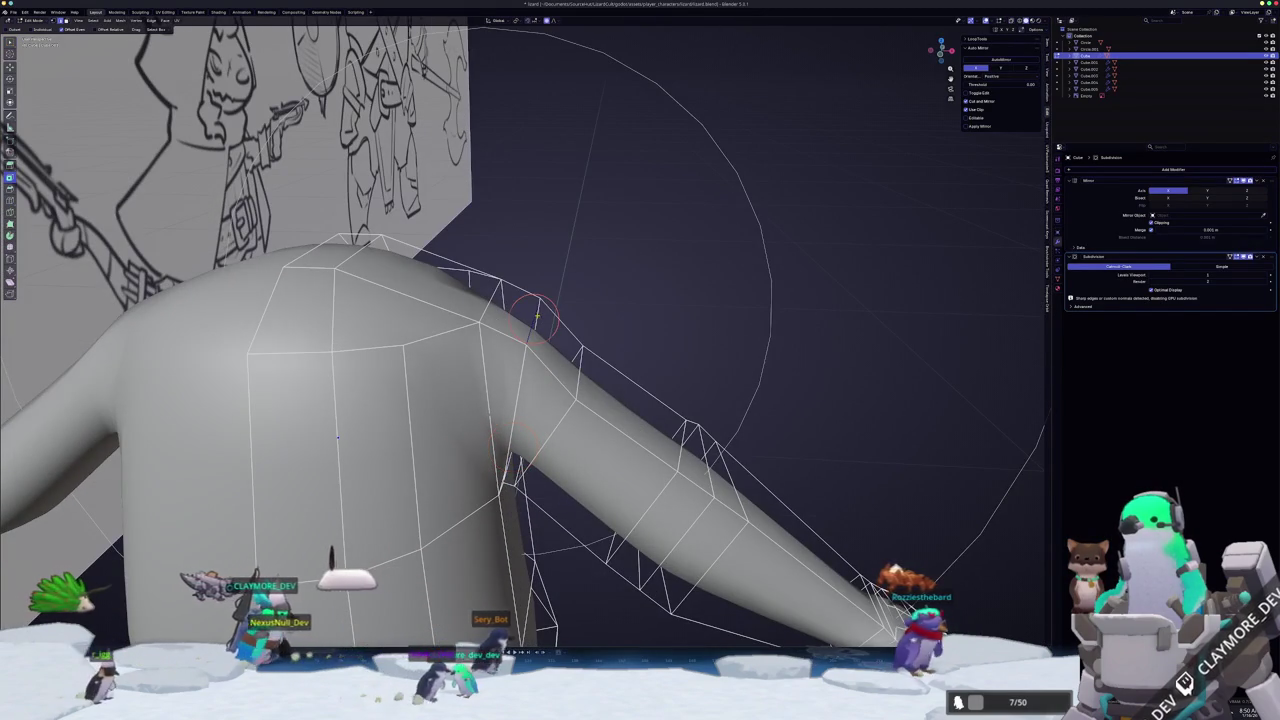
- In front view, pull the shoulder vertices up and left with proportional falloff, then exit Edit Mode
key(KP_1)
scroll(544, 320, down, 3)
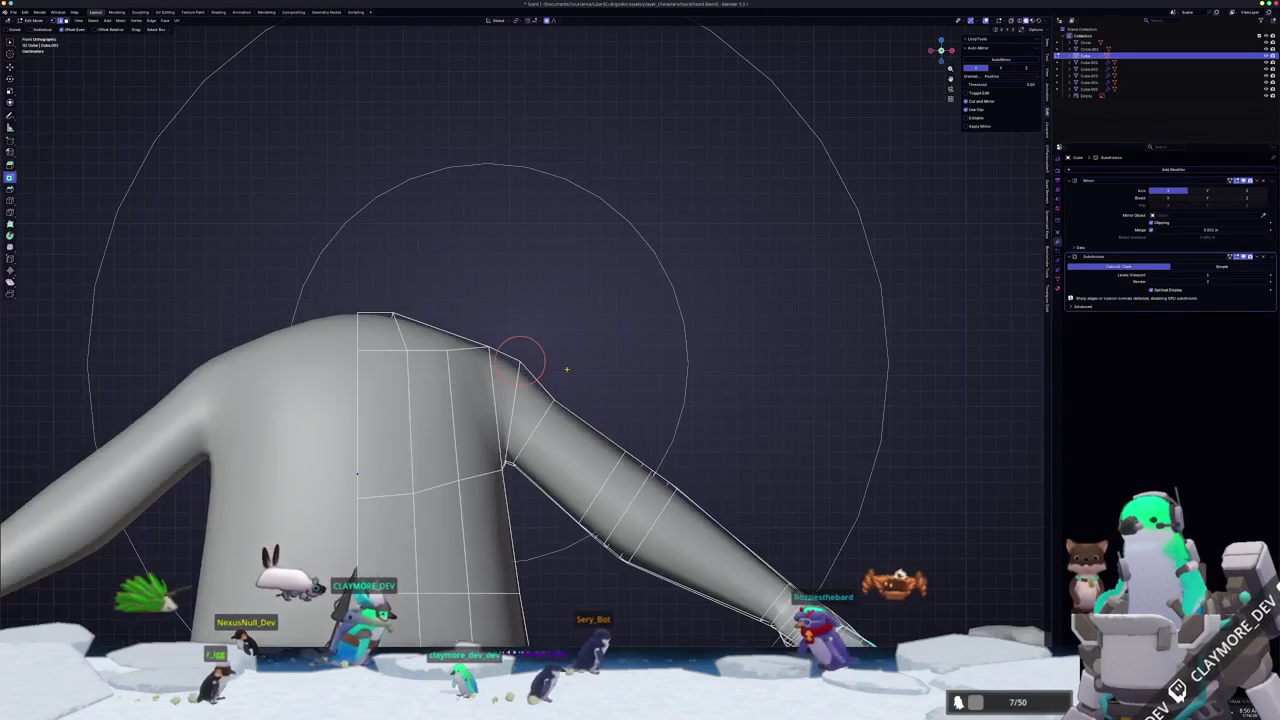
mouse_move(577, 428)
mouse_down()
mouse_move(548, 390)
mouse_move(558, 424)
mouse_up()
key(g)
click(558, 424)
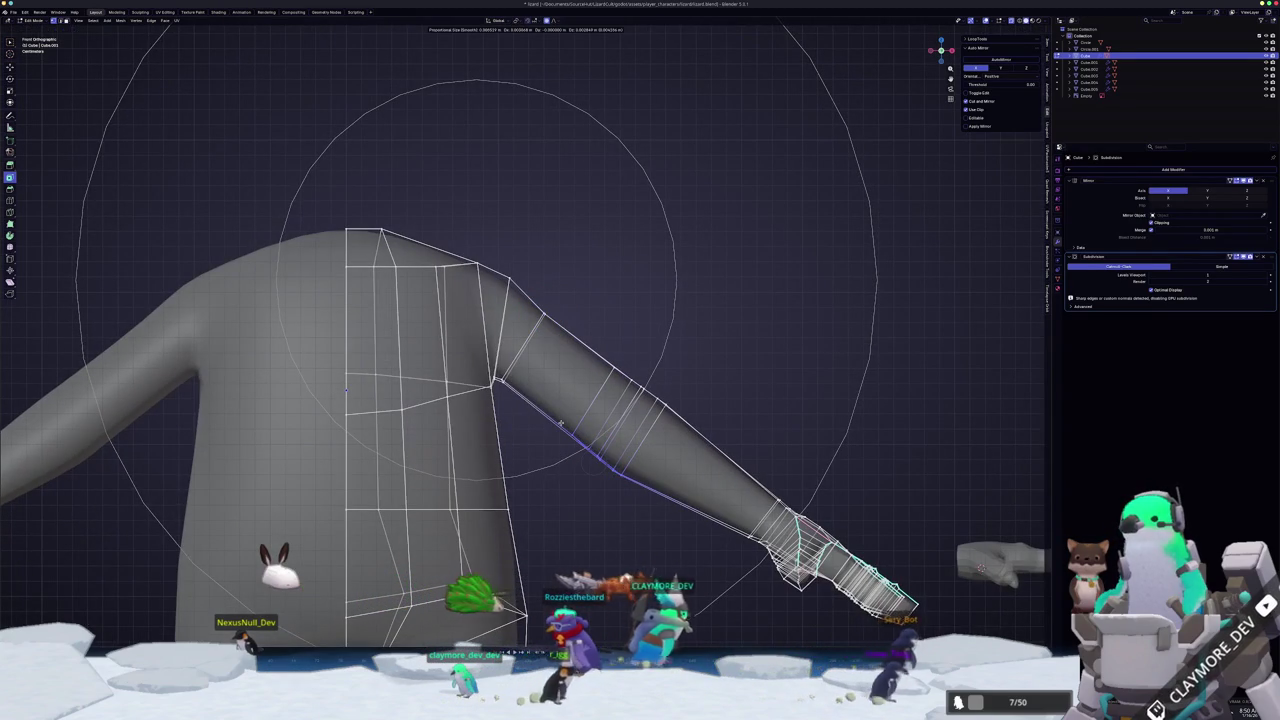
key(Tab)
scroll(611, 460, down, 3)
scroll(611, 460, down, 2)
mouse_move(611, 460)
middle_down()
mouse_move(476, 485)
mouse_move(571, 467)
middle_up()
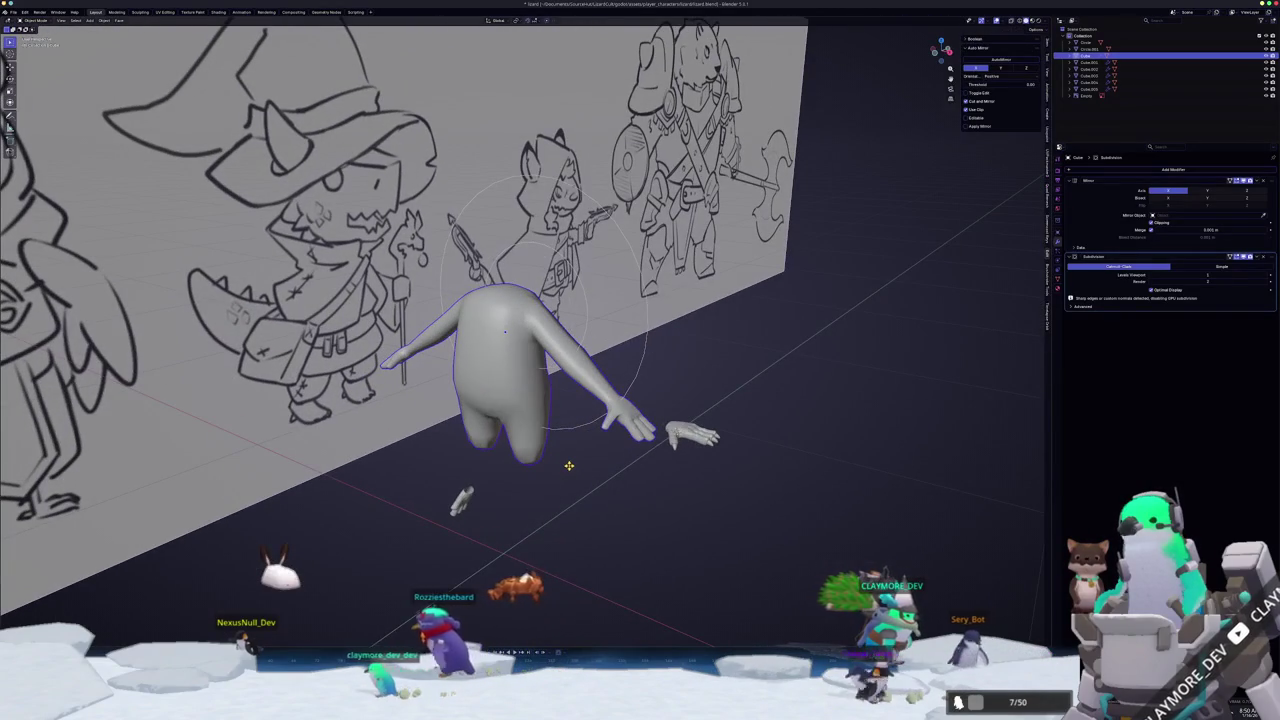
key(KP_3)
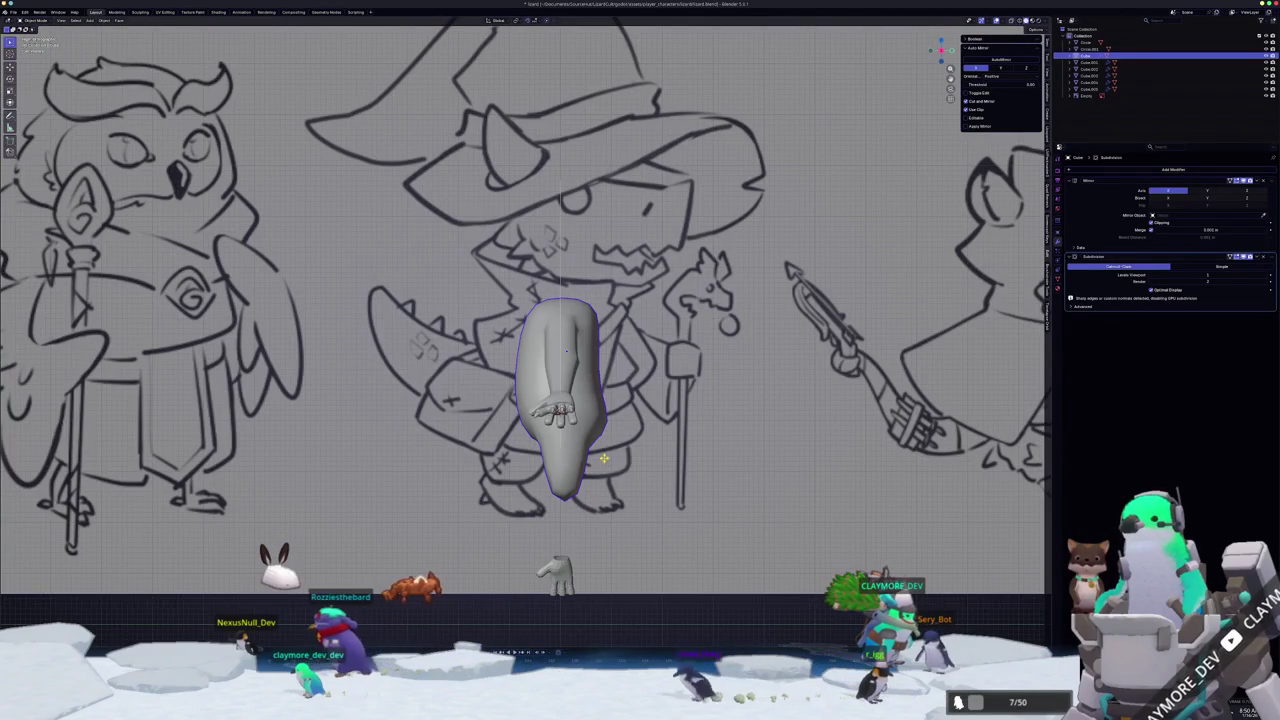
- Box-select and delete the separate loose hand pieces
middle_drag(604, 458, 701, 446)
drag(755, 476, 674, 394)
key(x)
click(643, 394)
mouse_move(643, 394)
middle_down()
mouse_move(705, 432)
mouse_move(871, 311)
mouse_move(684, 291)
middle_up()
- Inset and extrude the fingertip faces, then push them outward with Alt+S
key(Tab)
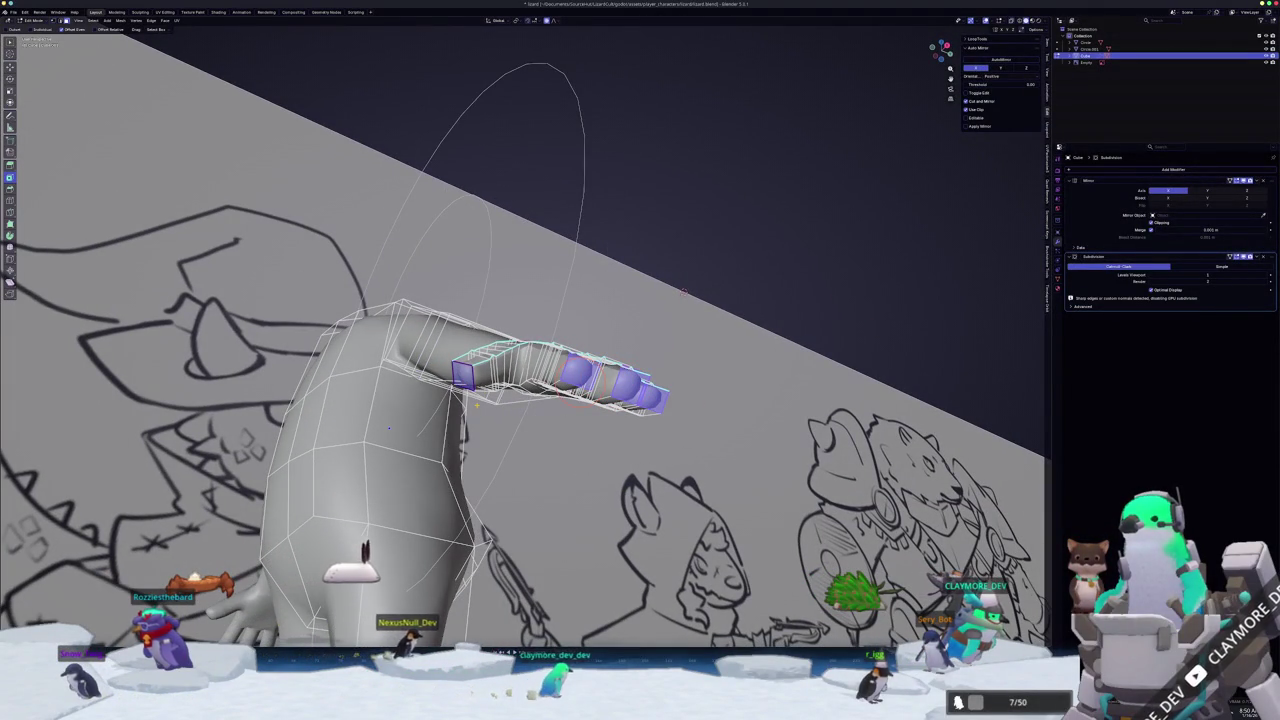
key(i)
click(584, 378)
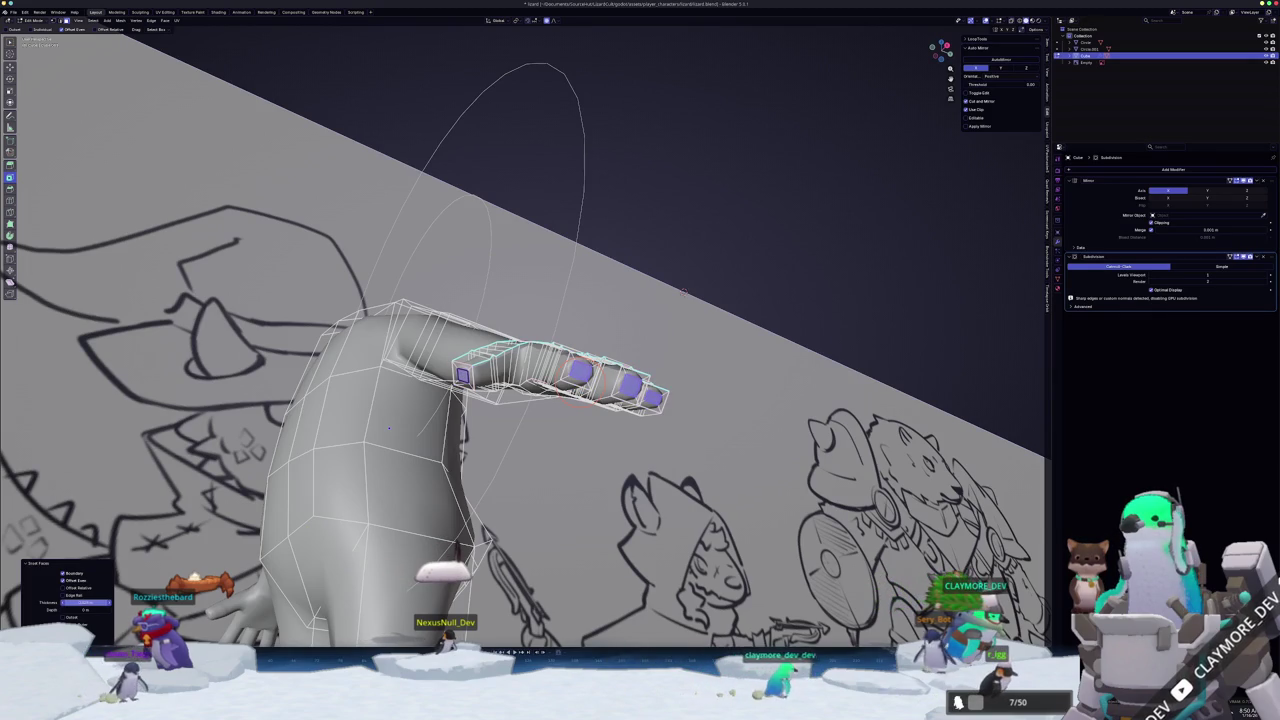
middle_drag(683, 292, 675, 191)
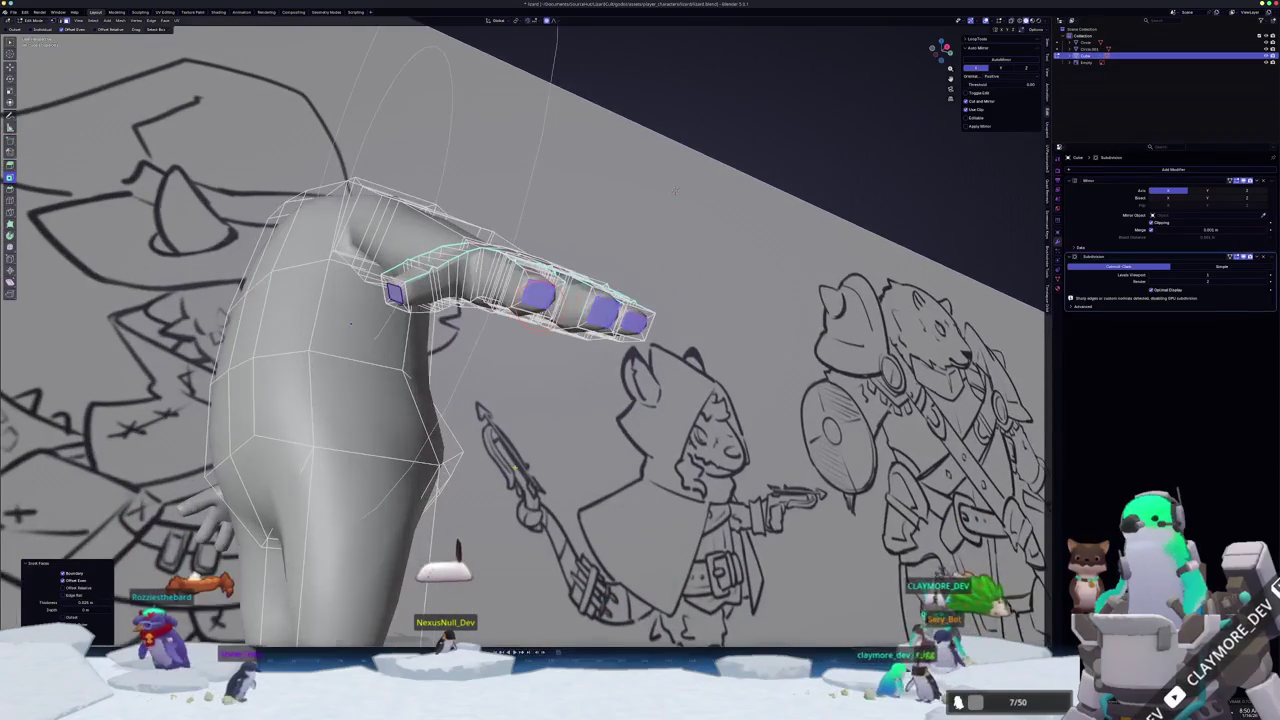
key(e)
right_click(675, 191)
key(alt+s)
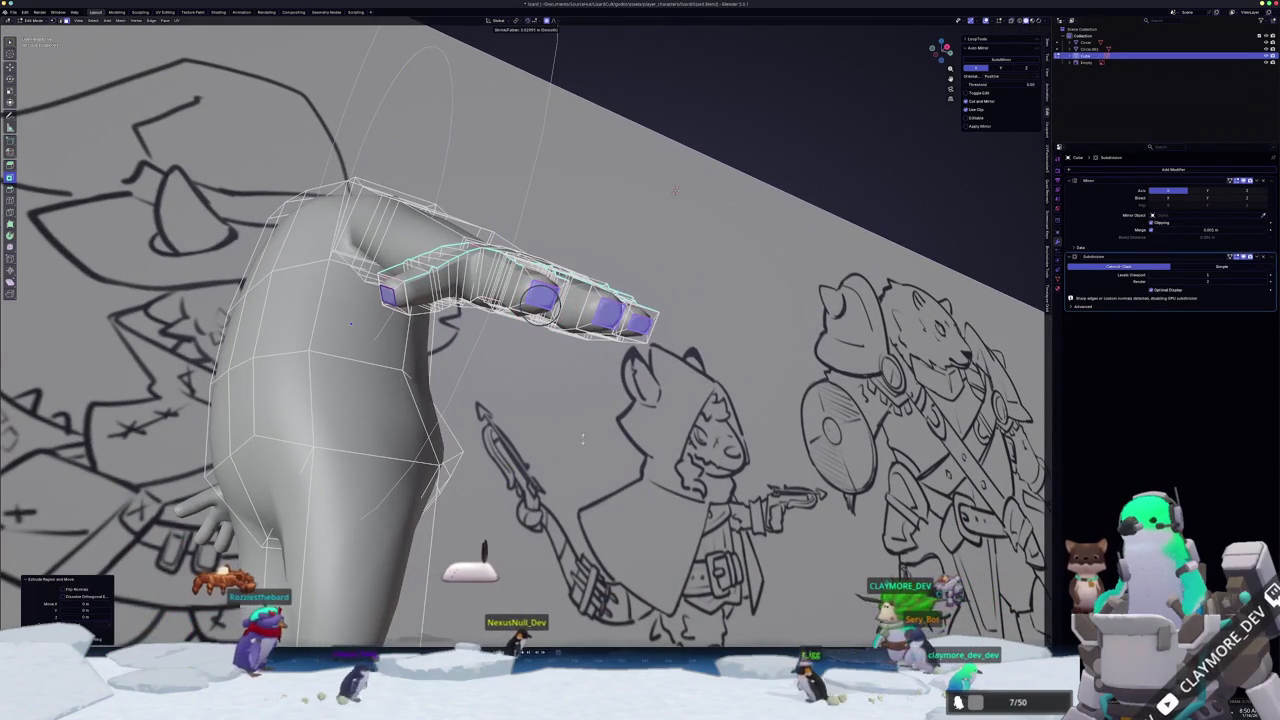
click(584, 437)
- Scale the fingertip faces down so each finger tapers into a pointed claw
middle_drag(584, 437, 677, 290)
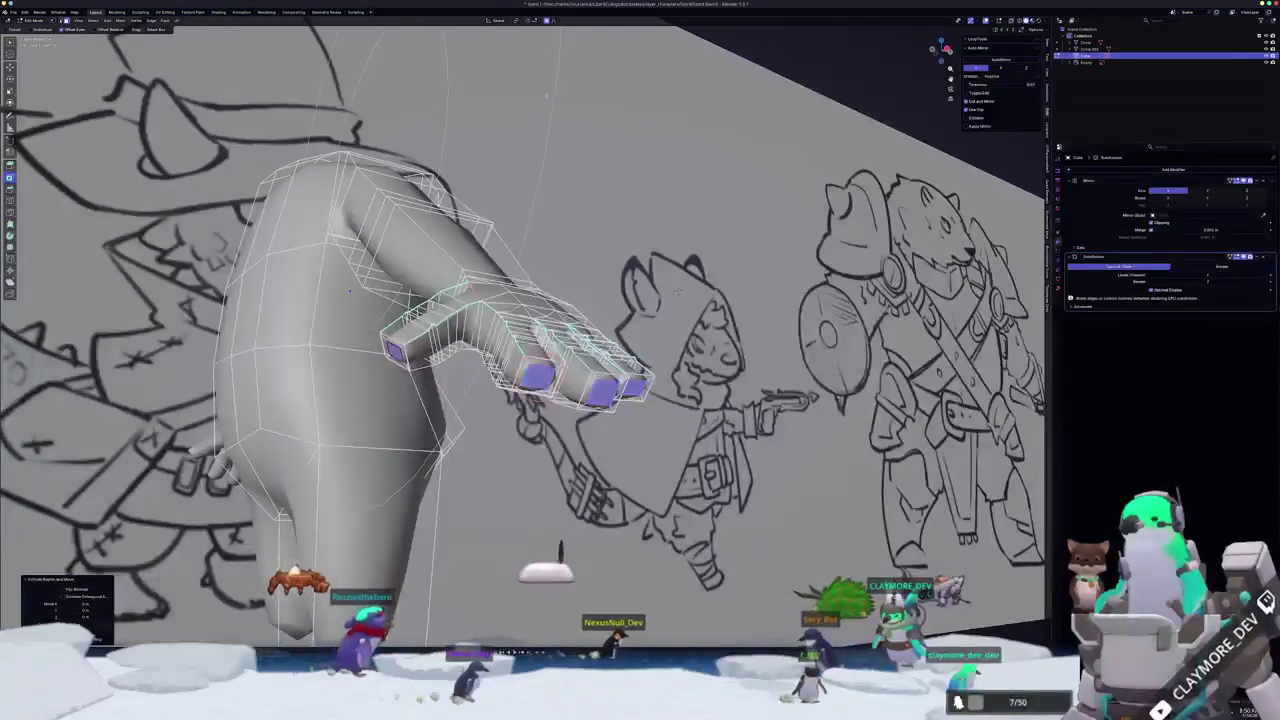
key(s)
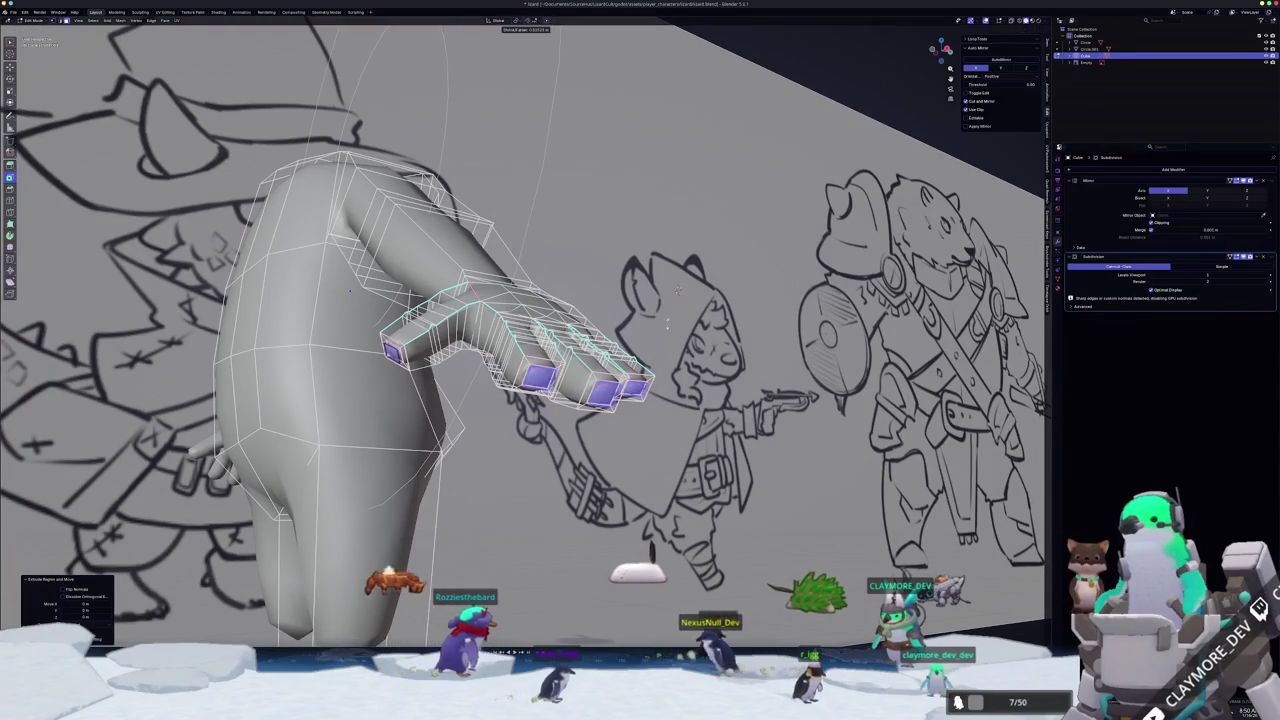
click(675, 230)
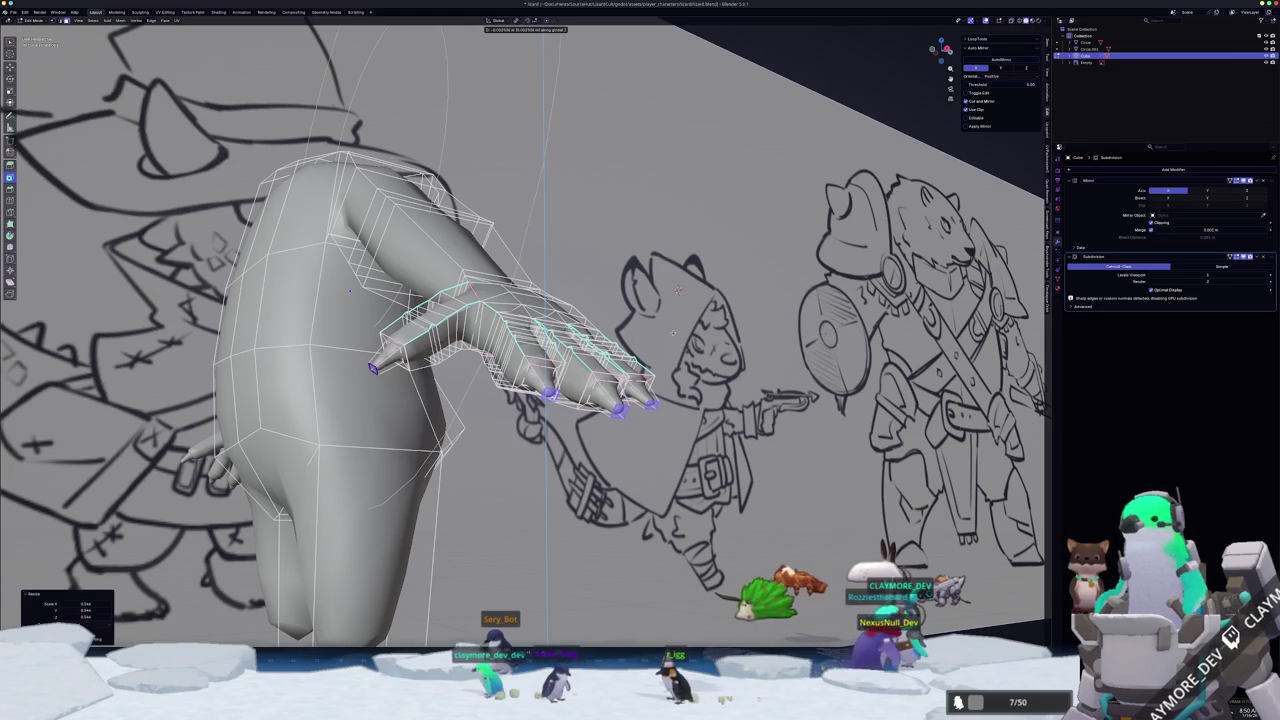
middle_drag(677, 290, 843, 393)
scroll(843, 393, up, 2)
scroll(855, 385, up, 1)
scroll(860, 380, up, 2)
scroll(880, 360, up, 2)
scroll(903, 334, up, 1)
mouse_move(903, 334)
middle_down()
mouse_move(851, 212)
mouse_move(707, 218)
middle_up()
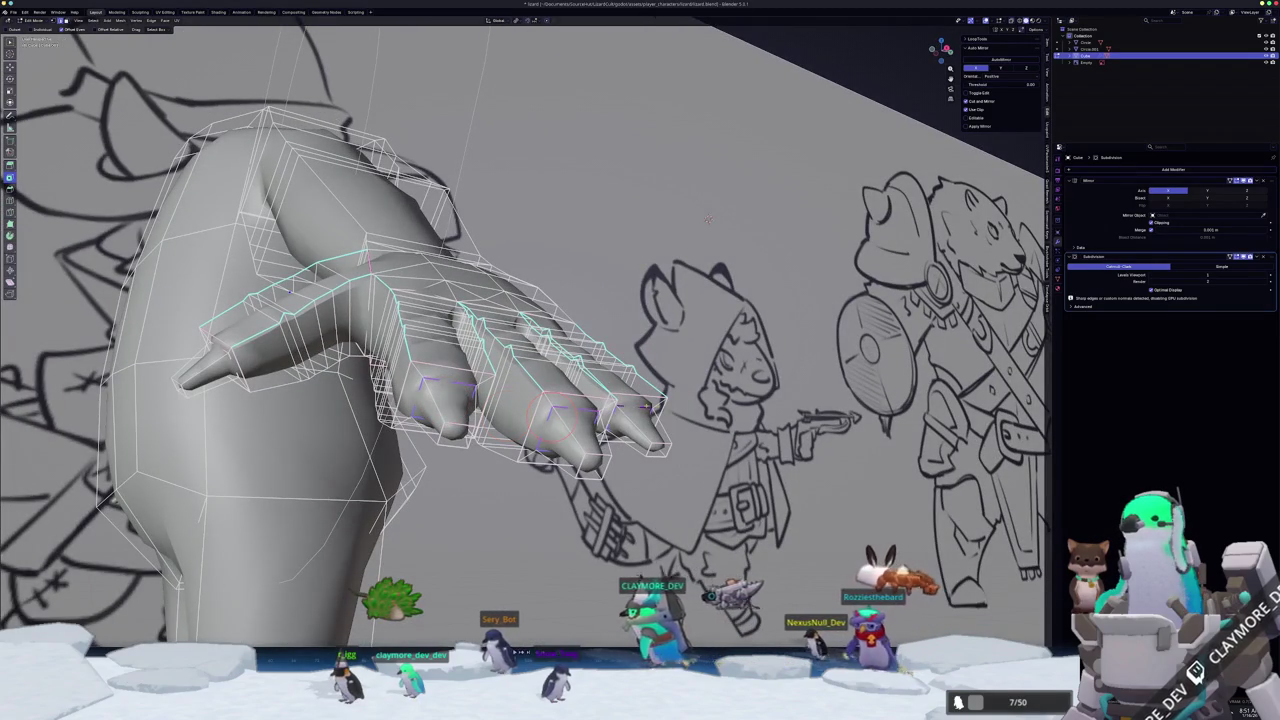
key(ctrl+e)
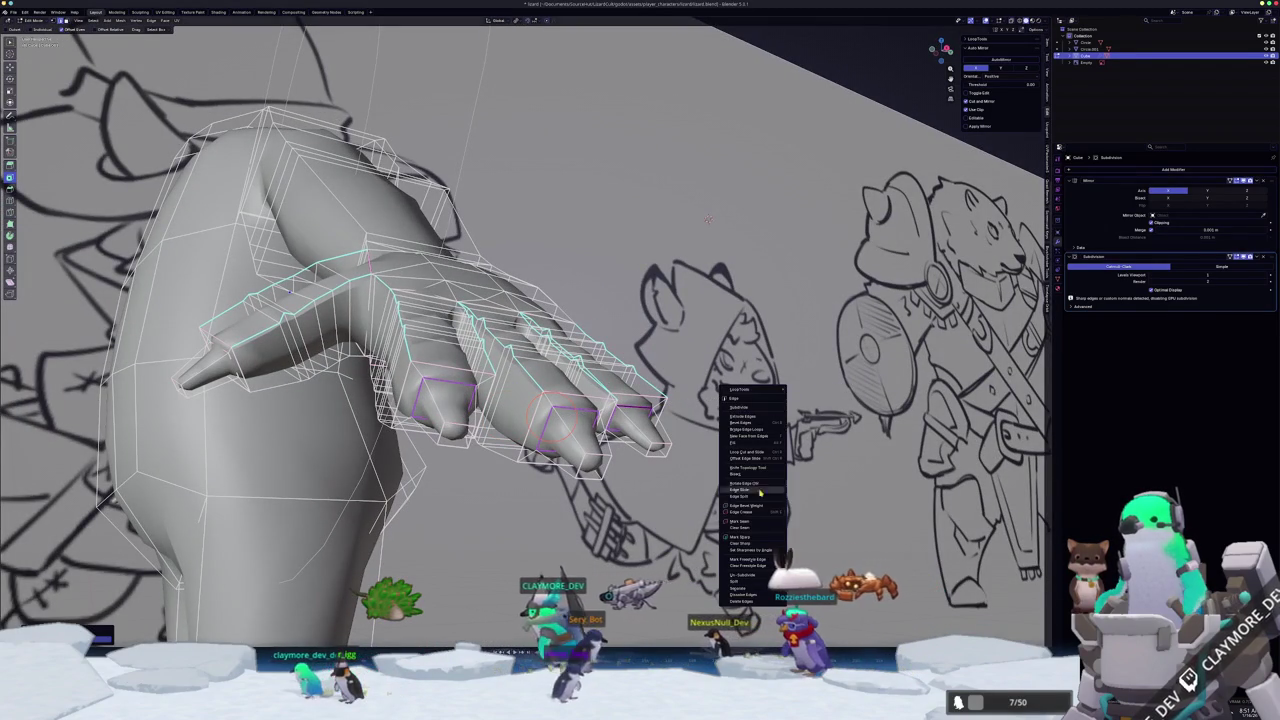
- Mark the selected hand edges as a seam and select the thumb tip vertex
click(757, 538)
middle_drag(757, 538, 924, 348)
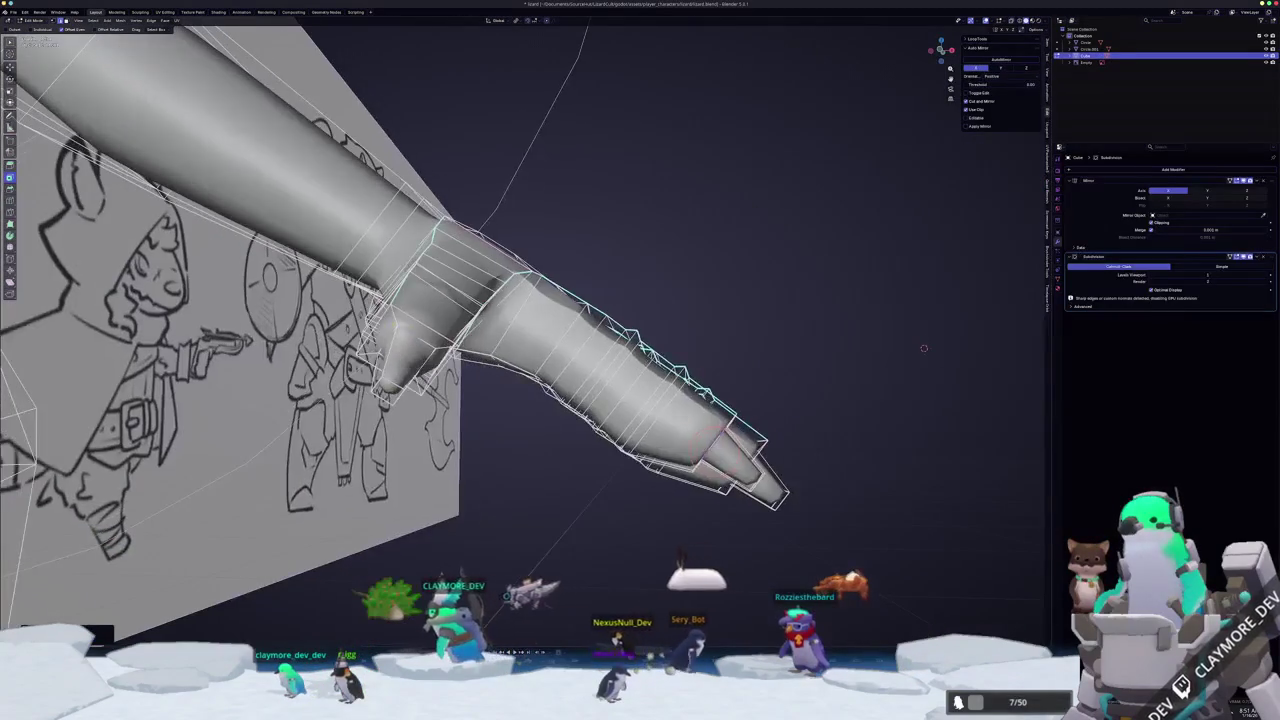
key(ctrl+e)
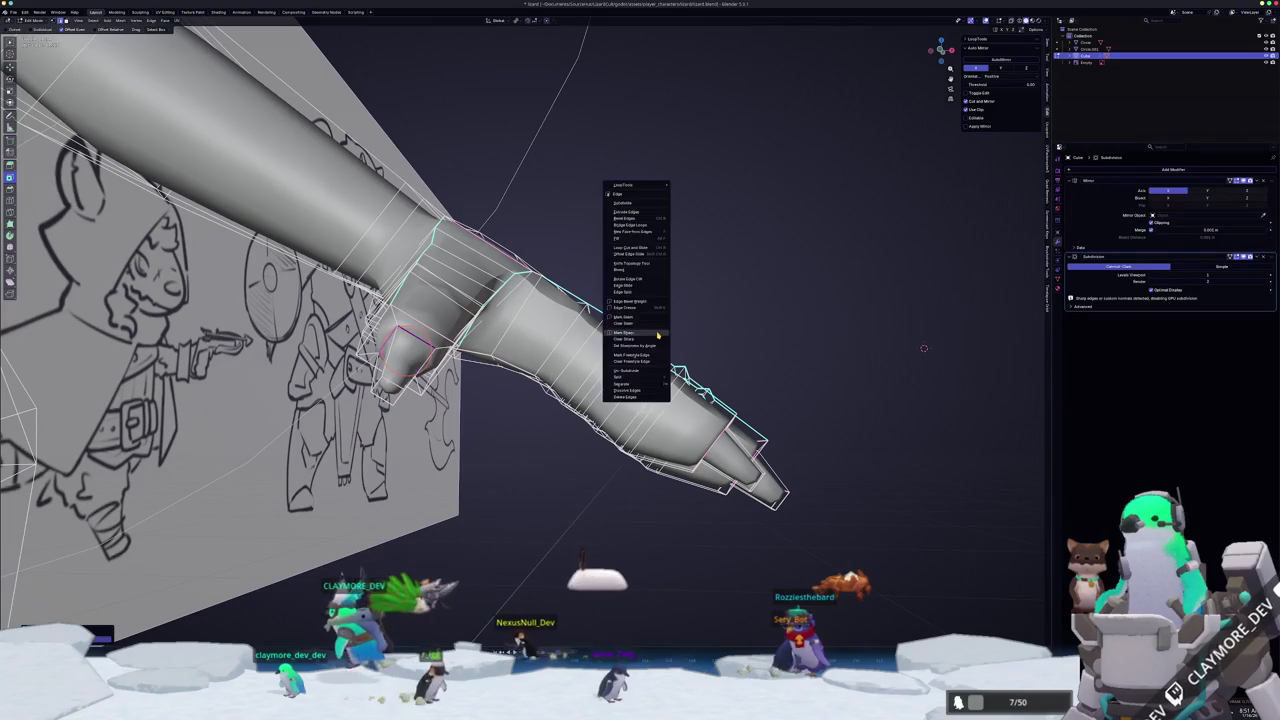
click(636, 310)
click(383, 378)
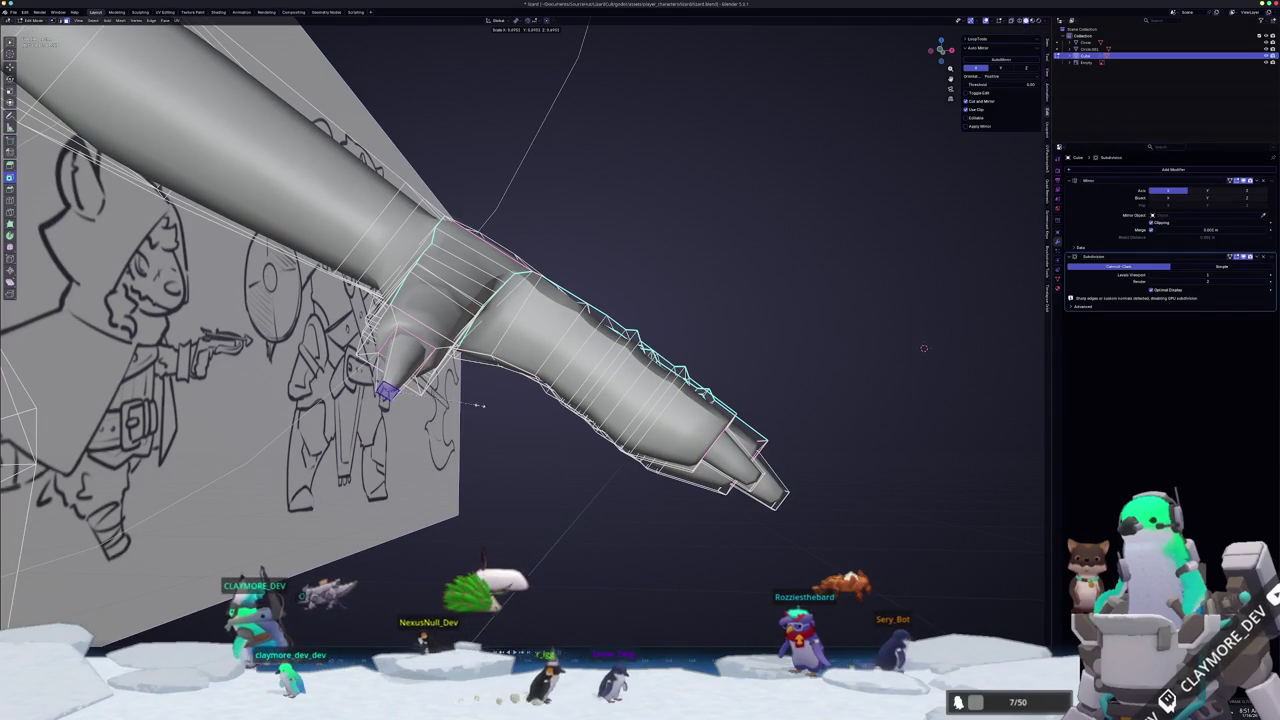
key(s)
middle_drag(383, 378, 816, 213)
- Scale the selected fingertip faces down, then scale them along the Y axis
click(543, 409)
middle_drag(543, 409, 600, 380)
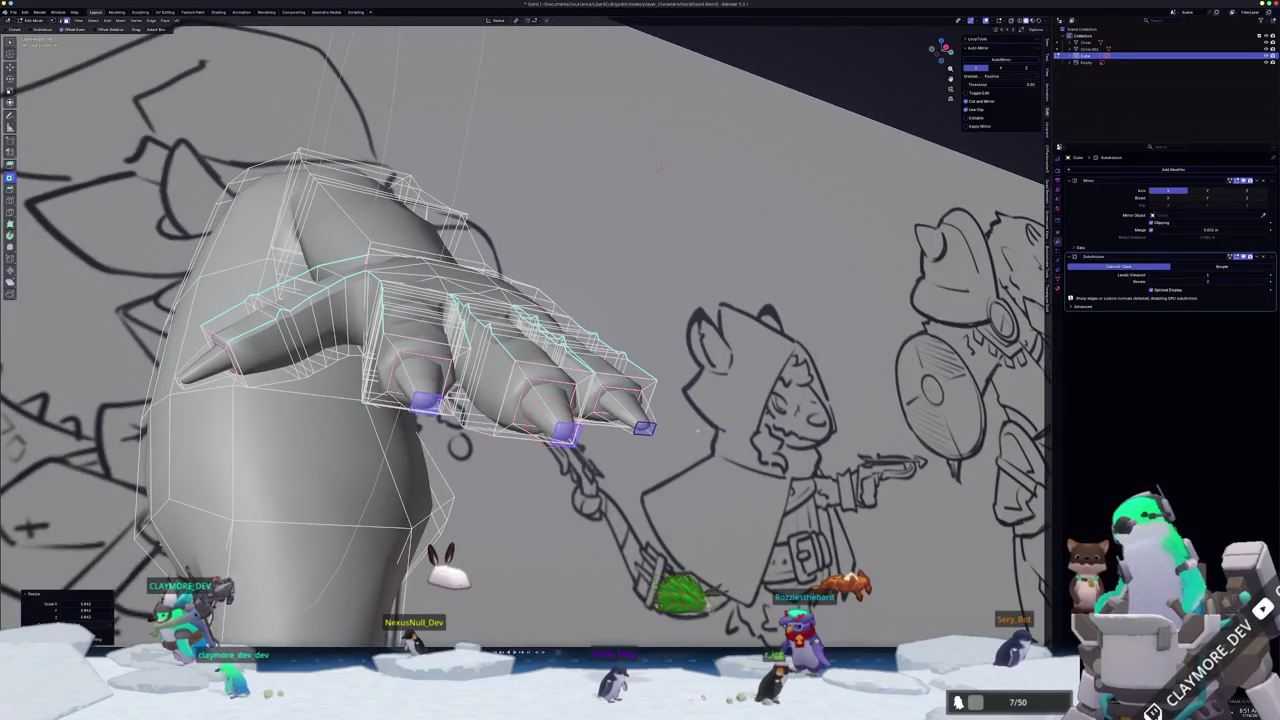
middle_drag(660, 168, 612, 421)
mouse_move(497, 333)
middle_down()
mouse_move(647, 373)
mouse_move(683, 335)
mouse_move(510, 493)
mouse_move(574, 410)
mouse_move(199, 282)
middle_up()
key(s)
click(614, 374)
key(s)
key(y)
click(574, 410)
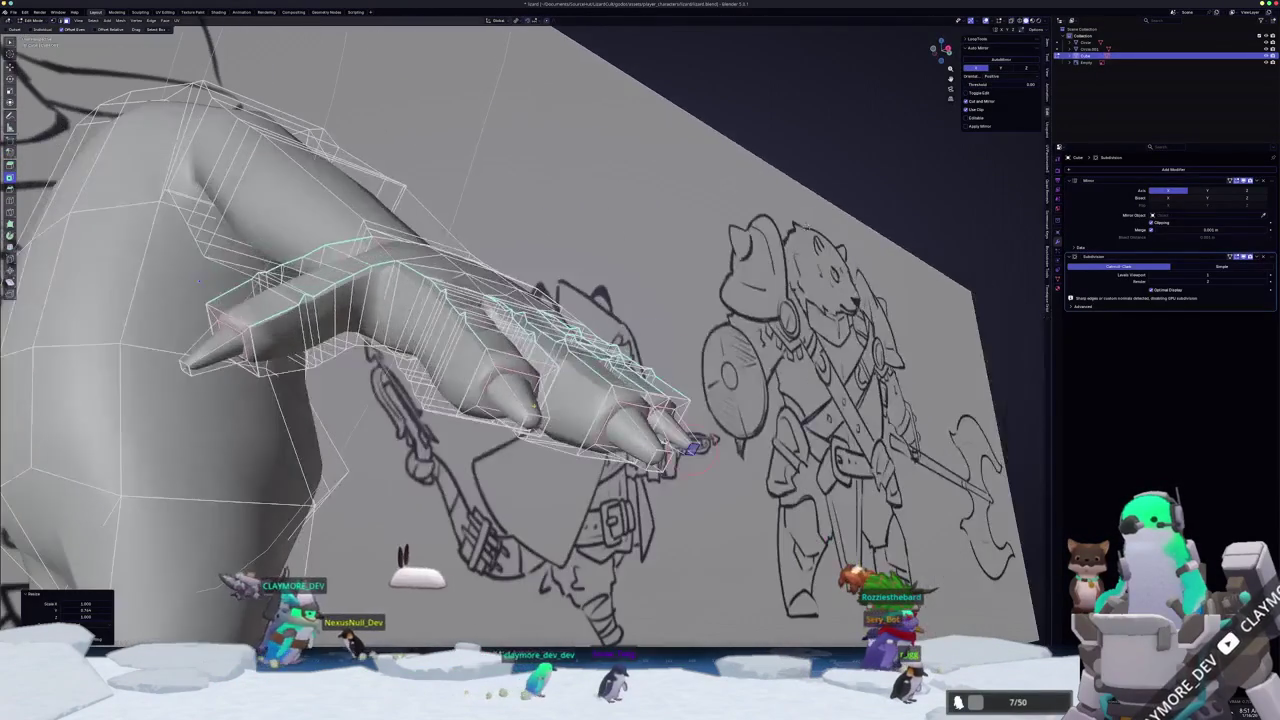
- Add an edge loop around a finger with Ctrl+R and reposition the selected vertices
key(ctrl+r)
click(199, 282)
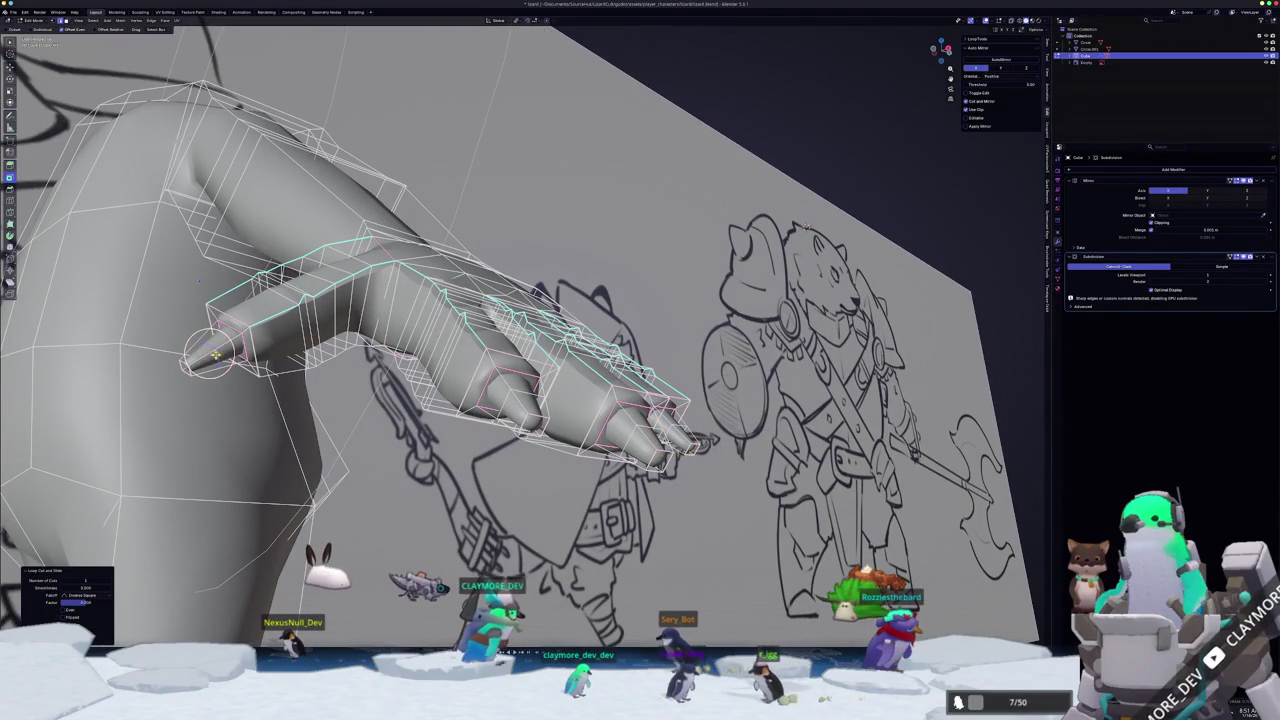
click(209, 348)
mouse_move(298, 370)
middle_down()
mouse_move(600, 300)
mouse_move(889, 197)
mouse_move(673, 379)
mouse_move(699, 367)
middle_up()
key(g)
click(600, 300)
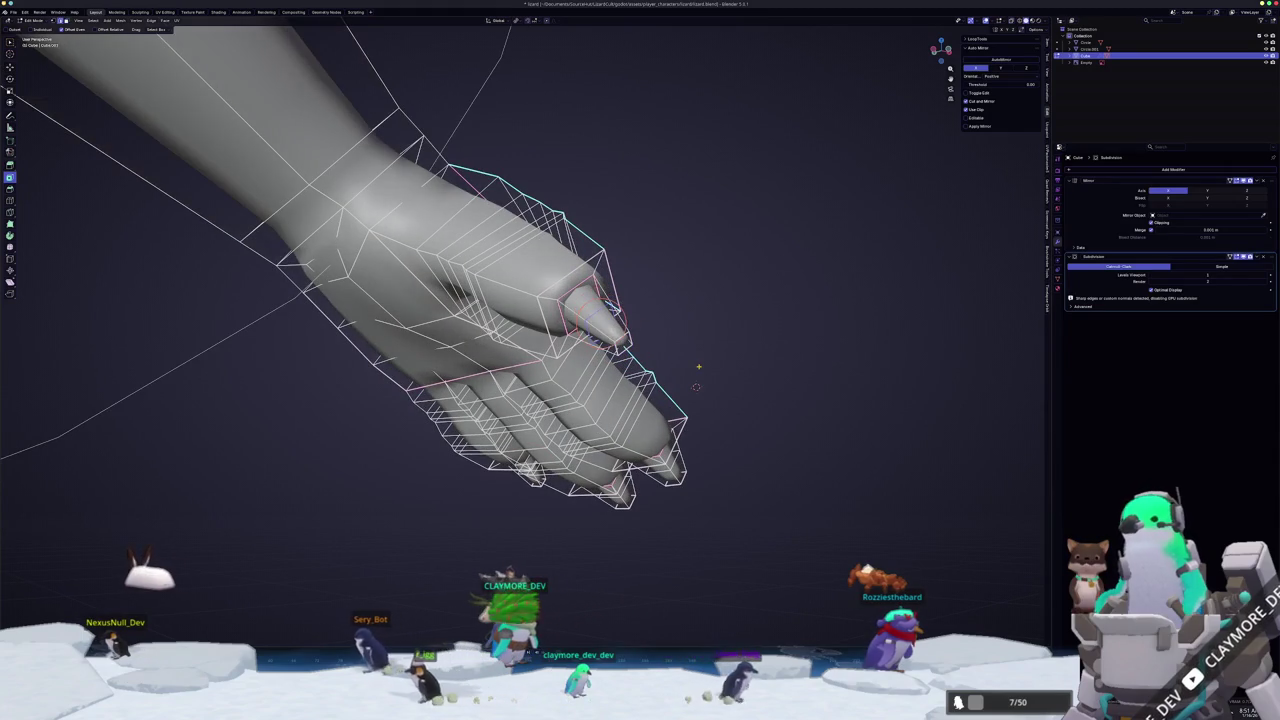
- Select the thumb tip face and extrude it outward
mouse_move(665, 460)
mouse_down()
mouse_move(675, 480)
mouse_move(650, 440)
mouse_up()
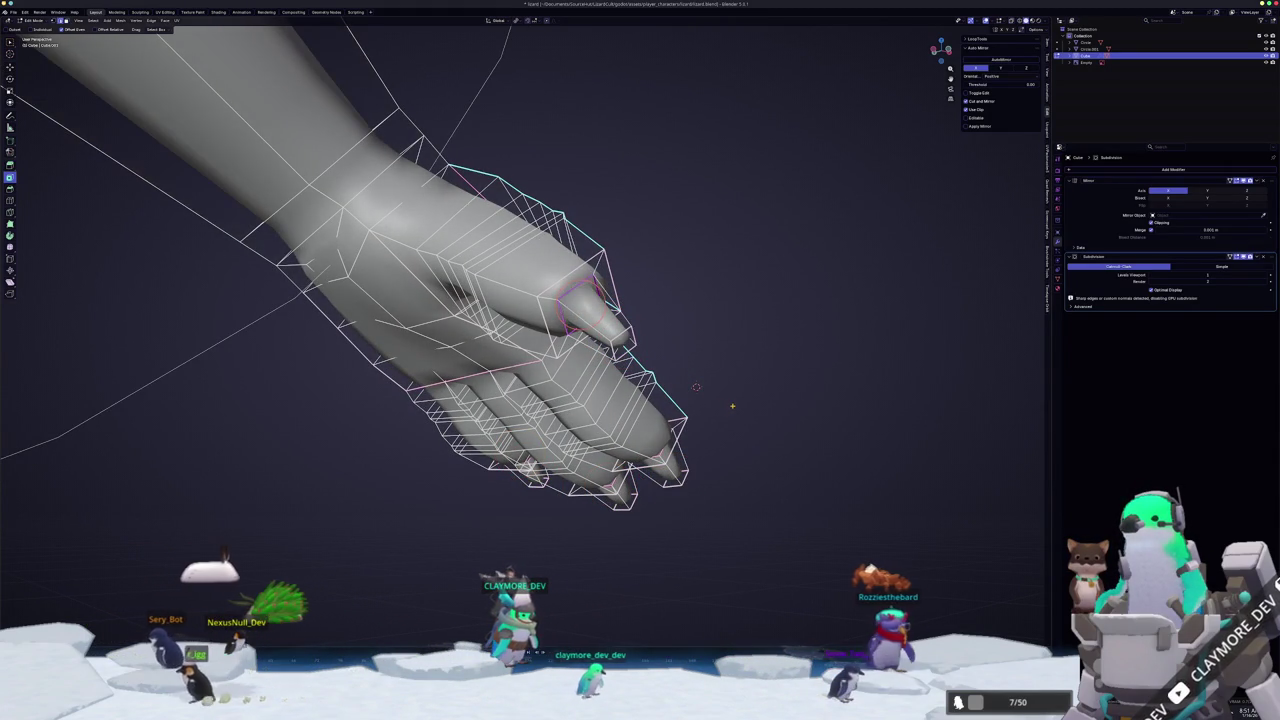
click(571, 302)
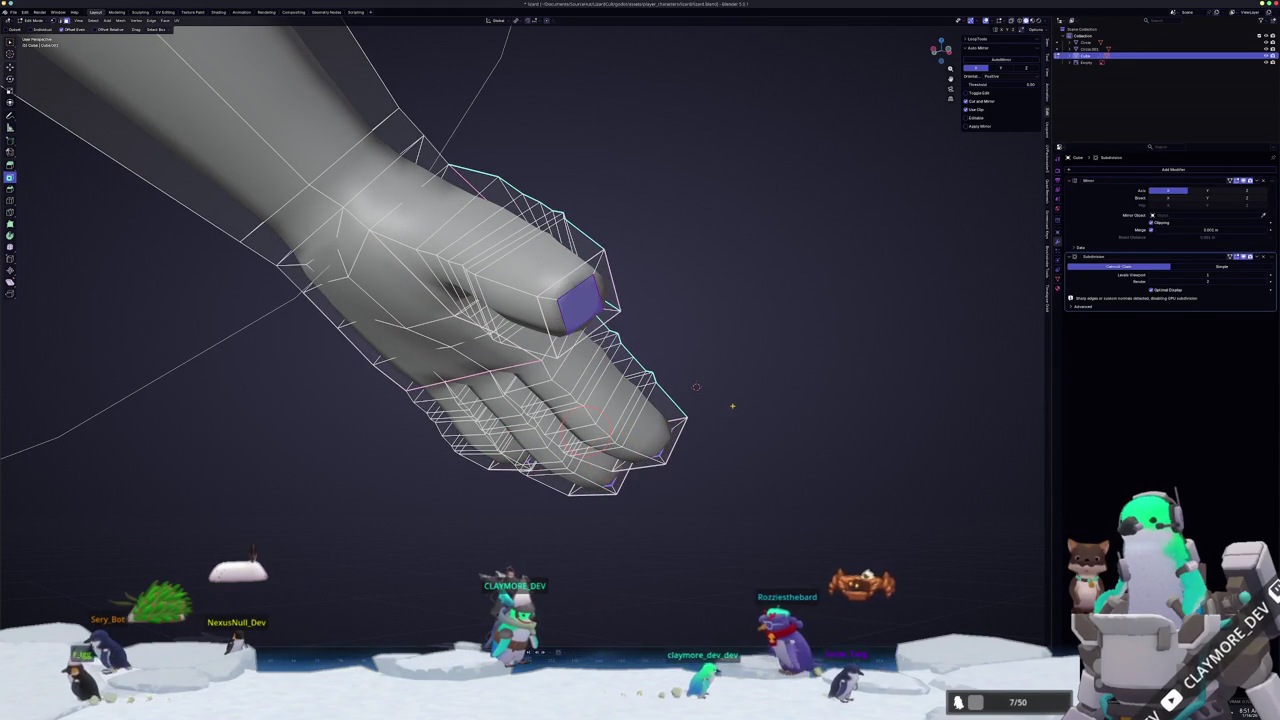
middle_drag(700, 390, 739, 375)
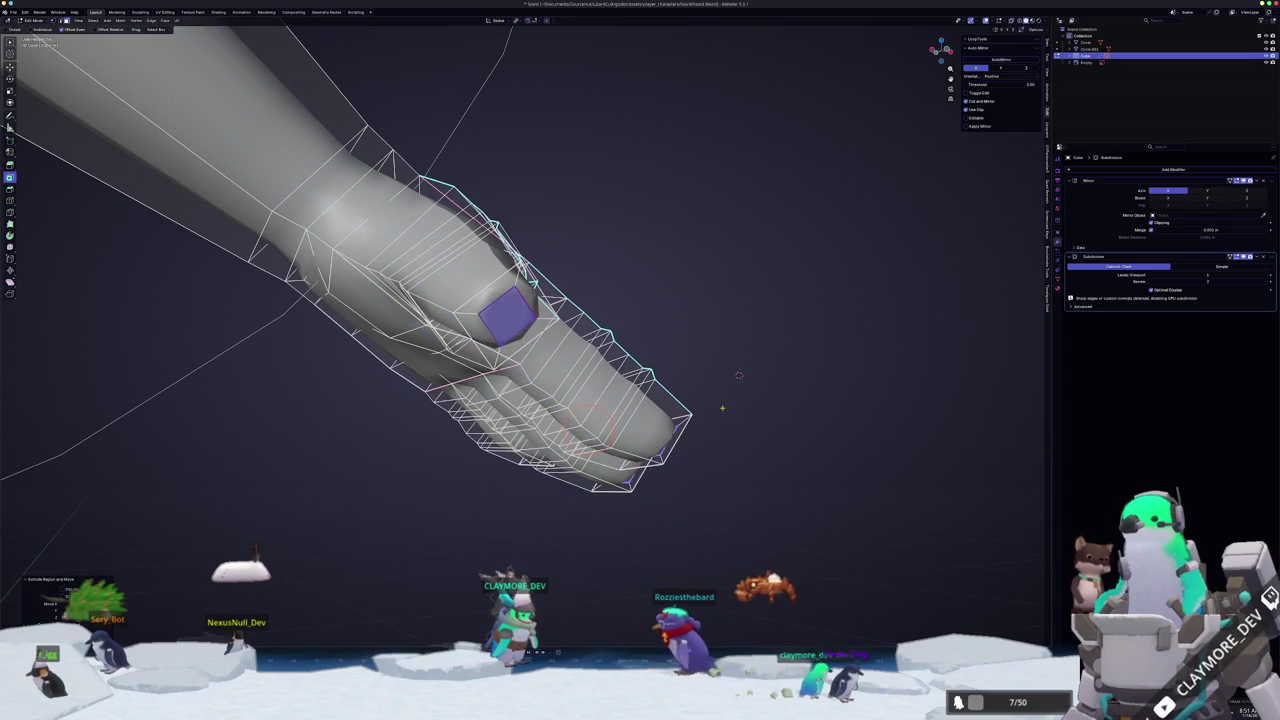
key(e)
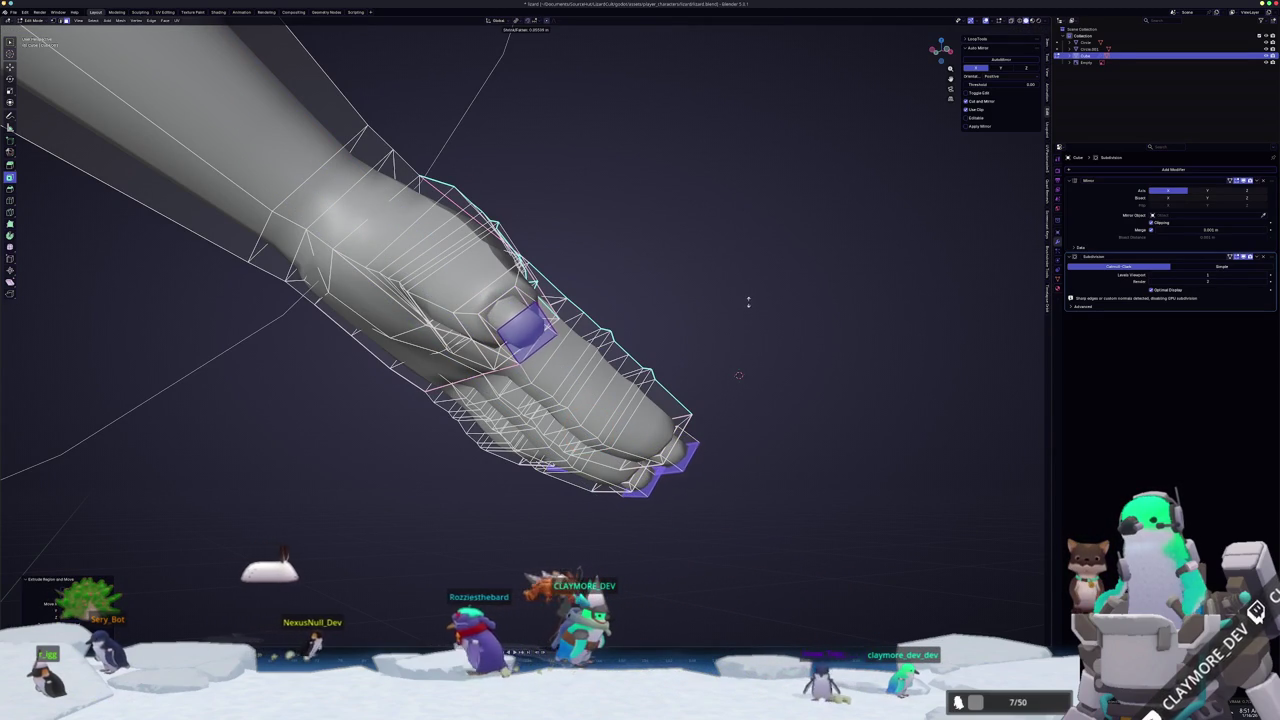
- Shrink the selected fingertip faces into small pointed claw tips
middle_drag(748, 300, 649, 344)
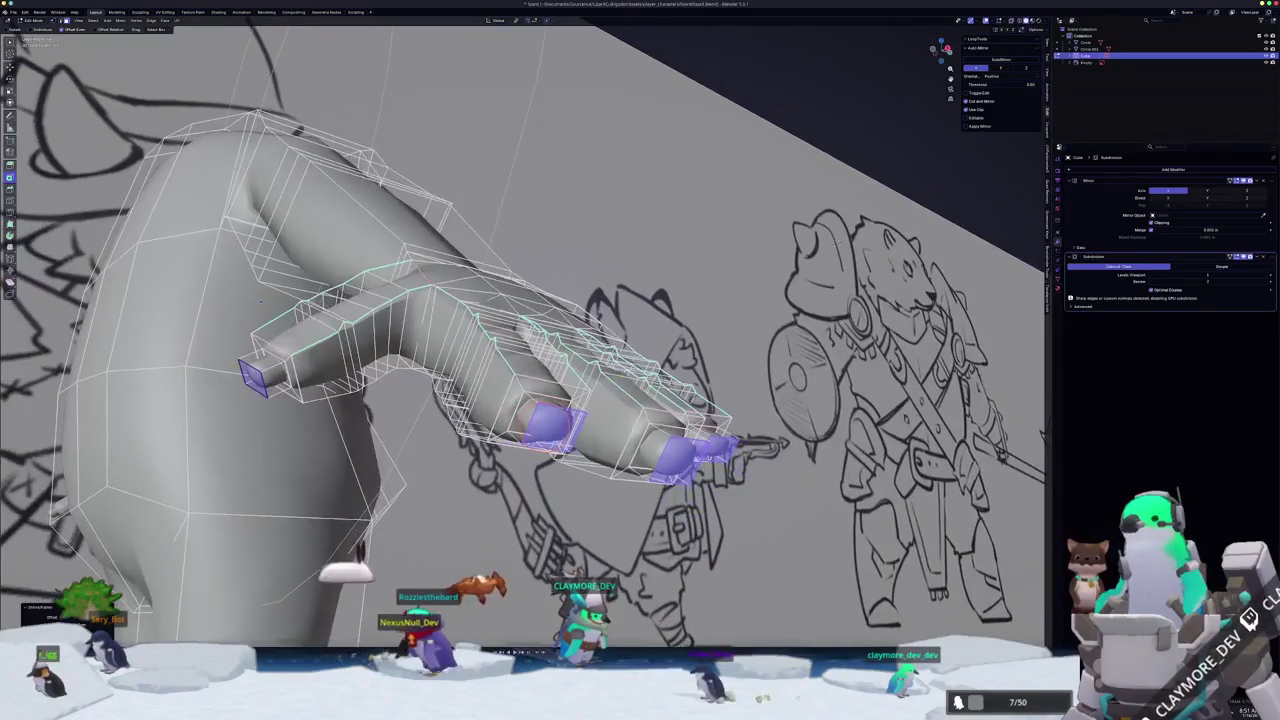
key(ctrl+z)
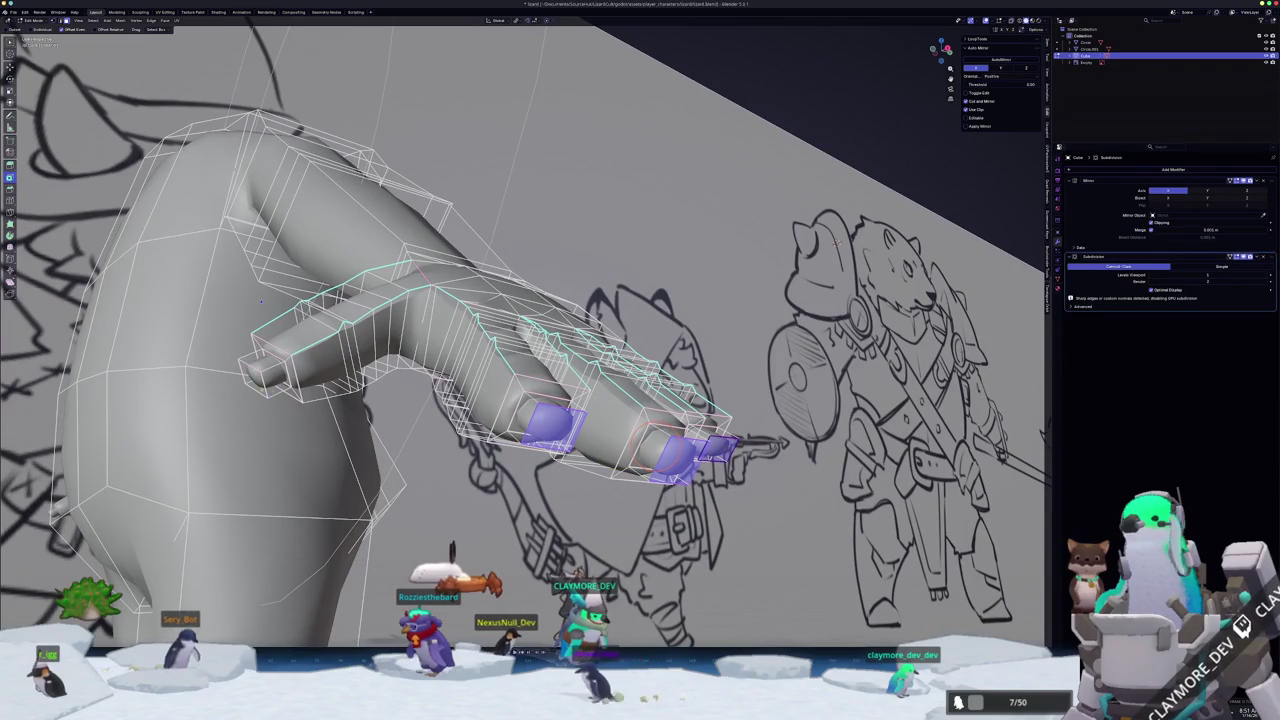
key(s)
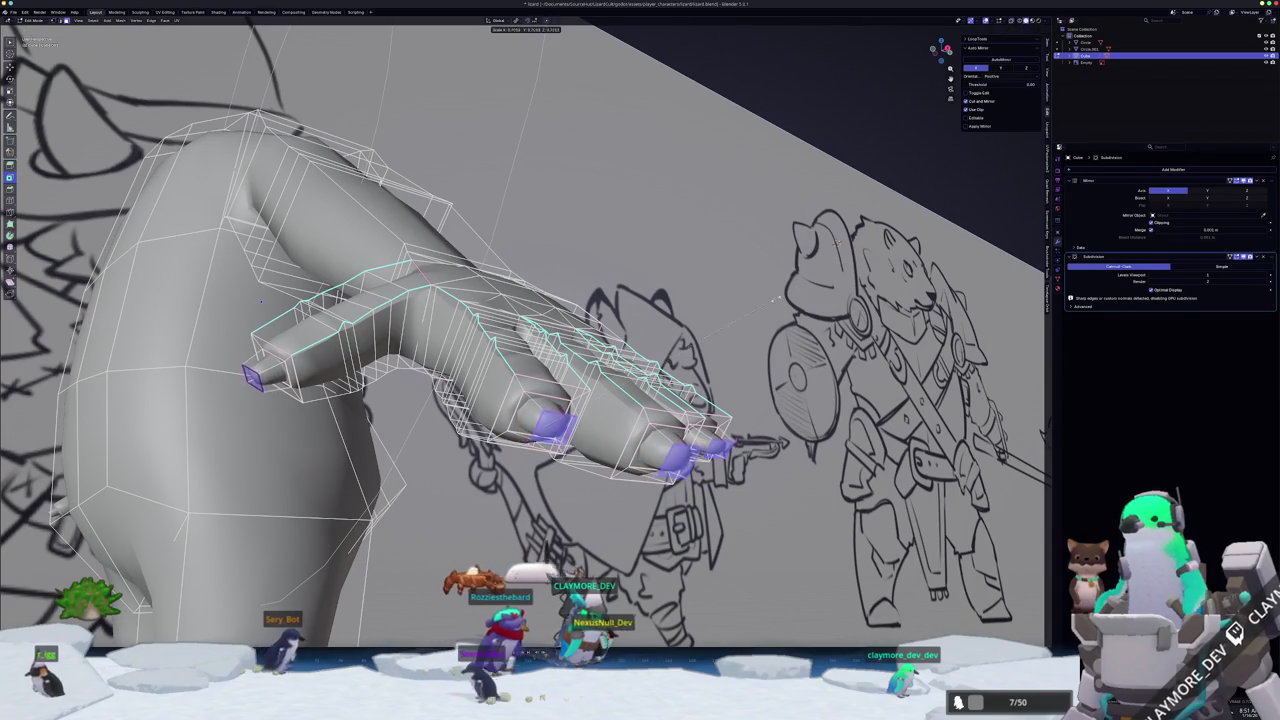
click(705, 338)
middle_drag(705, 338, 528, 123)
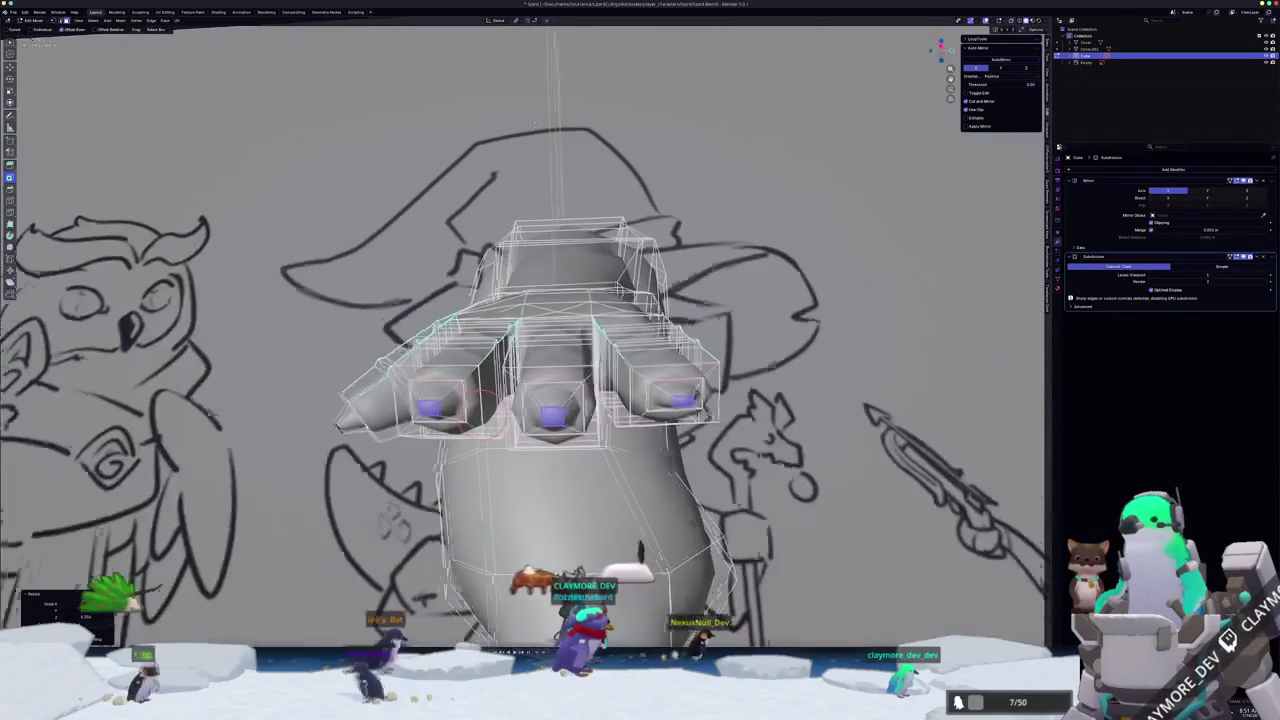
- Scale the three claw-tip faces sideways along the X axis
key(s)
key(x)
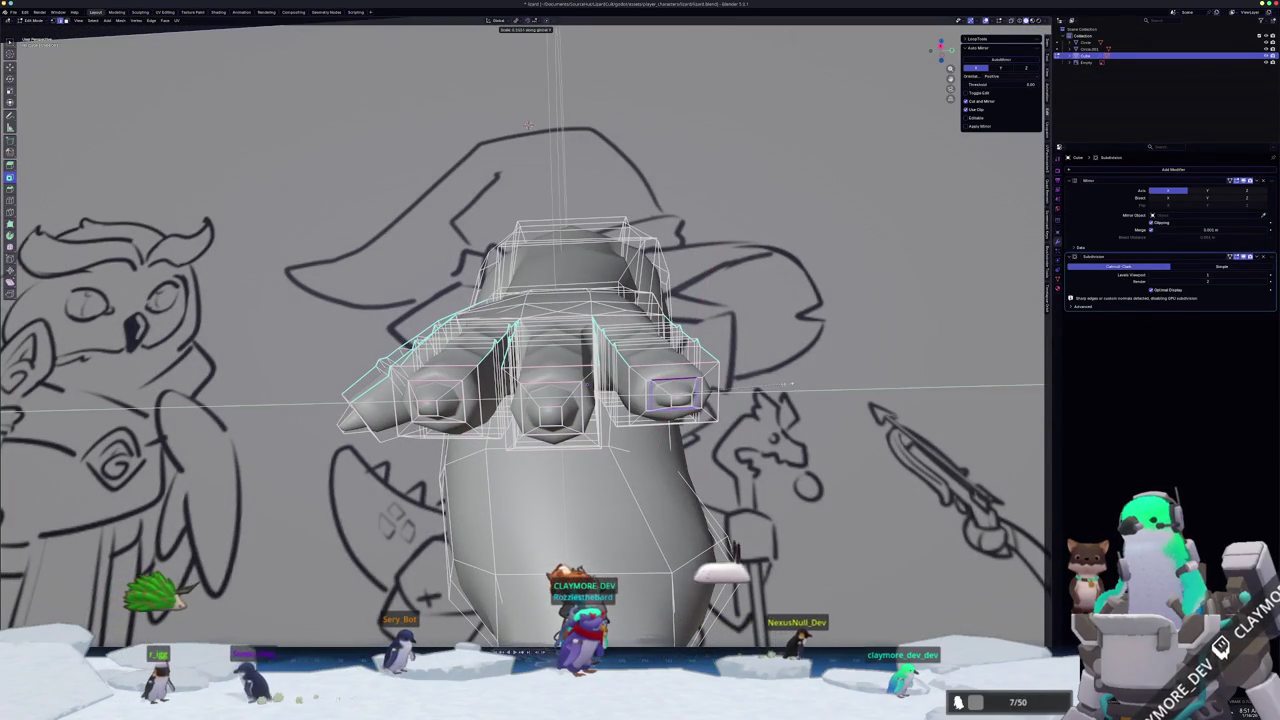
click(528, 124)
- Select the whole lizard mesh and merge its vertices by distance
key(a)
right_click(769, 514)
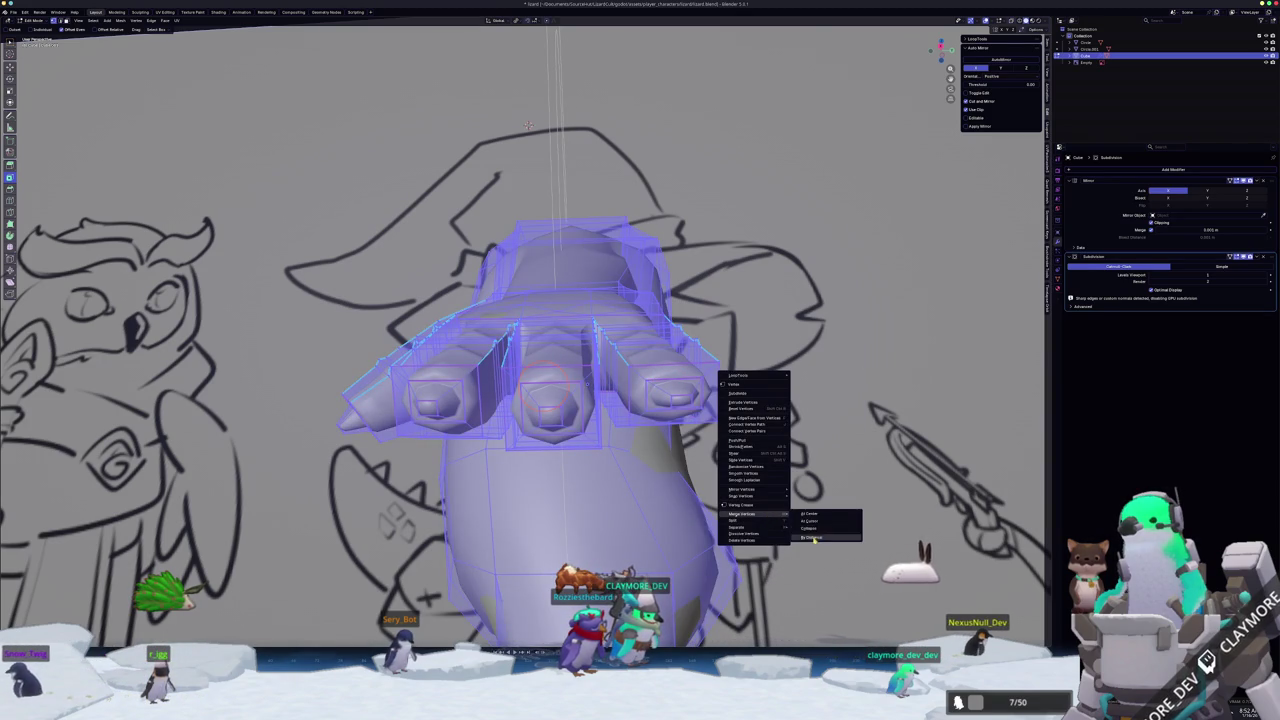
click(813, 538)
scroll(813, 538, up, 1)
scroll(813, 538, up, 2)
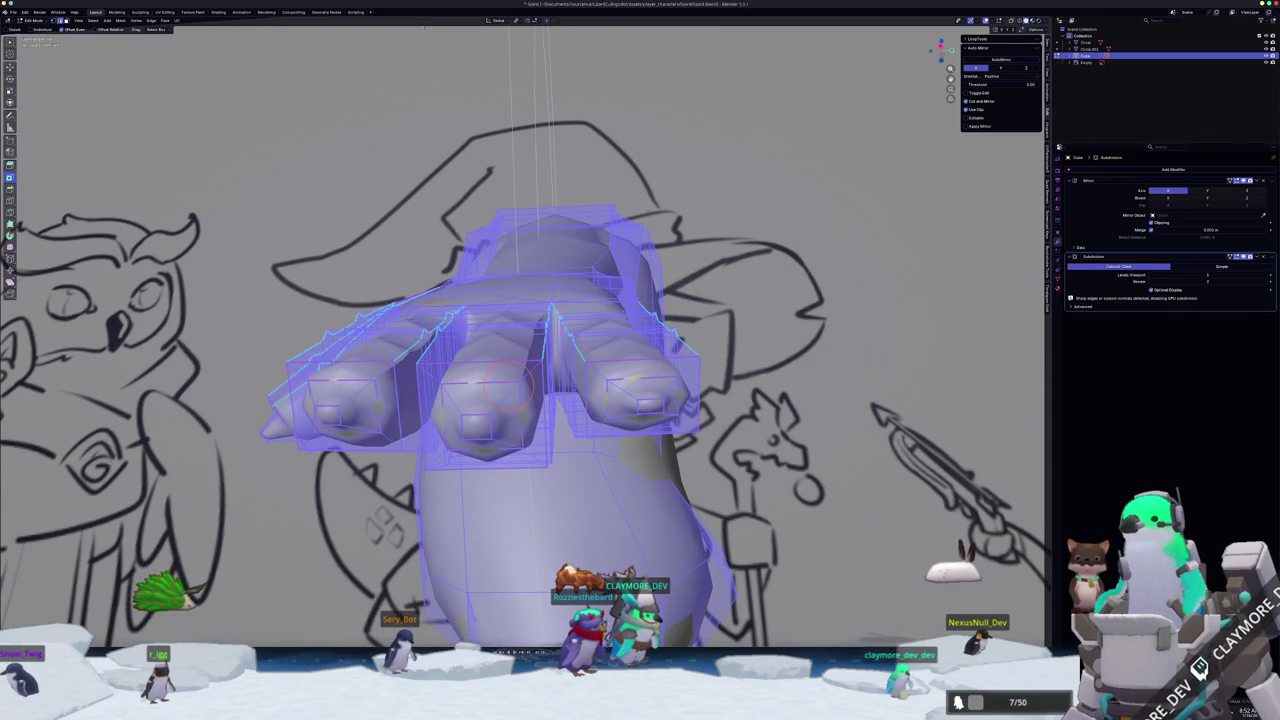
- Select an edge on the right finger and try a Z-axis move, then cancel it
click(641, 390)
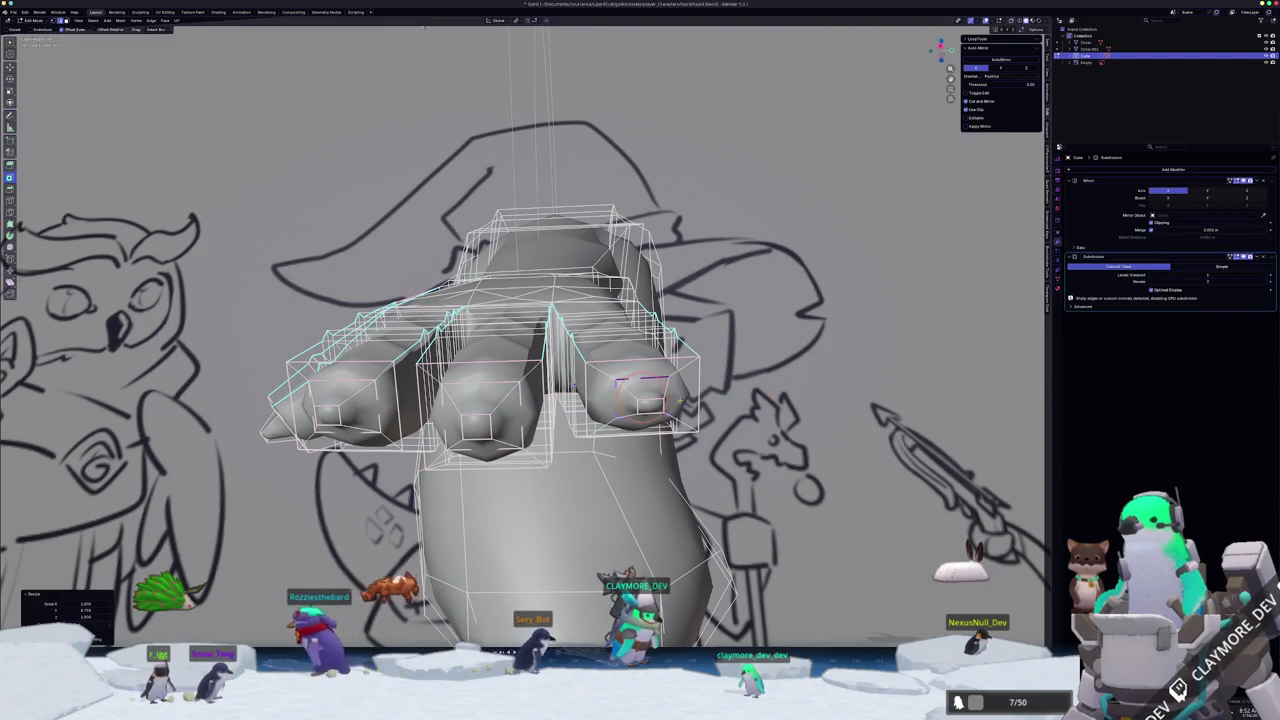
key(g)
key(z)
middle_drag(779, 398, 357, 487)
key(Escape)
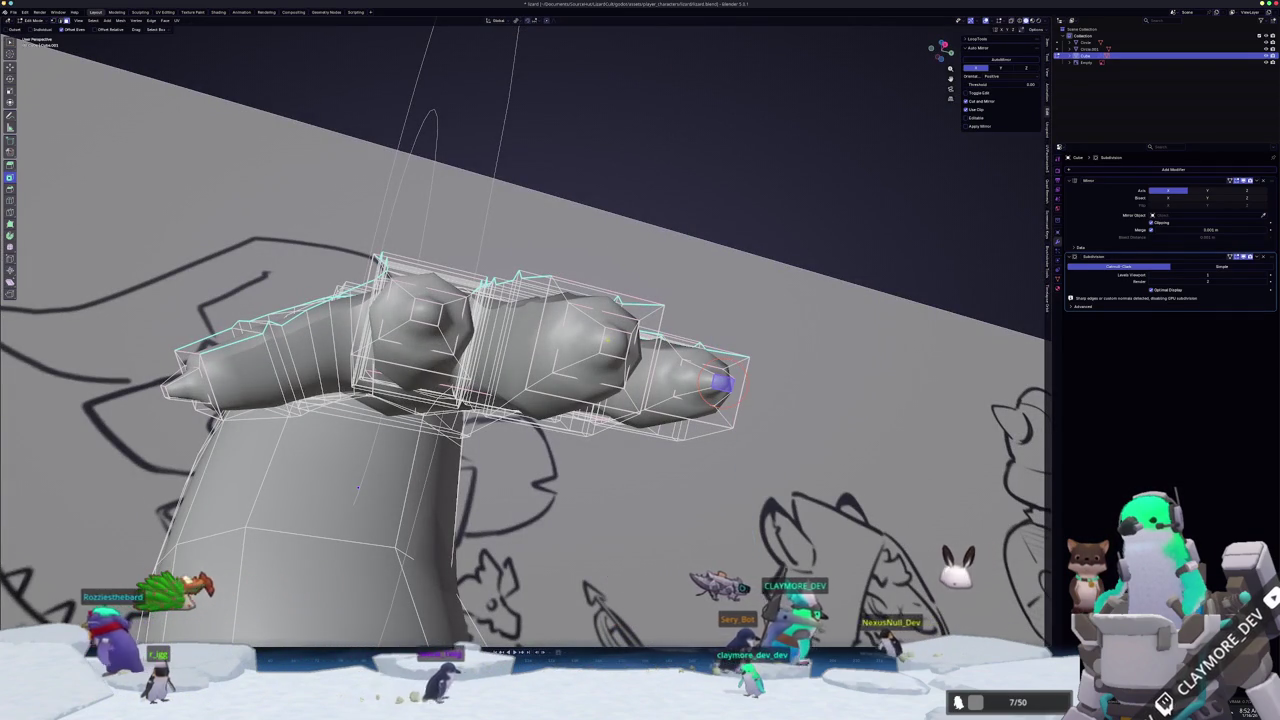
- Select the finger segment faces and add an edge loop near the index fingertip
key(shift+g)
middle_drag(357, 487, 799, 340)
key(g)
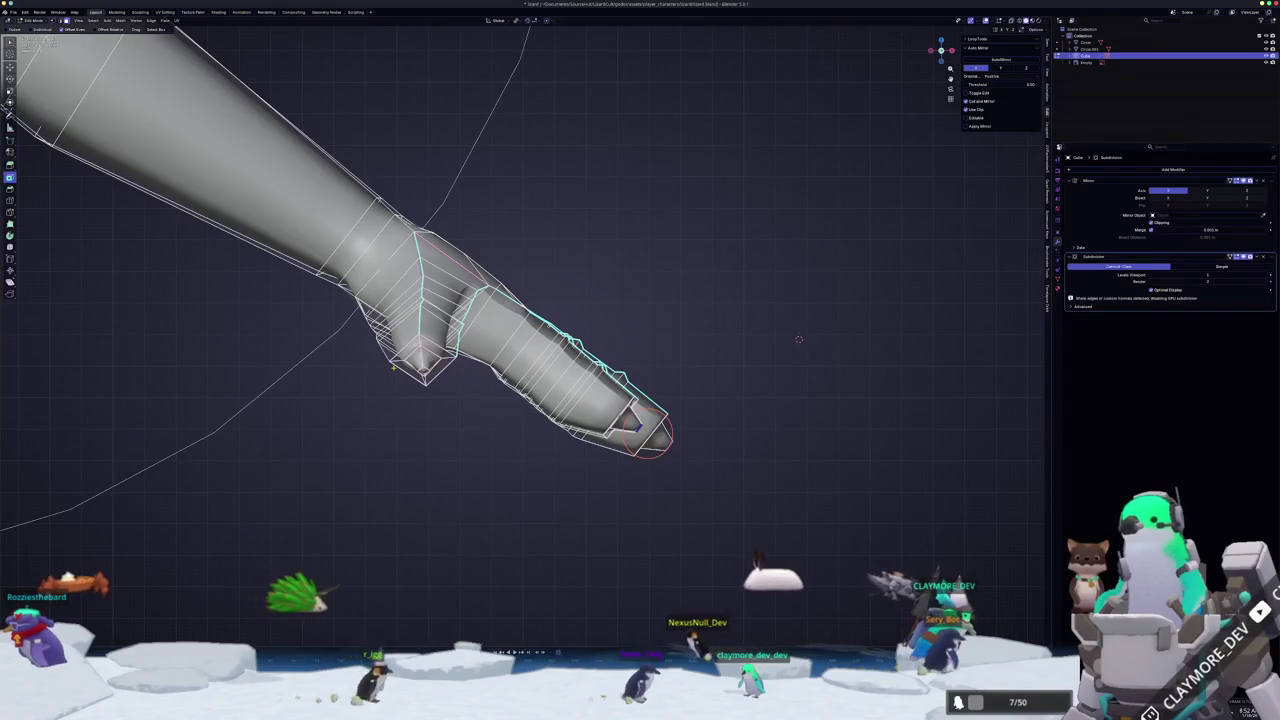
click(790, 437)
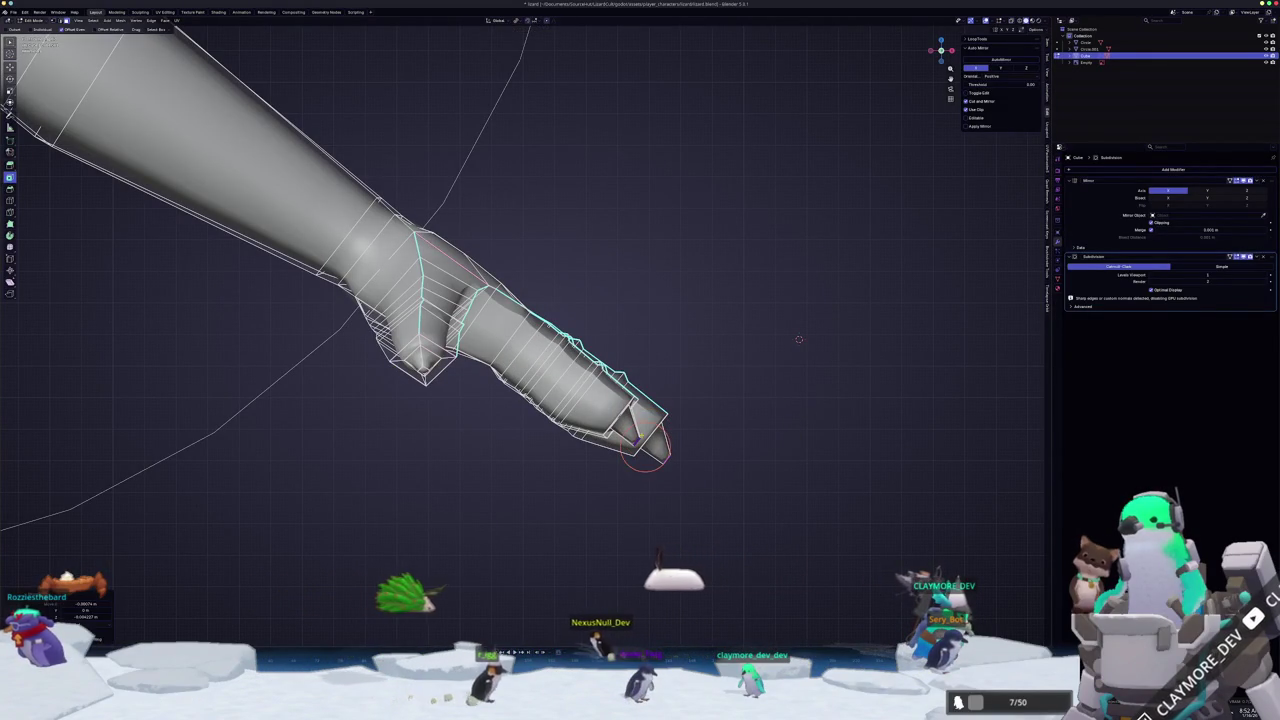
key(ctrl+r)
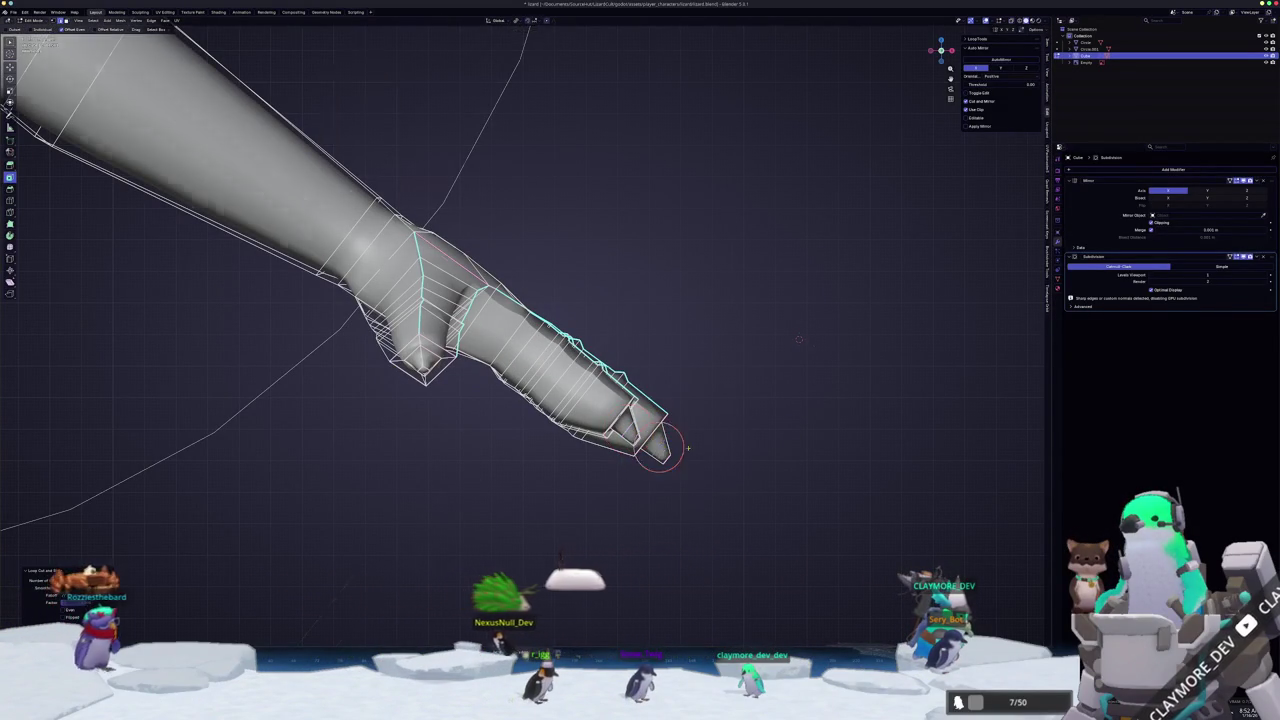
middle_drag(799, 340, 632, 300)
click(630, 428)
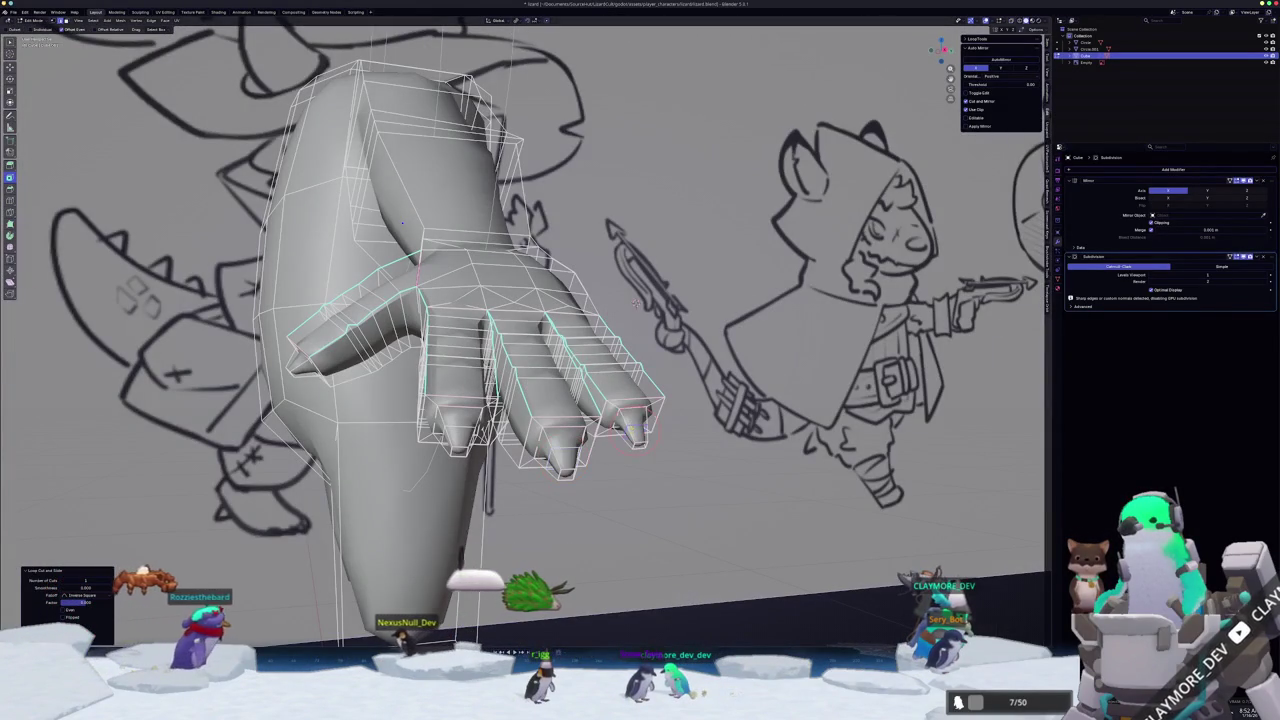
- Start another edge loop on the next finger and look over the edge options
key(ctrl+r)
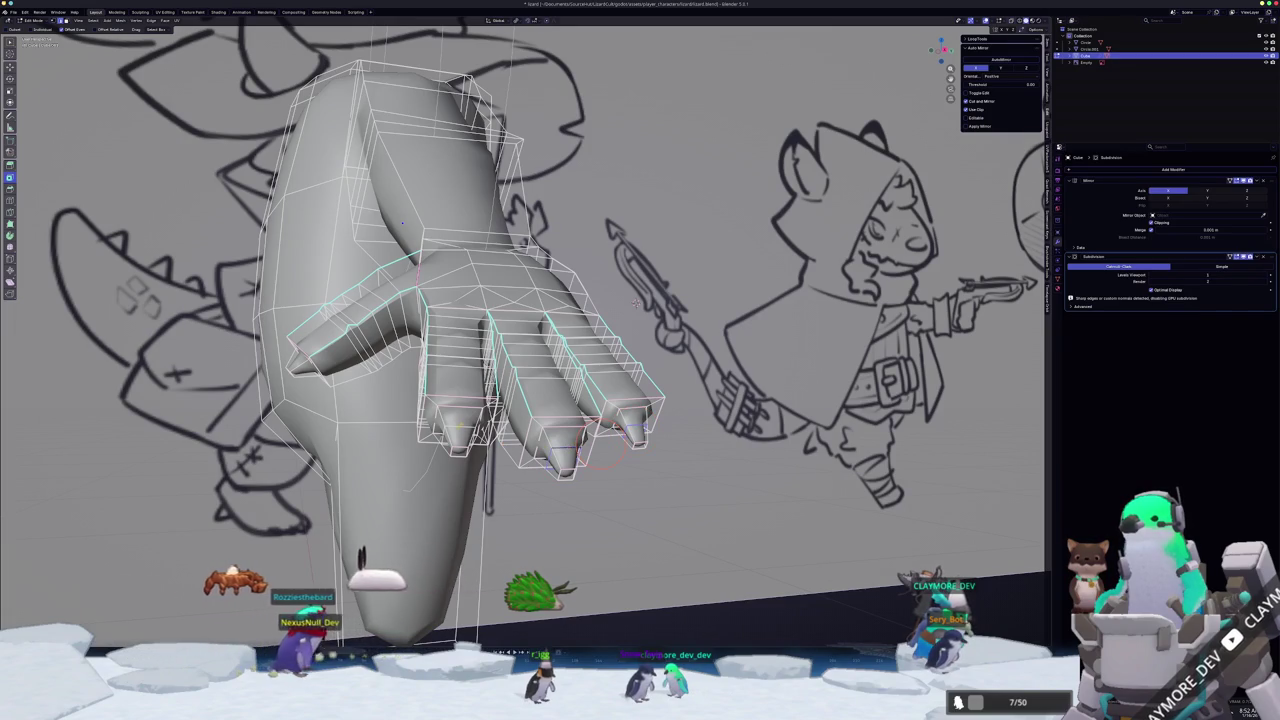
mouse_move(635, 303)
middle_down()
mouse_move(646, 448)
mouse_move(720, 429)
middle_up()
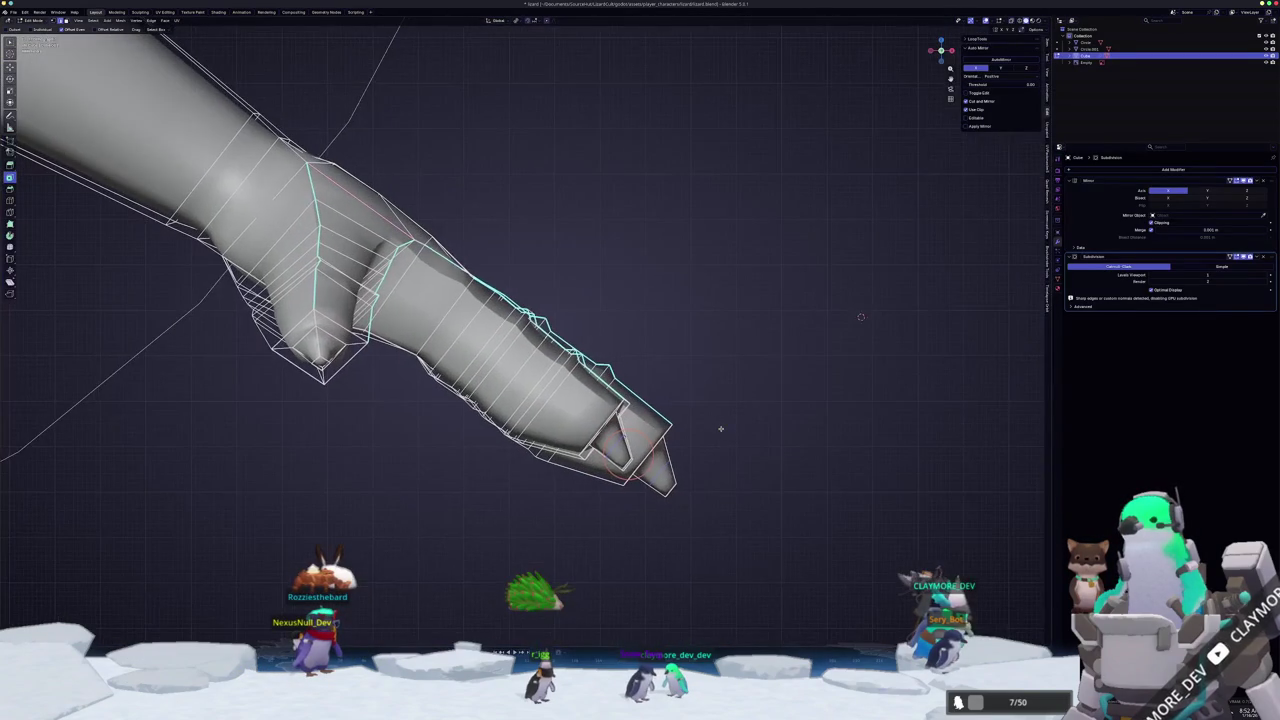
middle_drag(725, 424, 800, 420)
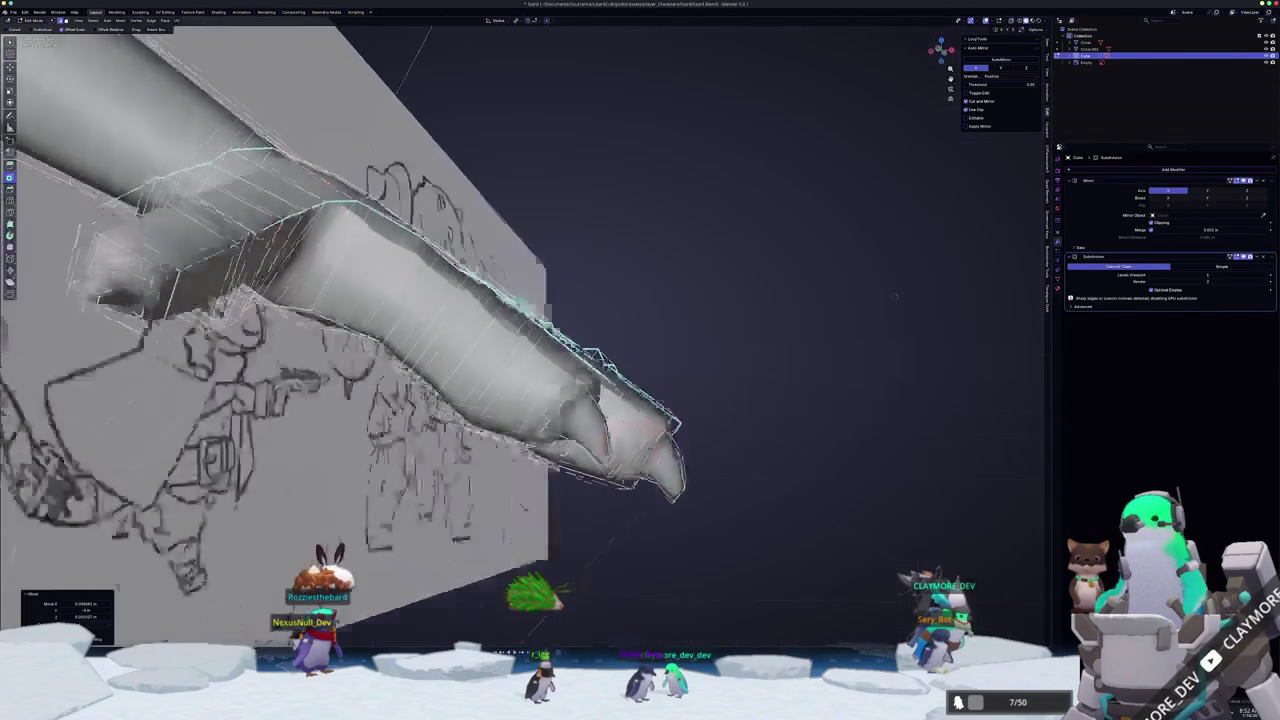
mouse_move(836, 159)
middle_down()
mouse_move(660, 95)
mouse_move(888, 297)
mouse_move(822, 303)
middle_up()
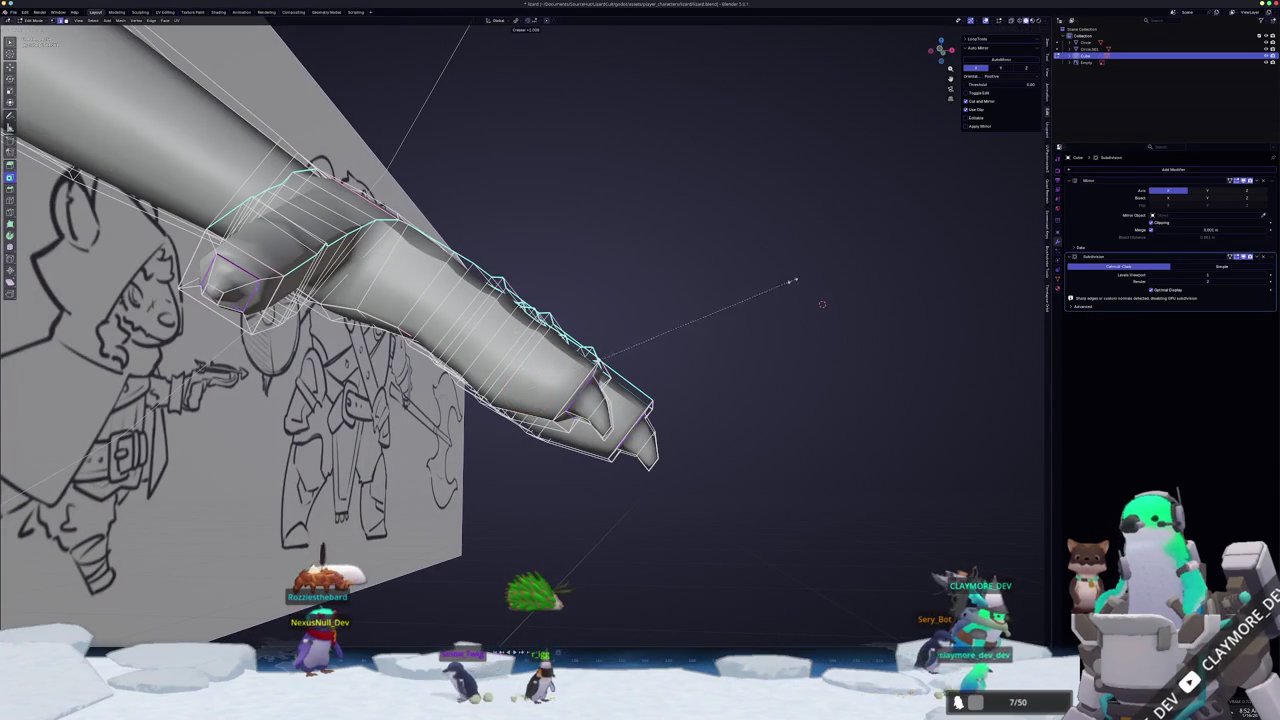
right_click(805, 305)
click(775, 424)
- Slide the selected edge along the finger, checking the smoothed hand in Object Mode
key(Tab)
mouse_move(775, 424)
middle_down()
mouse_move(272, 205)
mouse_move(160, 232)
middle_up()
key(Tab)
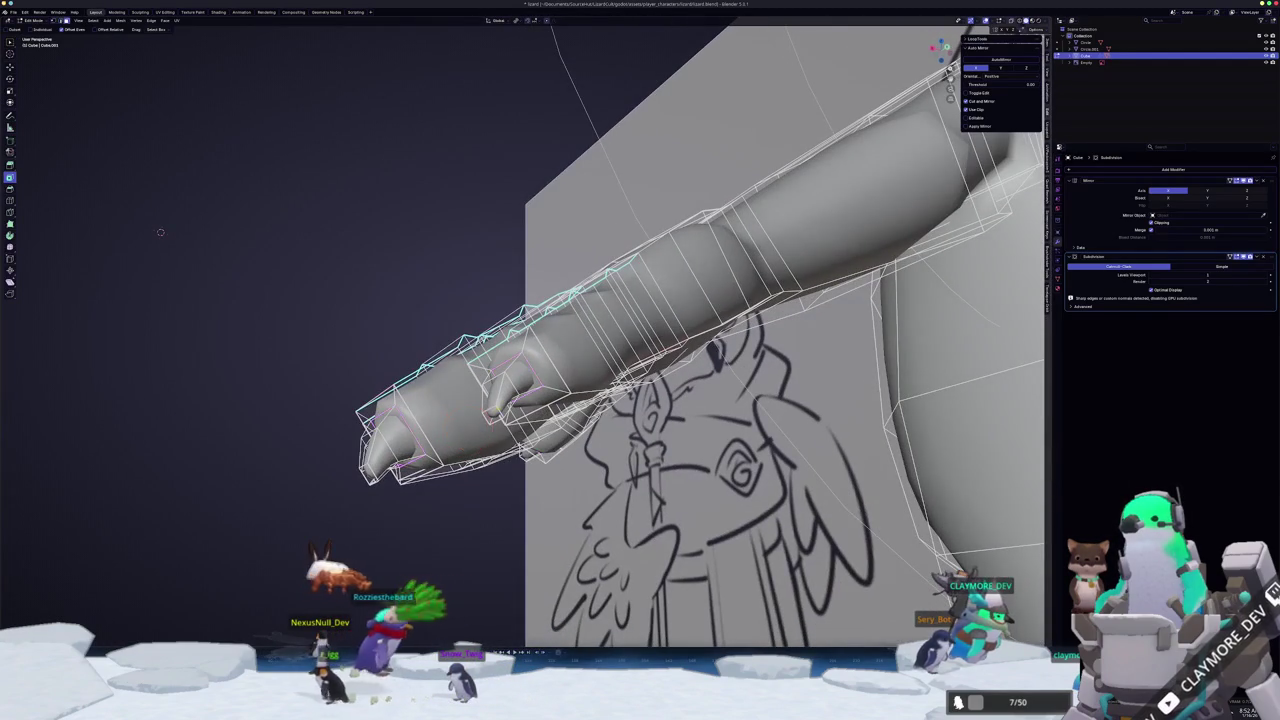
key(g)
key(g)
click(160, 232)
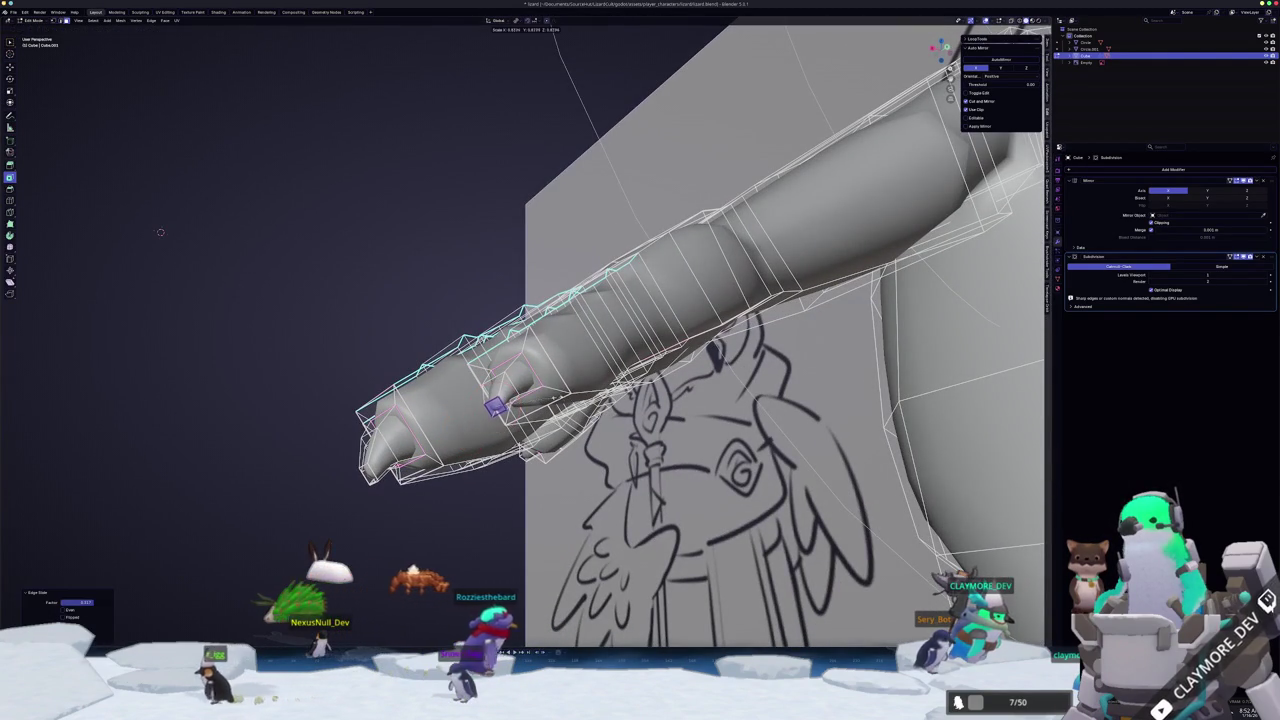
middle_drag(160, 232, 173, 194)
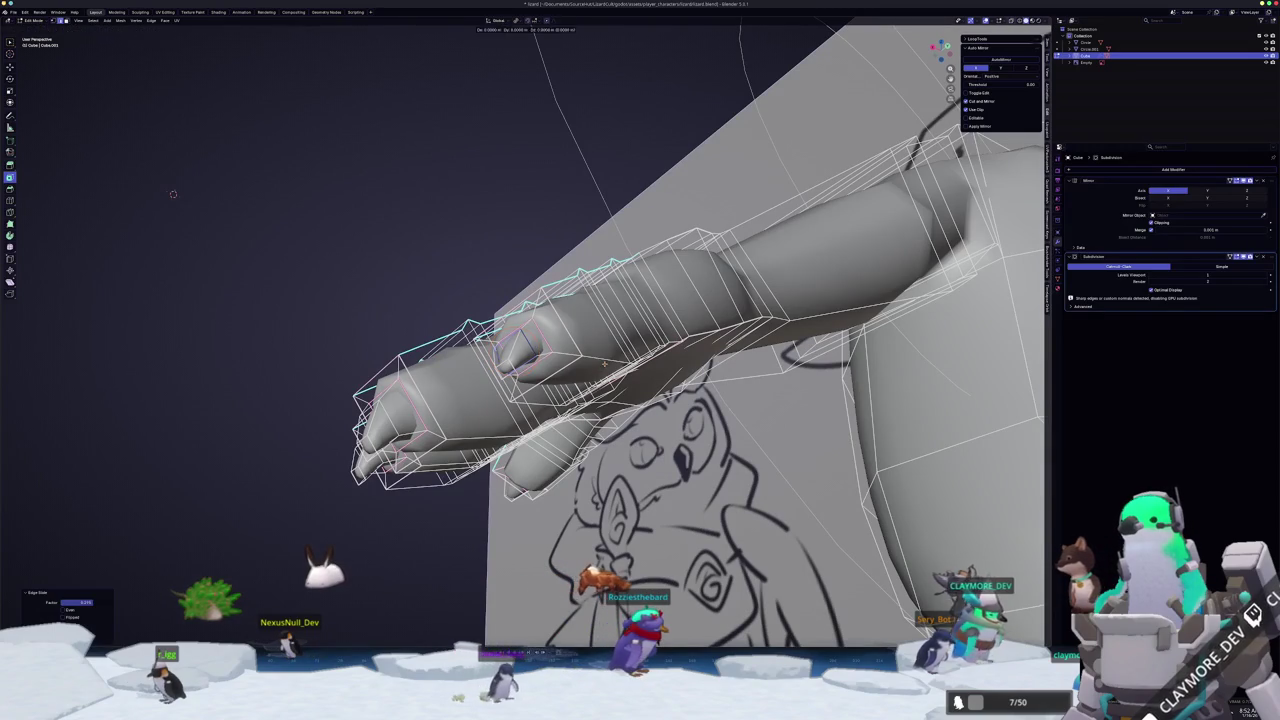
key(Tab)
mouse_move(173, 194)
middle_down()
mouse_move(783, 197)
mouse_move(105, 110)
middle_up()
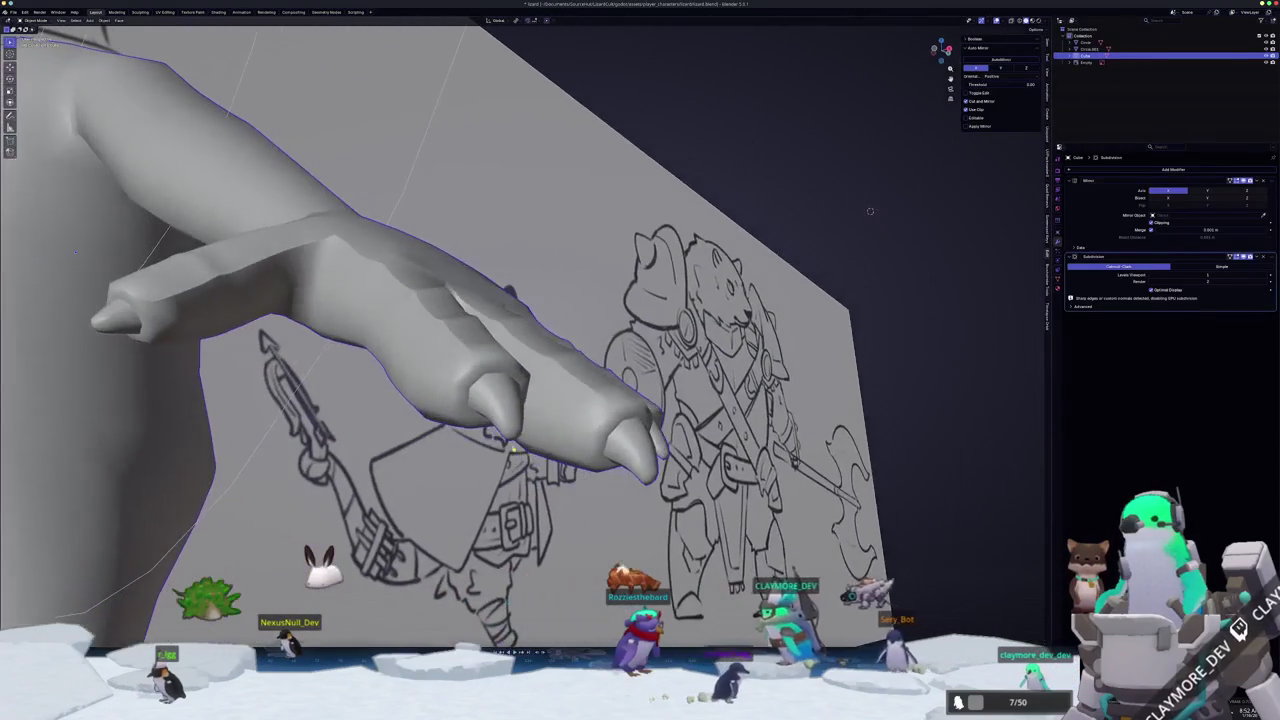
middle_drag(149, 270, 72, 360)
- Move the fingertip vertices along Z and rotate them about the X axis
key(Tab)
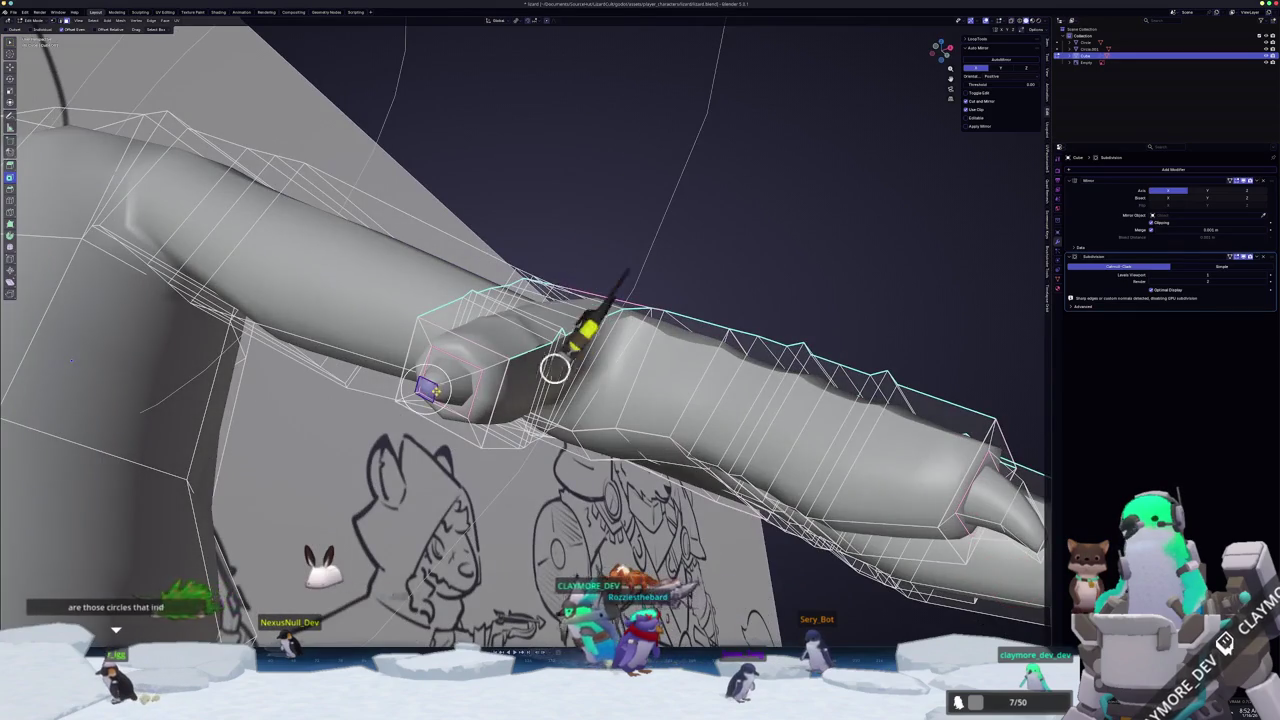
middle_drag(72, 360, 180, 519)
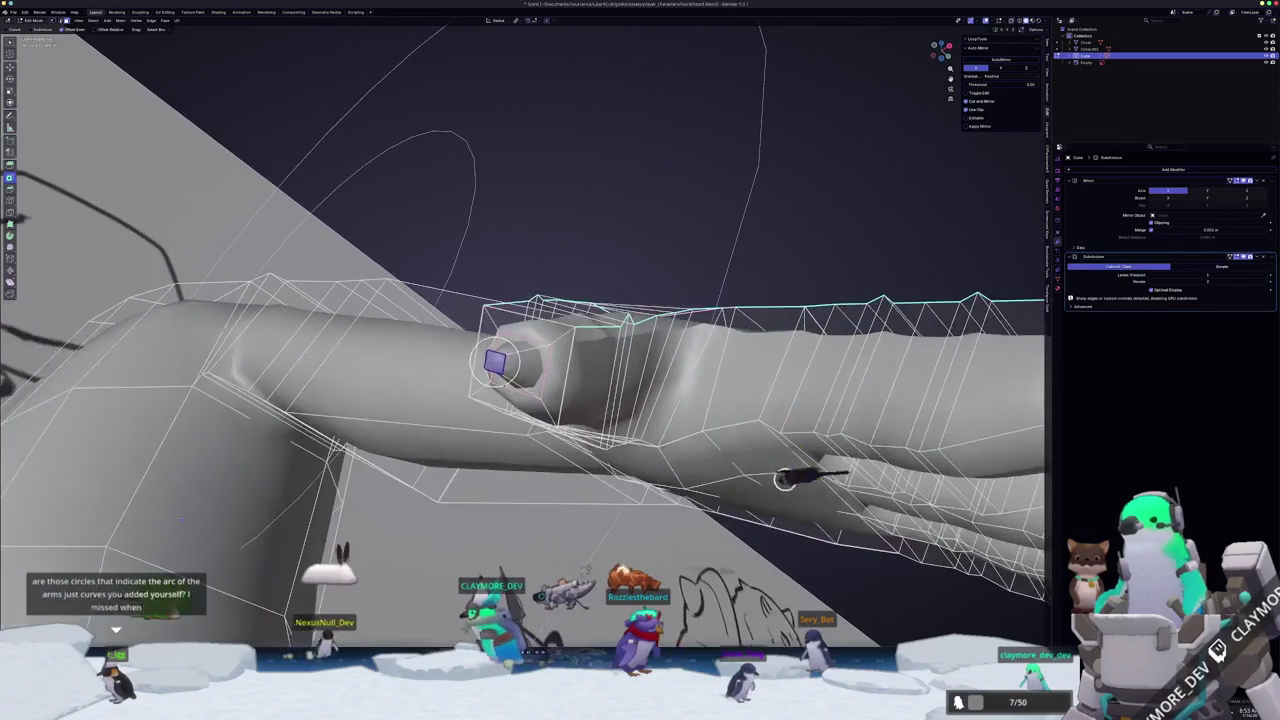
key(g)
key(z)
middle_drag(838, 459, 823, 536)
key(r)
key(x)
key(x)
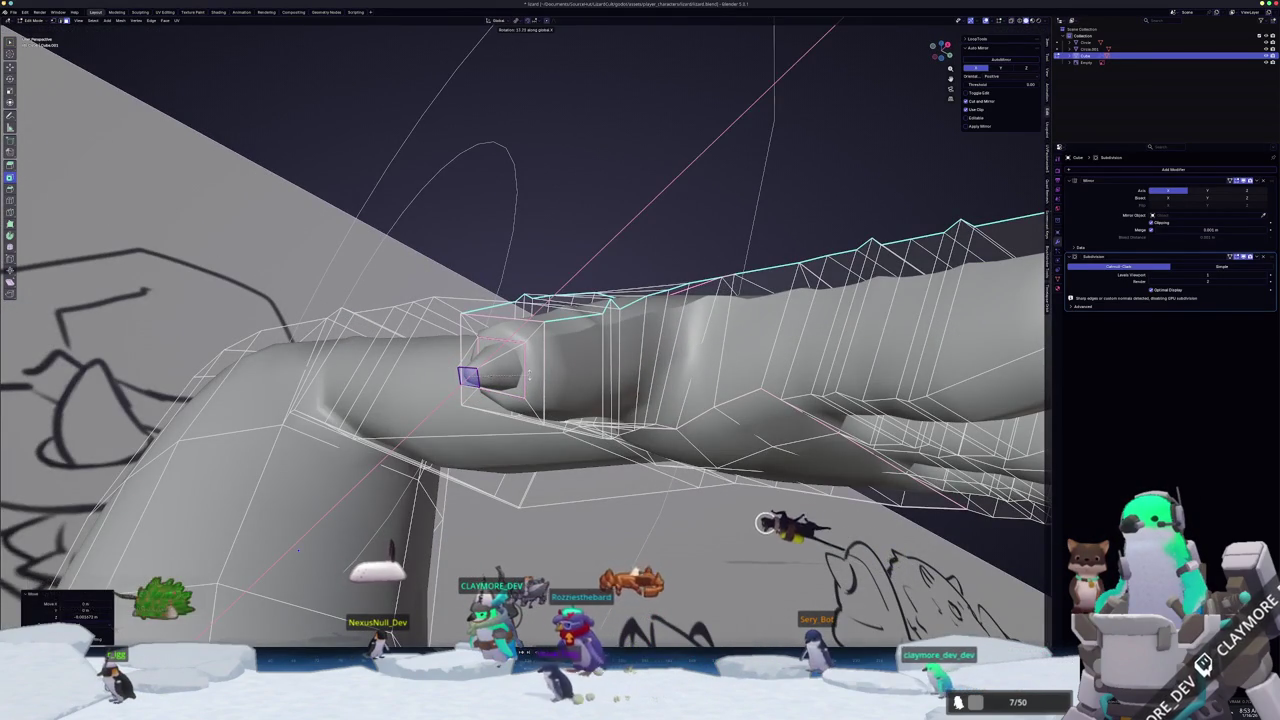
middle_drag(298, 550, 330, 500)
middle_drag(290, 540, 320, 510)
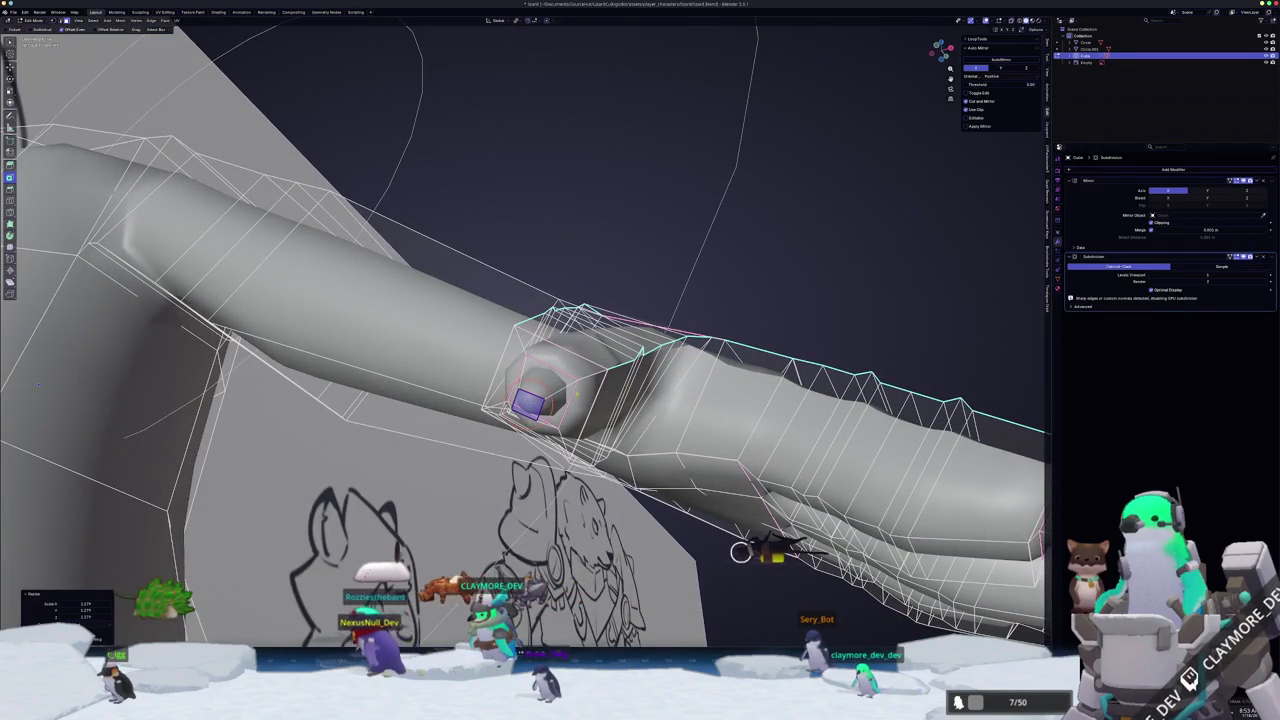
mouse_move(740, 552)
middle_down()
mouse_move(700, 530)
mouse_move(740, 552)
middle_up()
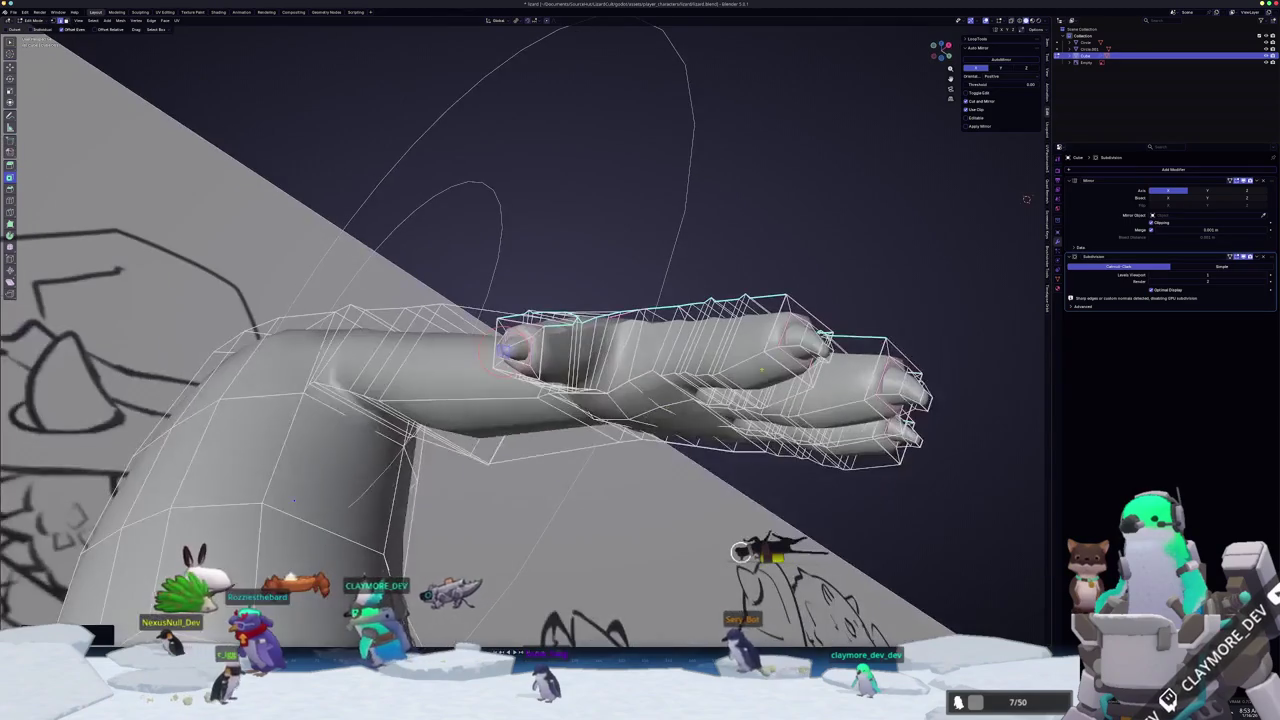
middle_drag(1026, 199, 789, 176)
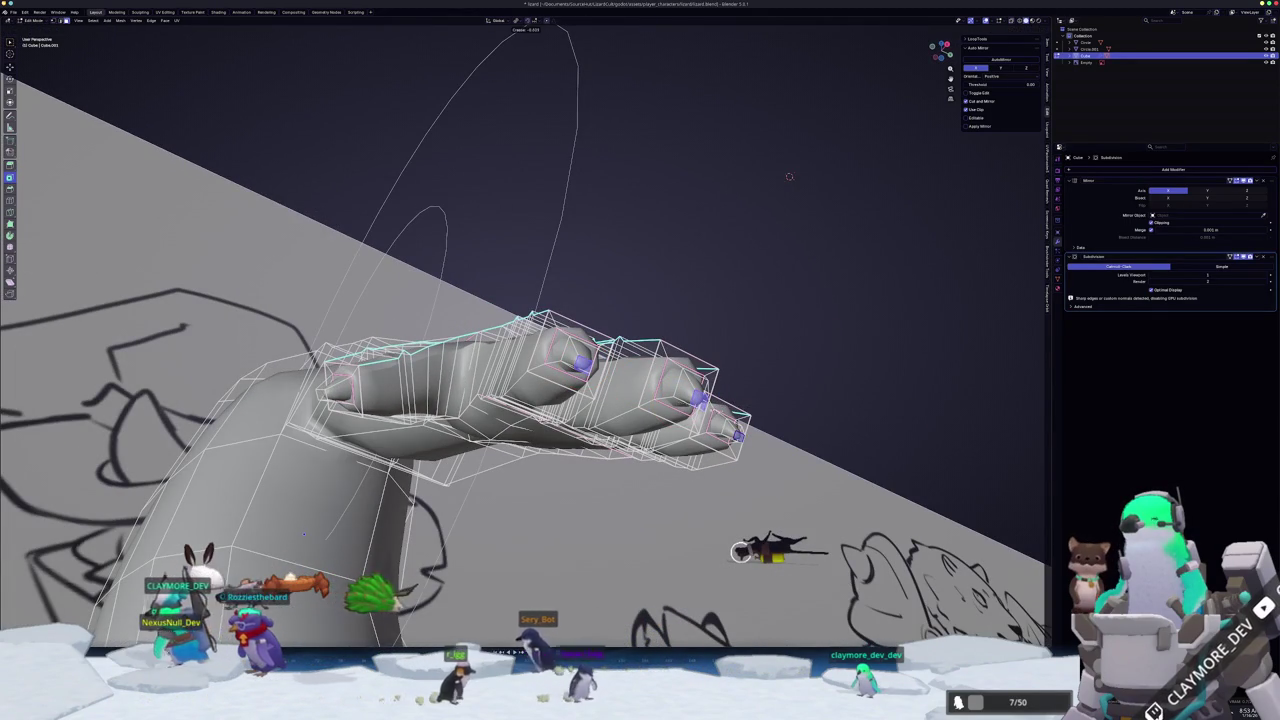
middle_drag(789, 176, 674, 235)
- Narrow the fingertips along X and review the pointed hand in Object Mode
key(s)
key(x)
click(670, 234)
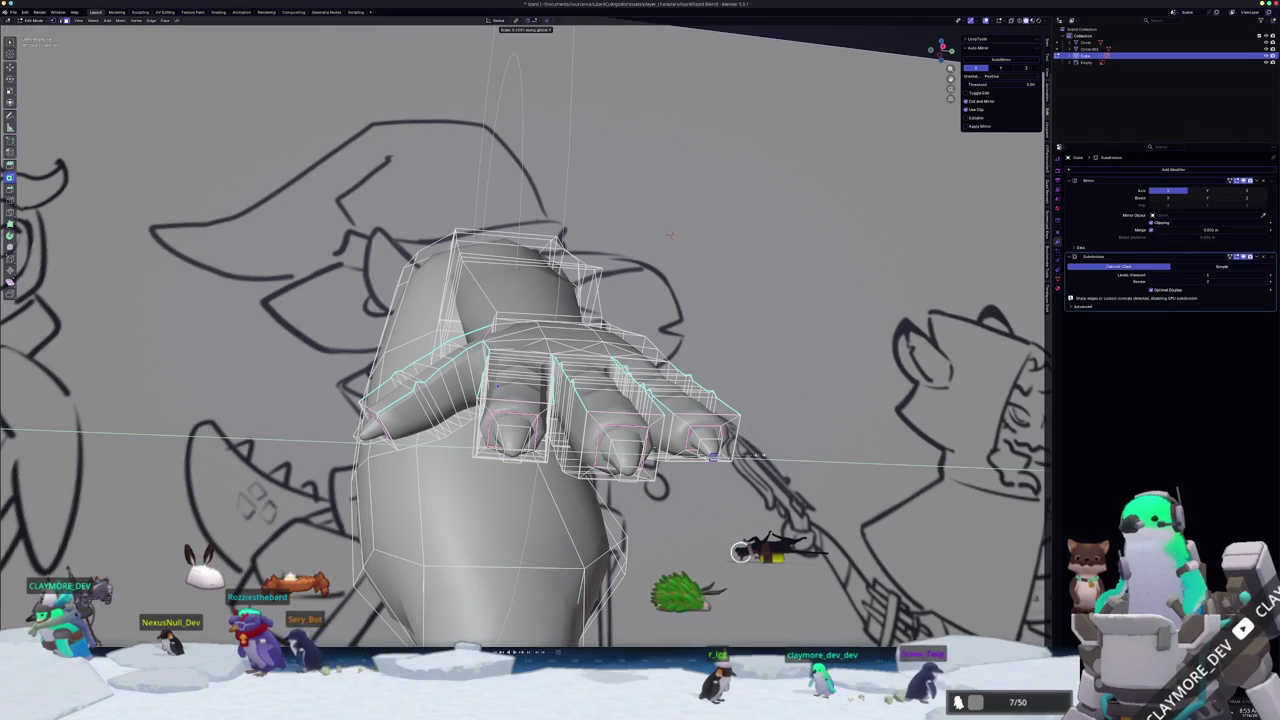
key(Tab)
mouse_move(671, 234)
middle_down()
mouse_move(578, 494)
mouse_move(594, 520)
mouse_move(628, 509)
mouse_move(549, 462)
mouse_move(608, 440)
middle_up()
scroll(670, 458, up, 5)
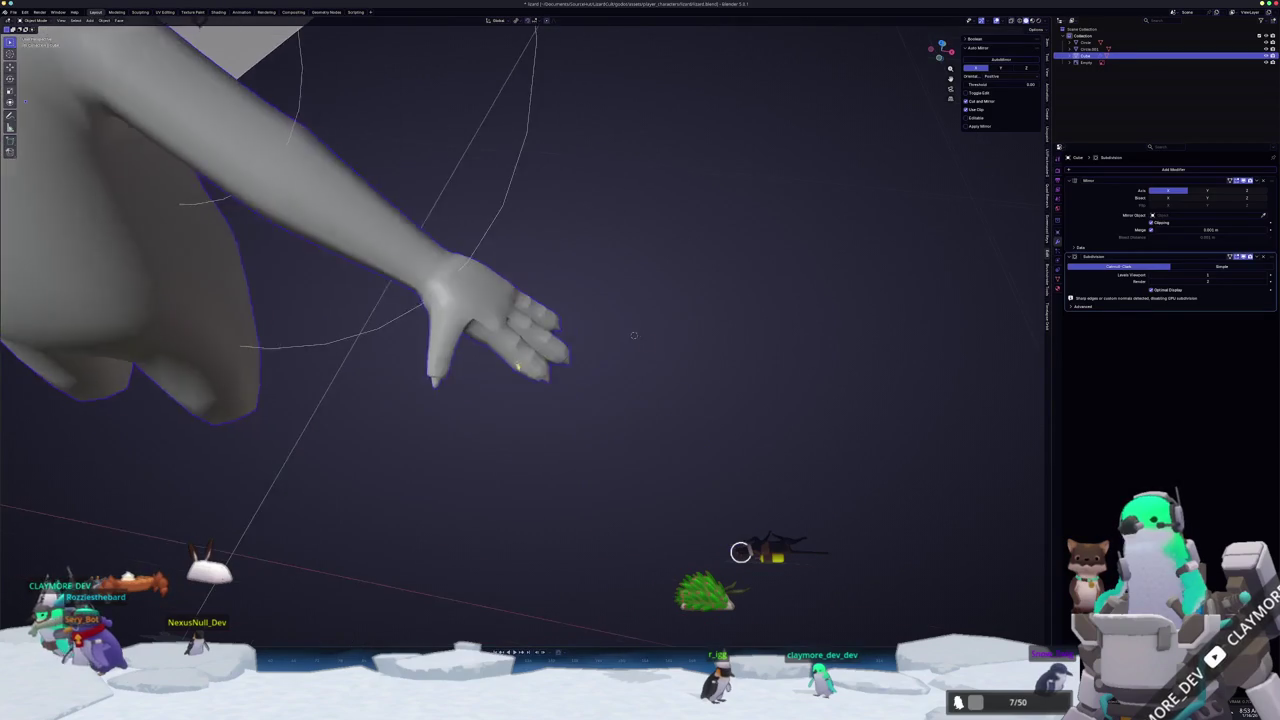
- Move the selected finger vertices to sharpen the claws, then check the smoothed hand
key(Tab)
mouse_move(700, 430)
middle_down()
mouse_move(758, 391)
mouse_move(889, 390)
middle_up()
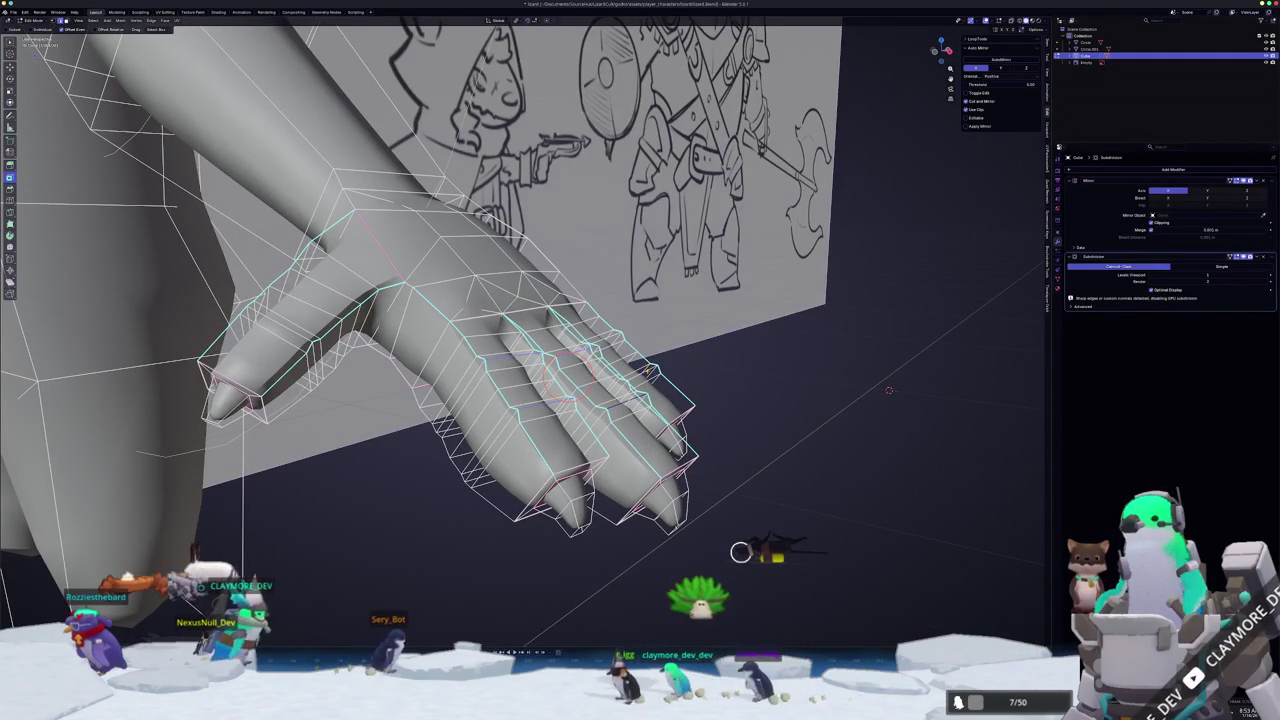
middle_drag(889, 390, 950, 382)
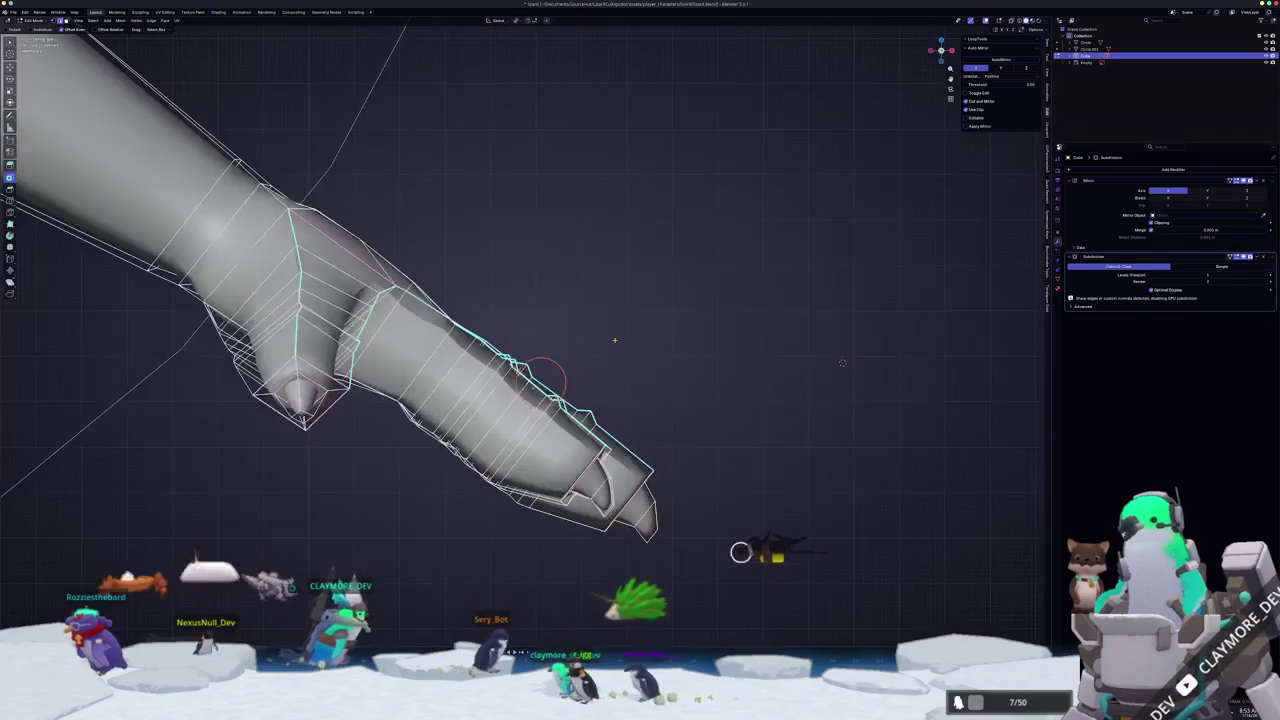
scroll(981, 377, up, 2)
key(g)
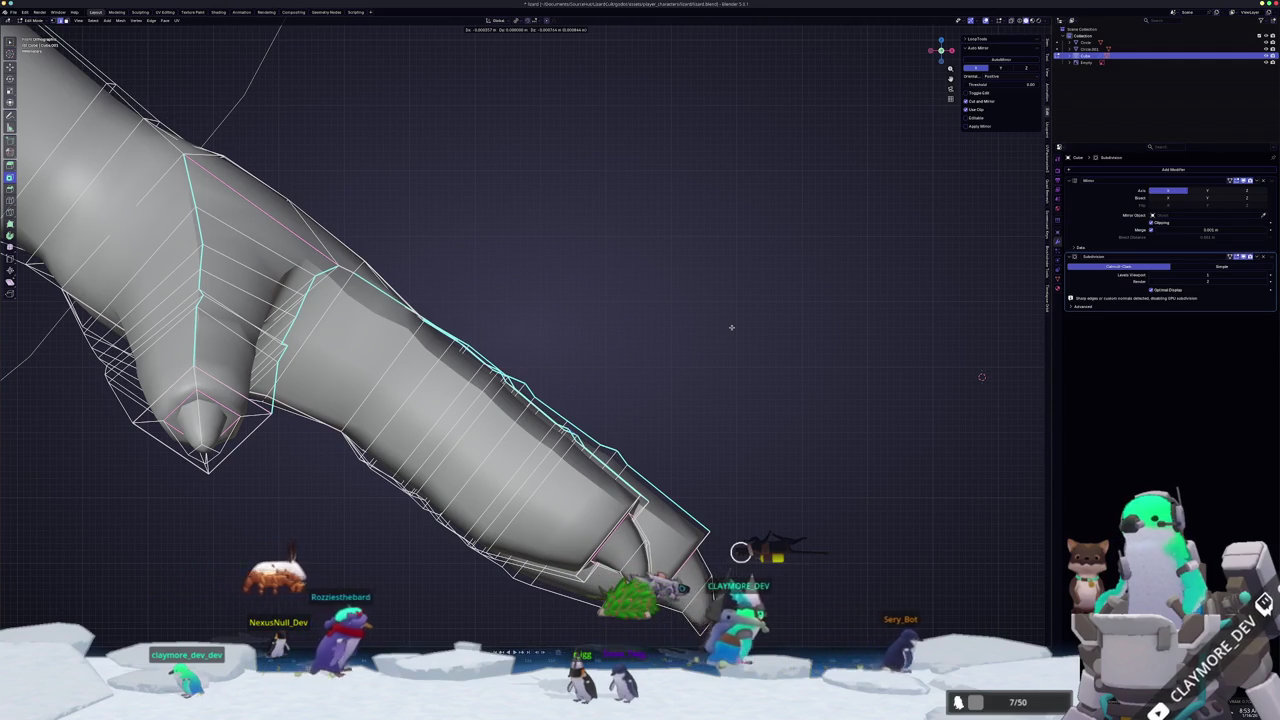
click(731, 327)
key(Tab)
mouse_move(727, 333)
middle_down()
mouse_move(437, 350)
mouse_move(437, 365)
middle_up()
- Reposition more finger vertices and slide an edge loop along the finger, then review
key(Tab)
key(g)
click(437, 352)
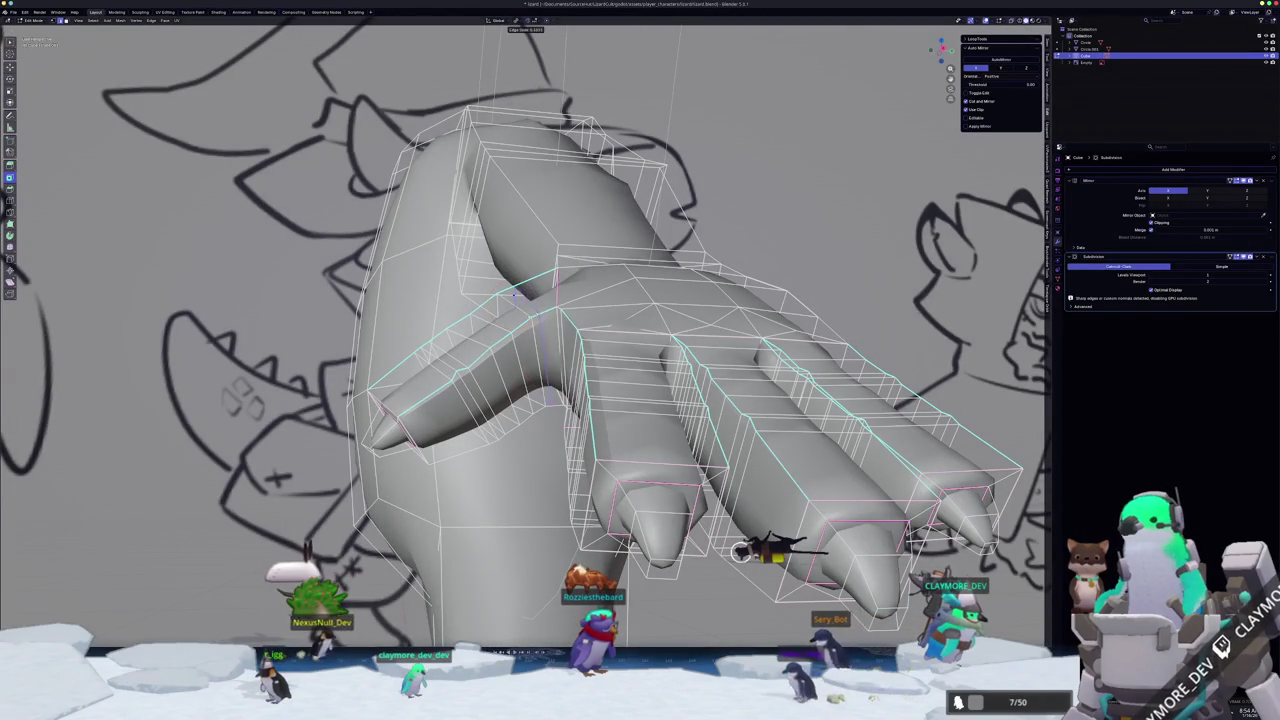
middle_drag(437, 365, 437, 371)
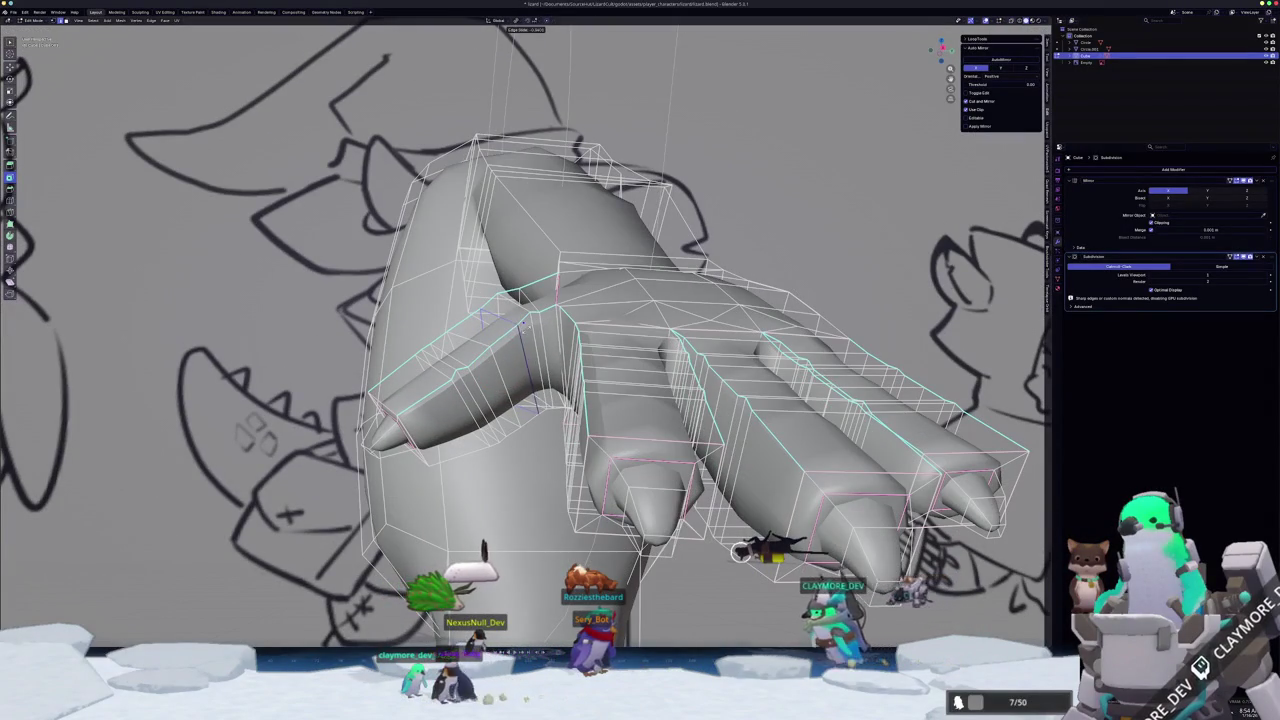
click(501, 358)
mouse_move(495, 366)
middle_down()
mouse_move(478, 325)
mouse_move(530, 400)
mouse_move(514, 423)
mouse_move(530, 380)
mouse_move(540, 392)
mouse_move(655, 348)
middle_up()
key(Tab)
scroll(520, 400, up, 4)
- Tighten the loop at the thumb crease and preview the hand in Object Mode
key(Tab)
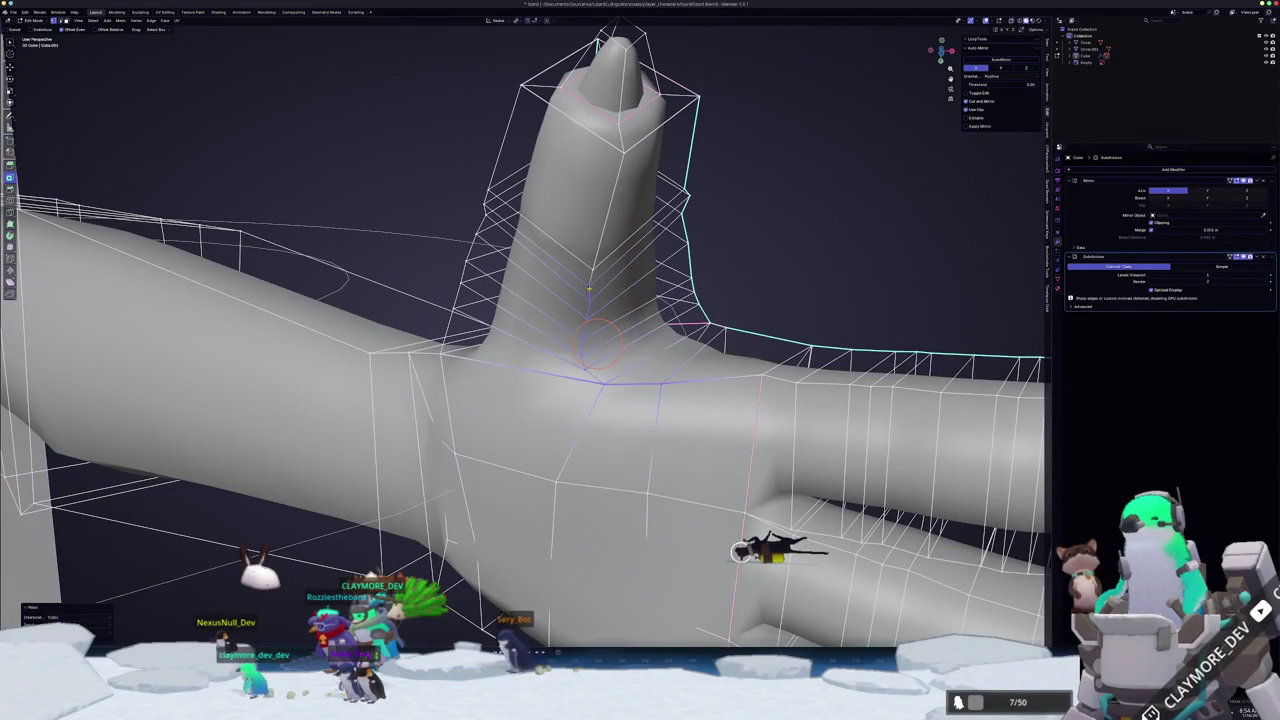
middle_drag(600, 340, 580, 328)
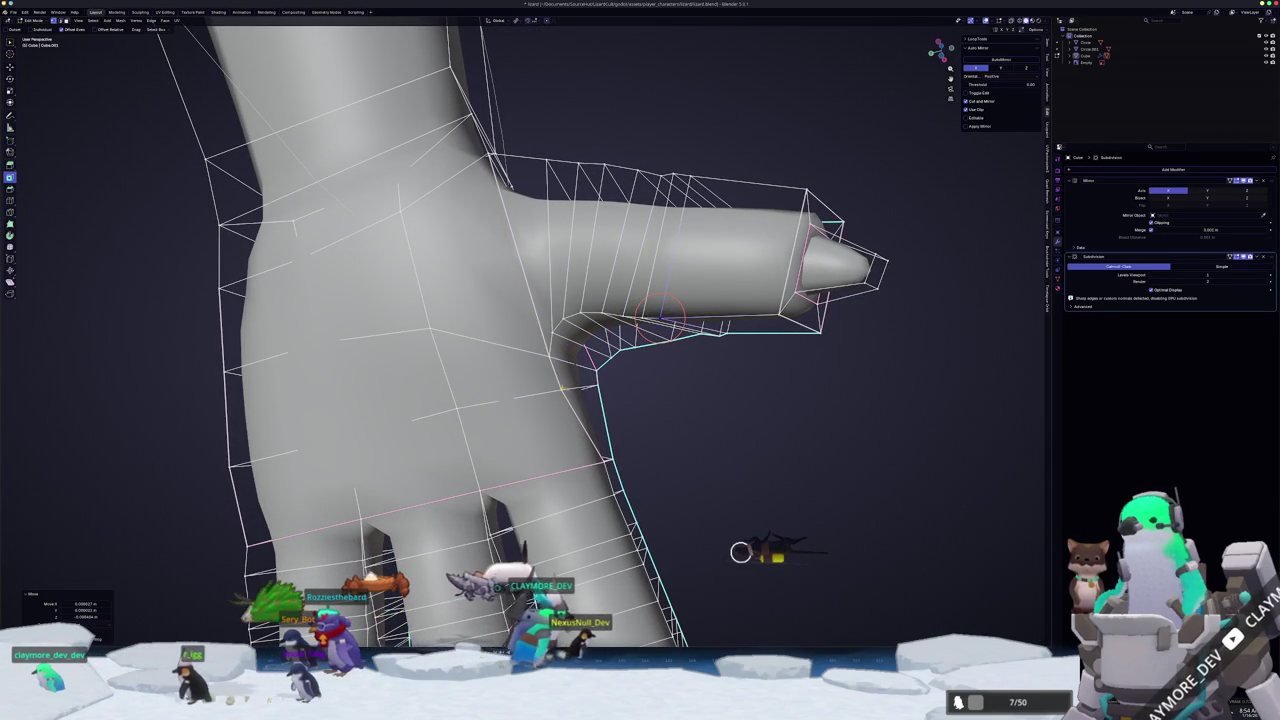
key(i)
mouse_move(561, 388)
middle_down()
mouse_move(475, 406)
mouse_move(448, 393)
mouse_move(502, 435)
middle_up()
key(Tab)
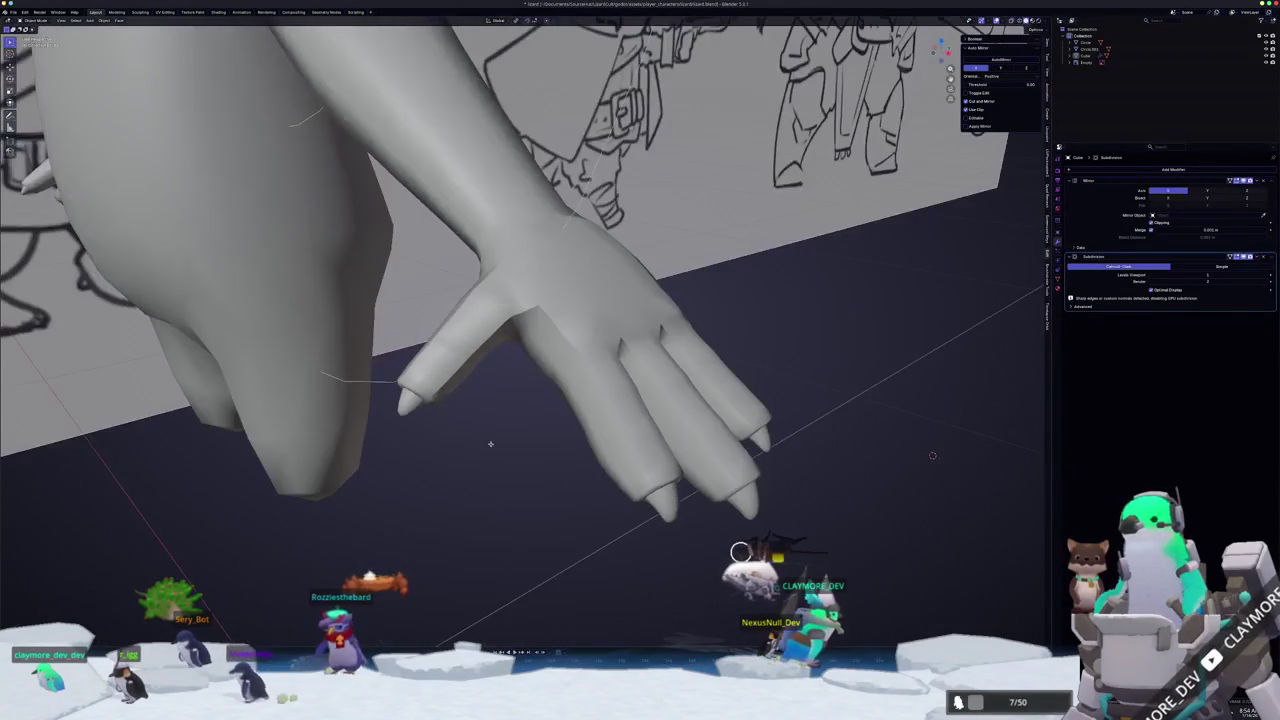
- Toggle between Edit and Object Mode to compare the smoothed hand
key(Tab)
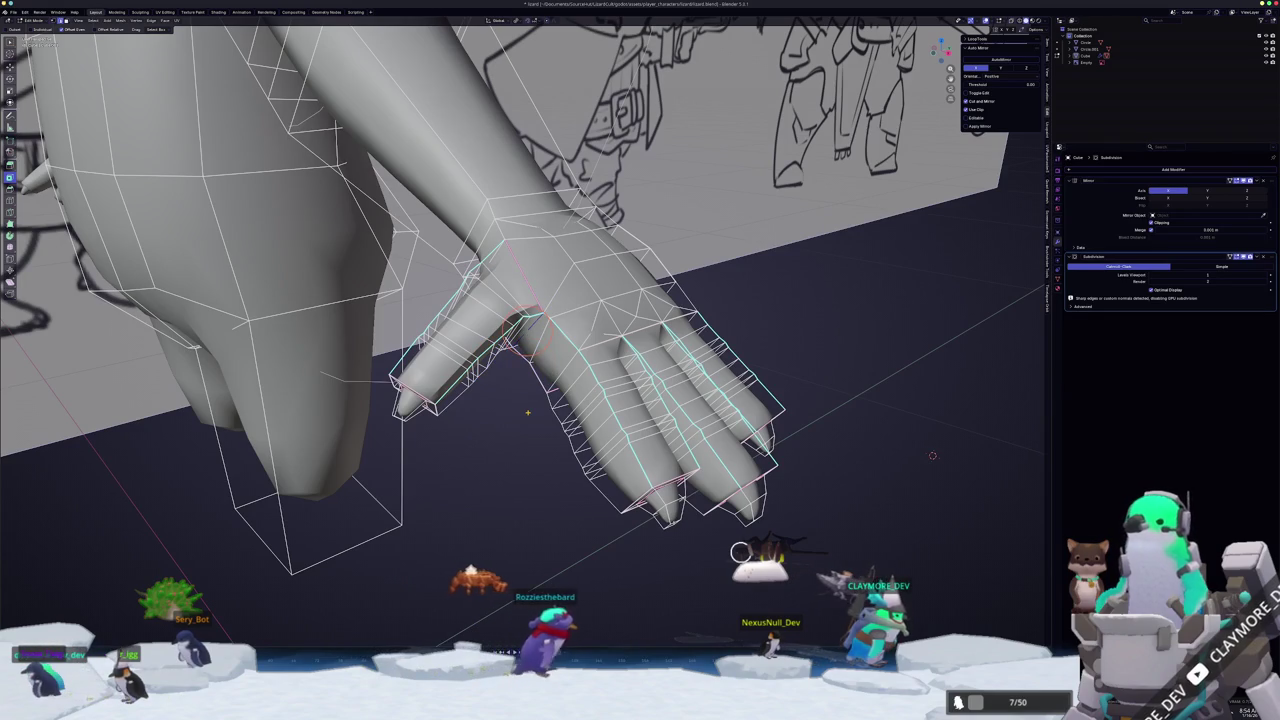
key(Tab)
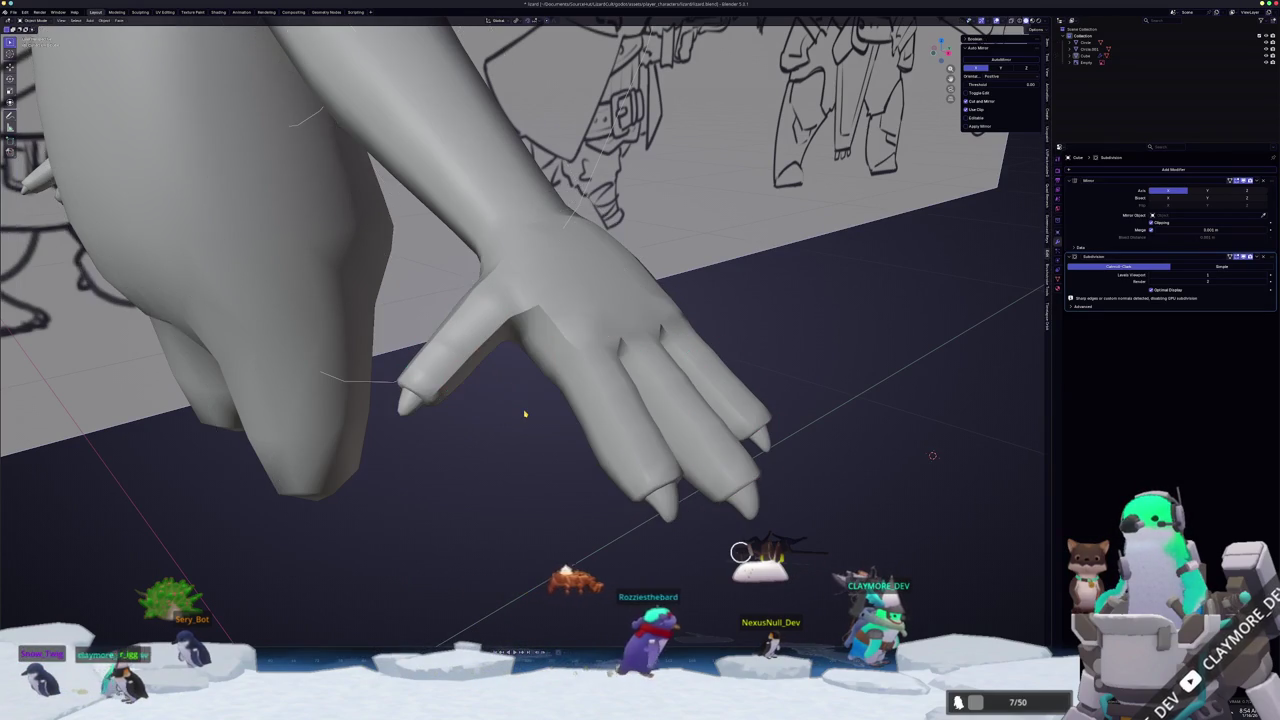
key(Tab)
scroll(522, 400, up, 2)
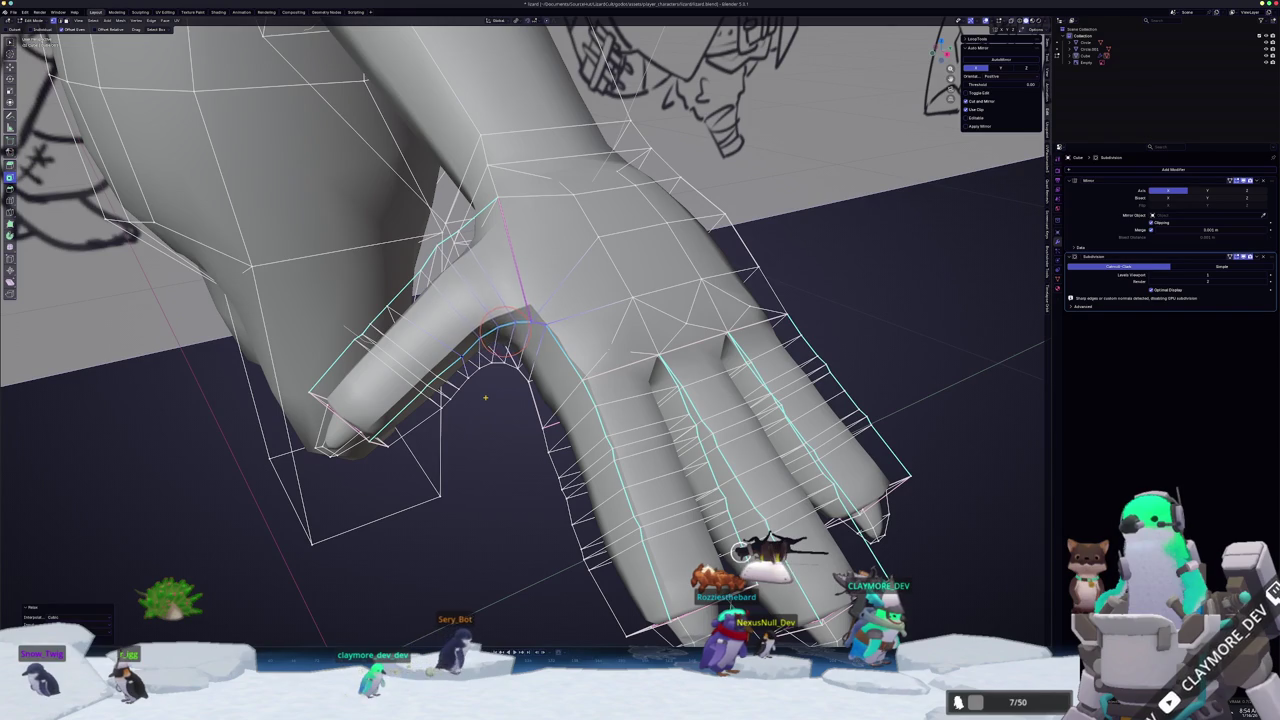
key(Tab)
mouse_move(488, 398)
middle_down()
mouse_move(444, 380)
mouse_move(452, 259)
middle_up()
key(Tab)
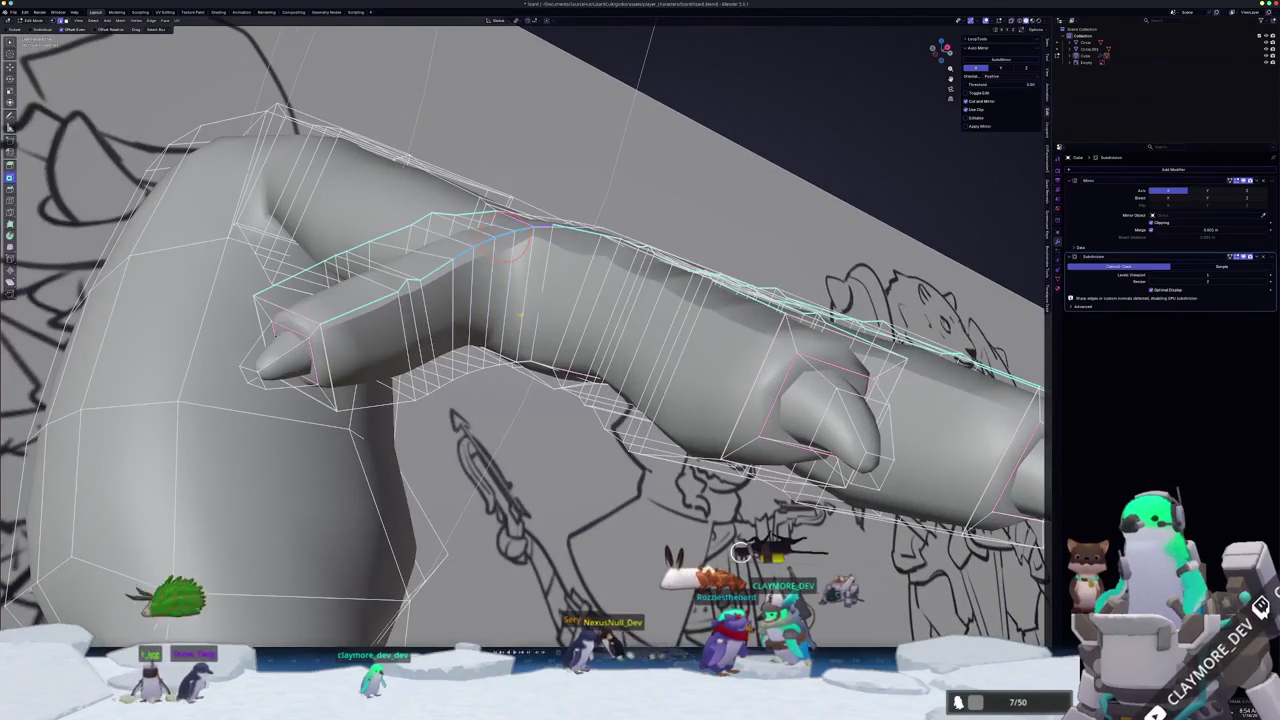
middle_drag(521, 314, 553, 285)
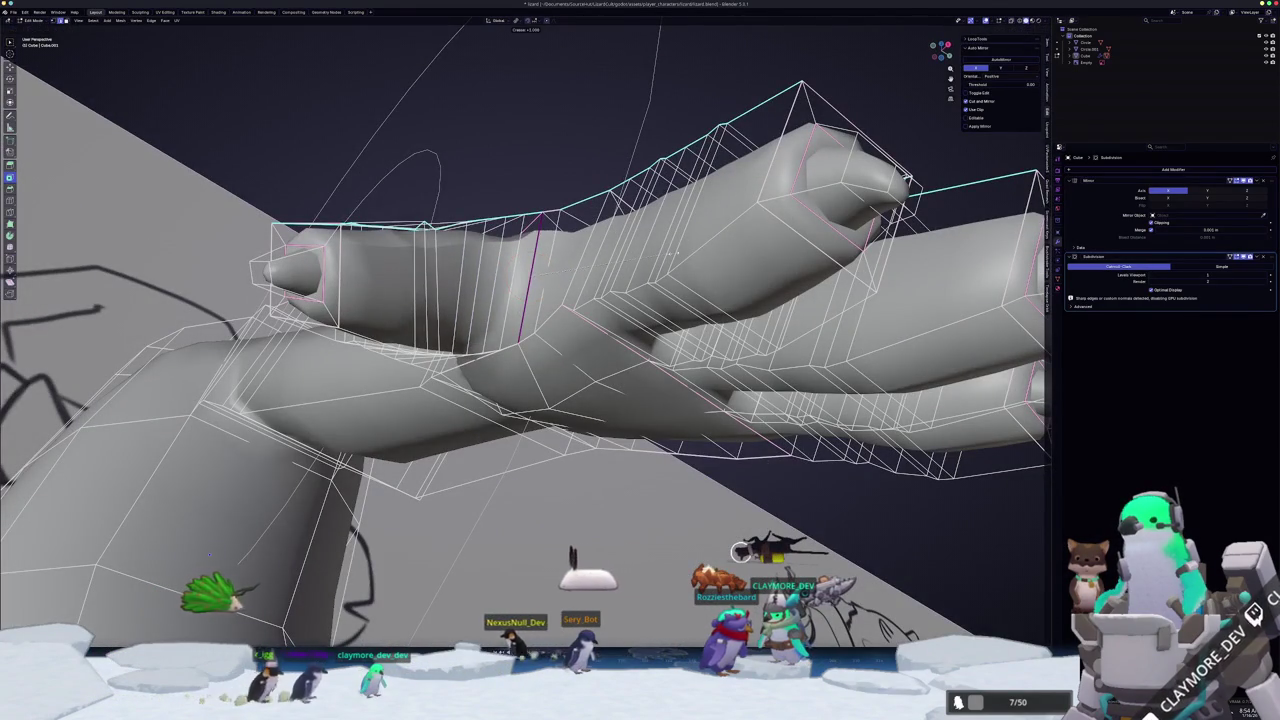
- Mark the selected hand edges as a seam and review the whole character
right_click(642, 263)
click(642, 263)
middle_drag(642, 263, 625, 312)
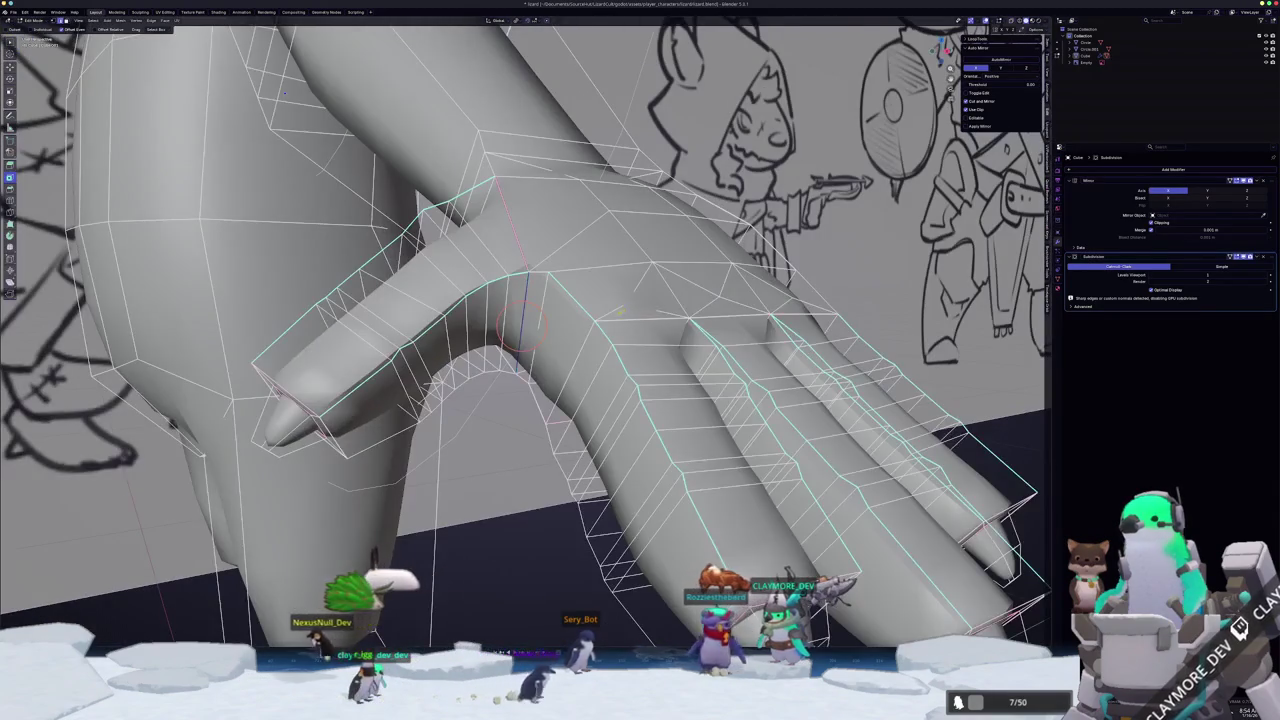
key(Tab)
scroll(622, 310, down, 6)
mouse_move(560, 380)
middle_down()
mouse_move(474, 443)
mouse_move(531, 457)
middle_up()
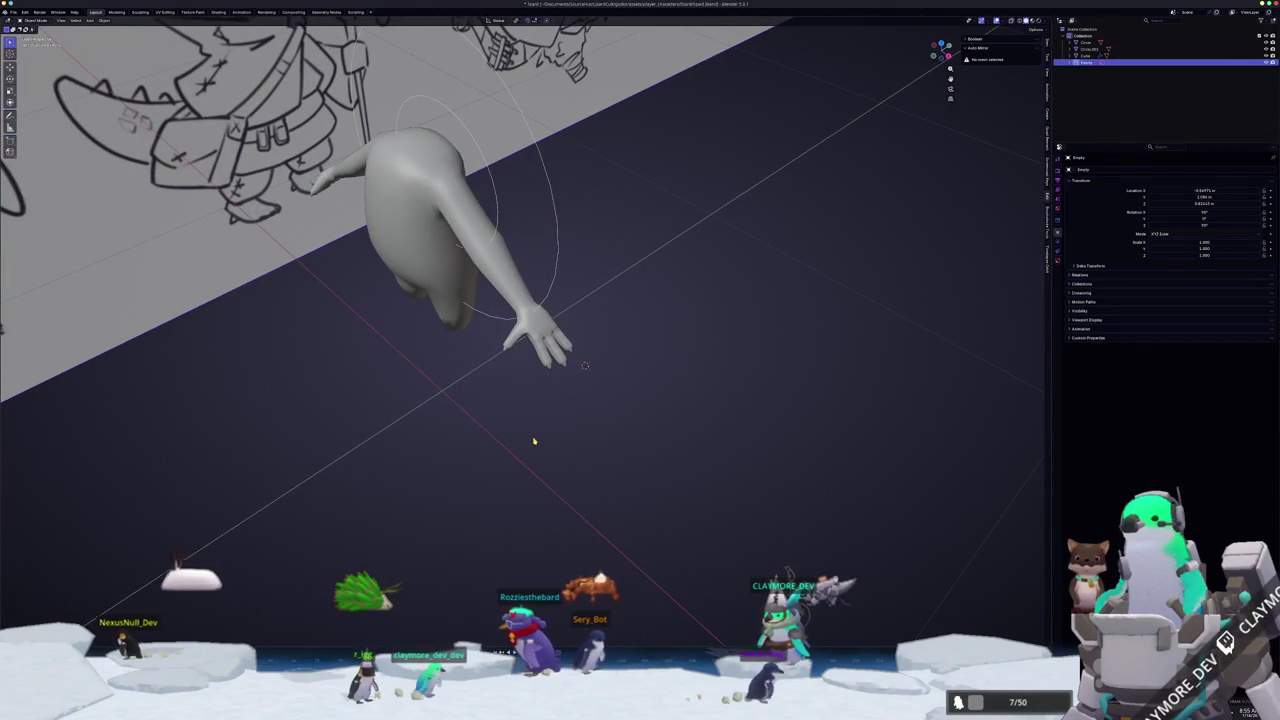
middle_drag(535, 434, 610, 420)
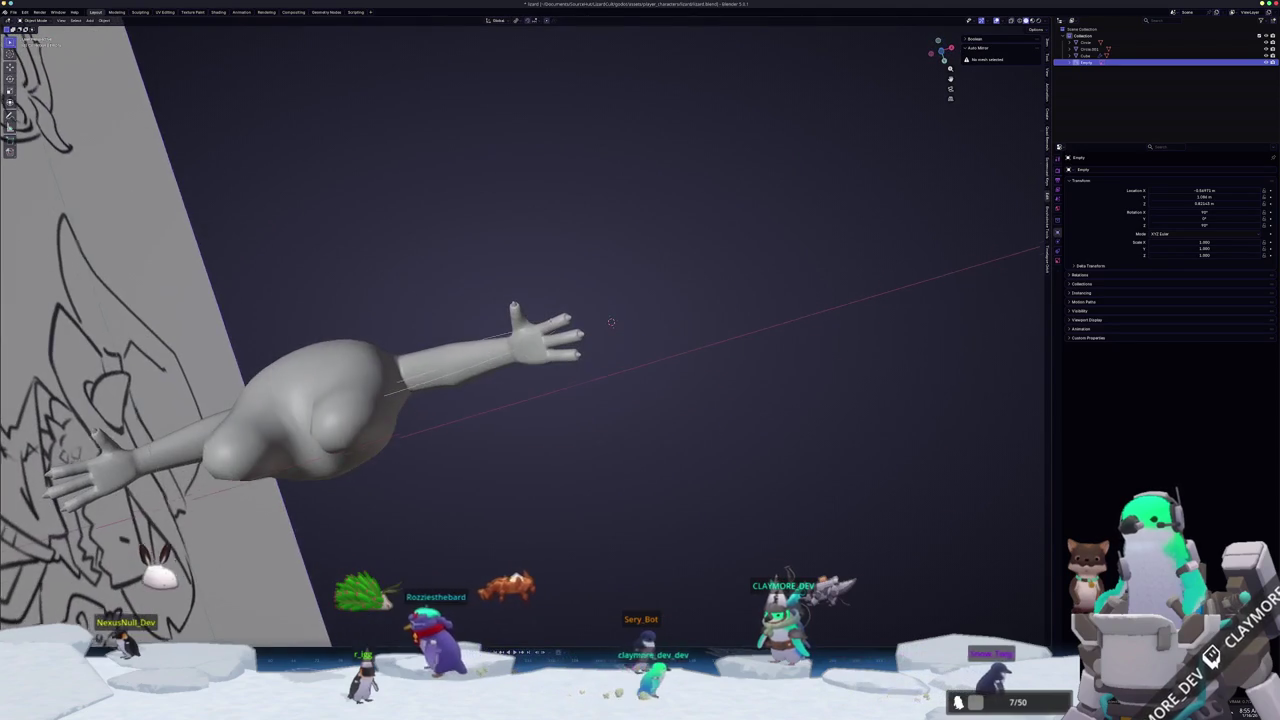
middle_drag(611, 322, 608, 314)
- Select the body mesh, move its hand vertices in Edit Mode, then review the arm
click(608, 316)
key(Tab)
scroll(608, 314, up, 5)
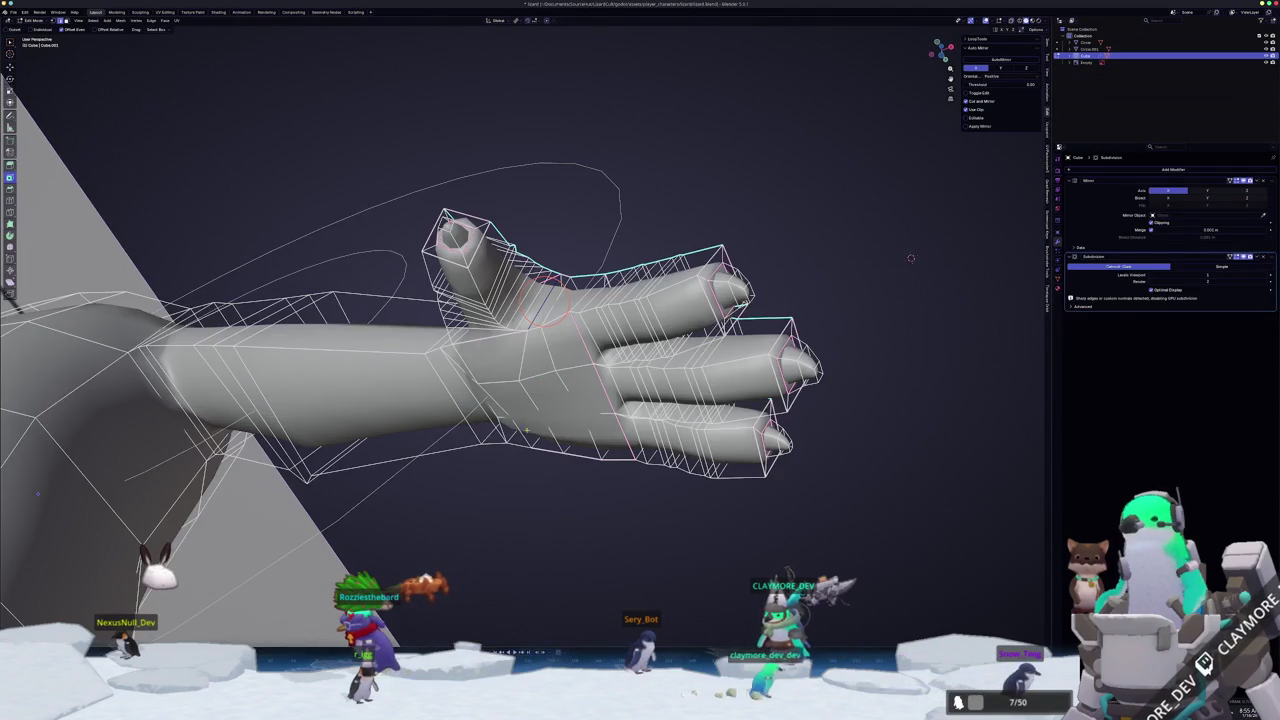
mouse_move(533, 482)
middle_down()
mouse_move(571, 272)
mouse_move(584, 288)
middle_up()
scroll(571, 272, up, 3)
key(g)
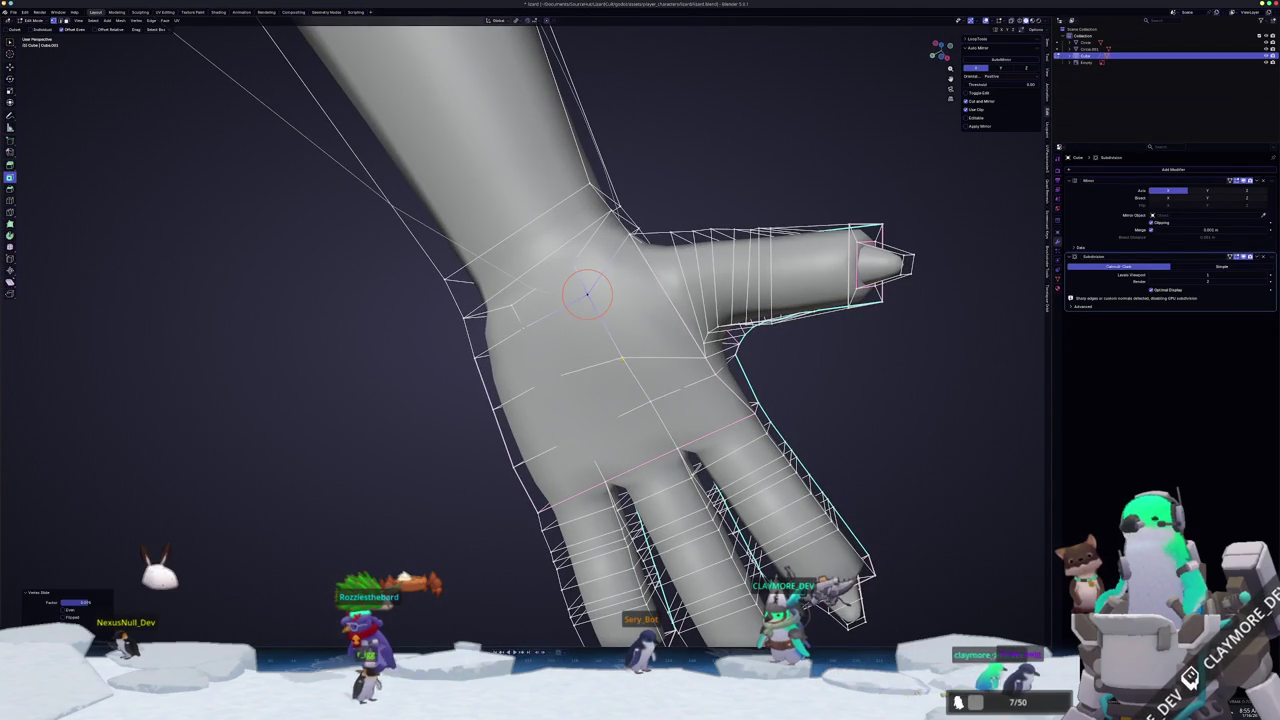
scroll(620, 354, down, 5)
key(Tab)
middle_drag(620, 354, 463, 416)
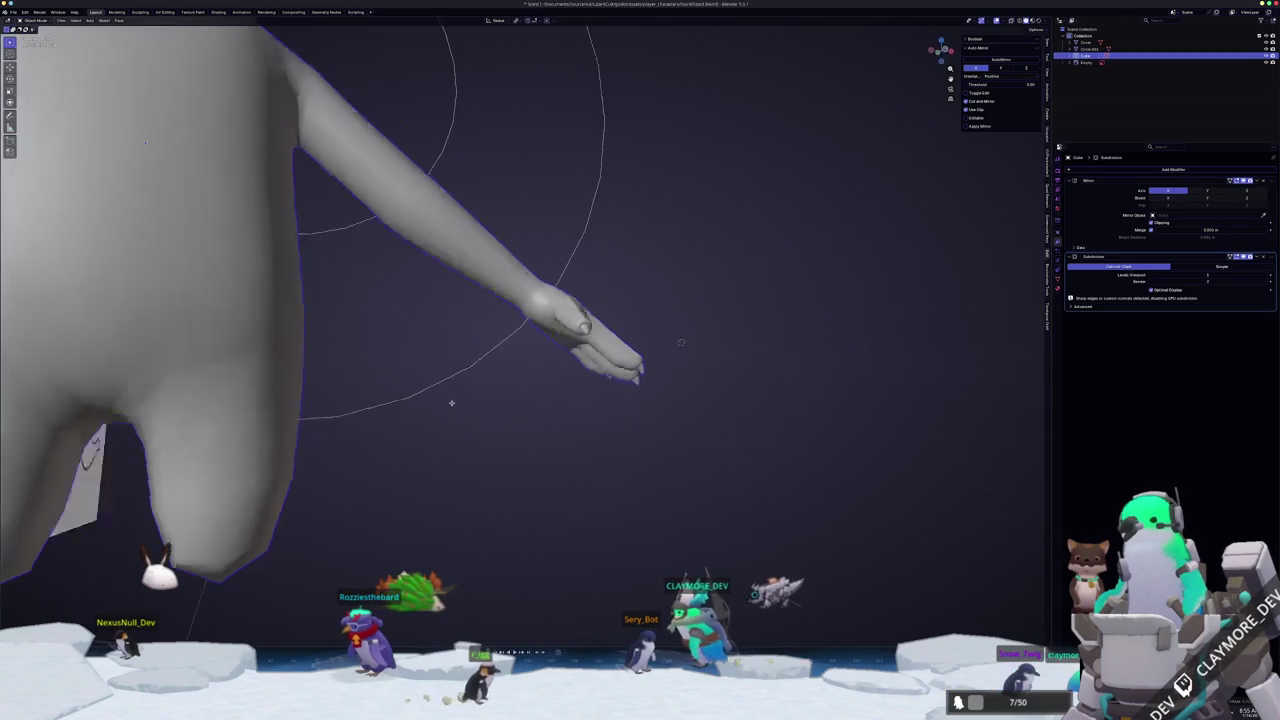
- Line the body up with the reference sketch using the front and side views
key(KP_1)
scroll(485, 400, down, 2)
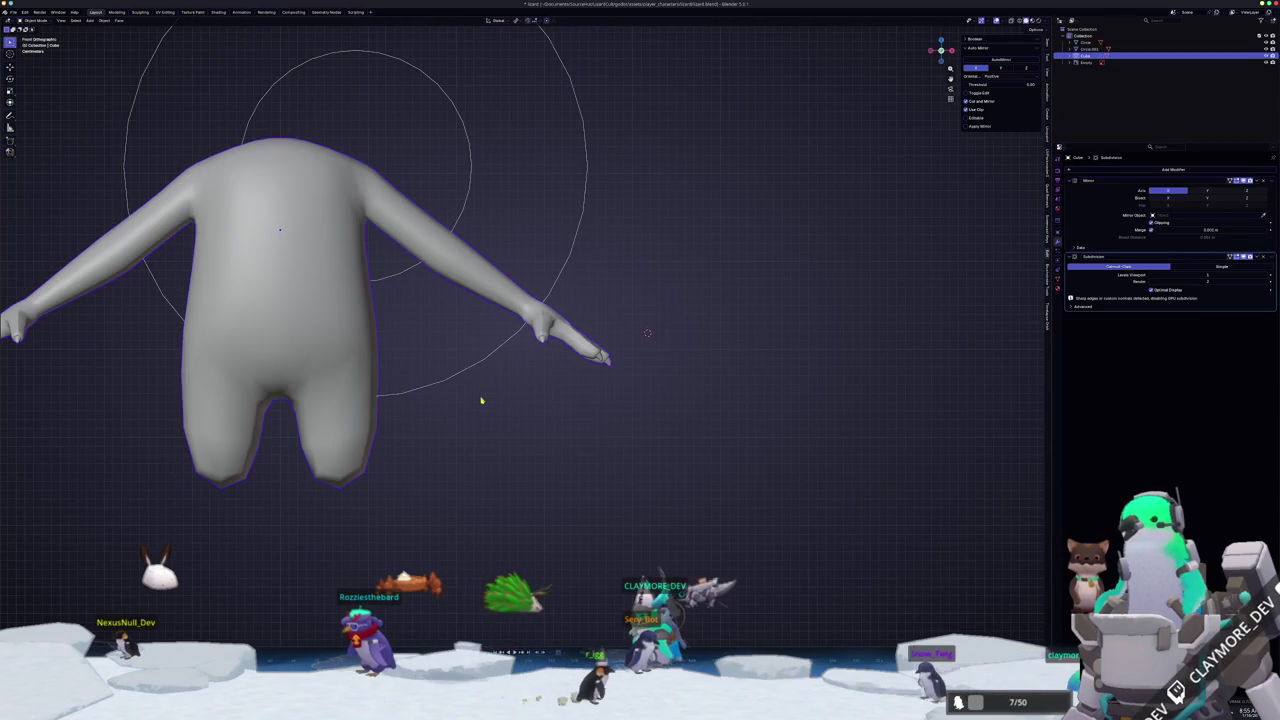
shift+middle_drag(449, 400, 525, 430)
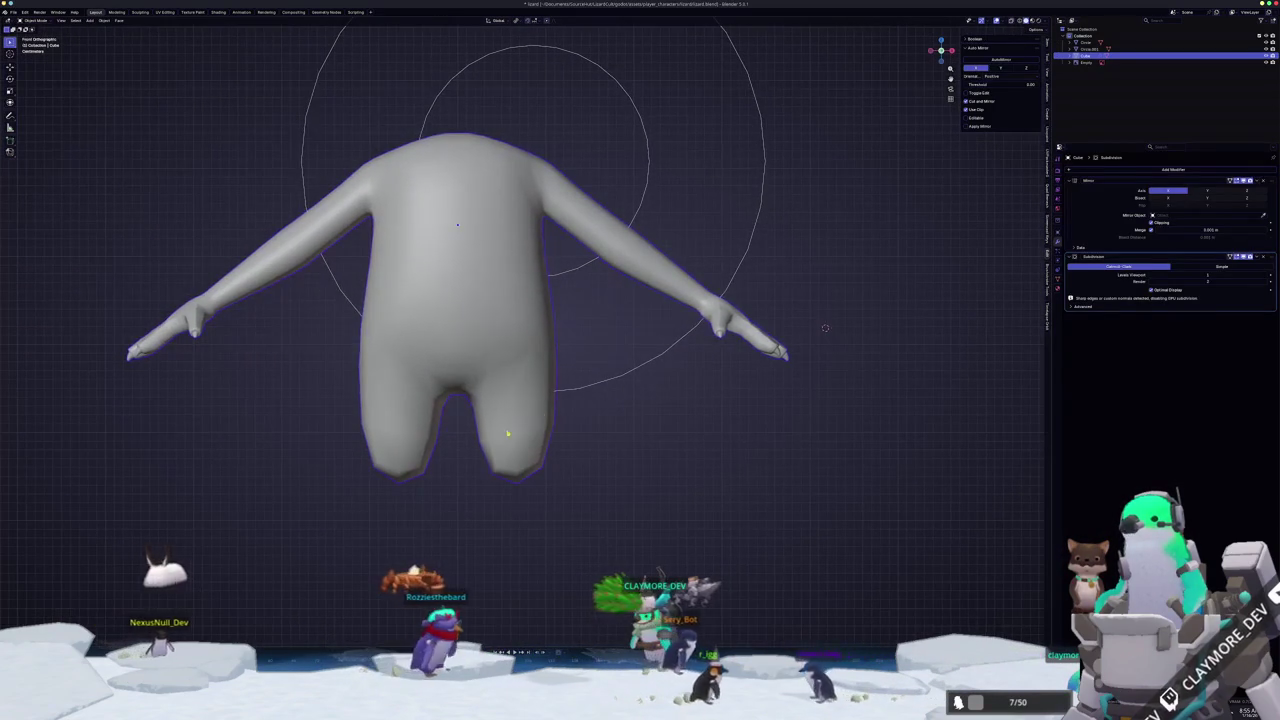
scroll(525, 430, down, 1)
scroll(523, 445, down, 2)
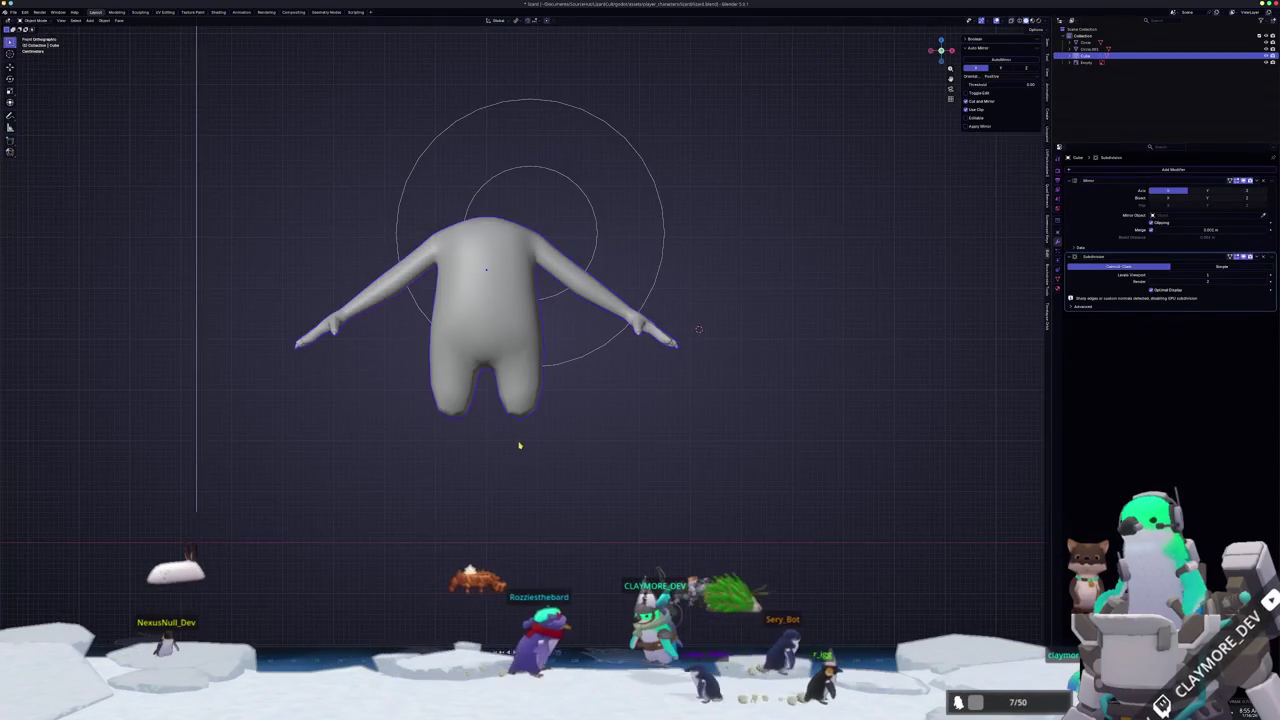
key(KP_3)
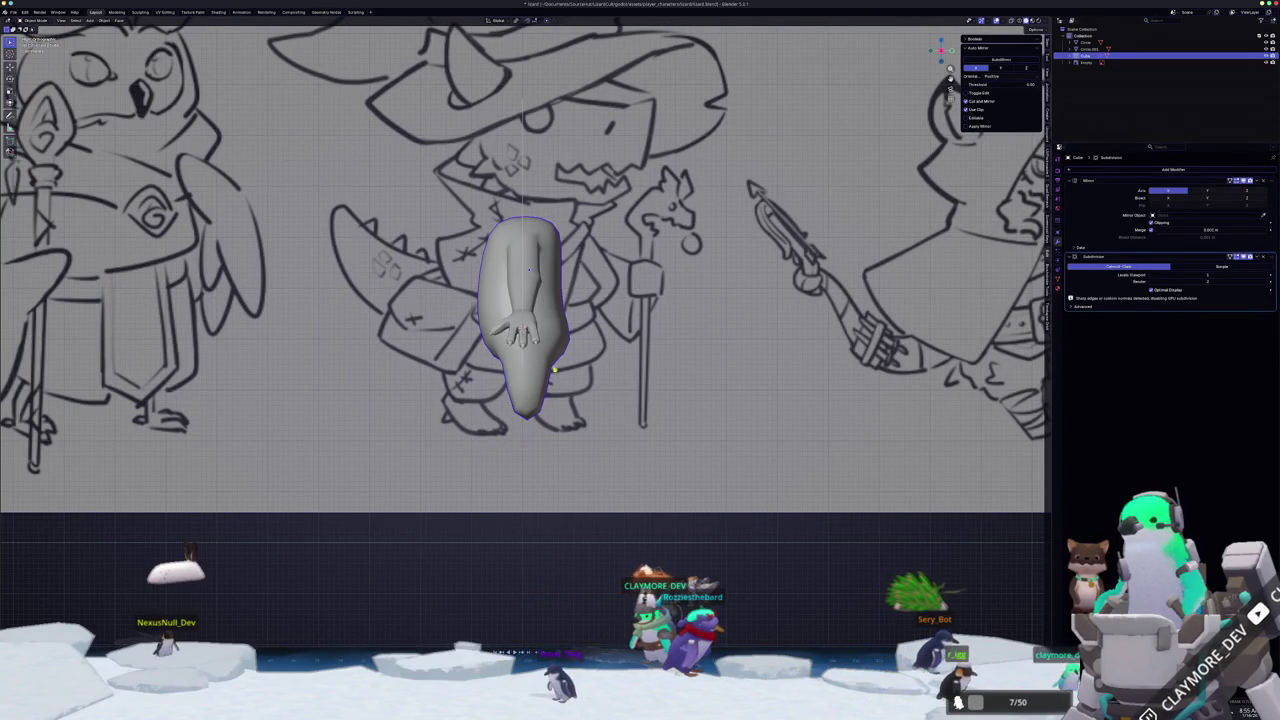
click(701, 291)
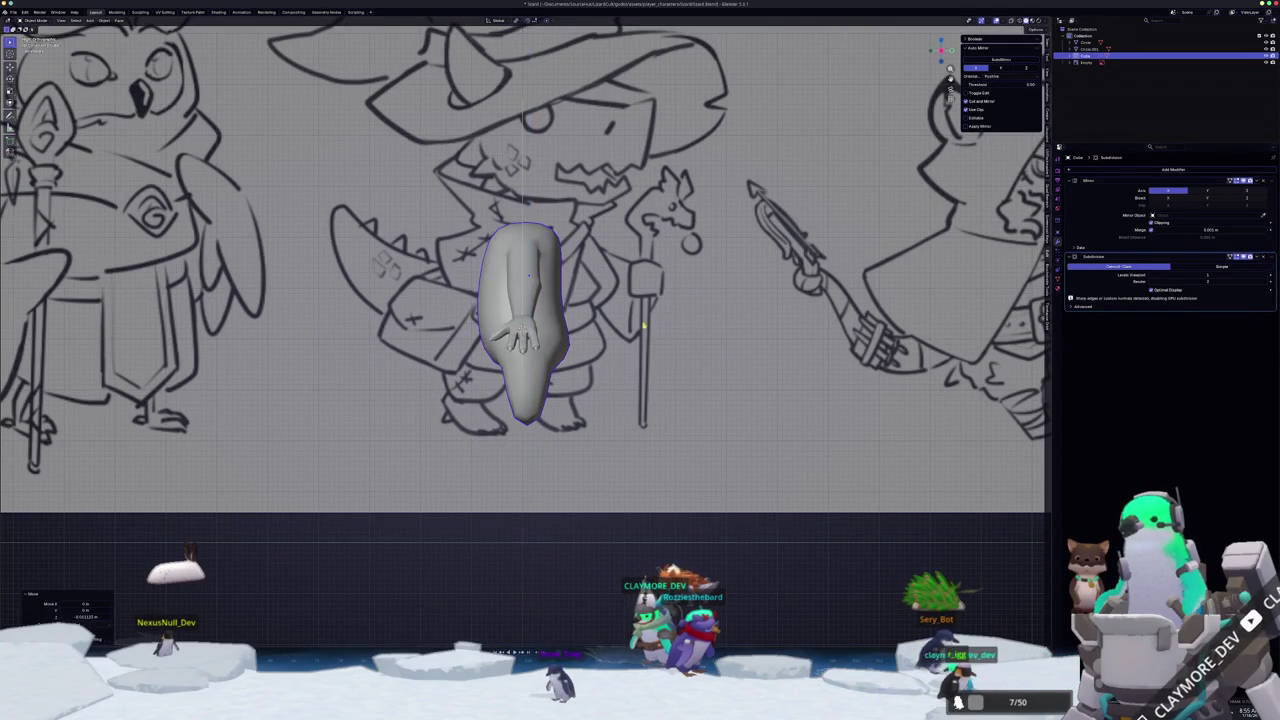
- Enter Edit Mode on the body mesh and switch to the top view
scroll(643, 325, up, 1)
key(Tab)
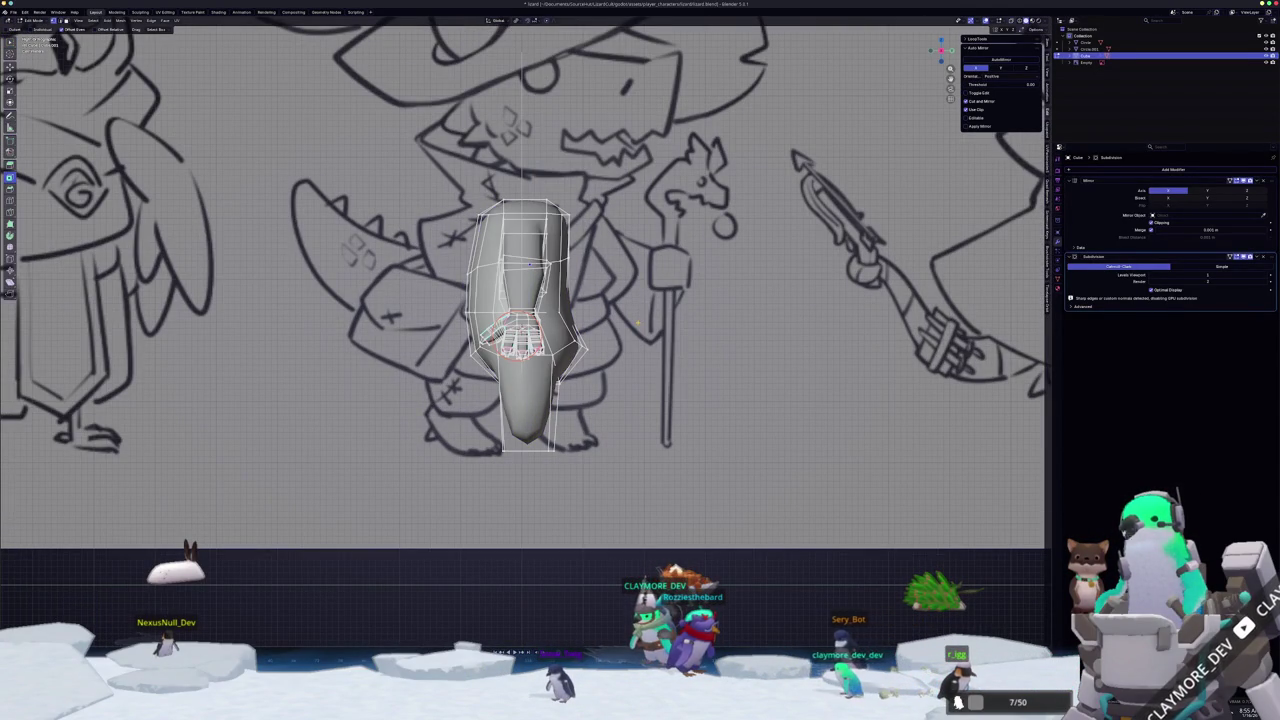
key(KP_7)
- Select the forearm and hand vertices and inflate them with Alt+S
drag(760, 443, 564, 254)
middle_drag(581, 271, 848, 328)
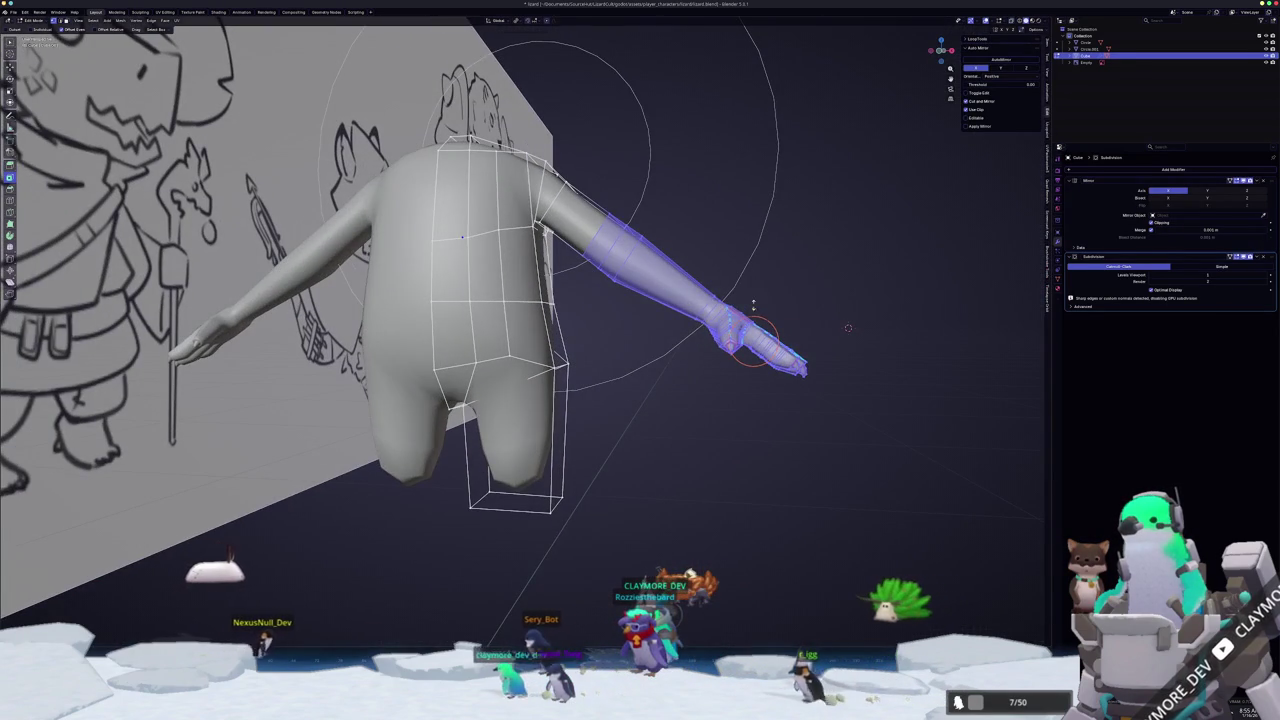
scroll(921, 327, up, 1)
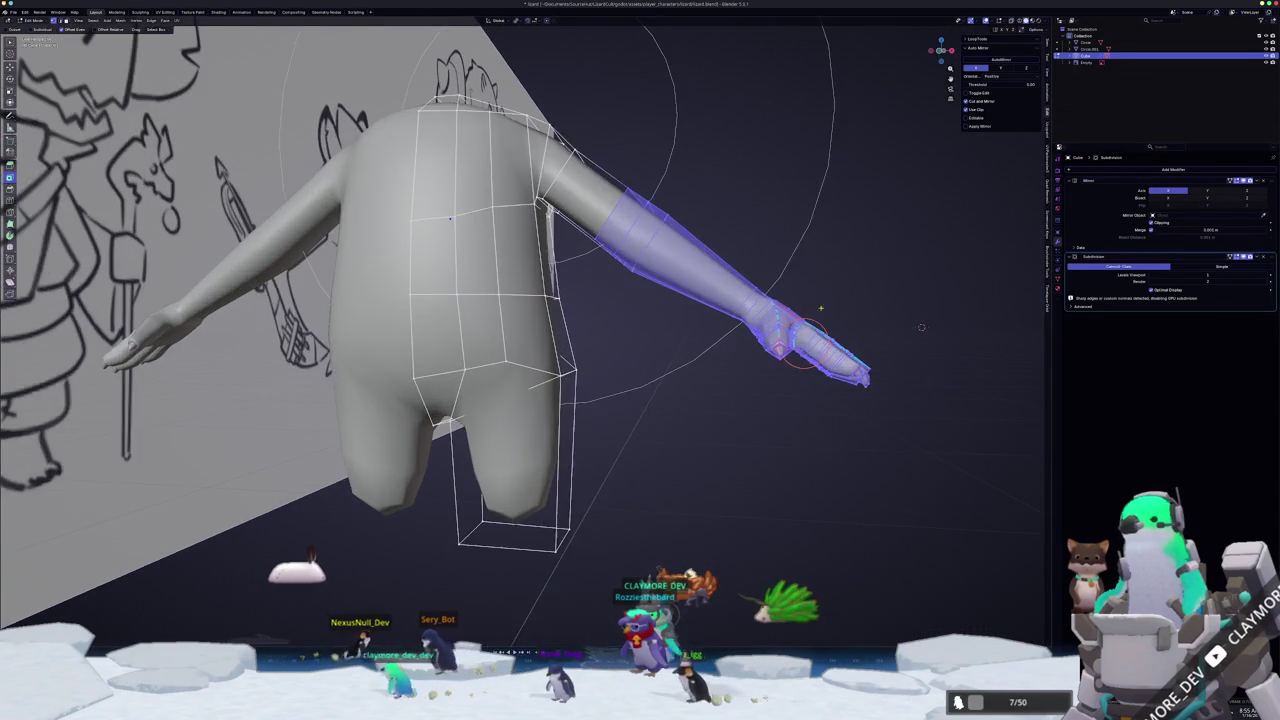
middle_drag(921, 327, 677, 286)
scroll(777, 289, up, 3)
scroll(760, 285, up, 3)
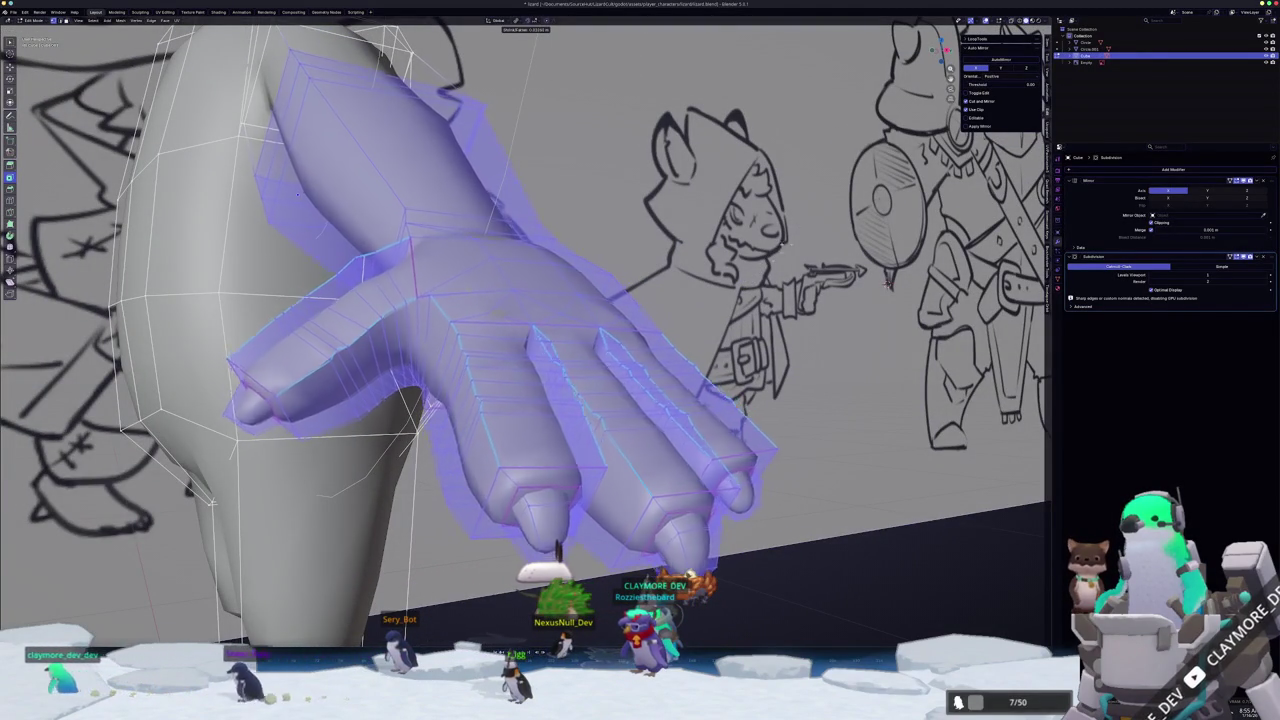
key(Return)
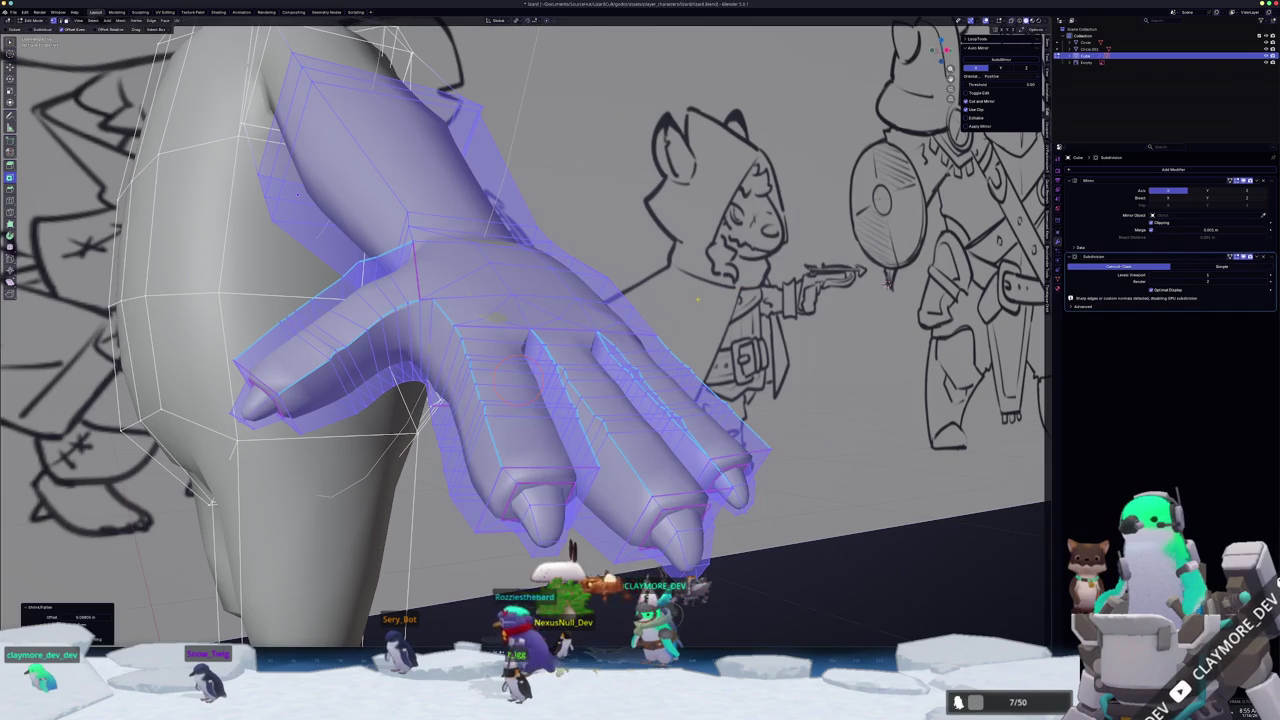
- Redo the hand thickening, pushing the lower hand outward to the final thickness
middle_drag(701, 298, 676, 303)
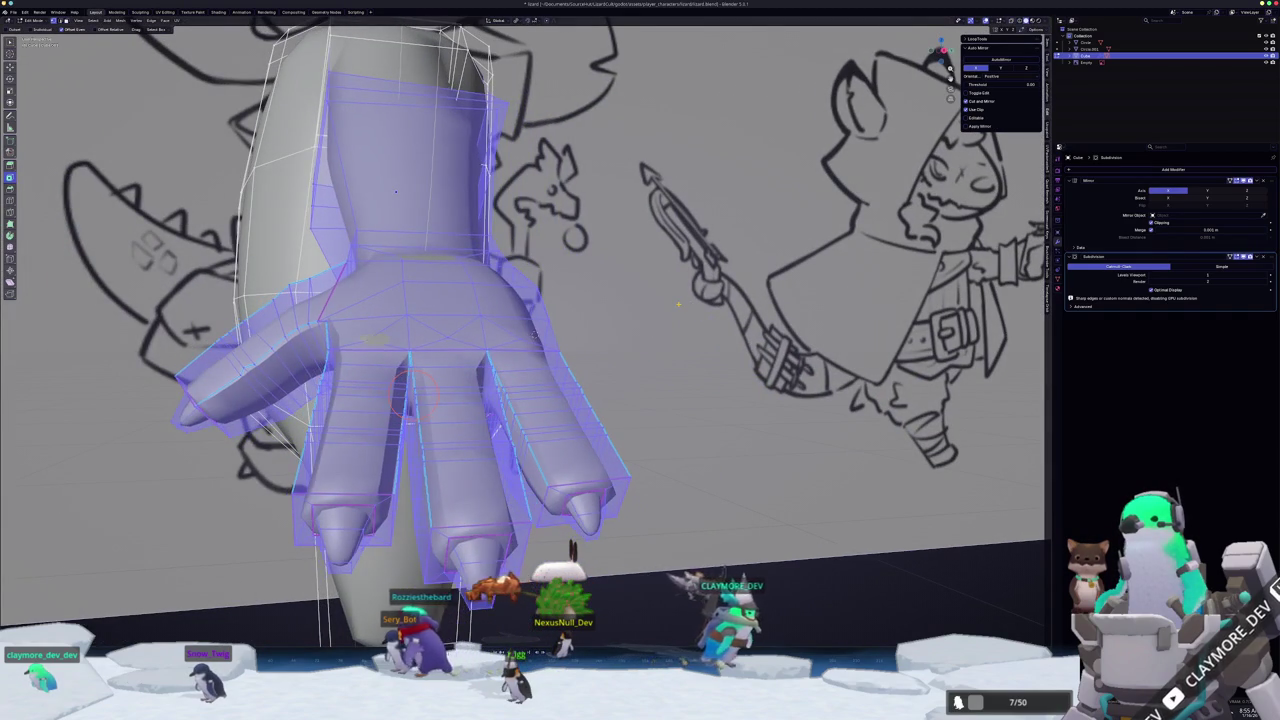
key(alt+s)
key(Return)
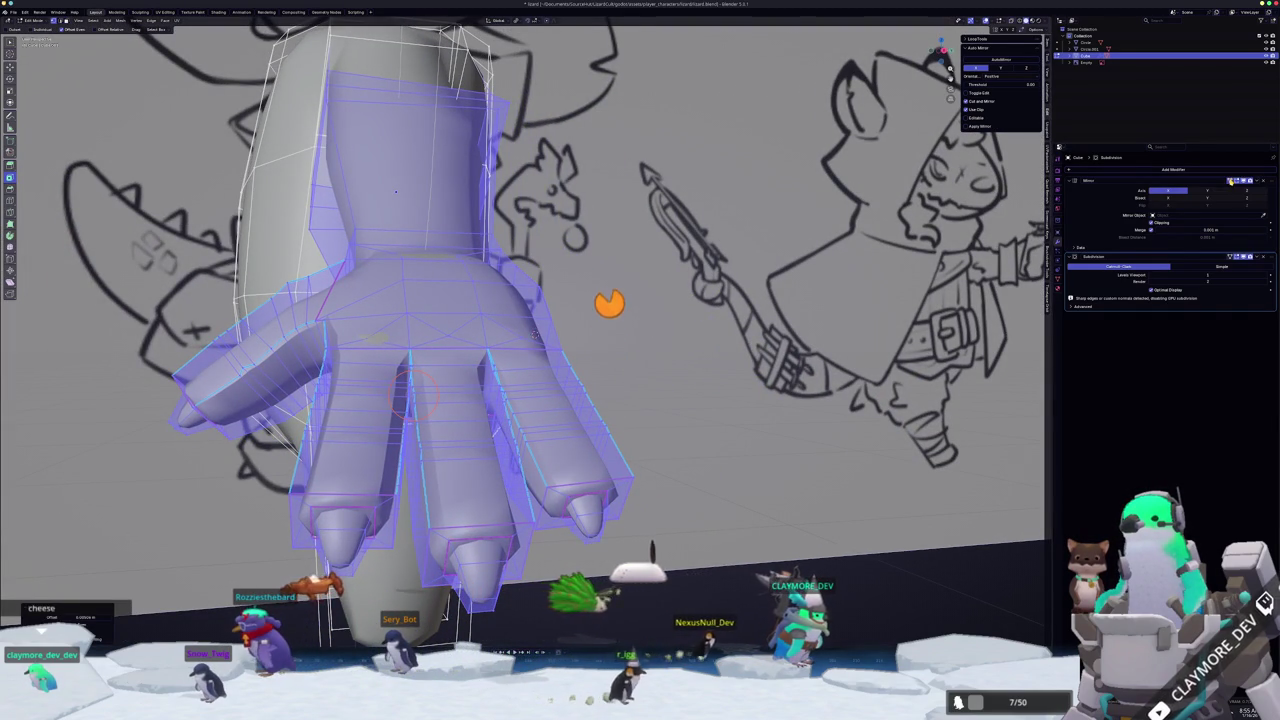
middle_drag(727, 396, 746, 186)
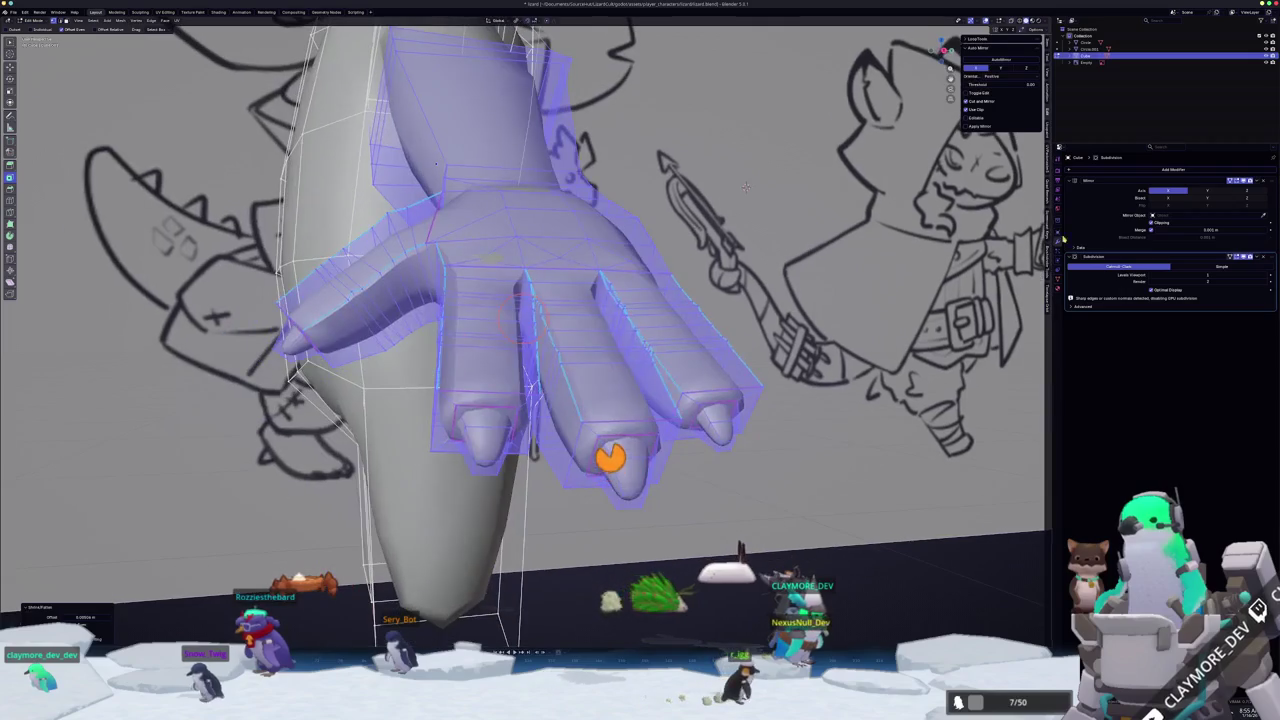
key(ctrl+z)
key(alt+s)
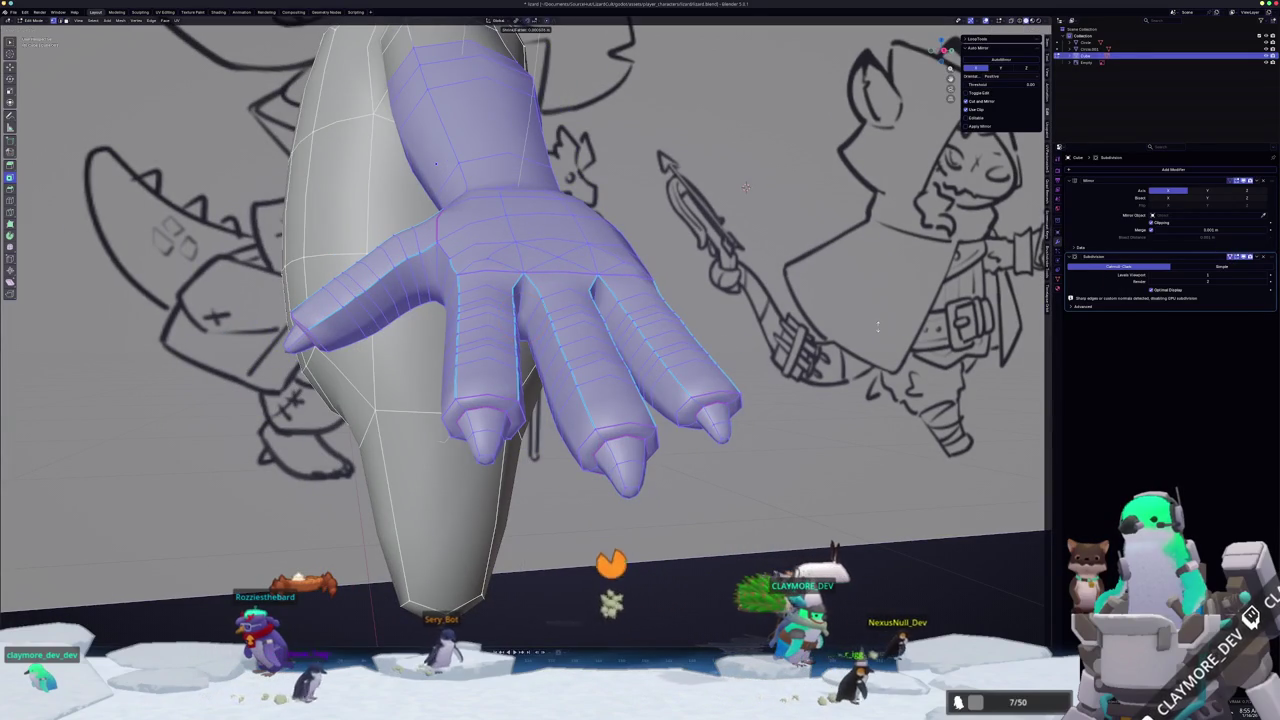
click(745, 186)
- Edge-slide the shoulder edge loop along the arm to a new position
mouse_move(745, 186)
middle_down()
mouse_move(672, 283)
mouse_move(650, 353)
mouse_move(550, 323)
middle_up()
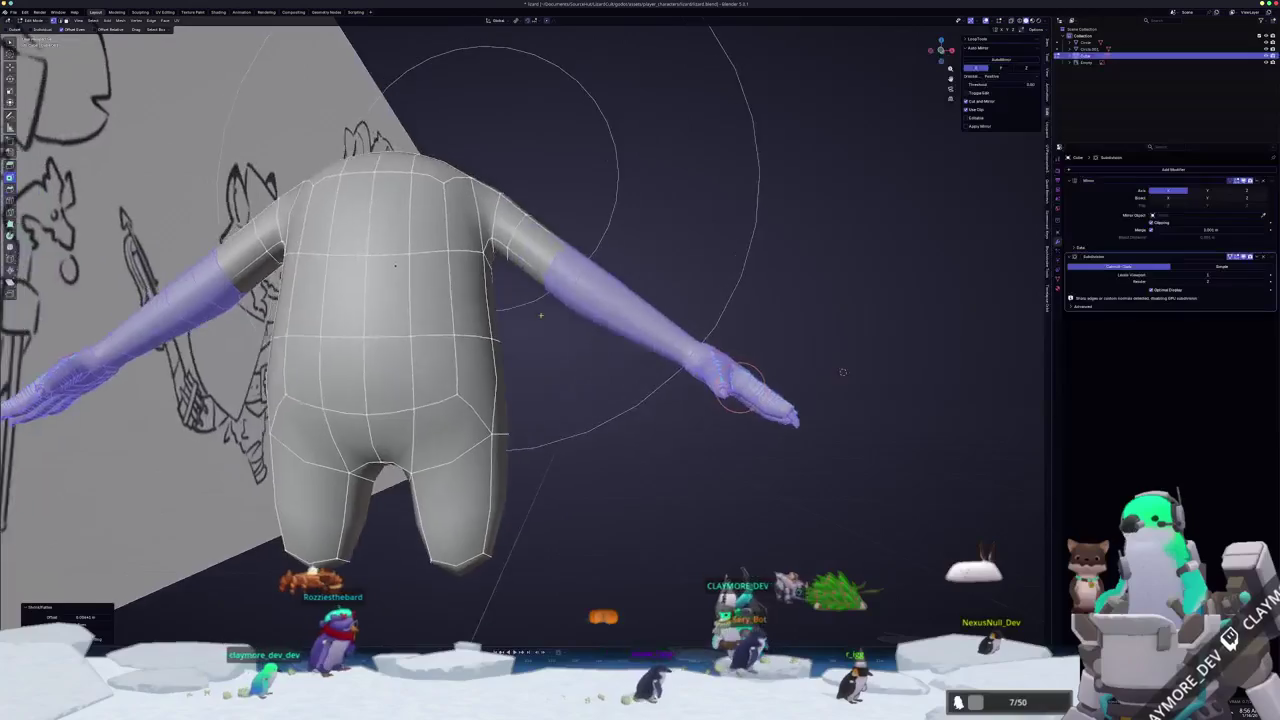
scroll(550, 323, up, 1)
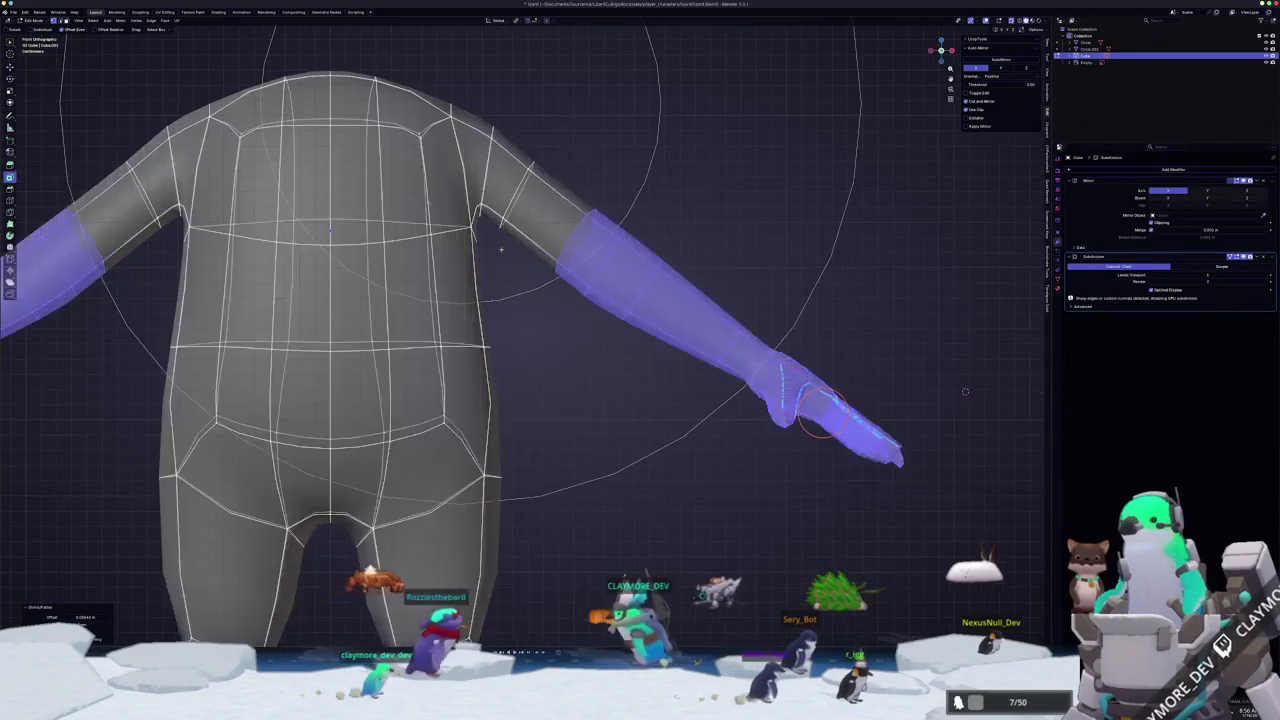
scroll(552, 300, up, 1)
click(556, 268)
key(g)
key(g)
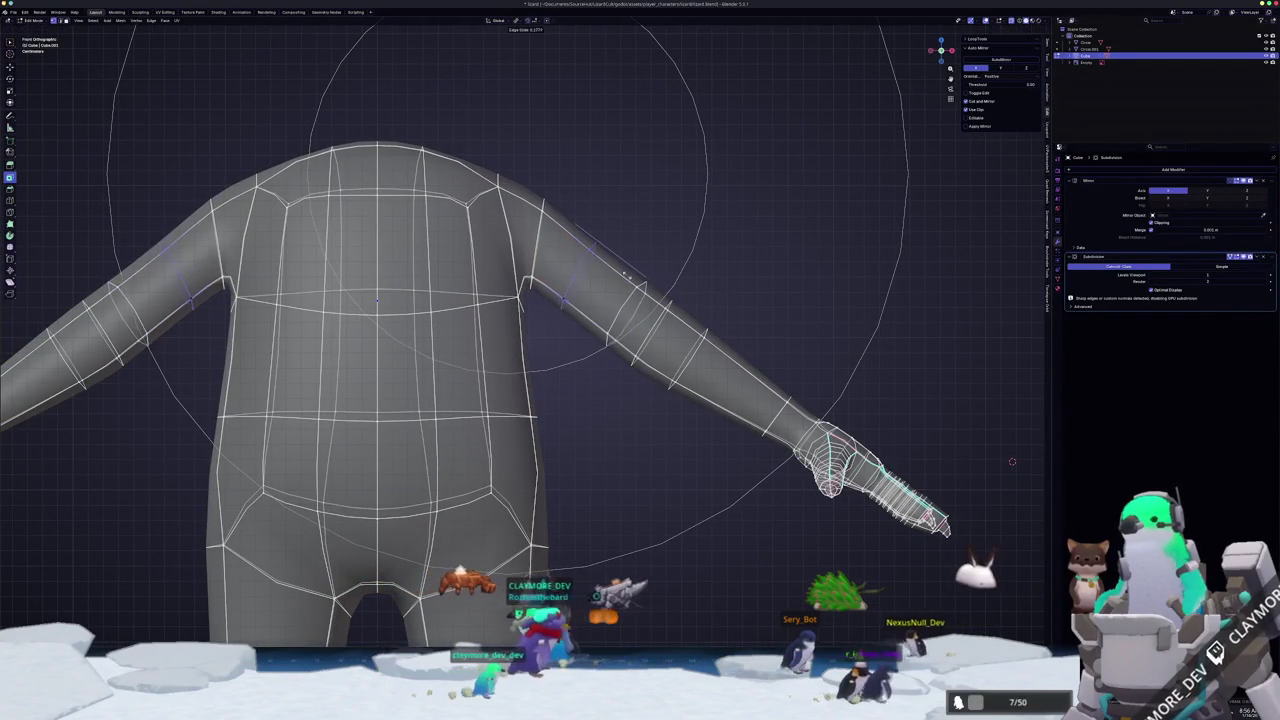
click(553, 258)
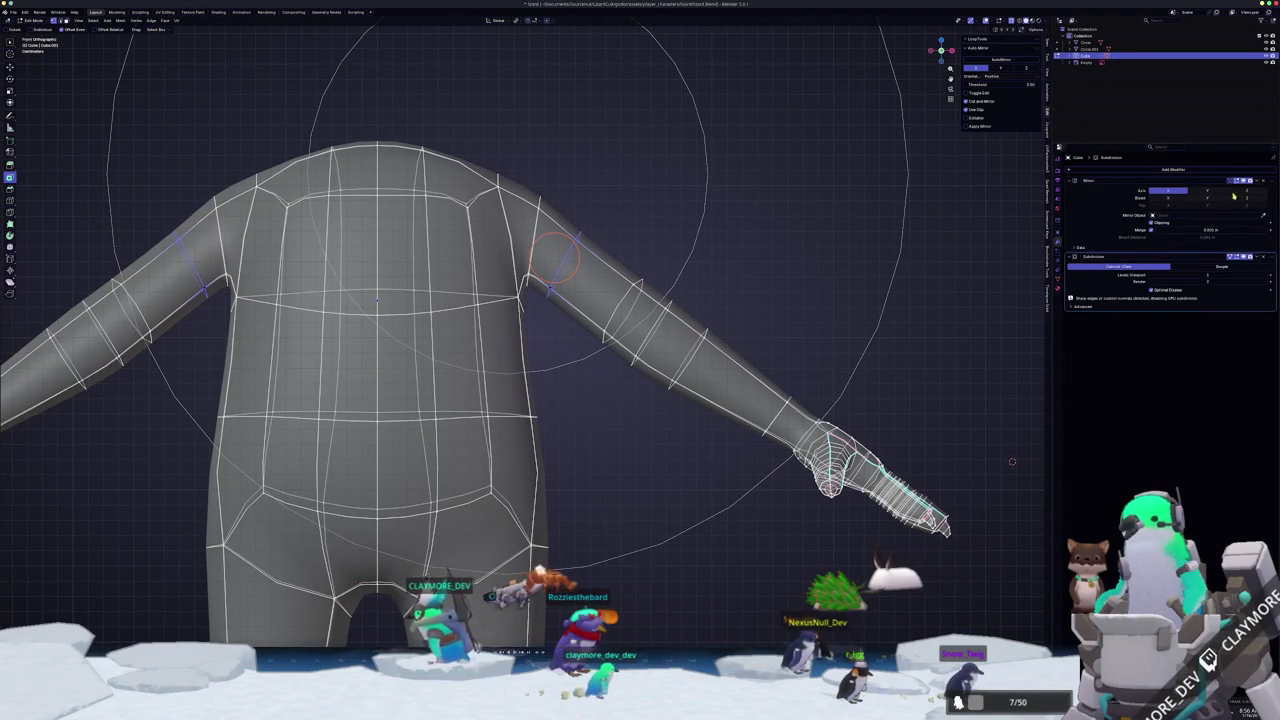
- Hide Subdivision smoothing in the viewport, switch to solid shading and select the whole mesh
click(1229, 257)
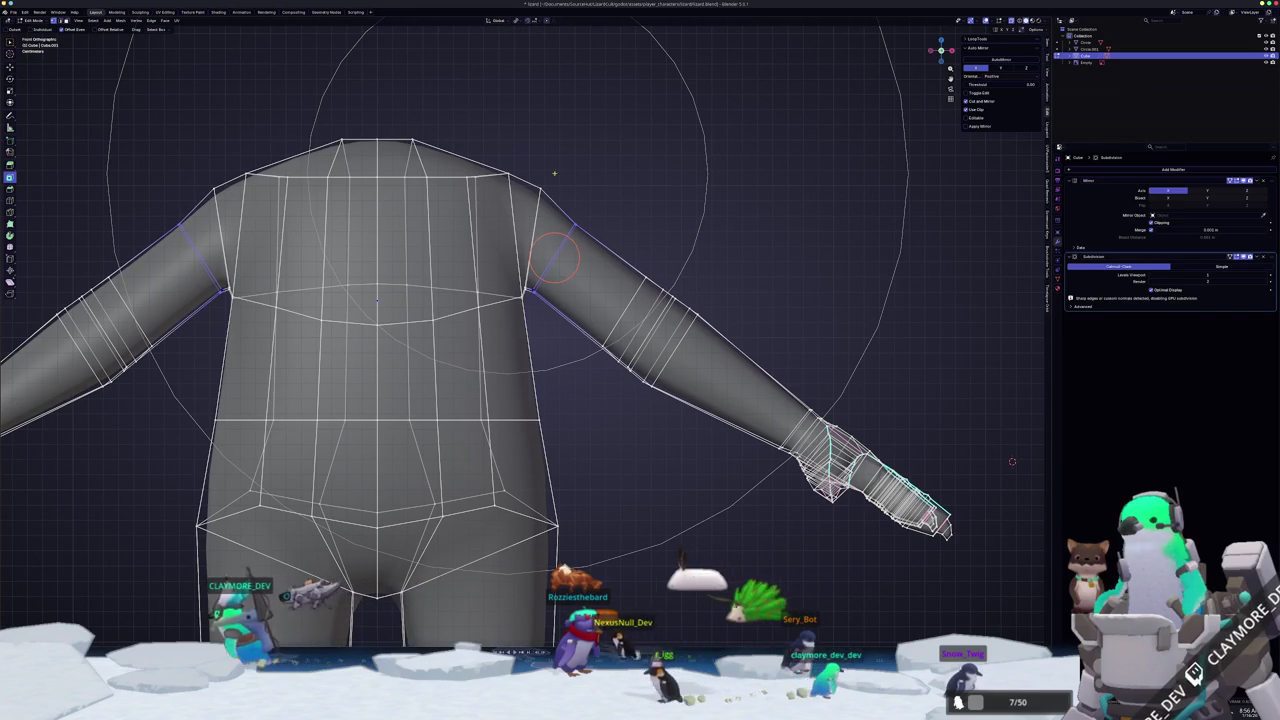
scroll(585, 290, down, 3)
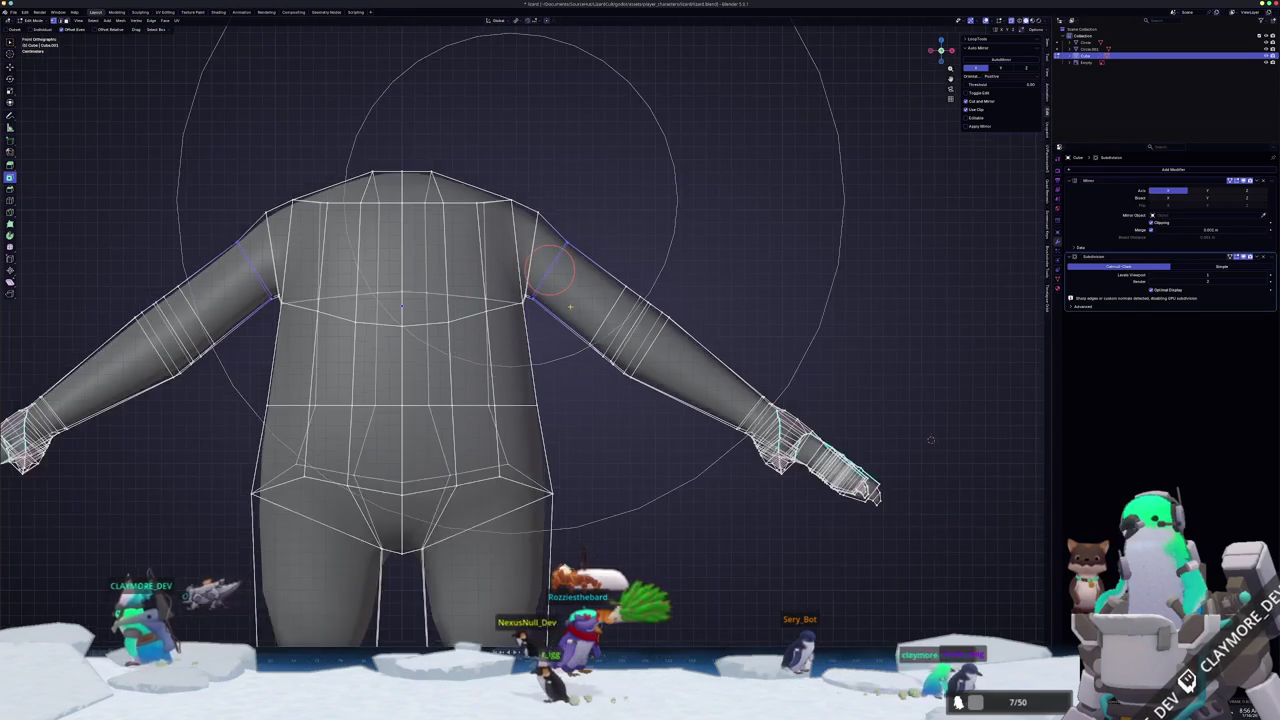
mouse_move(585, 290)
middle_down()
mouse_move(825, 592)
mouse_move(740, 500)
middle_up()
key(alt+z)
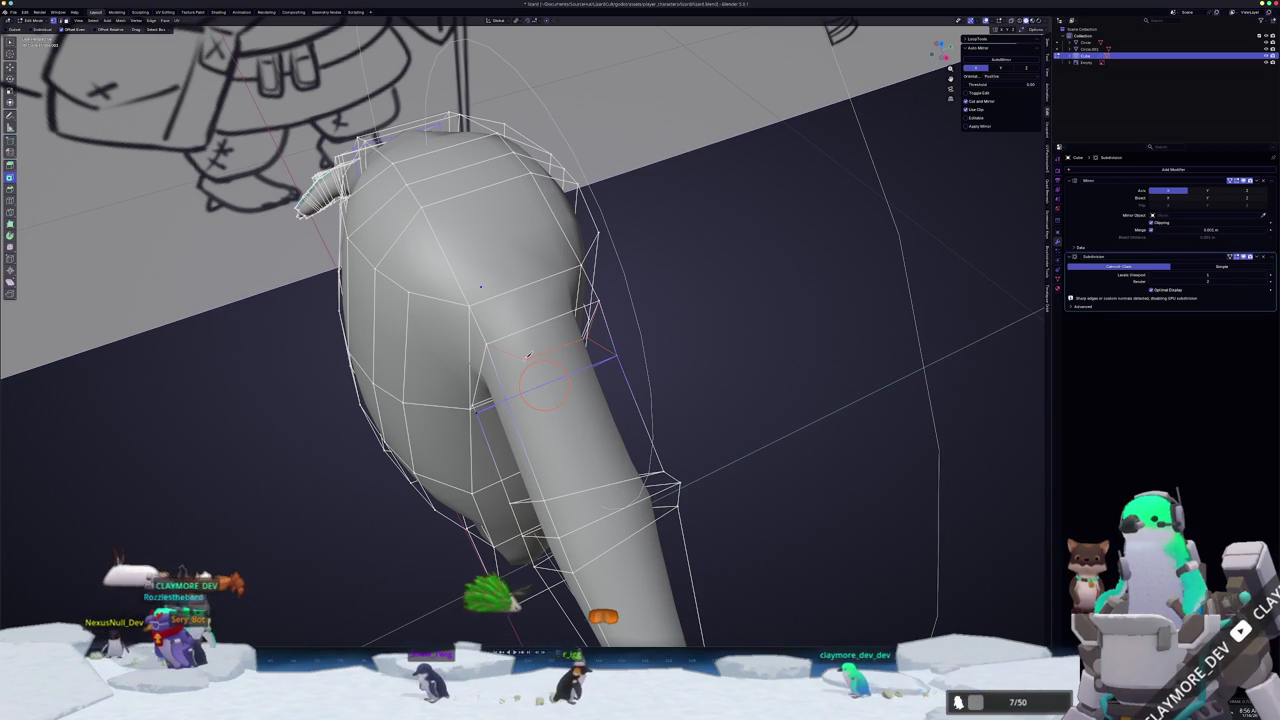
mouse_move(543, 385)
middle_down()
mouse_move(618, 270)
mouse_move(591, 277)
middle_up()
click(557, 357)
key(a)
right_click(595, 275)
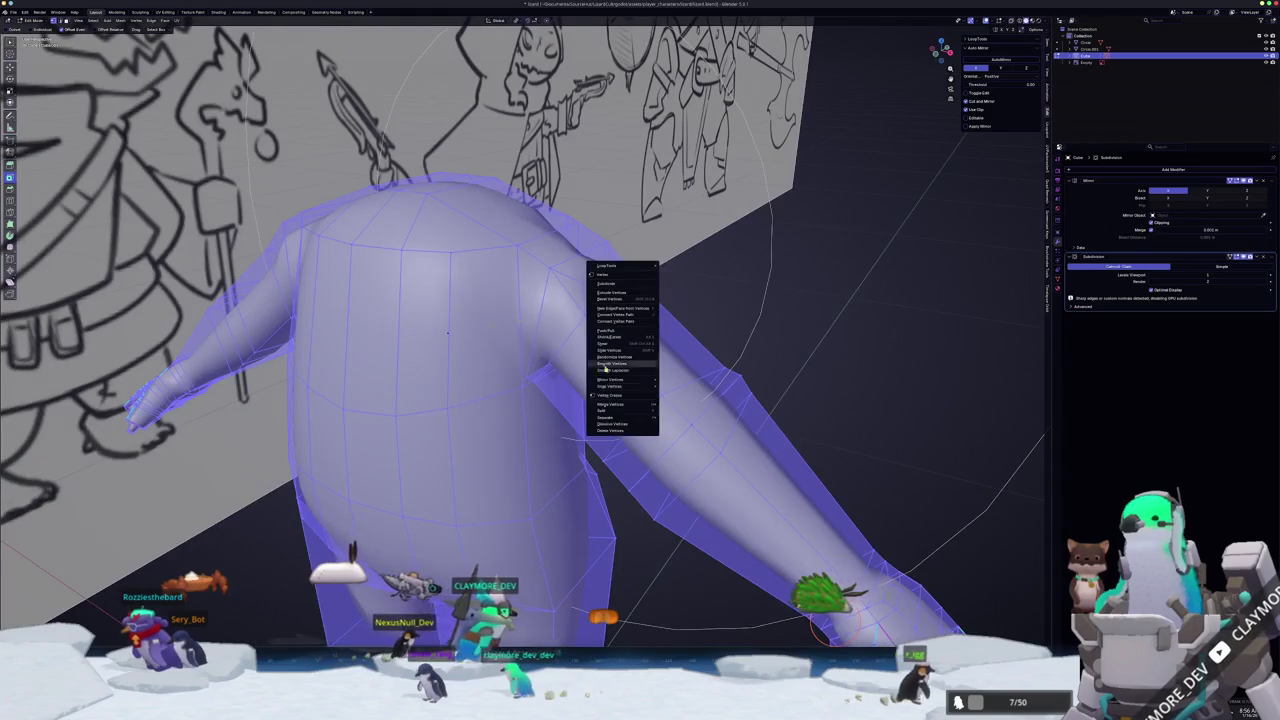
- Merge vertices by distance across the whole mesh, then deselect everything
click(613, 404)
click(690, 430)
scroll(603, 360, up, 3)
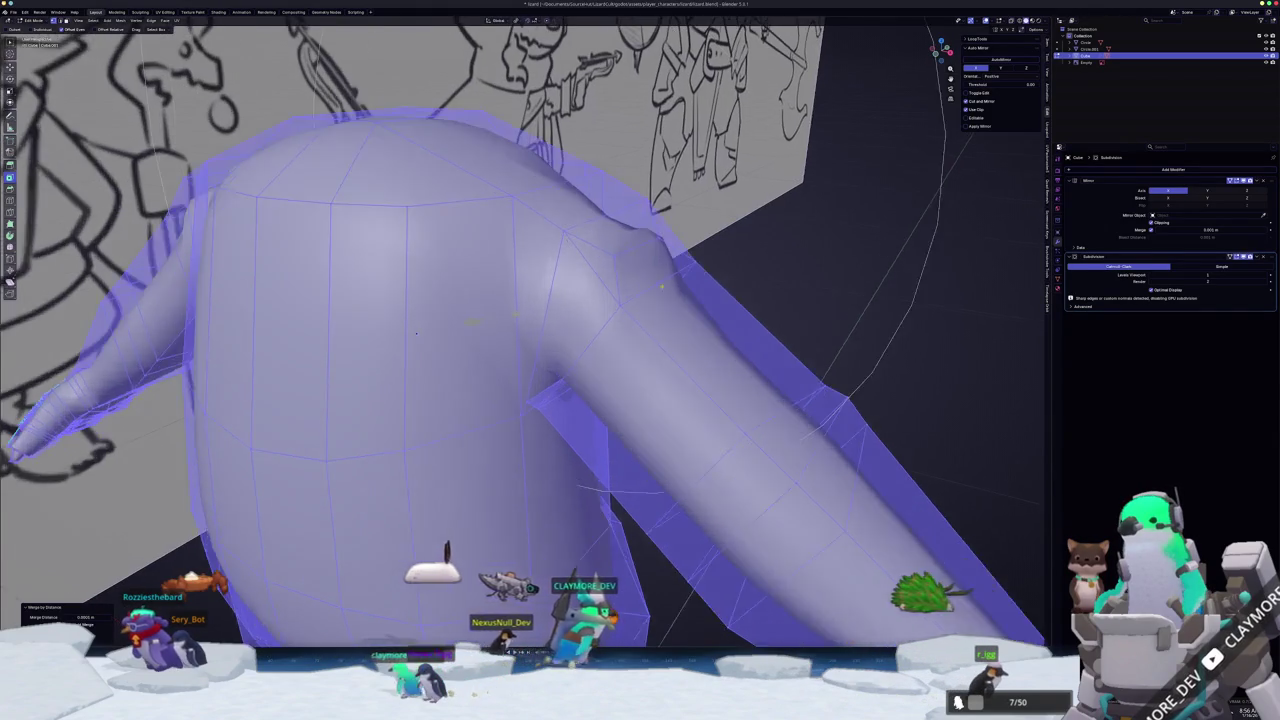
key(alt+a)
mouse_move(603, 360)
middle_down()
mouse_move(620, 300)
mouse_move(654, 328)
mouse_move(637, 322)
middle_up()
key(a)
key(alt+a)
- Select the arm's face loop and inspect the torso and arms from the front
alt+click(654, 328)
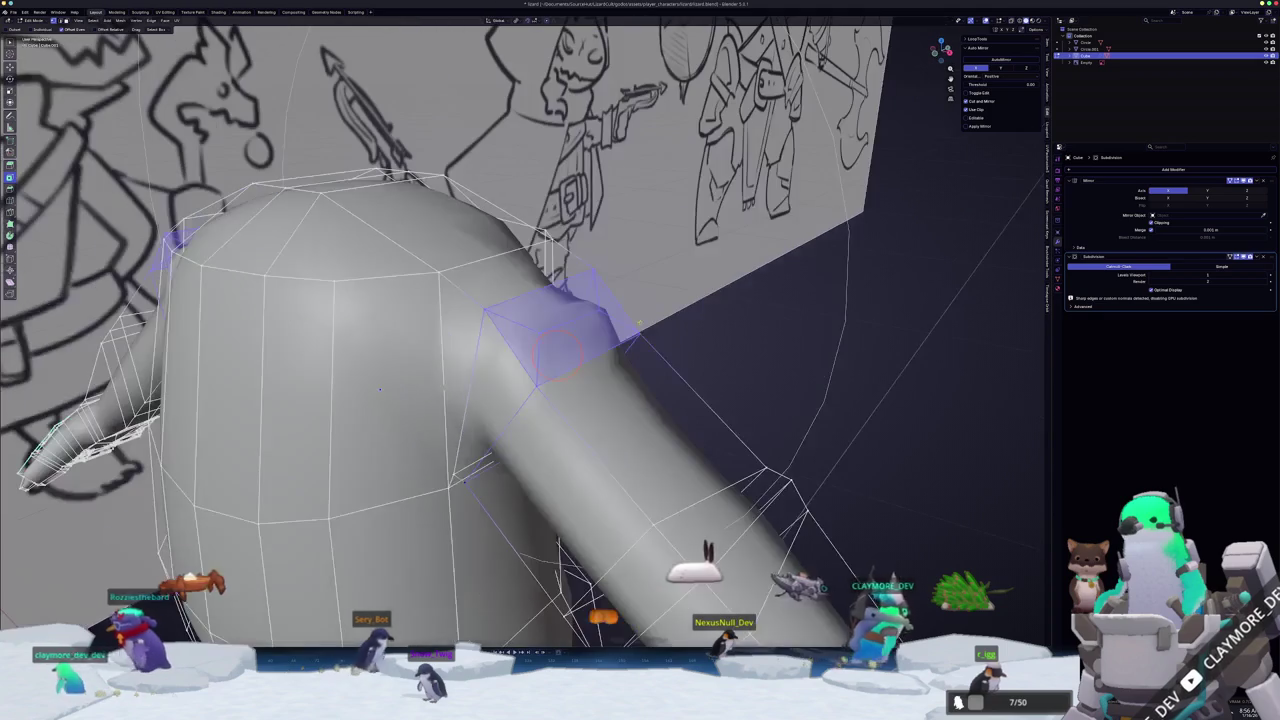
scroll(636, 308, down, 5)
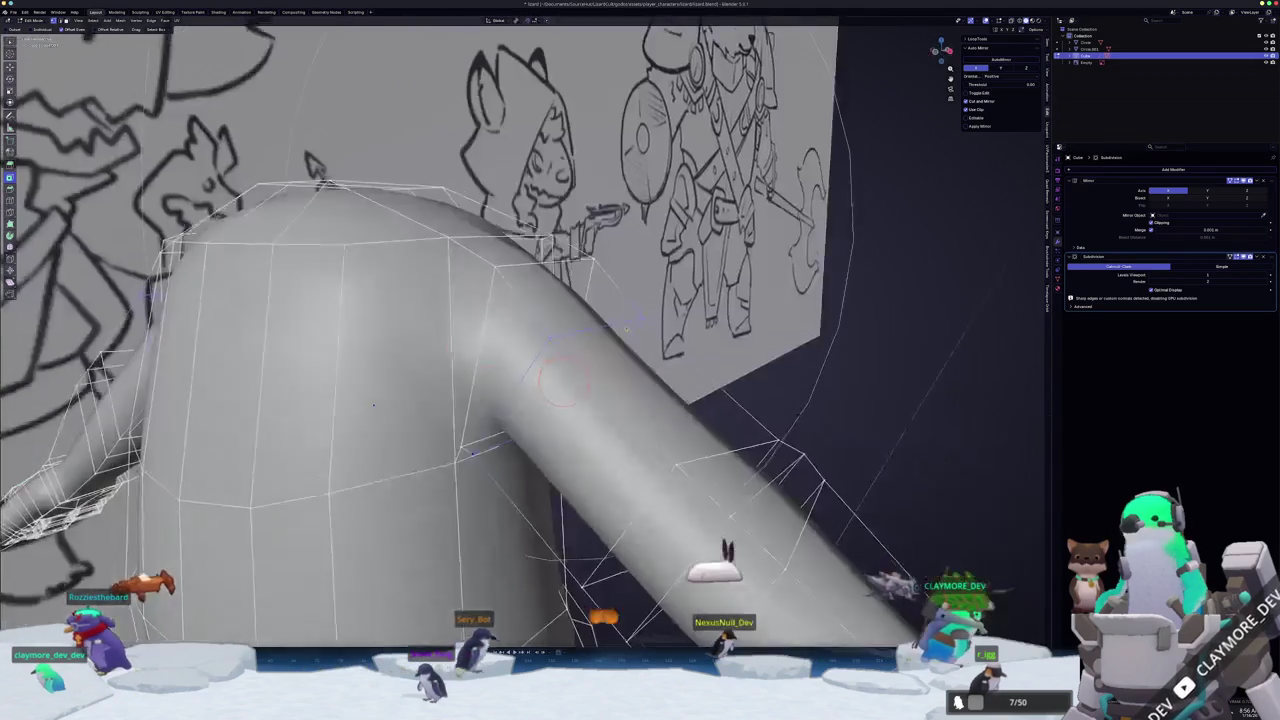
middle_drag(636, 308, 660, 307)
scroll(660, 307, up, 3)
key(KP_1)
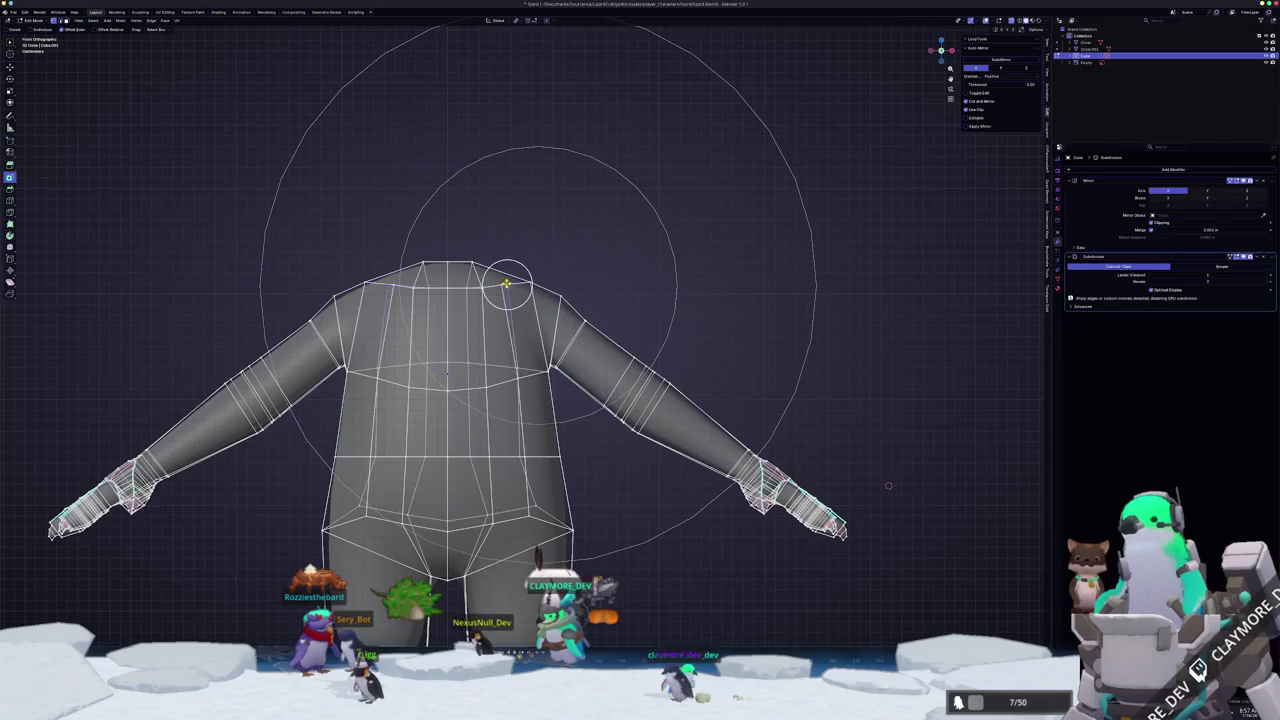
scroll(512, 280, up, 3)
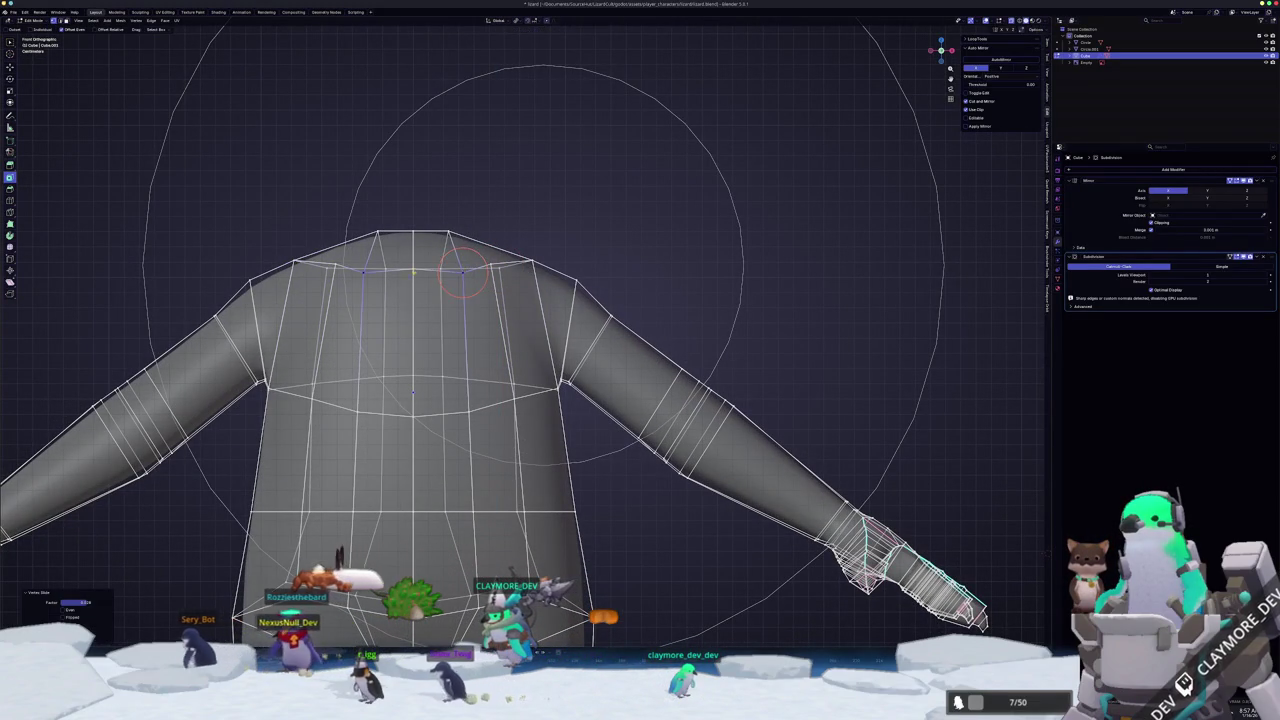
middle_drag(412, 300, 474, 331)
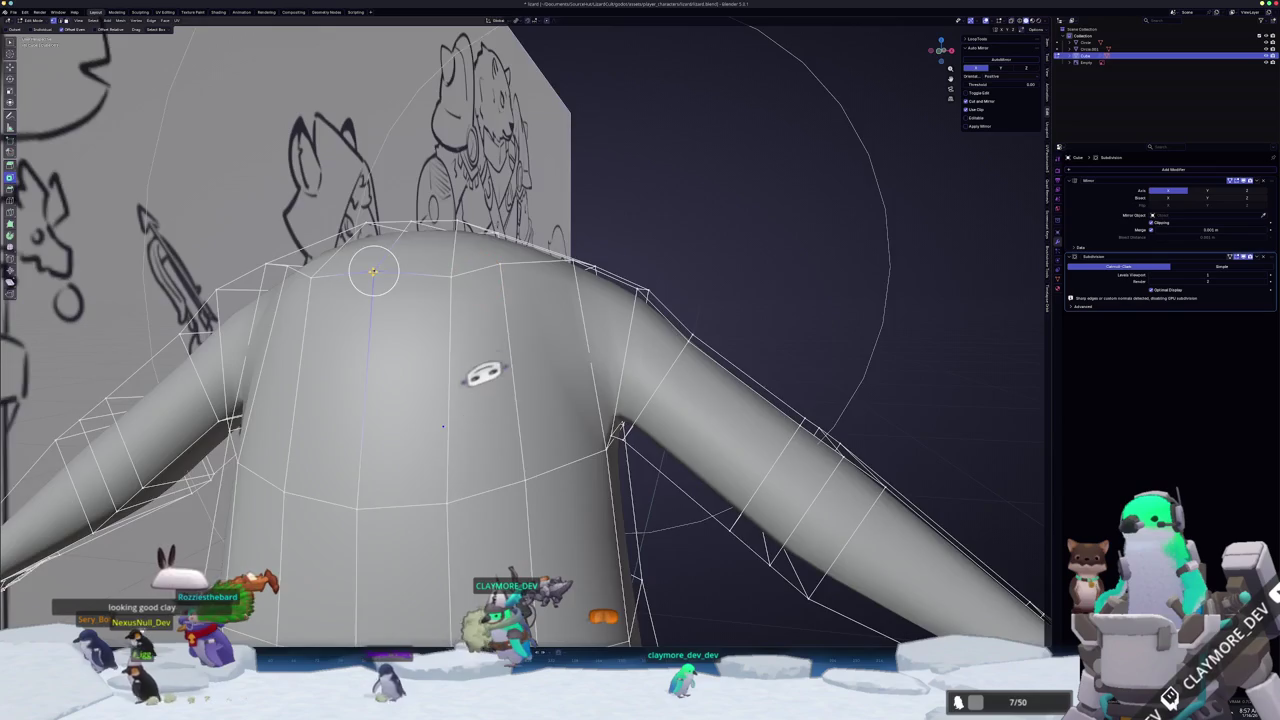
middle_drag(484, 385, 484, 287)
key(g)
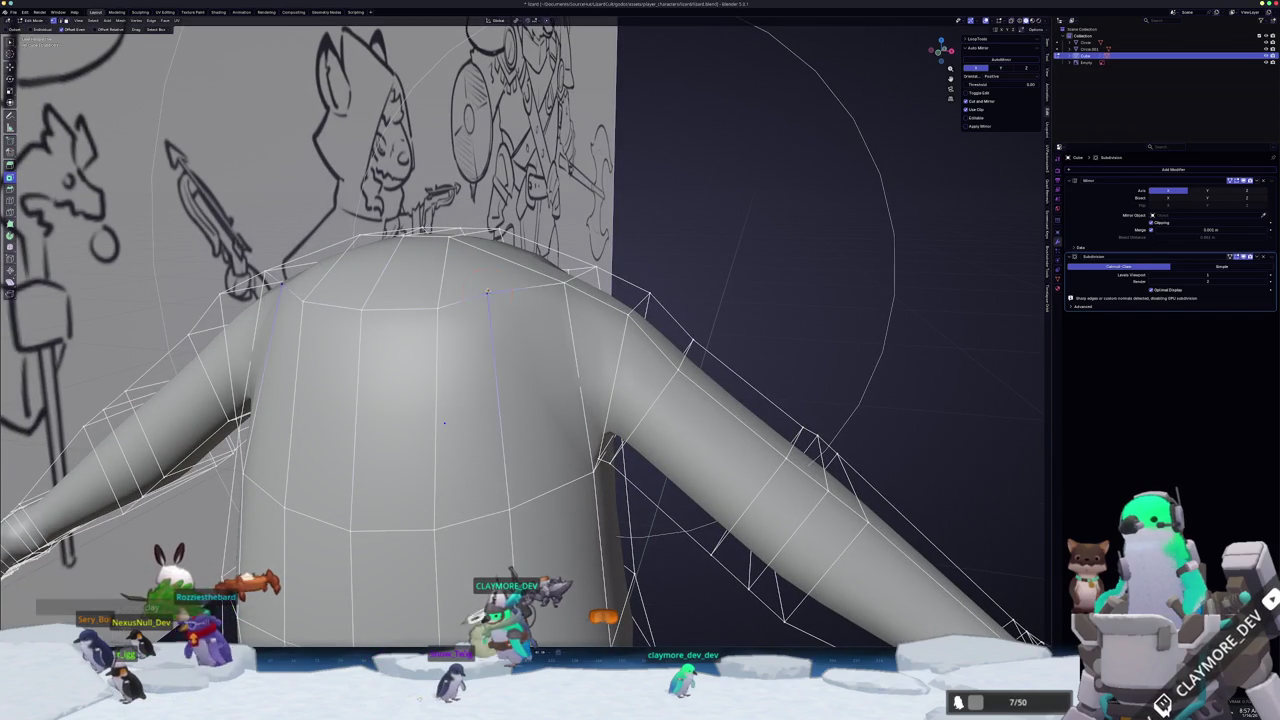
scroll(444, 423, down, 5)
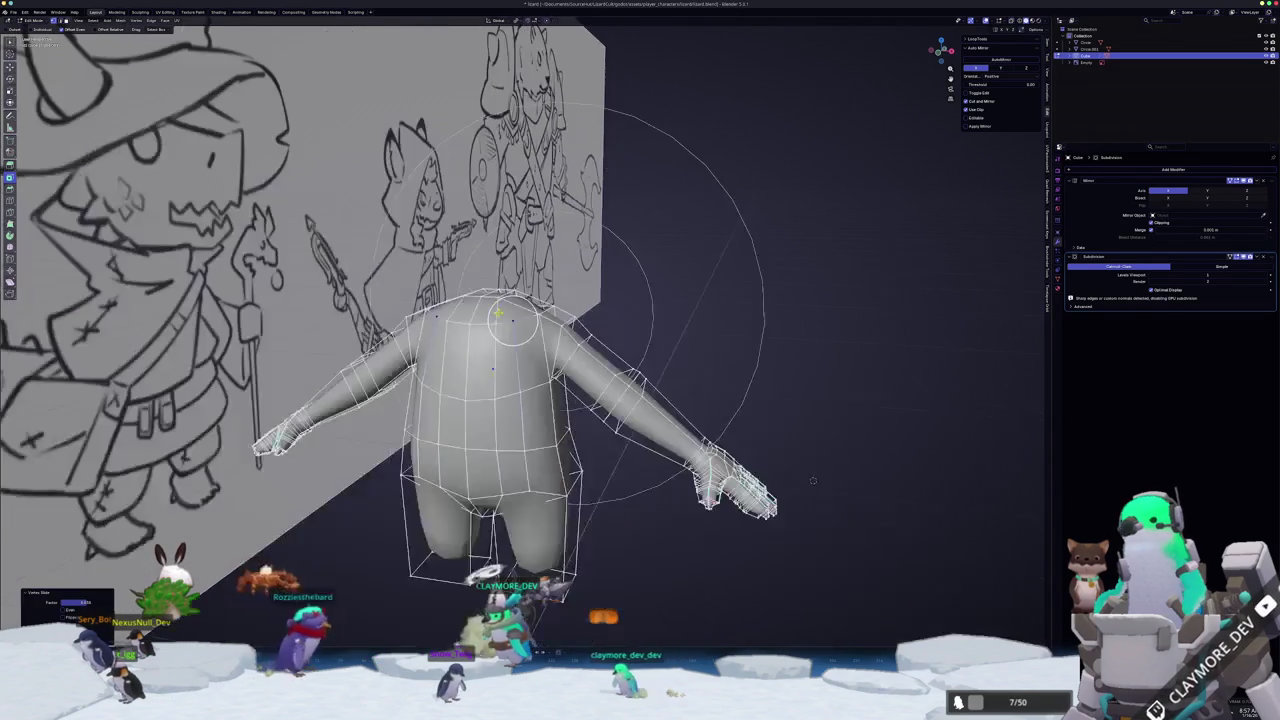
- Review the body from the front, then raise the bottom vertices in X-ray edit mode
key(Tab)
scroll(717, 431, down, 2)
key(KP_1)
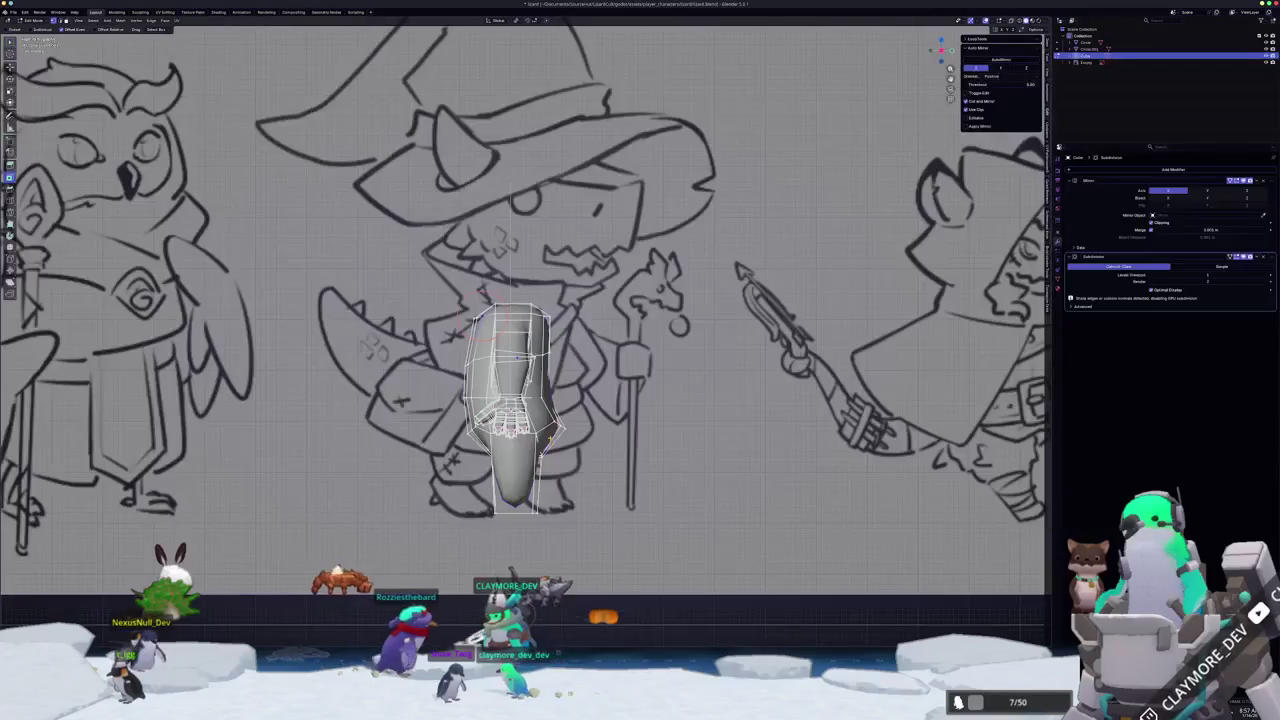
key(Tab)
scroll(717, 431, up, 2)
key(alt+z)
scroll(717, 431, up, 2)
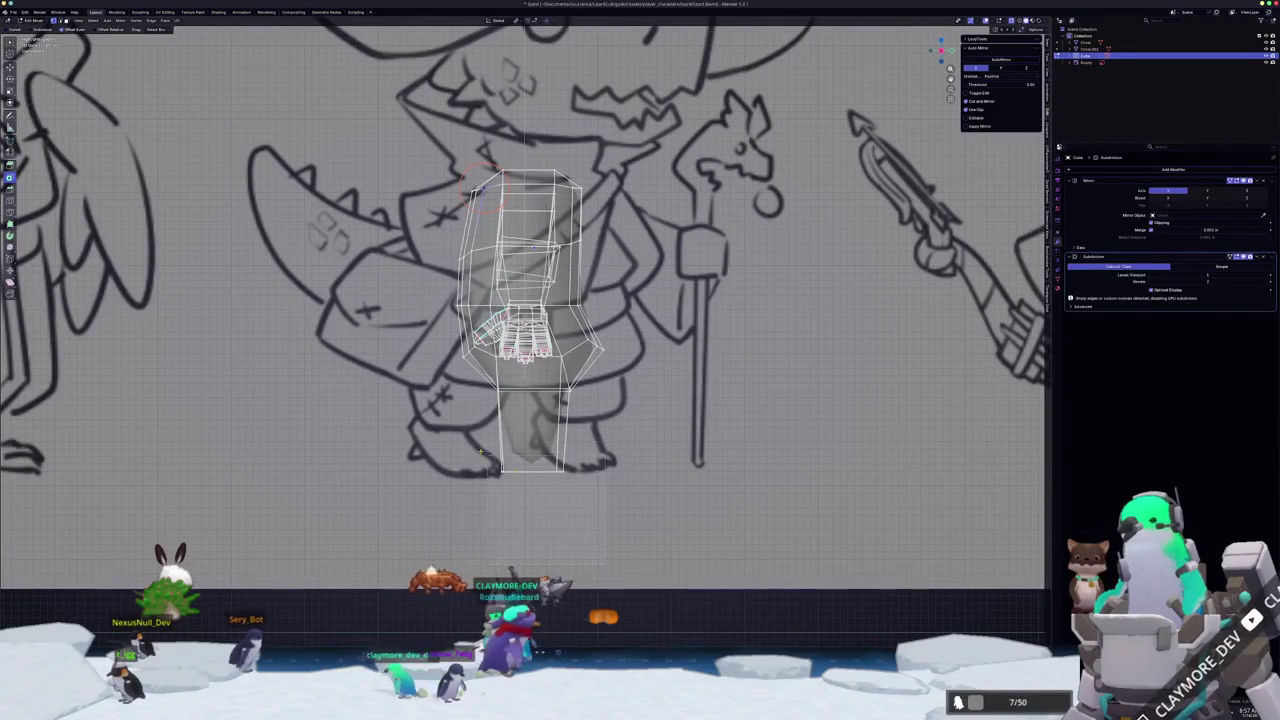
key(g)
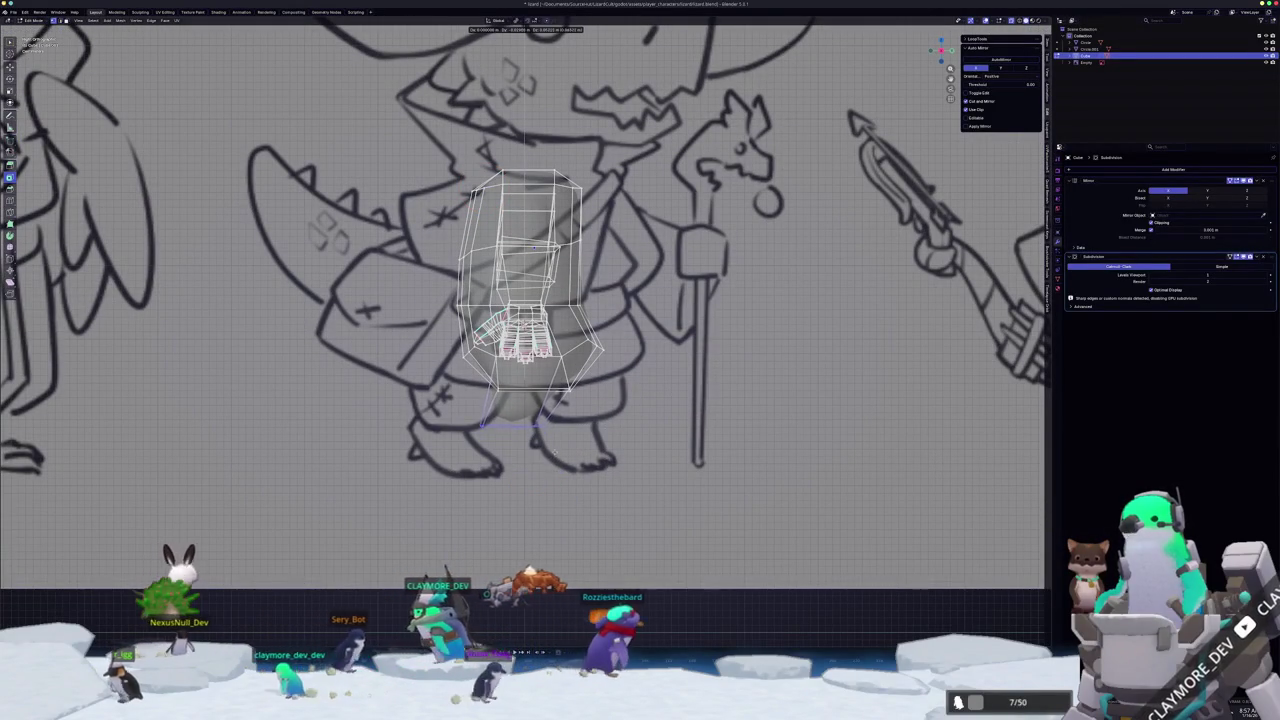
click(594, 465)
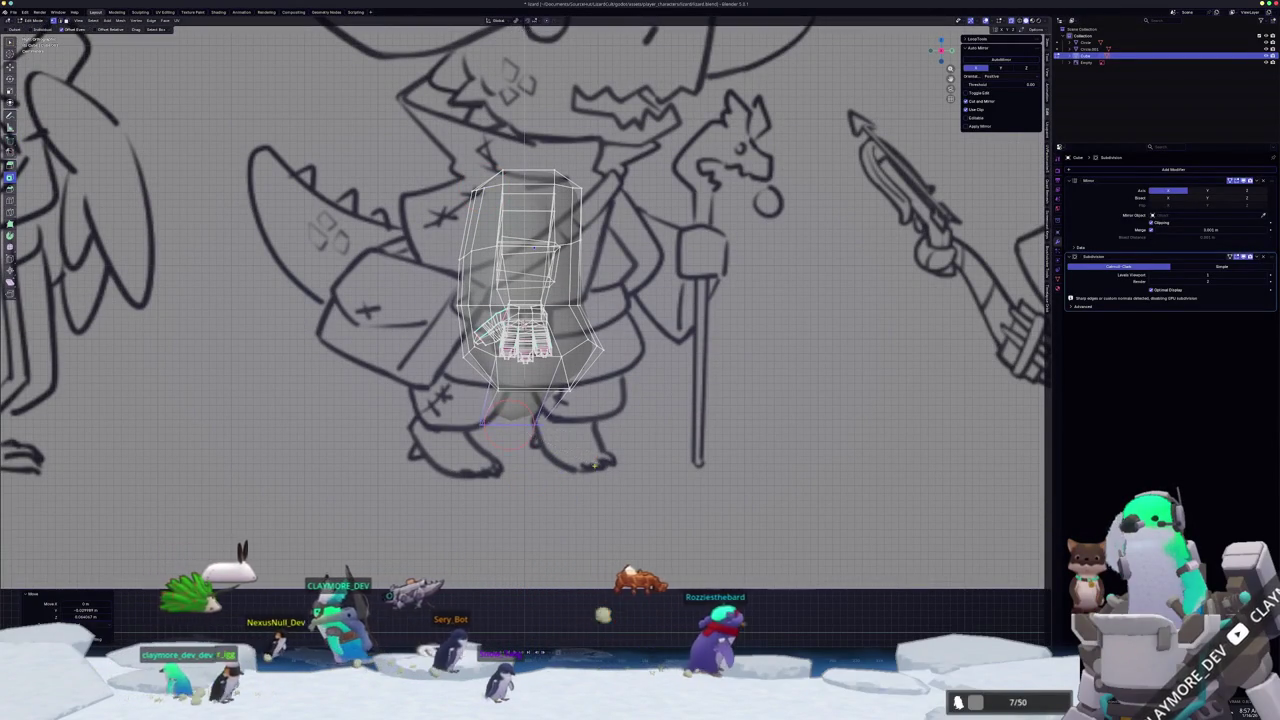
- Extrude the bottom edges down into a foot, tilting it into a V and narrowing the tip
scroll(594, 465, up, 2)
key(e)
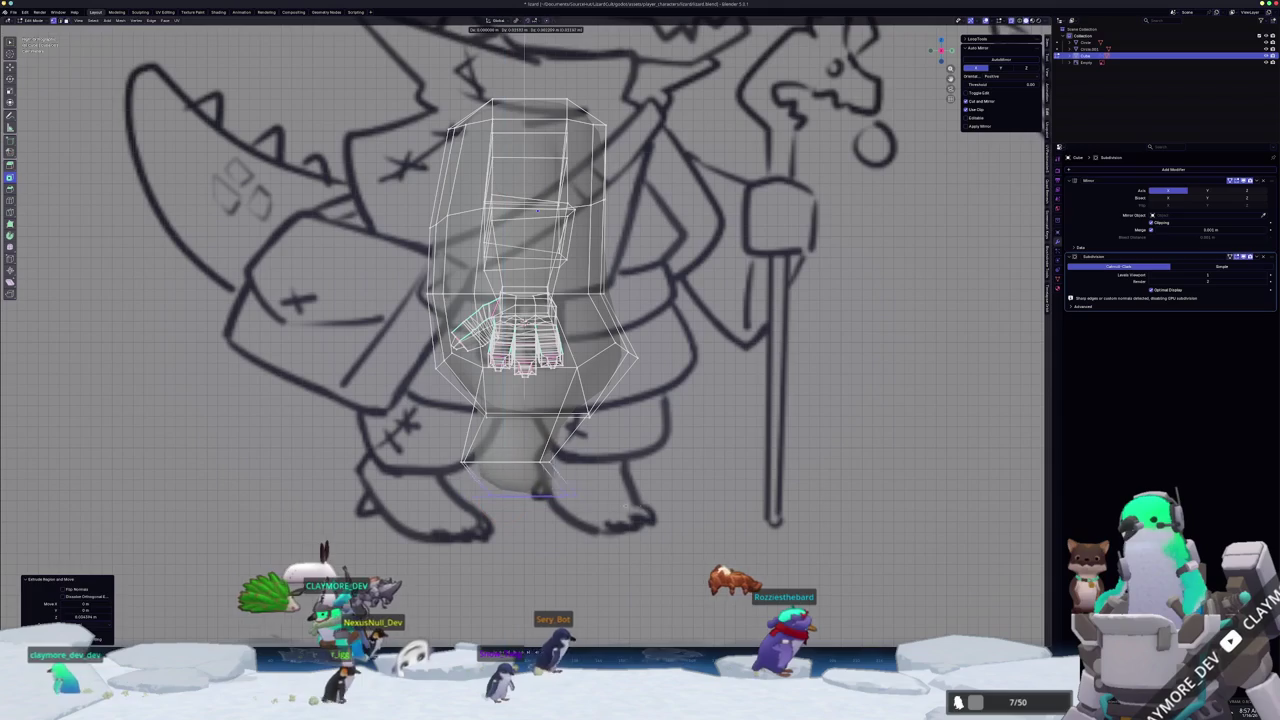
key(r)
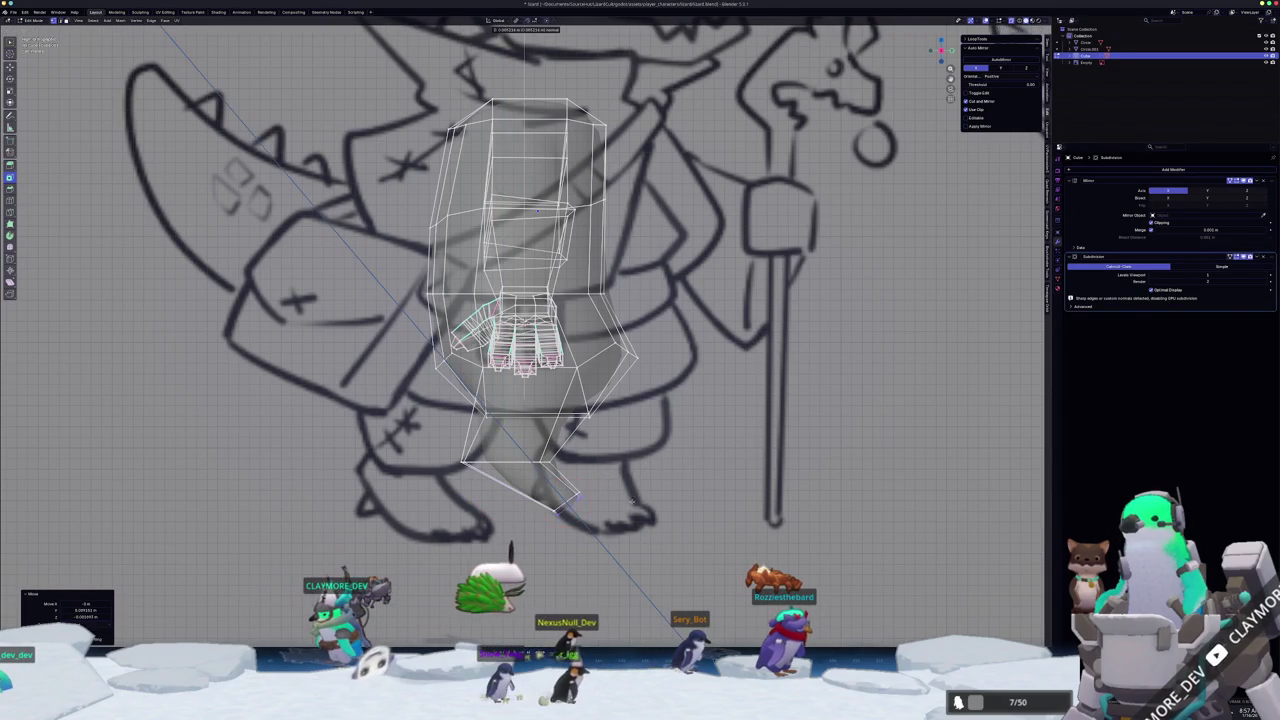
key(s)
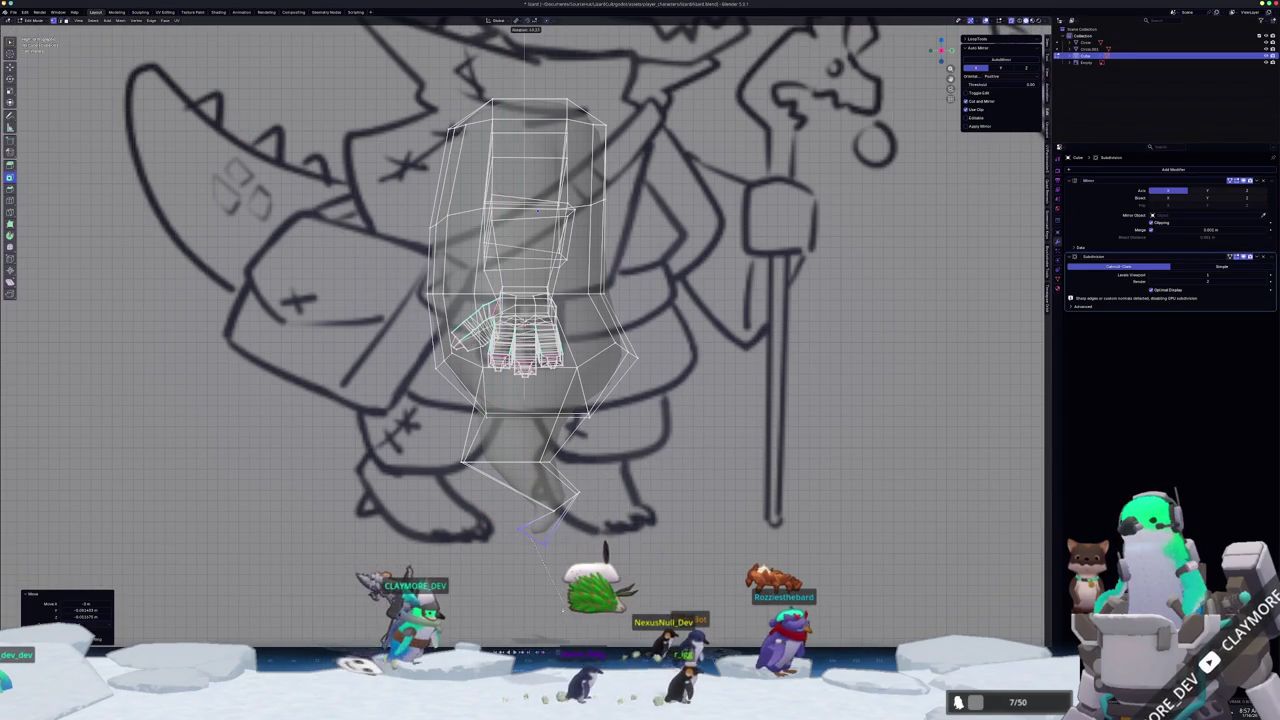
click(532, 536)
- Shift and widen the foot tip, then check the solid-shaded mesh
key(g)
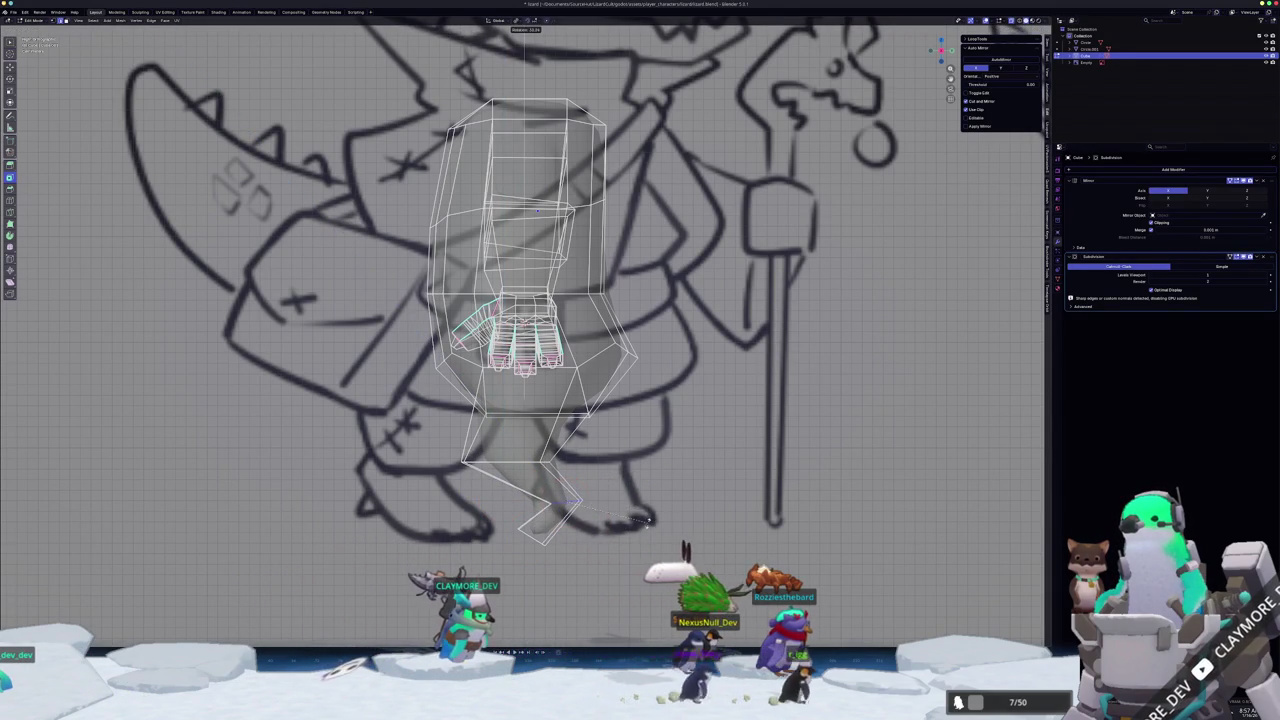
click(552, 494)
key(s)
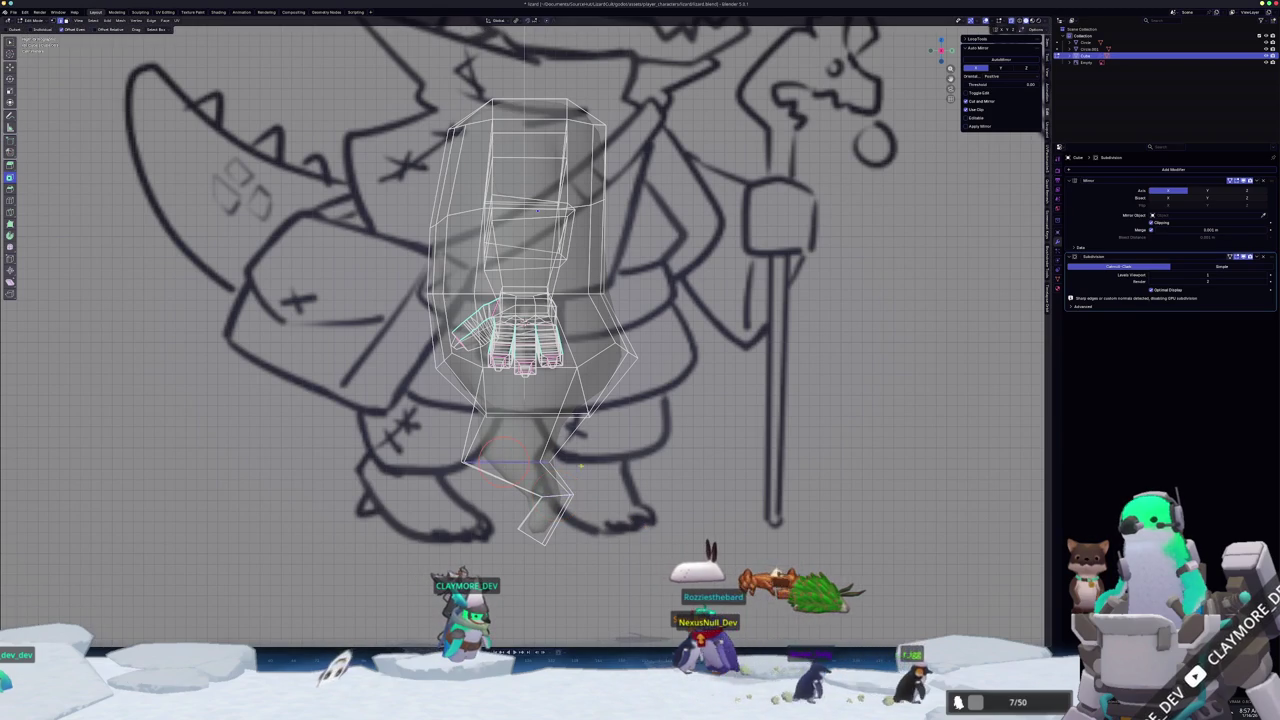
click(664, 464)
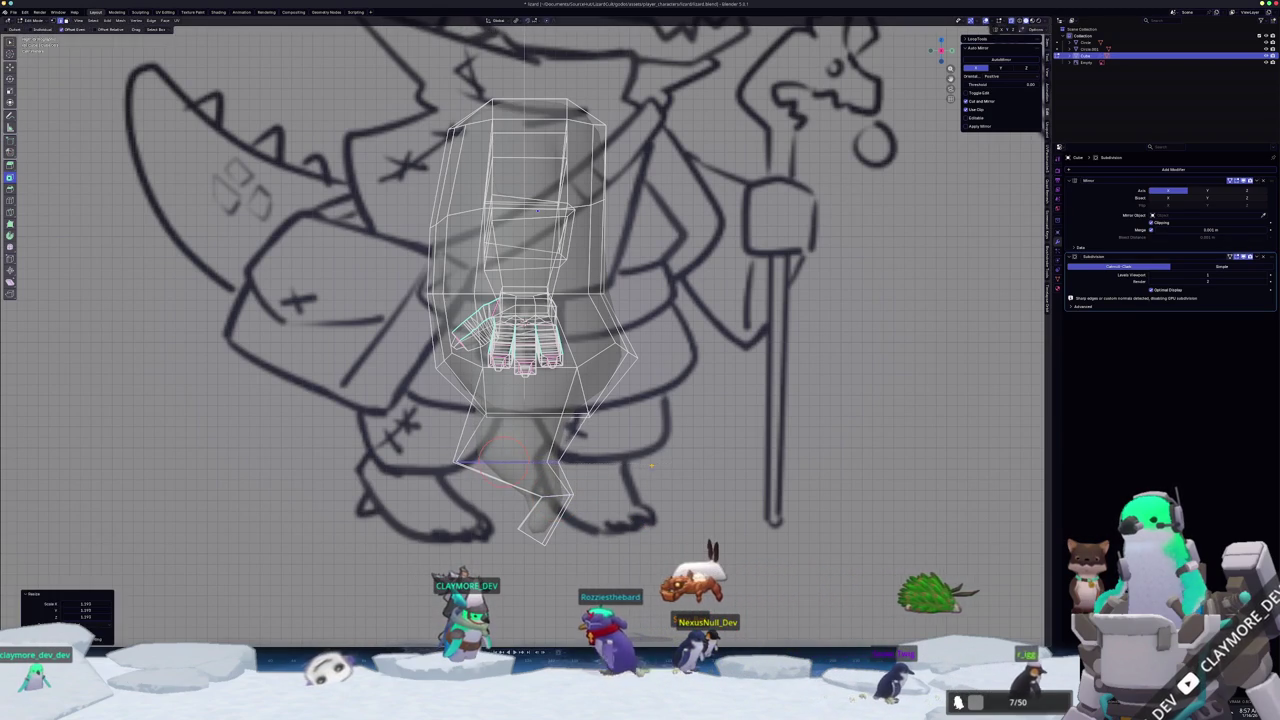
key(alt+z)
mouse_move(664, 464)
middle_down()
mouse_move(987, 231)
mouse_move(970, 170)
mouse_move(925, 107)
mouse_move(700, 115)
mouse_move(640, 200)
middle_up()
key(g)
click(925, 107)
scroll(525, 350, up, 3)
- Resize the selected thumb edges and set up a see-through front view against the sketch
mouse_move(565, 232)
middle_down()
mouse_move(600, 220)
mouse_move(627, 183)
middle_up()
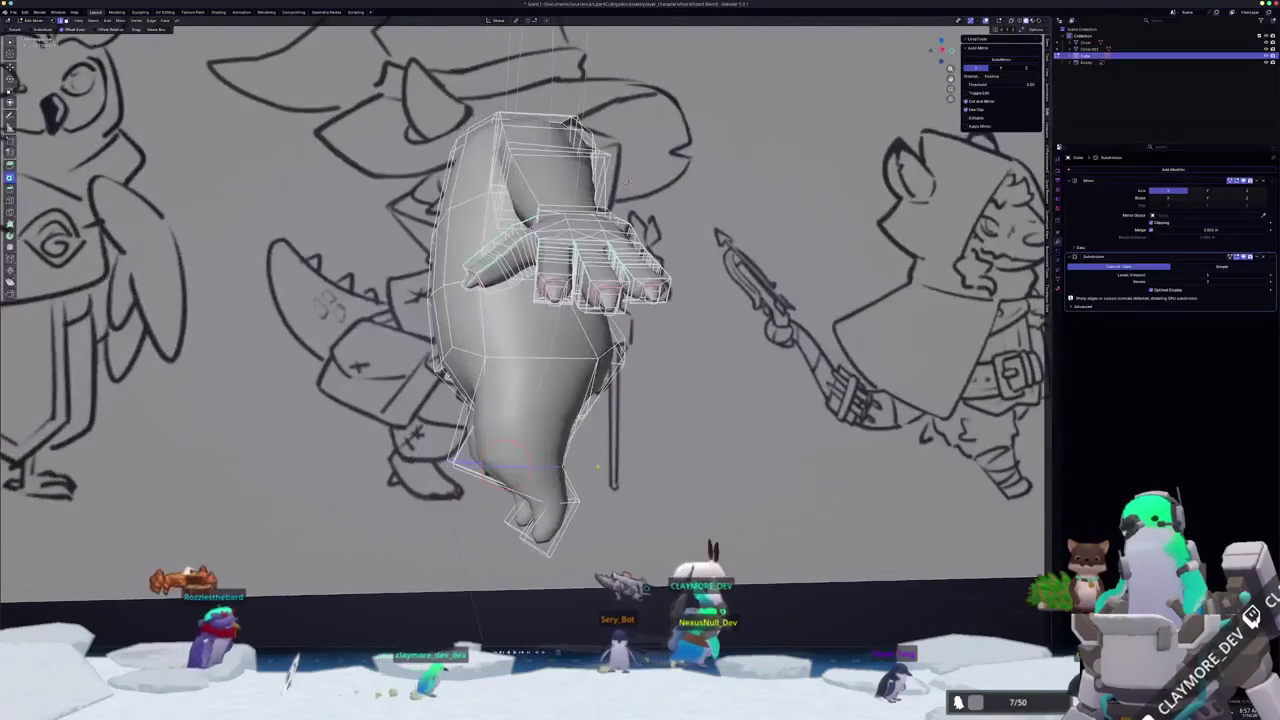
key(s)
key(Return)
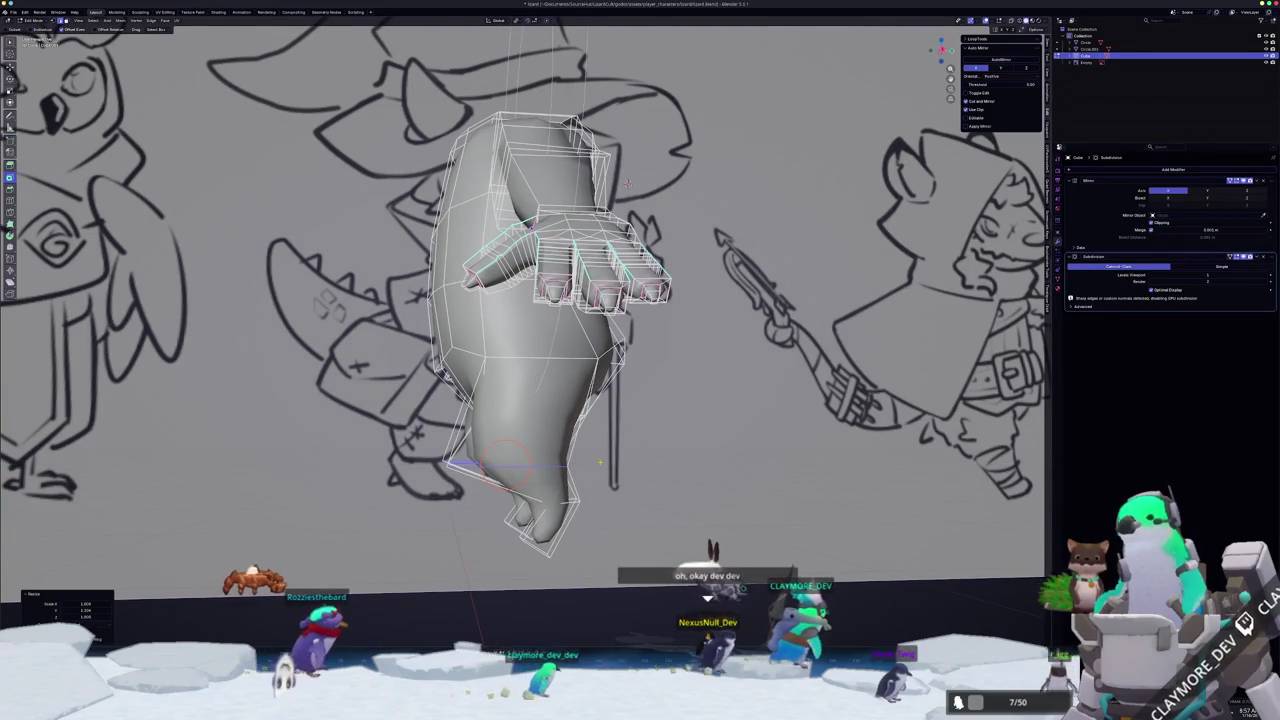
key(KP_1)
scroll(500, 150, up, 2)
scroll(500, 147, up, 2)
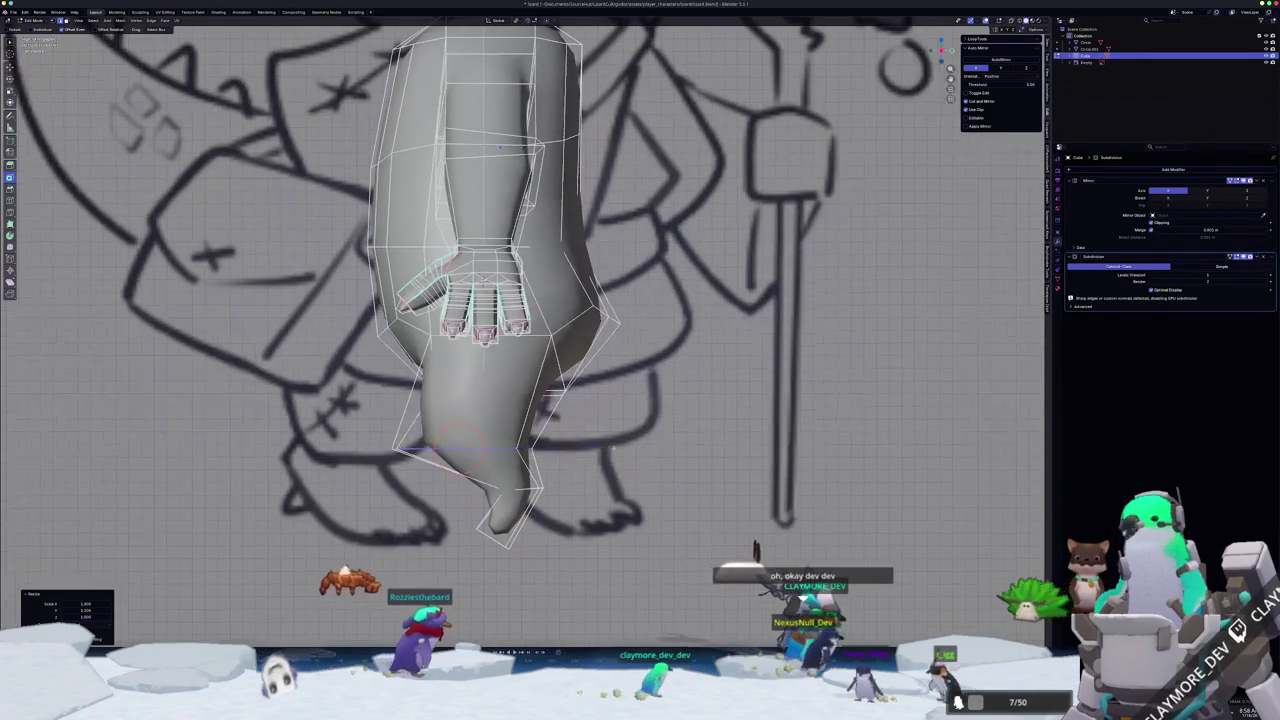
key(alt+z)
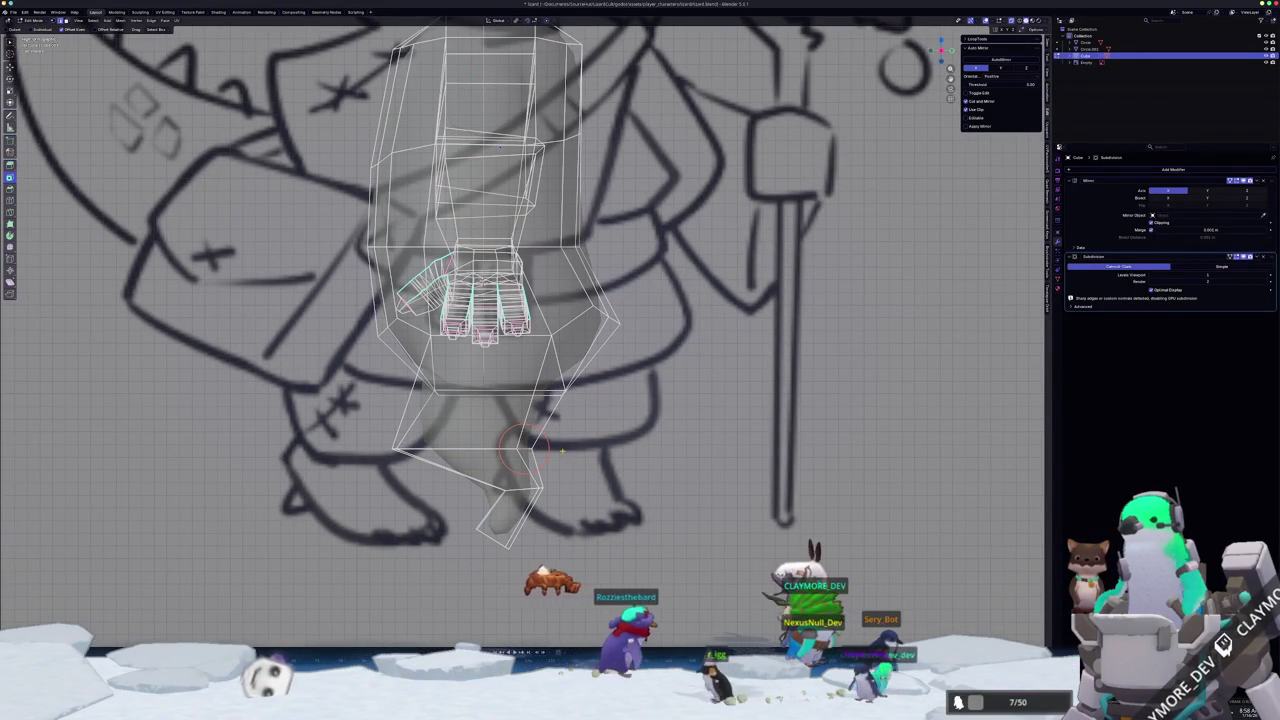
key(alt+z)
middle_drag(562, 452, 565, 477)
key(alt+z)
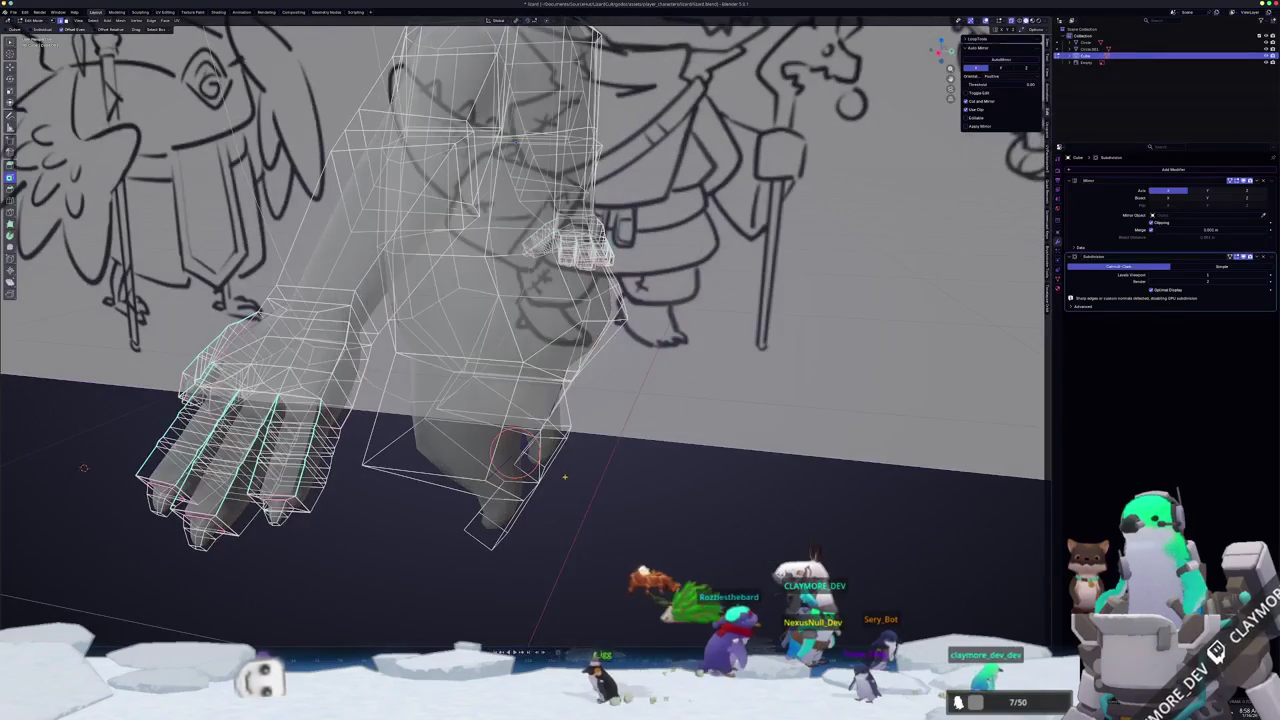
key(KP_1)
- Scale and move the leg-bottom vertices, widening them with proportional editing
key(Return)
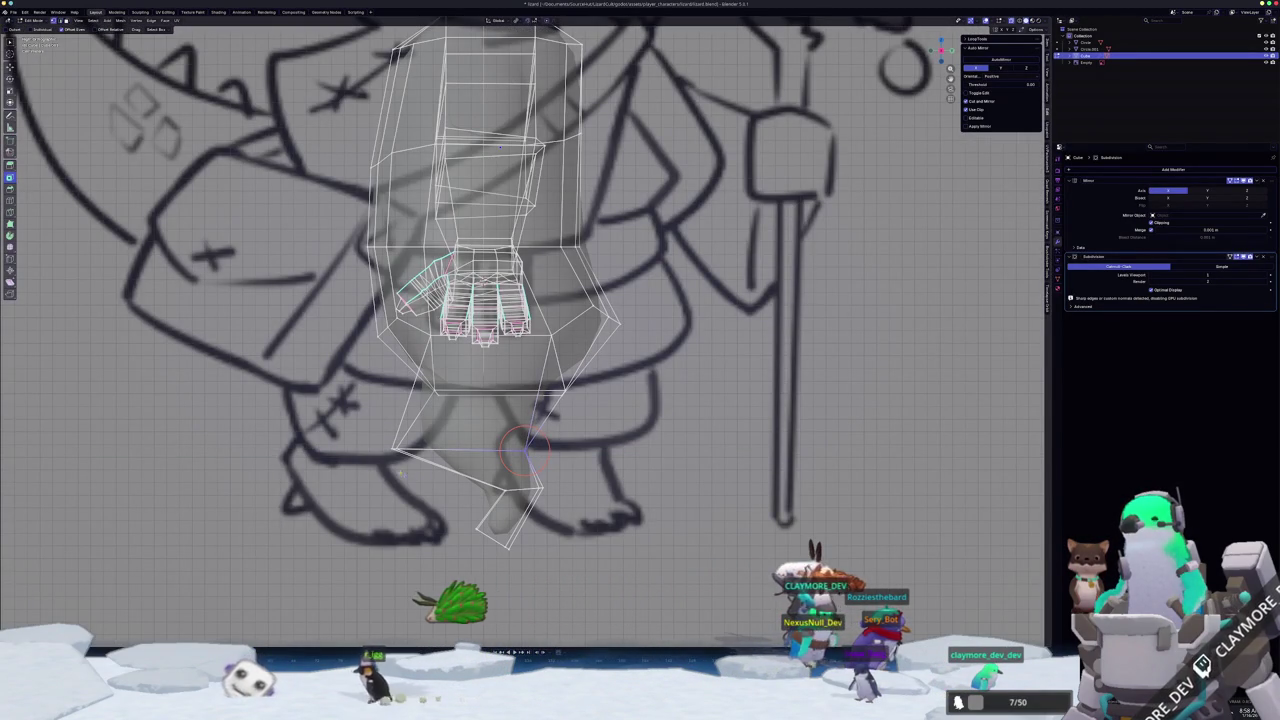
click(365, 438)
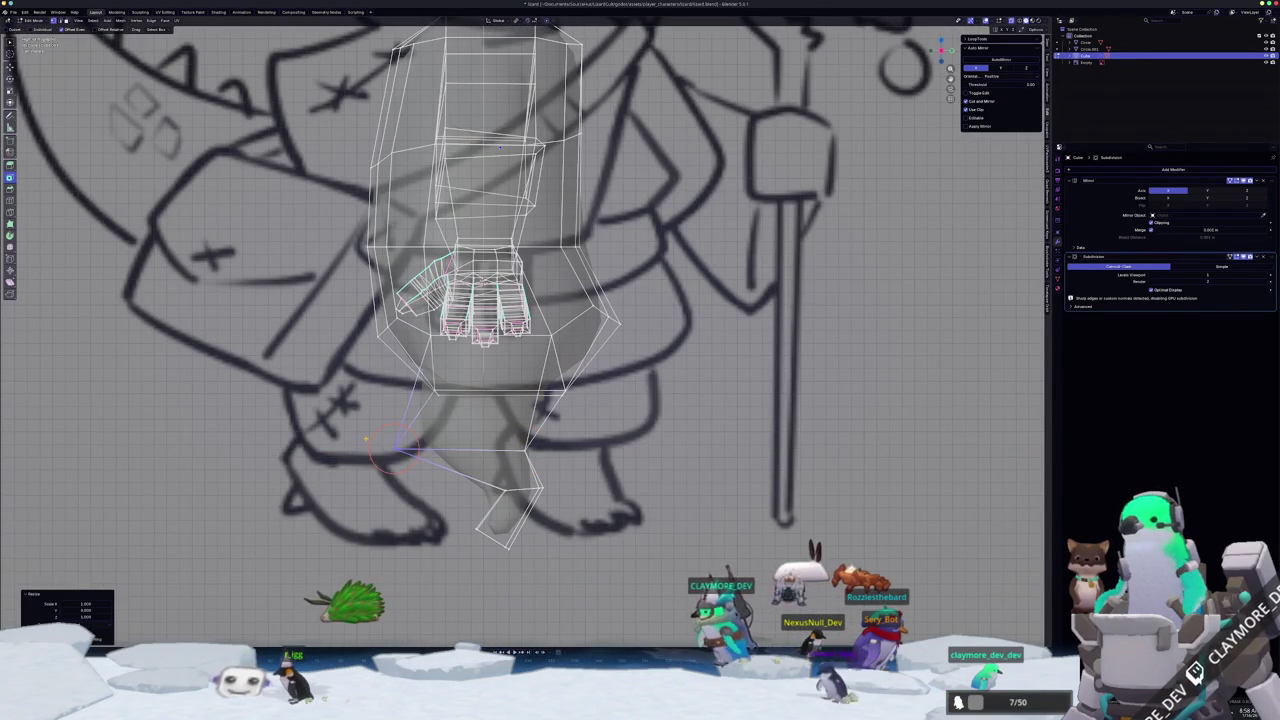
click(505, 488)
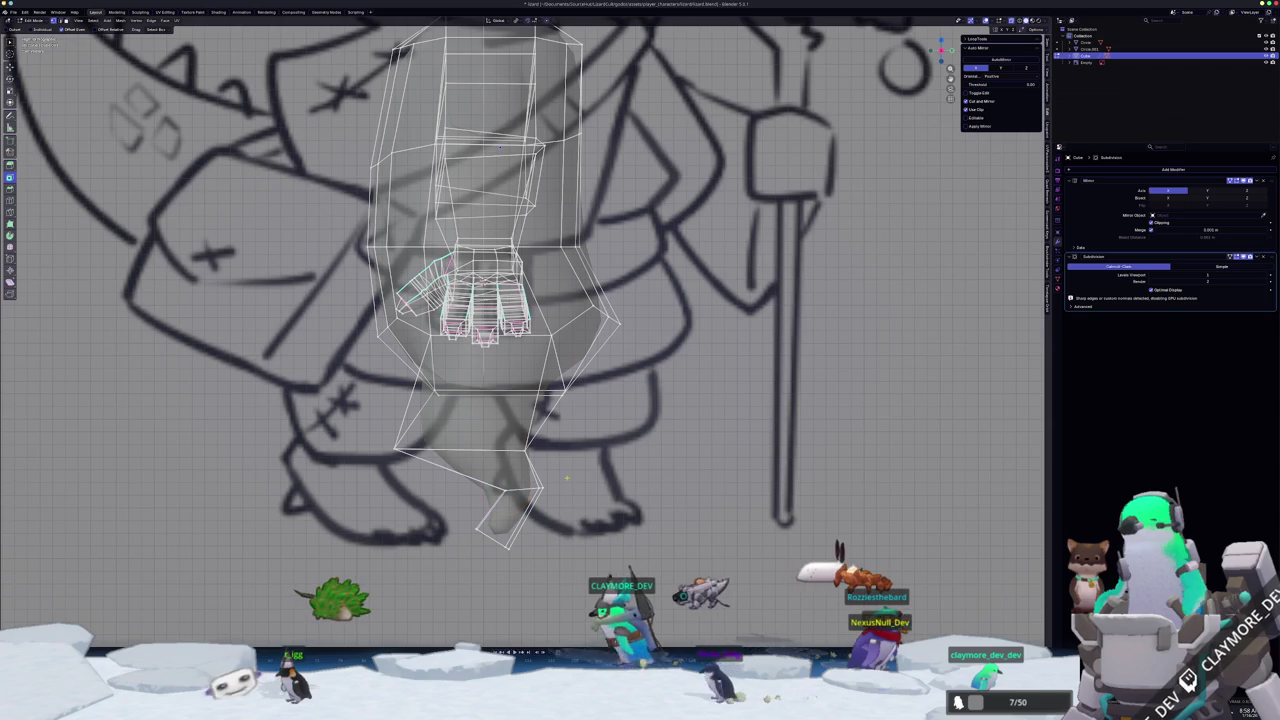
click(453, 434)
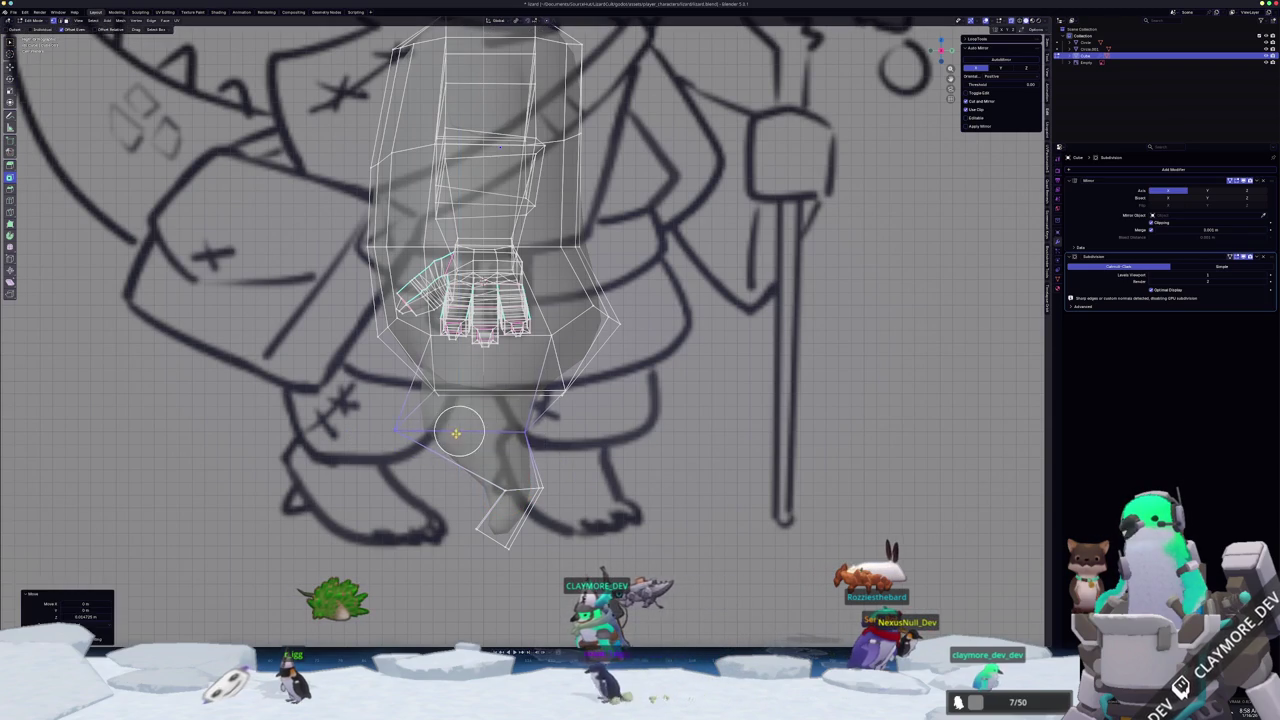
key(s)
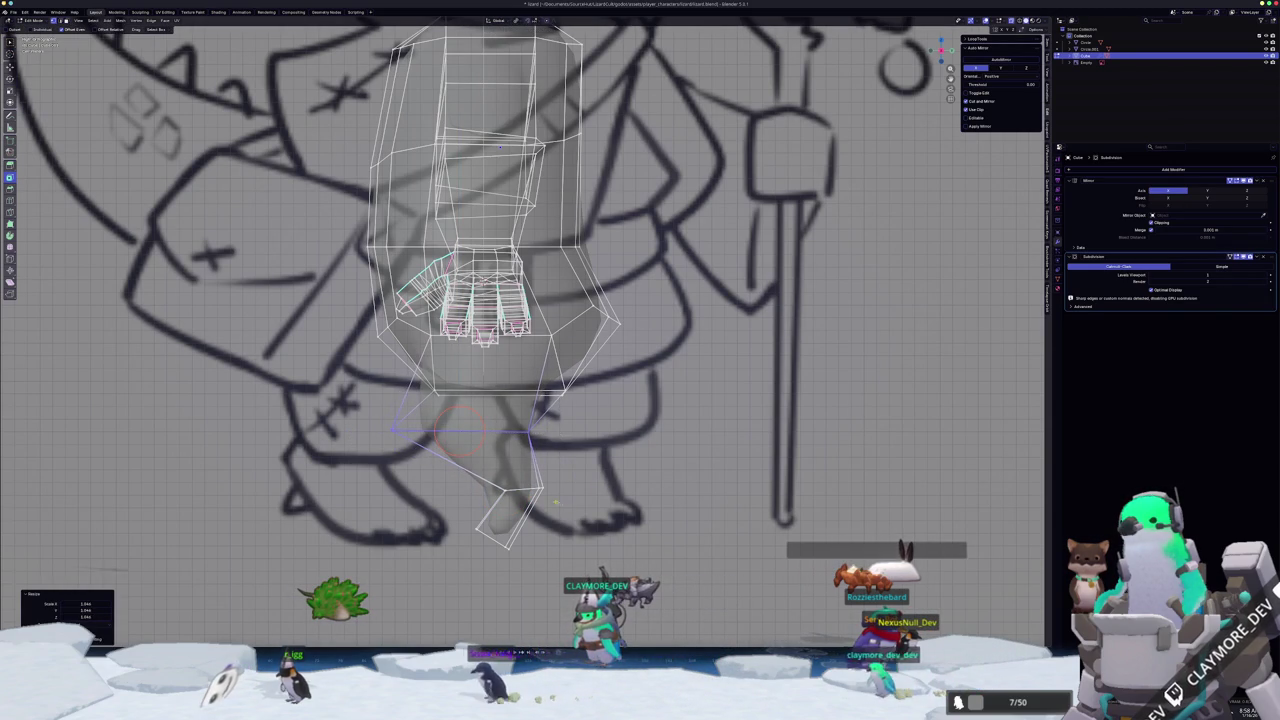
key(o)
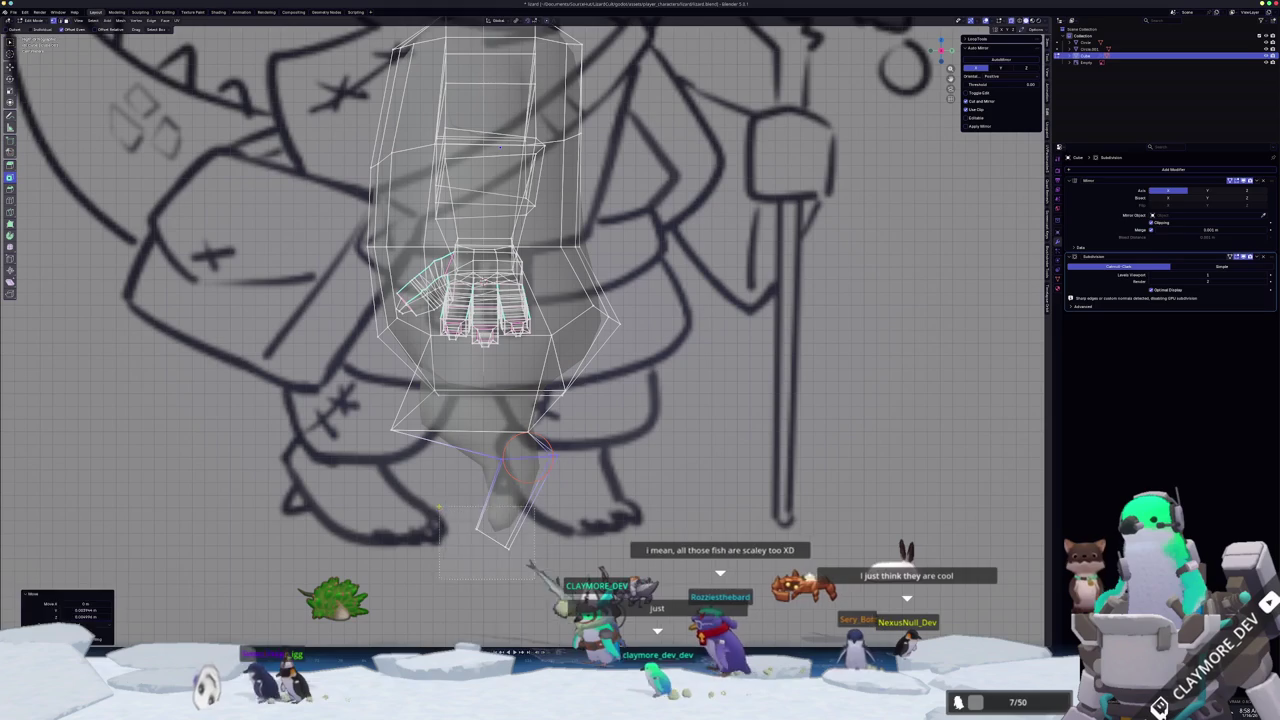
scroll(450, 500, down, 3)
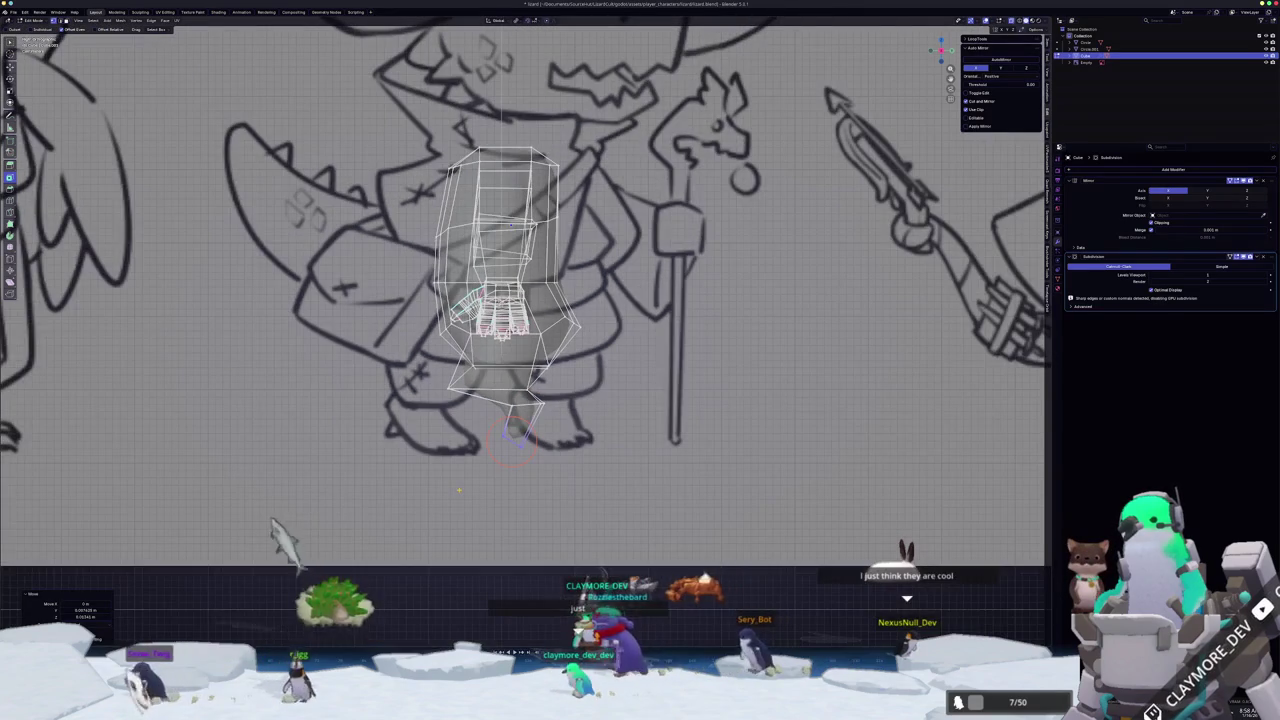
- Pull the foot-tip vertex down and left, tilting it about 4 degrees
scroll(459, 490, down, 1)
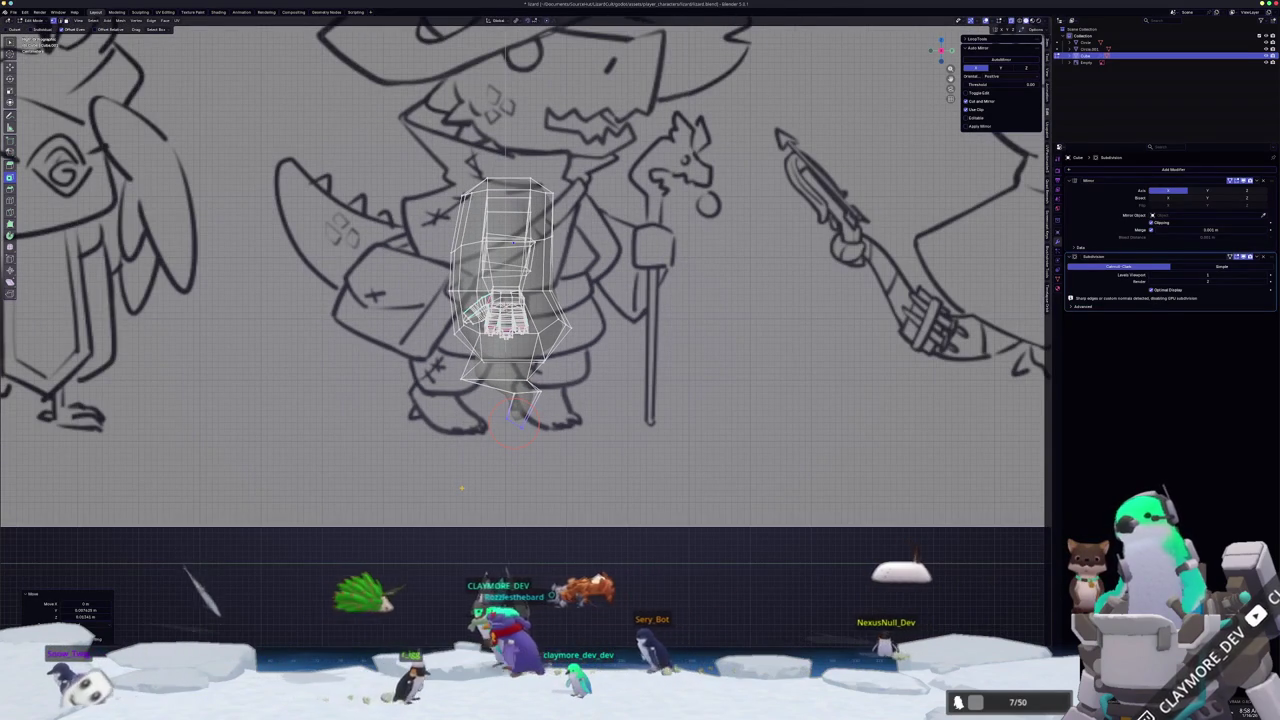
scroll(462, 487, down, 1)
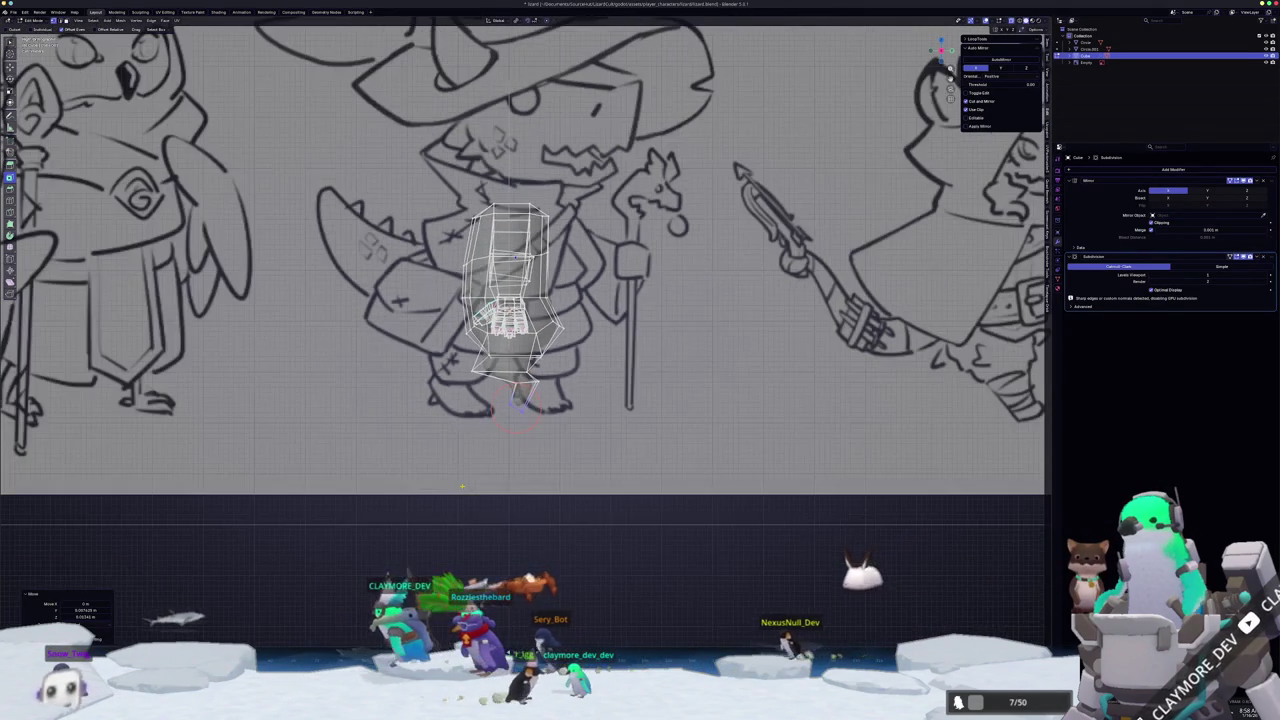
scroll(462, 487, down, 1)
scroll(462, 487, down, 1)
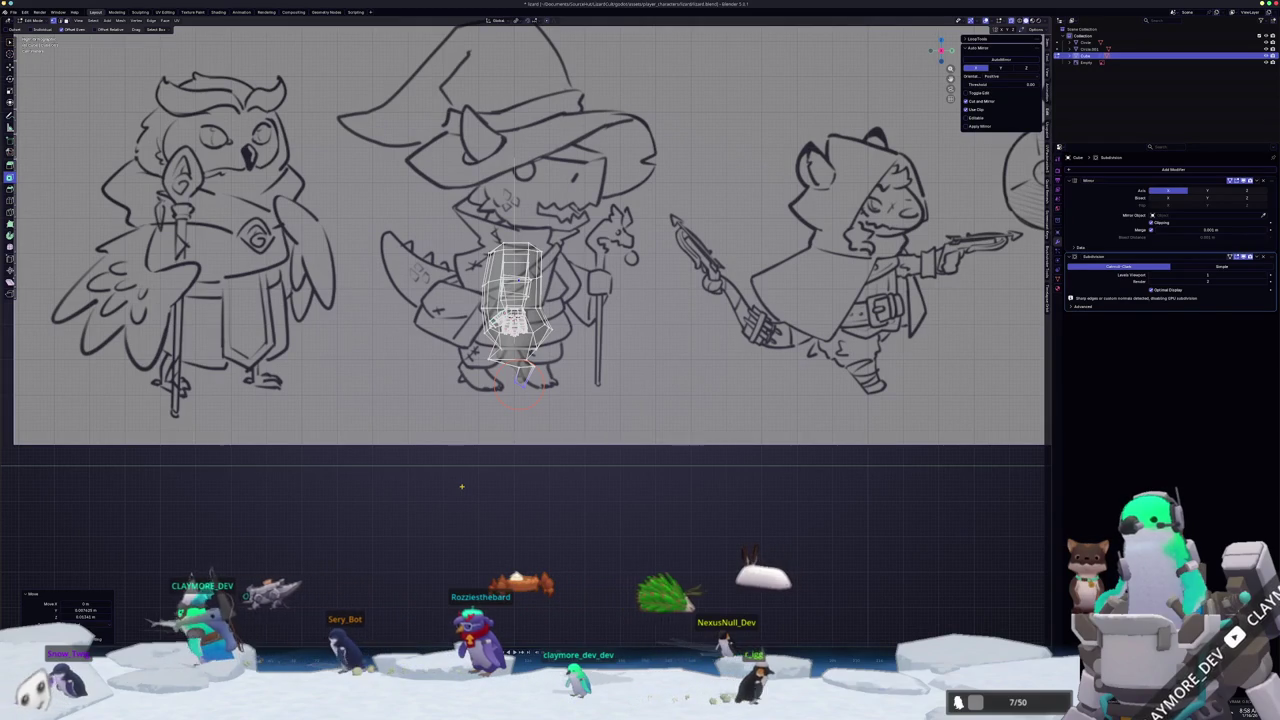
scroll(460, 487, up, 1)
scroll(455, 487, up, 3)
scroll(453, 487, up, 2)
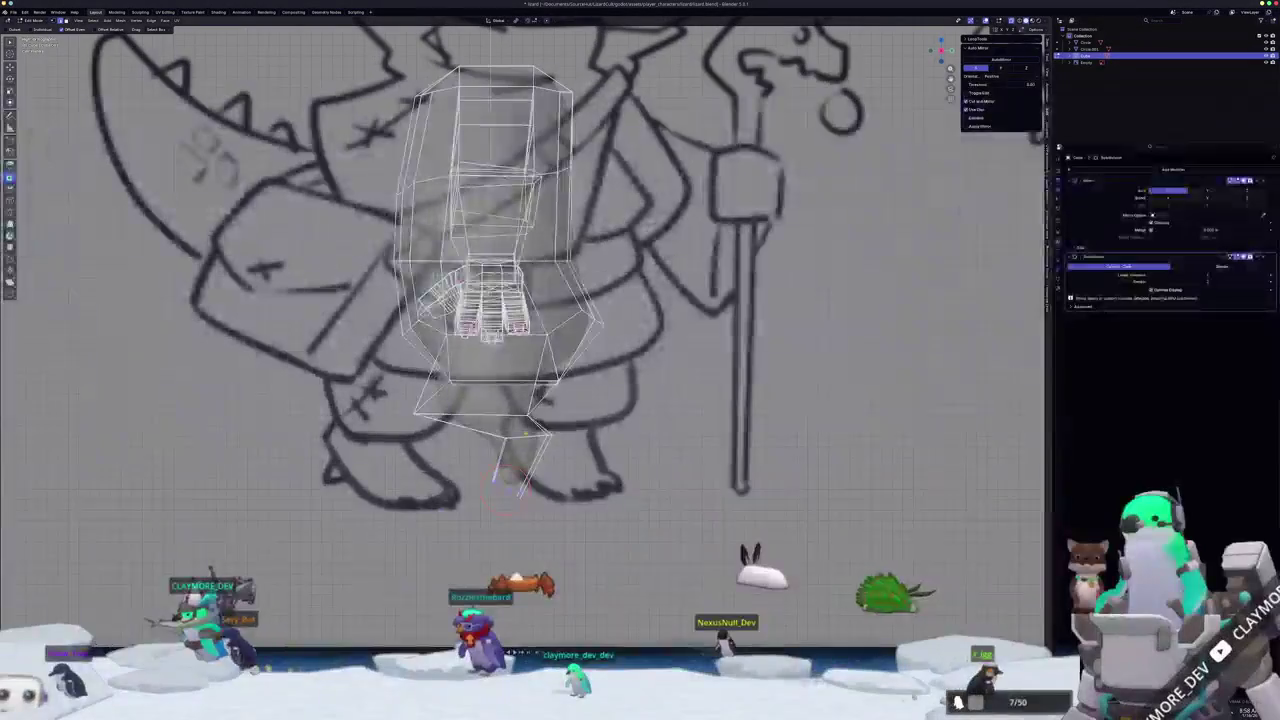
key(g)
key(k)
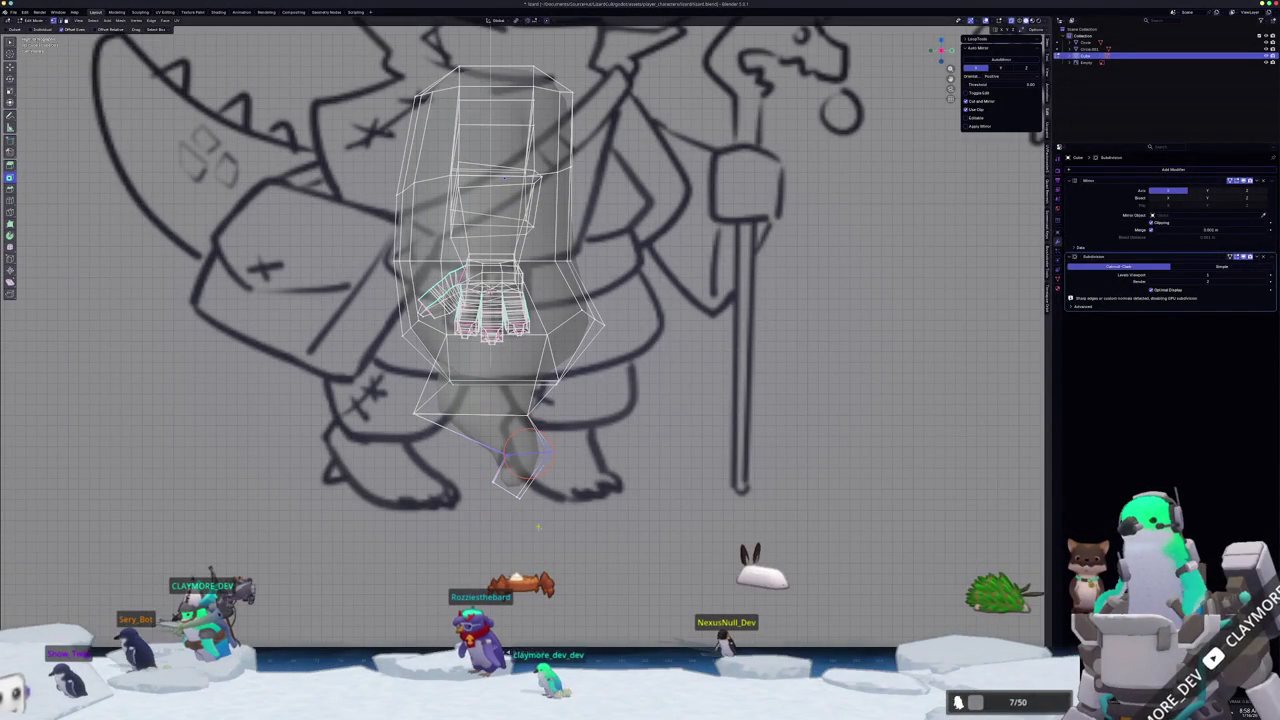
key(g)
click(455, 492)
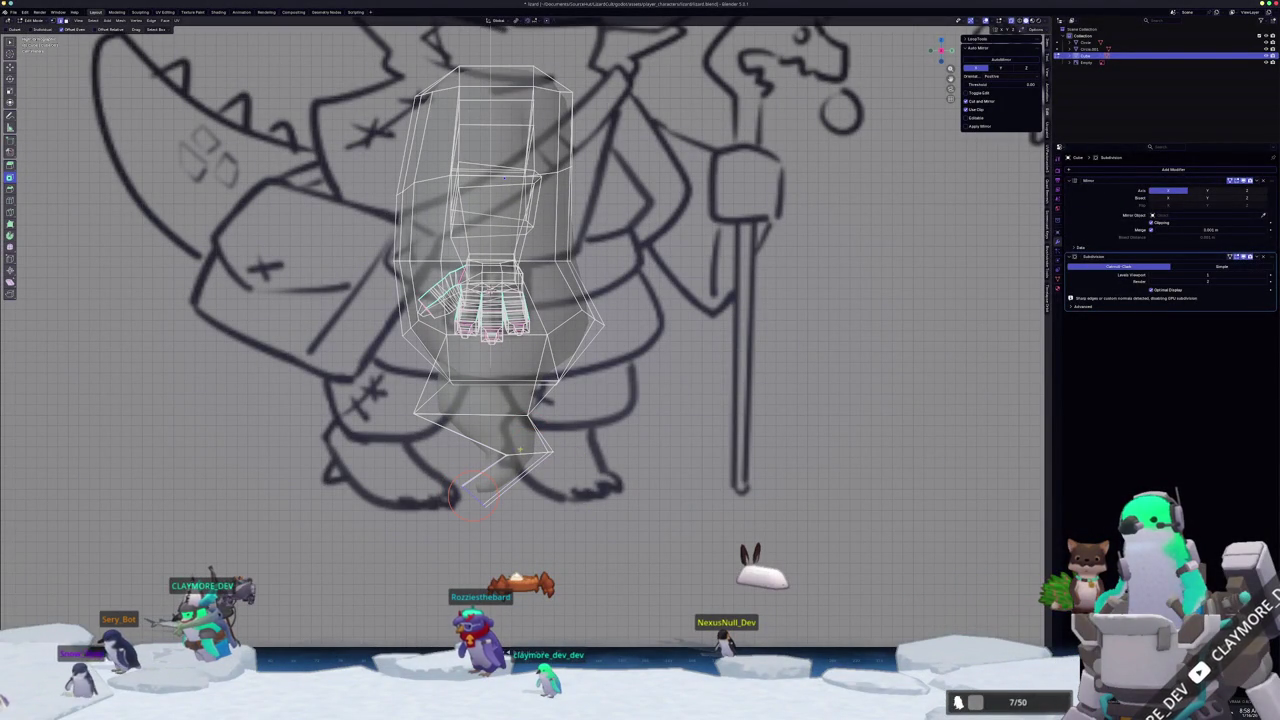
click(619, 452)
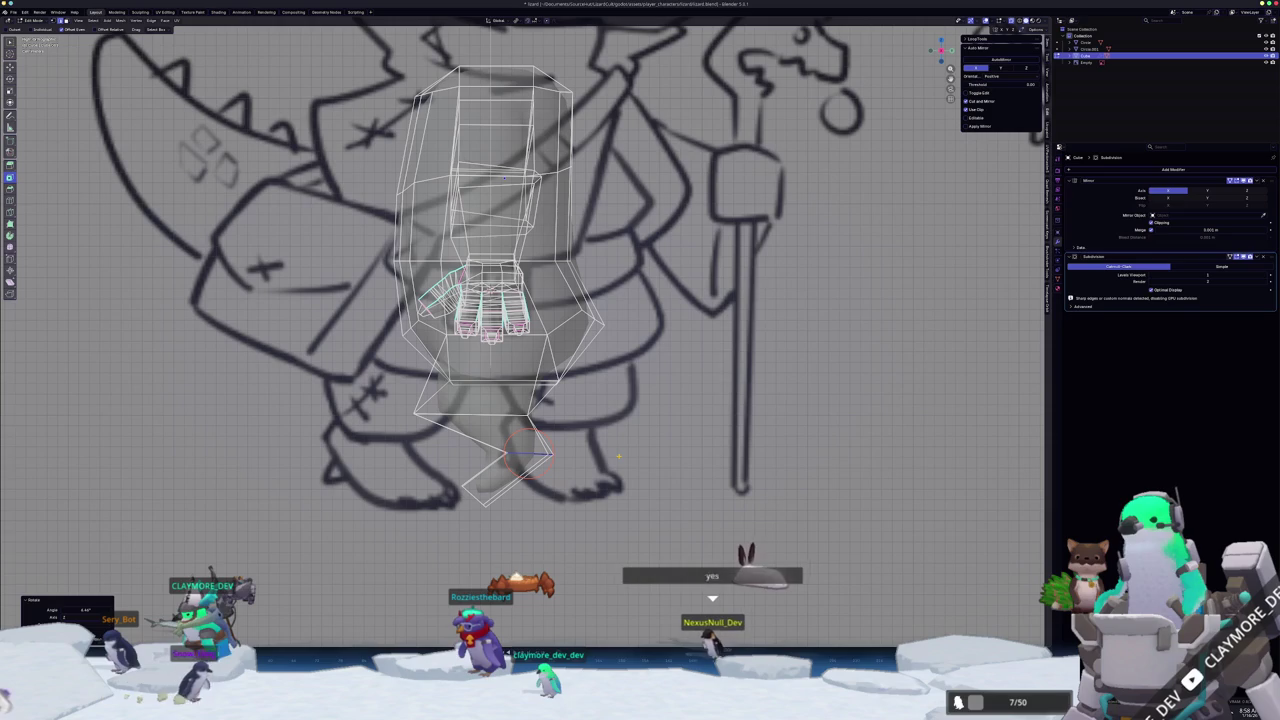
key(g)
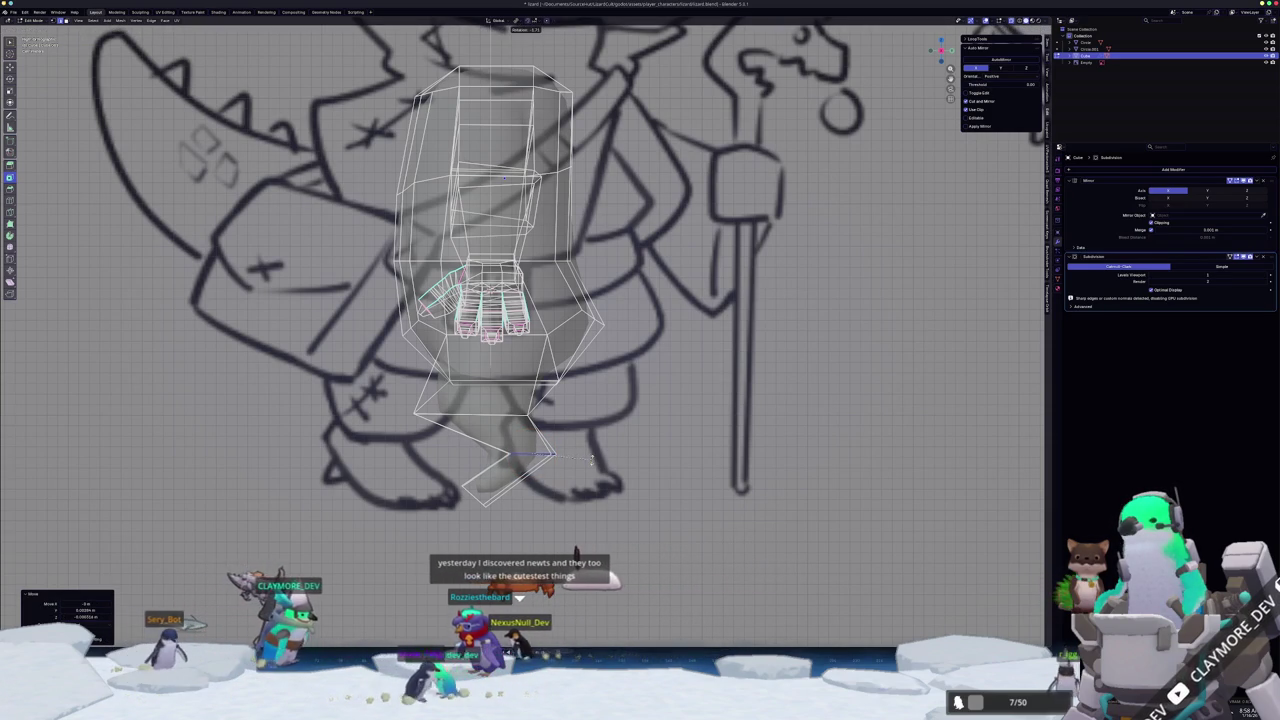
click(588, 462)
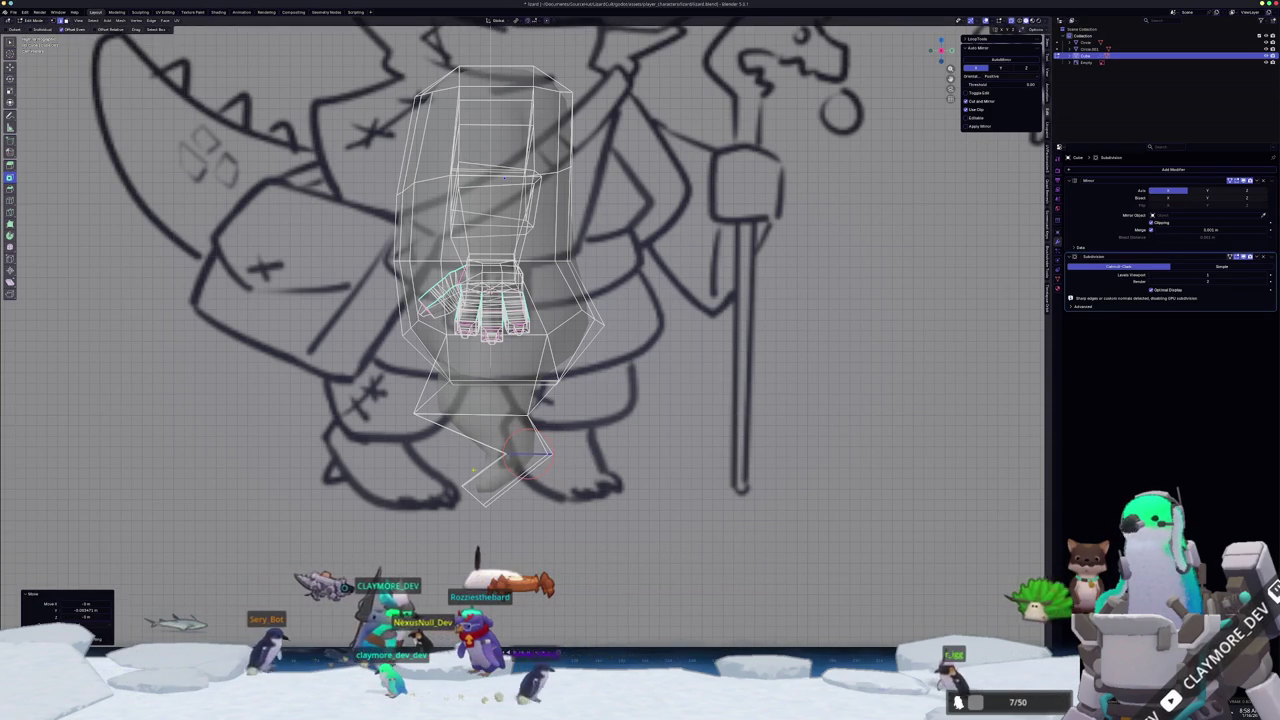
- Check the mesh in solid view and move the edge loop vertically along Z
scroll(595, 463, up, 2)
scroll(600, 465, up, 1)
mouse_move(595, 465)
middle_down()
mouse_move(560, 300)
mouse_move(507, 146)
mouse_move(490, 150)
mouse_move(509, 167)
mouse_move(530, 151)
mouse_move(521, 202)
mouse_move(558, 173)
middle_up()
key(alt+z)
scroll(660, 502, up, 2)
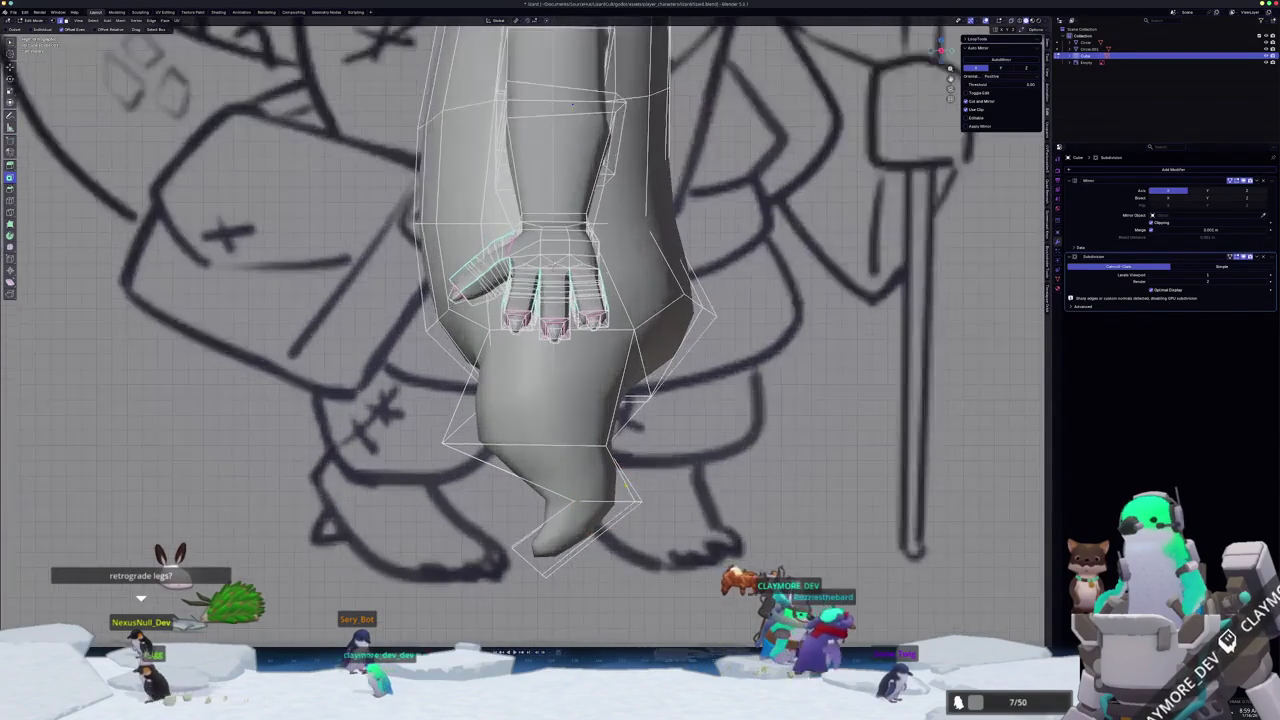
key(alt+z)
scroll(607, 495, down, 2)
key(alt+z)
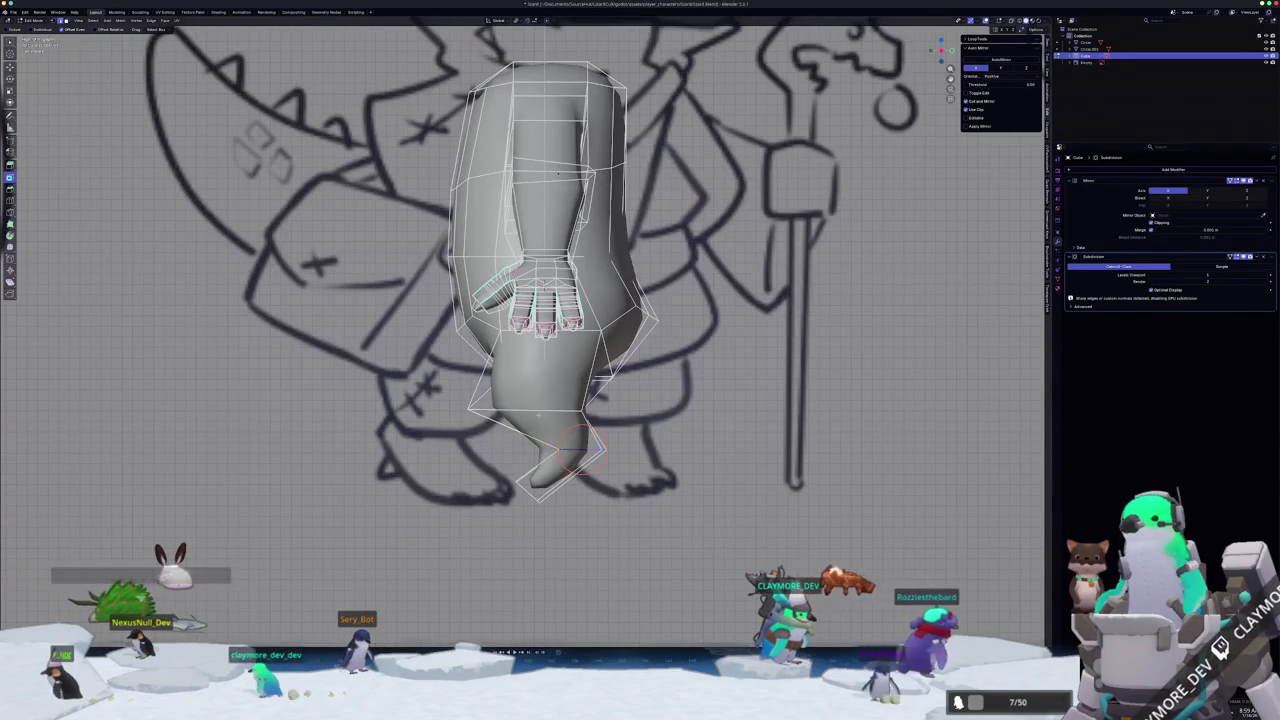
key(g)
key(z)
click(650, 430)
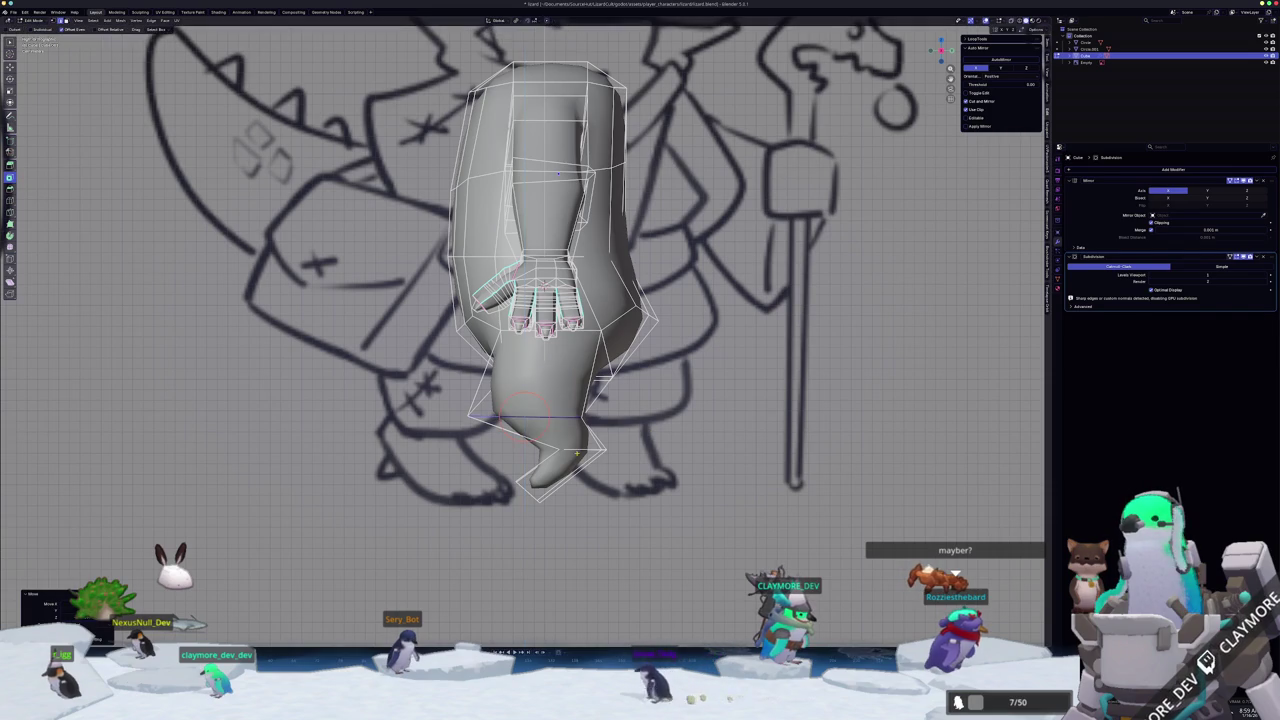
- Rotate and reposition the foot-tip edge loop so the foot angles forward
alt+click(580, 453)
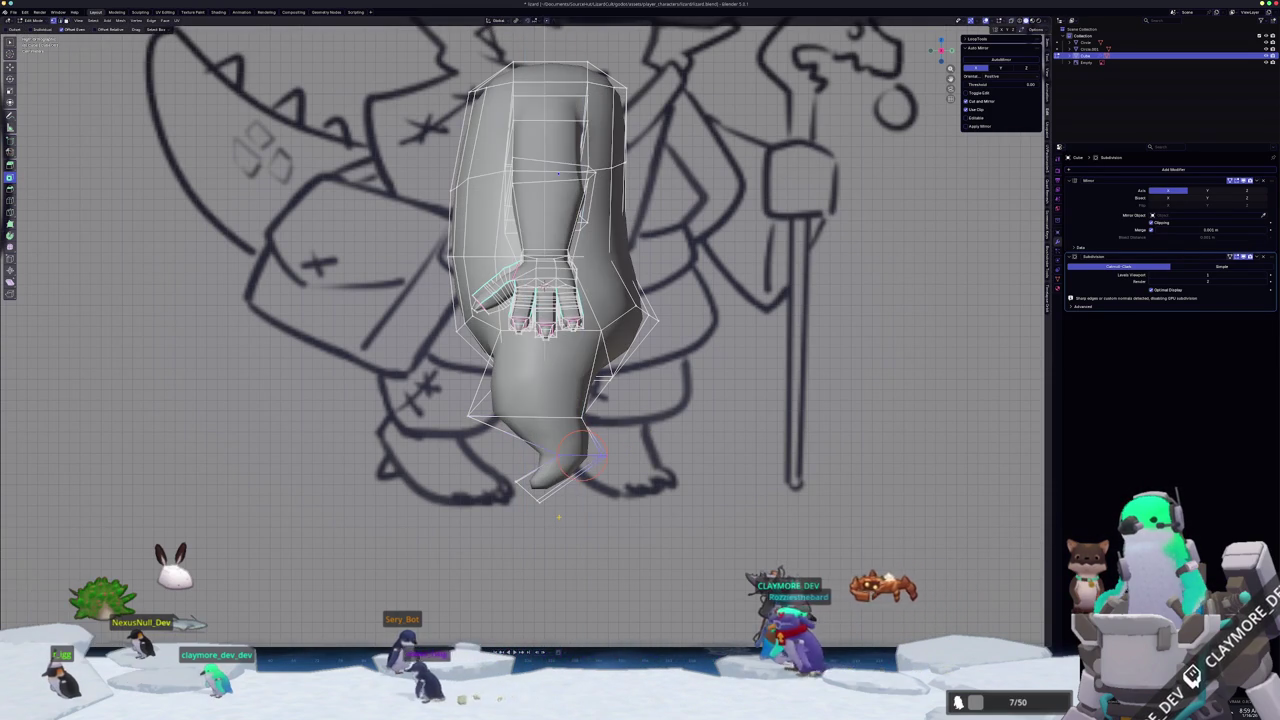
key(alt+z)
key(r)
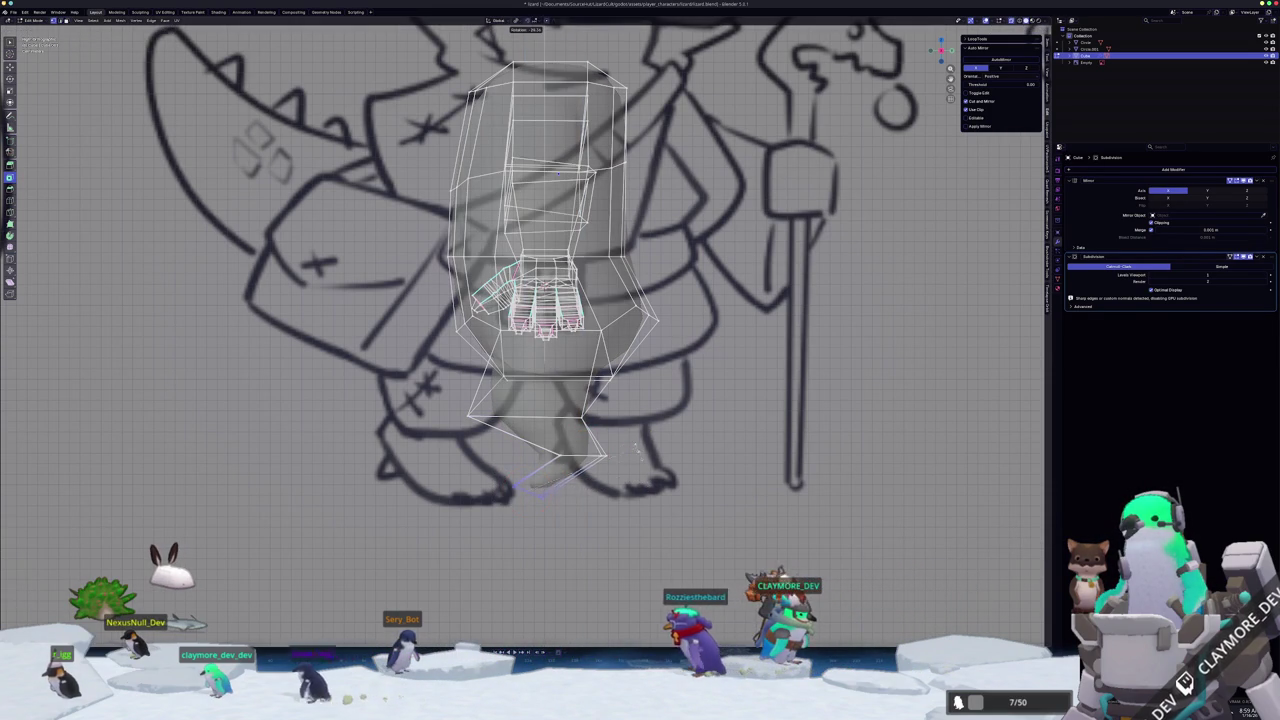
click(628, 430)
key(g)
key(z)
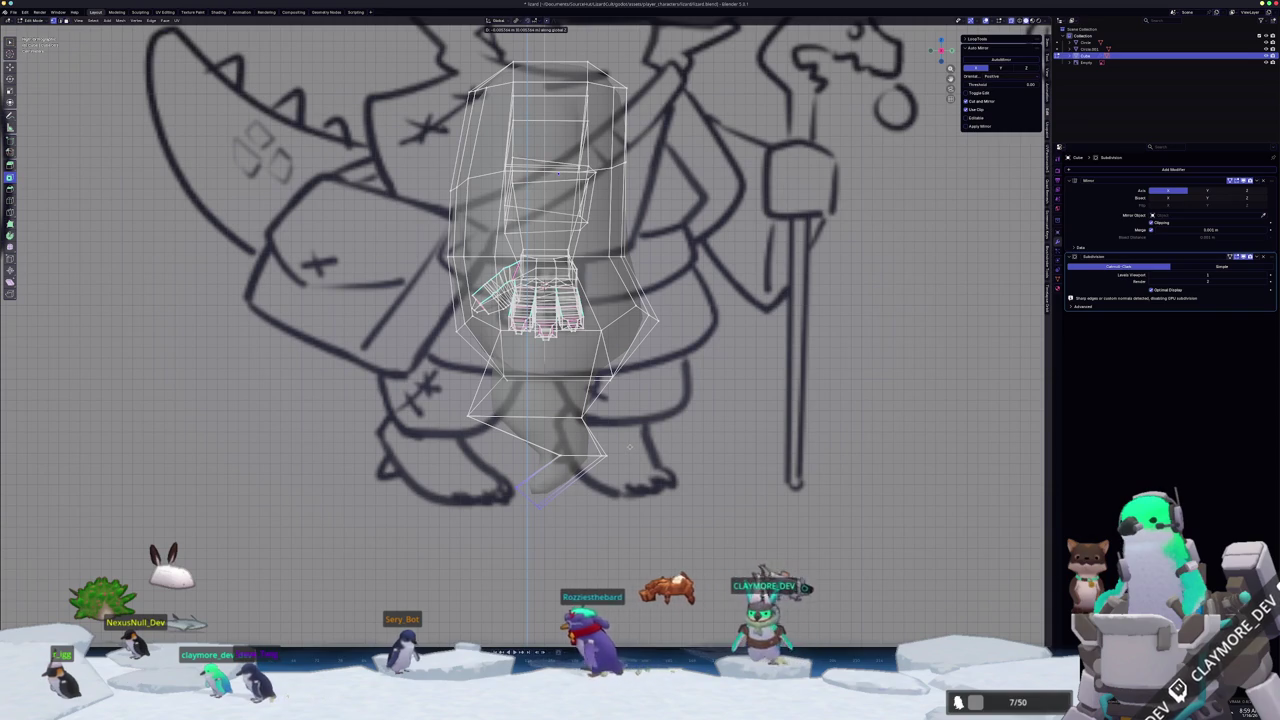
click(630, 446)
key(r)
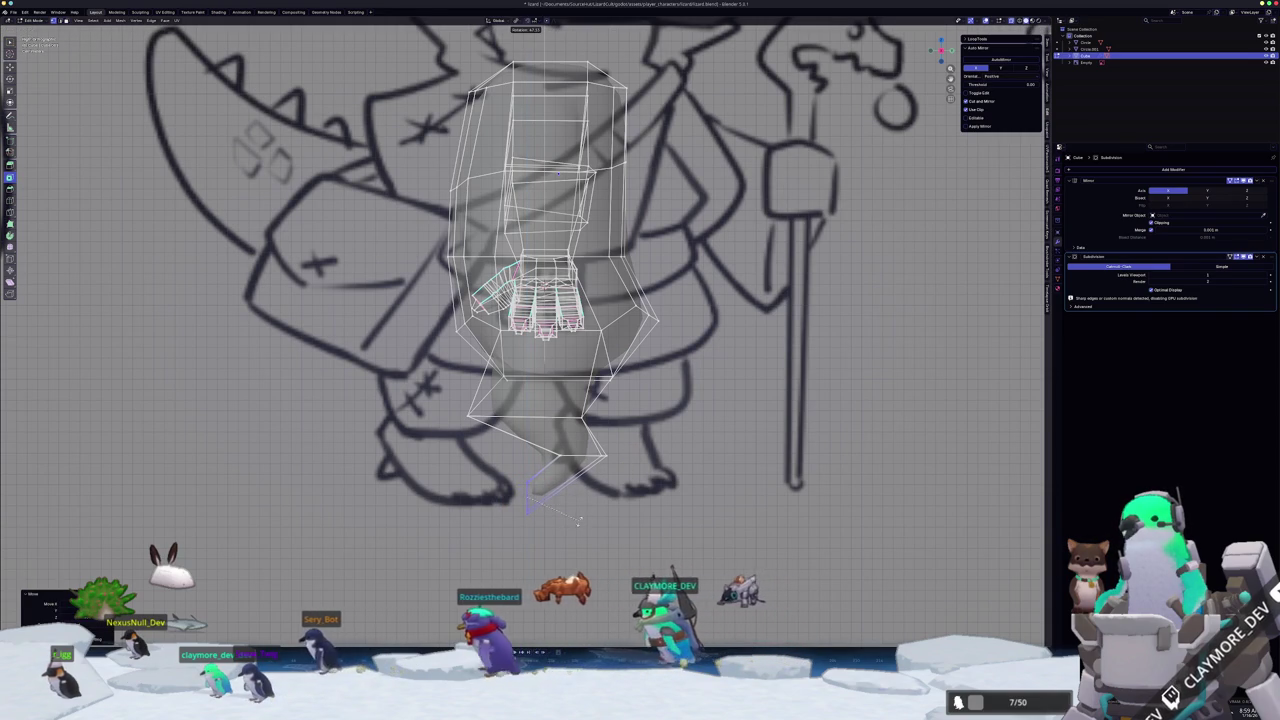
click(562, 514)
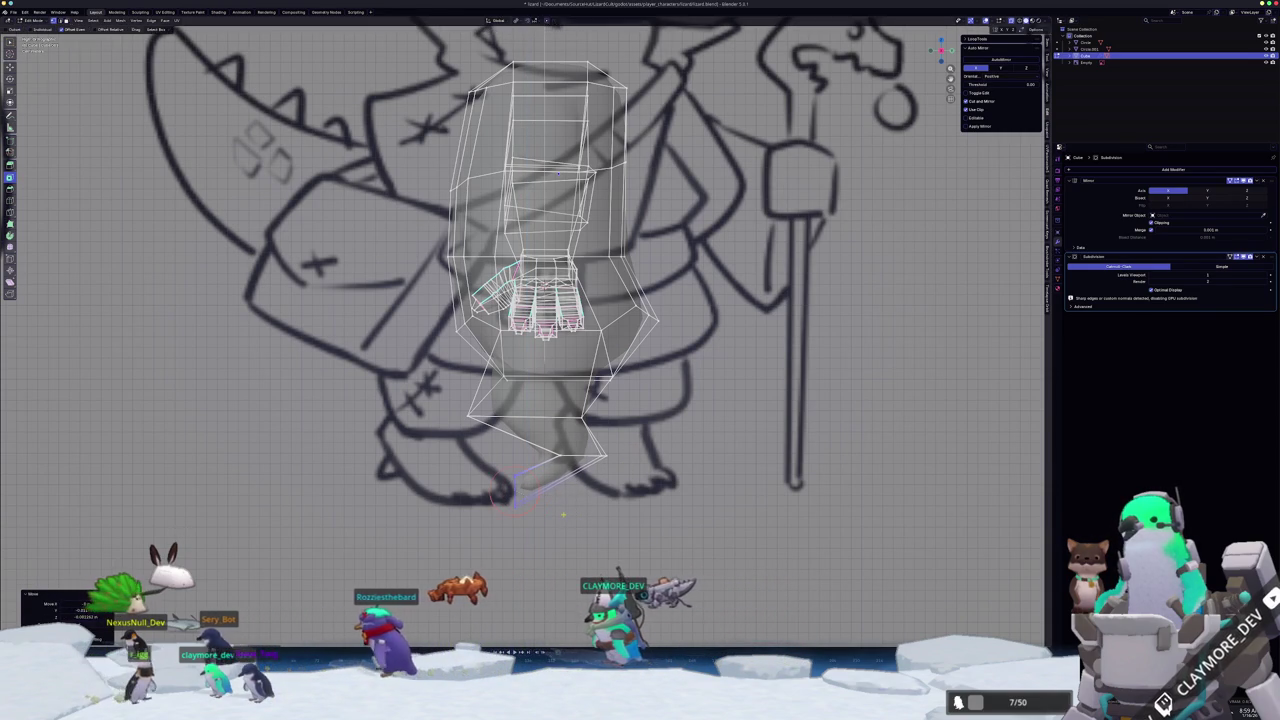
key(r)
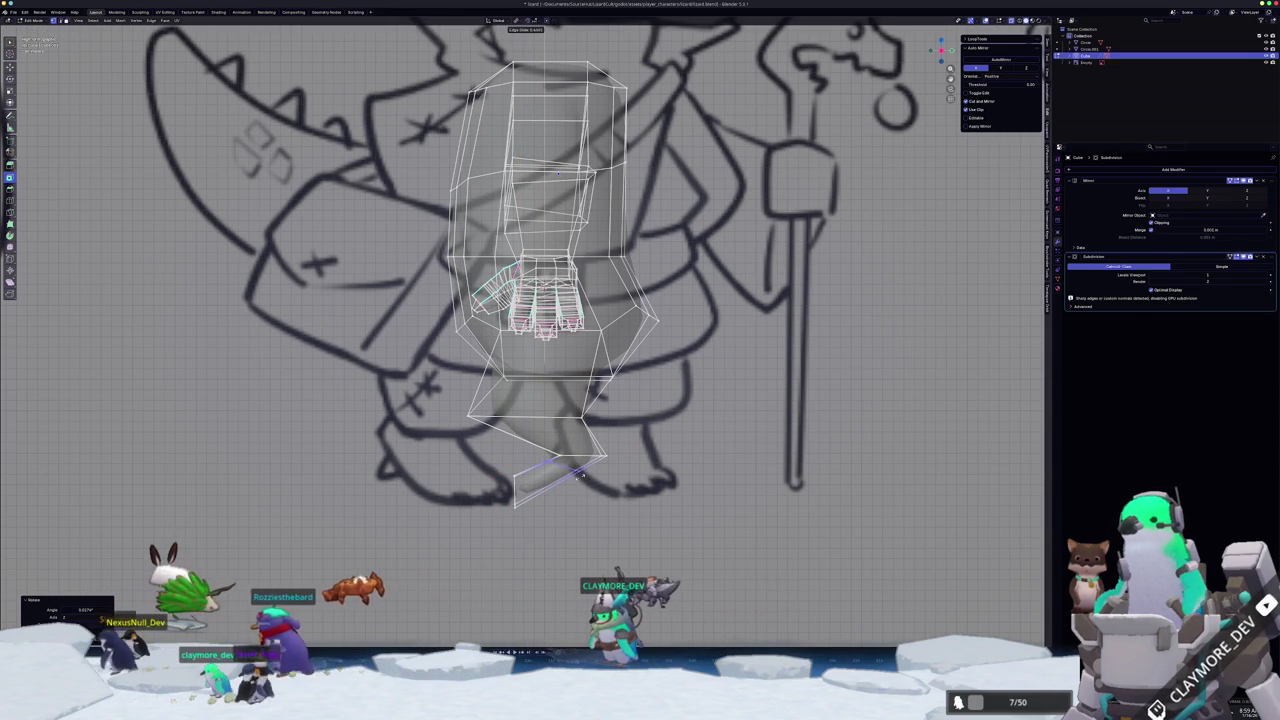
click(579, 476)
scroll(590, 505, up, 2)
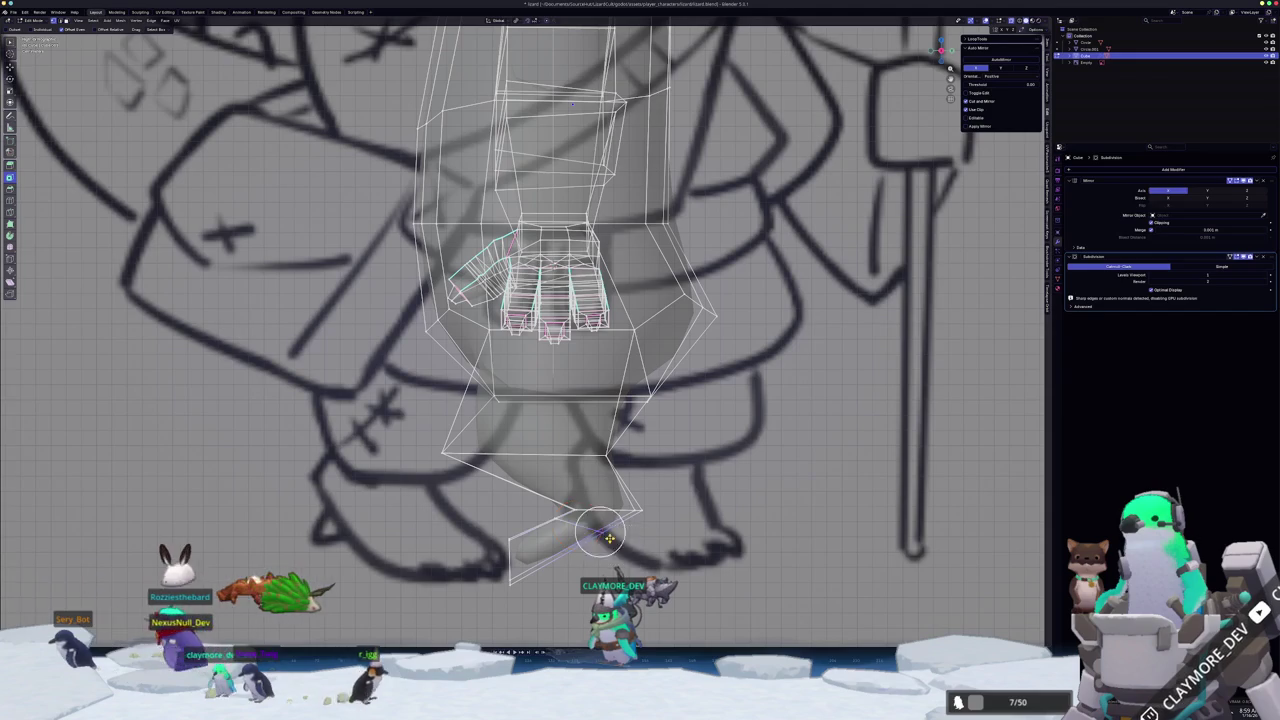
scroll(596, 533, down, 3)
key(g)
click(586, 482)
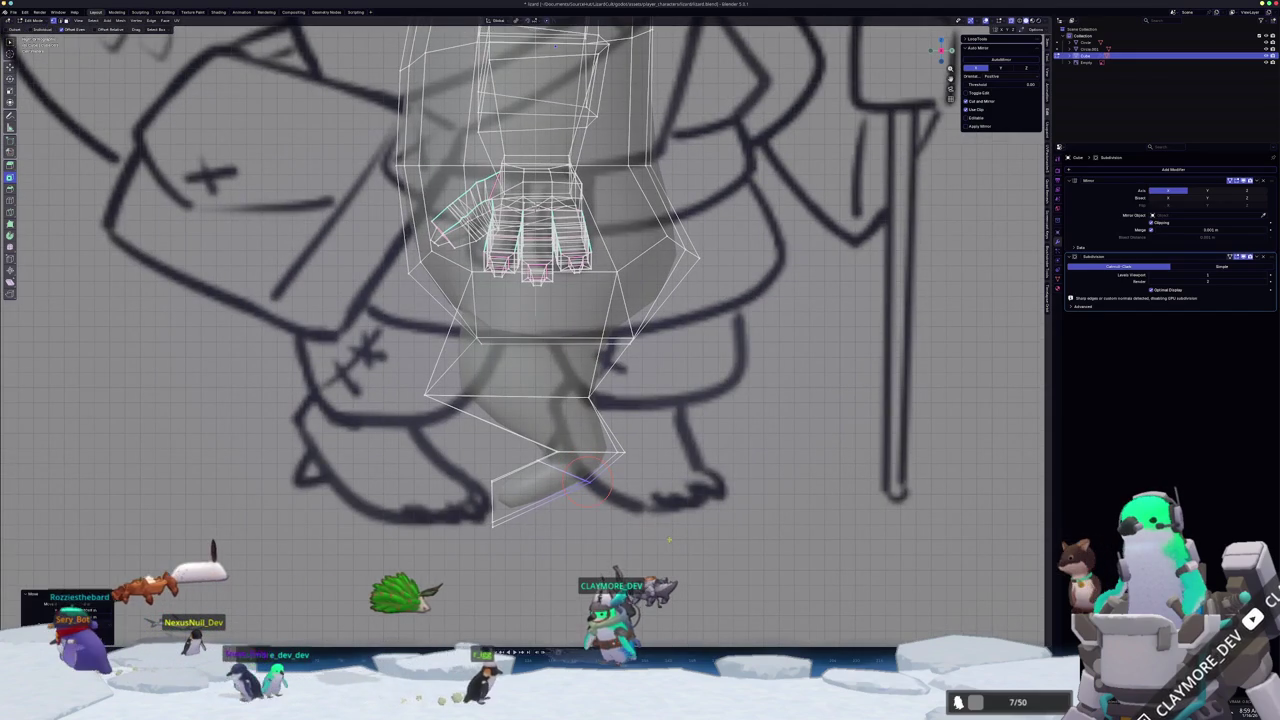
- Rotate the lower leg and scale its edges along the X axis
click(620, 454)
key(r)
click(750, 395)
mouse_move(750, 395)
middle_down()
mouse_move(568, 484)
mouse_move(590, 435)
middle_up()
key(s)
key(x)
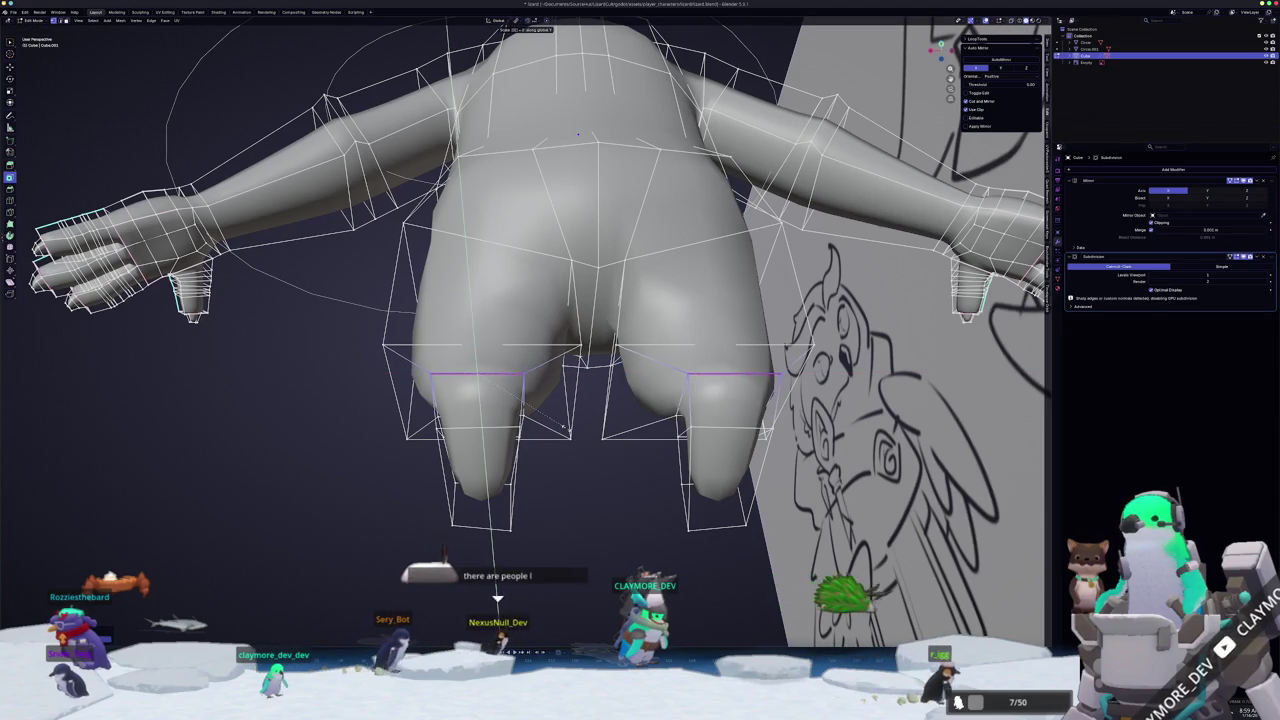
click(565, 428)
- Scale the lower leg edges along Y and reposition them in front orthographic view
middle_drag(566, 428, 628, 342)
key(s)
key(y)
middle_drag(520, 325, 592, 497)
click(622, 480)
key(KP_1)
key(g)
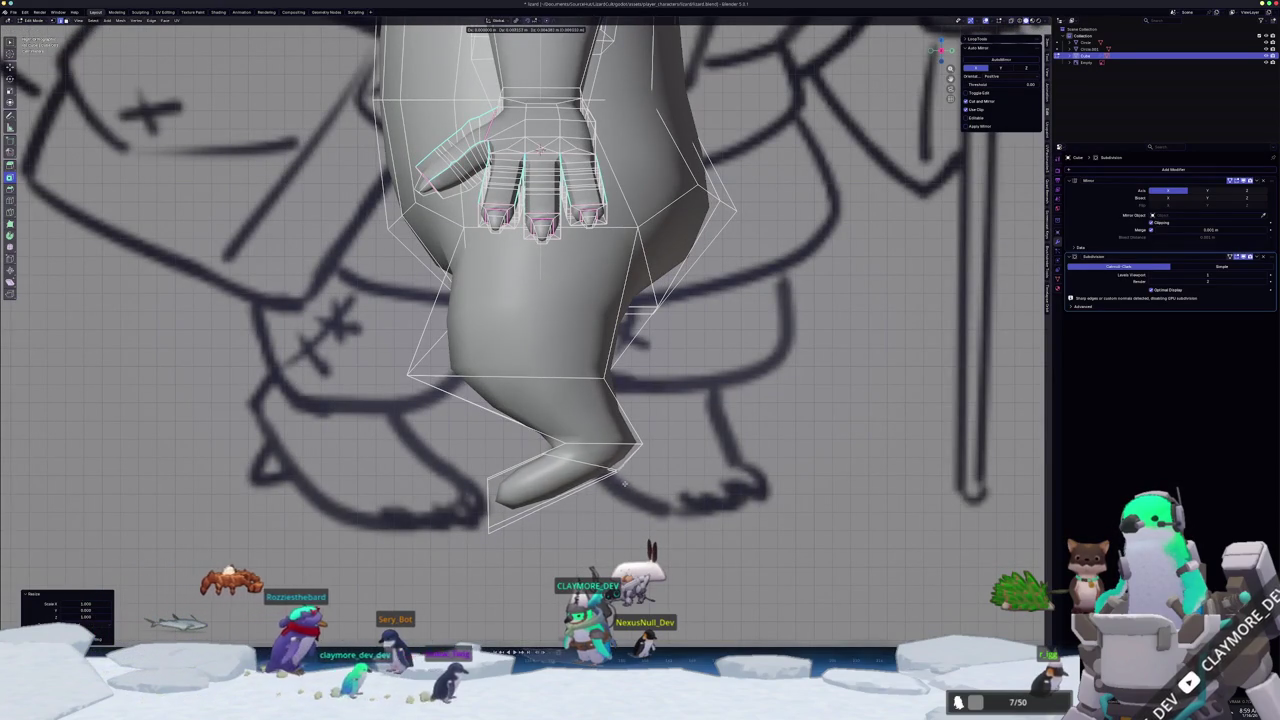
click(624, 484)
key(ctrl+r)
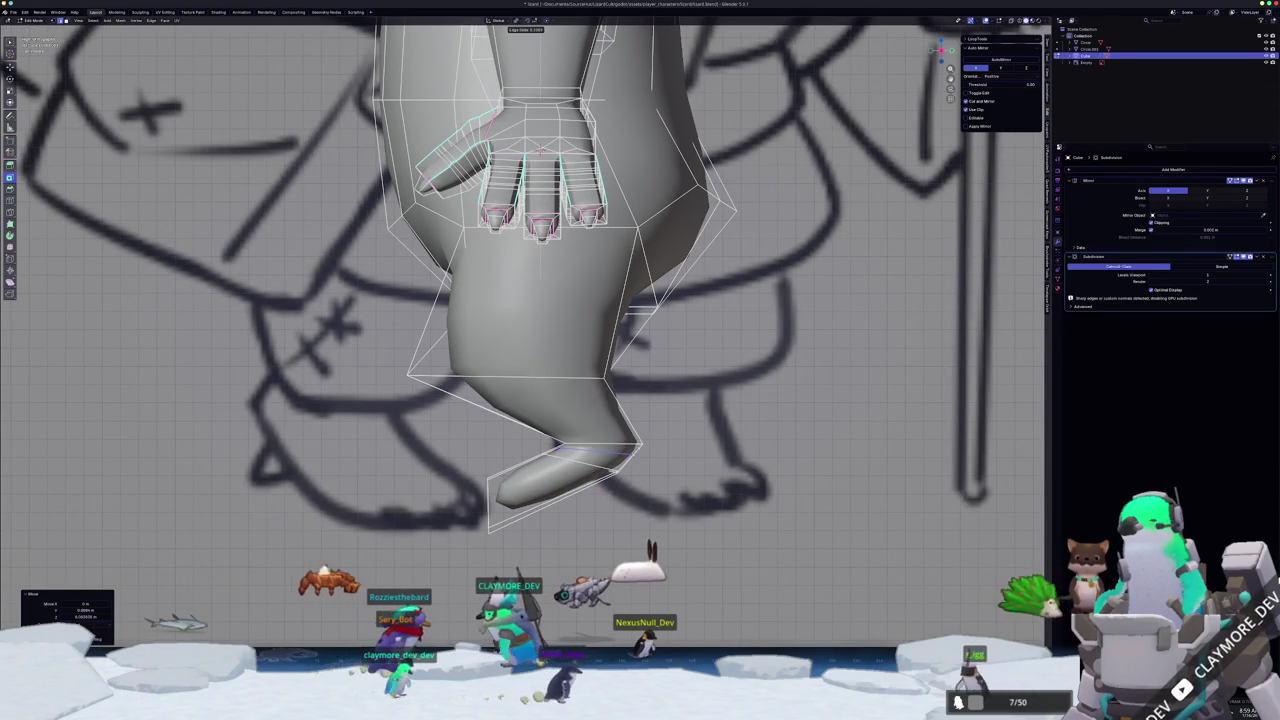
- Add and slide loop cuts across the foot and higher on the leg
click(592, 455)
scroll(651, 469, up, 2)
scroll(651, 469, up, 1)
key(g)
key(g)
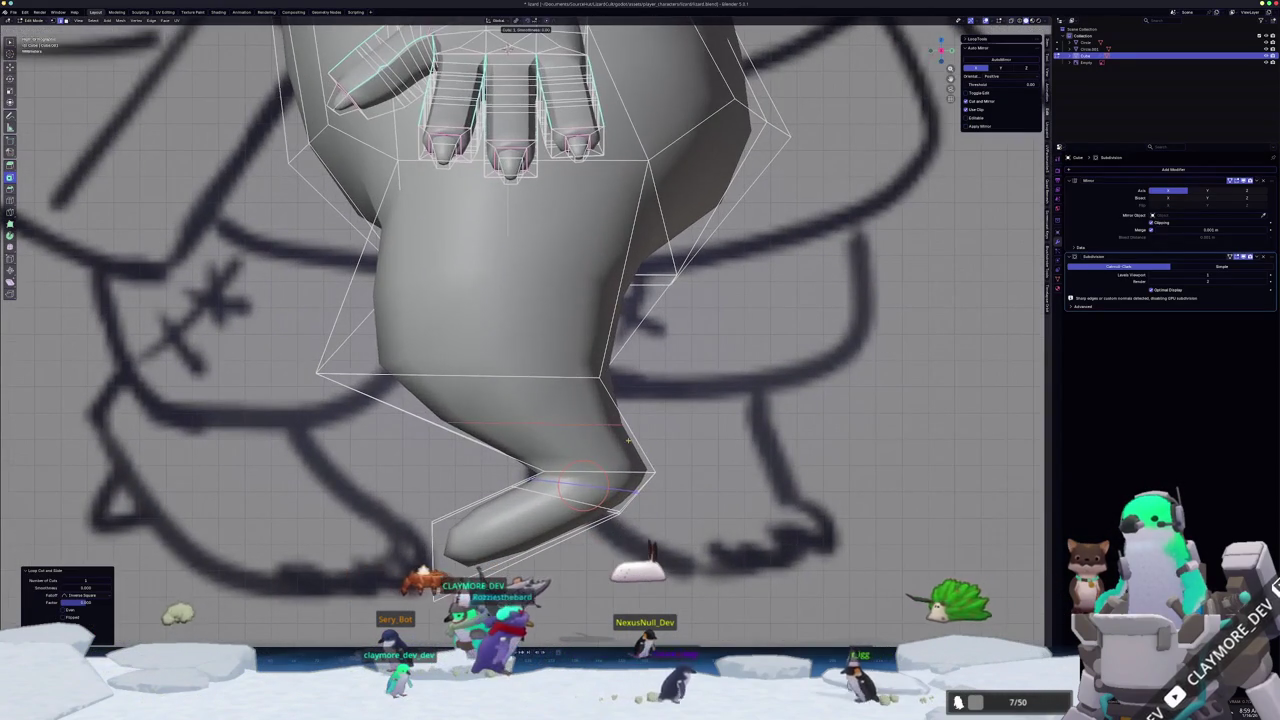
click(656, 474)
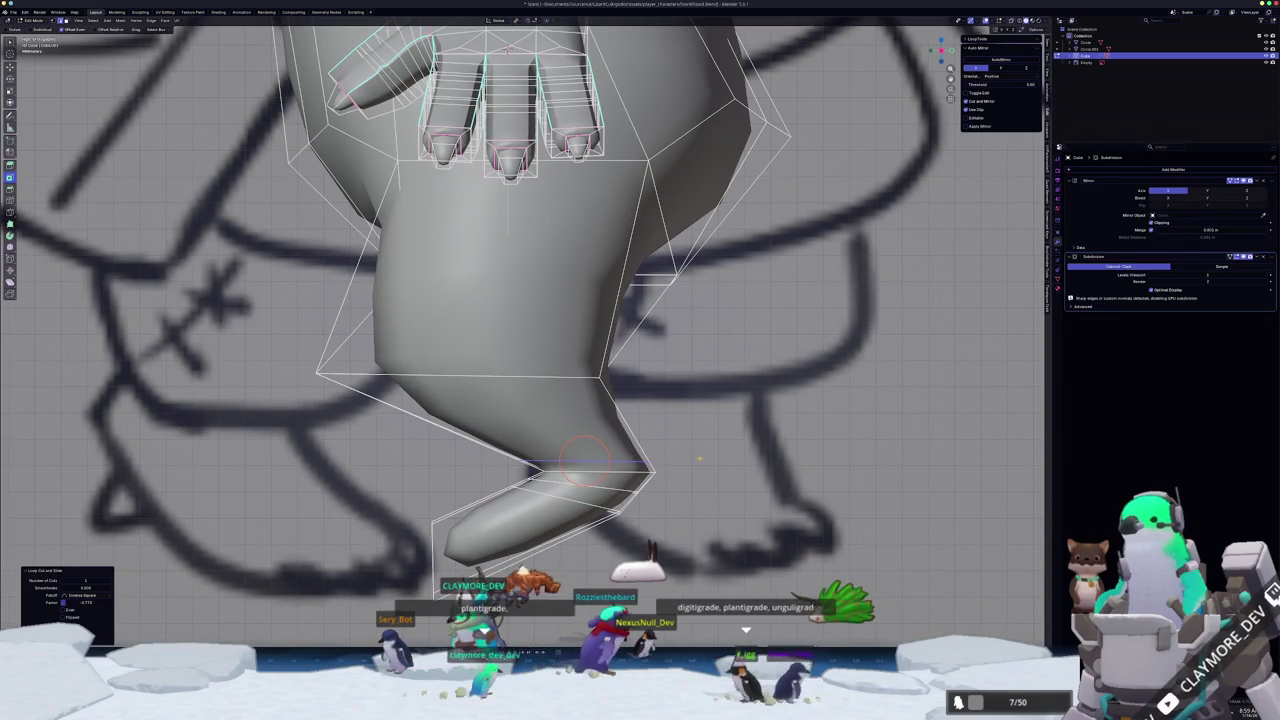
key(ctrl+r)
click(660, 418)
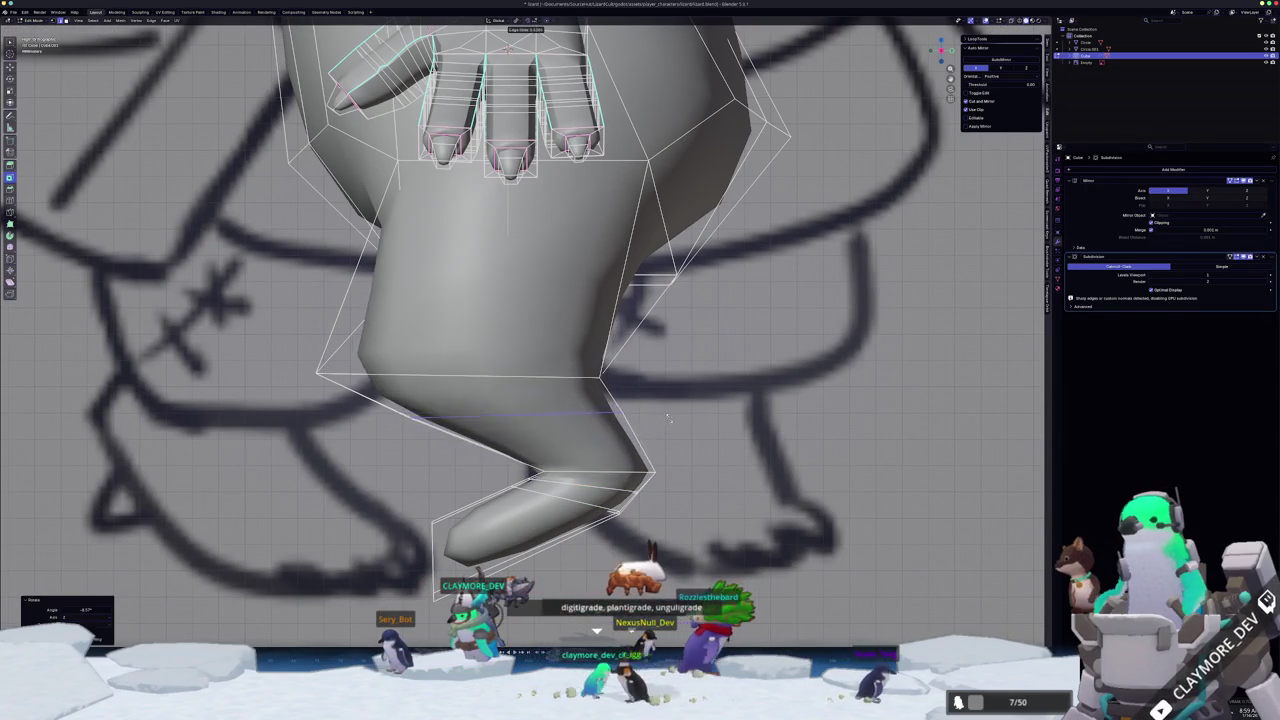
click(687, 433)
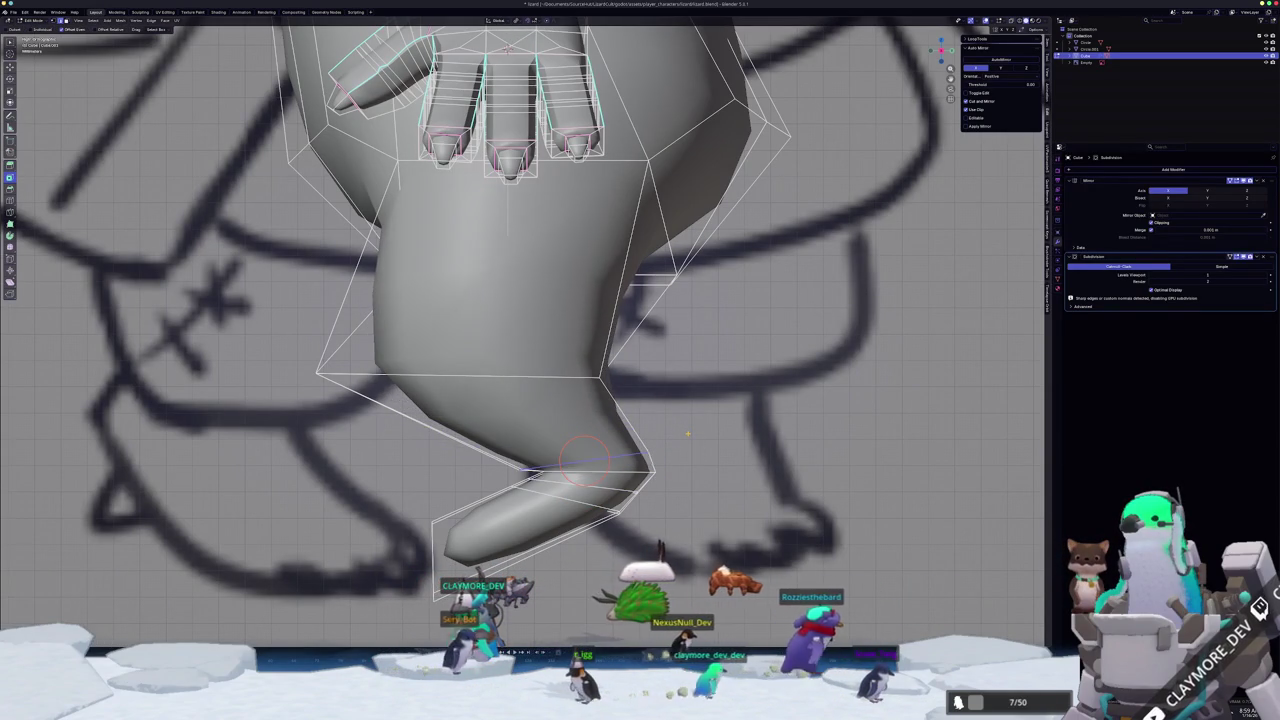
key(alt+z)
scroll(687, 433, up, 1)
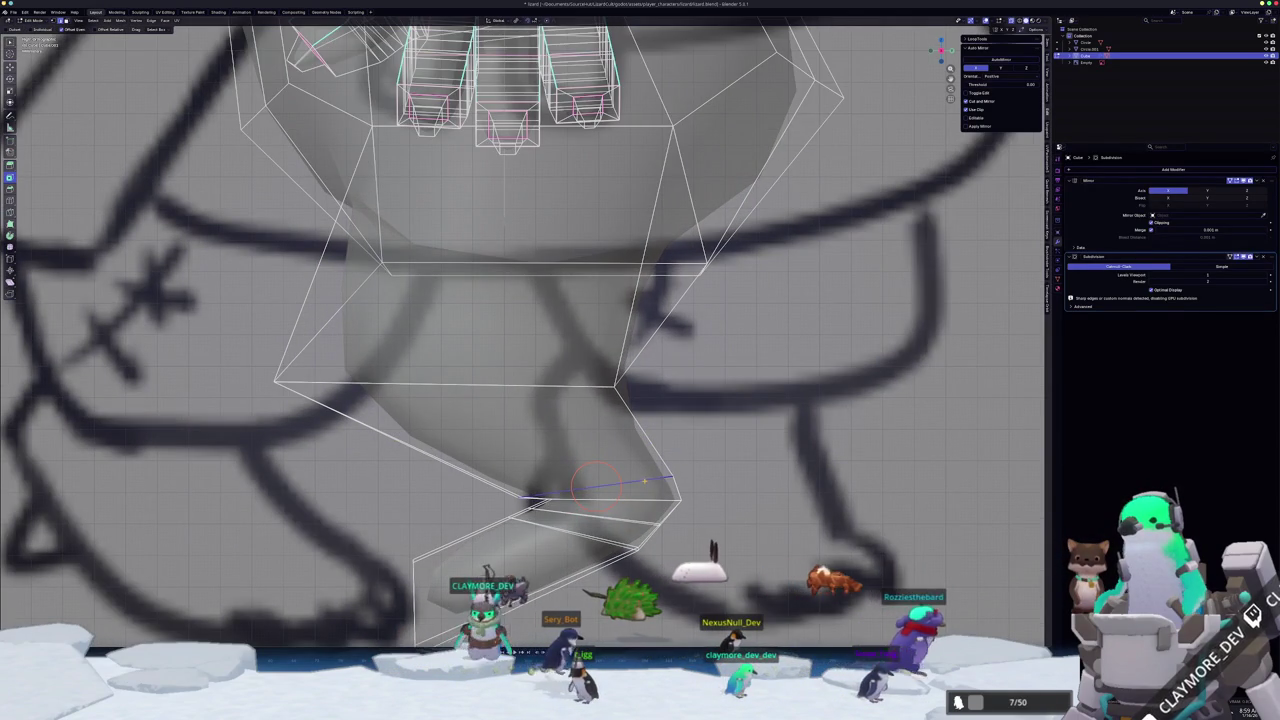
- Place a loop cut on the lower leg and move its edges into position
click(664, 484)
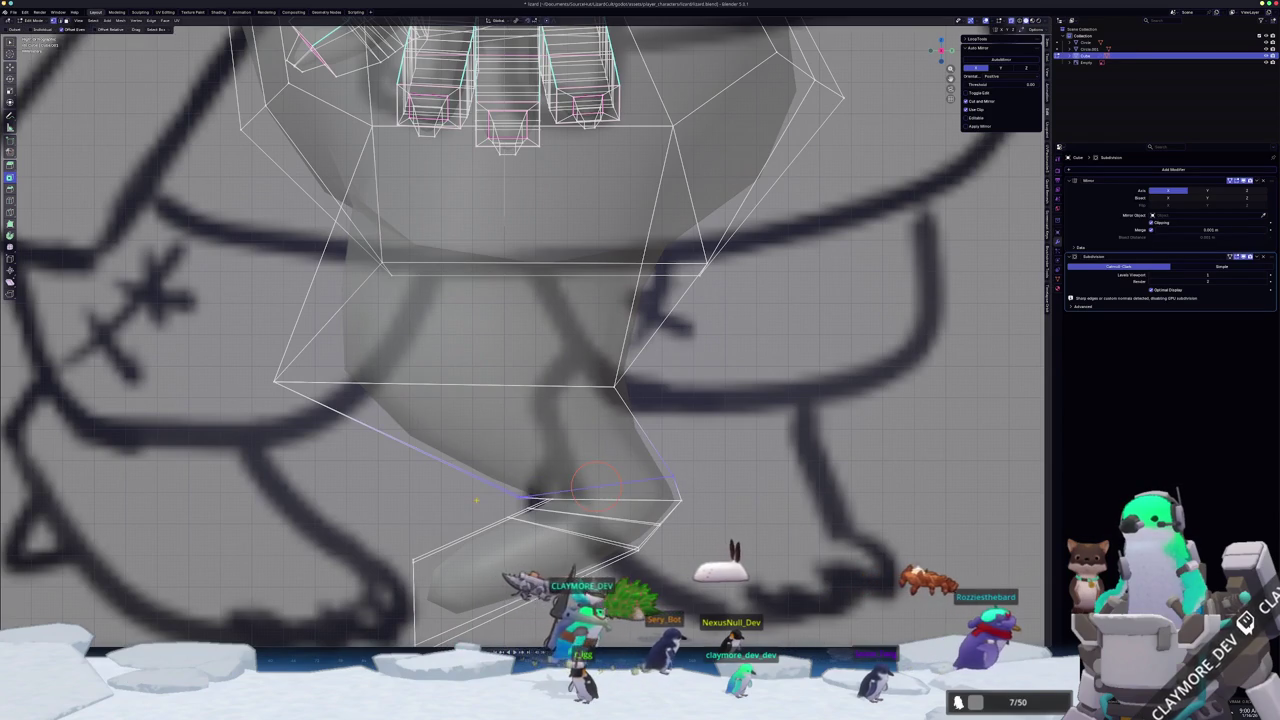
key(g)
click(537, 460)
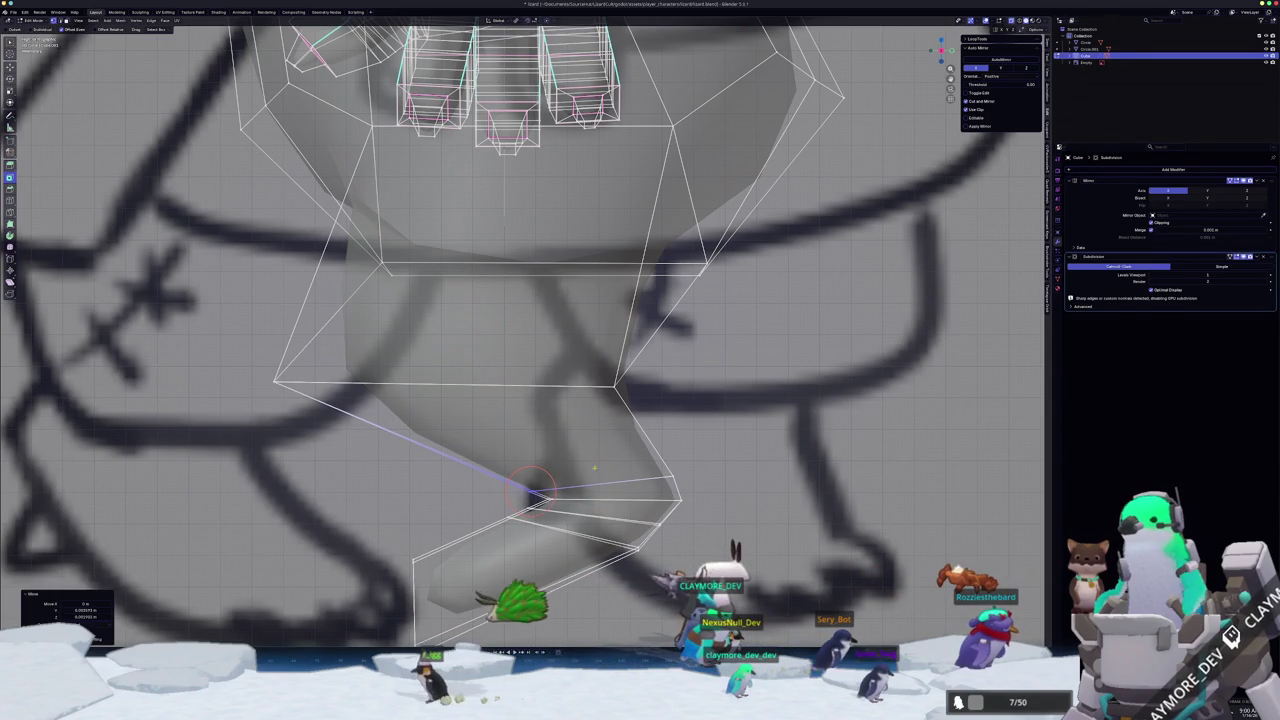
key(g)
click(647, 463)
middle_drag(647, 463, 597, 407)
key(g)
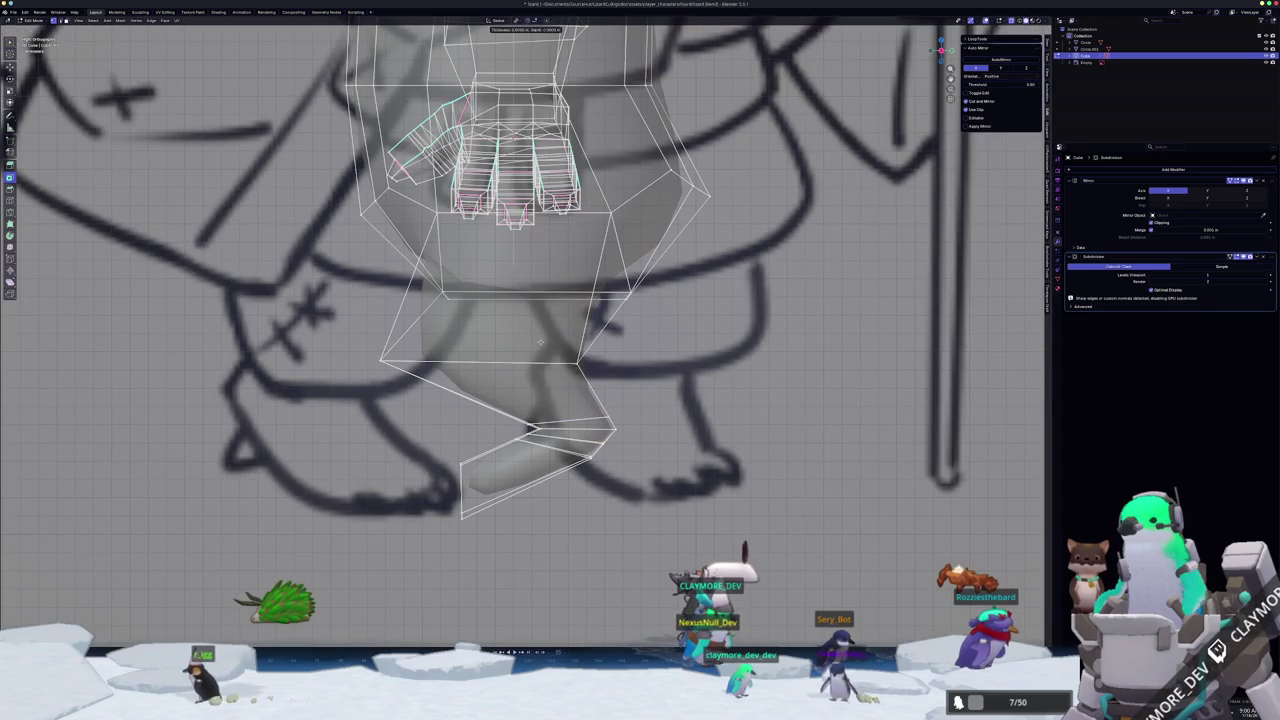
click(615, 383)
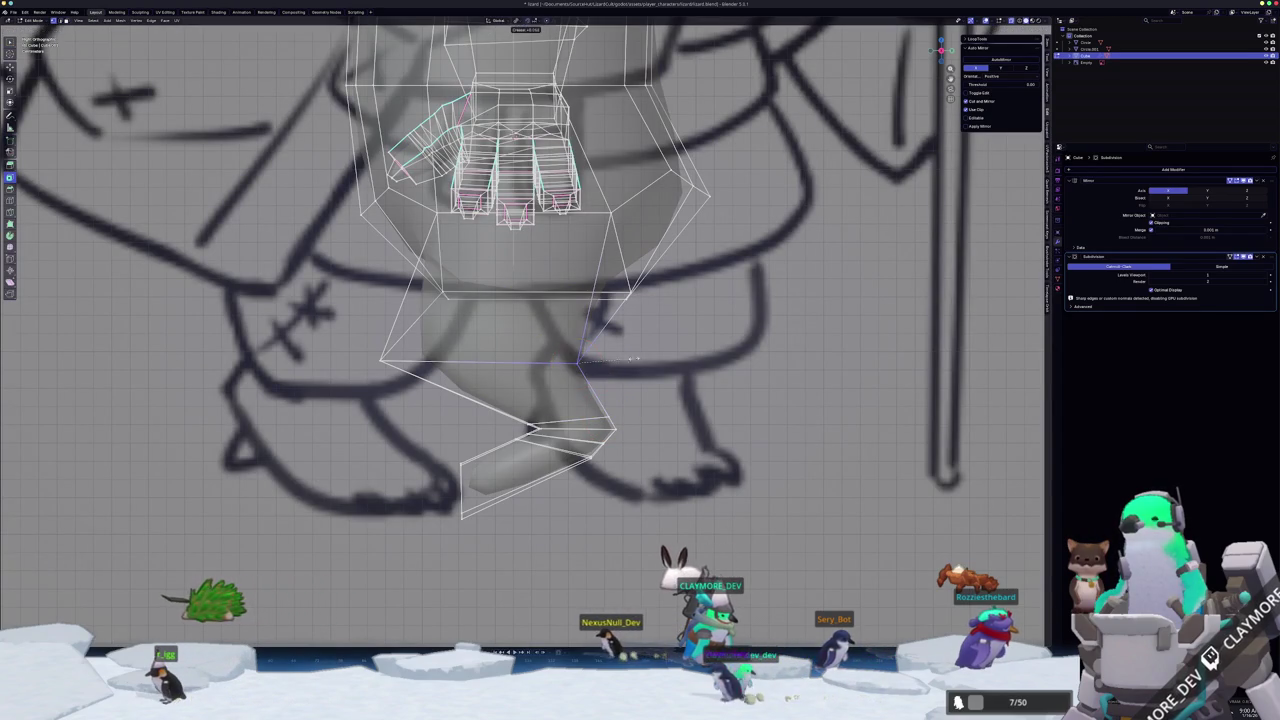
- Vertex-slide the selected vertex, then review the solid mesh in object mode
key(i)
middle_drag(578, 360, 548, 410)
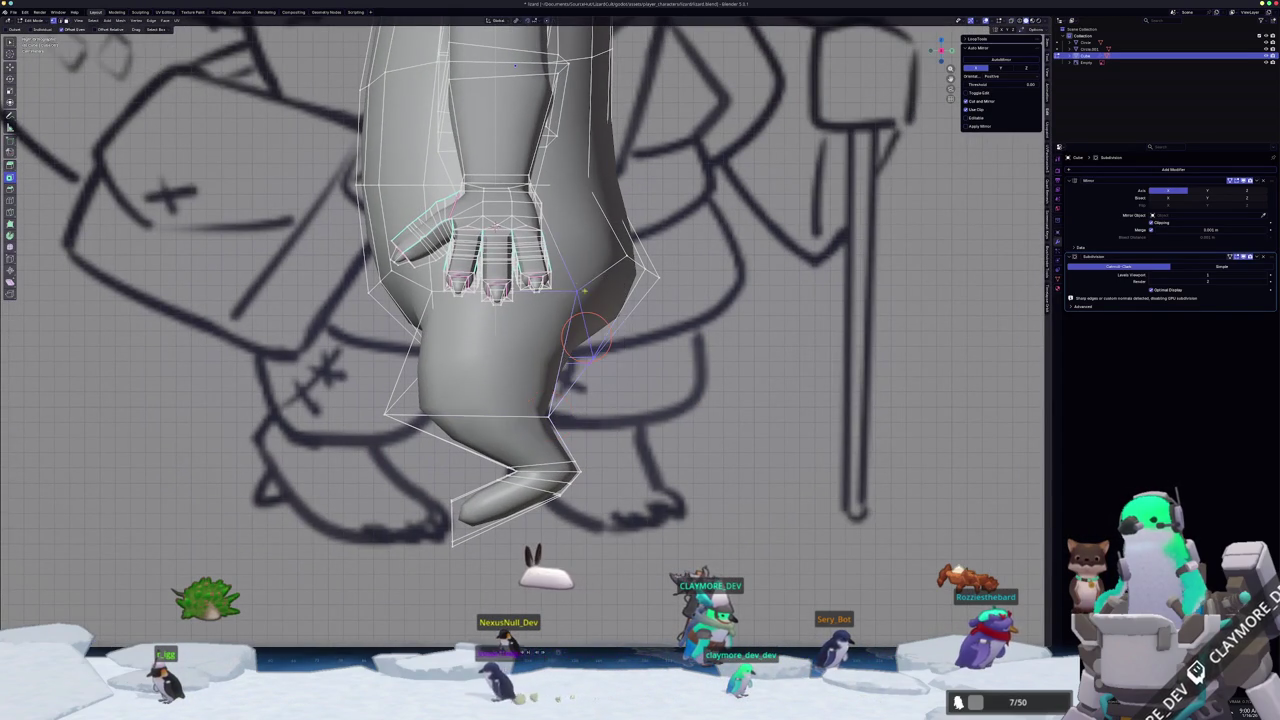
key(alt+z)
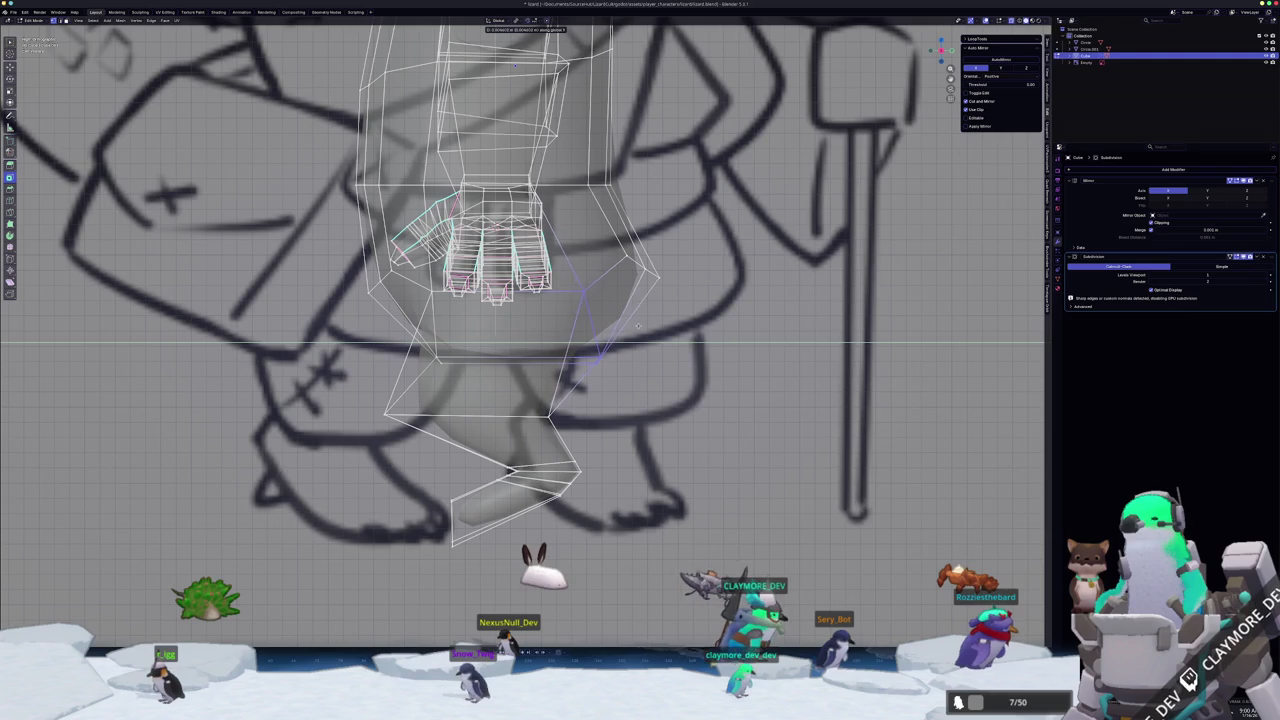
key(Tab)
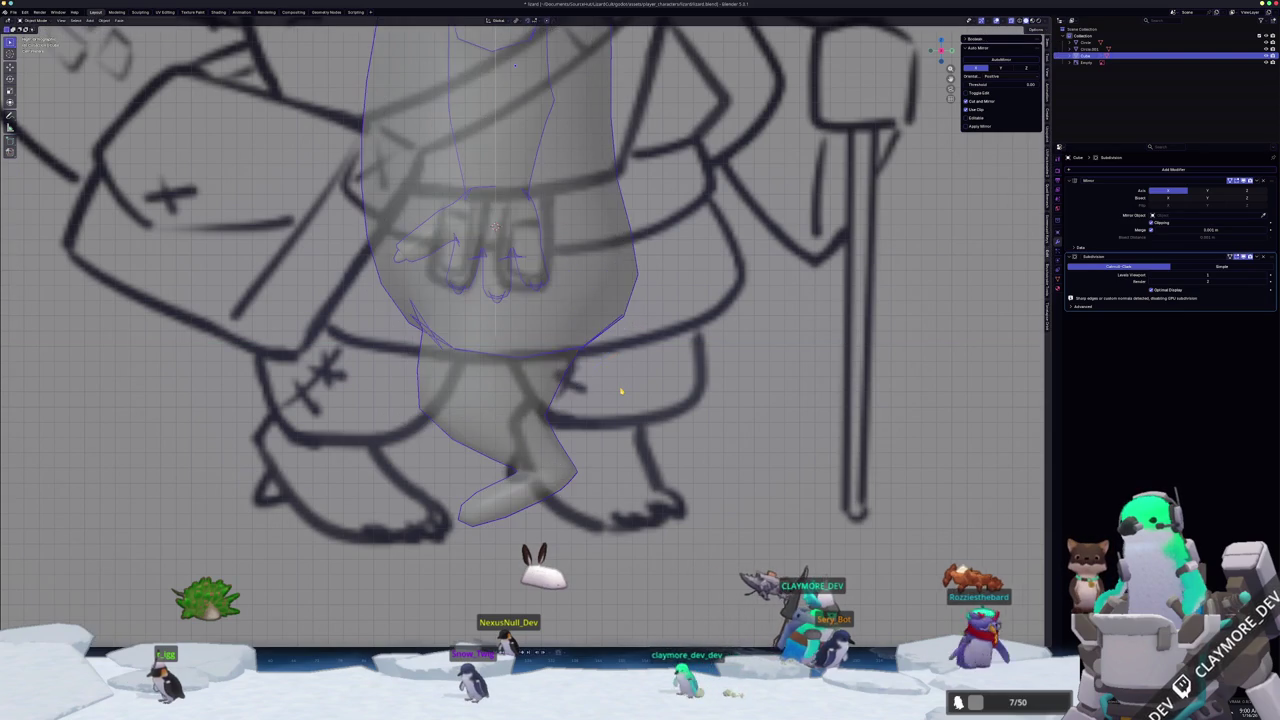
key(alt+z)
mouse_move(622, 391)
middle_down()
mouse_move(572, 403)
mouse_move(537, 350)
mouse_move(587, 390)
mouse_move(553, 398)
mouse_move(698, 400)
middle_up()
key(Tab)
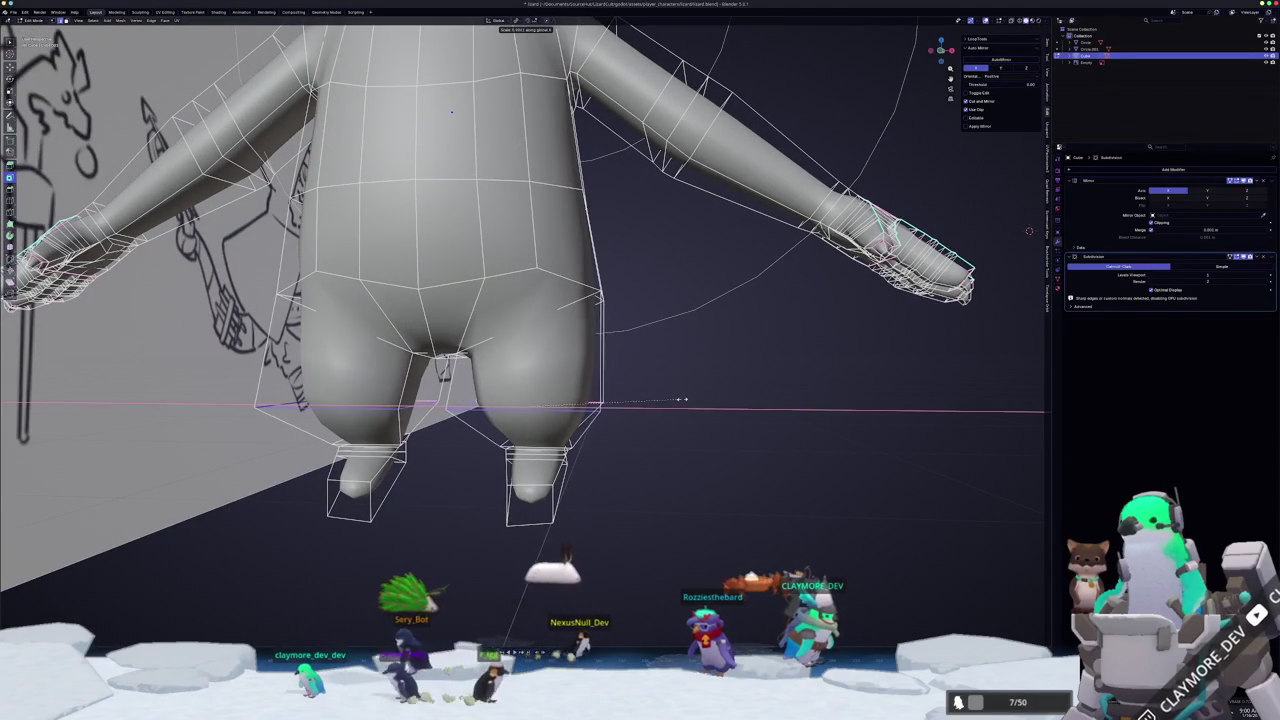
- Widen the hips along X and slide the back edge loop into place
click(686, 396)
mouse_move(686, 396)
middle_down()
mouse_move(535, 410)
mouse_move(428, 463)
mouse_move(578, 316)
mouse_move(558, 341)
mouse_move(548, 497)
mouse_move(552, 417)
middle_up()
key(Tab)
key(Tab)
key(shift+v)
click(571, 319)
- In front orthographic view, scale the feet's bottom faces wider along X
key(Tab)
key(Tab)
scroll(548, 490, up, 5)
key(Tab)
scroll(548, 497, down, 5)
key(KP_1)
scroll(555, 430, up, 4)
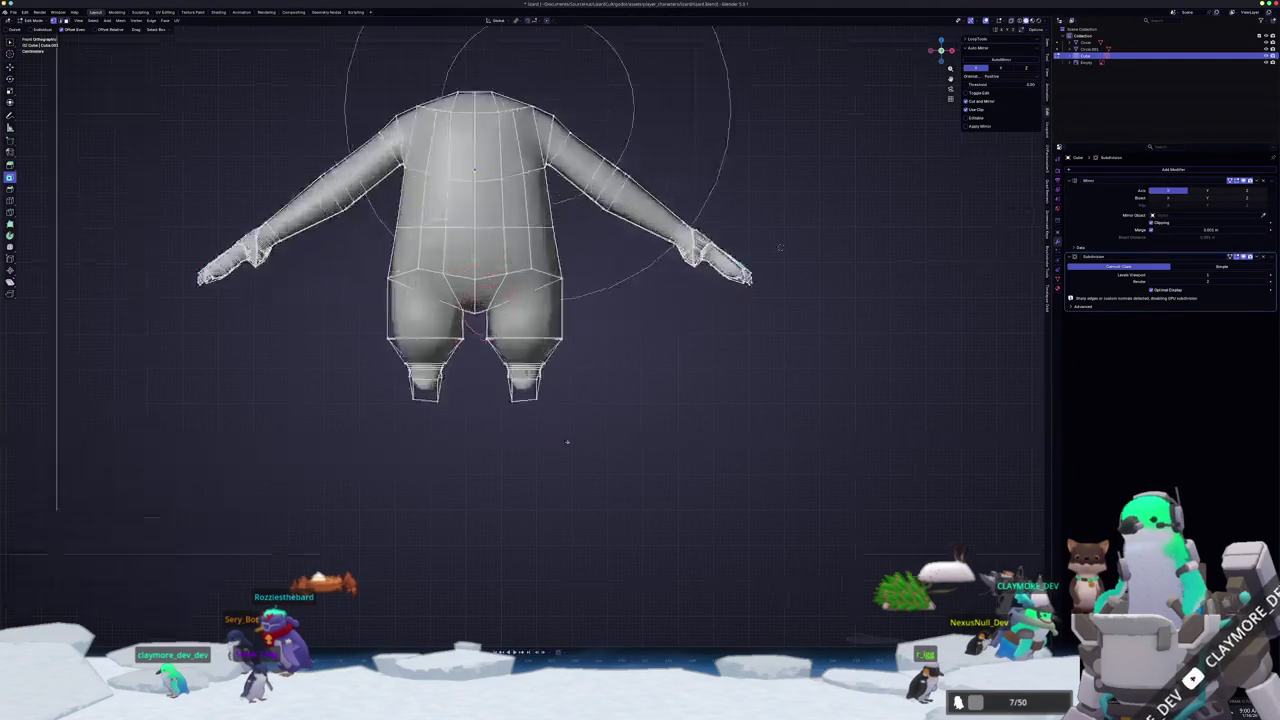
scroll(530, 490, up, 6)
key(x)
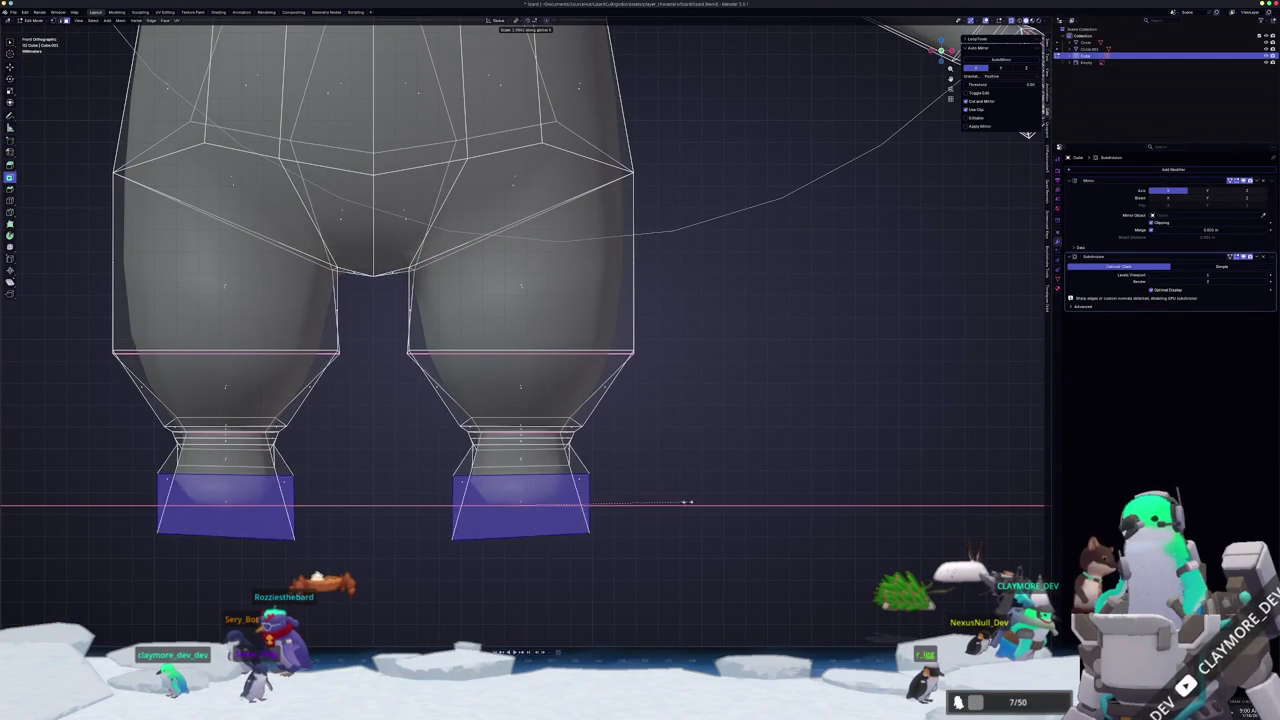
click(710, 503)
- Deselect the foot faces and inspect the foot in side orthographic view
key(alt+z)
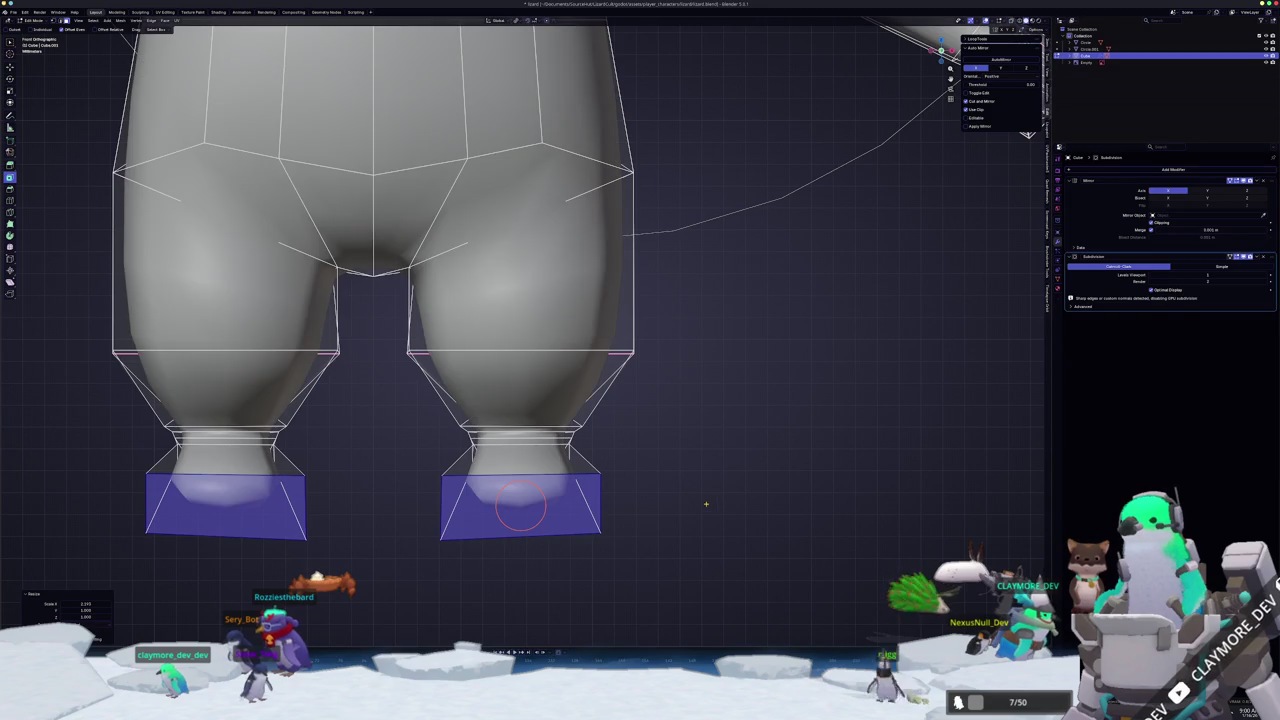
click(520, 535)
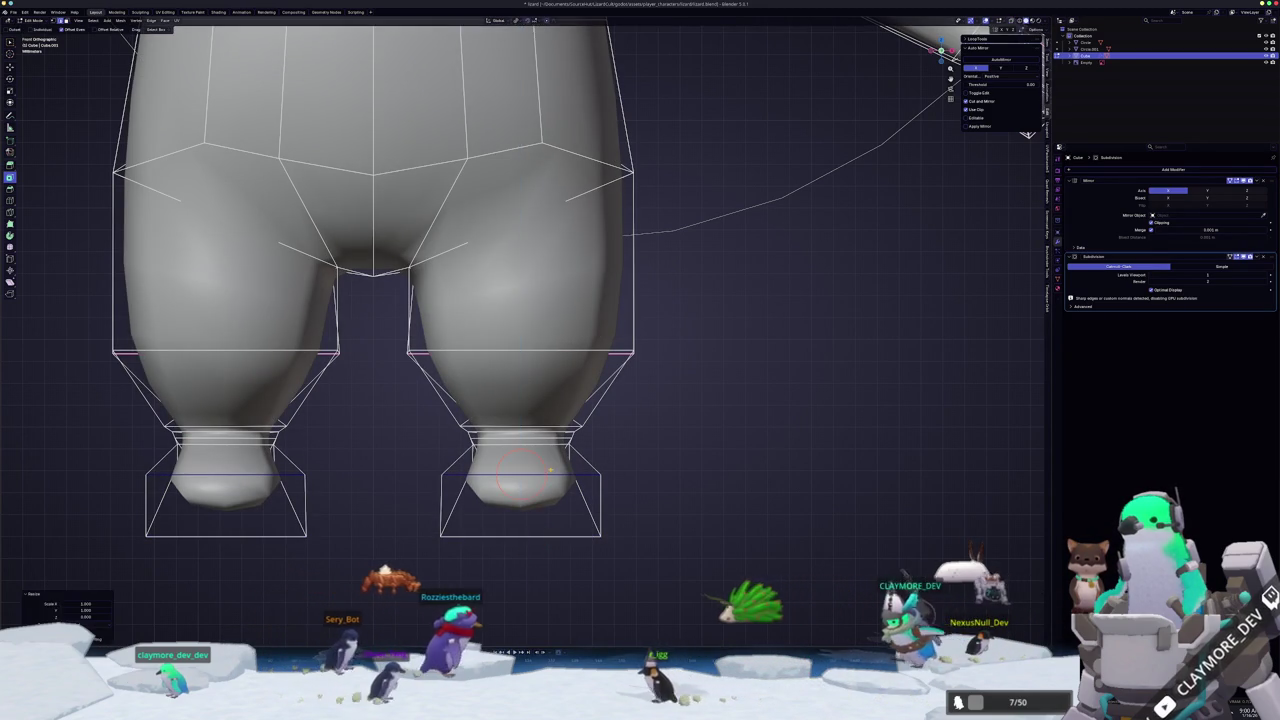
key(KP_3)
key(alt+z)
key(alt+z)
scroll(500, 300, down, 2)
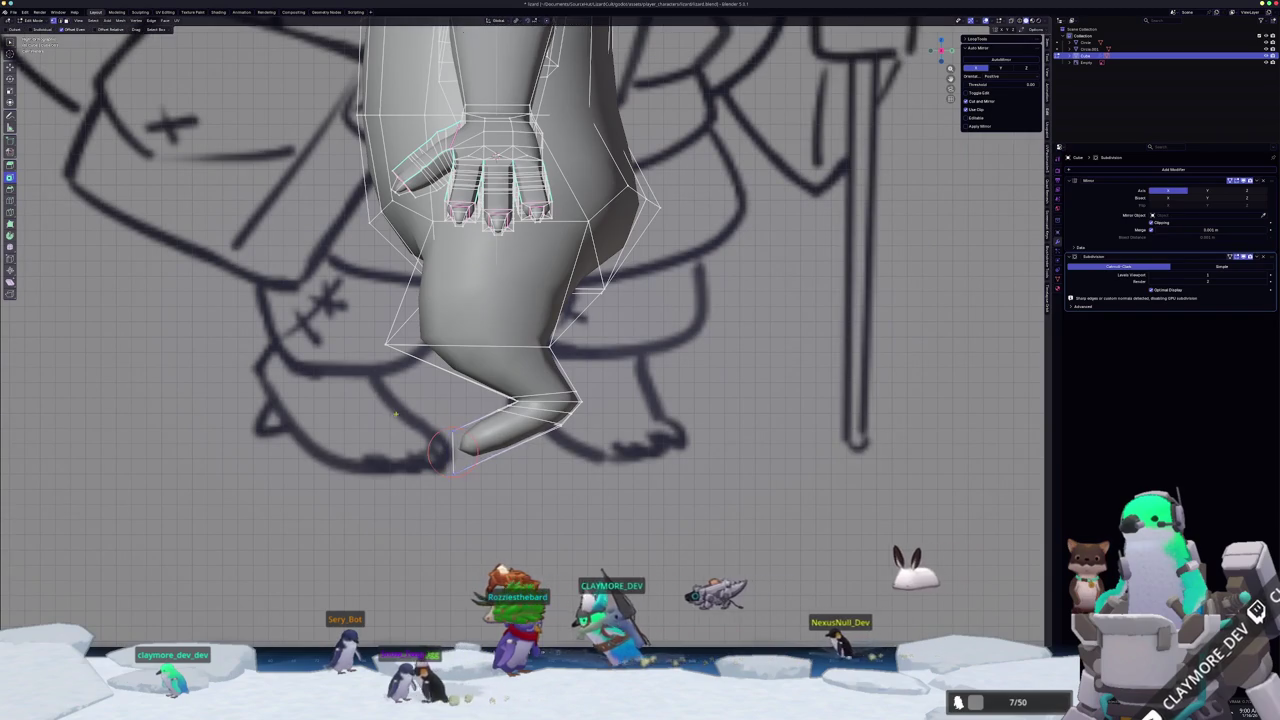
- With X-ray on, reposition the toe edges and slide an underside edge beneath the foot
key(alt+z)
key(g)
click(490, 495)
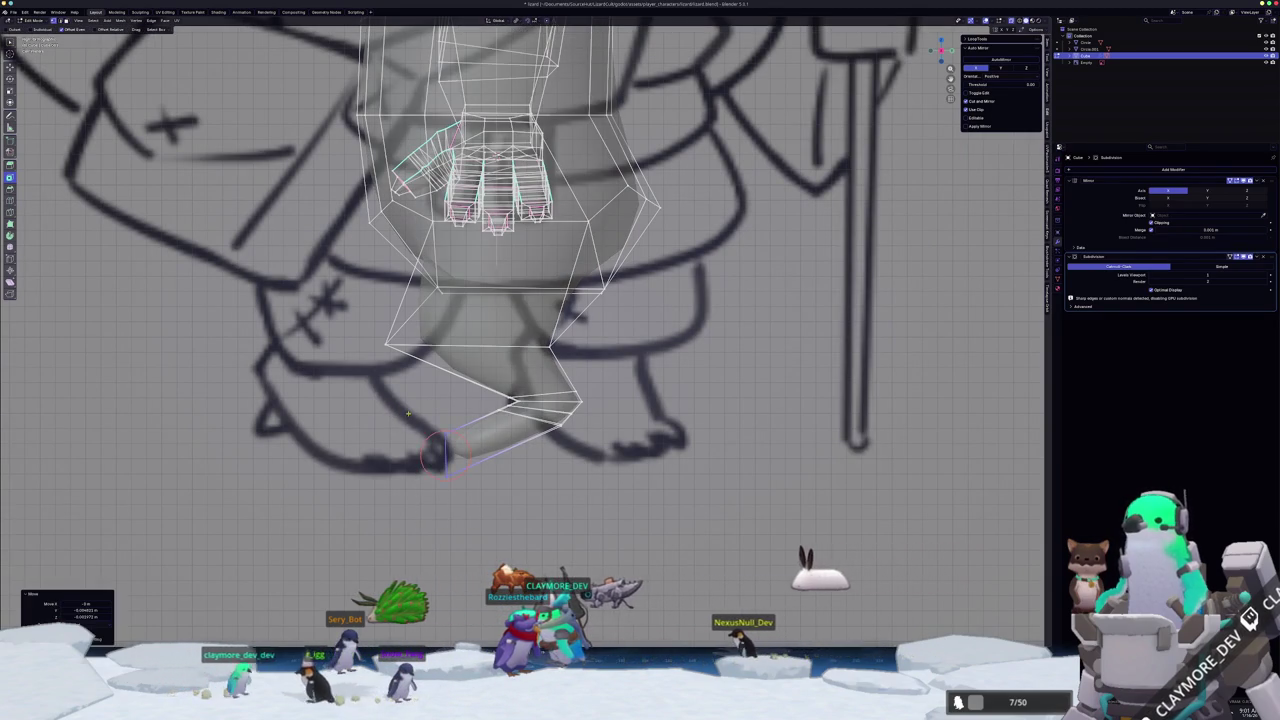
scroll(512, 458, up, 2)
click(535, 438)
key(g)
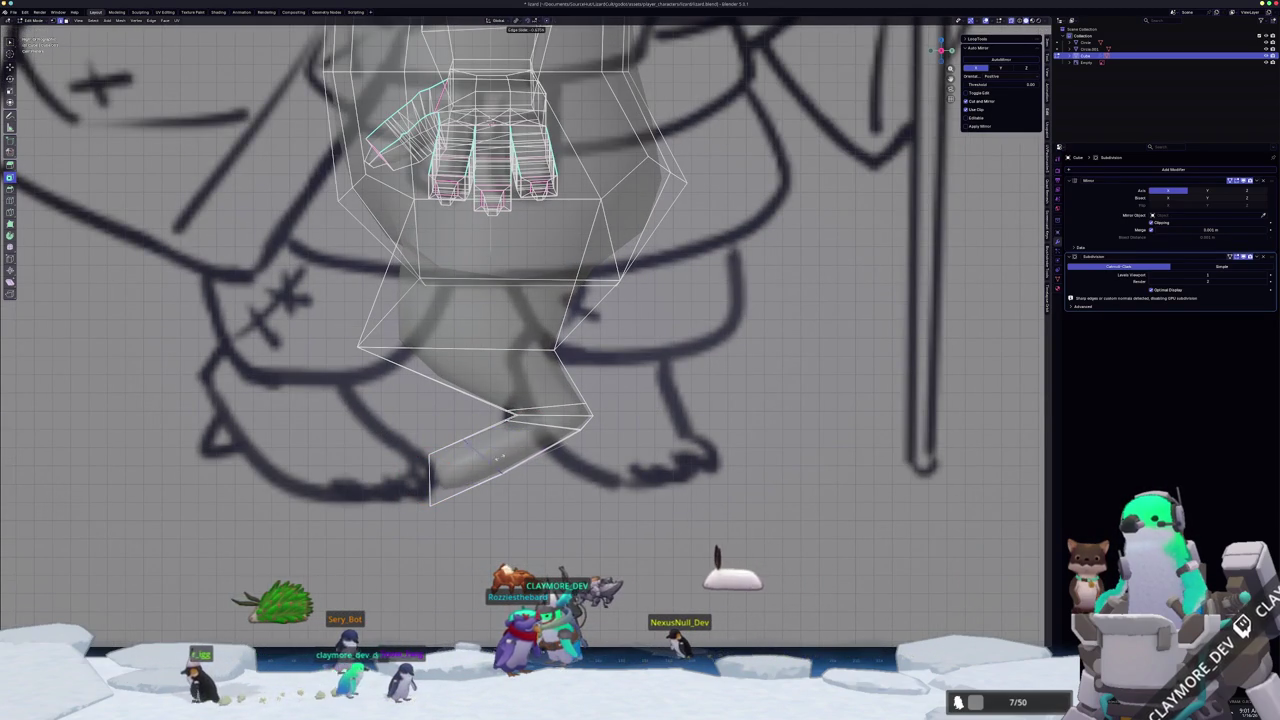
click(503, 463)
key(g)
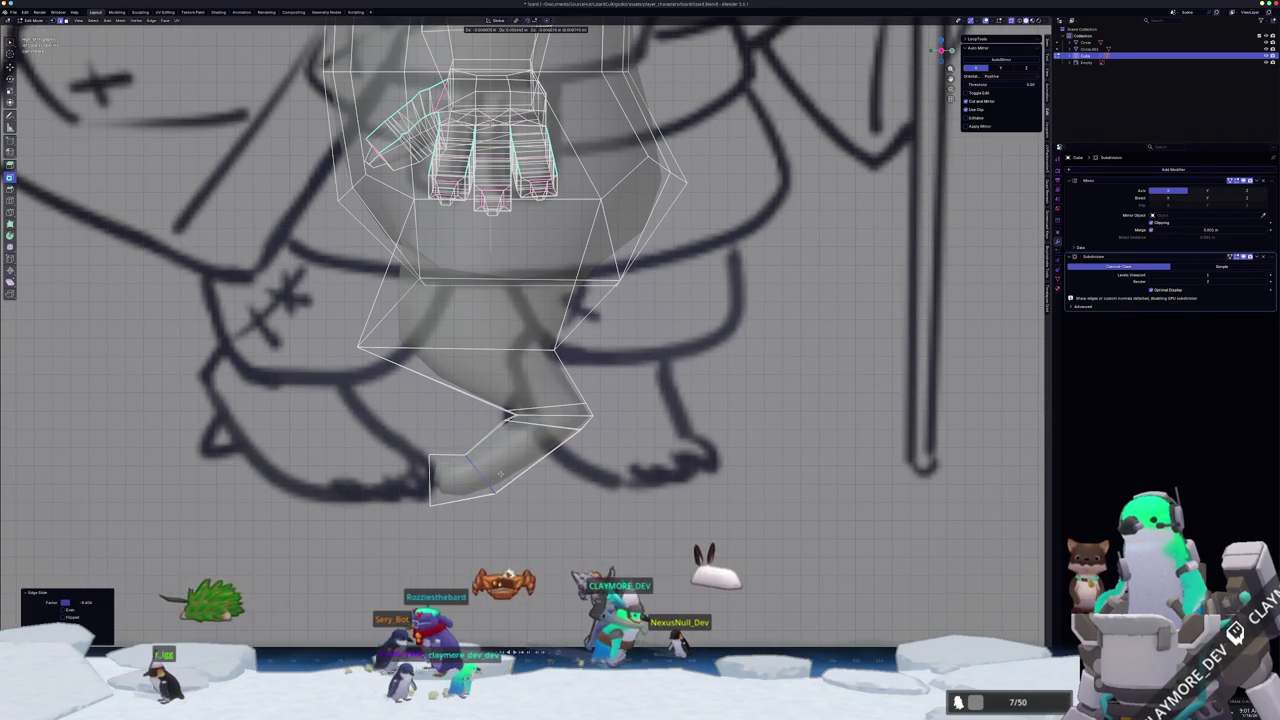
key(g)
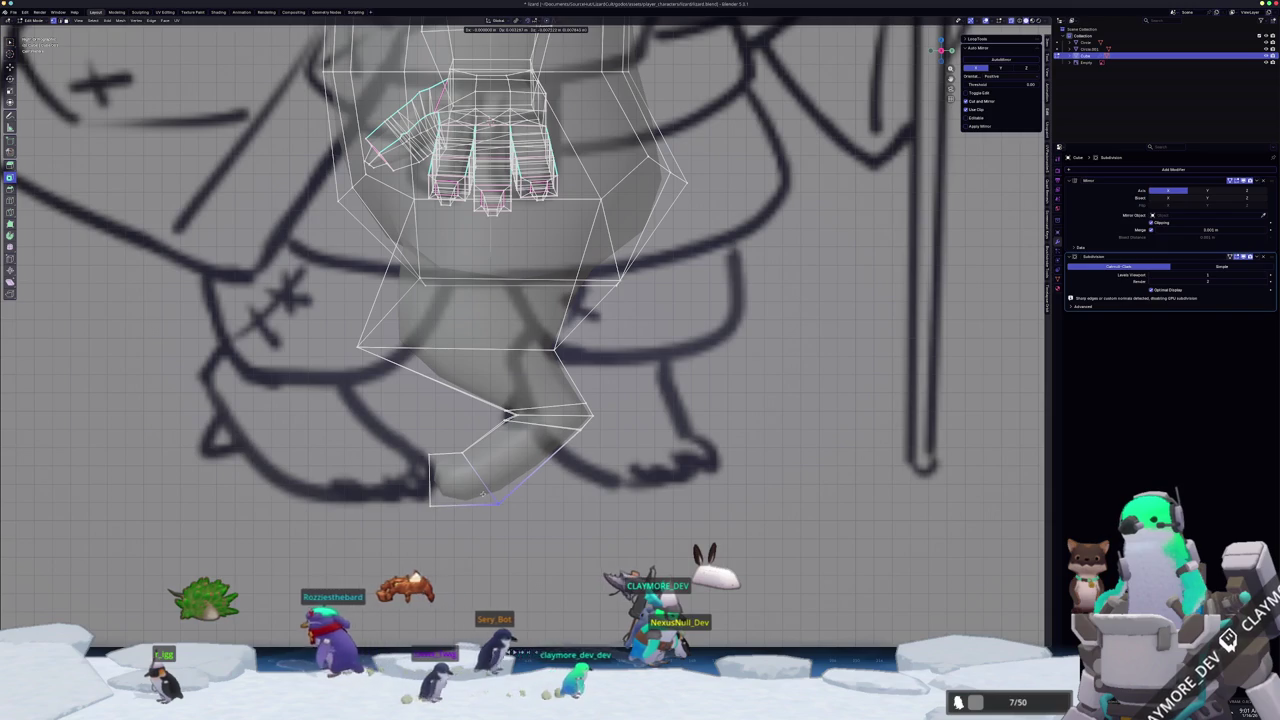
click(483, 495)
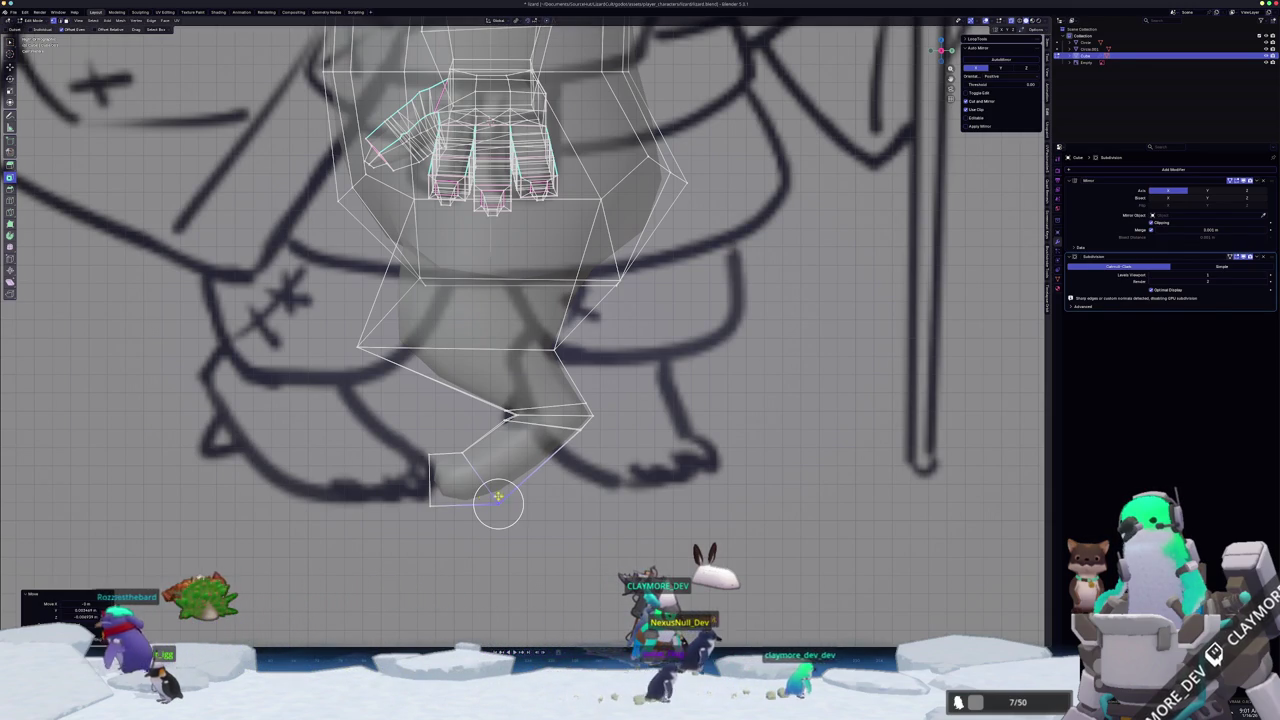
- Frame the foot's bottom edge and flatten it with a Z scale of 0
key(KP_Decimal)
scroll(641, 450, down, 3)
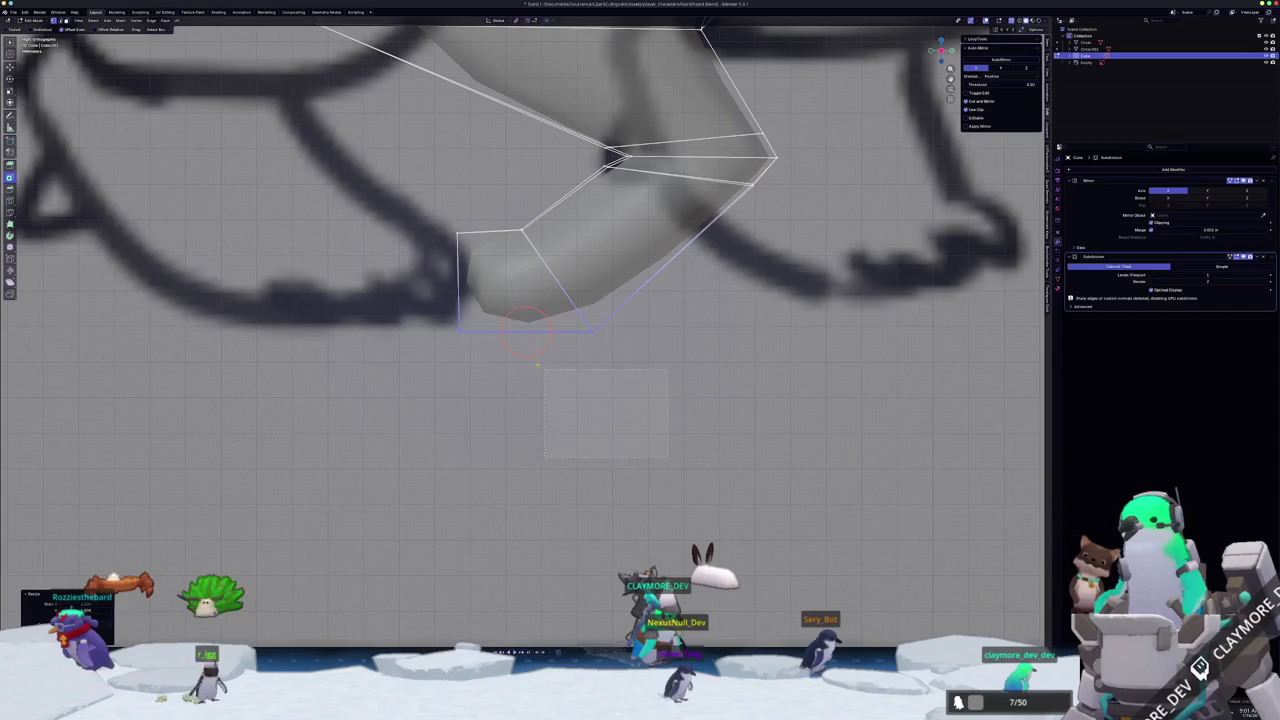
scroll(421, 314, up, 2)
key(s)
key(z)
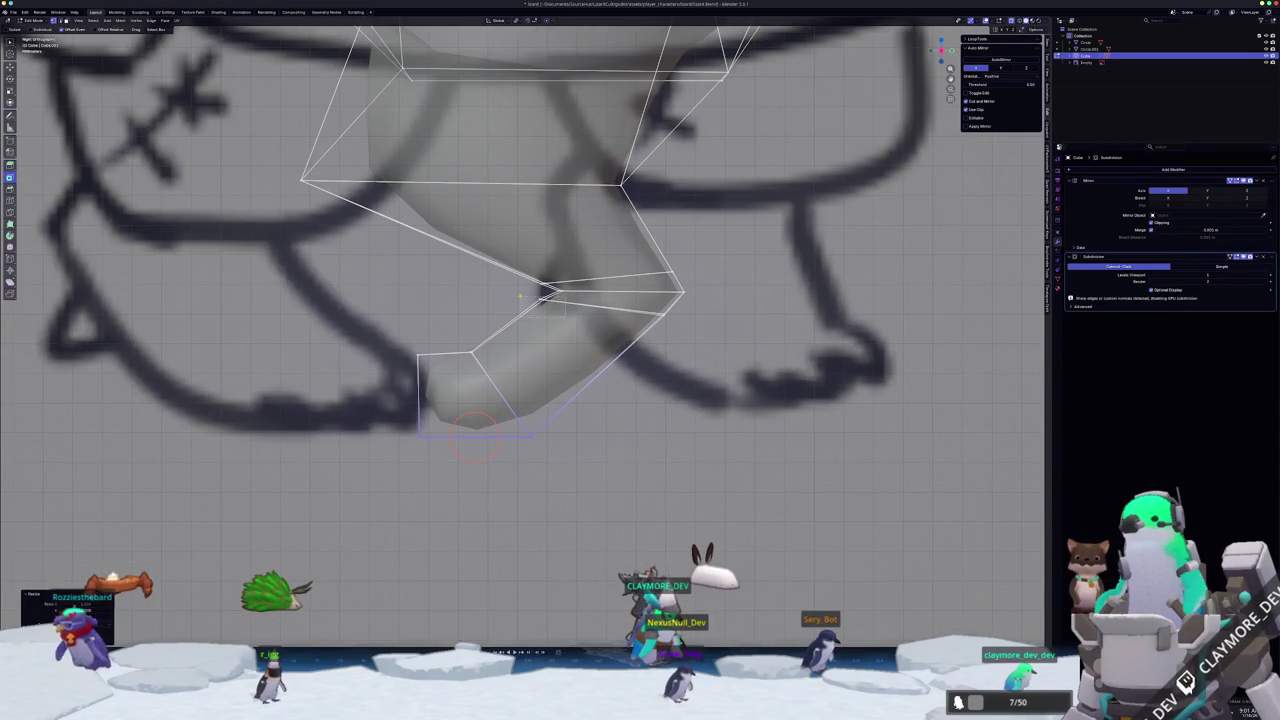
key(0)
key(Return)
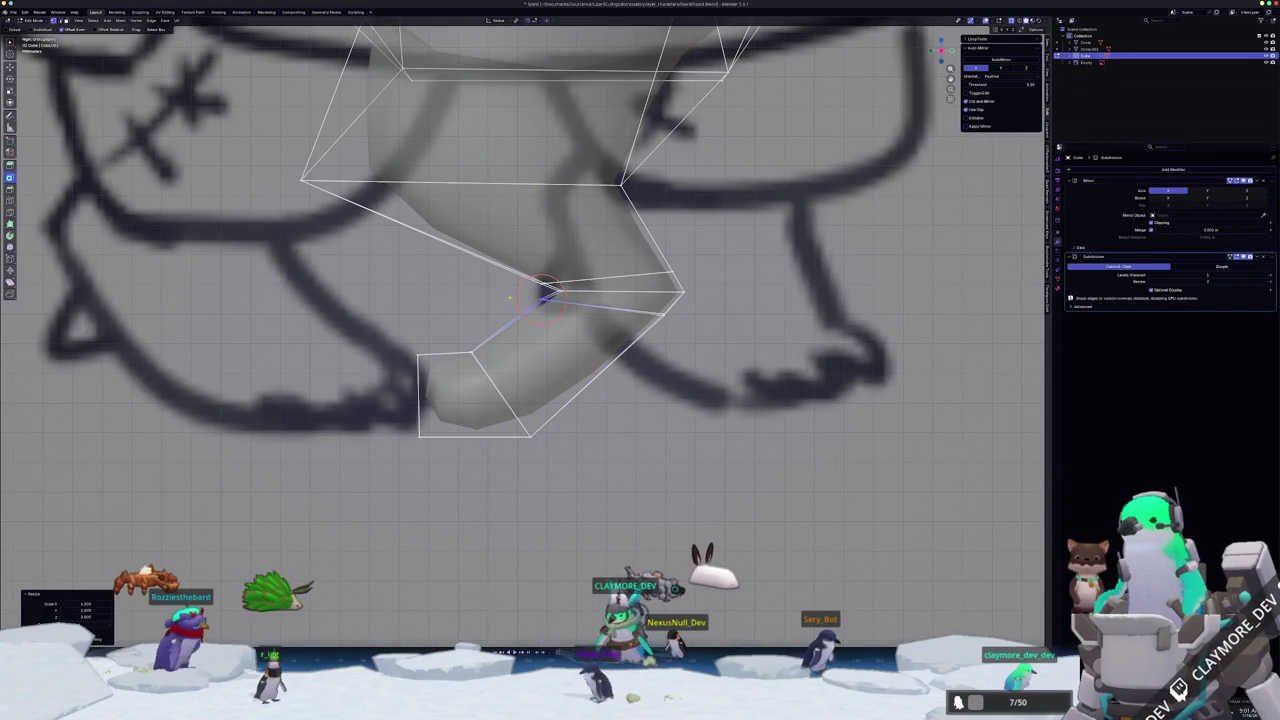
- Flatten the bottom edge to 0 along Y and move it into position
key(g)
key(y)
key(0)
key(Return)
key(s)
key(y)
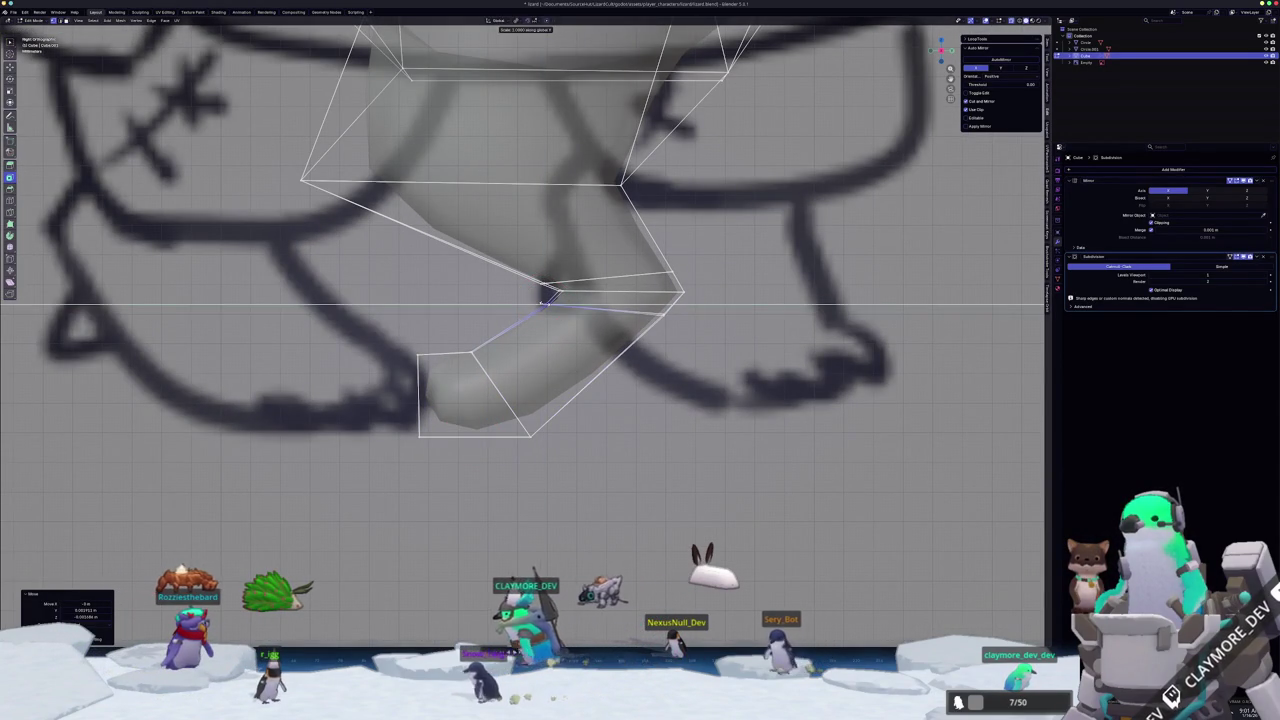
key(Return)
key(g)
scroll(546, 298, up, 2)
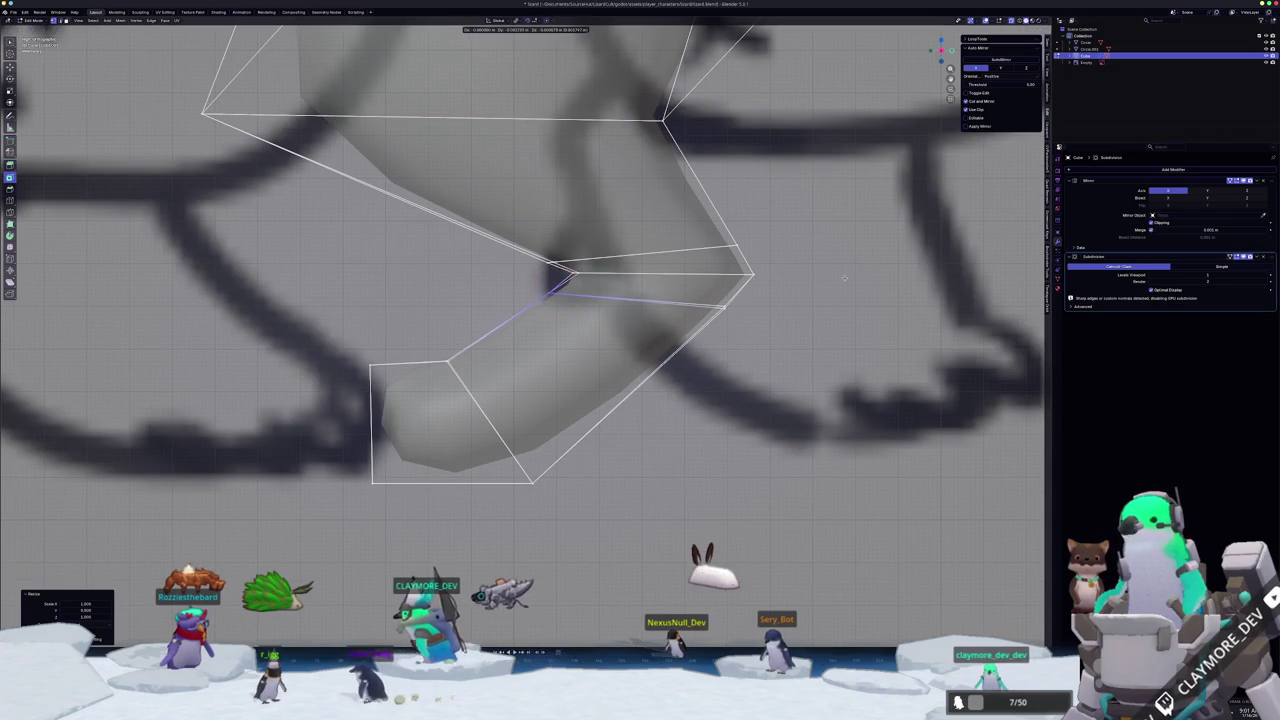
key(Return)
- Flatten the selected sole vertices to 0 along Y and adjust their edge crease
scroll(605, 267, up, 1)
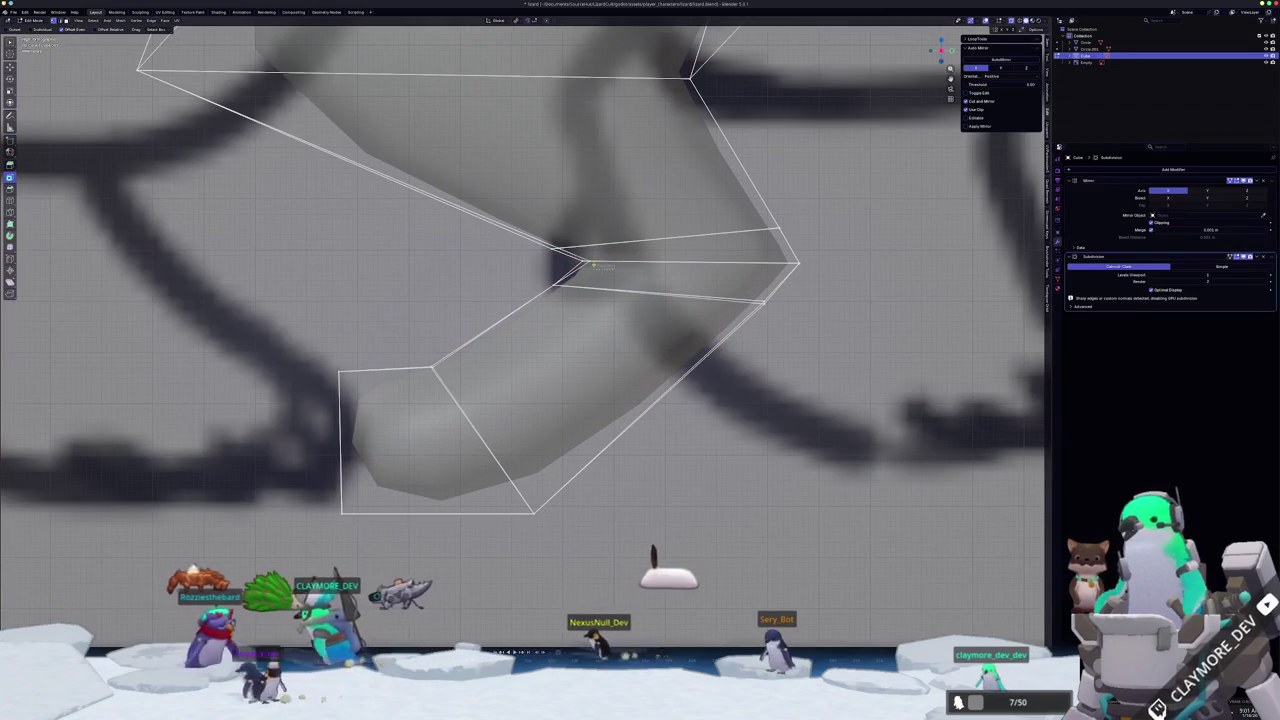
key(s)
key(y)
key(0)
key(Return)
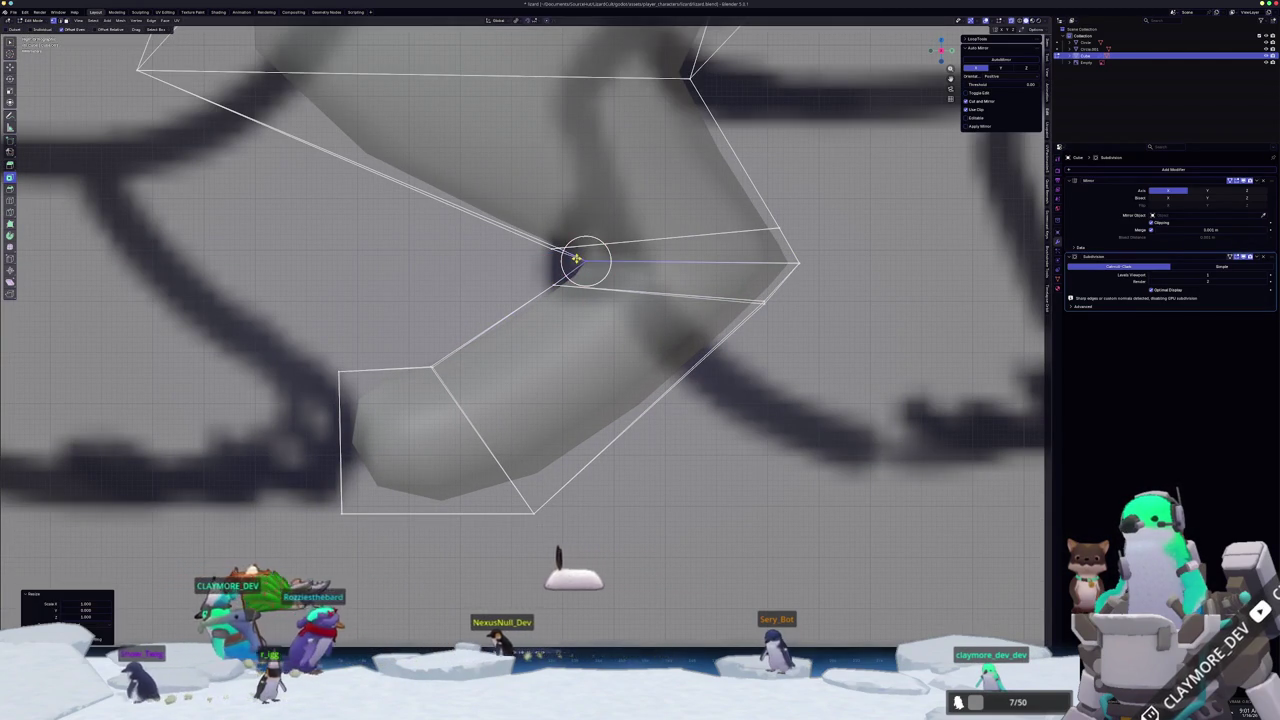
key(g)
key(Return)
key(shift+e)
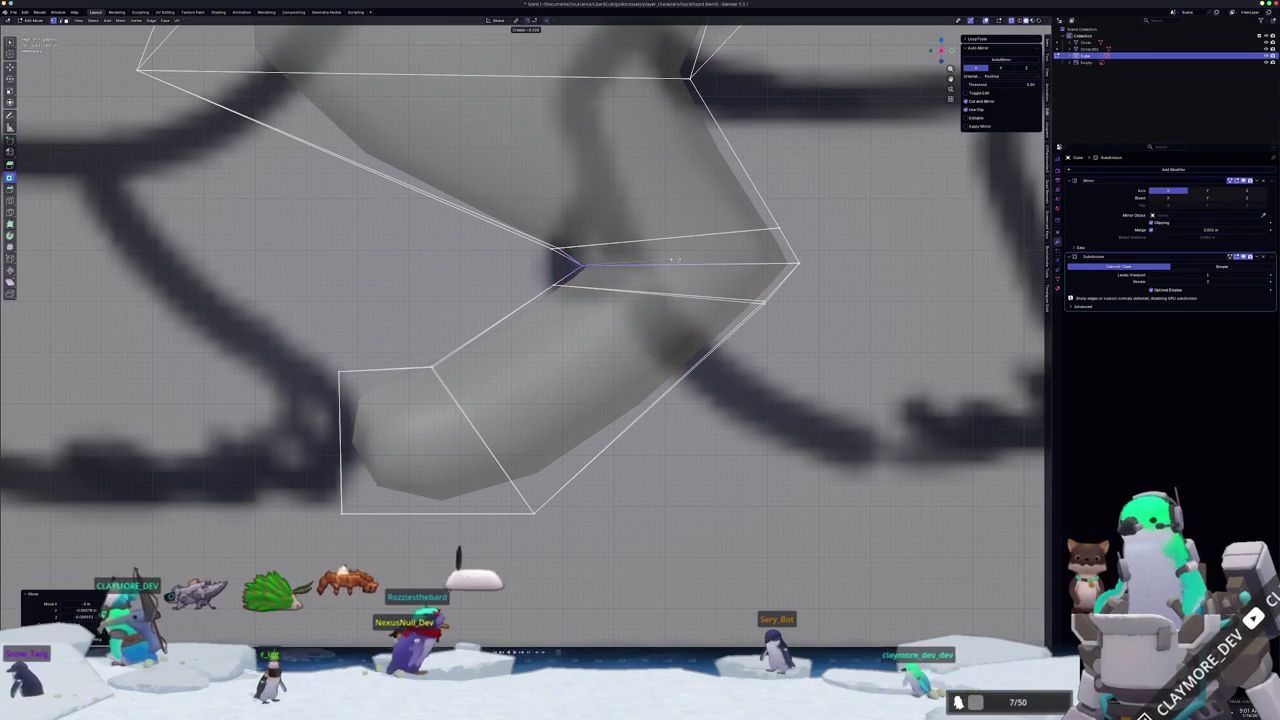
key(Return)
shift+middle_drag(575, 265, 587, 328)
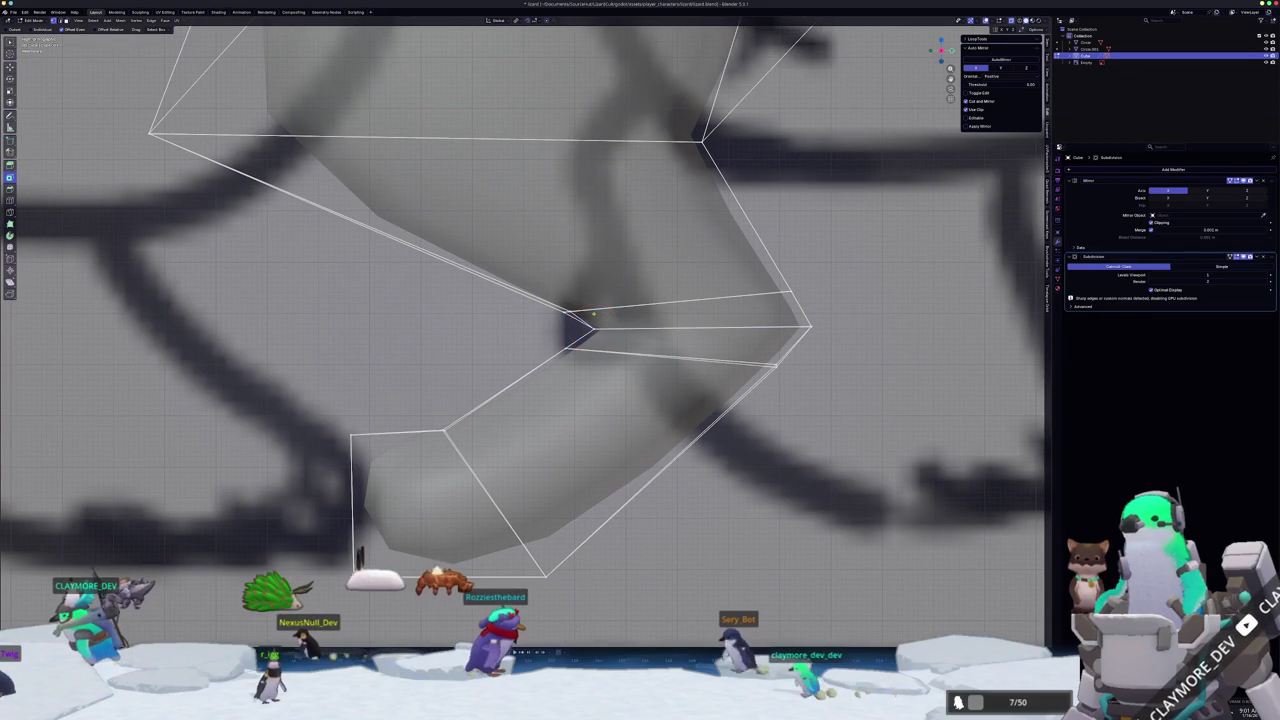
- Tweak the ankle corner vertex by scaling it and sliding it along its edge
key(g)
key(x)
key(Escape)
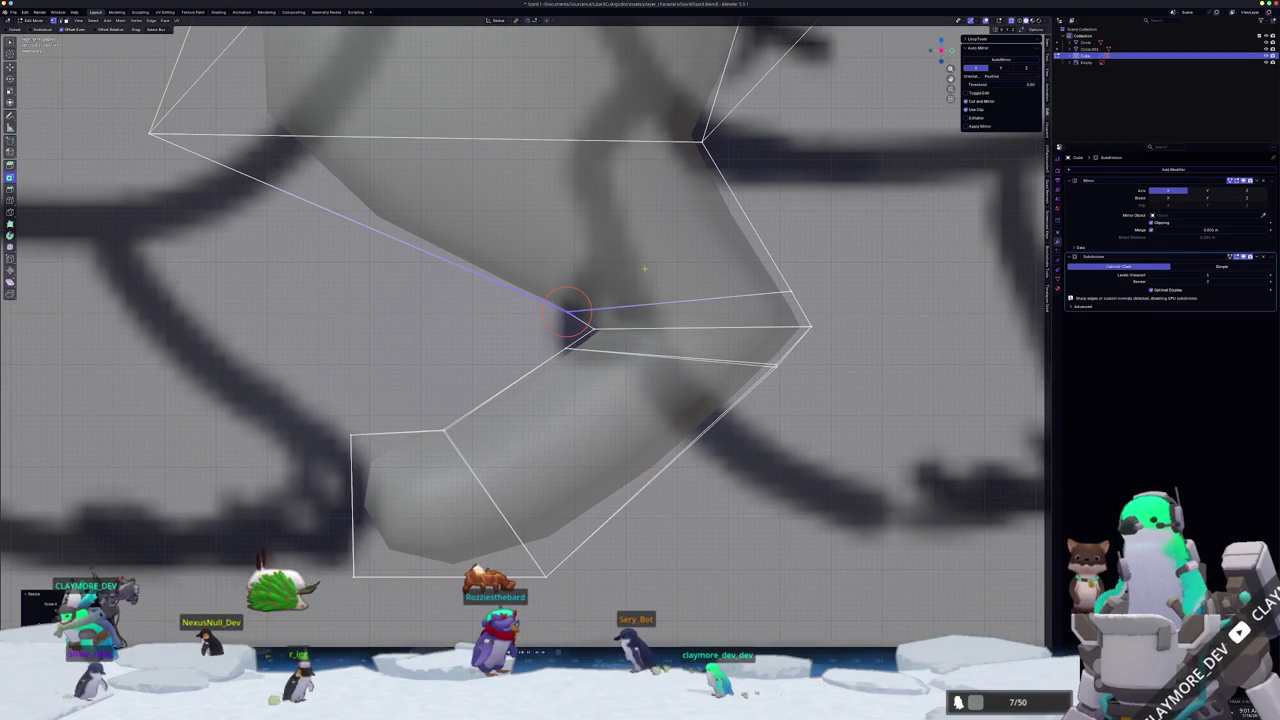
key(g)
key(g)
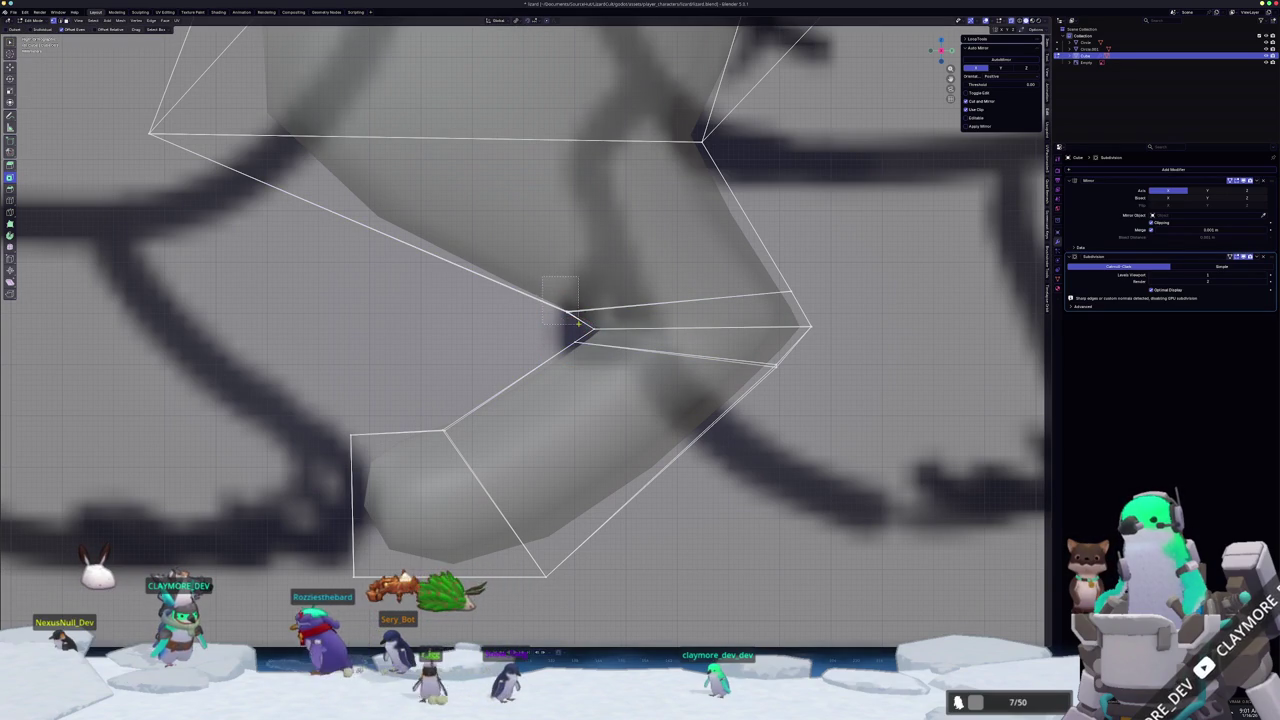
drag(577, 321, 577, 325)
key(s)
click(578, 325)
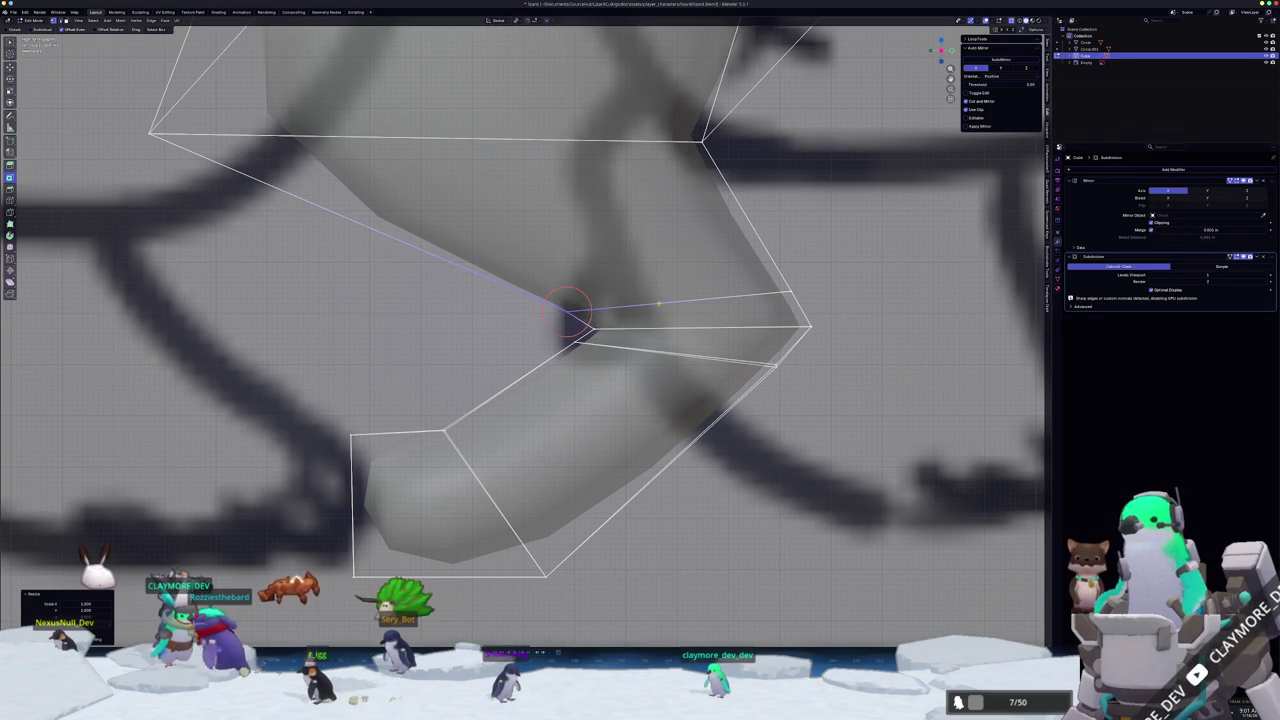
key(g)
key(g)
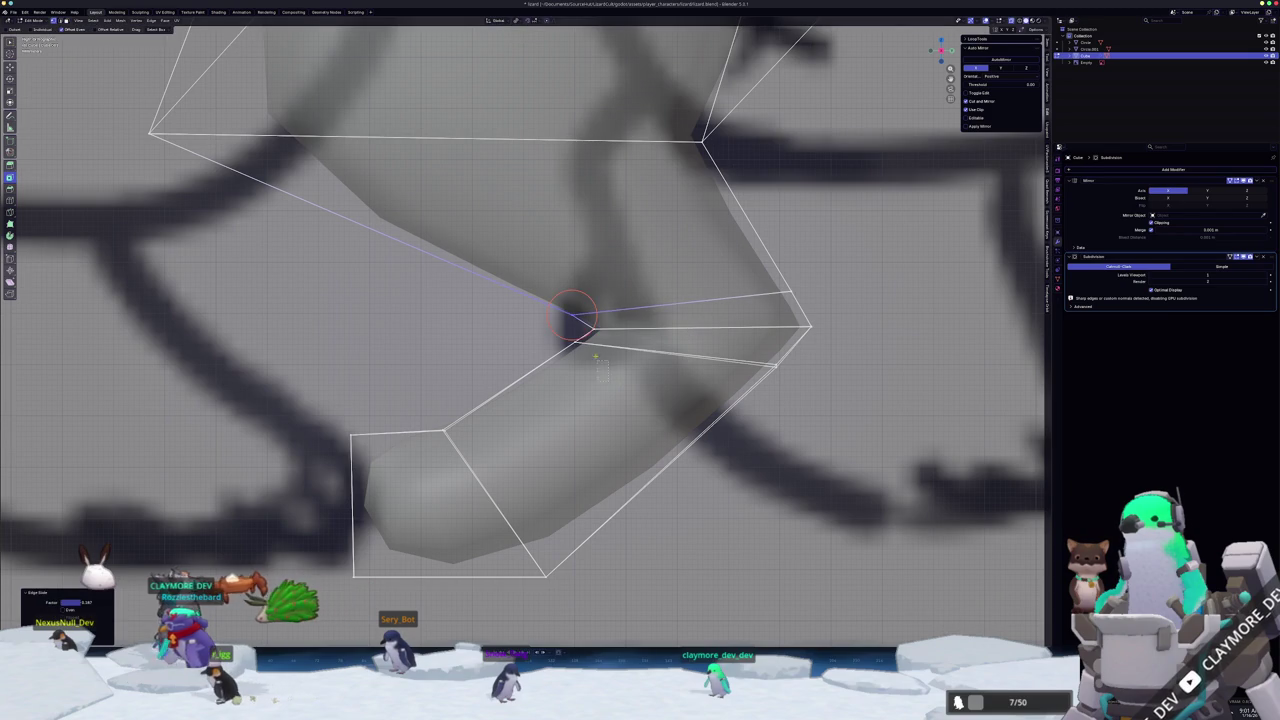
scroll(541, 293, down, 5)
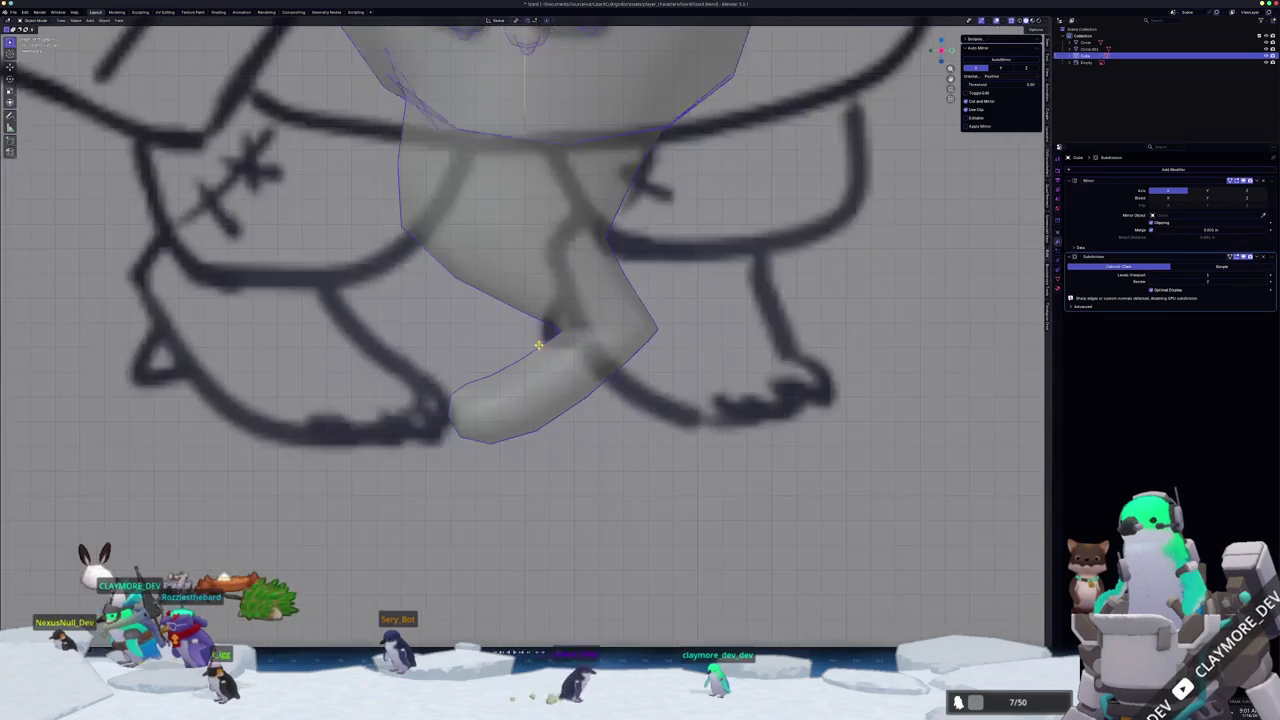
- Inspect the legs and squared-off feet from front, above and below, confirm the crease, and exit Edit Mode
scroll(541, 293, down, 3)
middle_drag(541, 293, 521, 377)
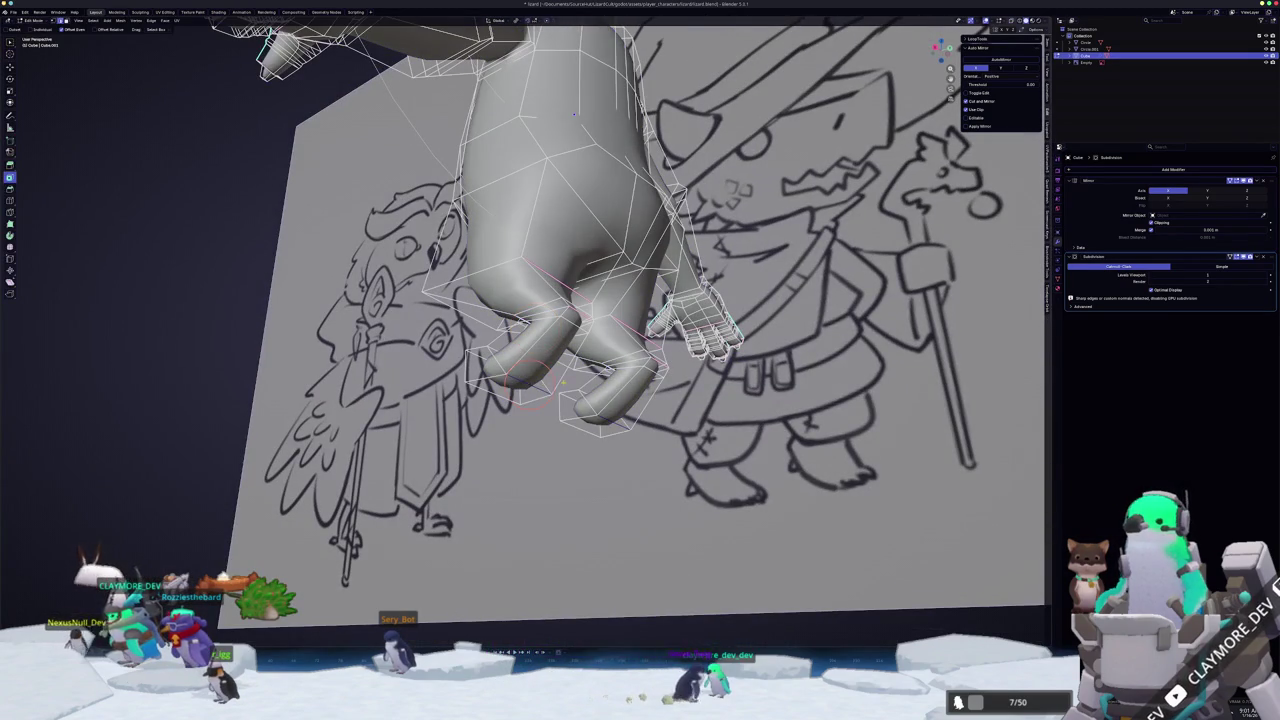
key(KP_1)
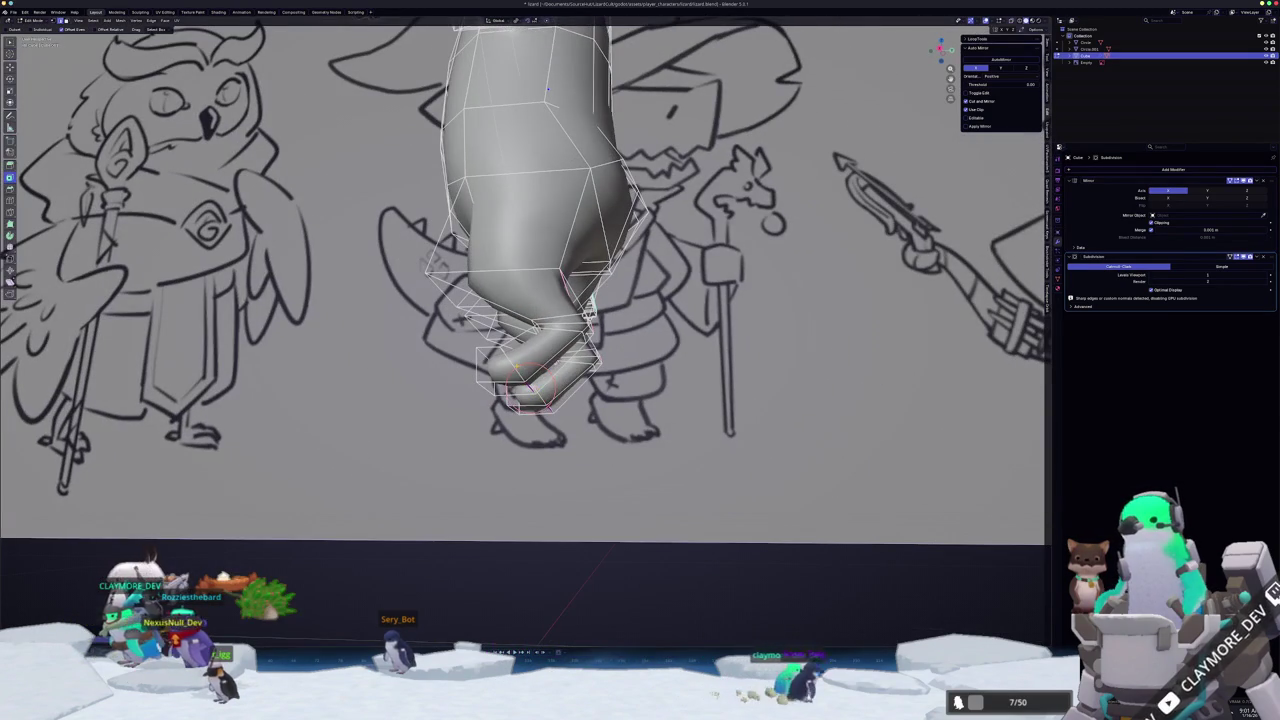
middle_drag(547, 88, 218, 254)
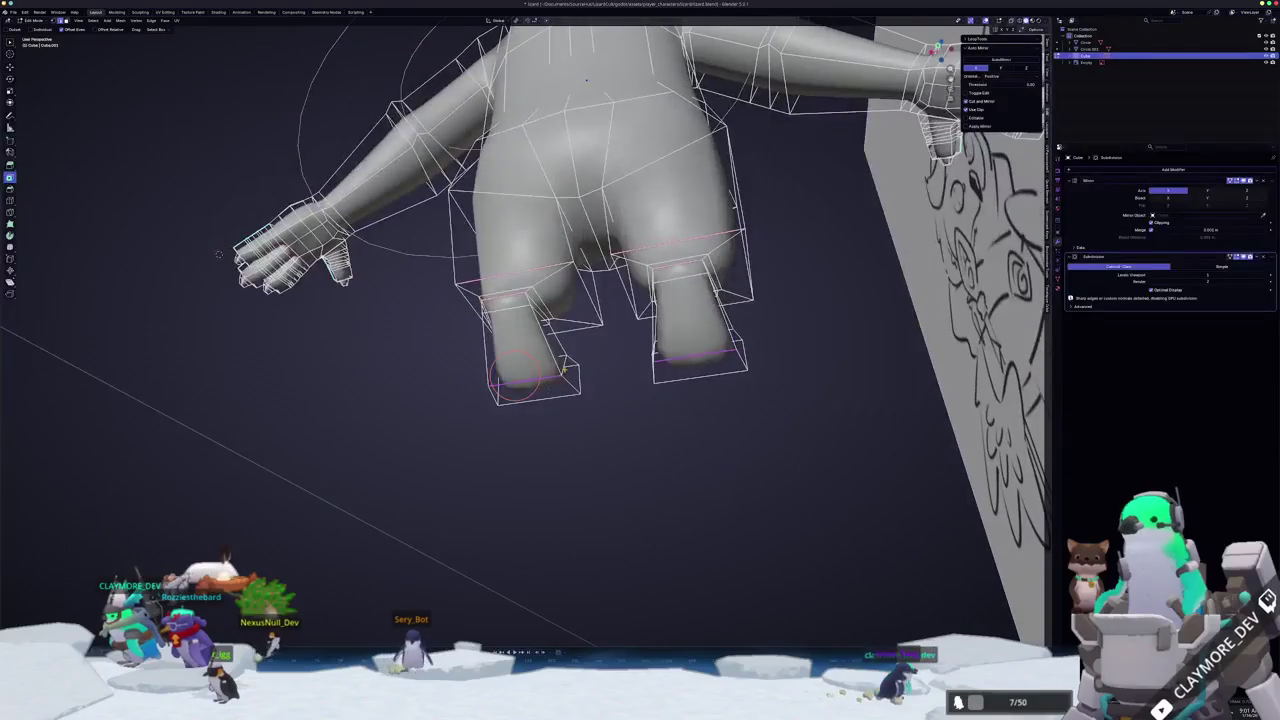
mouse_move(218, 254)
middle_down()
mouse_move(503, 378)
mouse_move(462, 50)
middle_up()
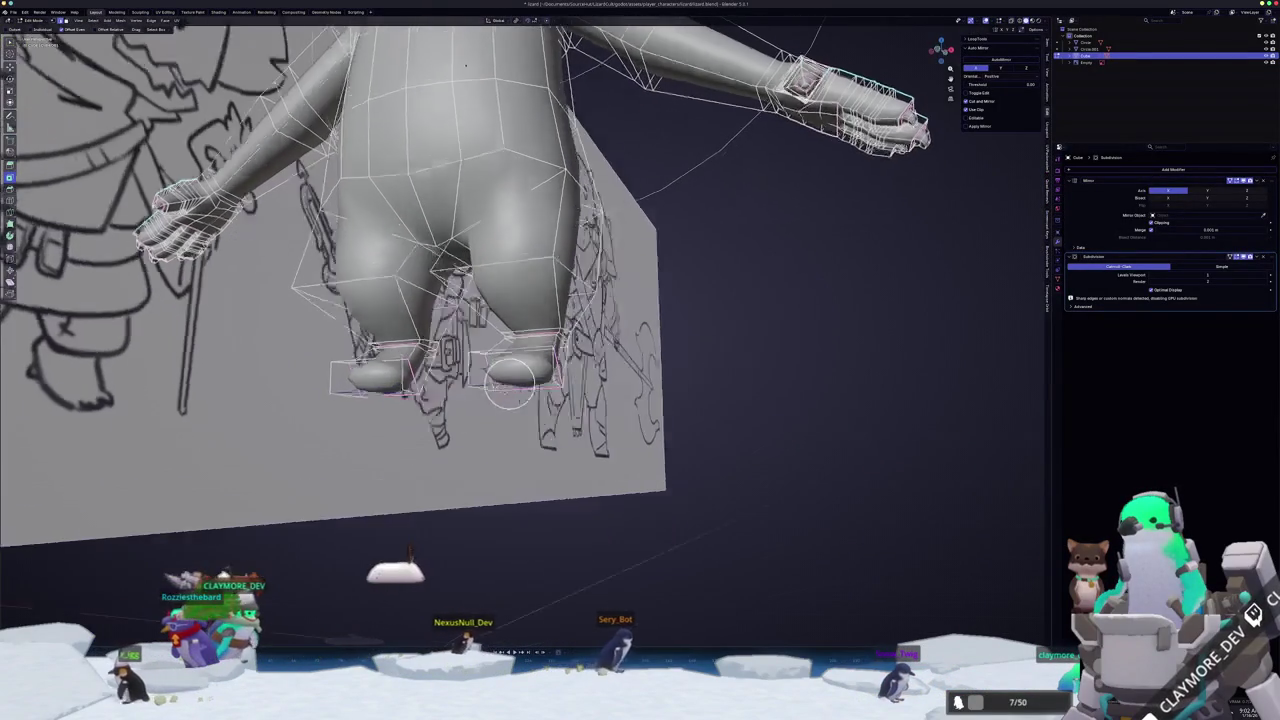
mouse_move(720, 401)
middle_down()
mouse_move(572, 381)
mouse_move(691, 481)
middle_up()
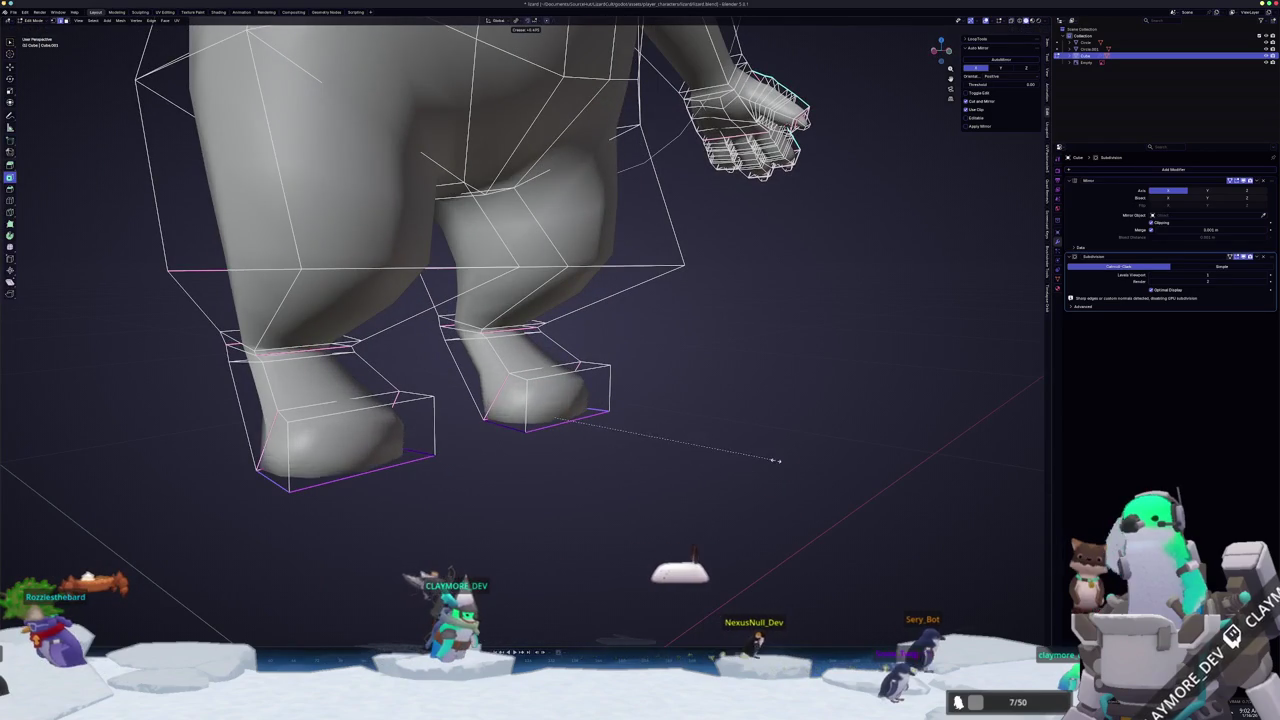
click(753, 454)
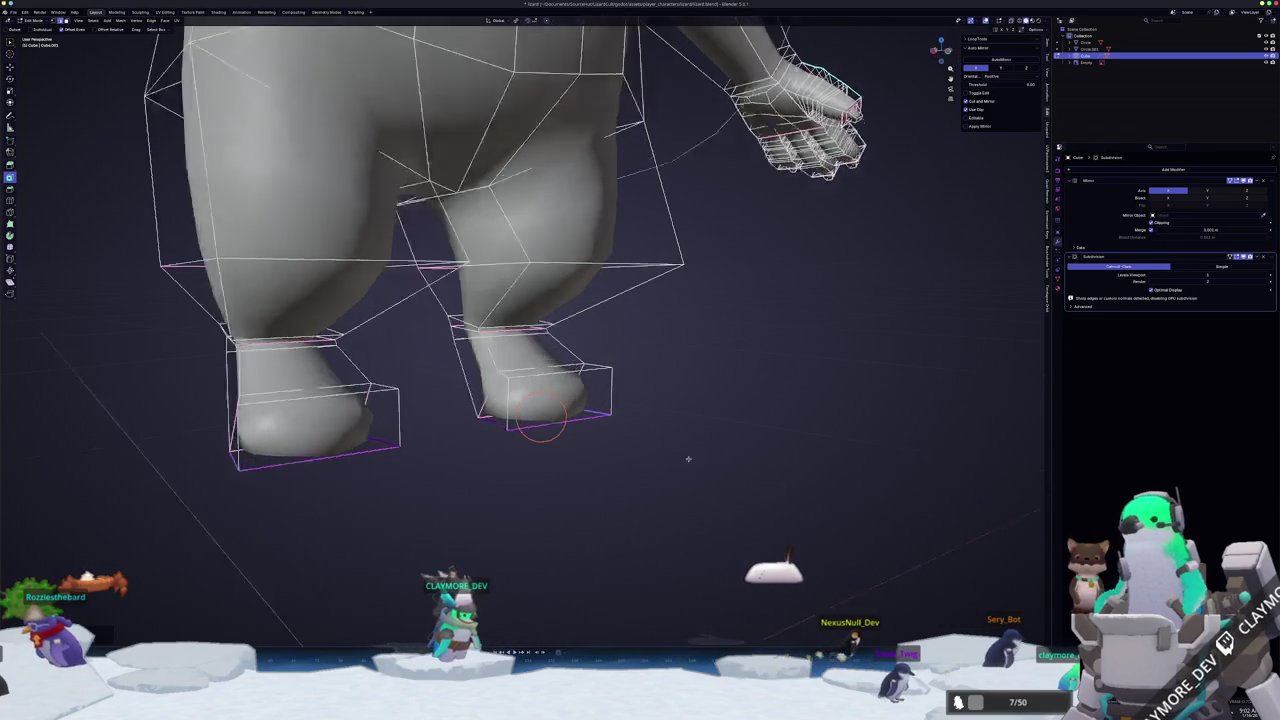
key(Tab)
mouse_move(753, 454)
middle_down()
mouse_move(709, 117)
mouse_move(579, 204)
mouse_move(270, 209)
mouse_move(294, 224)
middle_up()
- In front view Edit Mode, select the hip vertices and widen the hips along X
key(KP_1)
key(Tab)
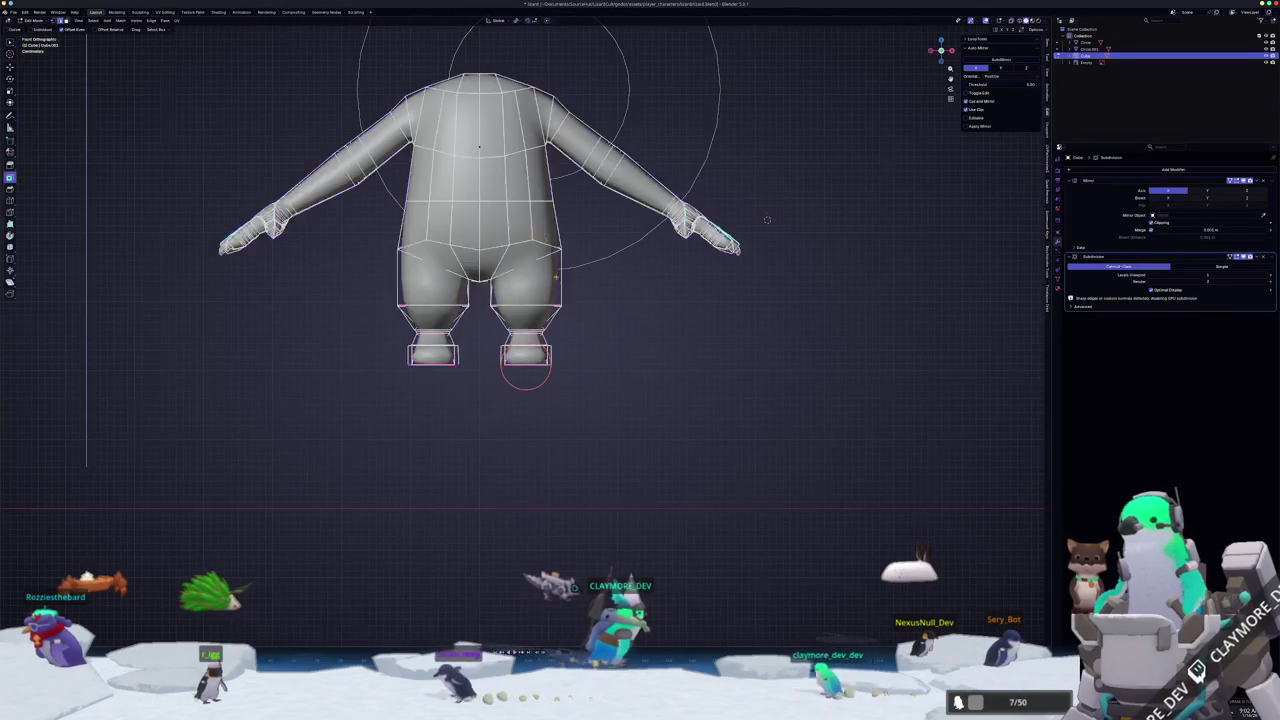
scroll(727, 238, down, 2)
scroll(727, 238, up, 3)
shift+middle_drag(561, 296, 589, 358)
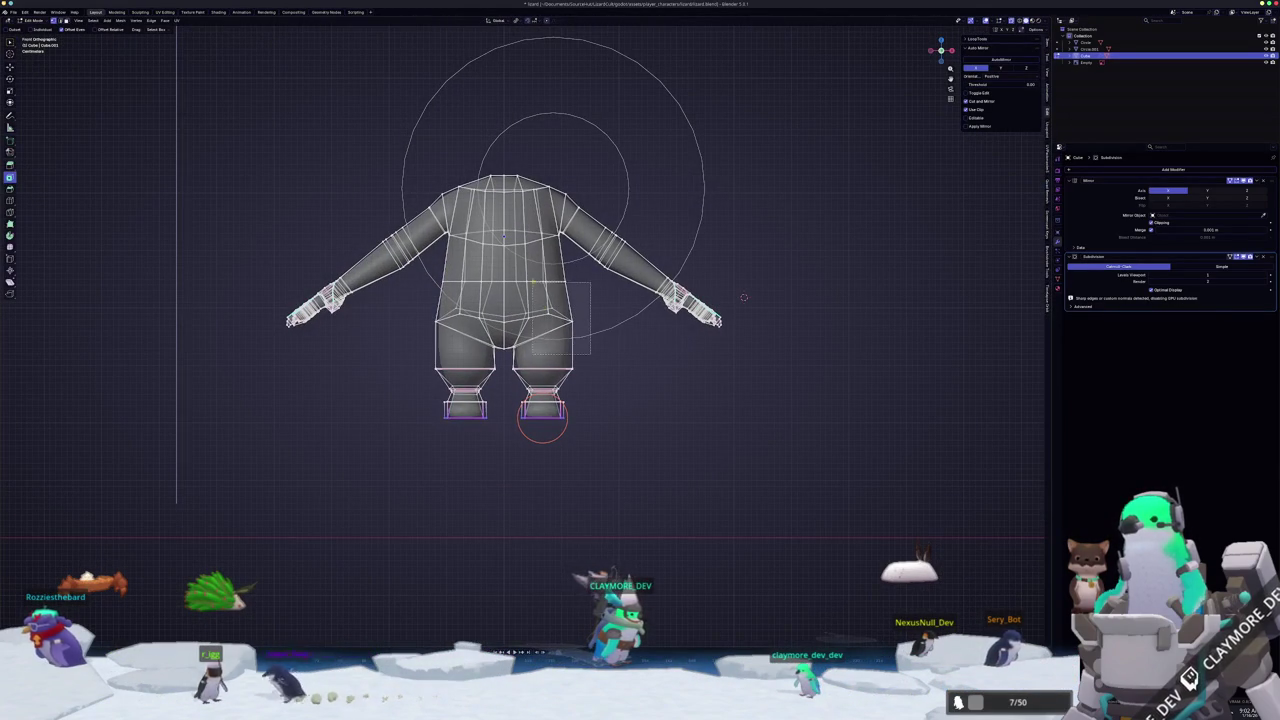
drag(590, 355, 535, 272)
scroll(535, 272, up, 1)
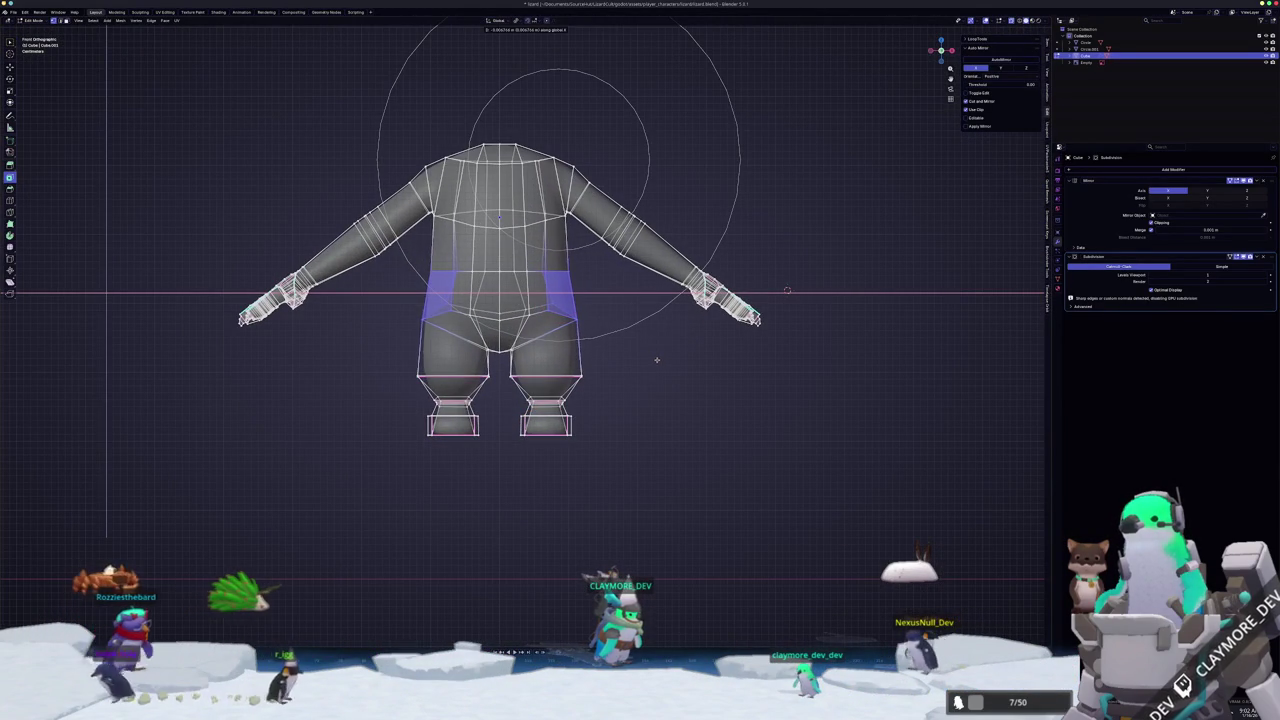
drag(607, 397, 556, 321)
scroll(600, 360, up, 2)
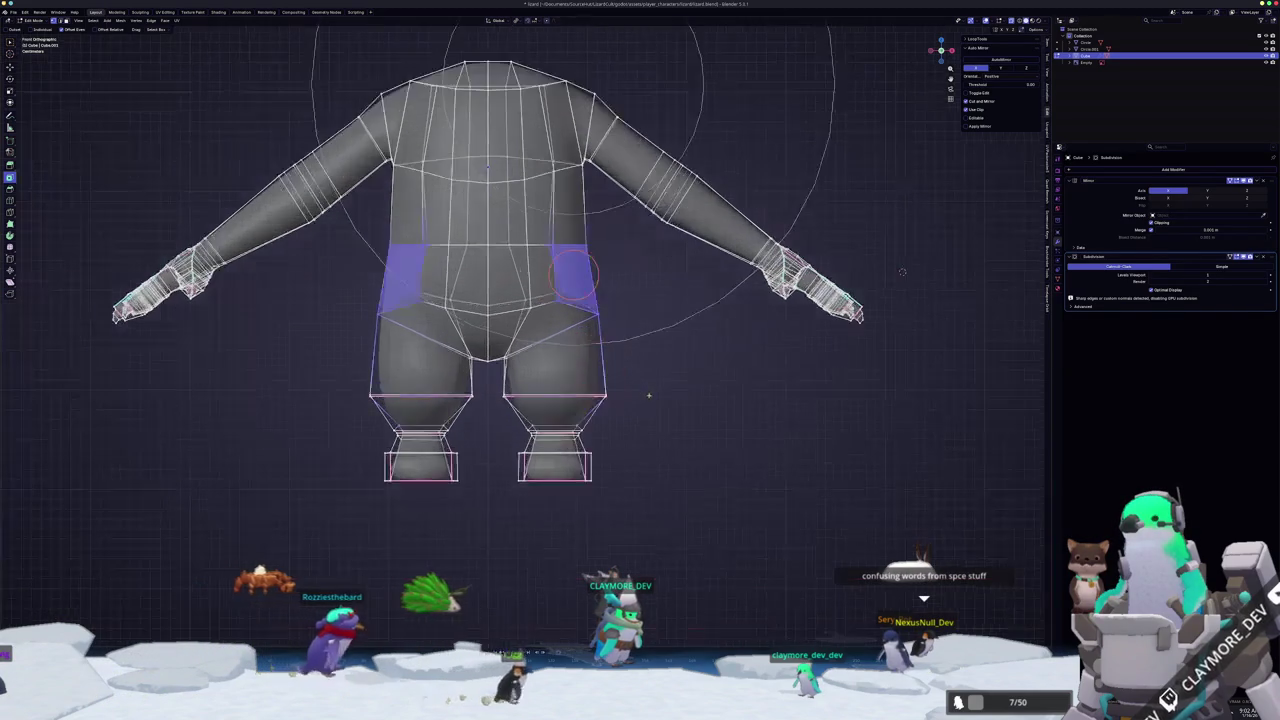
drag(657, 414, 585, 271)
key(g)
key(x)
click(640, 302)
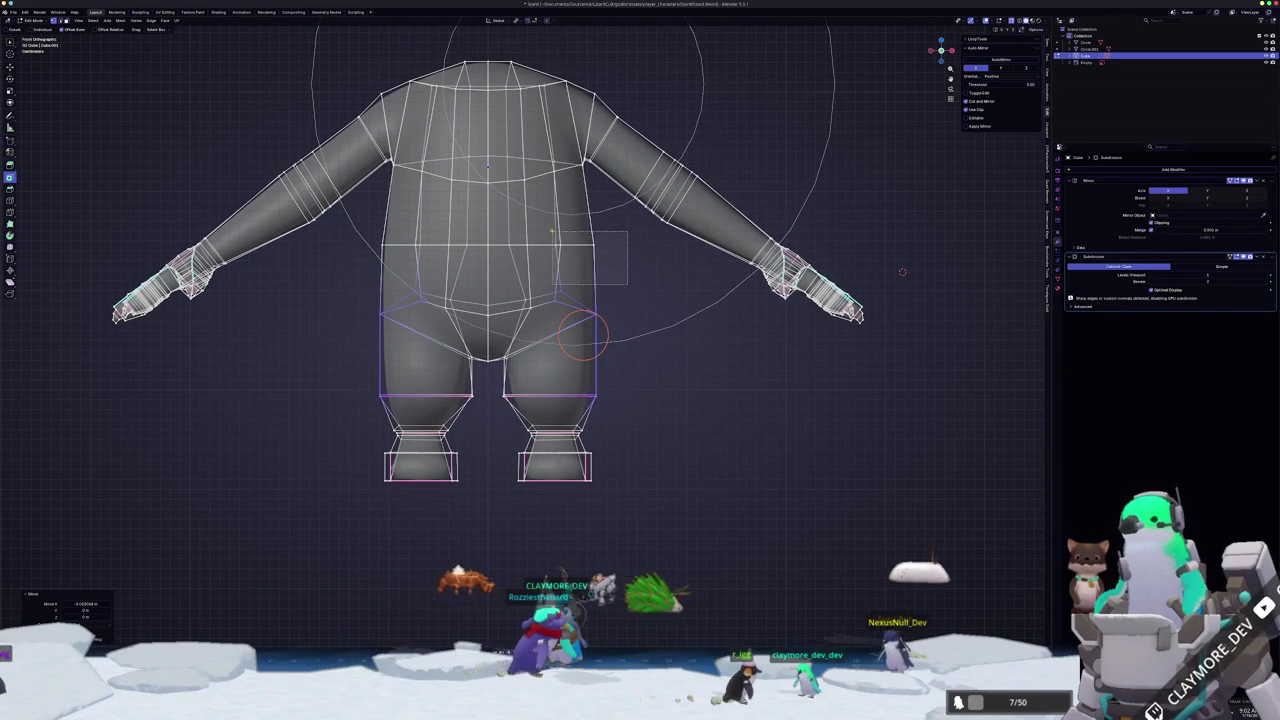
- Shift the chest edge loop along the X axis
drag(553, 233, 571, 243)
key(g)
key(x)
click(579, 236)
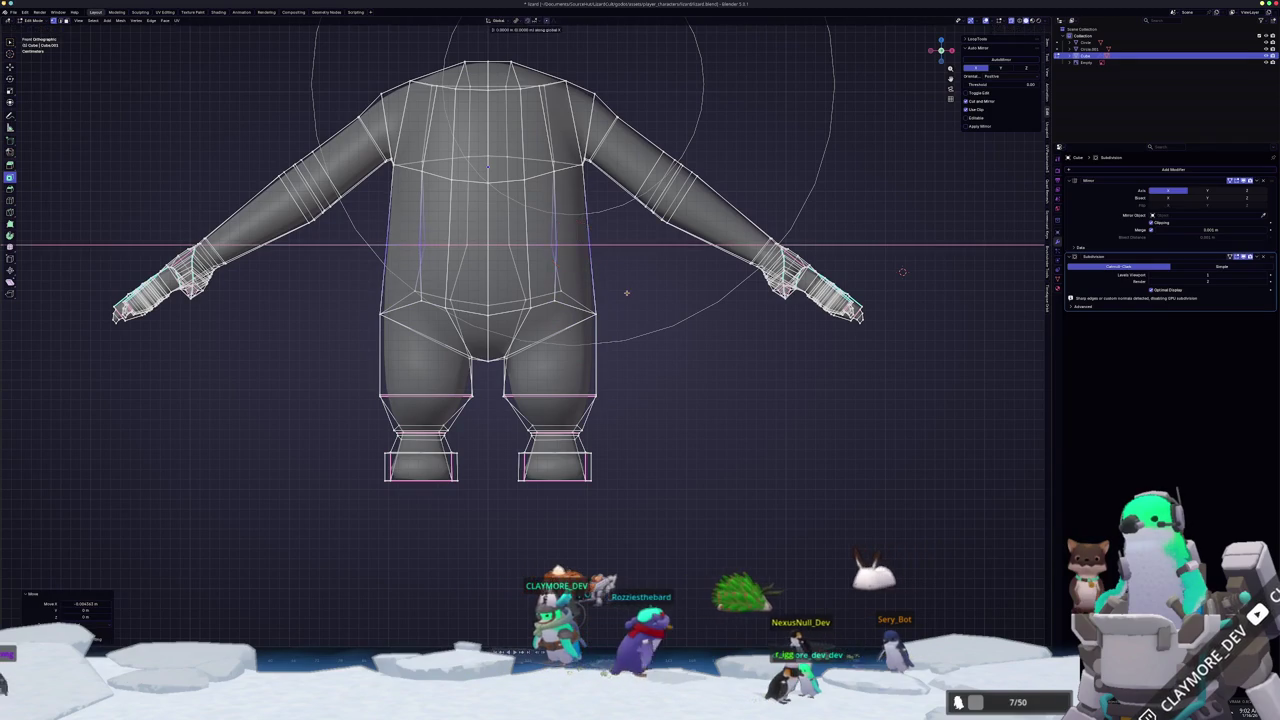
- Try moving both feet along X, then cancel and deselect them
drag(632, 524, 496, 410)
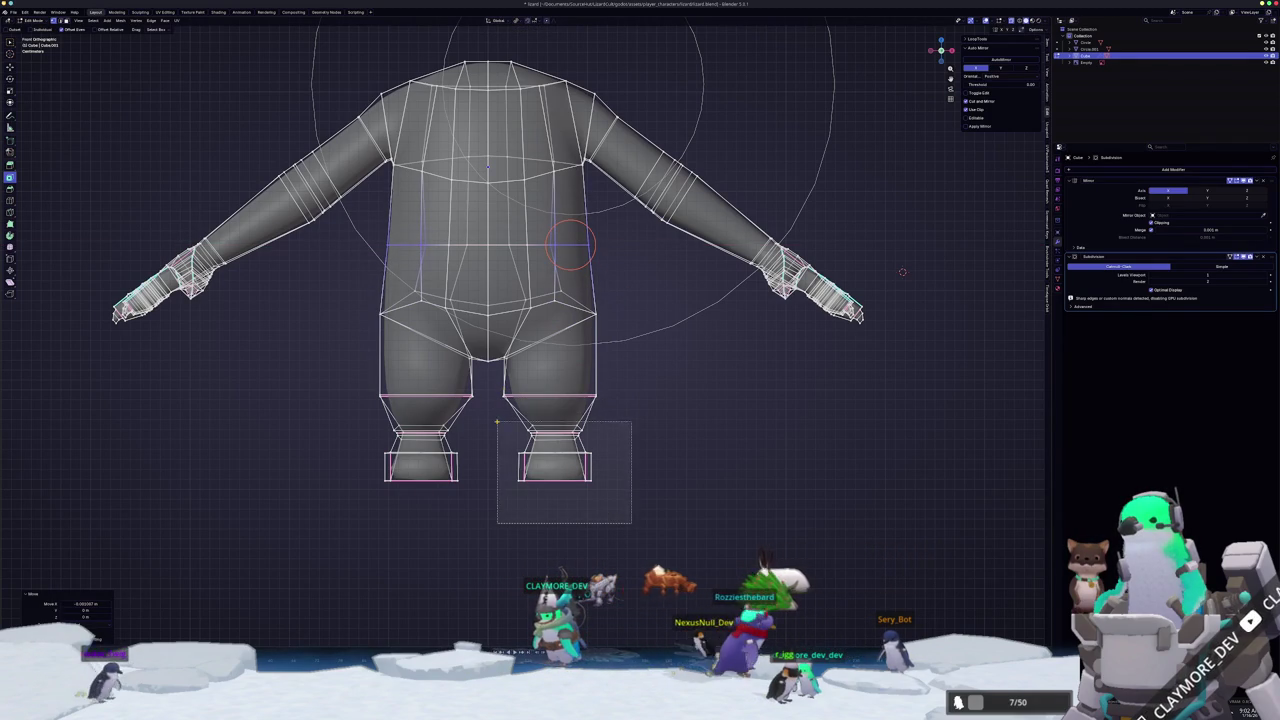
key(g)
key(x)
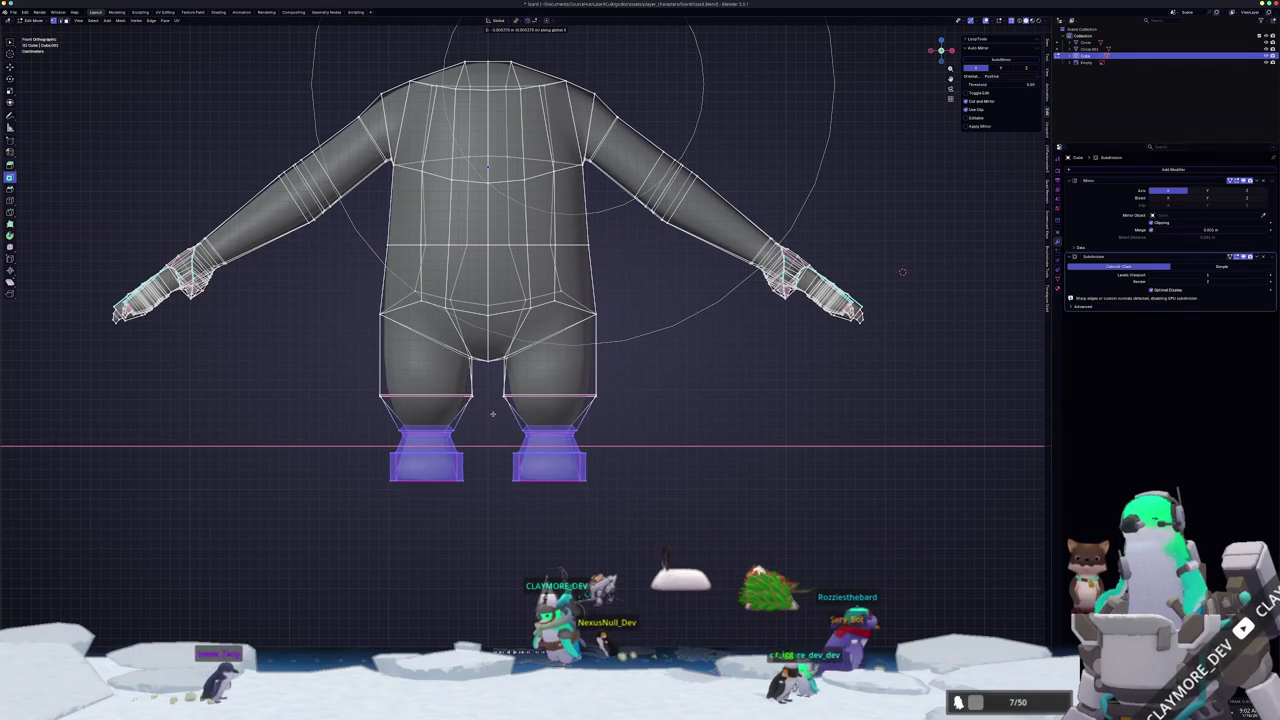
key(Escape)
key(alt+a)
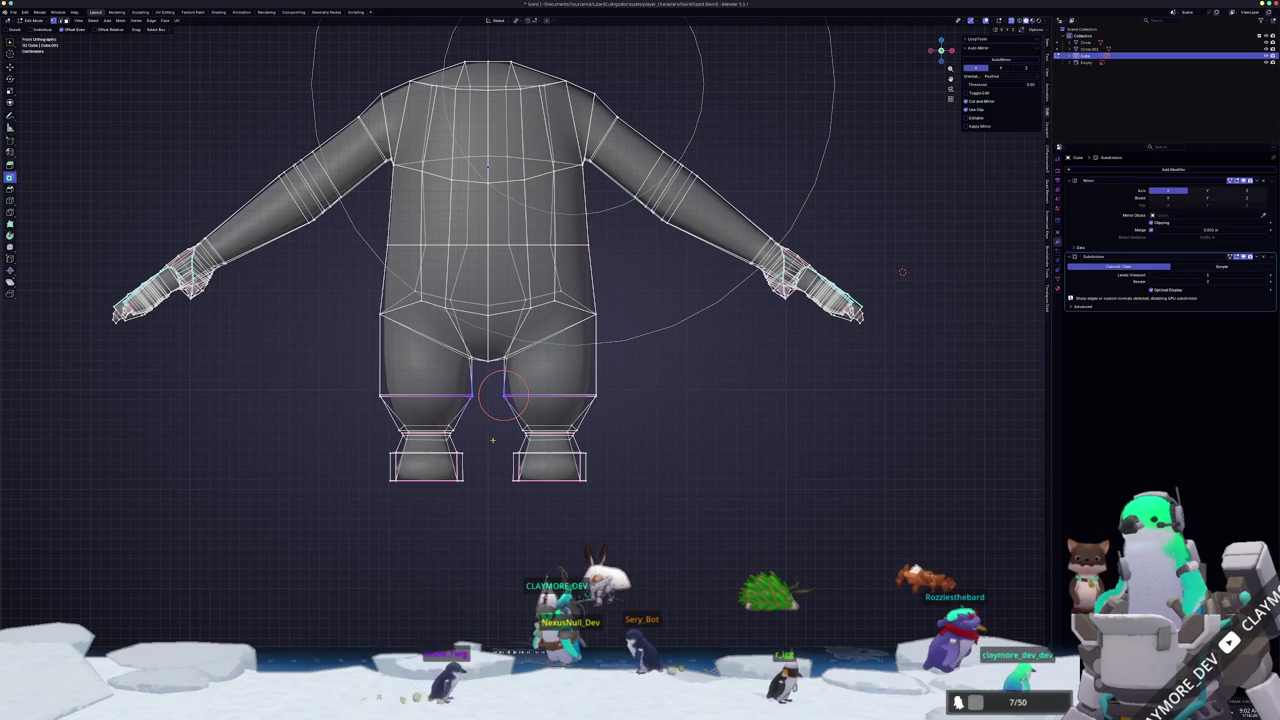
- Reposition the crotch vertices along X, then return to Object Mode beside the sketches
scroll(493, 428, up, 2)
scroll(499, 388, up, 1)
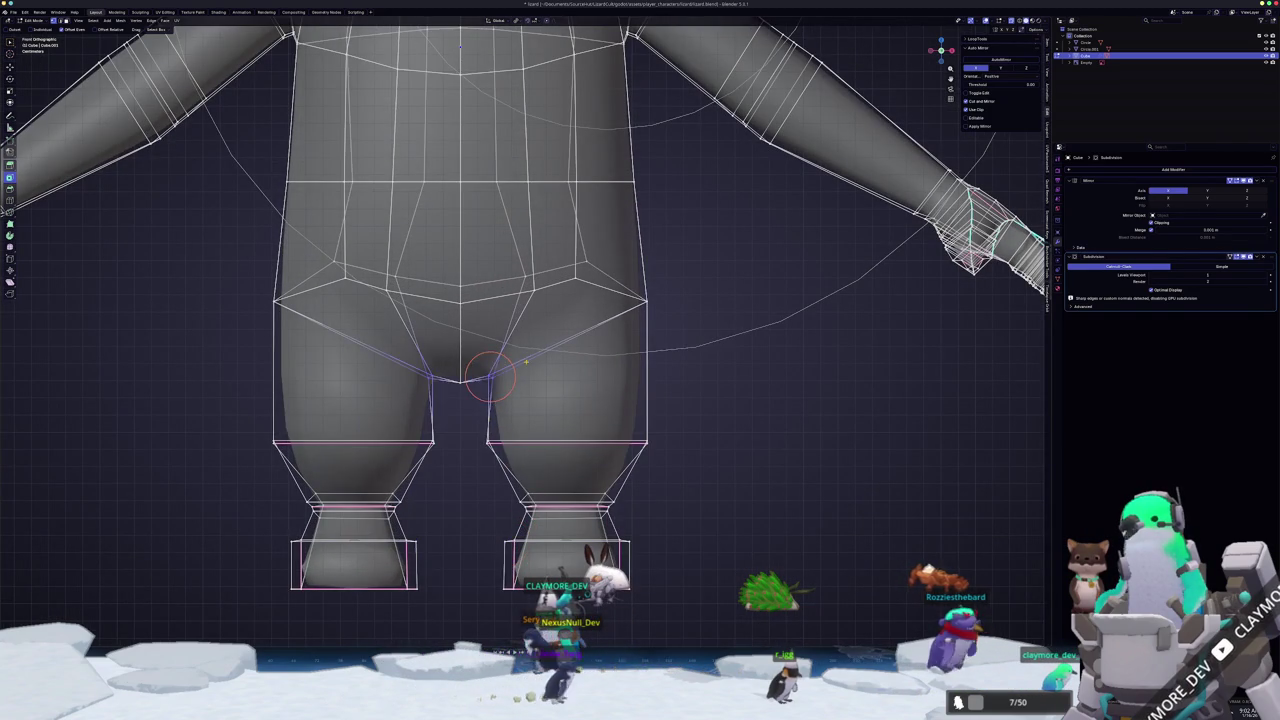
click(521, 369)
key(g)
key(x)
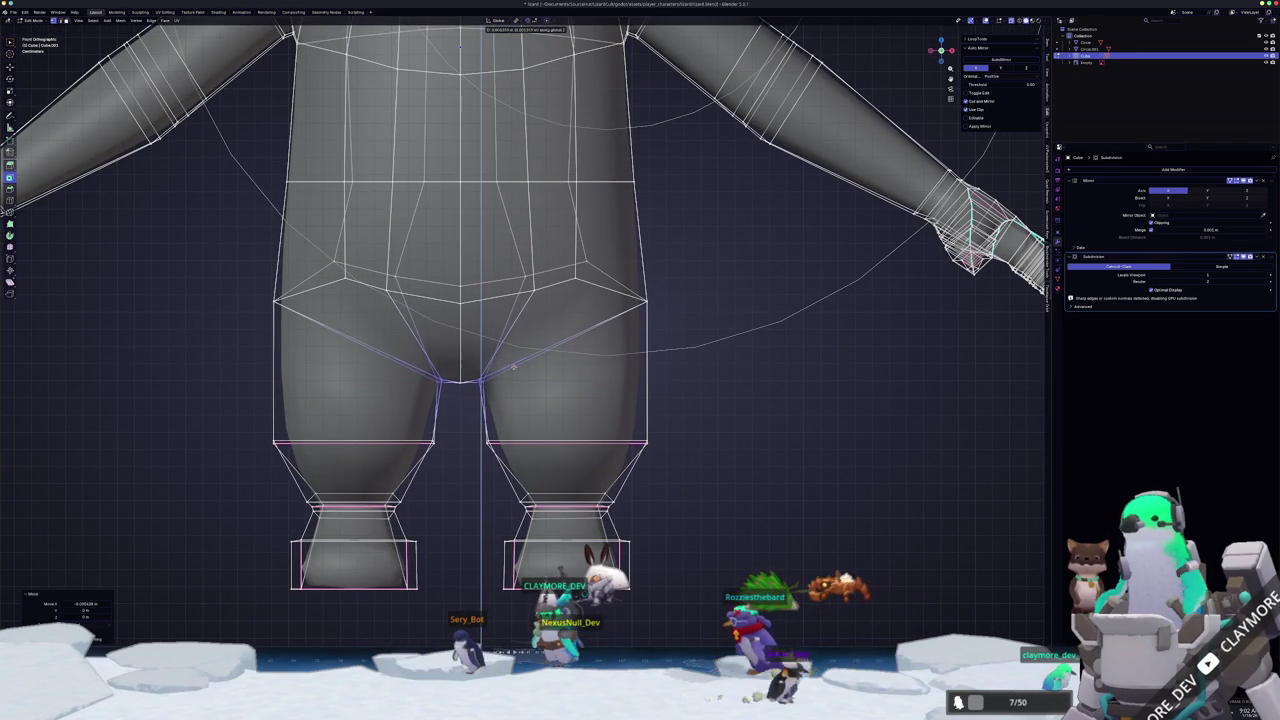
key(Tab)
scroll(553, 386, down, 3)
mouse_move(600, 408)
middle_down()
mouse_move(520, 400)
mouse_move(300, 330)
mouse_move(94, 216)
mouse_move(112, 410)
mouse_move(55, 210)
mouse_move(45, 150)
mouse_move(57, 82)
mouse_move(257, 242)
mouse_move(244, 300)
middle_up()
- Switch to an orthographic front view and toggle Edit Mode to check the smoothed leg
key(Tab)
key(Tab)
key(Tab)
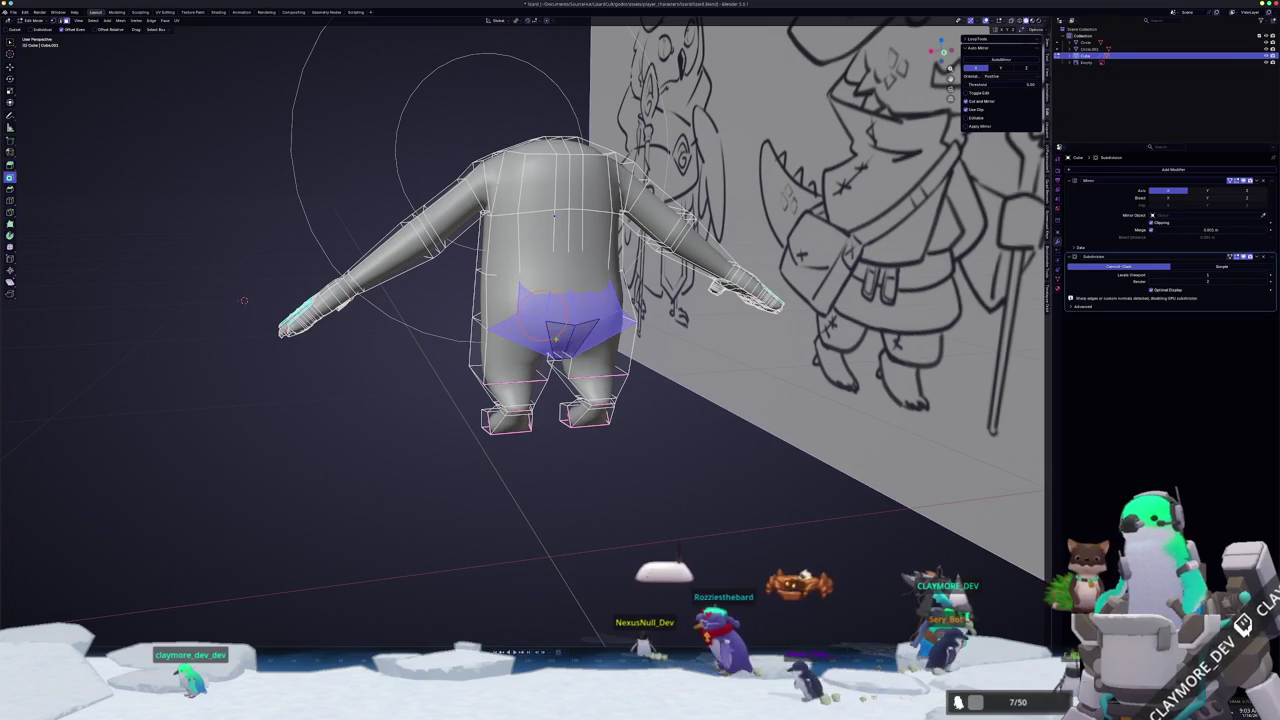
key(Tab)
middle_drag(244, 300, 330, 290)
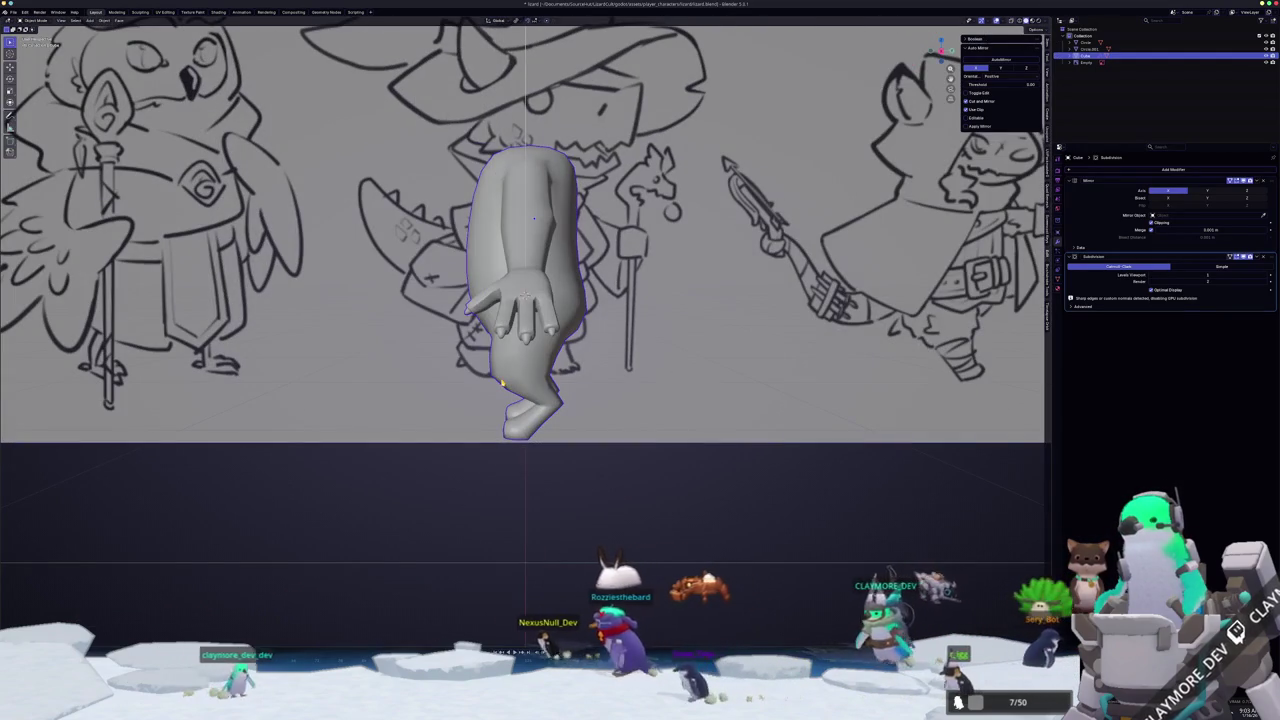
key(KP_5)
key(Tab)
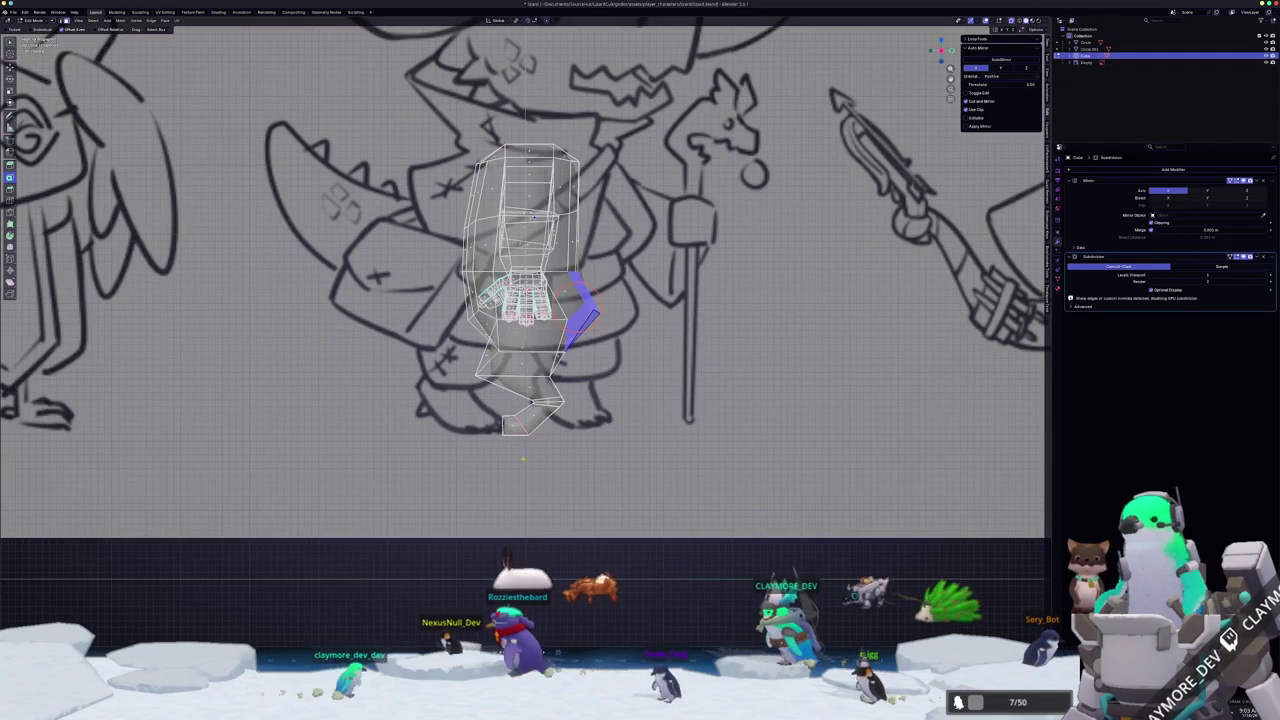
scroll(576, 480, up, 2)
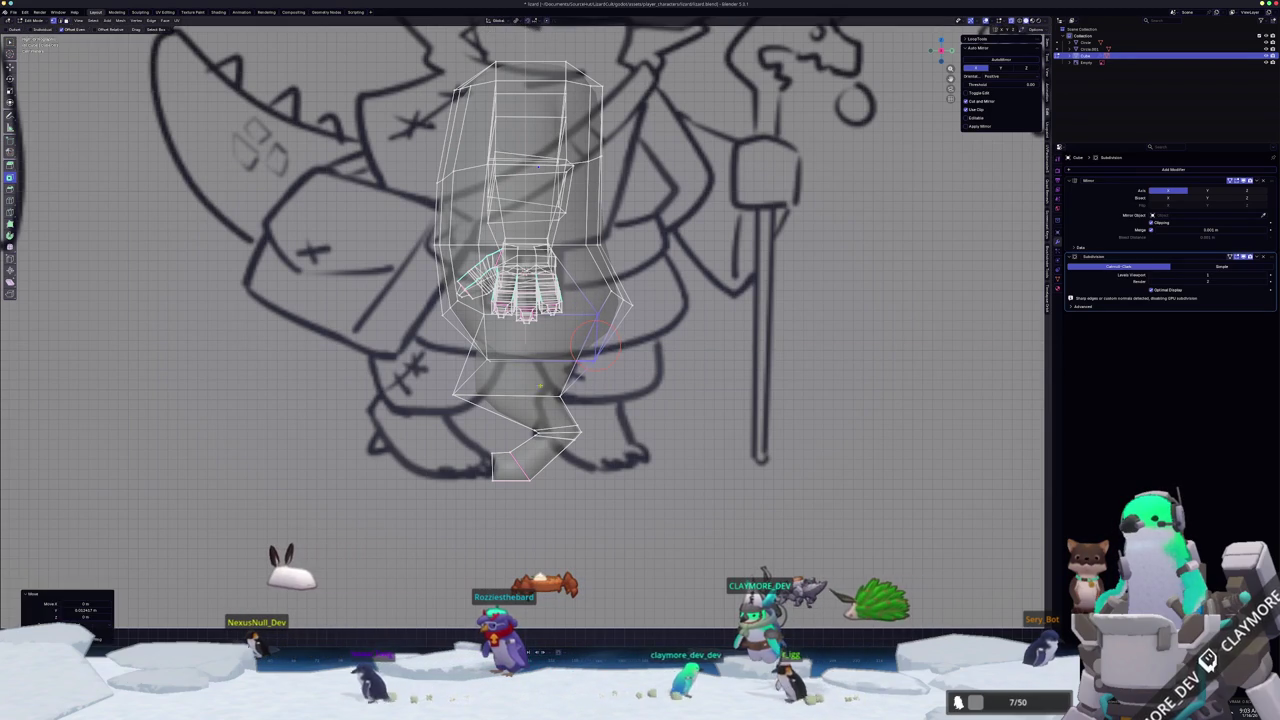
key(Tab)
key(Tab)
scroll(593, 428, up, 1)
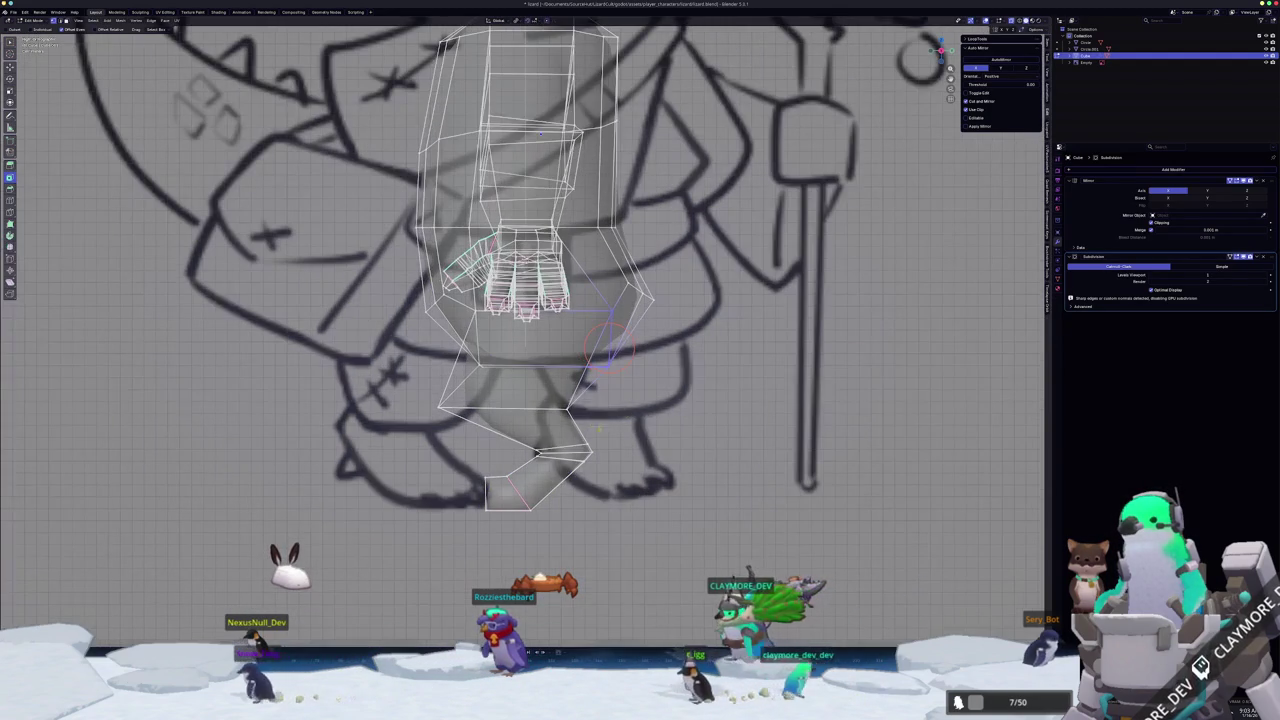
- Move a leg vertex along Y and vertex-slide another into place
key(g)
key(y)
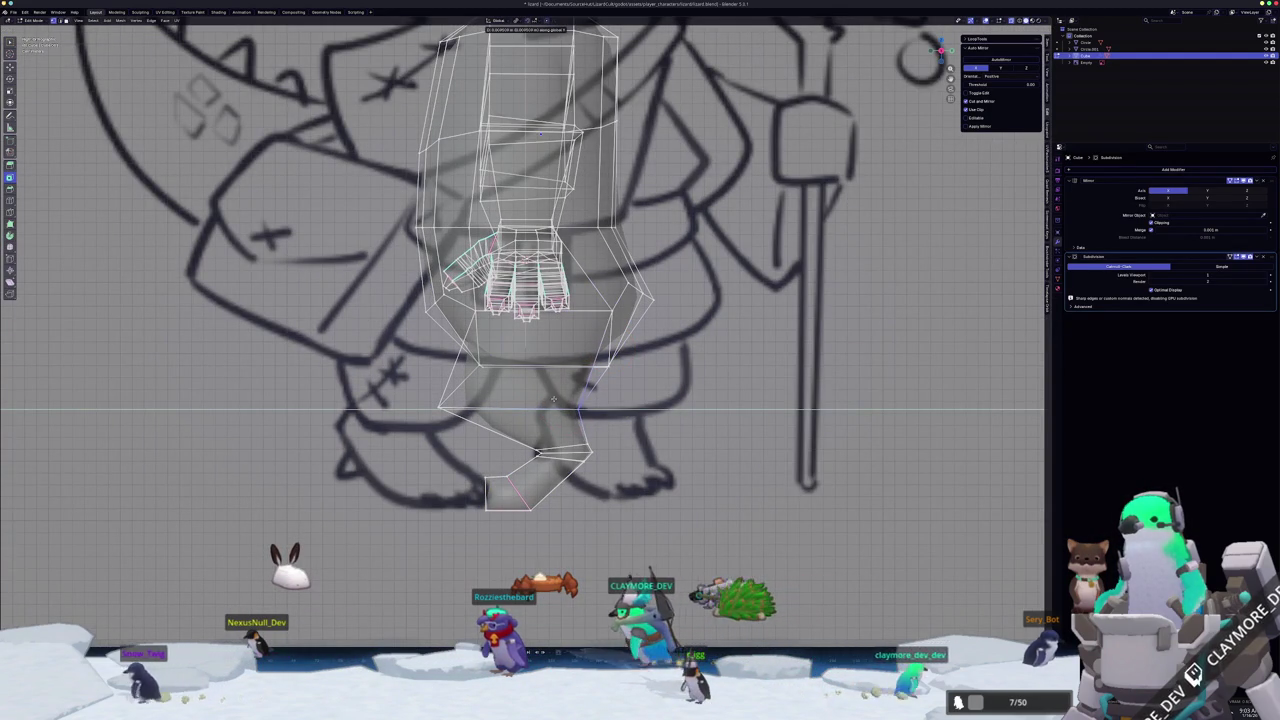
click(550, 398)
key(g)
key(y)
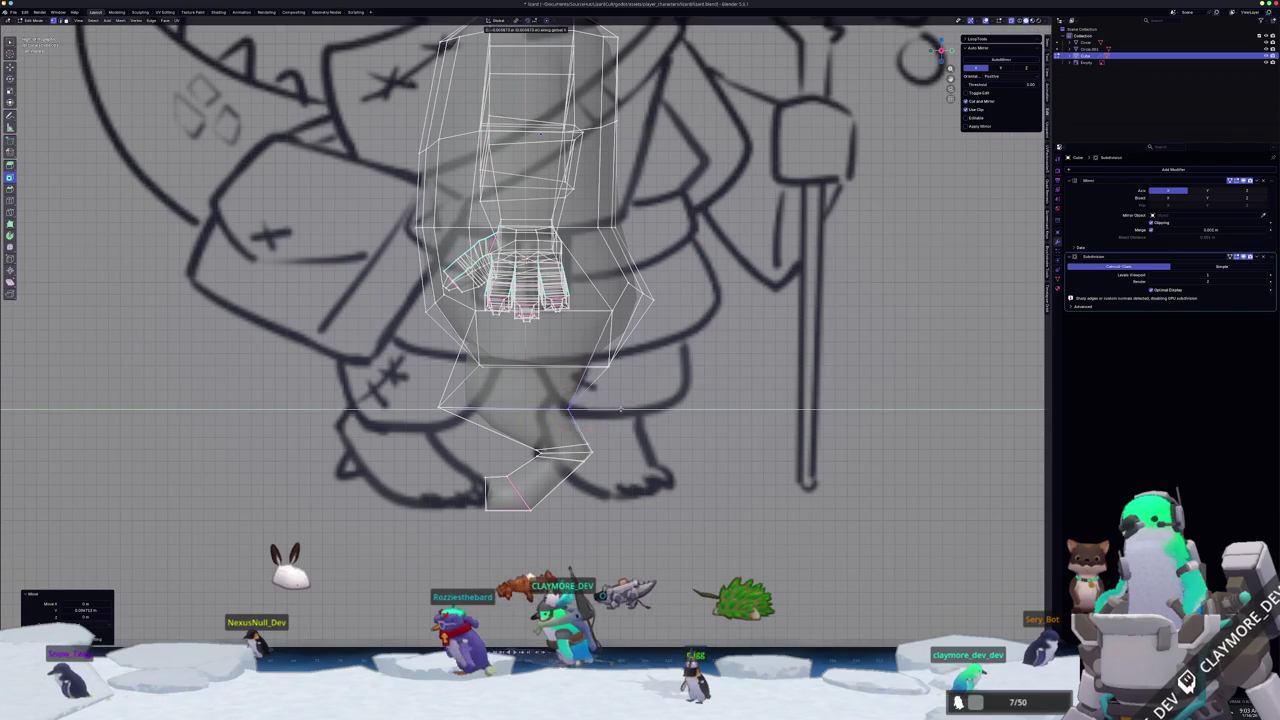
key(g)
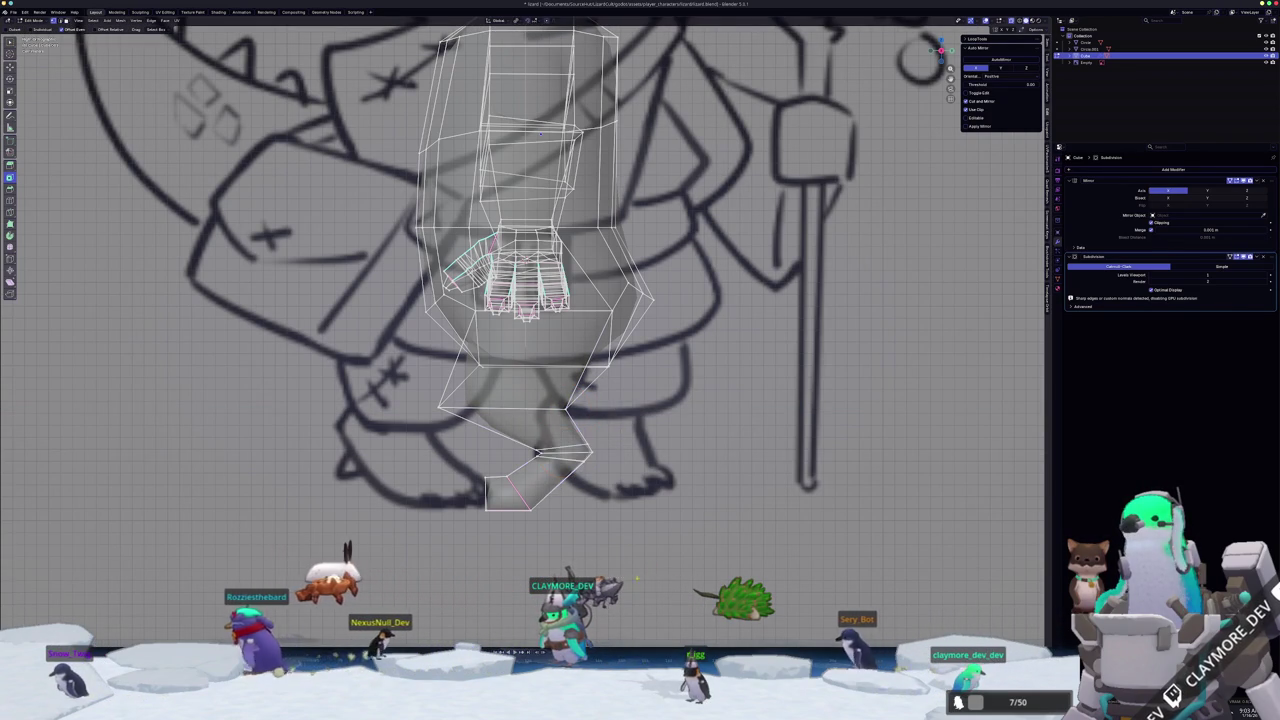
click(537, 453)
- Slide the foot's bottom vertex and move it along X to reshape the inner thigh
key(g)
key(z)
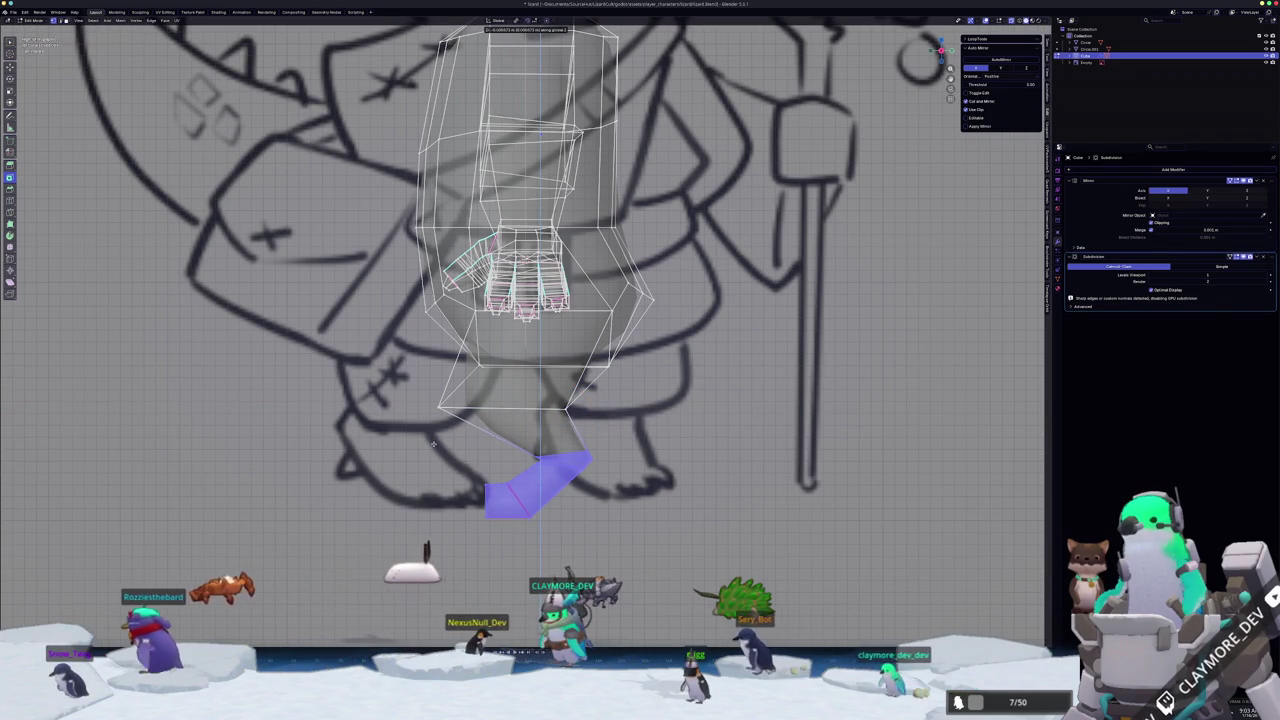
key(g)
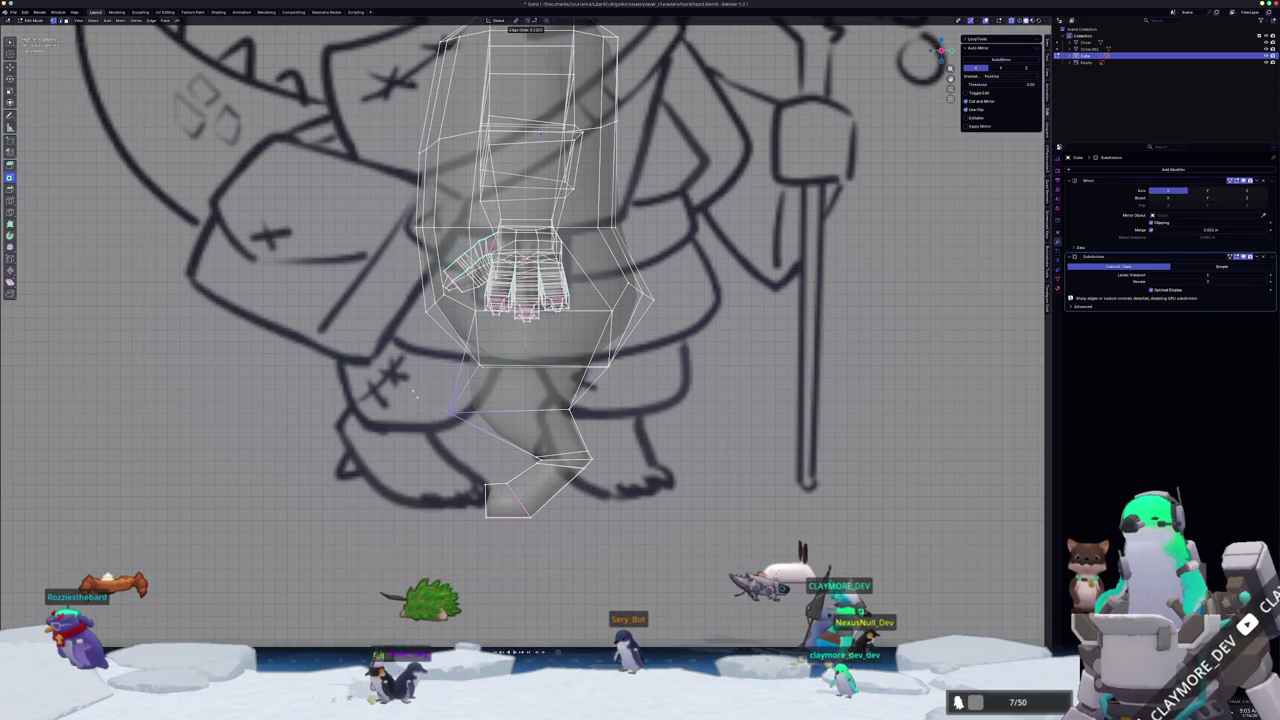
key(g)
key(x)
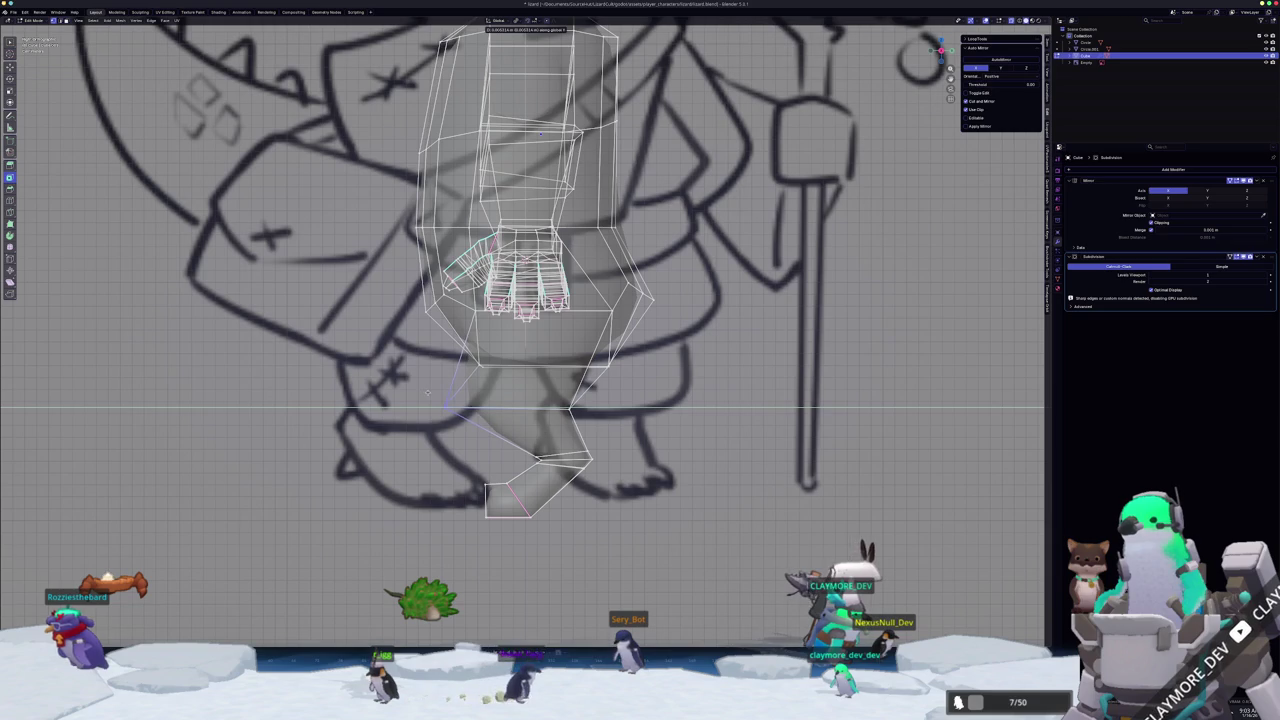
click(422, 393)
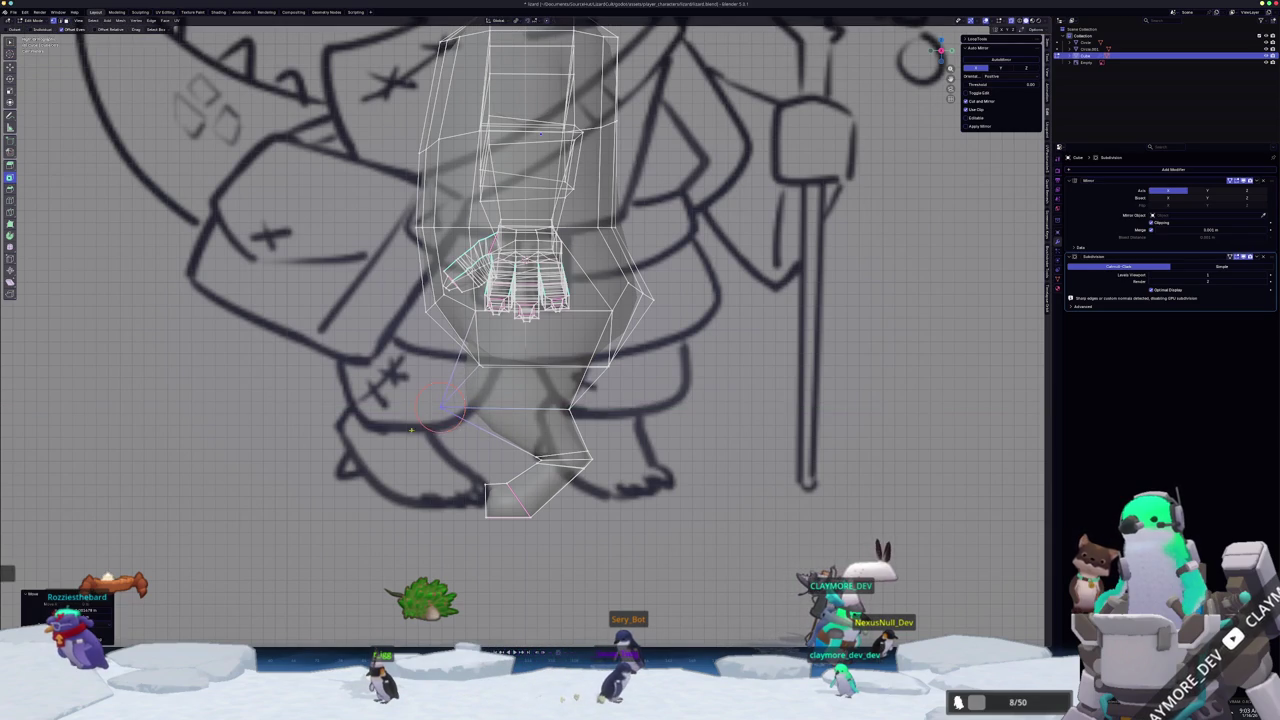
mouse_move(437, 400)
middle_down()
mouse_move(371, 478)
mouse_move(800, 380)
middle_up()
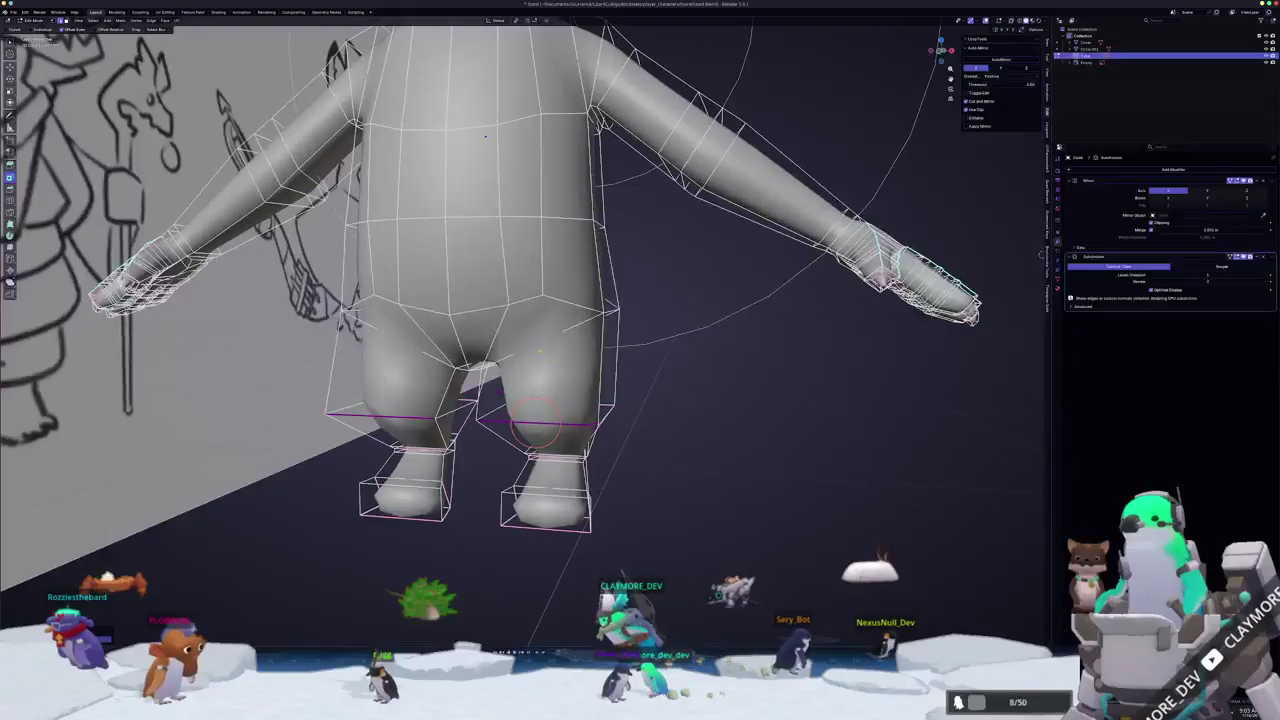
- Orbit to a low angle facing the sketch wall and enter Edit Mode
middle_drag(565, 355, 619, 334)
middle_drag(641, 369, 560, 380)
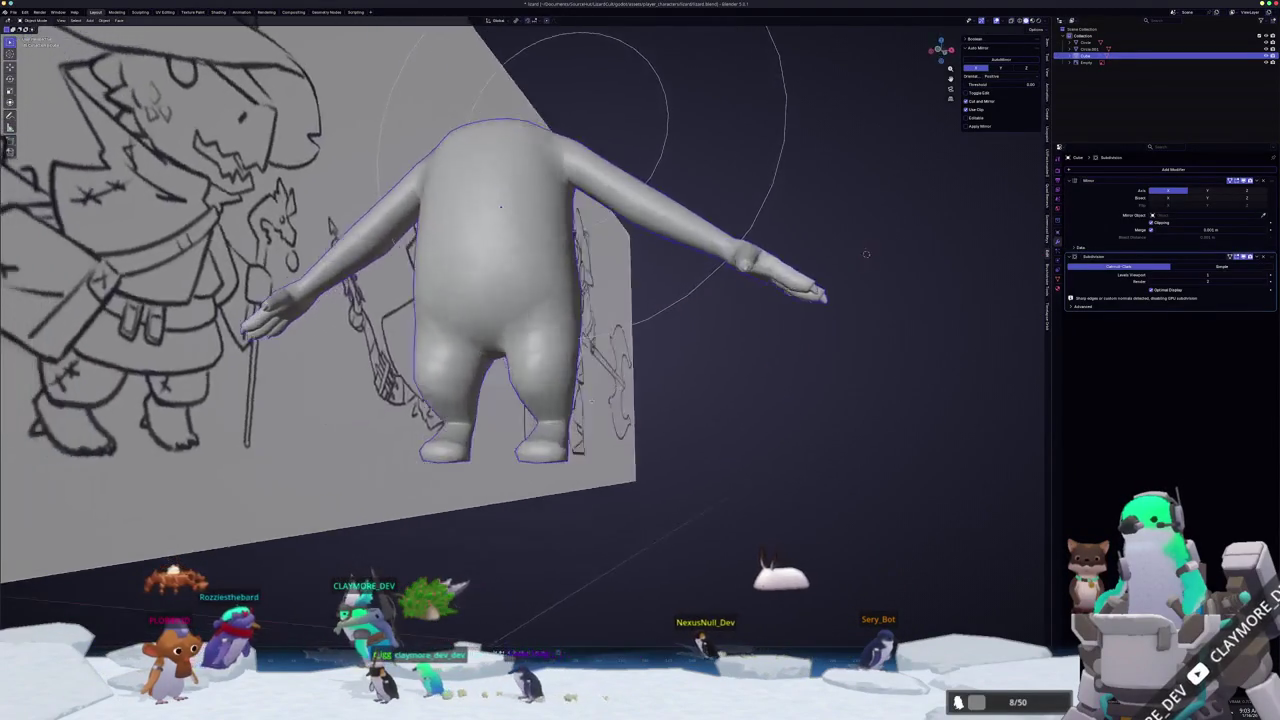
key(Tab)
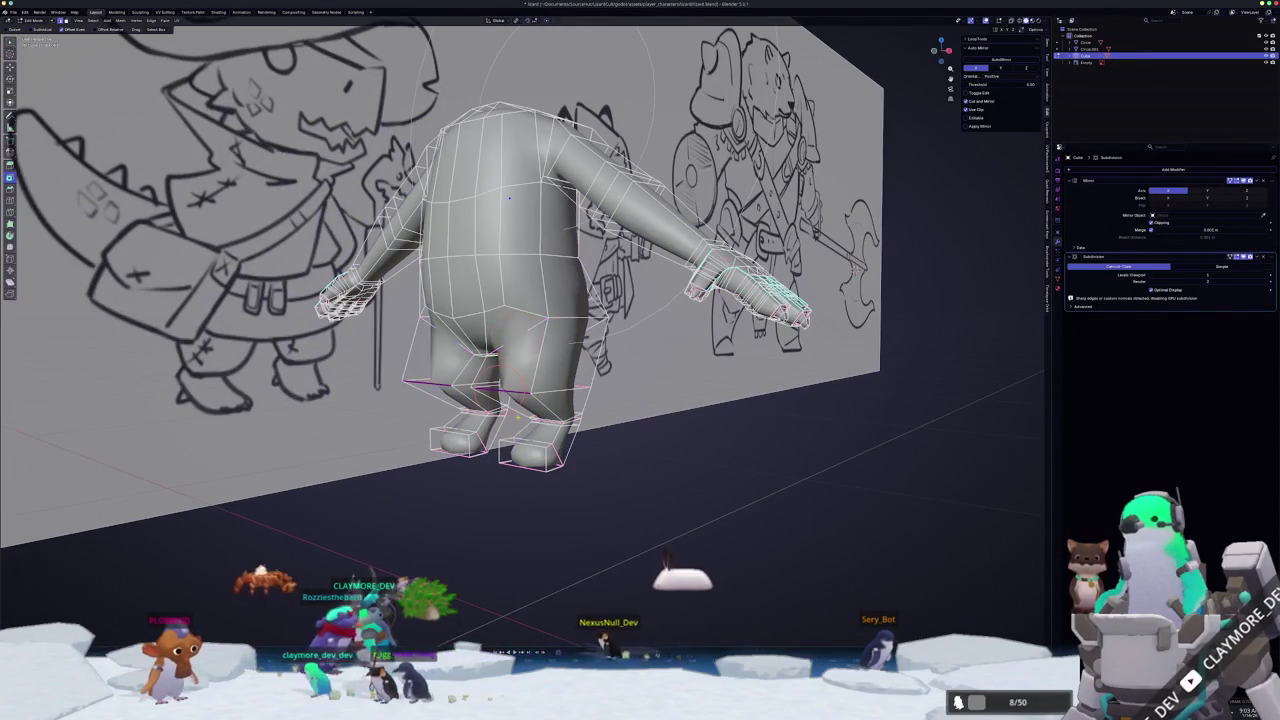
key(Tab)
middle_drag(530, 413, 571, 432)
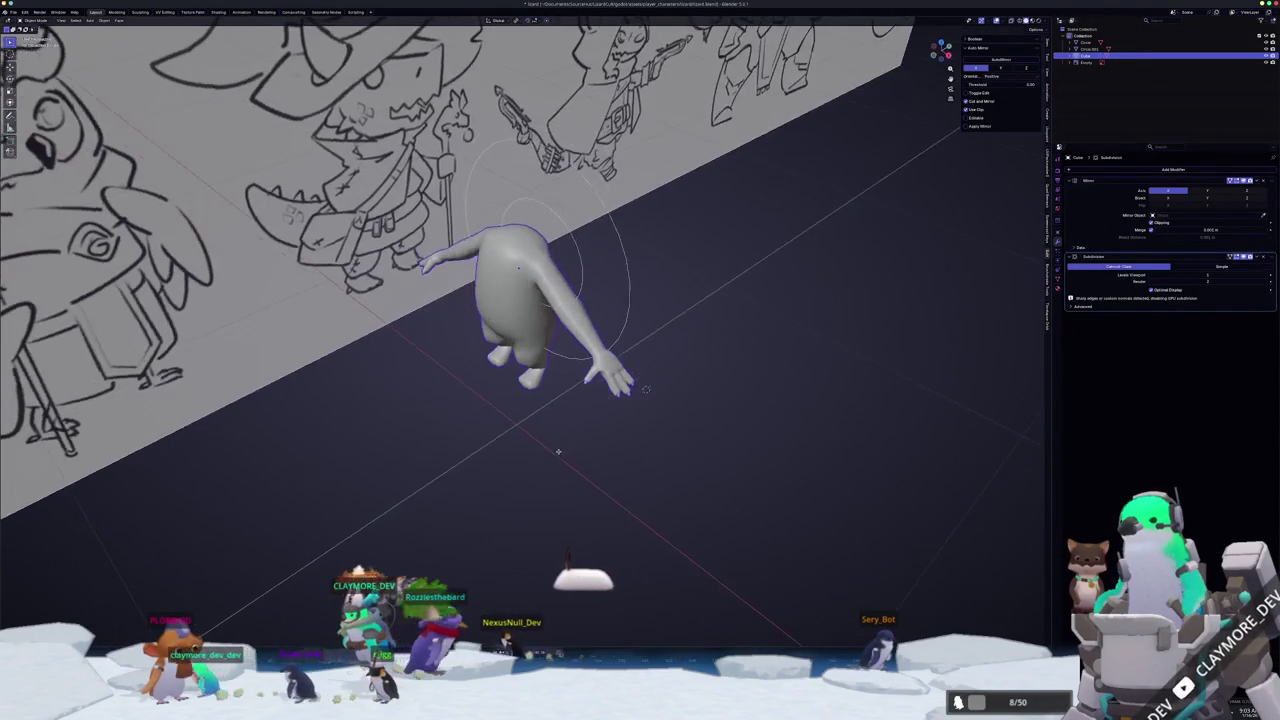
scroll(571, 432, up, 5)
key(Tab)
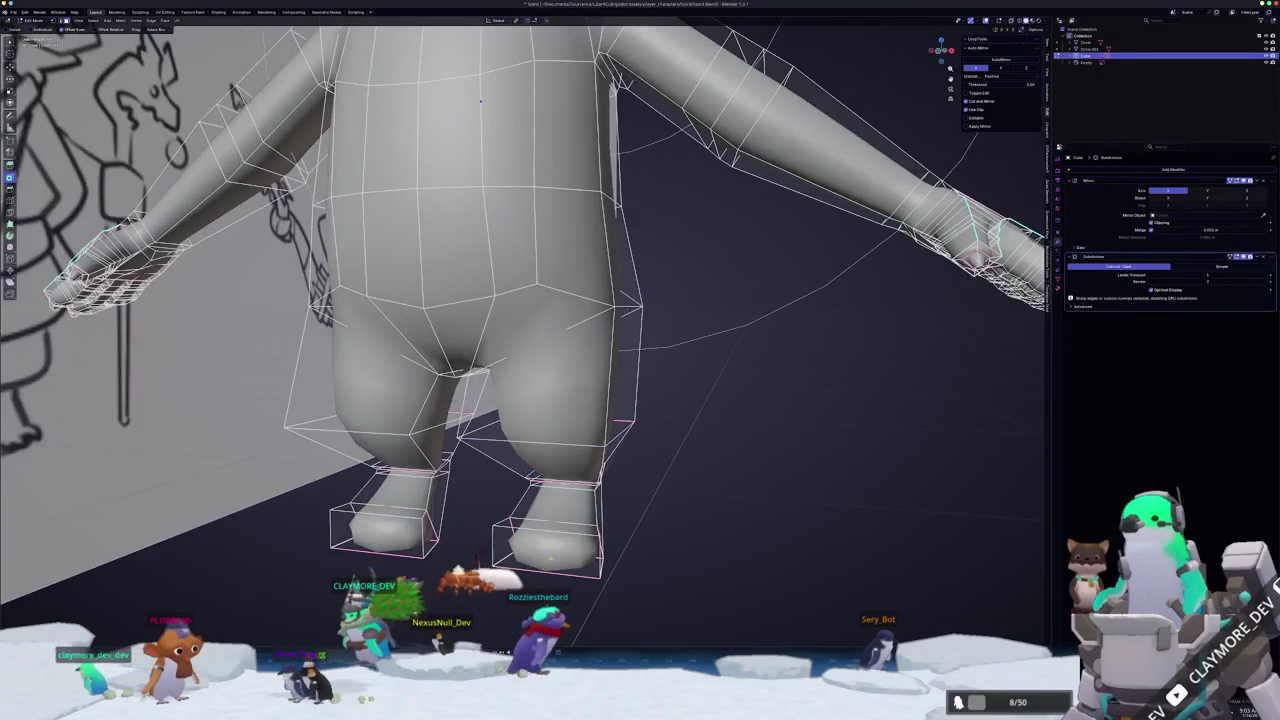
- Select the bottom faces of both feet and zoom in on the legs
shift+click(540, 530)
middle_drag(537, 530, 537, 474)
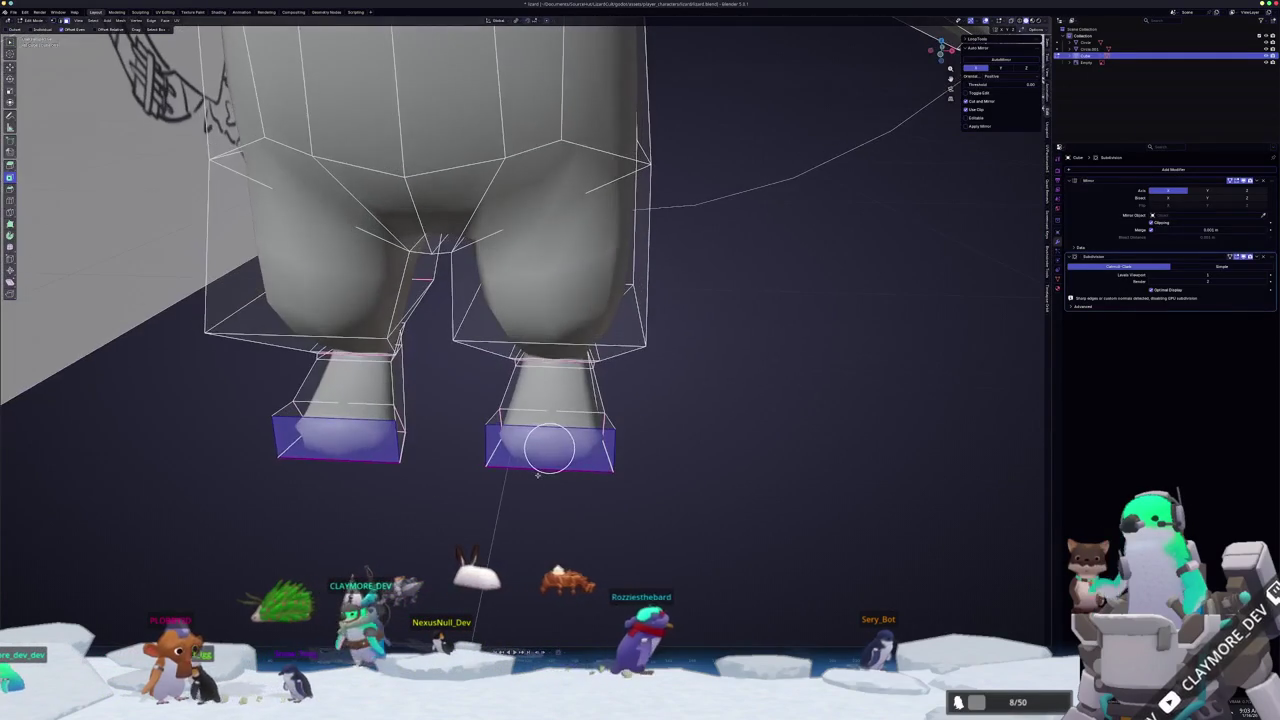
mouse_move(666, 451)
middle_down()
mouse_move(616, 430)
mouse_move(630, 432)
mouse_move(600, 440)
mouse_move(610, 430)
mouse_move(615, 468)
middle_up()
scroll(620, 432, up, 3)
scroll(614, 429, down, 3)
scroll(600, 445, up, 2)
scroll(612, 430, up, 2)
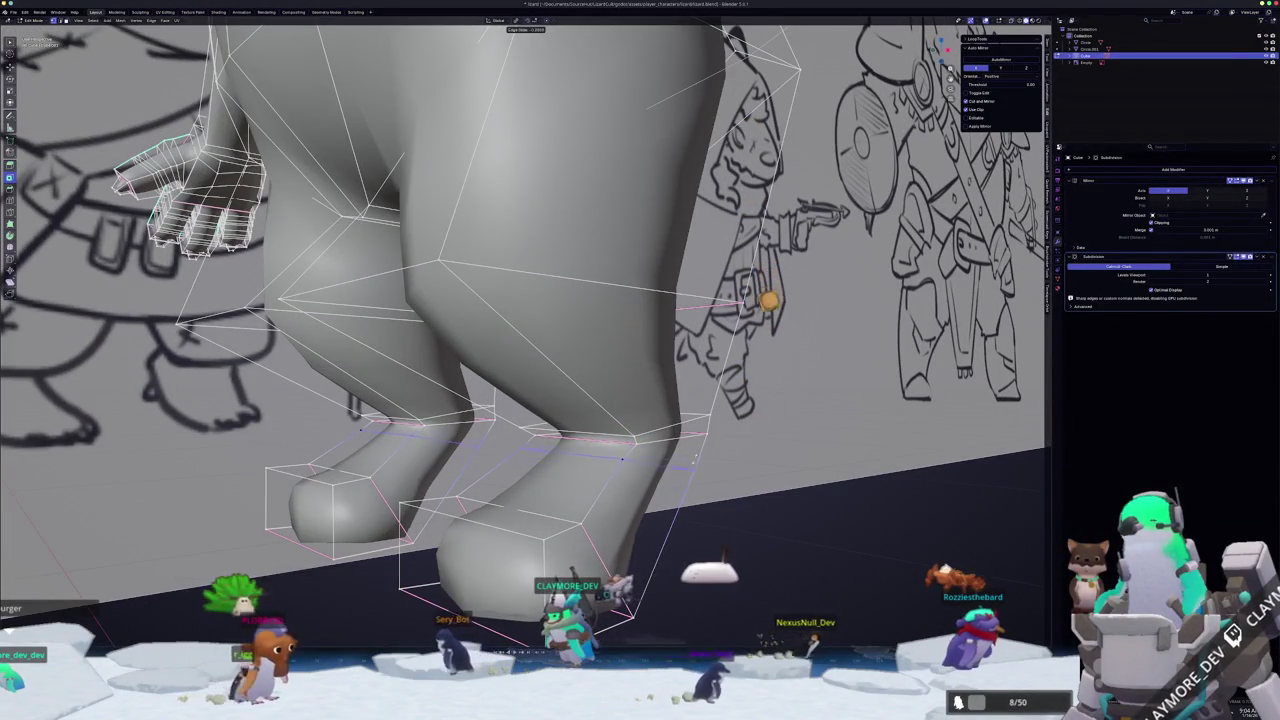
- Finish the leg edge slide and slide the first ankle edge loop along the leg
middle_drag(626, 452, 632, 433)
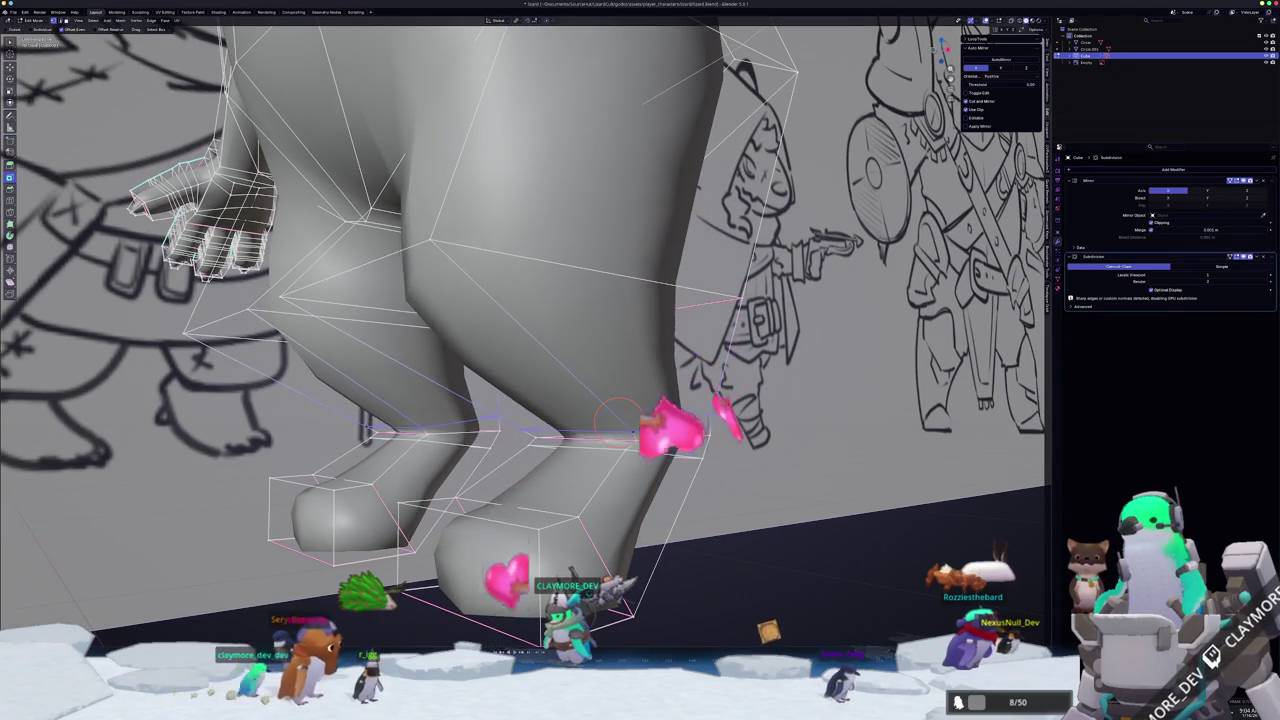
click(632, 433)
middle_drag(632, 433, 640, 440)
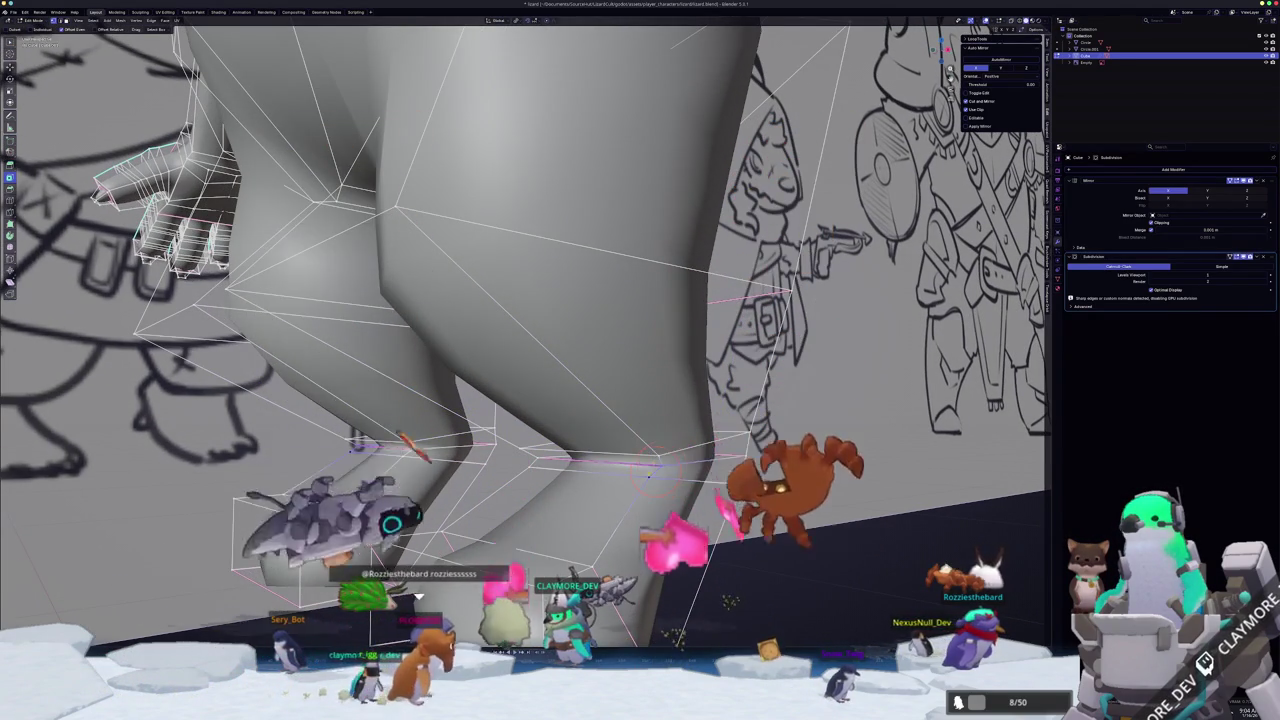
middle_drag(655, 457, 660, 470)
middle_drag(513, 443, 487, 467)
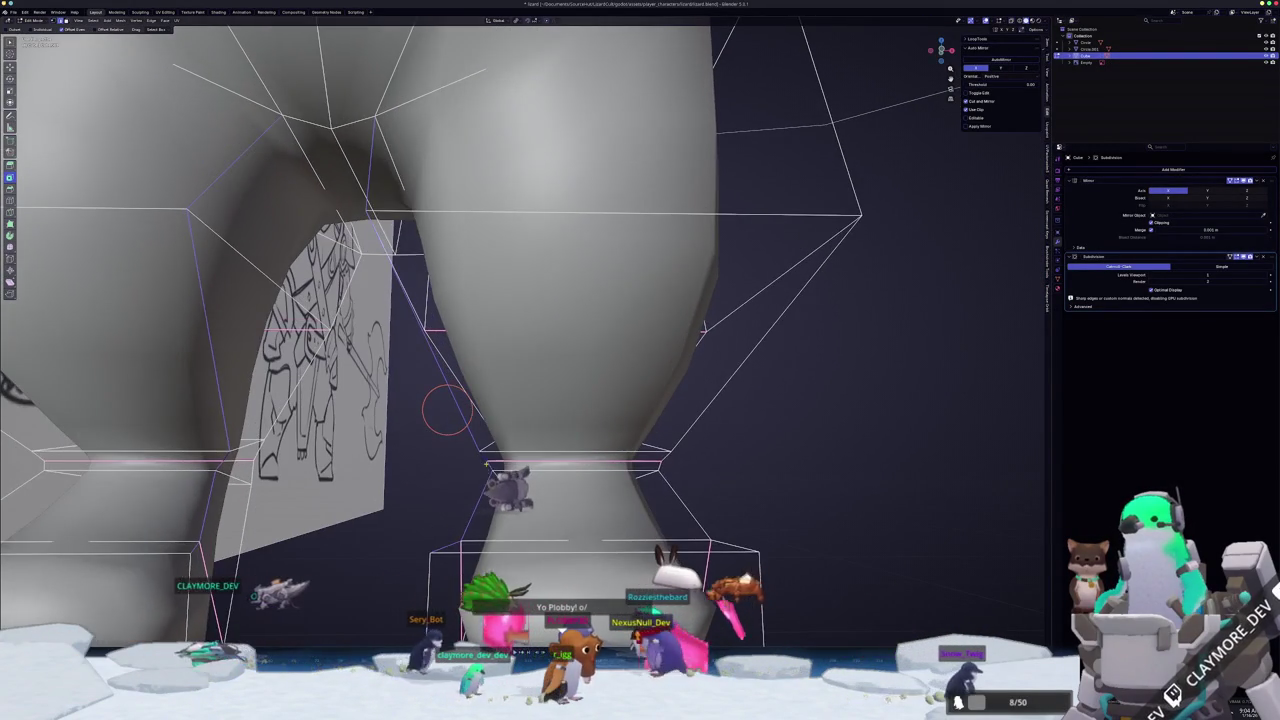
key(g)
key(g)
click(492, 458)
- Slide the other ankle edge loop, then review the smoothed lizard in Object Mode
mouse_move(495, 457)
middle_down()
mouse_move(480, 446)
mouse_move(490, 476)
middle_up()
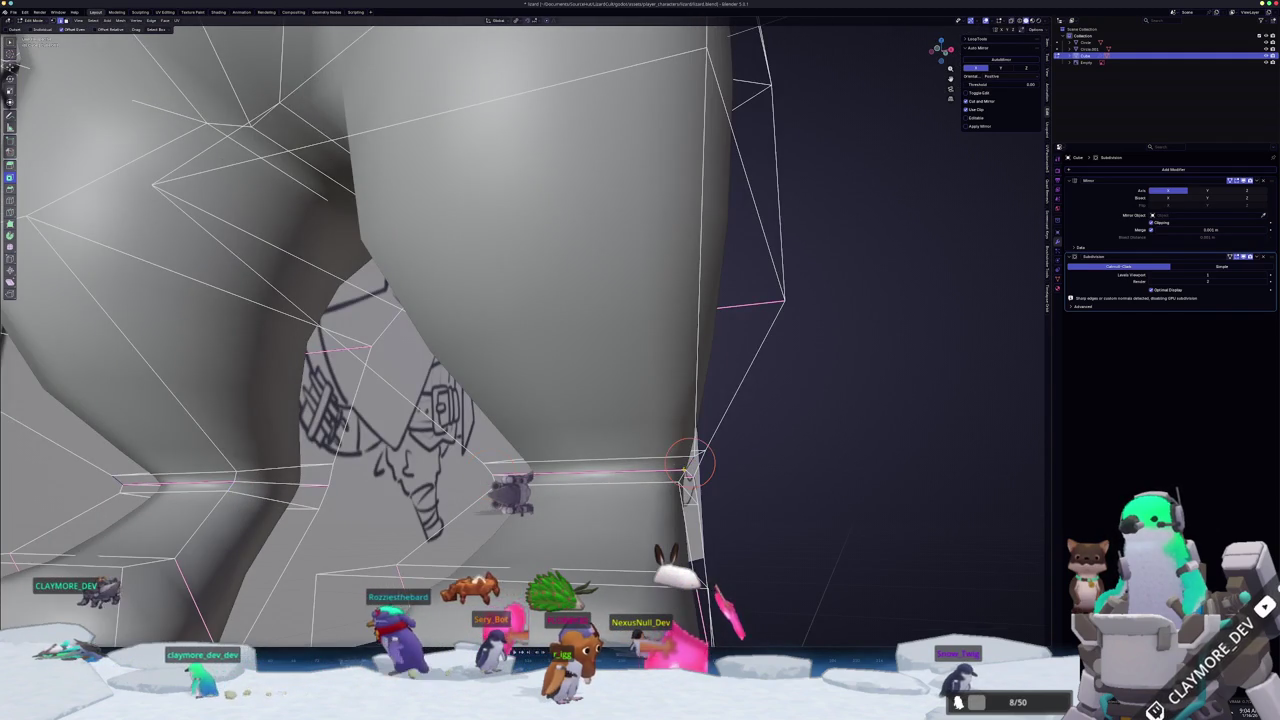
middle_drag(683, 474, 700, 470)
key(g)
key(g)
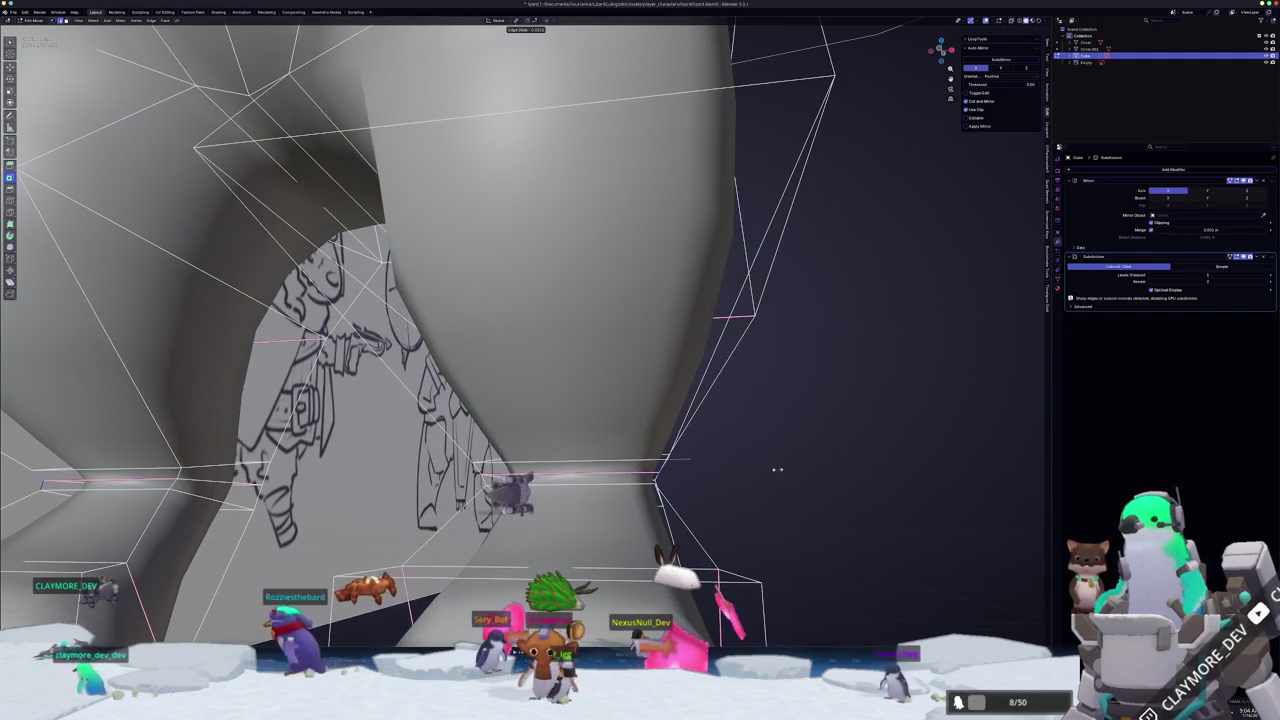
click(777, 469)
mouse_move(777, 469)
middle_down()
mouse_move(599, 495)
mouse_move(530, 460)
mouse_move(545, 465)
middle_up()
scroll(555, 465, up, 2)
mouse_move(480, 420)
middle_down()
mouse_move(482, 432)
mouse_move(508, 392)
mouse_move(496, 434)
mouse_move(608, 451)
mouse_move(571, 457)
middle_up()
key(Tab)
scroll(486, 386, down, 3)
scroll(545, 476, down, 1)
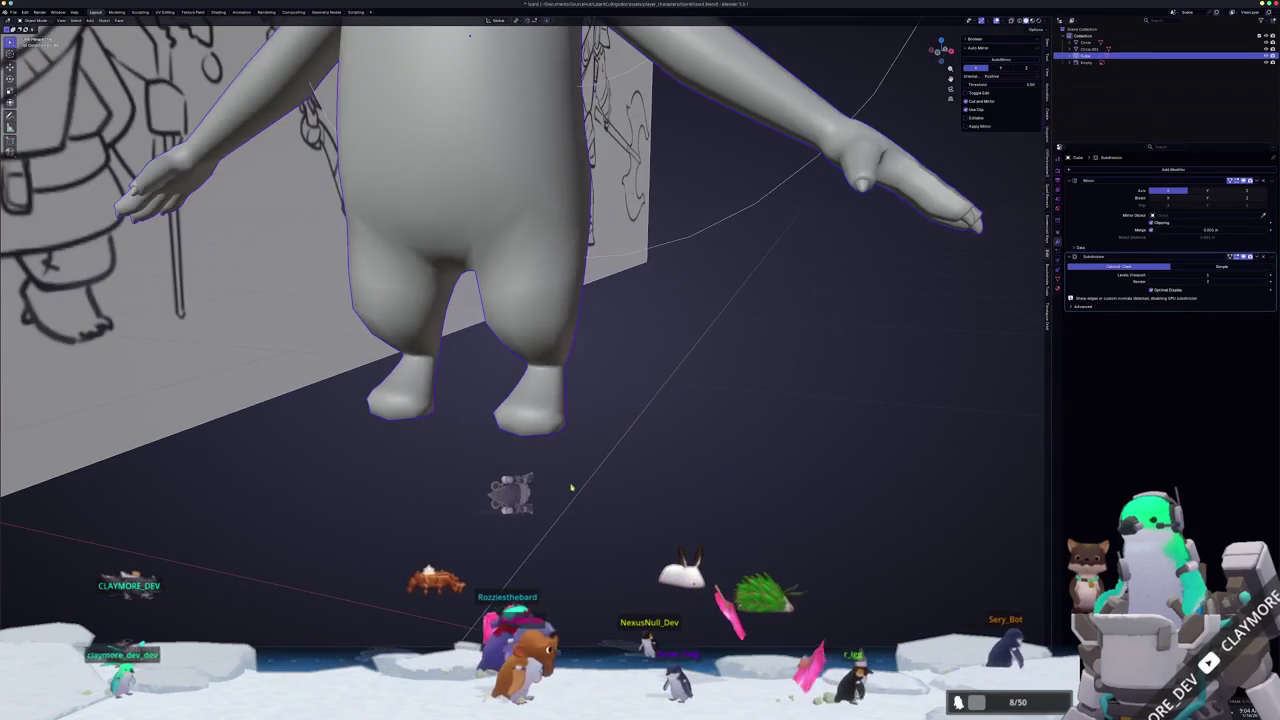
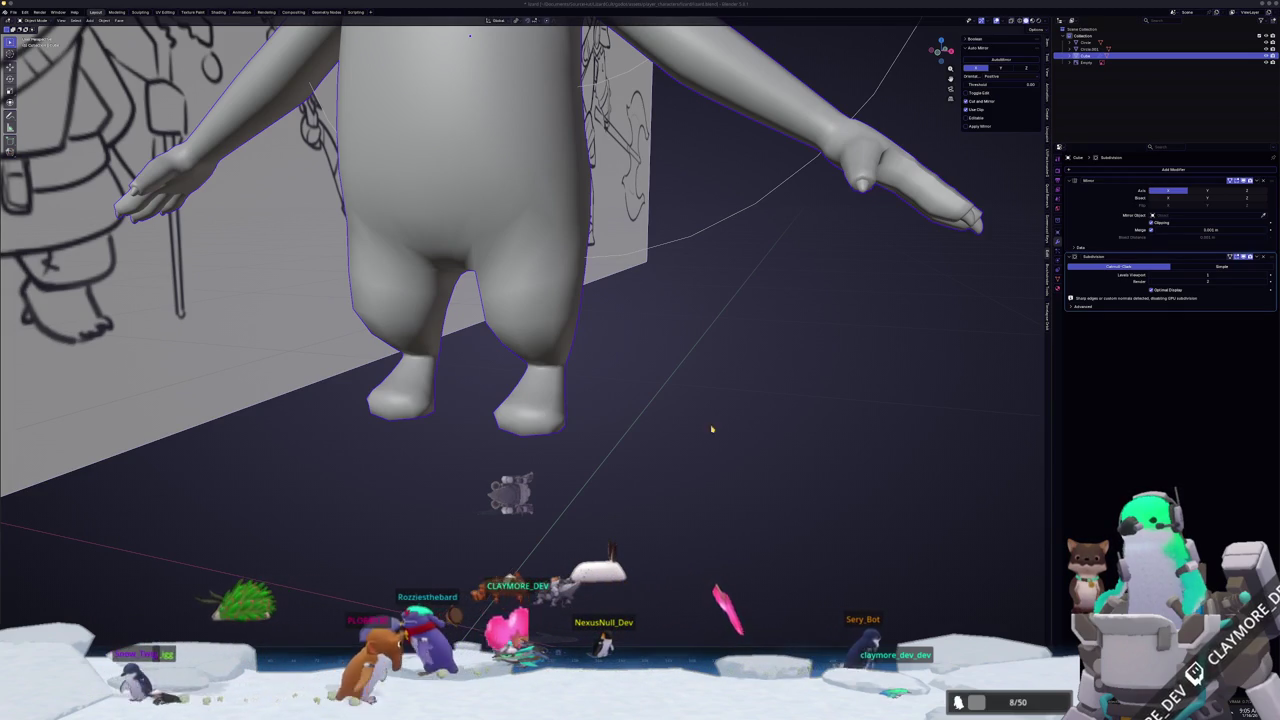
- Select the character mesh in Edit Mode and select the bottom faces of both feet
click(594, 445)
scroll(594, 445, up, 1)
scroll(594, 445, up, 2)
click(530, 420)
key(Tab)
scroll(544, 406, up, 2)
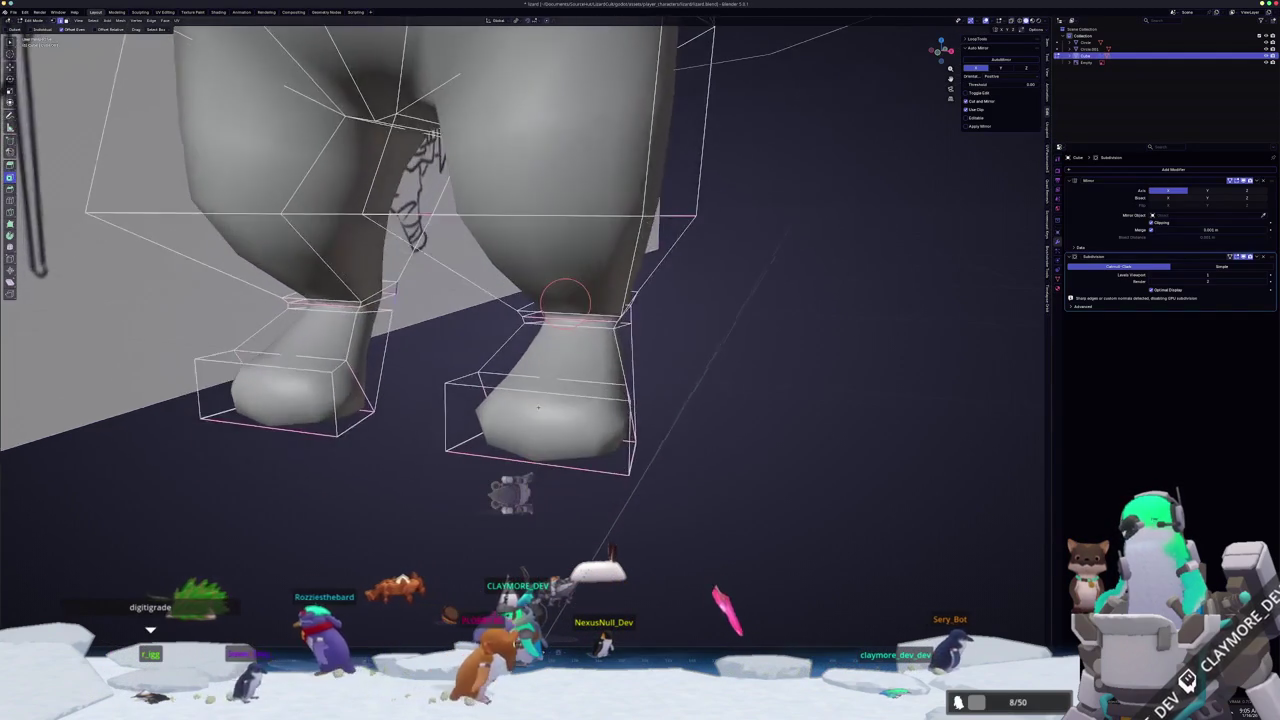
scroll(544, 406, up, 1)
mouse_move(544, 406)
middle_down()
mouse_move(543, 429)
mouse_move(524, 438)
mouse_move(543, 429)
mouse_move(541, 457)
mouse_move(562, 456)
middle_up()
key(c)
click(543, 429)
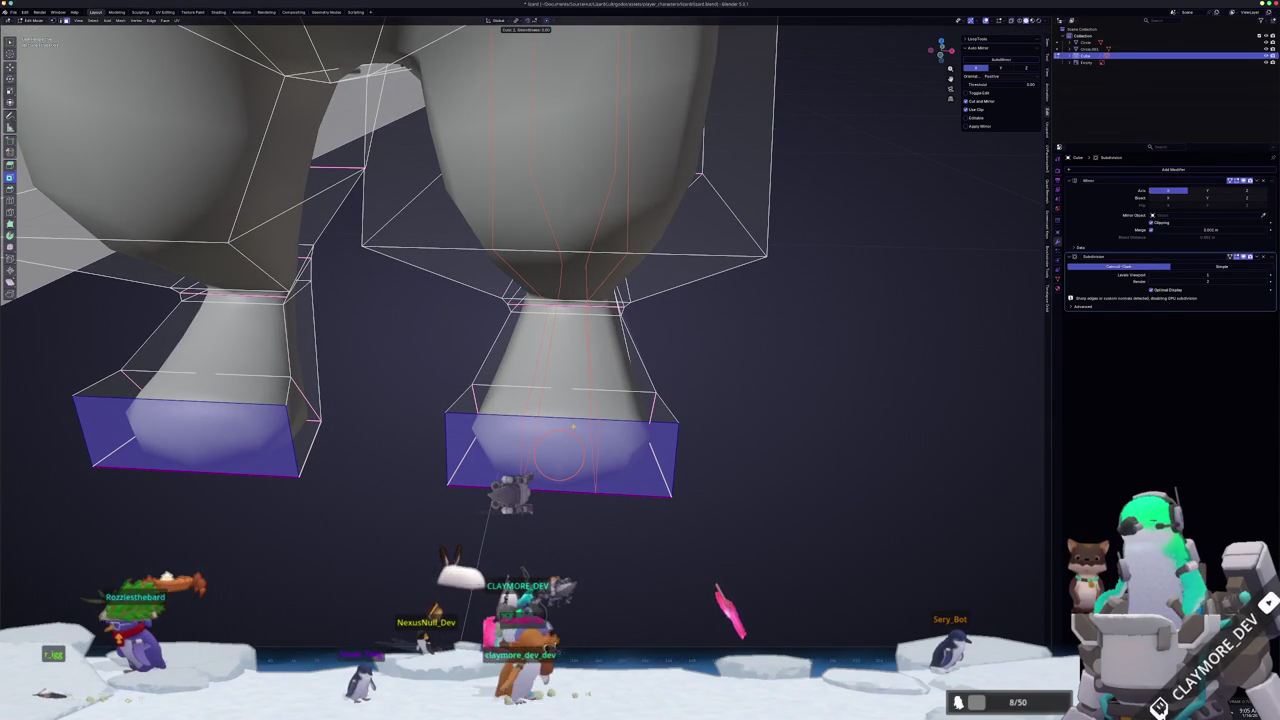
- Subdivide the edge loop around the ankles and place a new loop cut
middle_drag(562, 455, 555, 457)
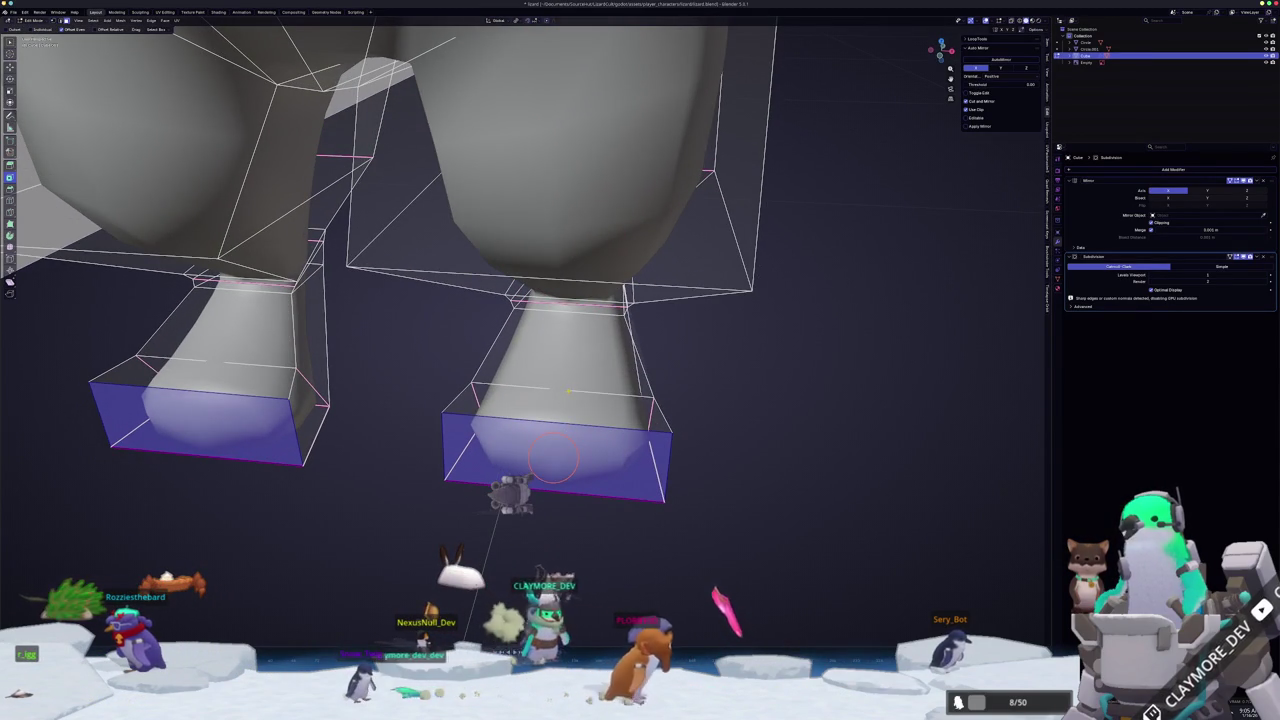
alt+click(557, 398)
right_click(565, 388)
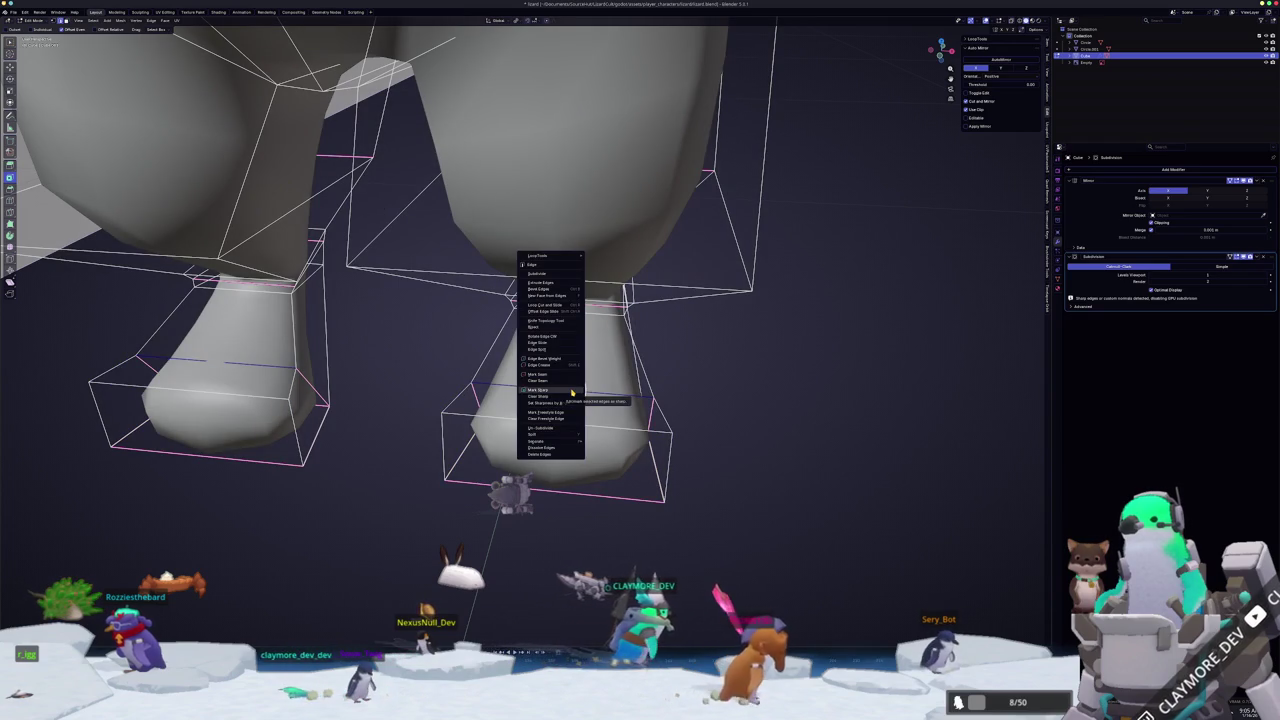
click(571, 390)
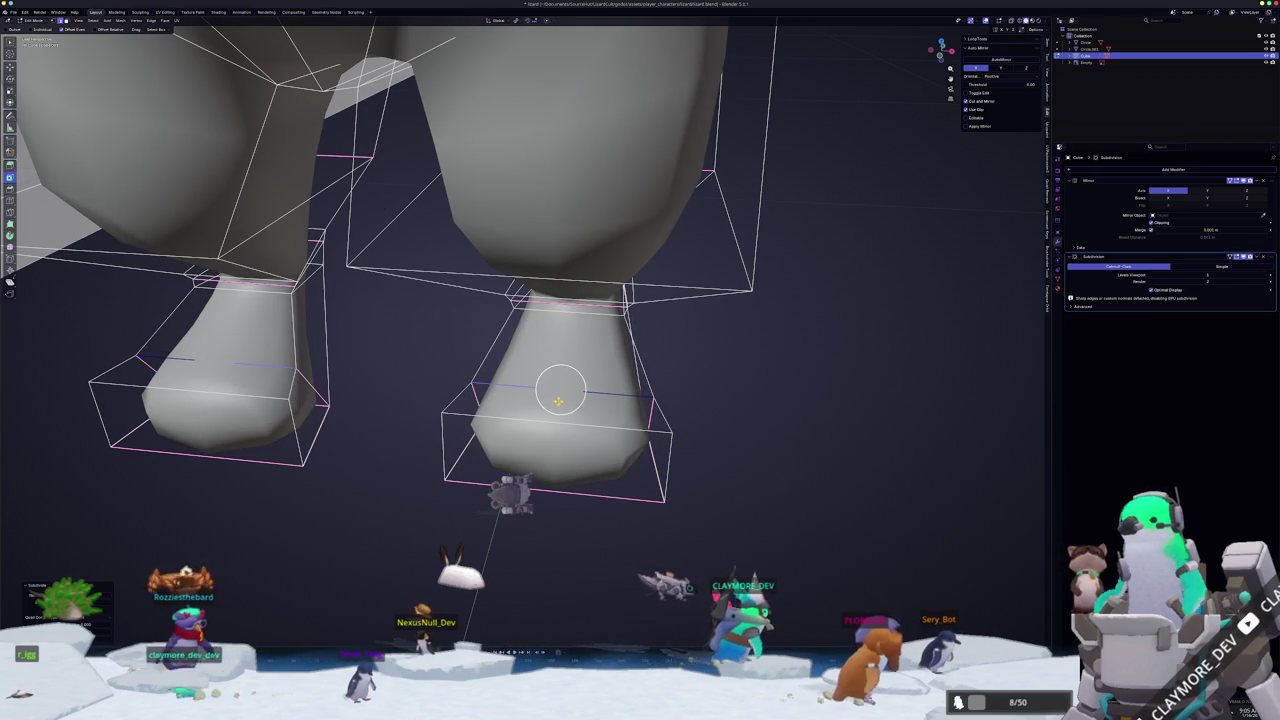
right_click(560, 389)
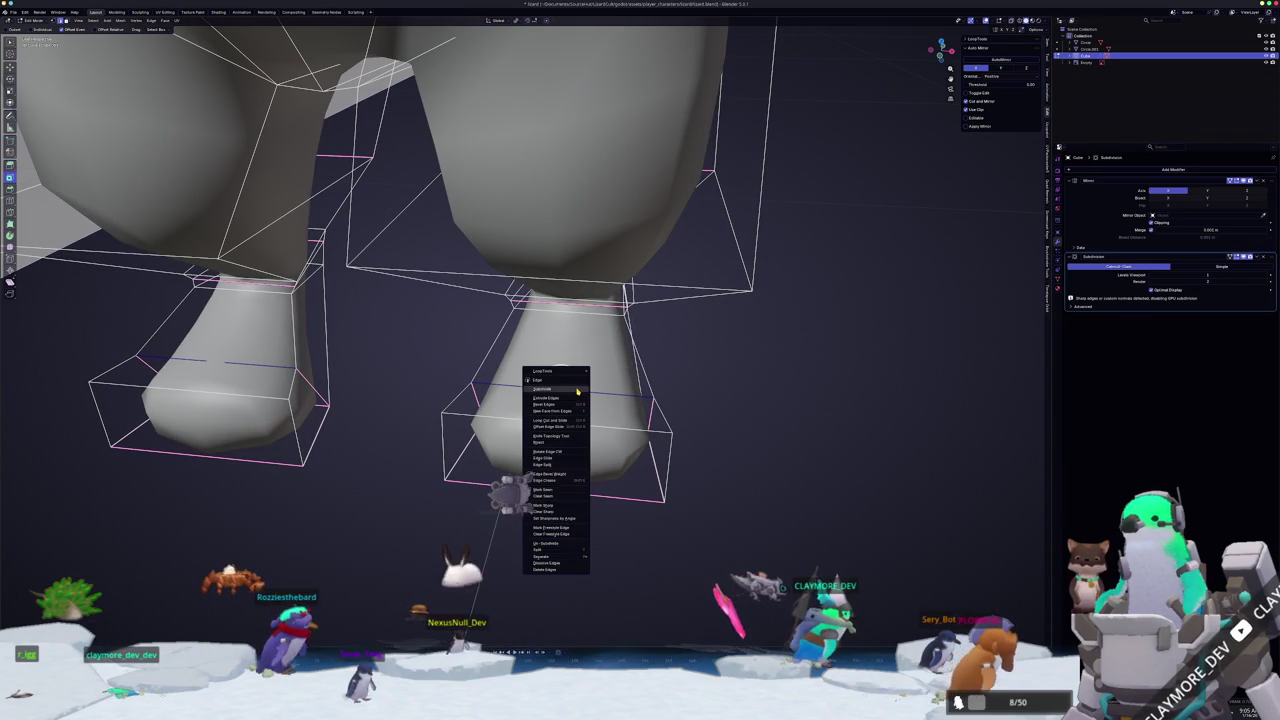
click(577, 390)
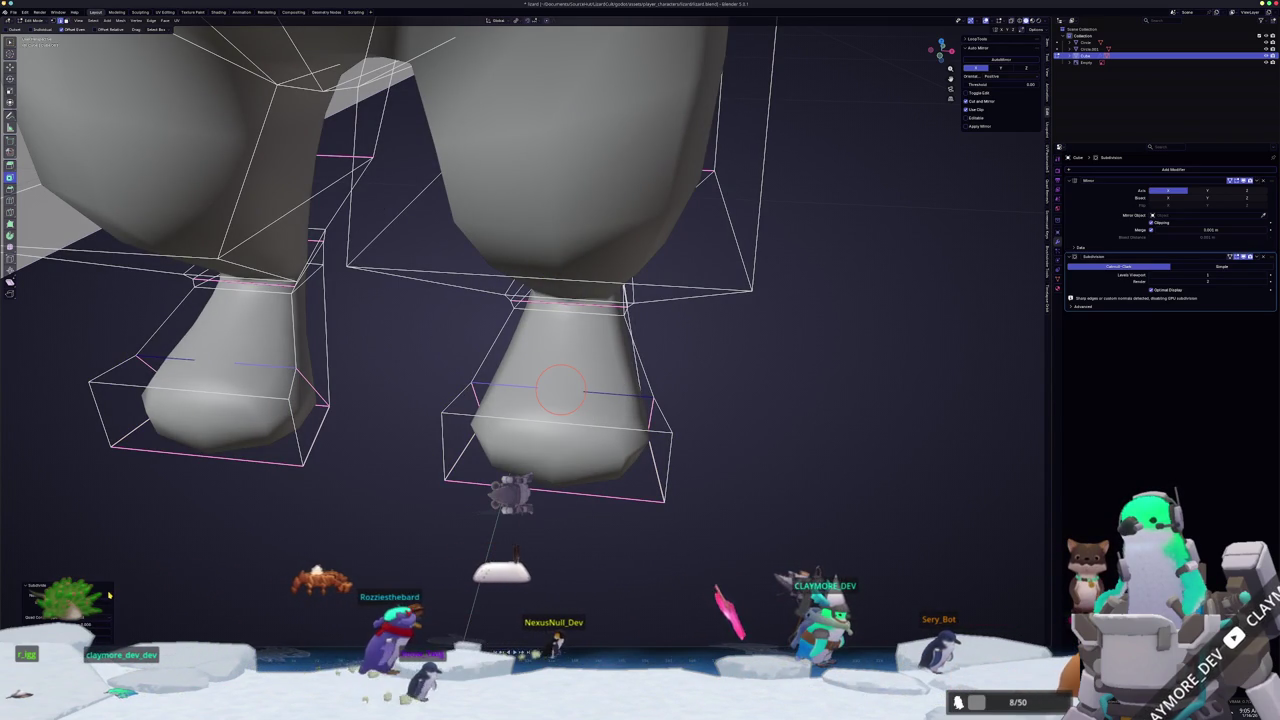
mouse_move(560, 390)
middle_down()
mouse_move(457, 259)
mouse_move(486, 459)
mouse_move(540, 470)
mouse_move(540, 380)
middle_up()
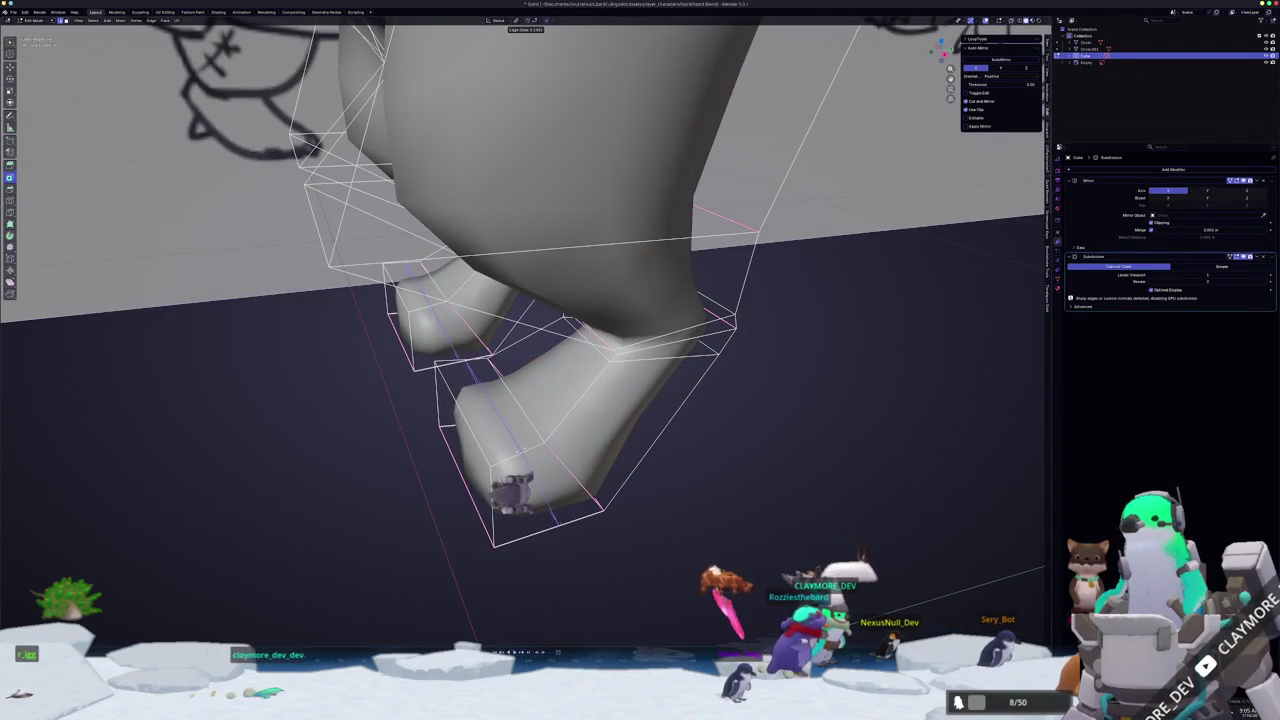
click(498, 431)
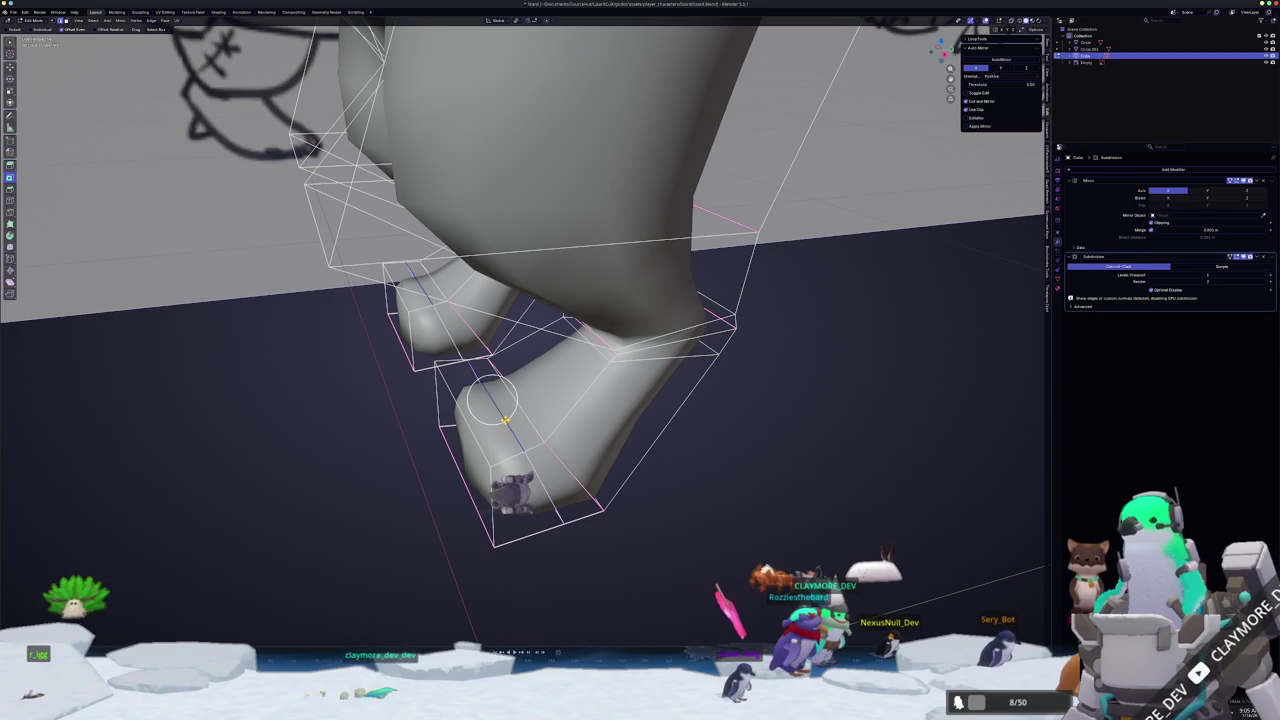
- Subdivide the selected foot edges twice more and select an edge on the leg's lower side
middle_drag(515, 419, 528, 410)
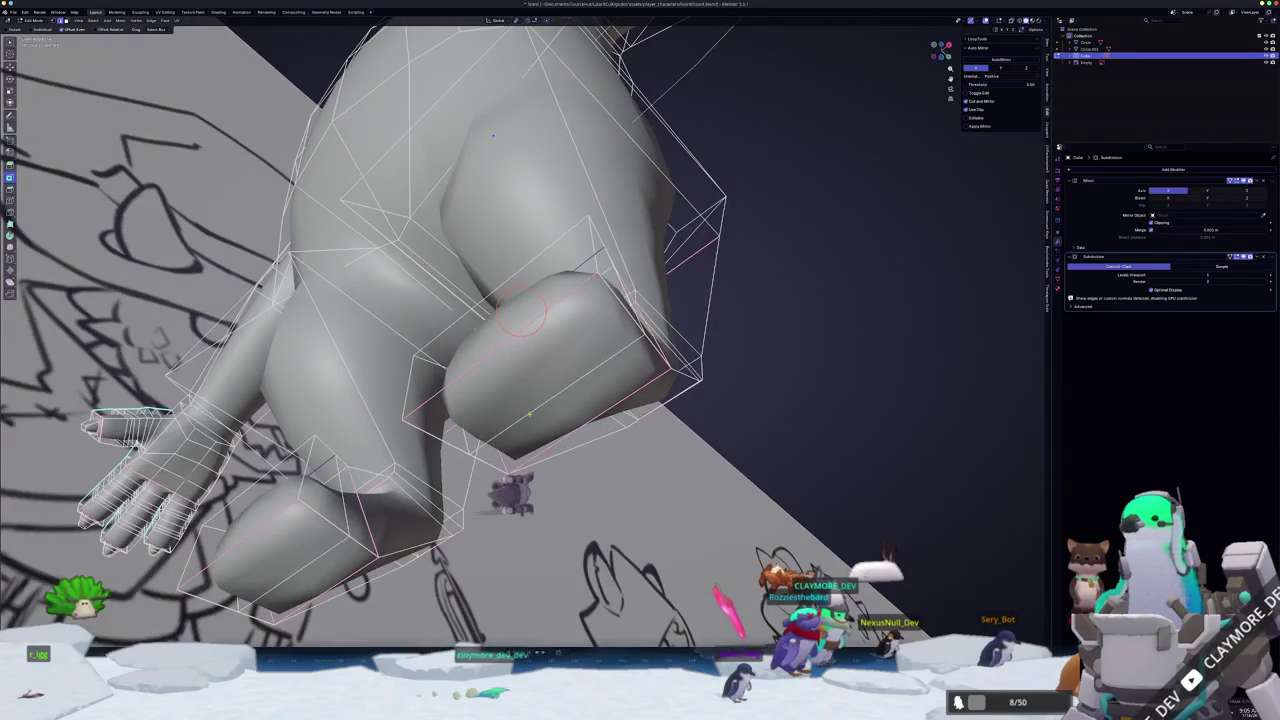
right_click(528, 410)
click(531, 415)
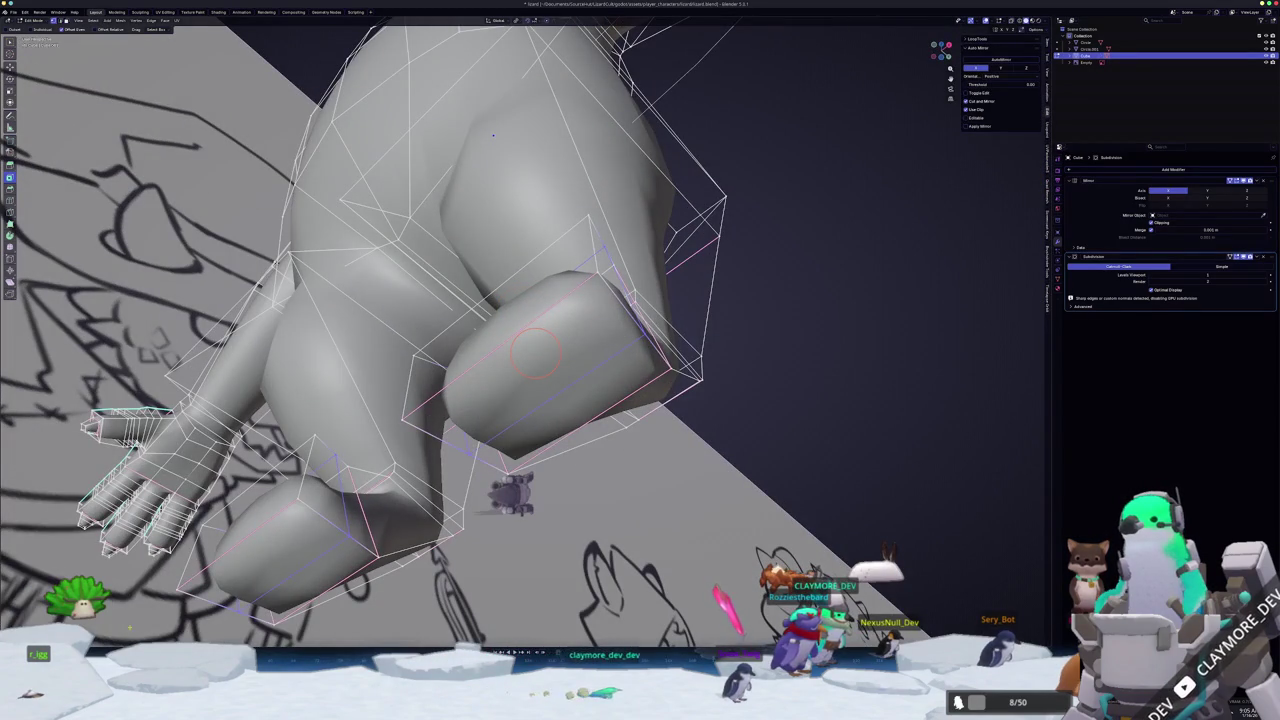
right_click(538, 410)
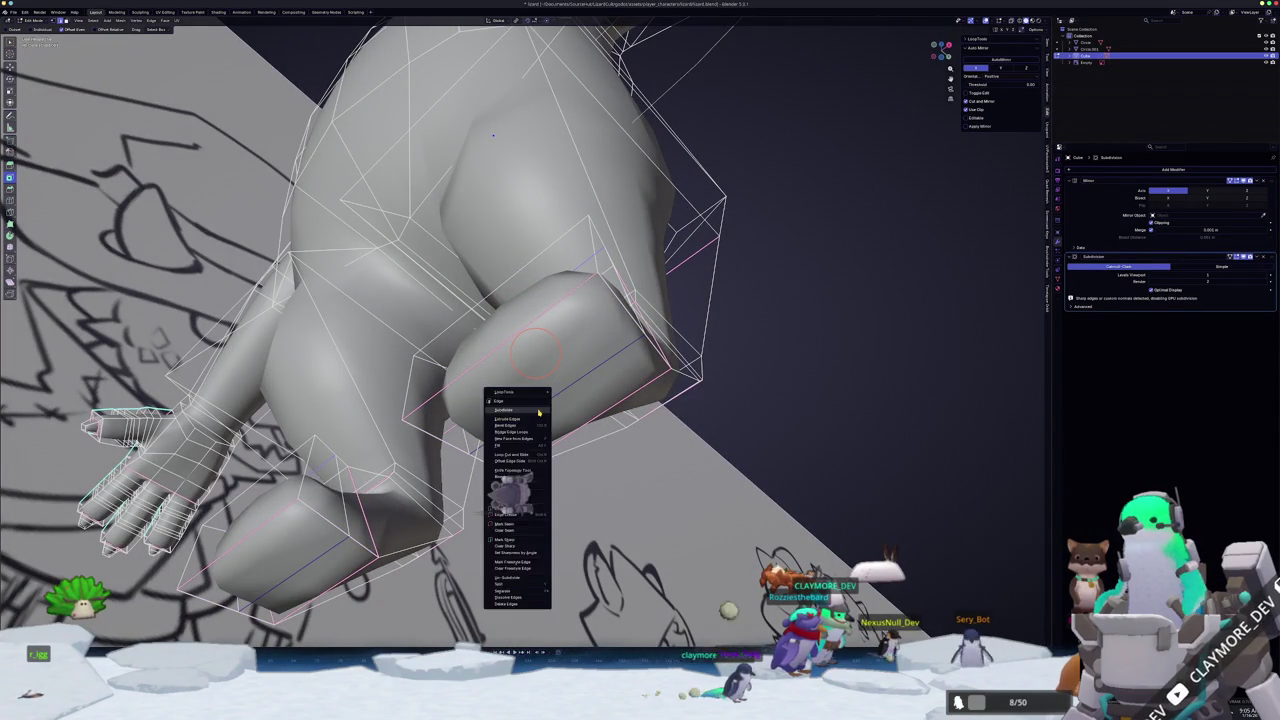
click(538, 414)
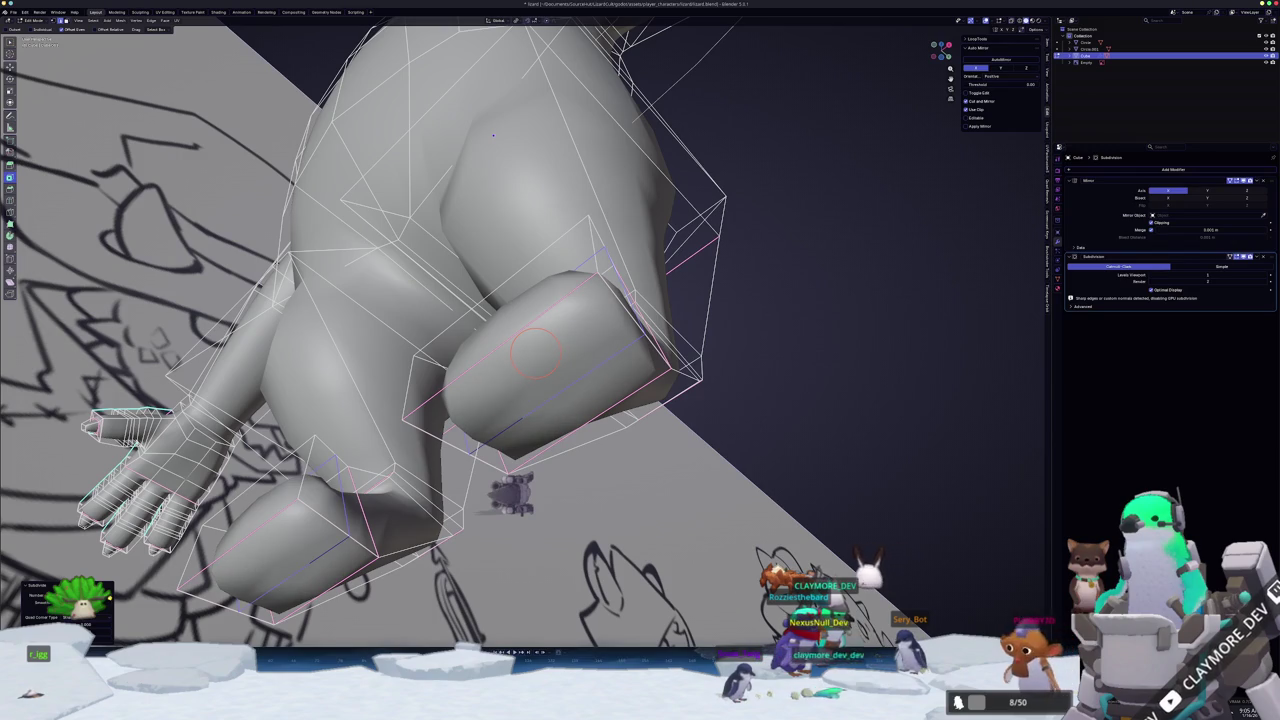
click(512, 453)
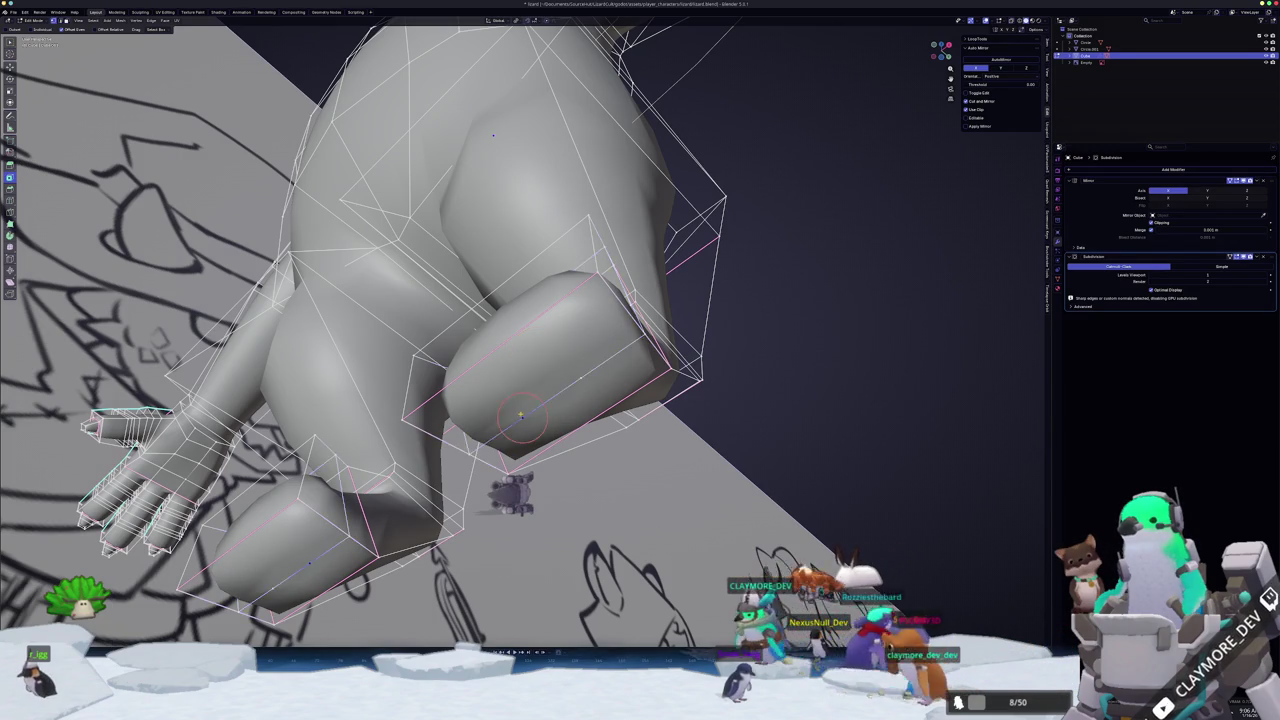
middle_drag(514, 410, 565, 419)
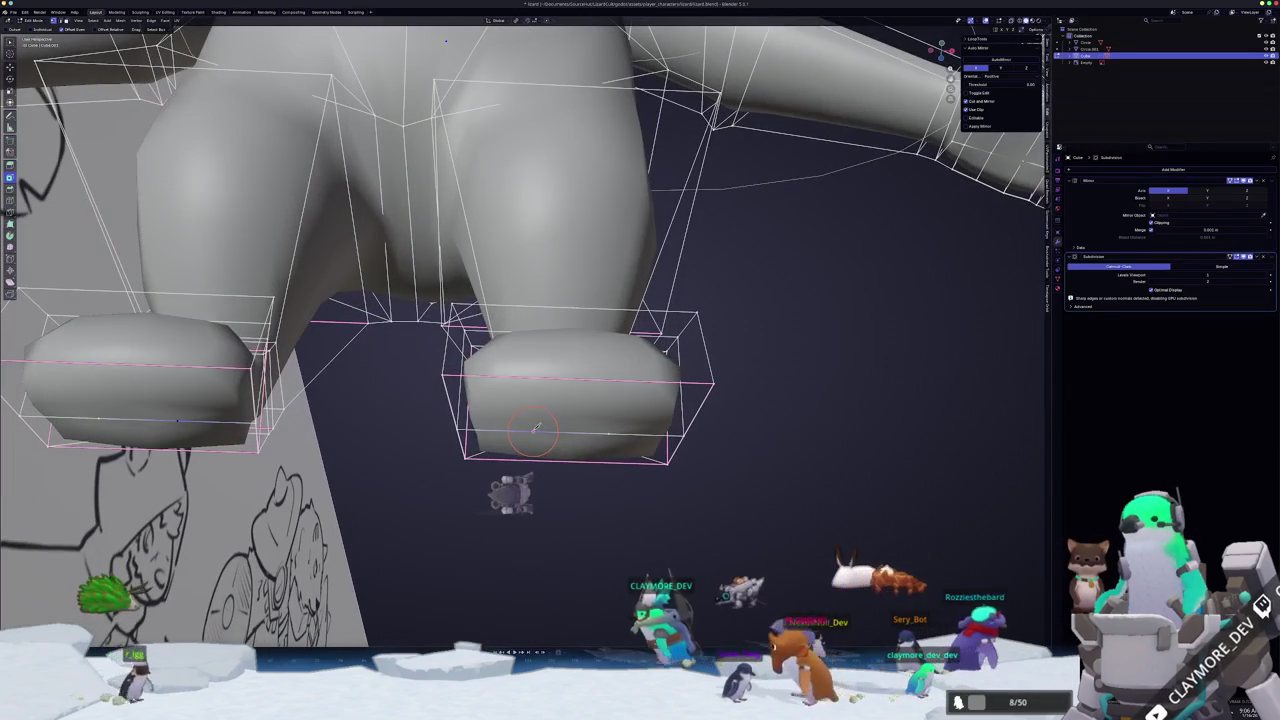
- Select the face band across both feet and flatten it to zero width along X
mouse_move(534, 377)
middle_down()
mouse_move(533, 393)
mouse_move(578, 402)
middle_up()
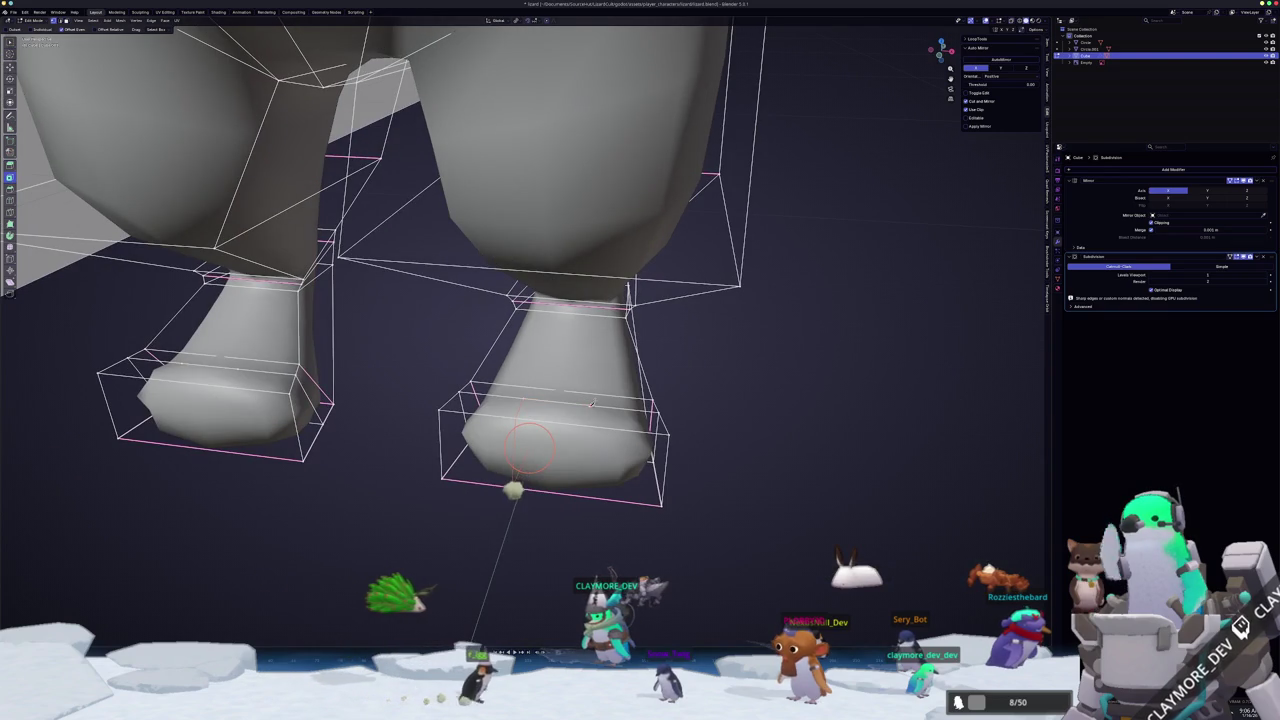
middle_drag(584, 437, 580, 399)
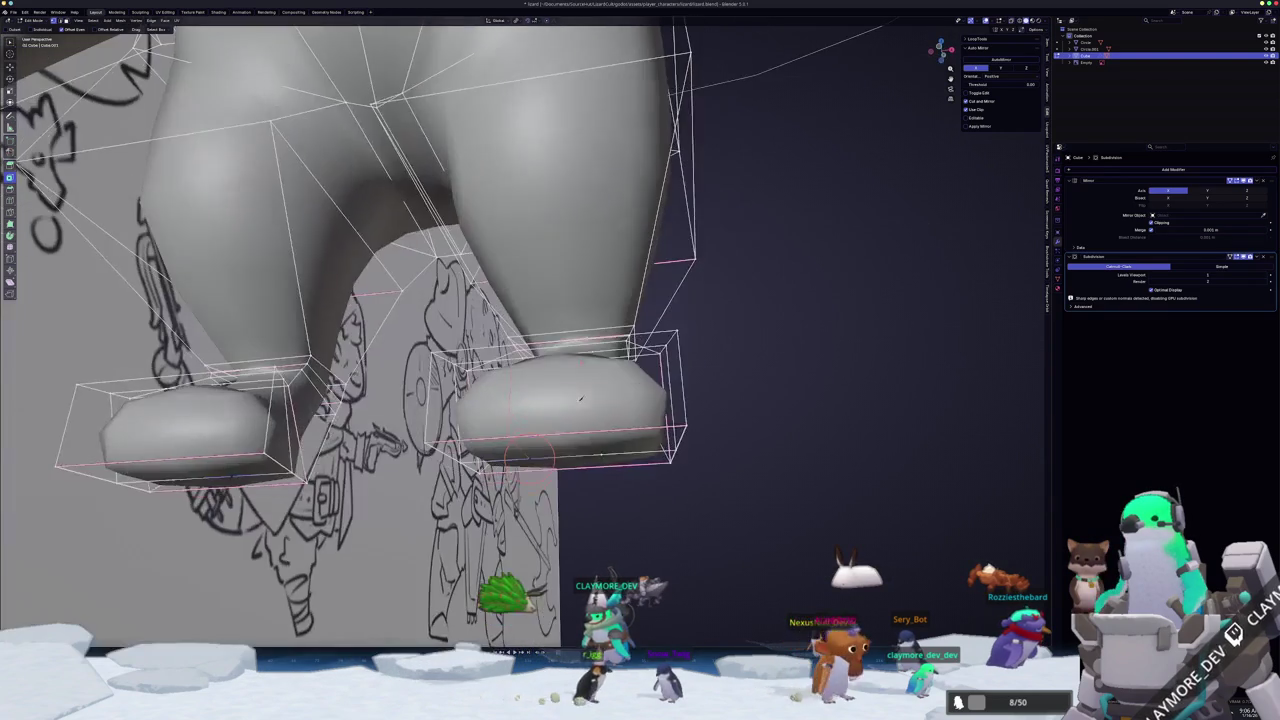
alt+click(603, 452)
middle_drag(603, 452, 593, 472)
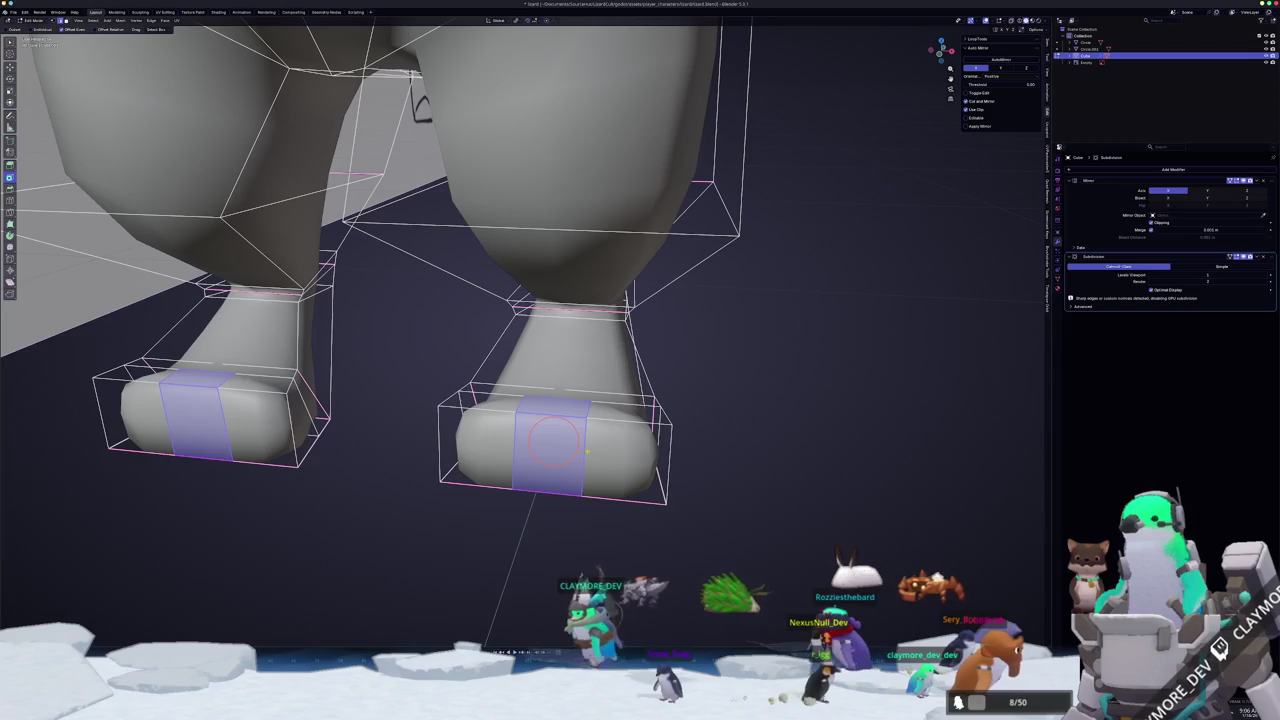
key(s)
key(x)
key(0)
key(Return)
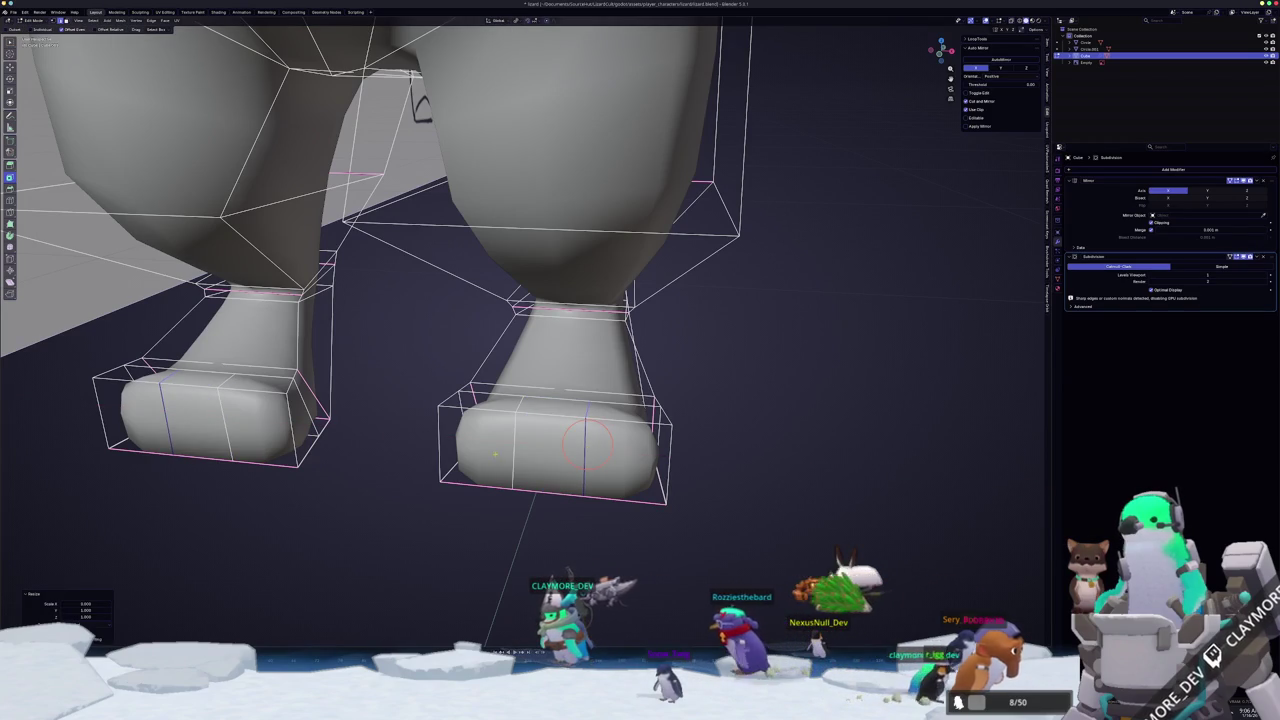
- Slide the flattened loop along the feet and check it in Object Mode
shift+right_click(514, 434)
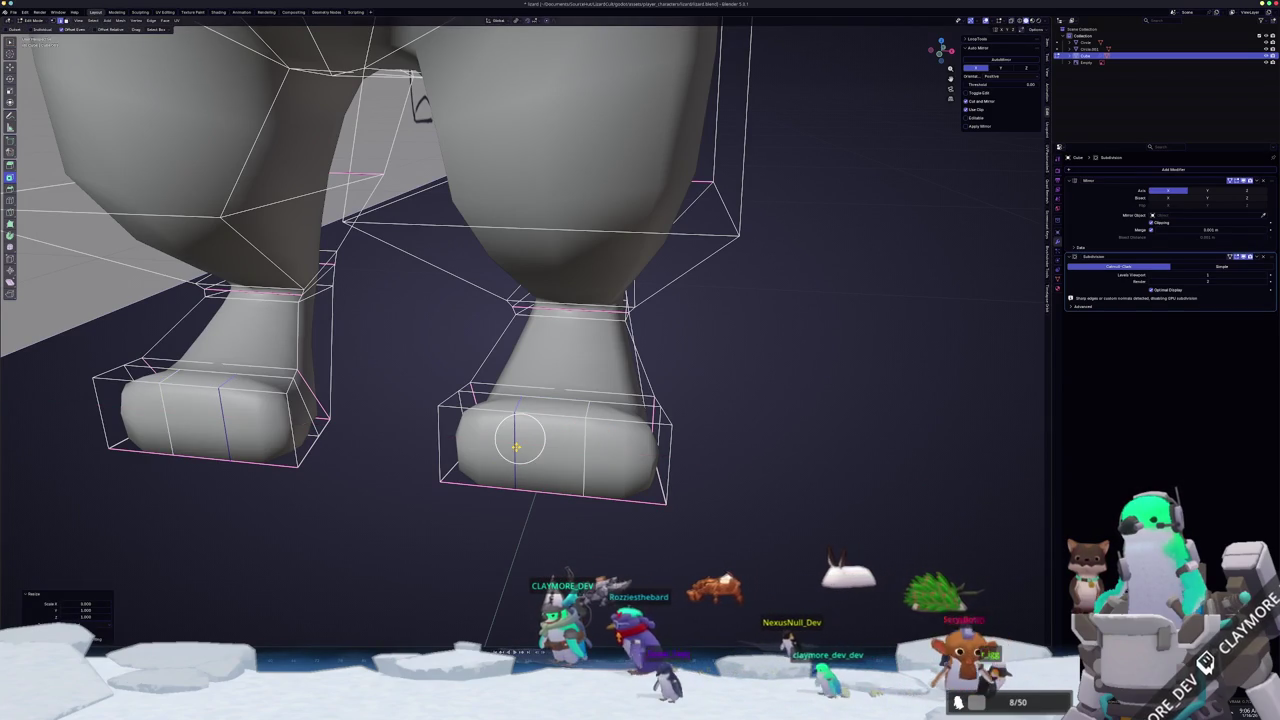
middle_drag(514, 434, 545, 512)
key(g)
key(g)
click(548, 512)
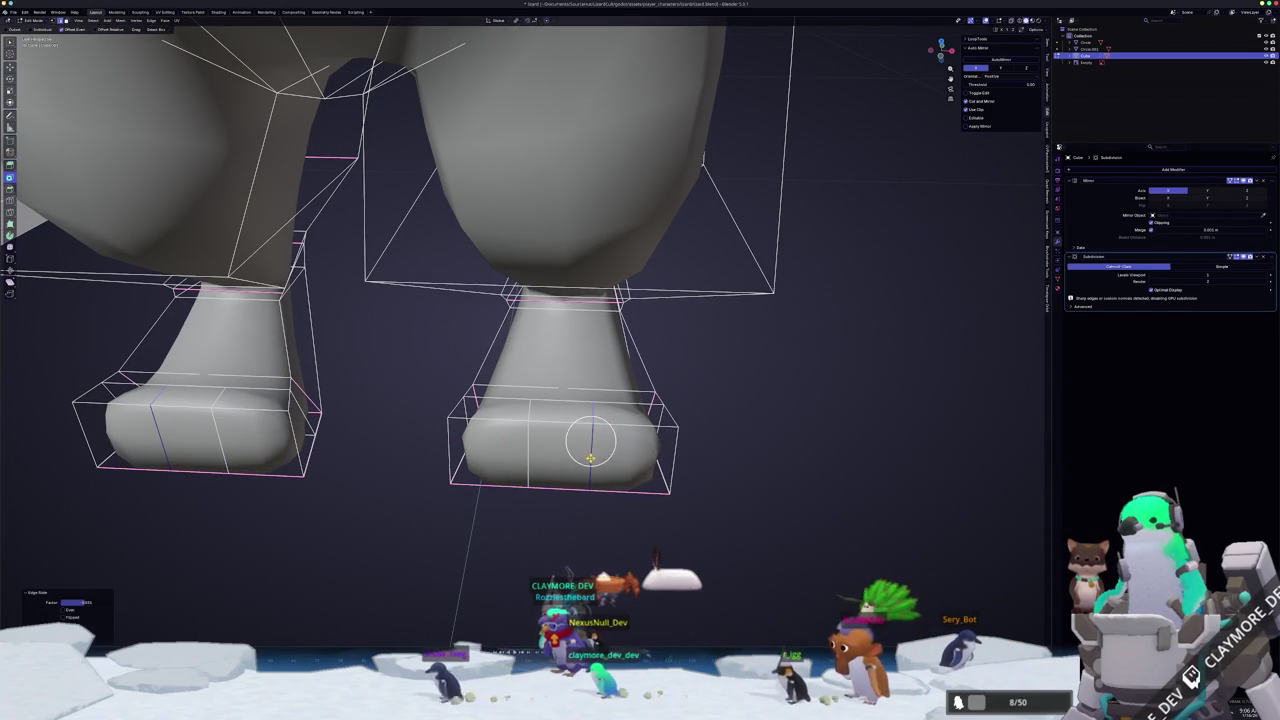
key(Tab)
middle_drag(586, 443, 552, 500)
scroll(552, 500, down, 2)
key(Tab)
mouse_move(509, 463)
middle_down()
mouse_move(487, 148)
mouse_move(600, 360)
middle_up()
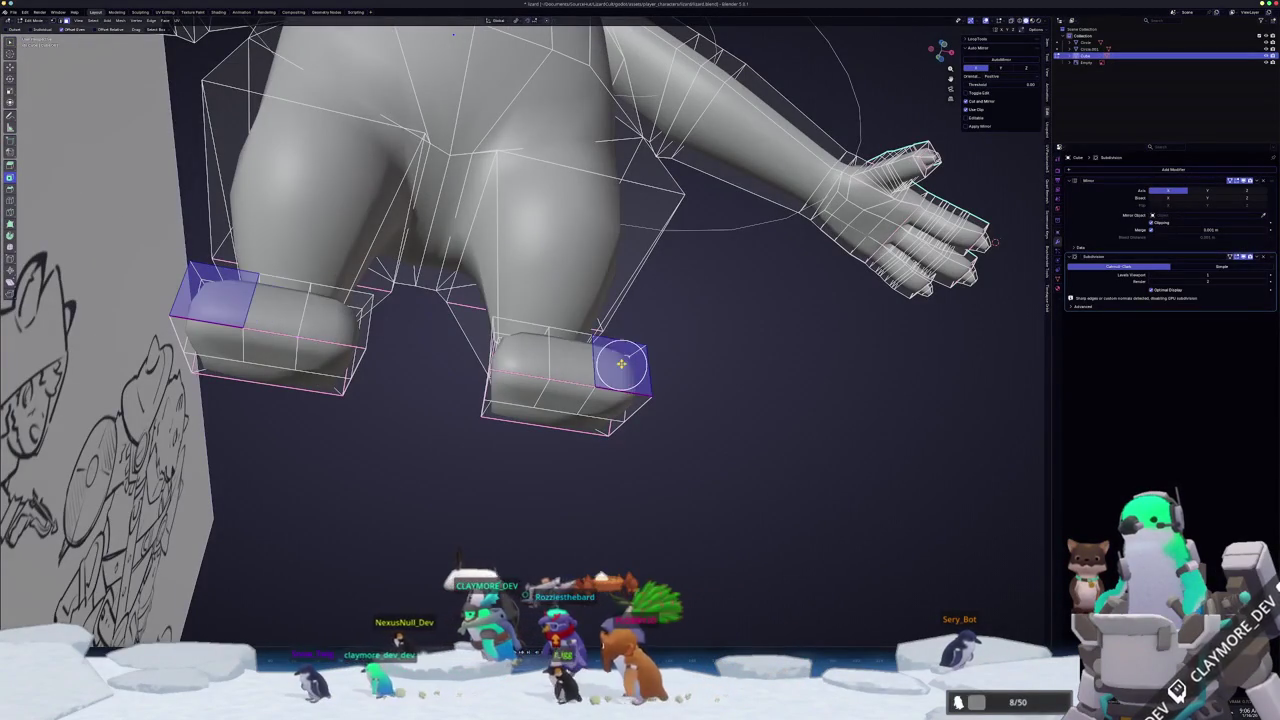
- Delete only the selected end faces of both feet, redoing the first attempt
key(x)
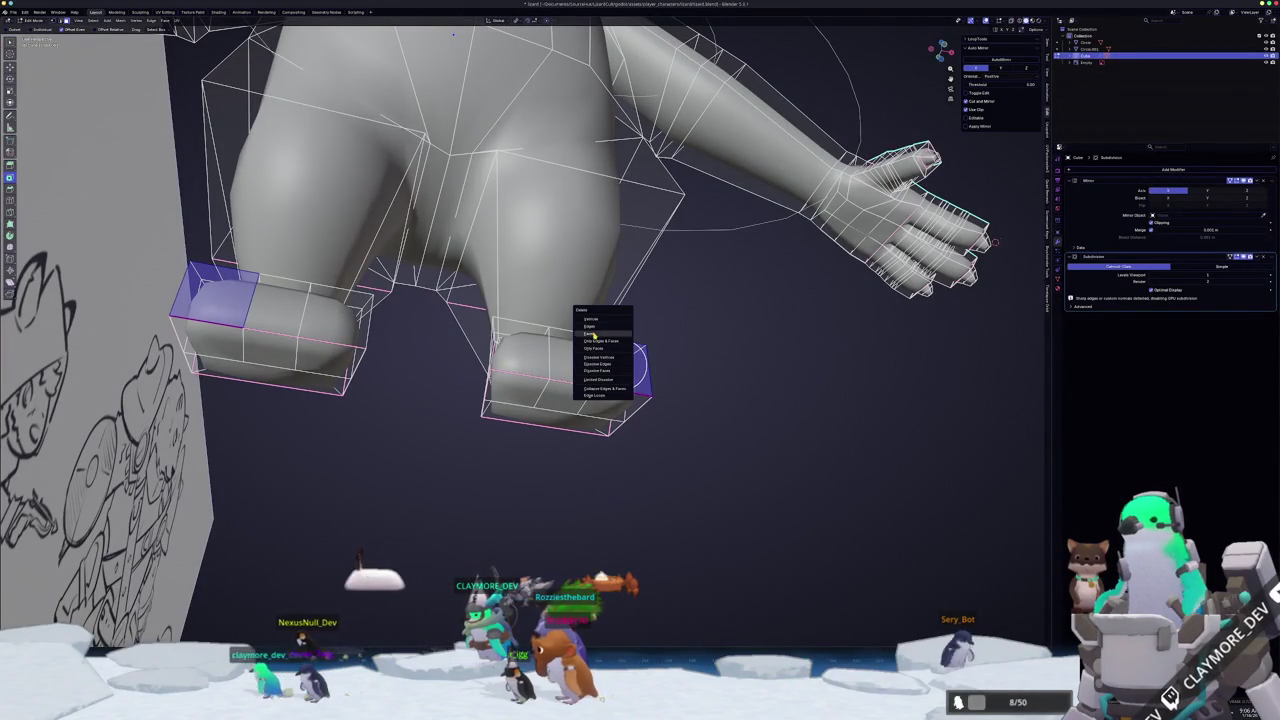
click(592, 335)
key(ctrl+z)
key(x)
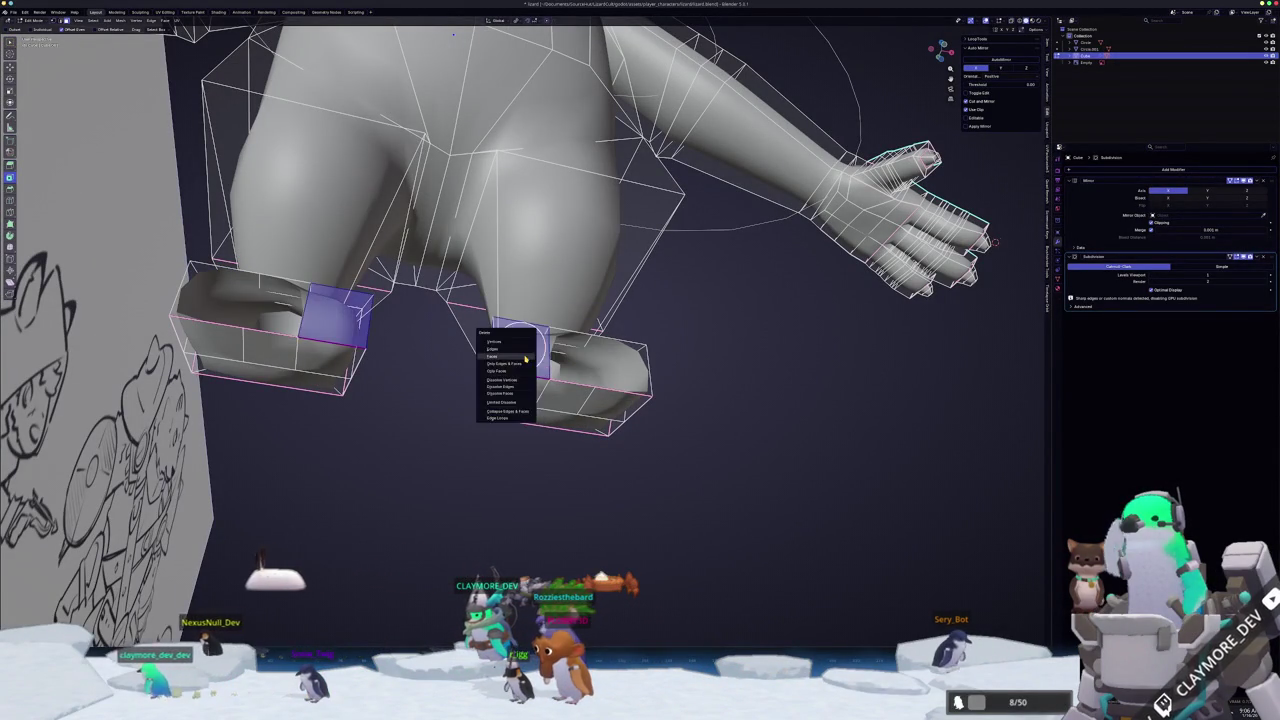
click(525, 357)
middle_drag(525, 357, 537, 423)
scroll(560, 450, up, 3)
scroll(558, 458, up, 2)
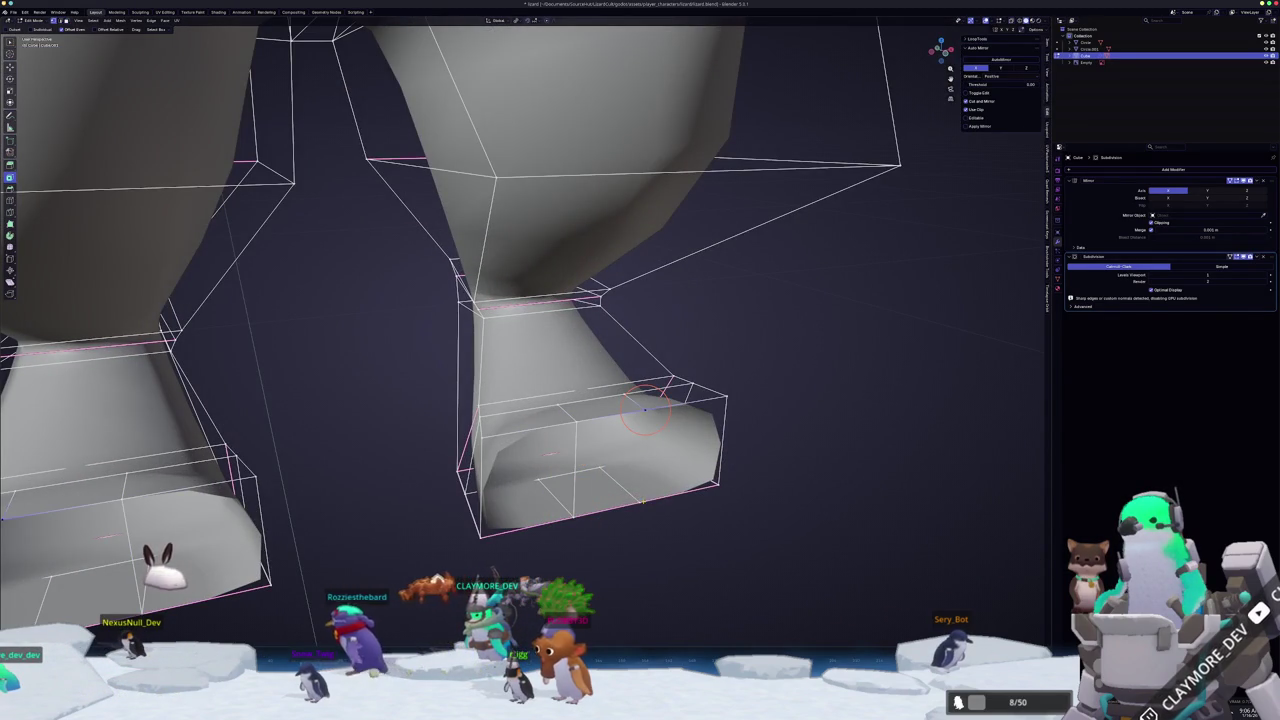
scroll(642, 501, down, 3)
key(Tab)
mouse_move(642, 501)
middle_down()
mouse_move(495, 491)
mouse_move(517, 397)
middle_up()
key(Tab)
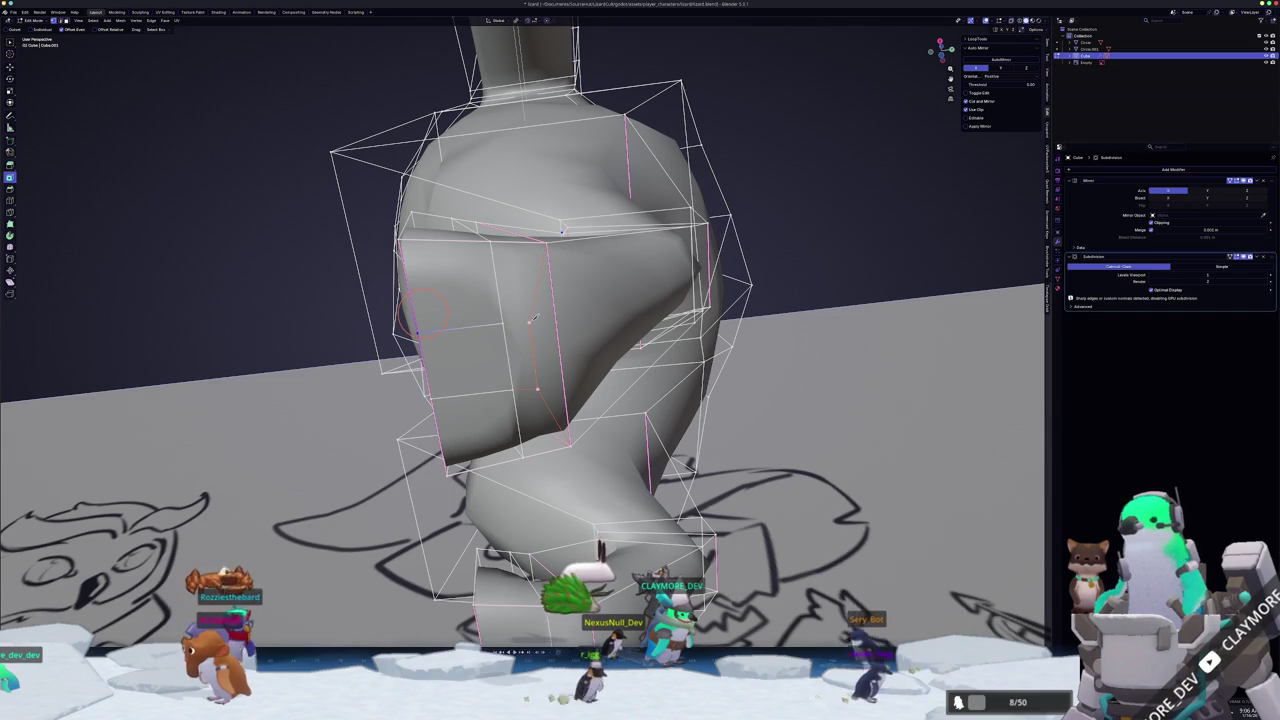
- Select a side face of the foot together with the upper foot edge loop
middle_drag(508, 320, 508, 337)
drag(508, 300, 528, 360)
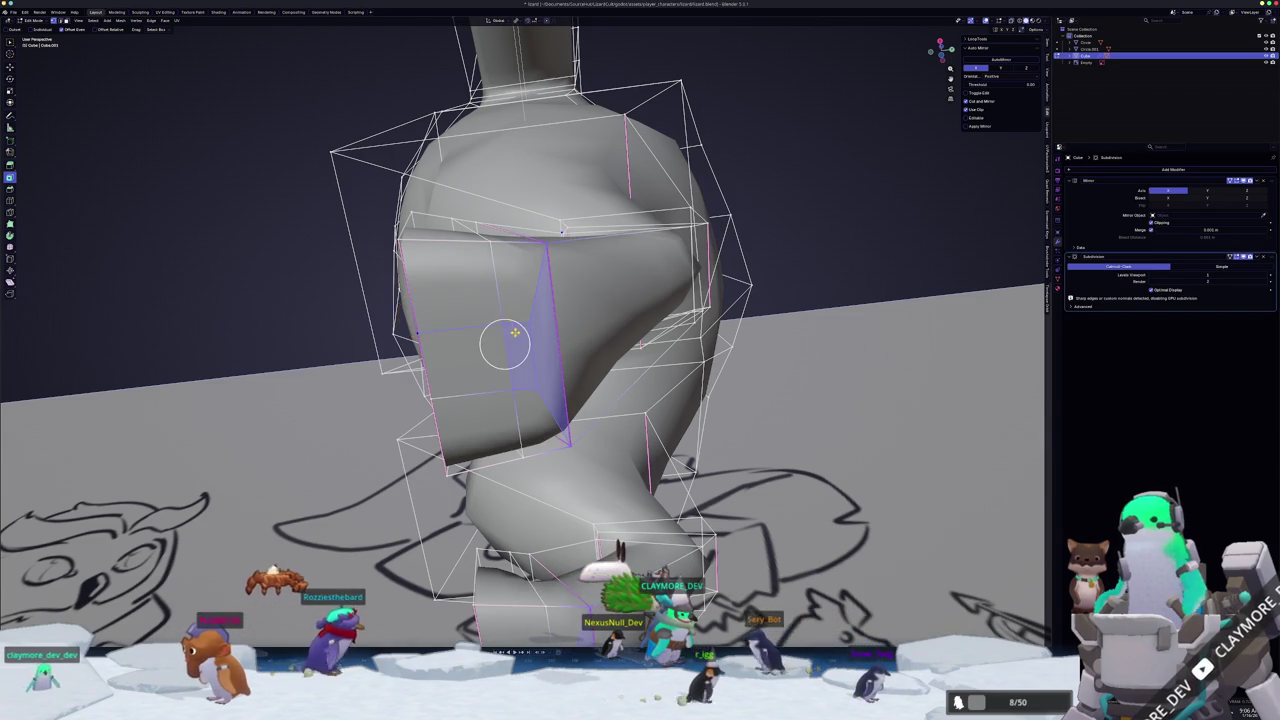
middle_drag(528, 360, 560, 450)
scroll(559, 449, up, 2)
scroll(575, 465, up, 2)
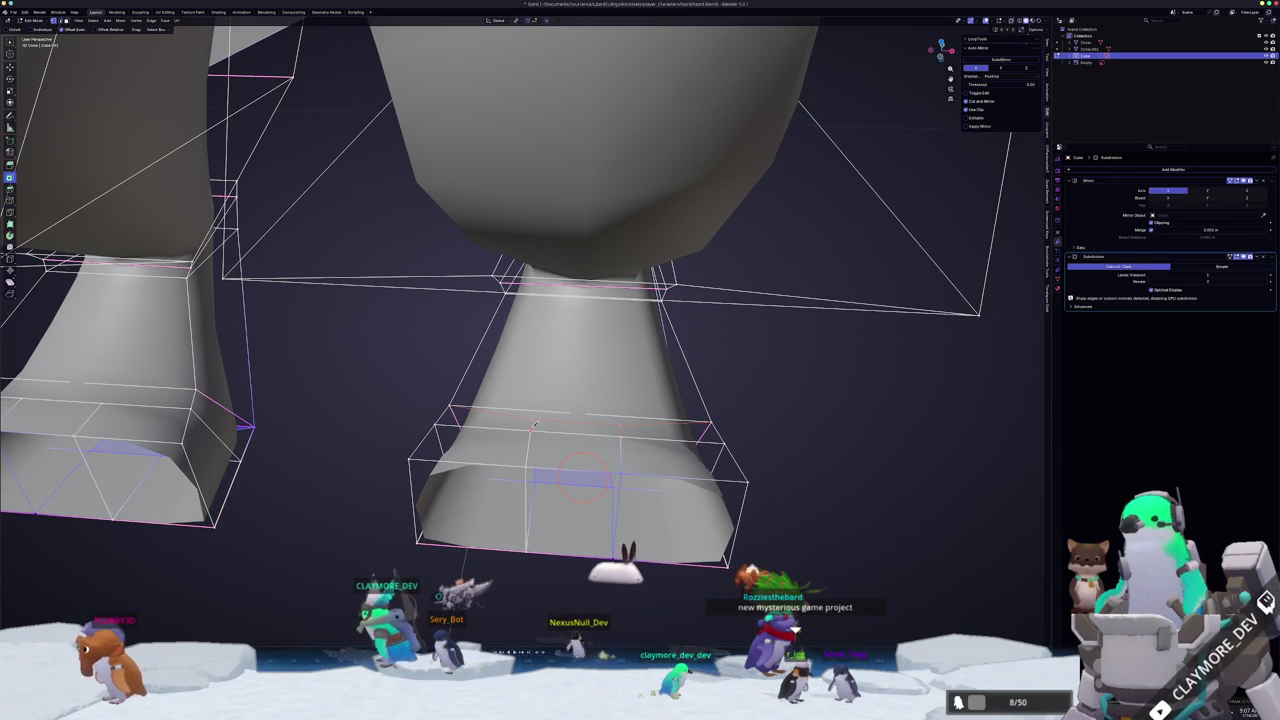
alt+shift+click(538, 425)
middle_drag(600, 350, 660, 320)
middle_drag(571, 422, 550, 412)
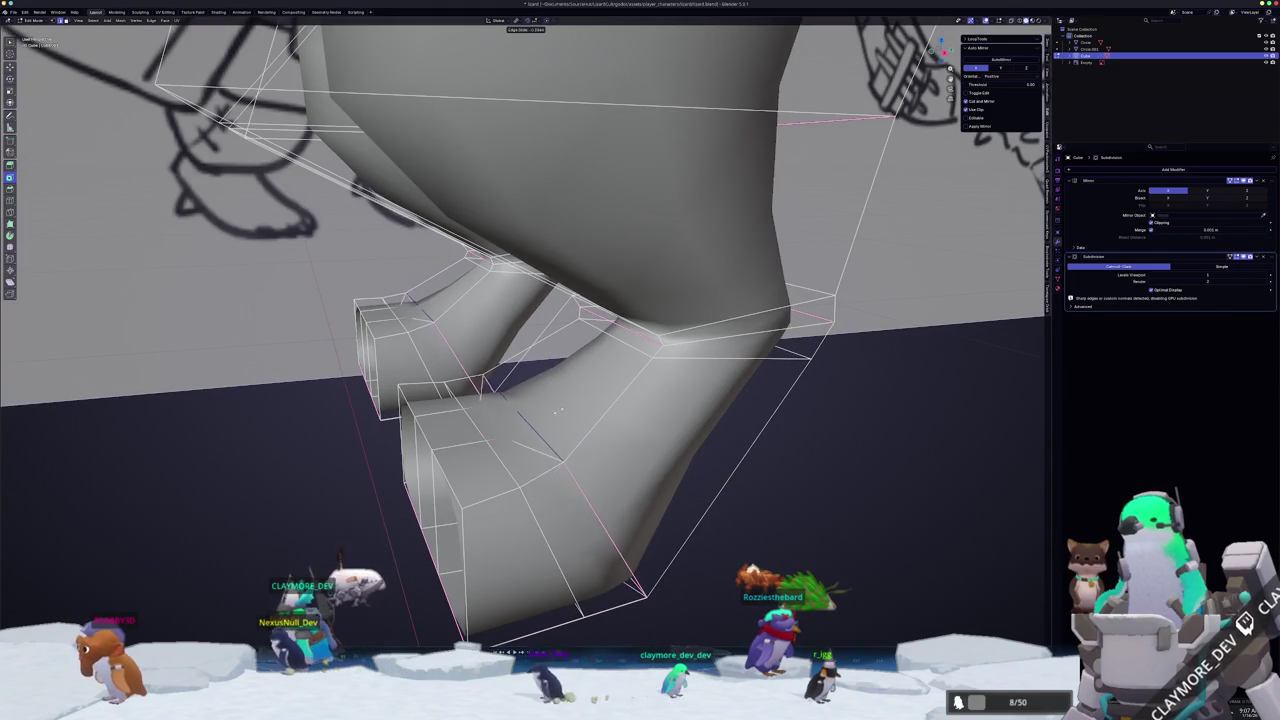
middle_drag(555, 411, 547, 413)
key(Tab)
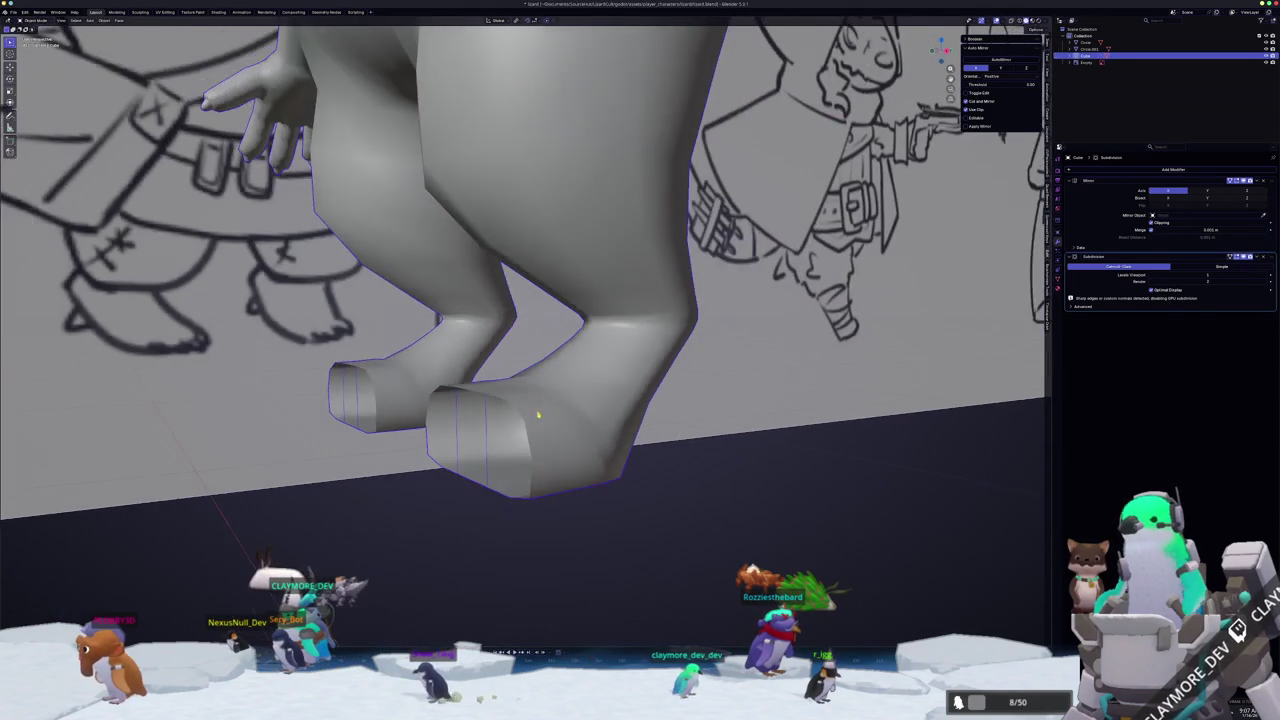
- In front view Edit Mode, move both hands slightly inward and upward
scroll(547, 413, down, 3)
scroll(606, 386, down, 4)
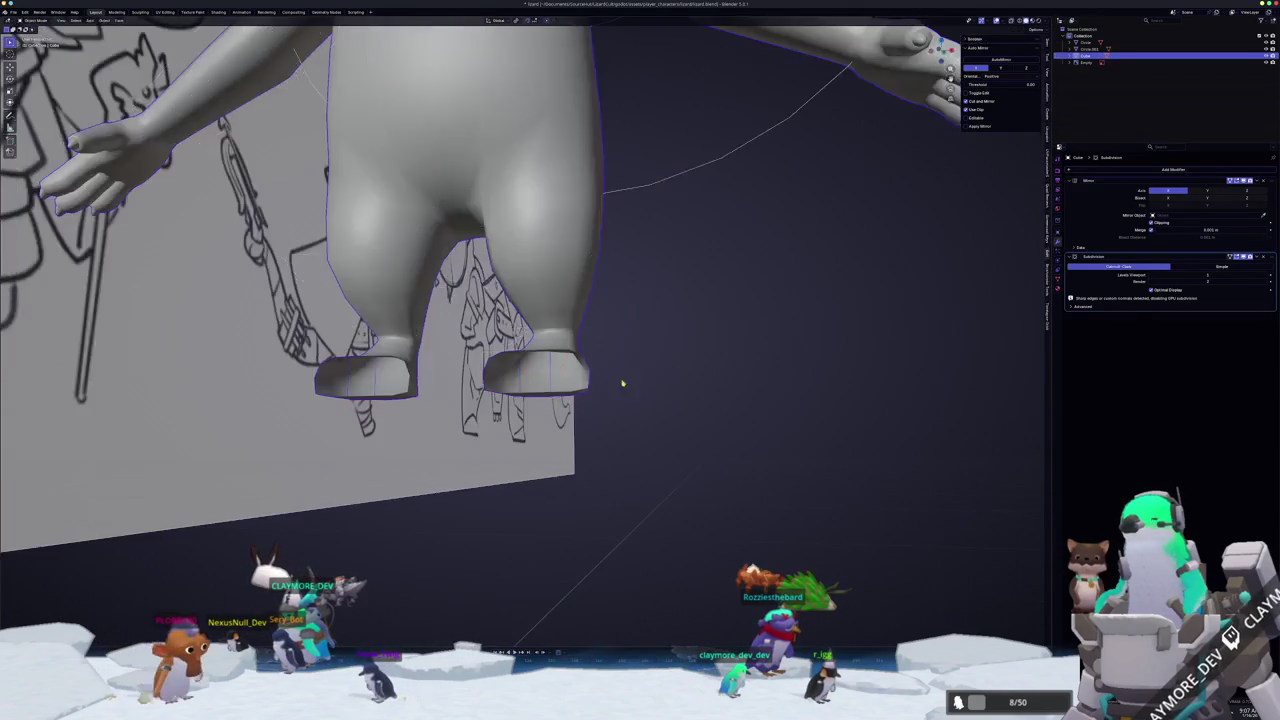
scroll(642, 387, down, 3)
mouse_move(614, 366)
middle_down()
mouse_move(505, 404)
mouse_move(611, 372)
middle_up()
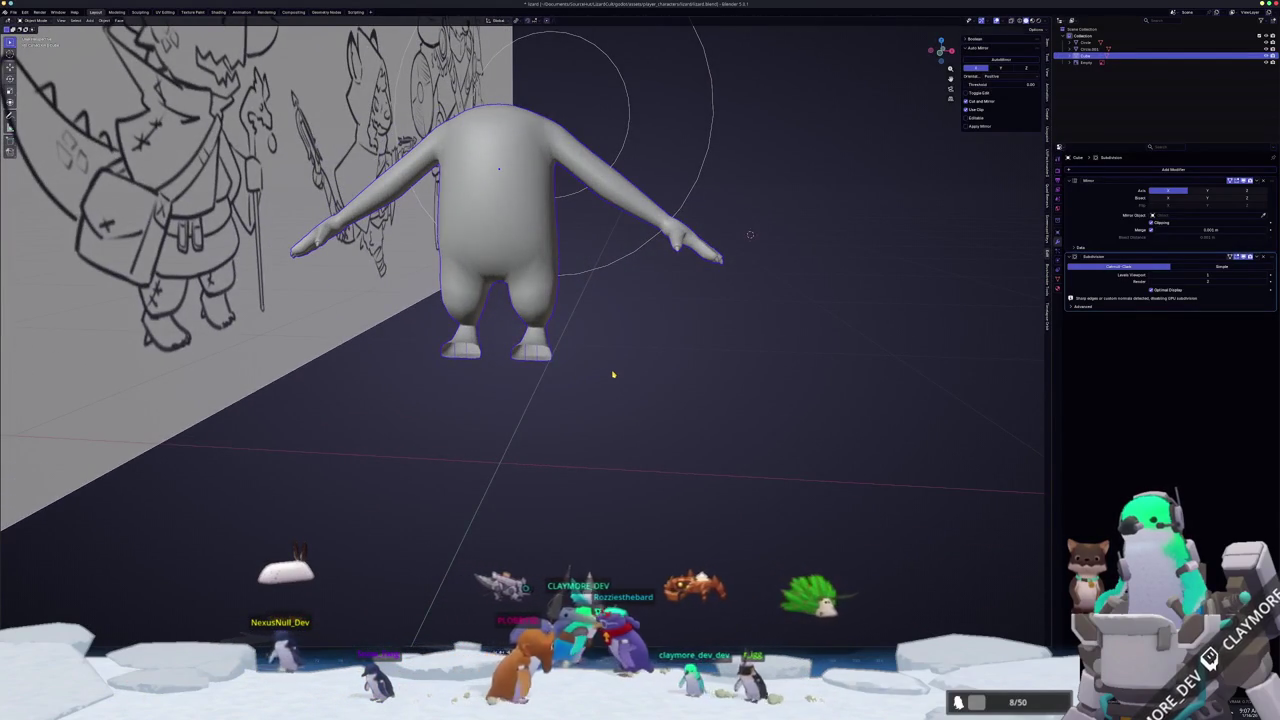
key(KP_1)
key(Tab)
scroll(660, 390, up, 2)
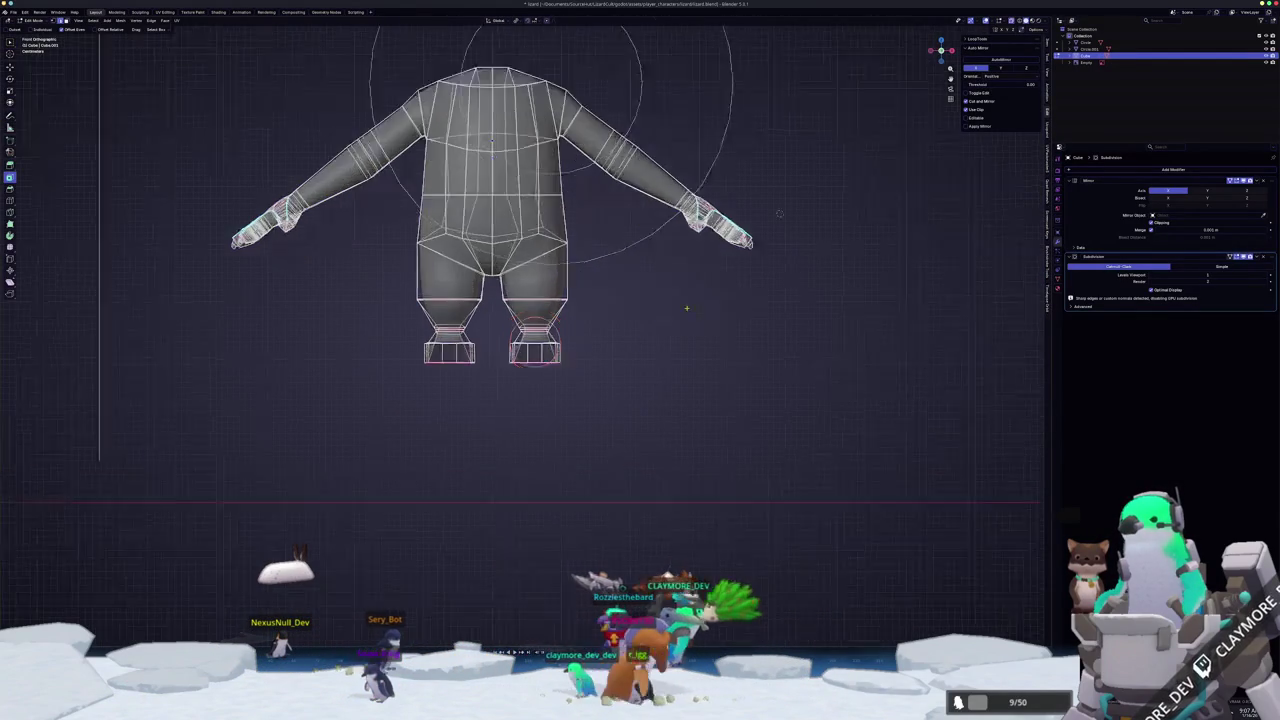
scroll(720, 405, up, 1)
drag(820, 440, 694, 277)
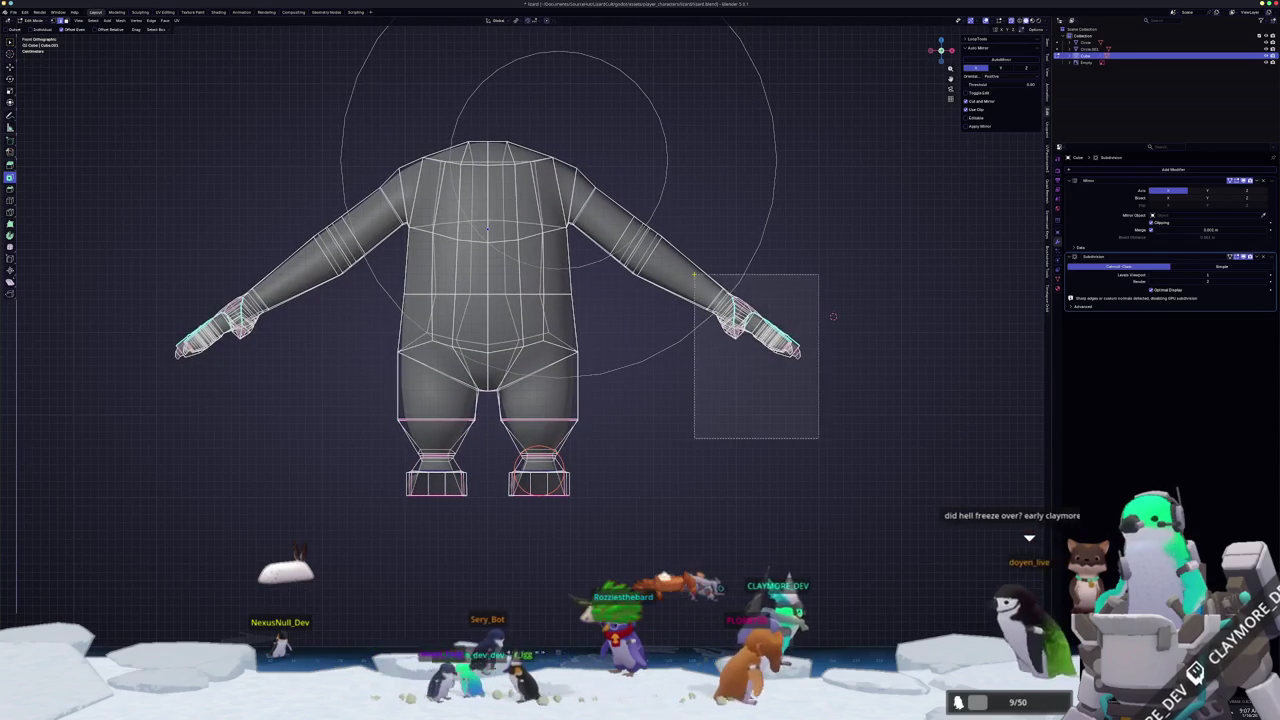
key(g)
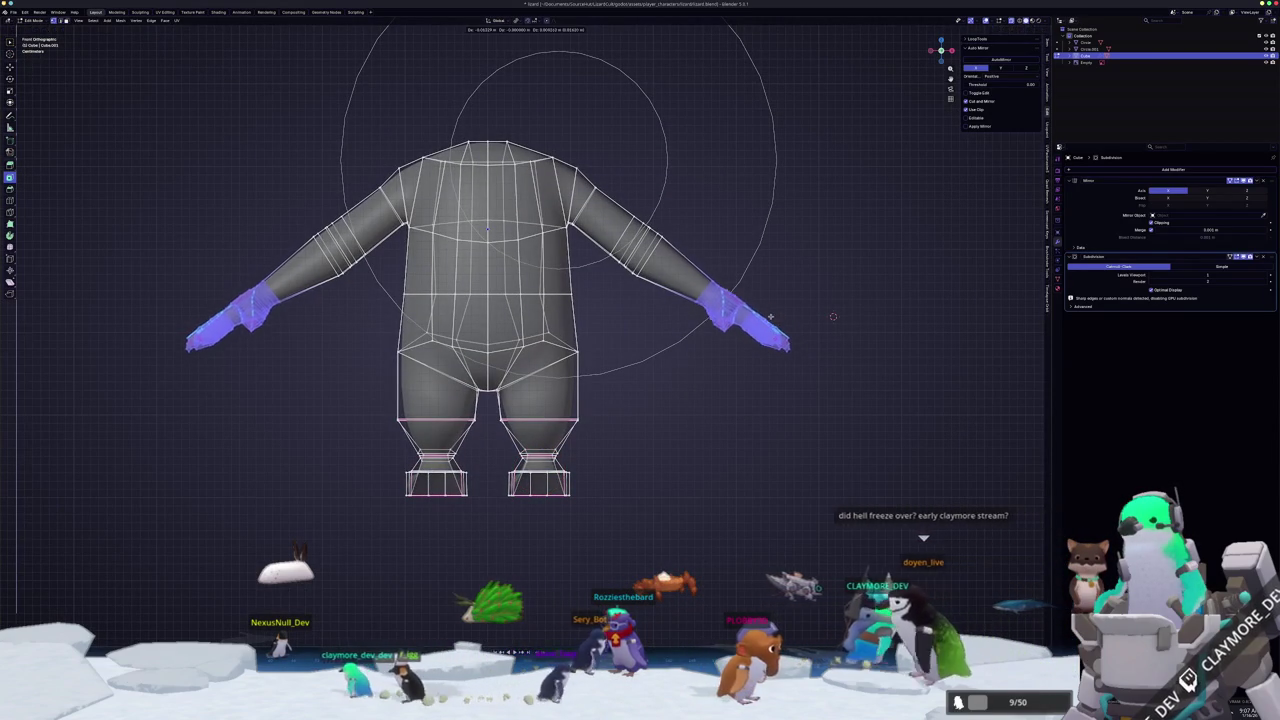
click(768, 328)
- Add the forearms to the hand selection and check the shape in Object Mode
drag(832, 416, 605, 203)
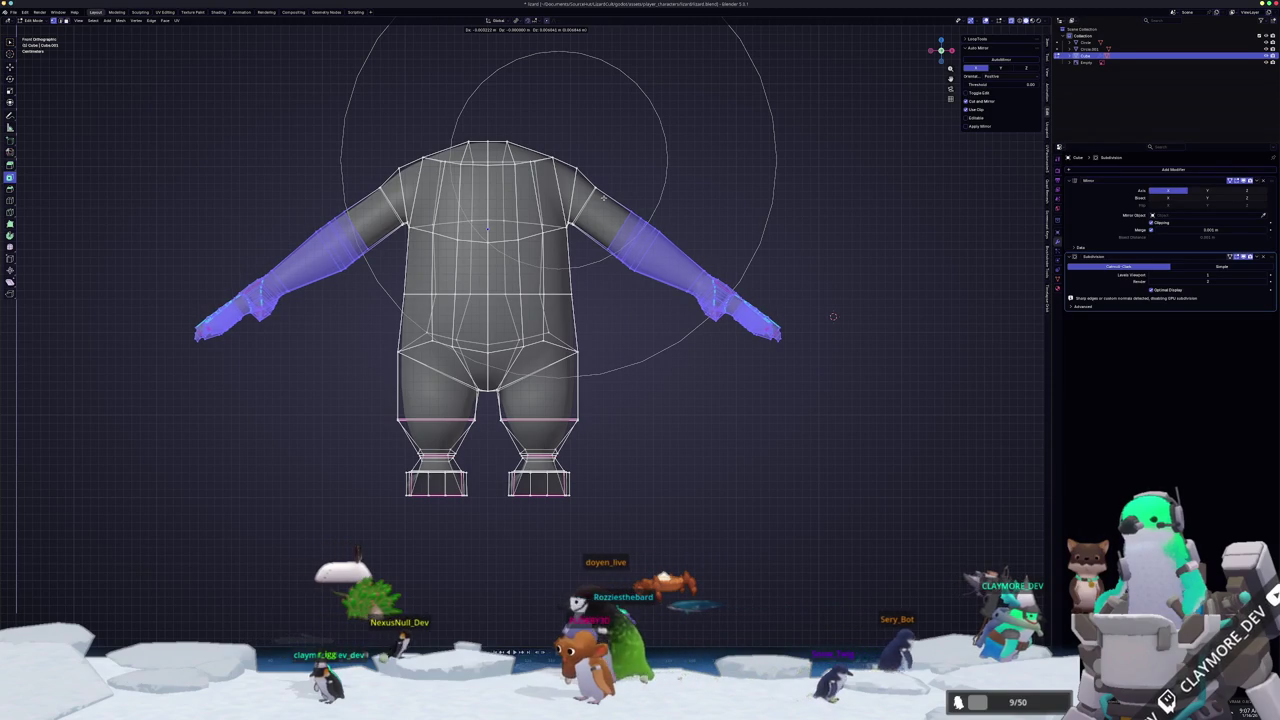
key(Tab)
mouse_move(680, 391)
middle_down()
mouse_move(612, 418)
mouse_move(493, 376)
mouse_move(703, 275)
mouse_move(679, 239)
middle_up()
key(Tab)
- Move the selected arms up along the global Z axis twice
key(g)
key(z)
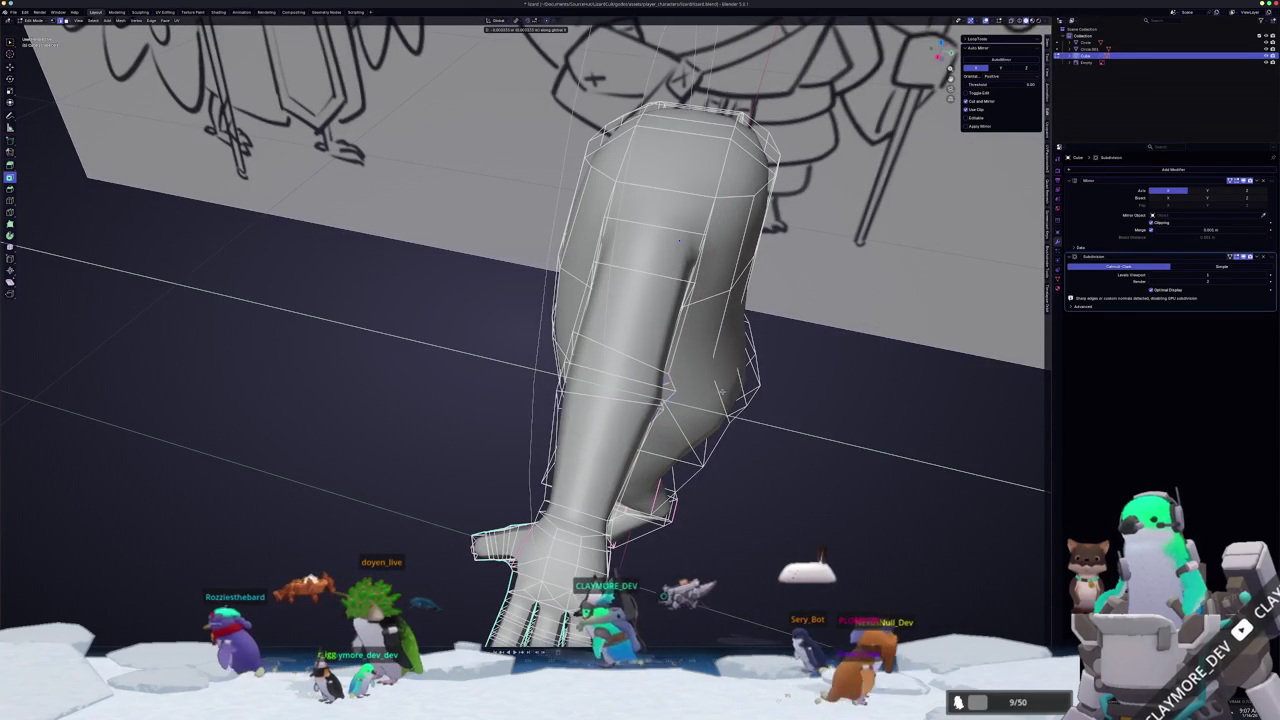
click(679, 239)
mouse_move(679, 239)
middle_down()
mouse_move(703, 270)
mouse_move(657, 358)
mouse_move(620, 300)
middle_up()
key(g)
key(z)
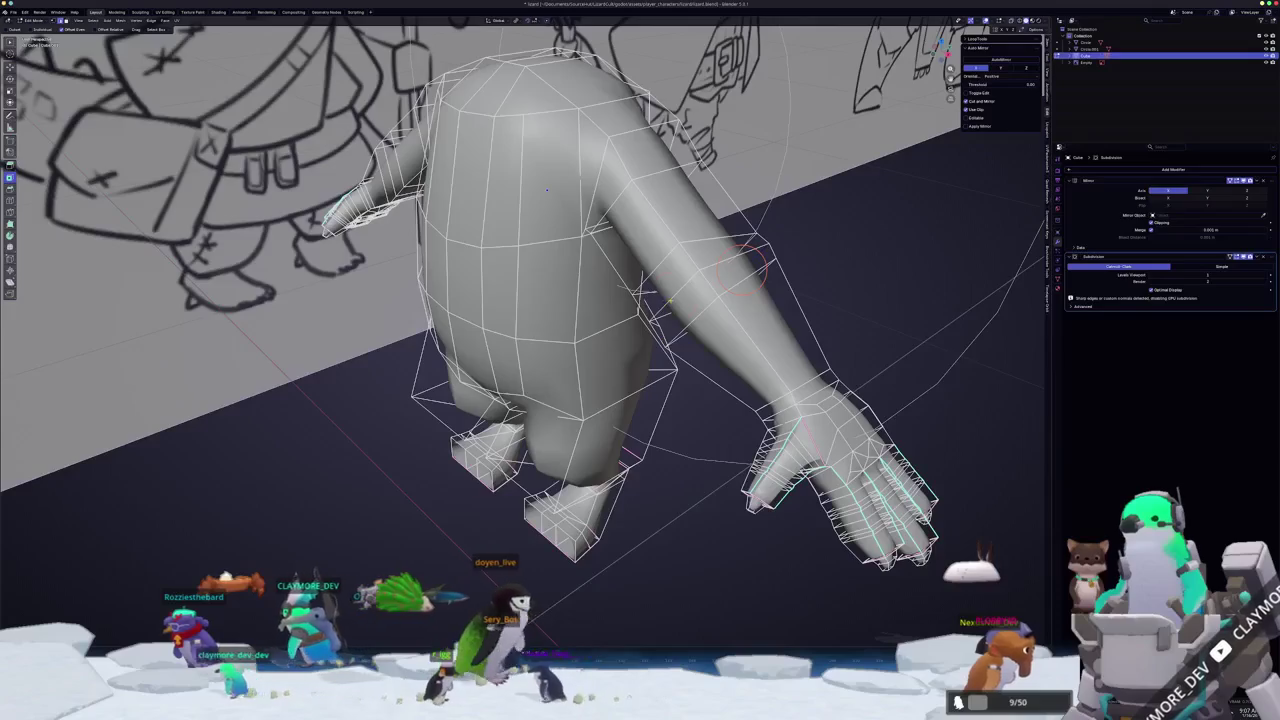
scroll(620, 300, up, 4)
- Nudge the arm selection twice more and check it against the whole character
key(g)
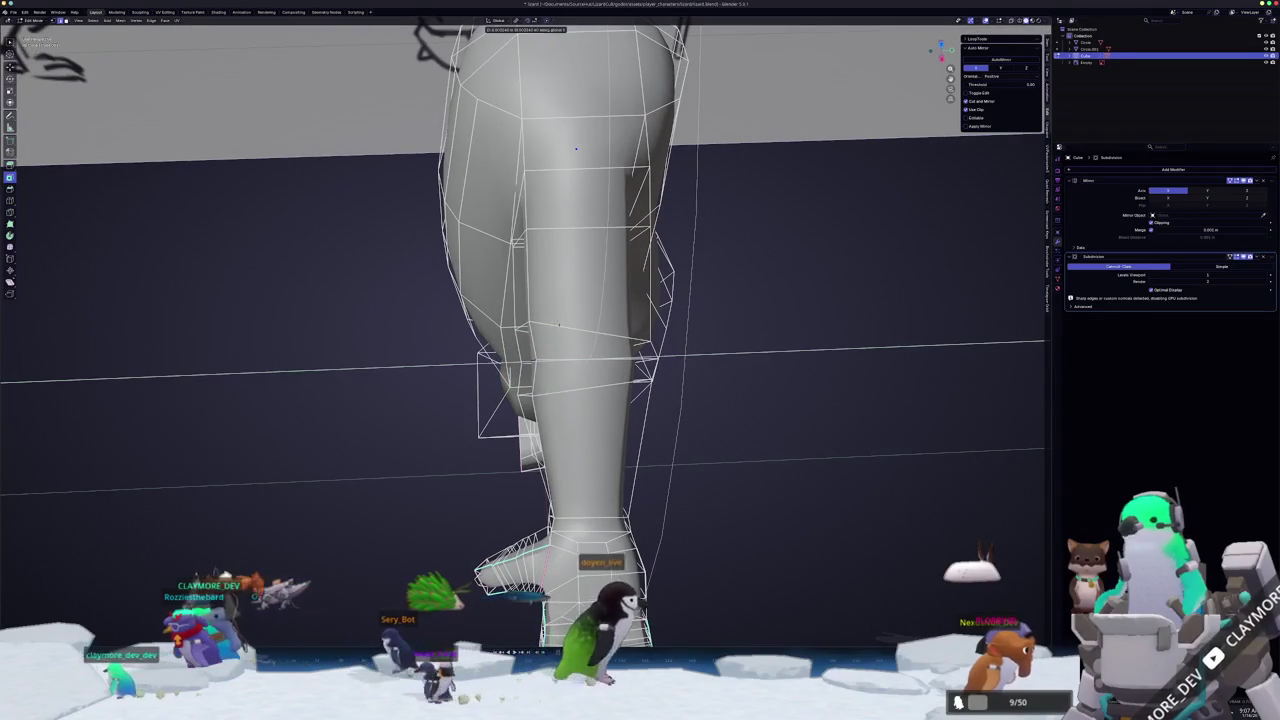
key(Return)
middle_drag(620, 300, 600, 300)
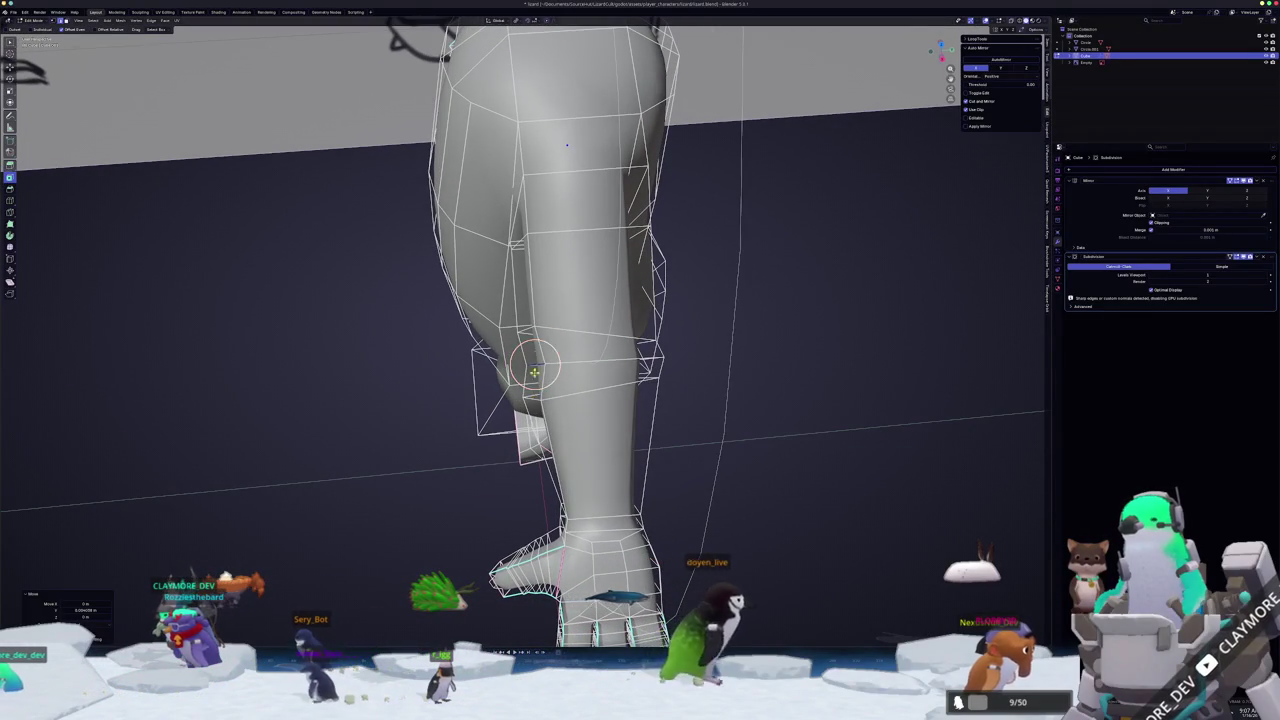
middle_drag(567, 145, 572, 141)
key(g)
click(571, 140)
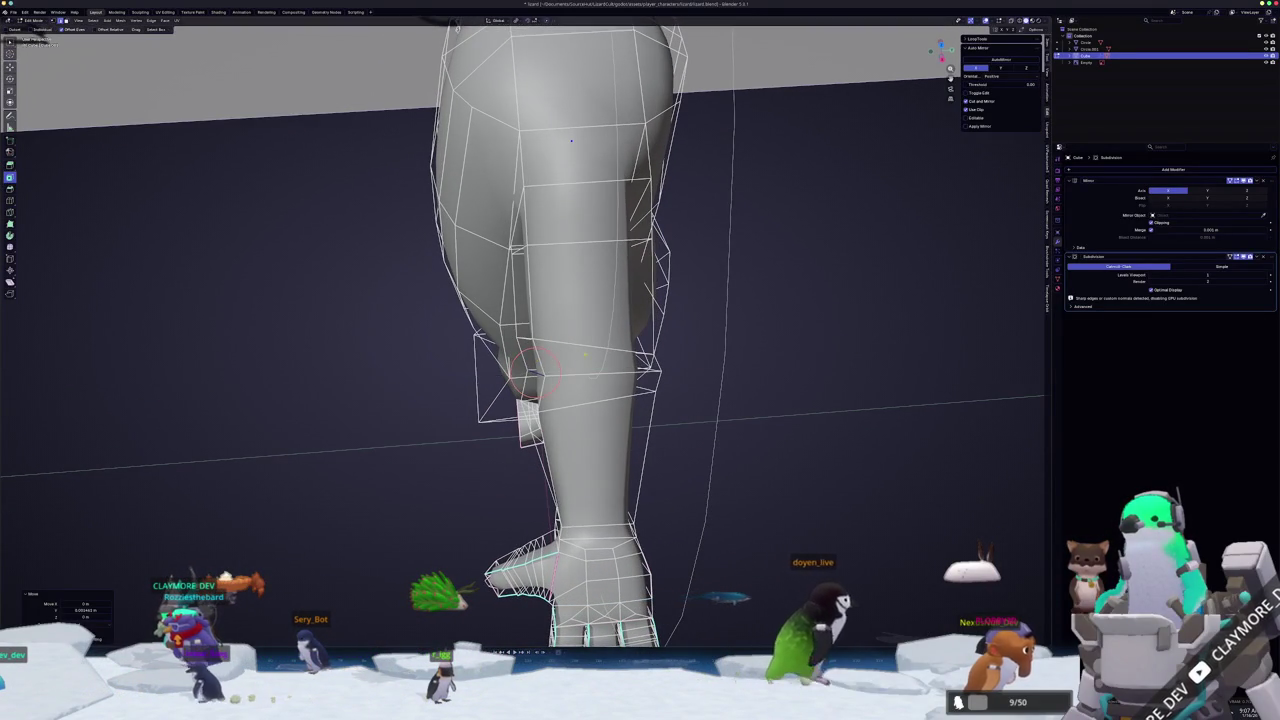
middle_drag(700, 333, 624, 356)
key(Tab)
key(Tab)
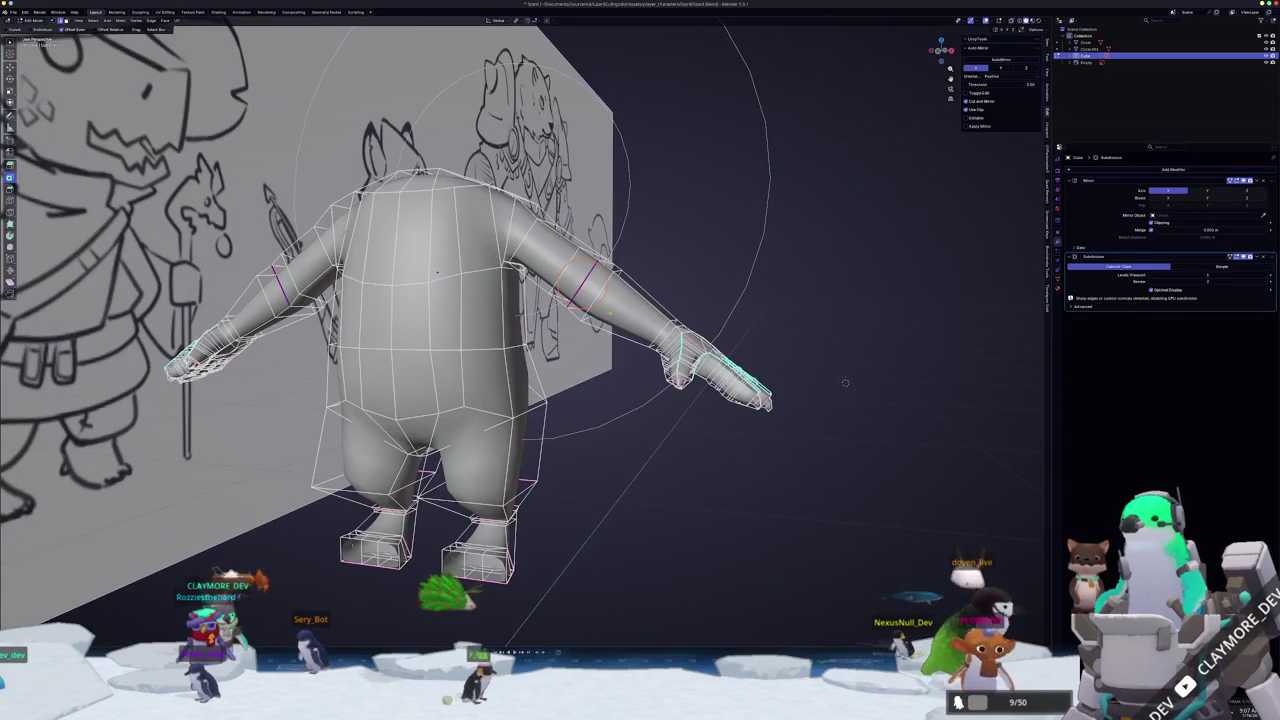
key(Tab)
mouse_move(650, 420)
middle_down()
mouse_move(608, 470)
mouse_move(837, 609)
mouse_move(335, 560)
middle_up()
scroll(837, 609, up, 2)
key(Tab)
right_click(511, 333)
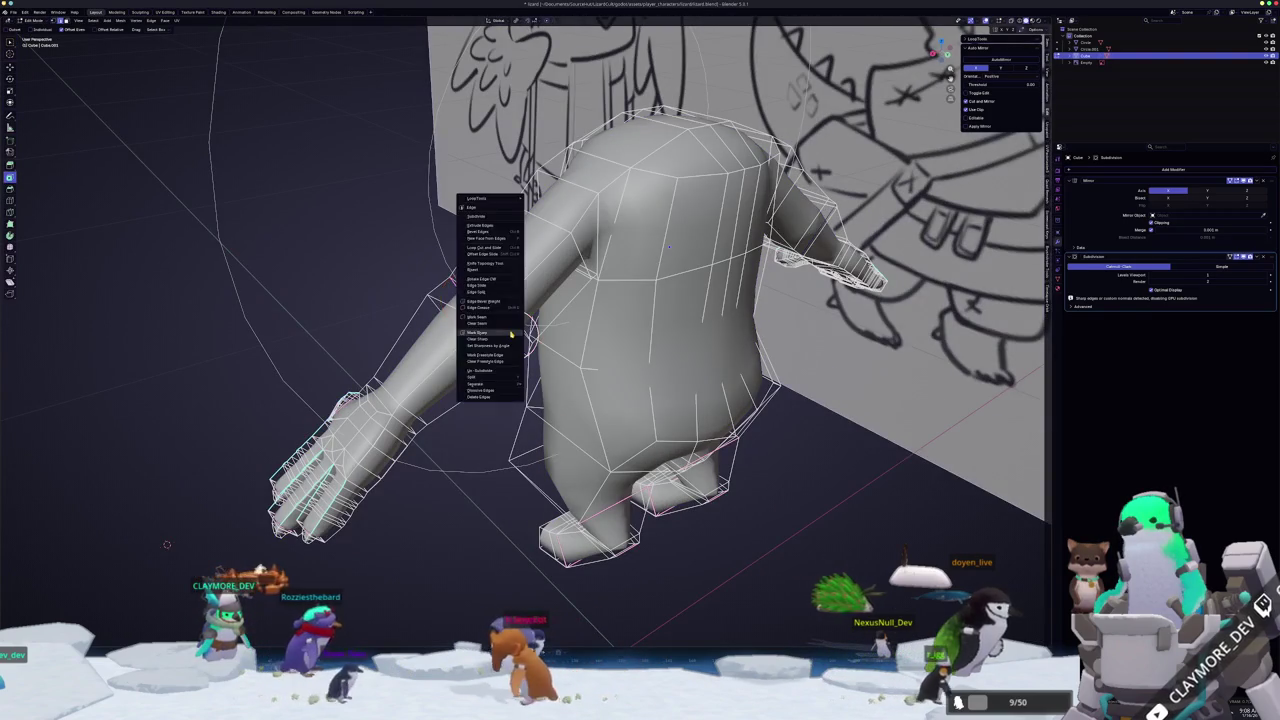
key(Tab)
middle_drag(507, 349, 470, 415)
key(Tab)
key(Tab)
mouse_move(147, 458)
middle_down()
mouse_move(884, 452)
mouse_move(772, 296)
mouse_move(900, 260)
middle_up()
key(Tab)
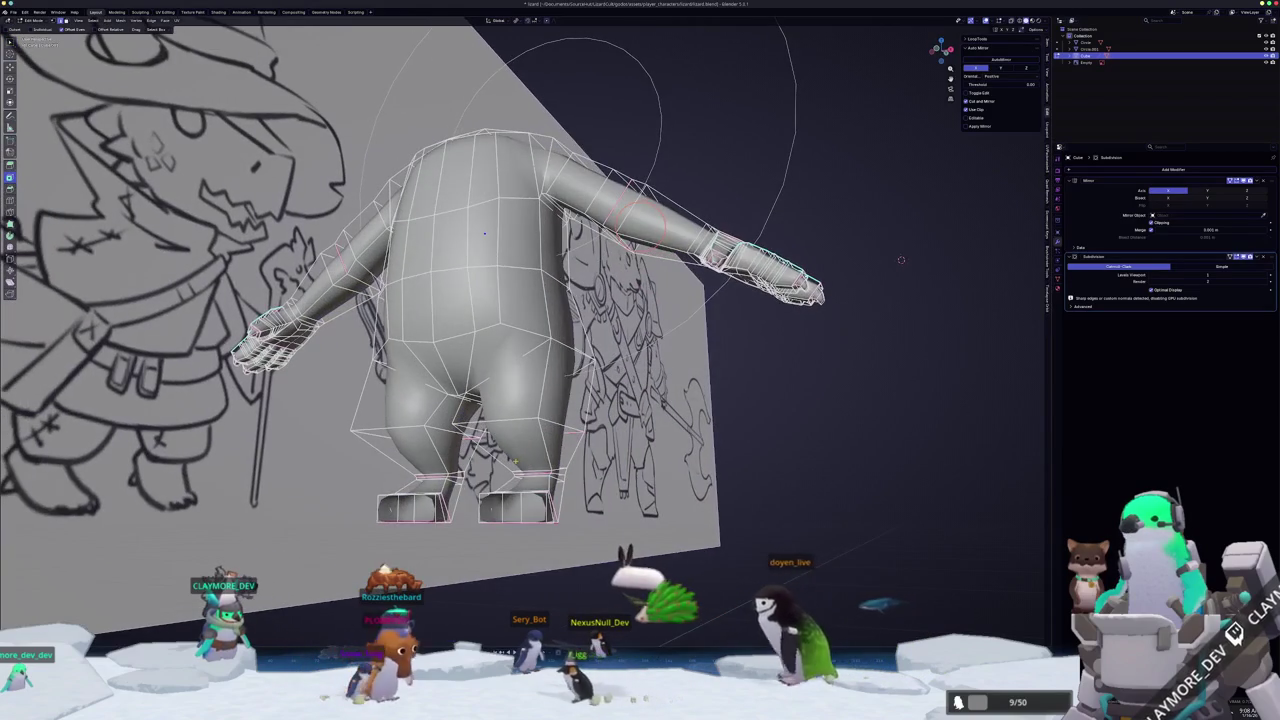
scroll(900, 260, up, 2)
scroll(800, 310, up, 2)
mouse_move(697, 357)
middle_down()
mouse_move(80, 195)
mouse_move(300, 200)
mouse_move(560, 230)
middle_up()
mouse_move(514, 171)
middle_down()
mouse_move(513, 463)
mouse_move(486, 449)
middle_up()
key(Tab)
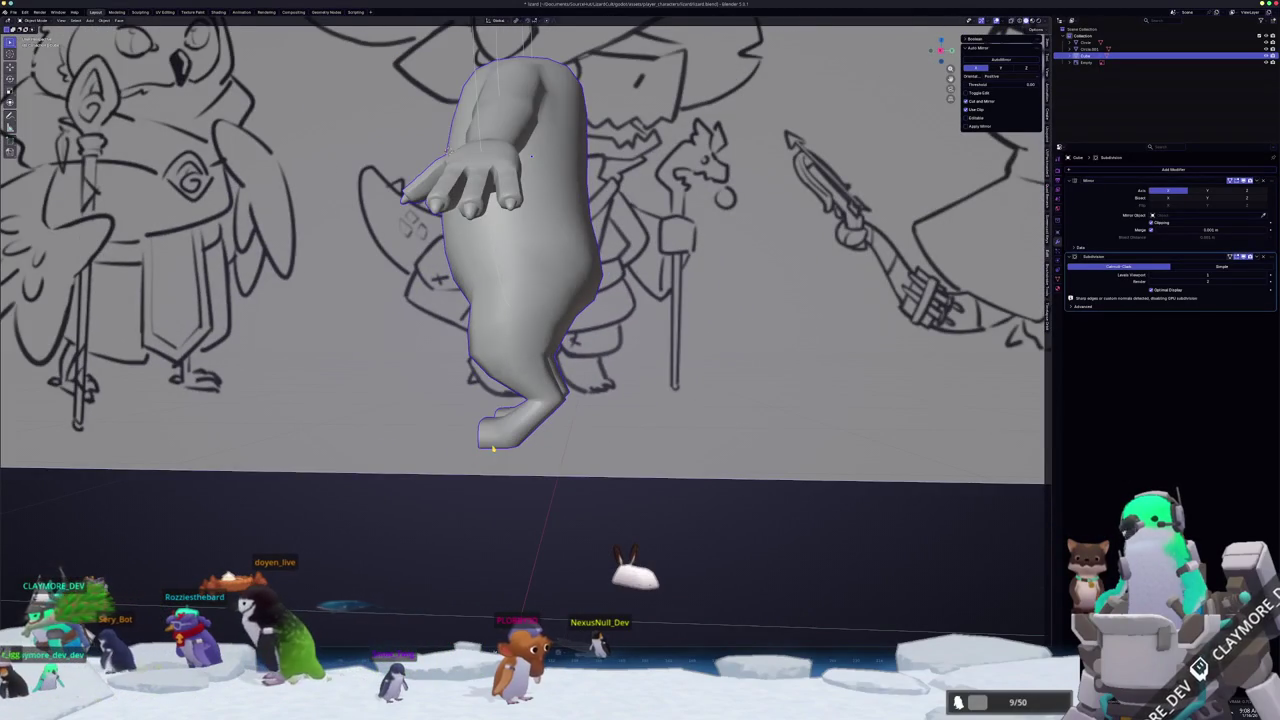
scroll(493, 449, up, 3)
key(KP_1)
key(Tab)
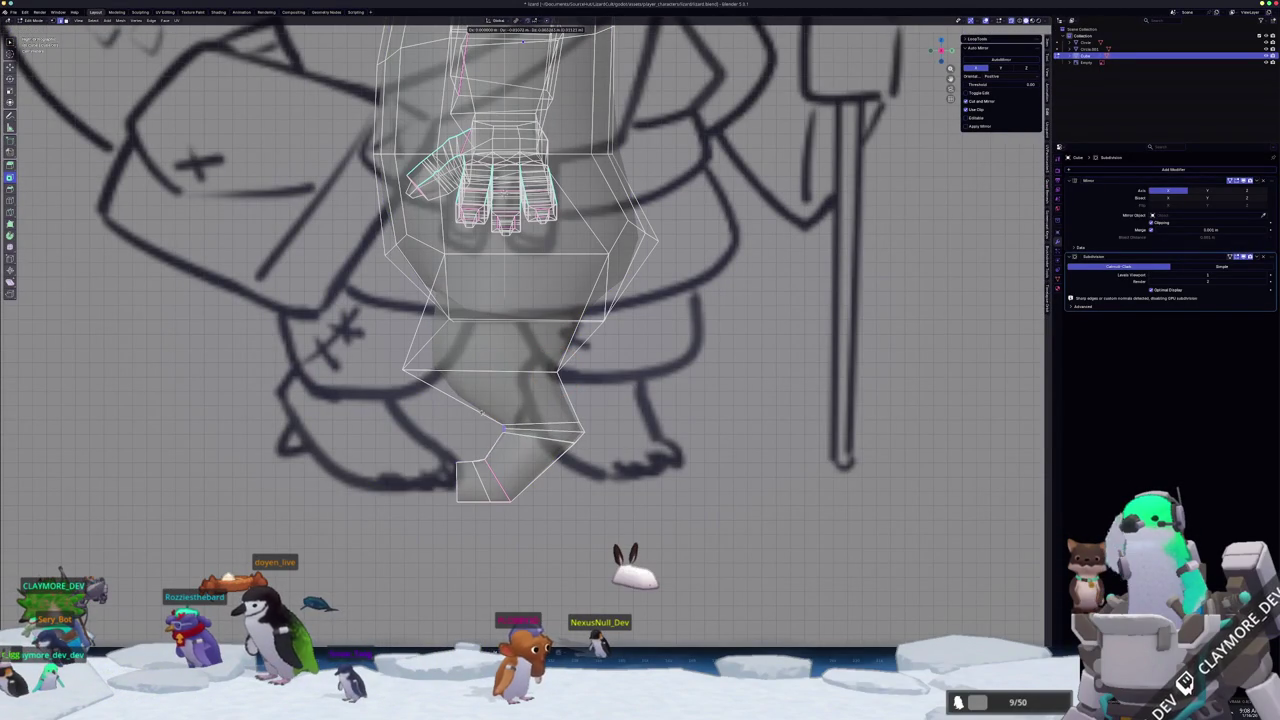
- Adjust the foot vertices, slide the edge loop up and raise the foot's front edge
scroll(505, 425, down, 1)
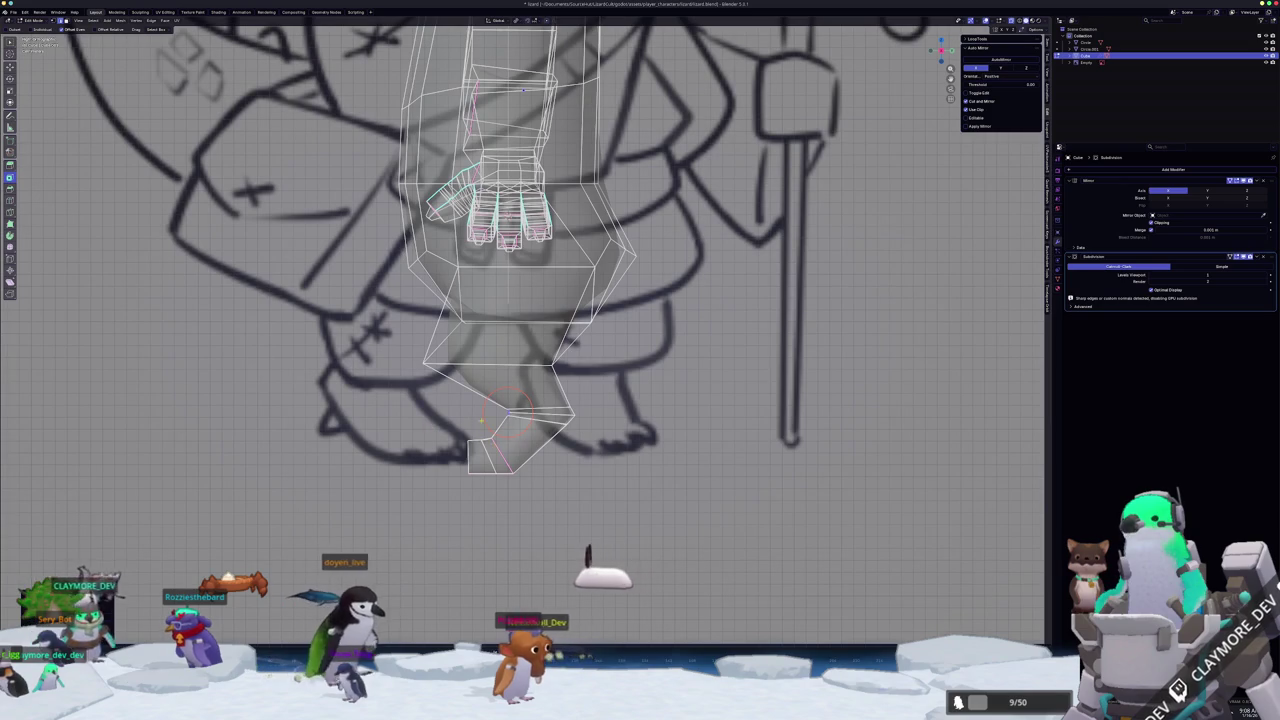
key(Tab)
key(Tab)
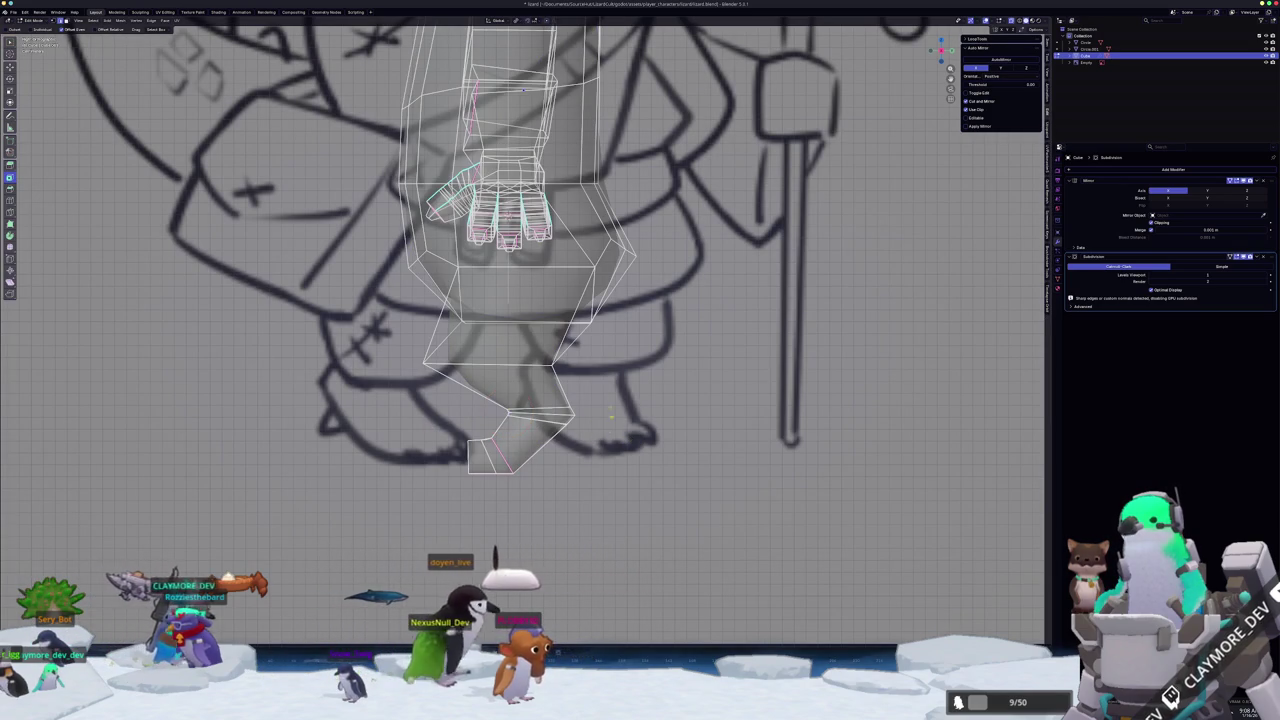
key(g)
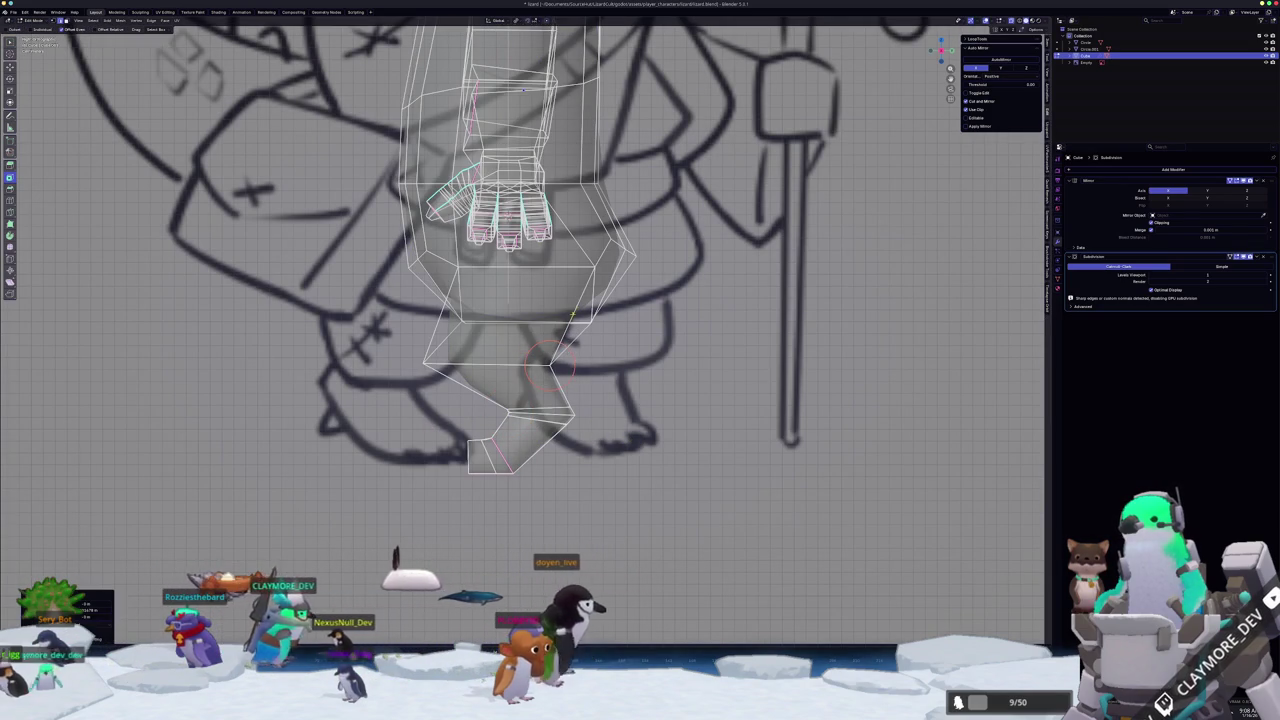
click(709, 352)
drag(535, 371, 612, 438)
drag(498, 393, 503, 381)
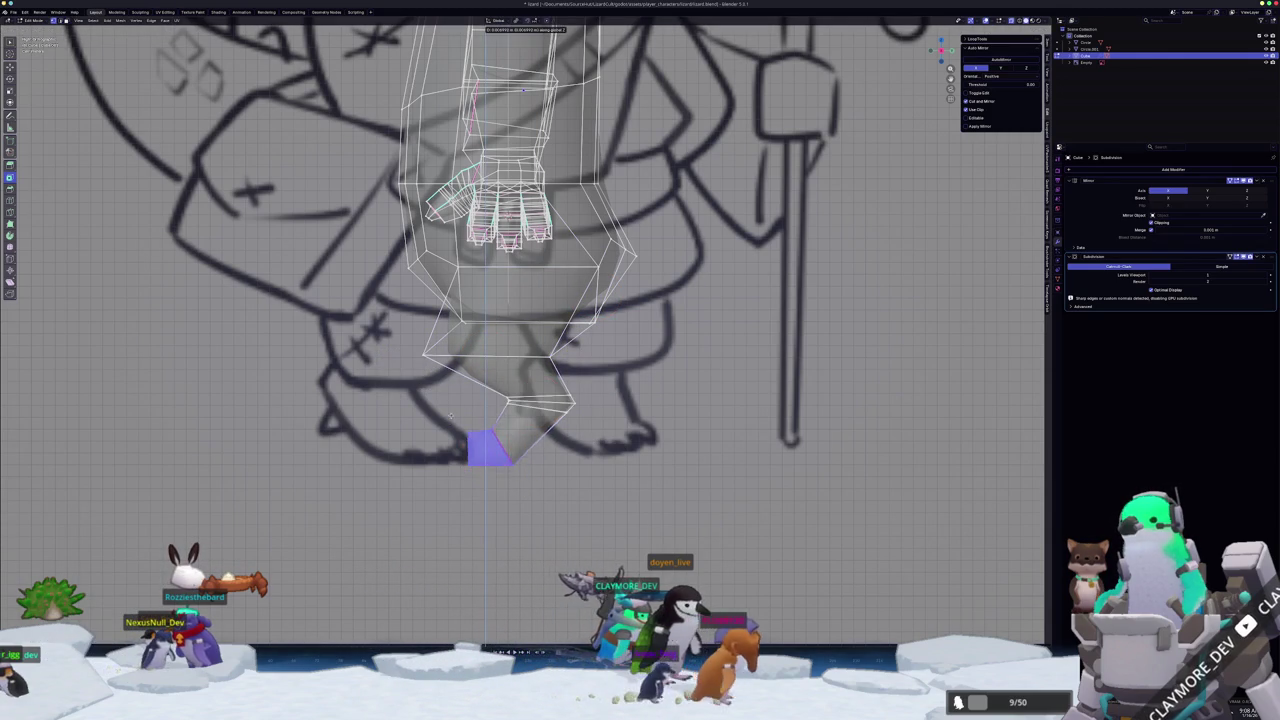
click(453, 404)
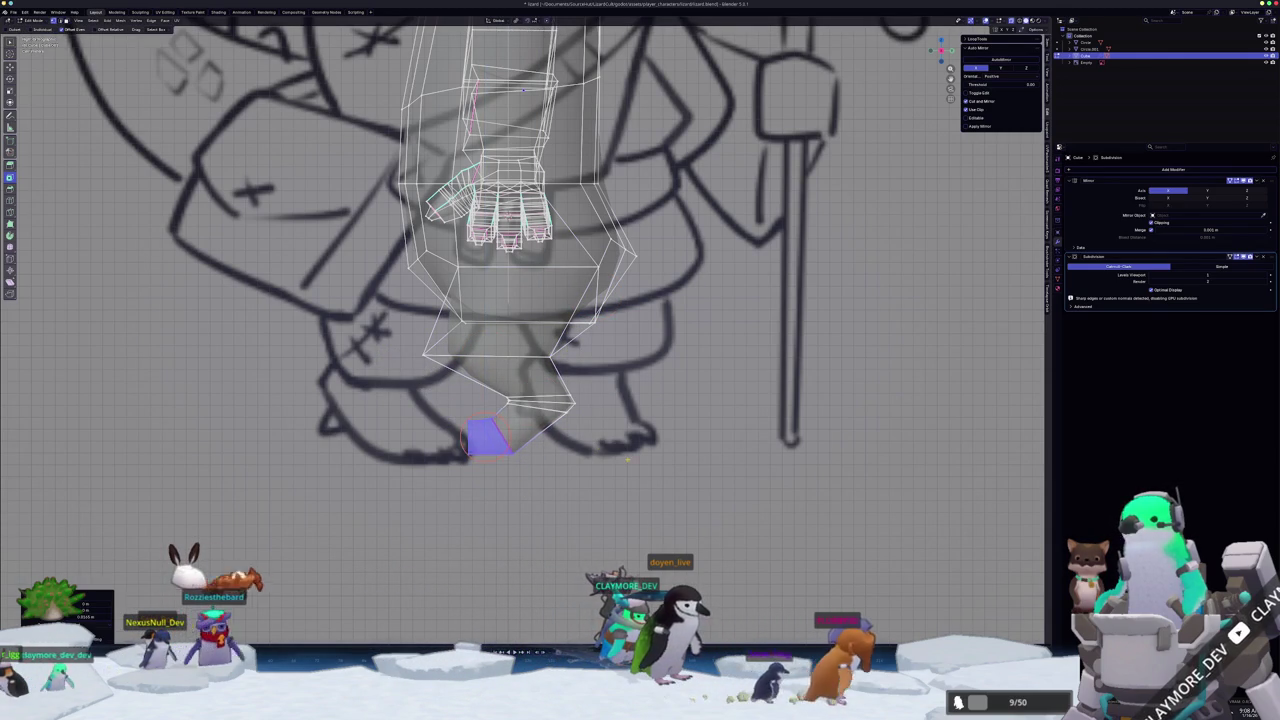
scroll(627, 459, down, 3)
key(Tab)
mouse_move(627, 459)
middle_down()
mouse_move(539, 461)
mouse_move(500, 440)
middle_up()
- Widen the selected feet by scaling them along the X axis
key(Tab)
scroll(480, 400, up, 3)
scroll(480, 400, up, 2)
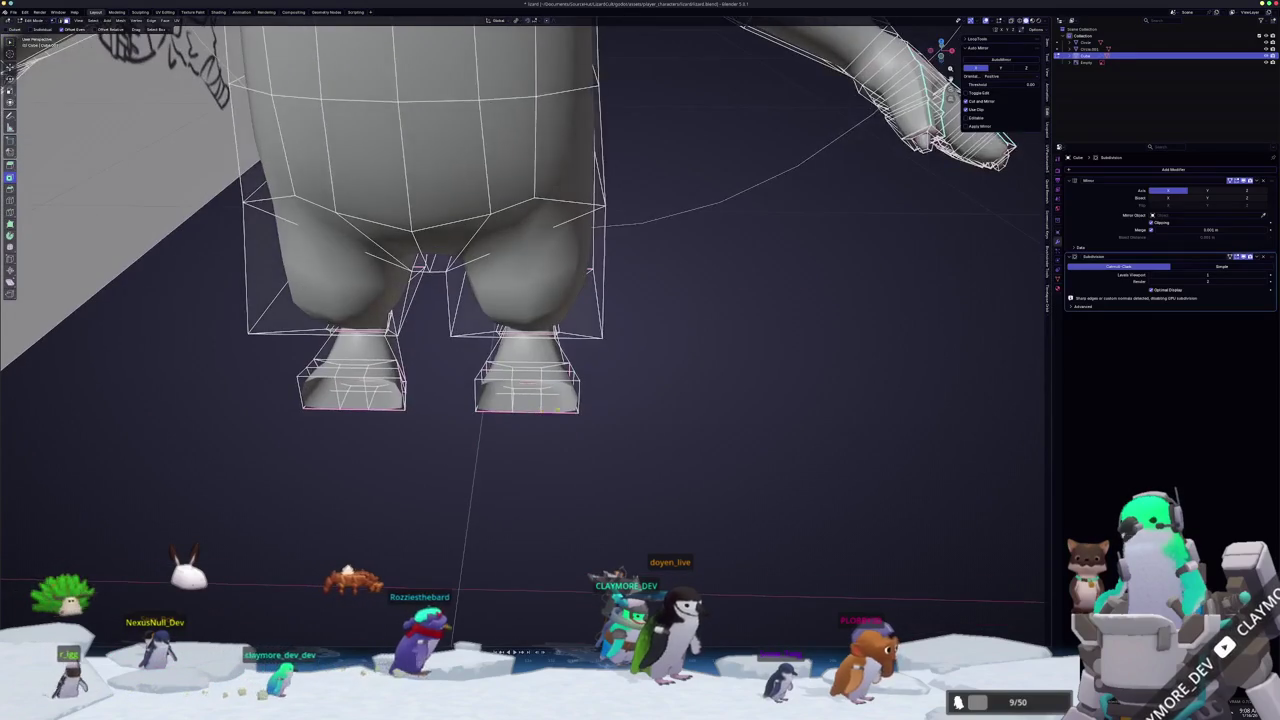
scroll(527, 340, up, 2)
middle_drag(567, 451, 630, 452)
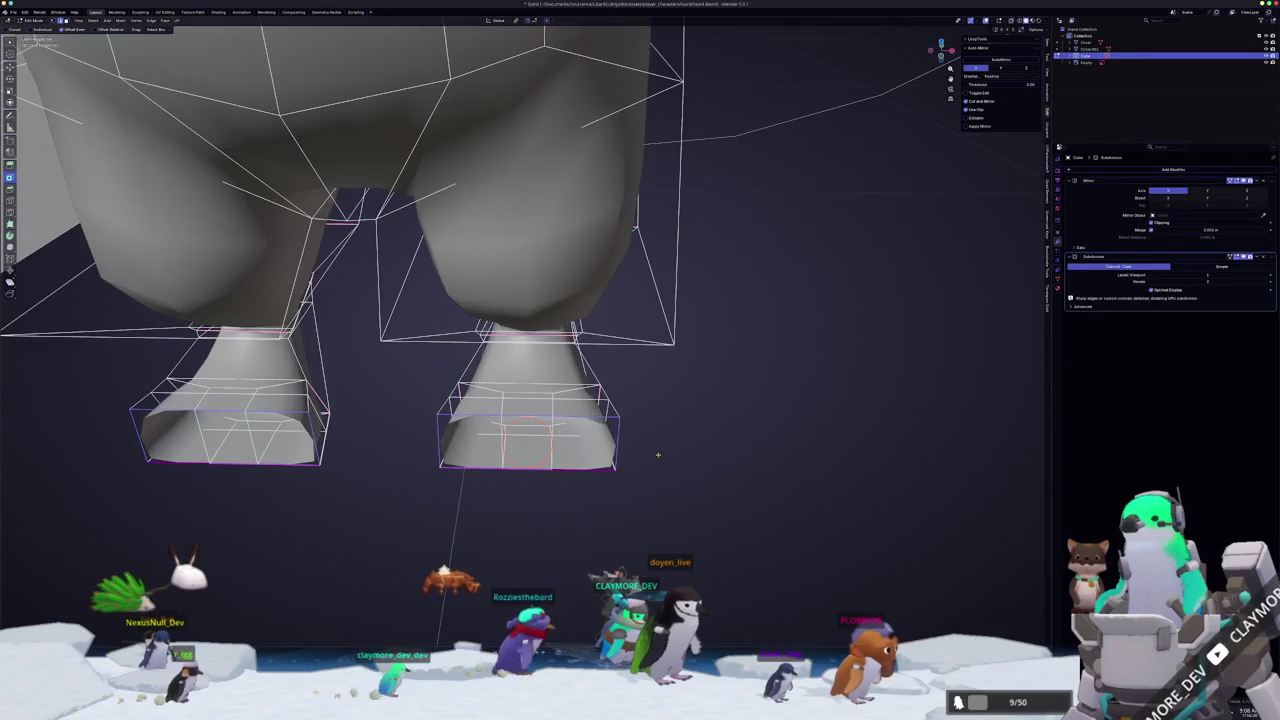
key(s)
key(x)
click(635, 452)
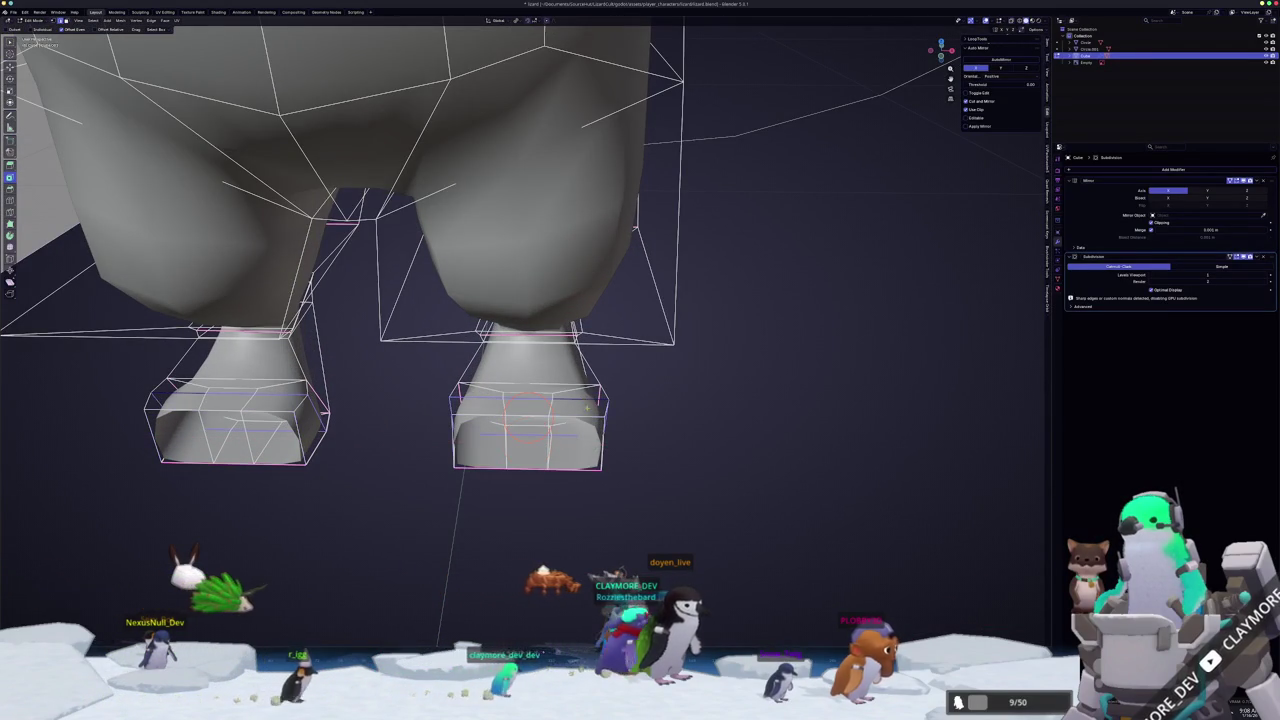
click(657, 421)
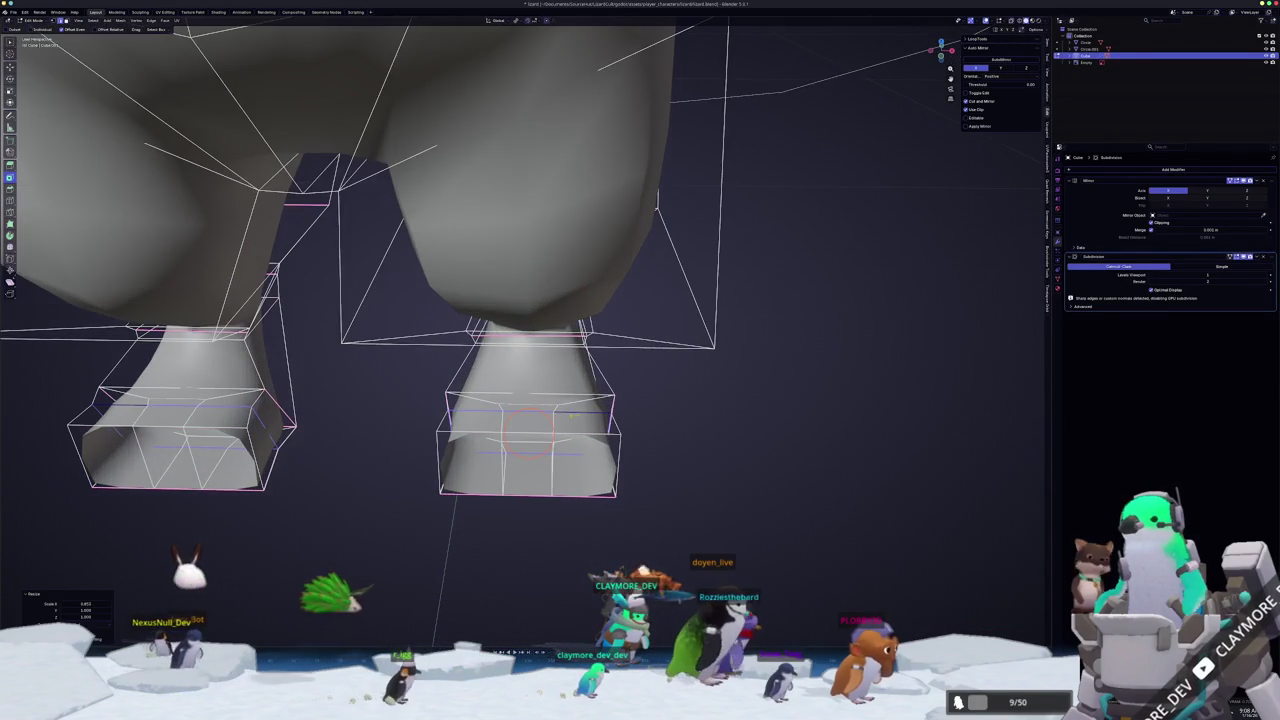
- Rescale the foot geometry from a low side angle and select the leg's front face
mouse_move(561, 394)
middle_down()
mouse_move(459, 191)
mouse_move(661, 502)
middle_up()
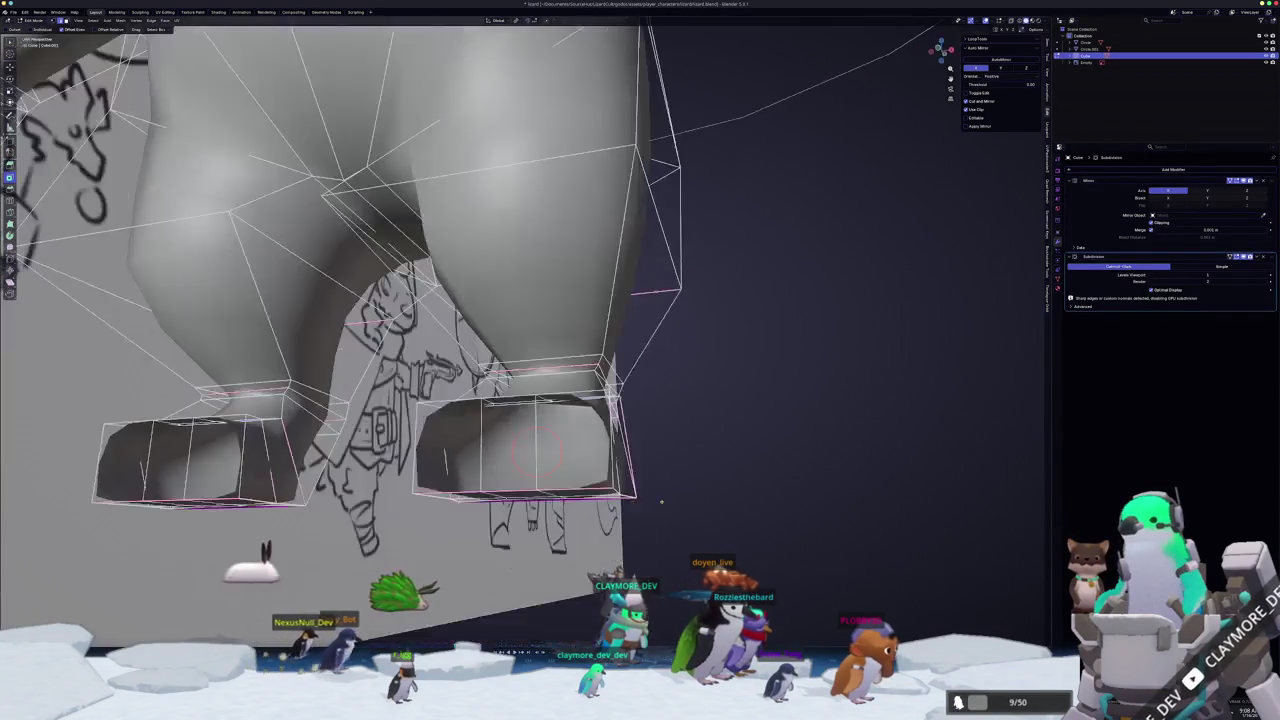
click(740, 480)
mouse_move(740, 480)
middle_down()
mouse_move(691, 496)
mouse_move(624, 489)
mouse_move(657, 451)
middle_up()
key(s)
click(657, 451)
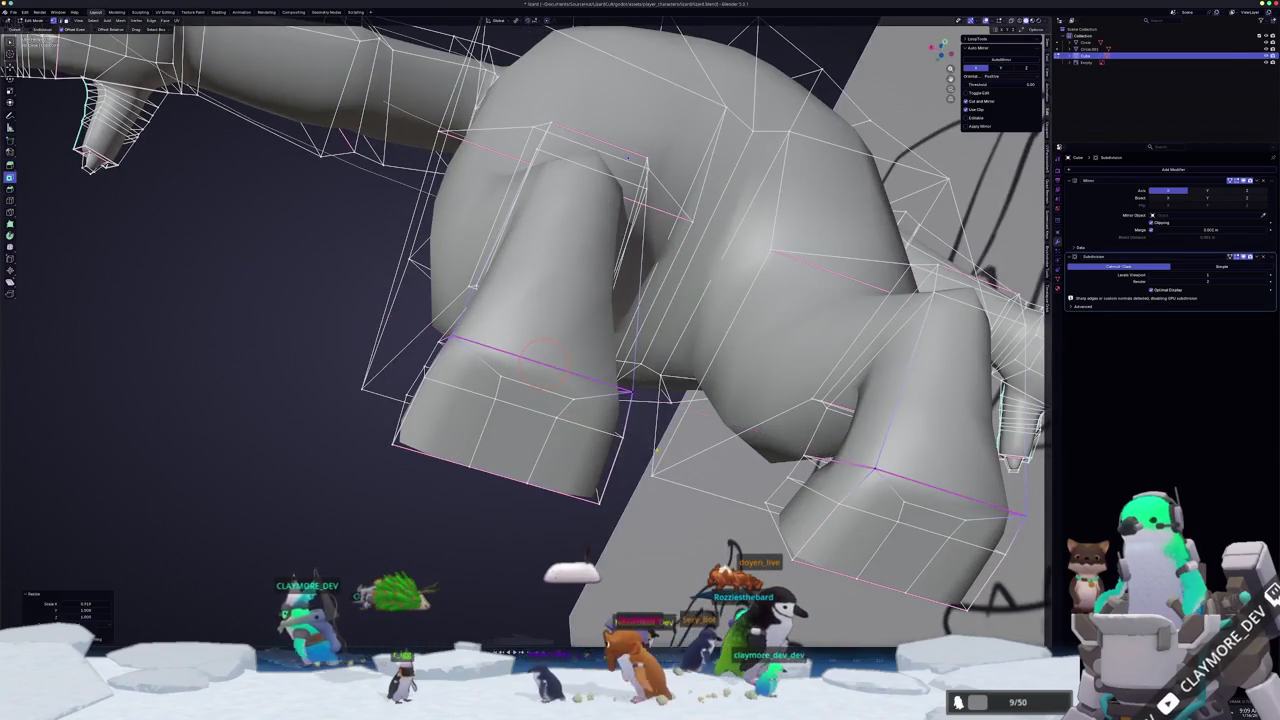
middle_drag(545, 360, 487, 490)
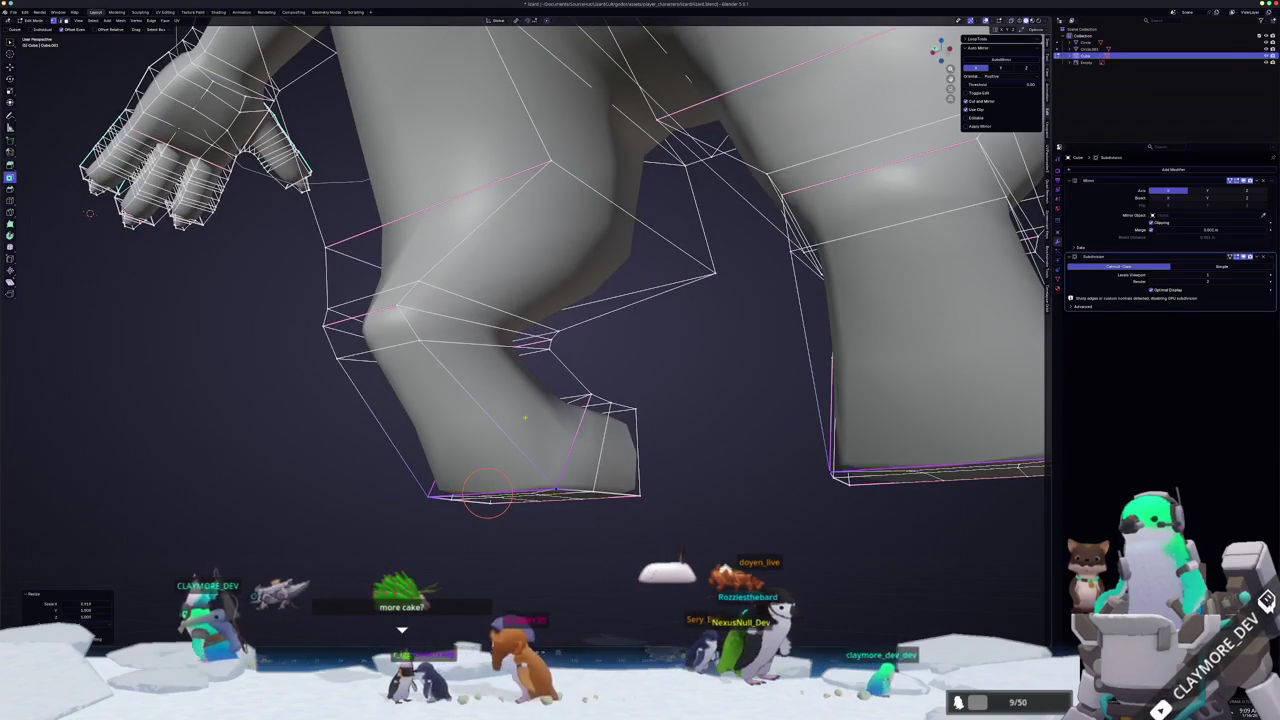
click(528, 386)
middle_drag(528, 386, 494, 355)
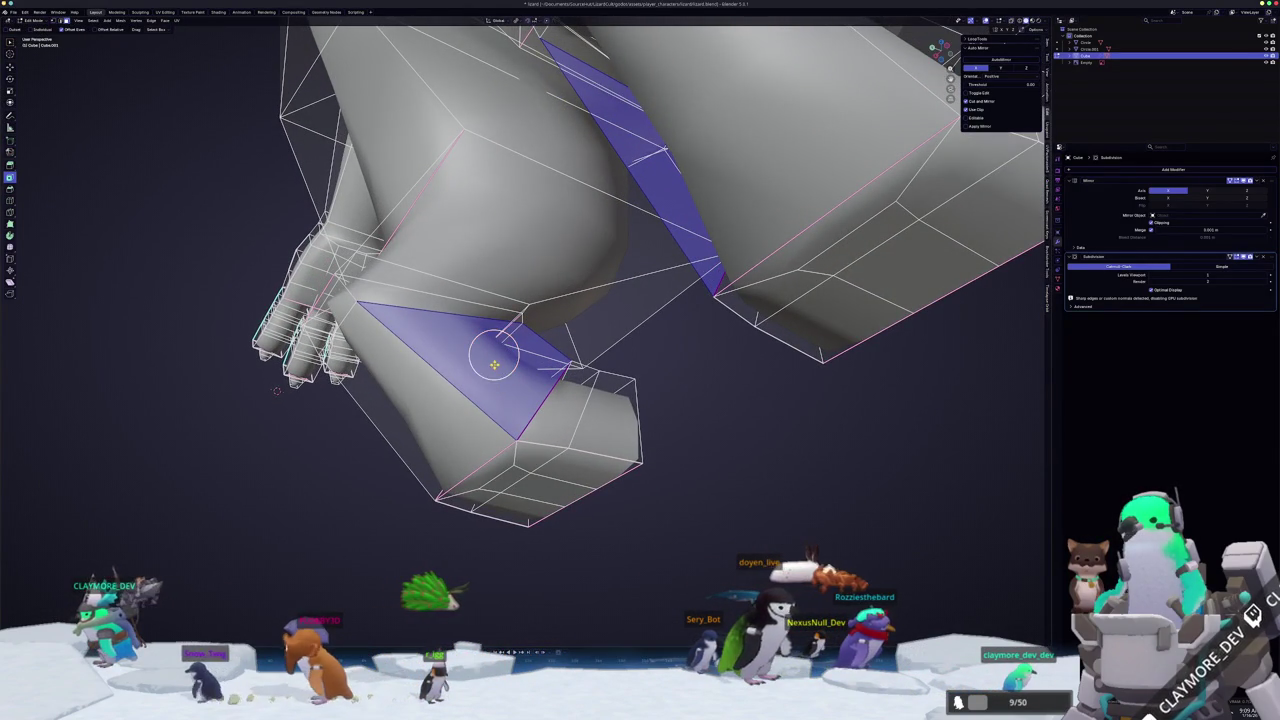
- Inset the stub's end face, shrink it to a small tip, lower it along Z and tilt it
key(i)
click(207, 570)
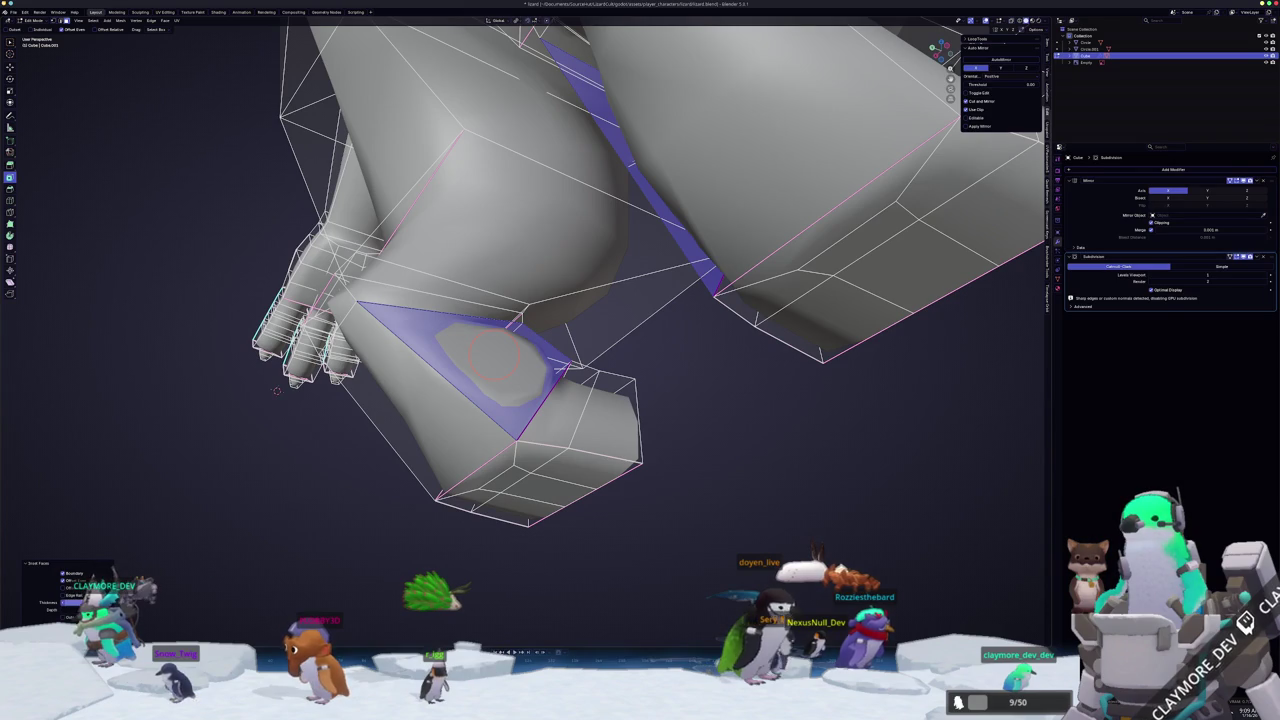
key(s)
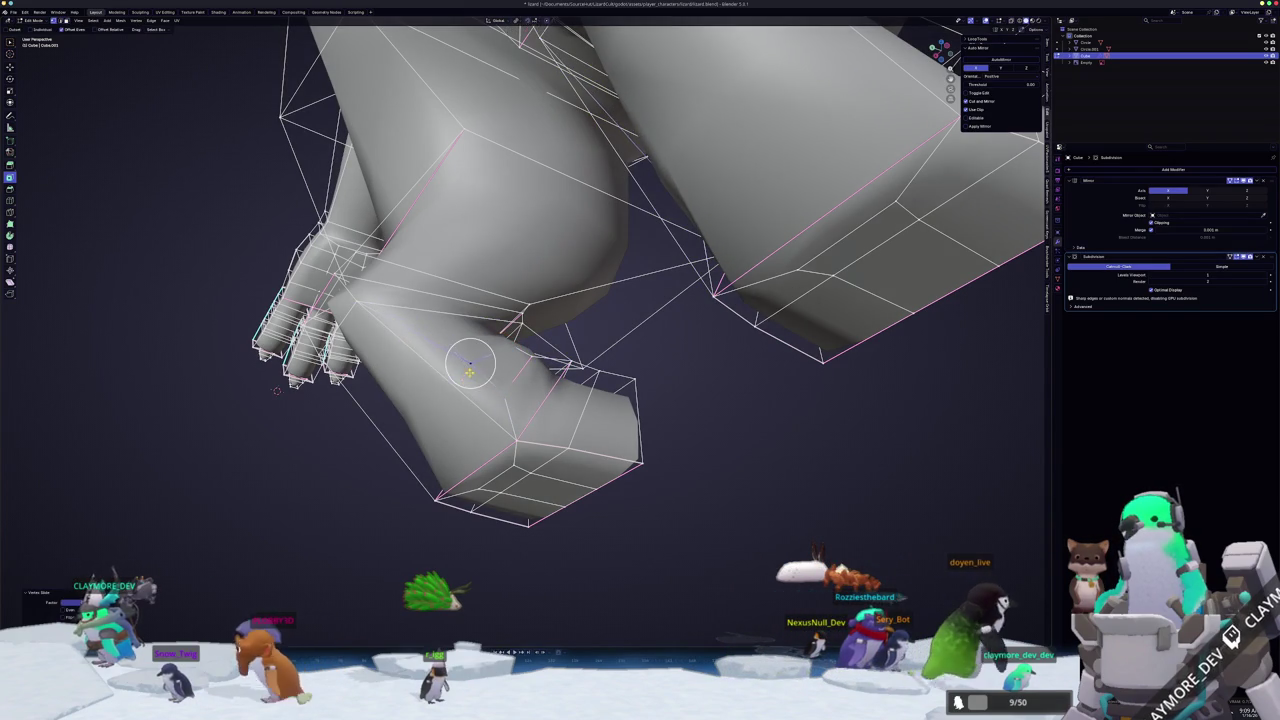
key(g)
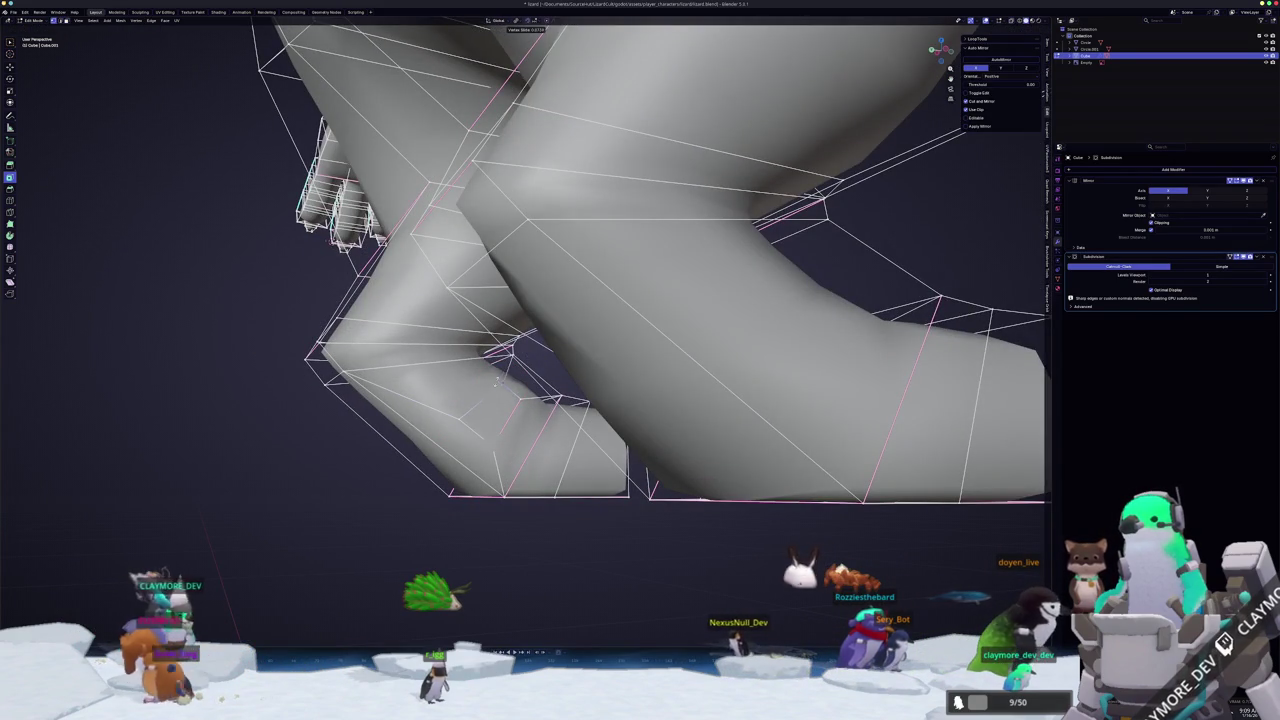
key(z)
middle_drag(494, 379, 541, 469)
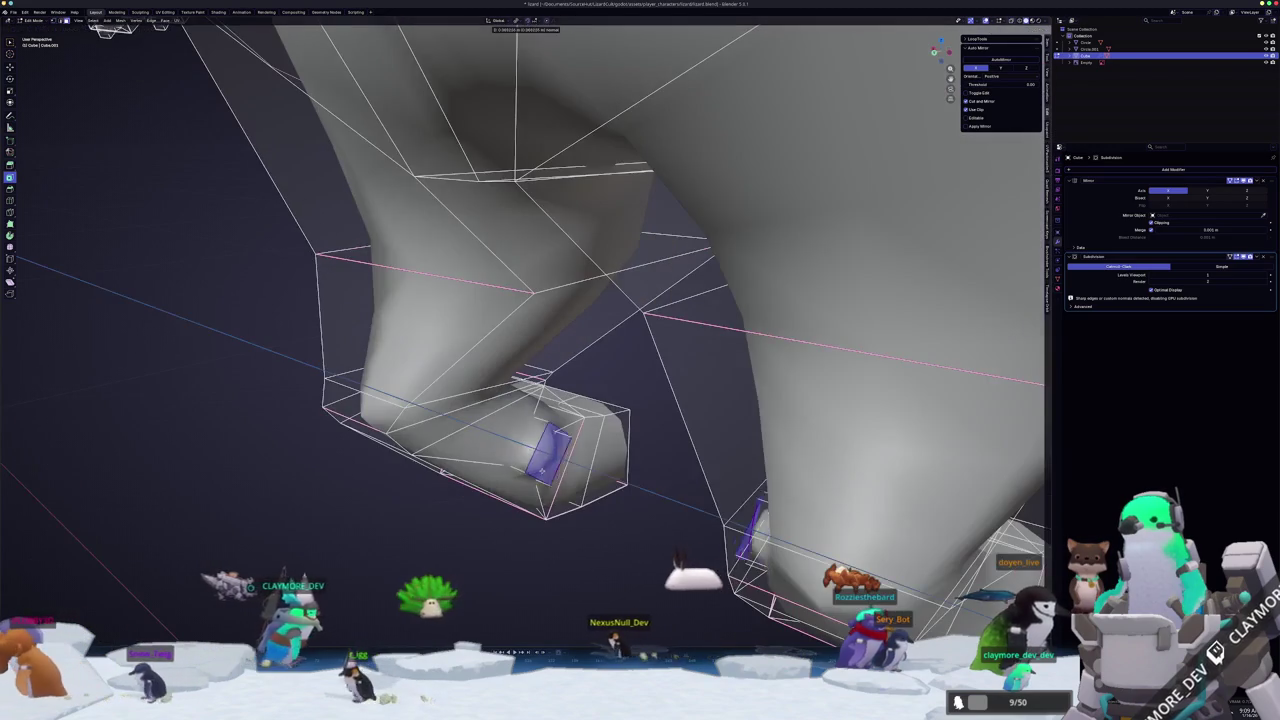
click(541, 469)
key(r)
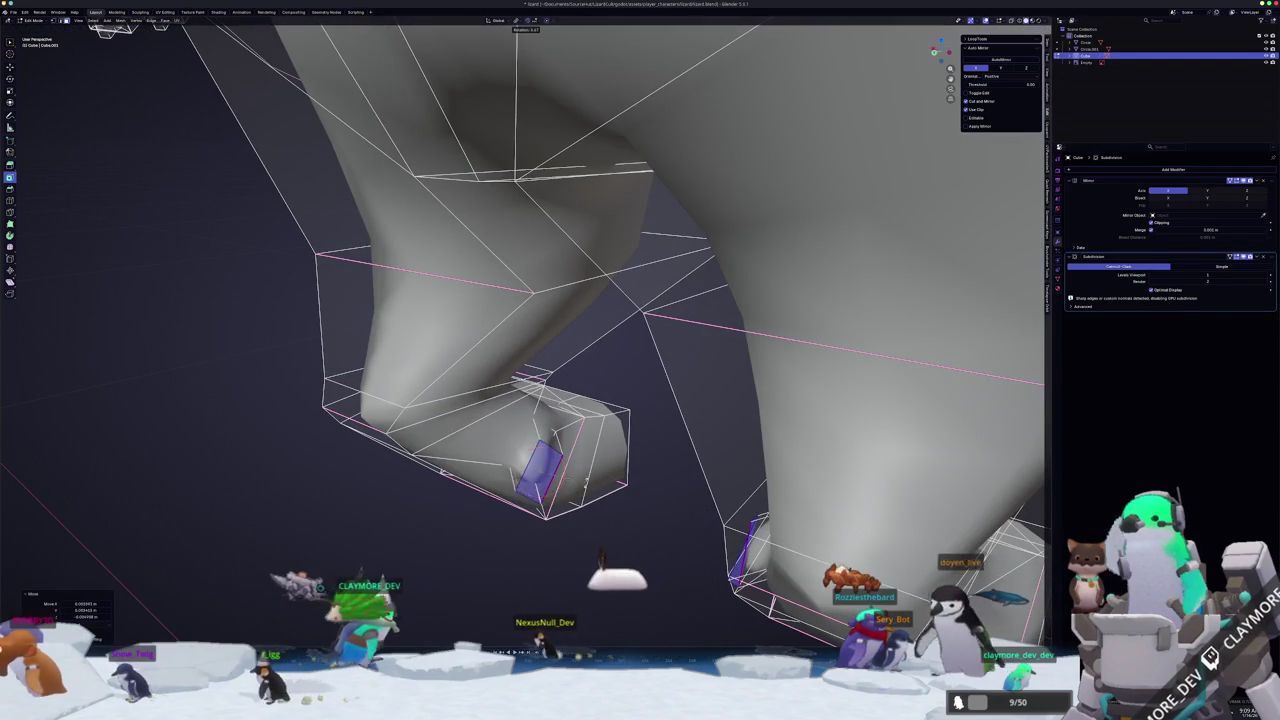
click(589, 511)
- Slide the ankle edge loop twice to refine the base of the foot stub
mouse_move(589, 511)
middle_down()
mouse_move(480, 400)
mouse_move(1036, 444)
mouse_move(236, 330)
middle_up()
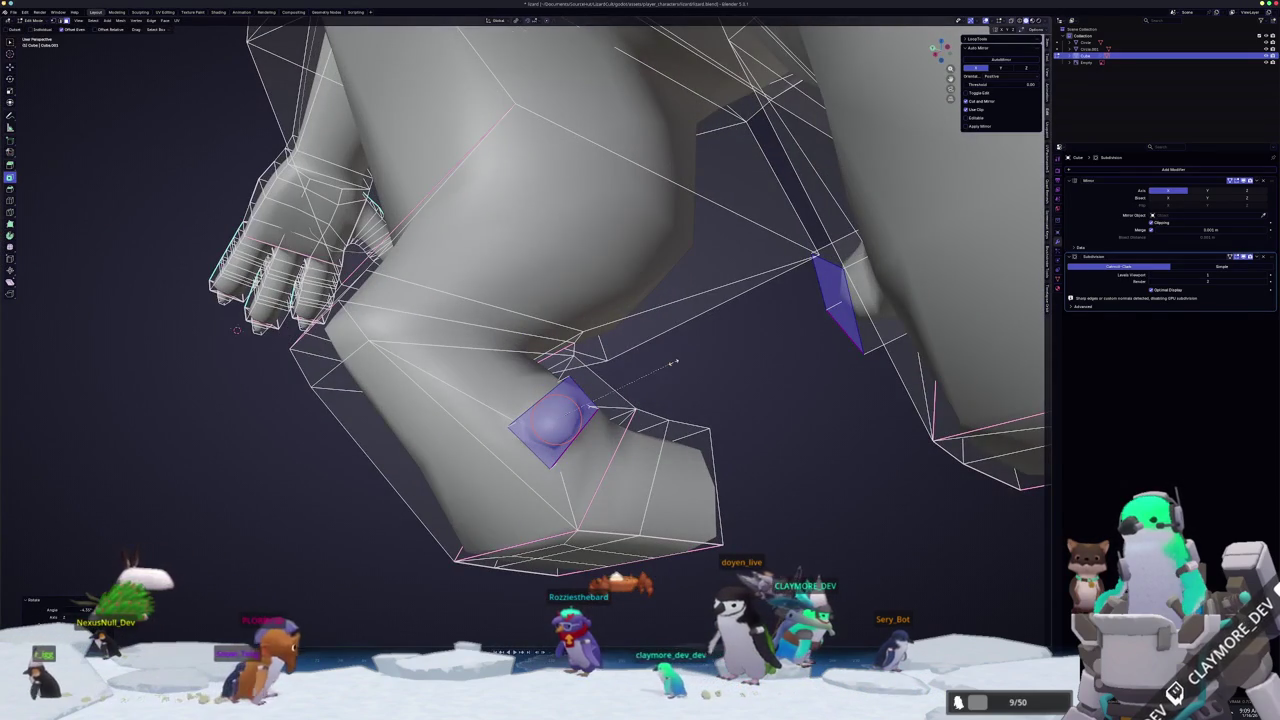
scroll(553, 465, up, 3)
key(g)
key(g)
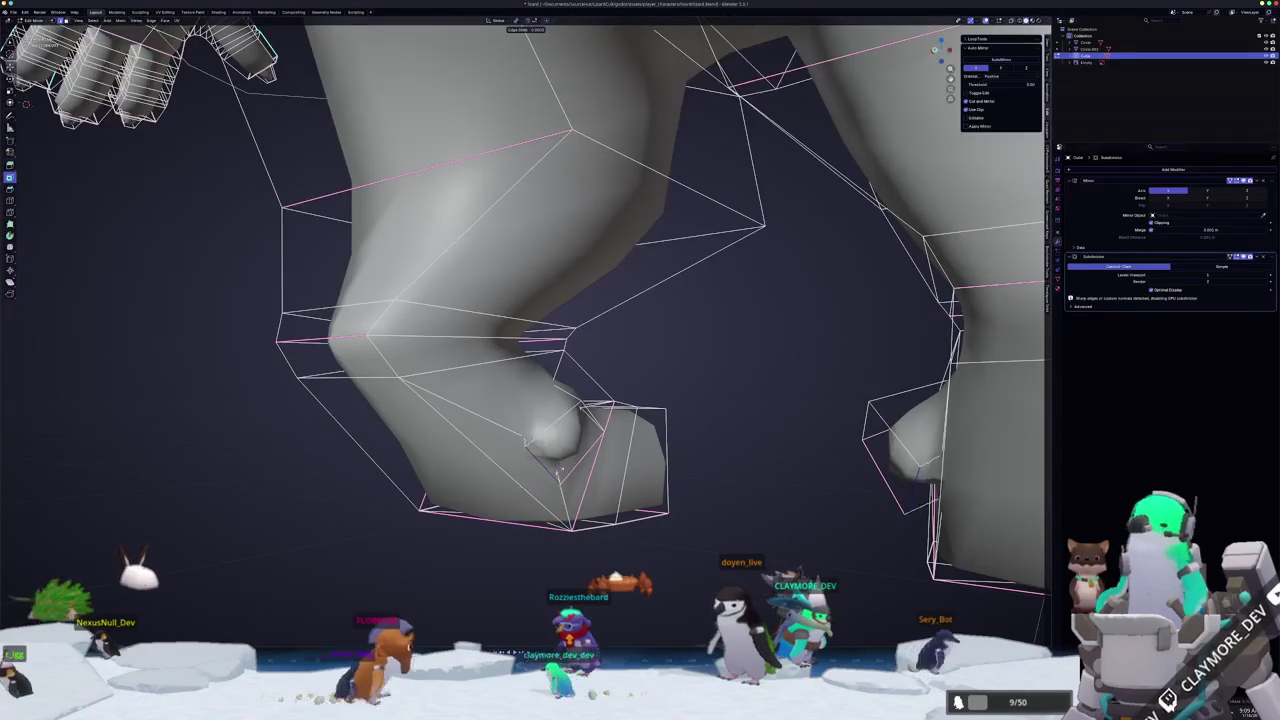
click(564, 468)
mouse_move(553, 462)
middle_down()
mouse_move(600, 430)
mouse_move(597, 442)
middle_up()
key(g)
key(g)
click(597, 442)
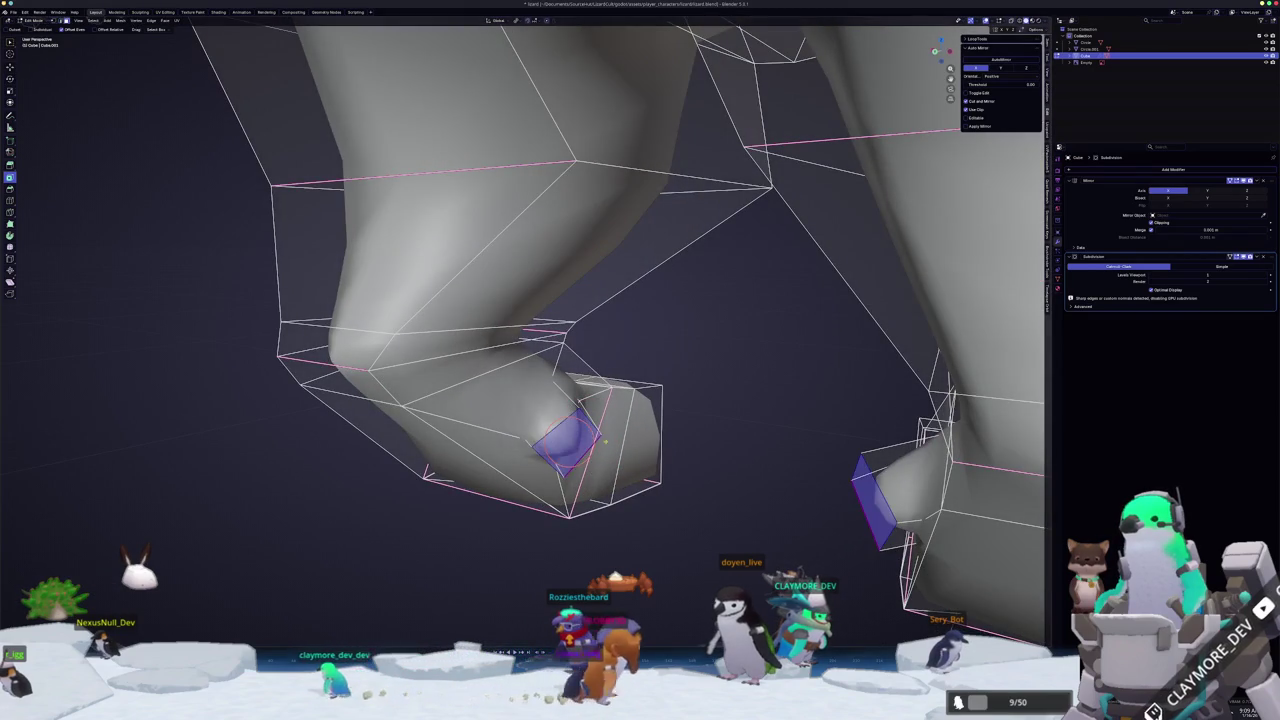
mouse_move(687, 433)
middle_down()
mouse_move(630, 428)
mouse_move(560, 450)
middle_up()
- Preview the smoothed model in Object Mode, reselect the whole mesh, and preview again
key(Tab)
scroll(606, 427, up, 5)
scroll(605, 427, down, 5)
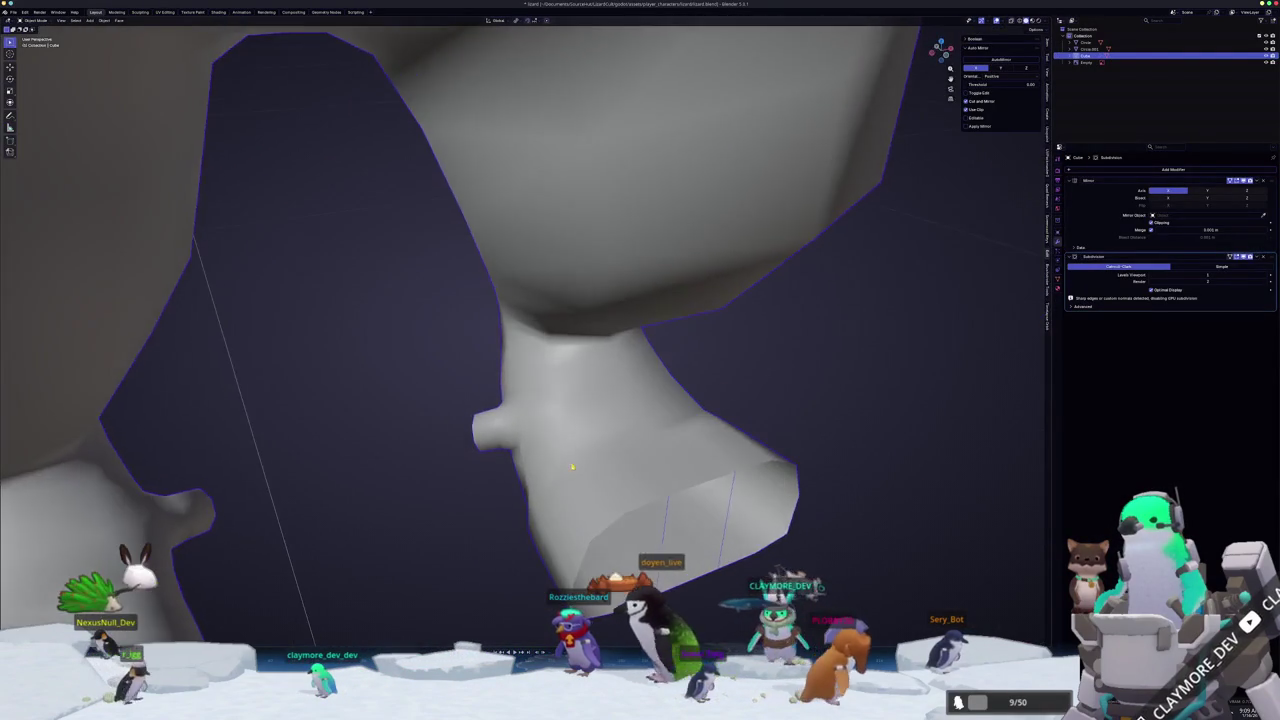
key(Tab)
key(a)
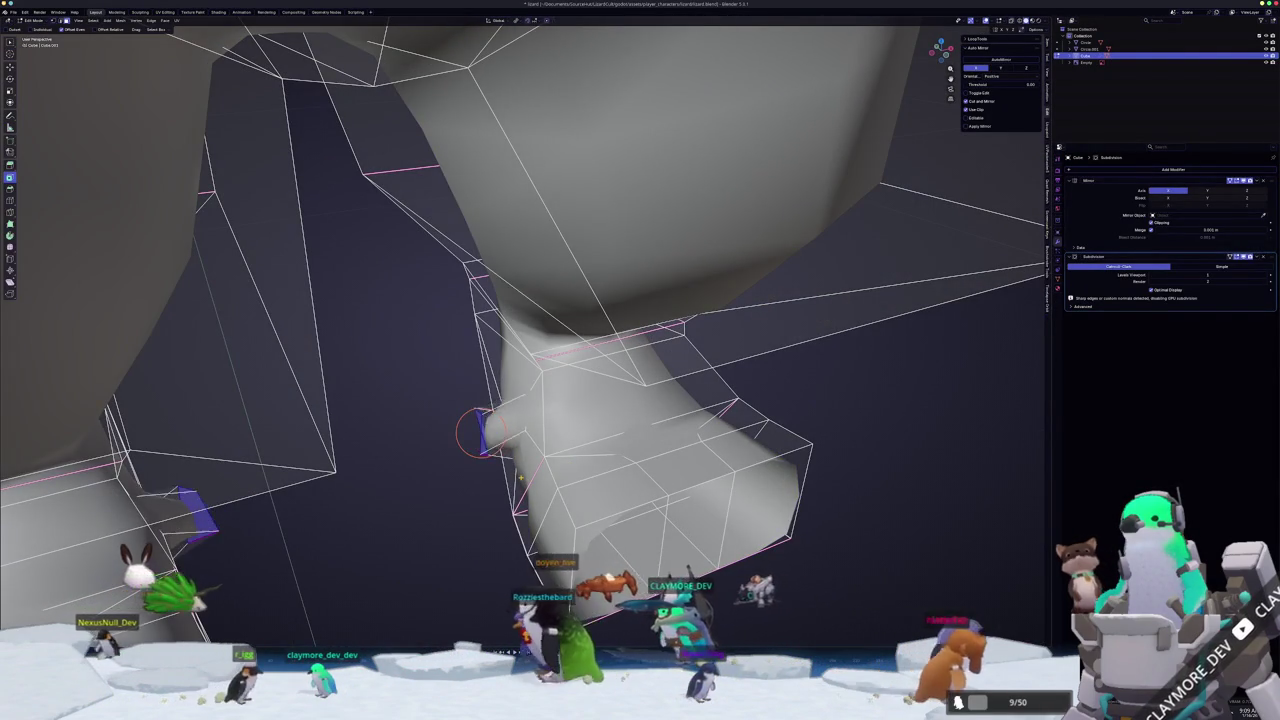
key(alt+a)
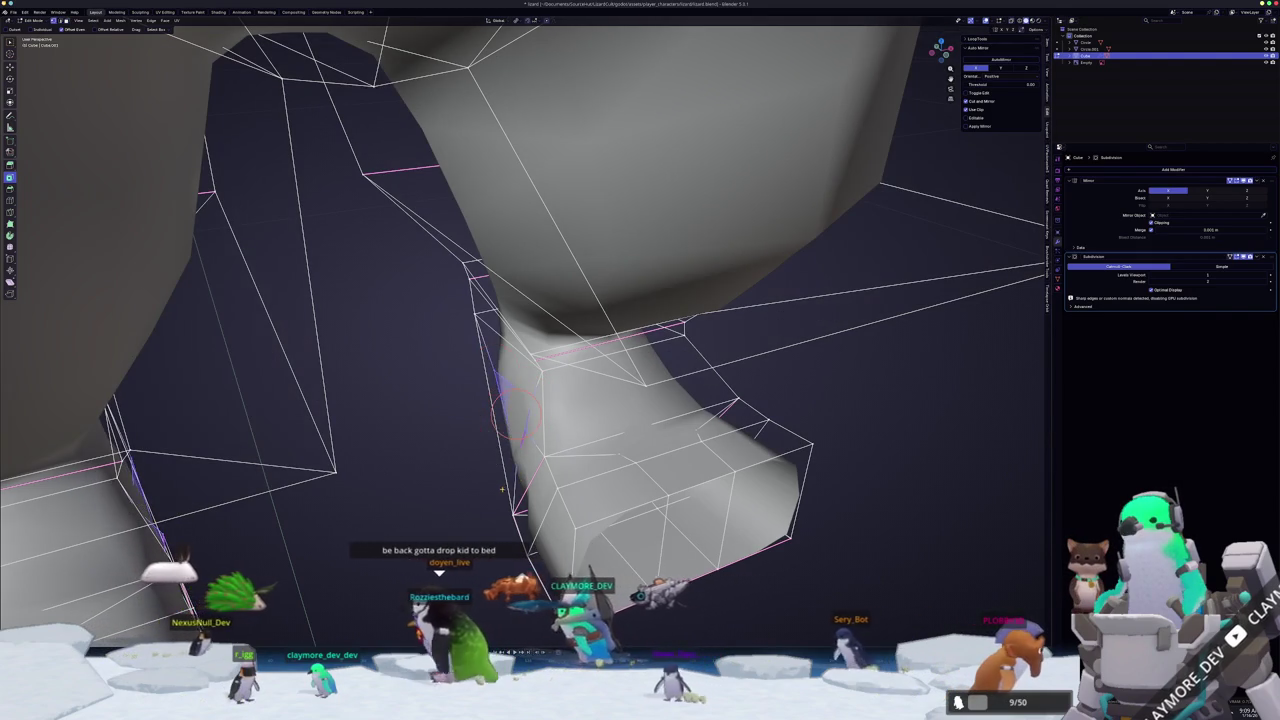
key(a)
middle_drag(728, 508, 749, 517)
key(Tab)
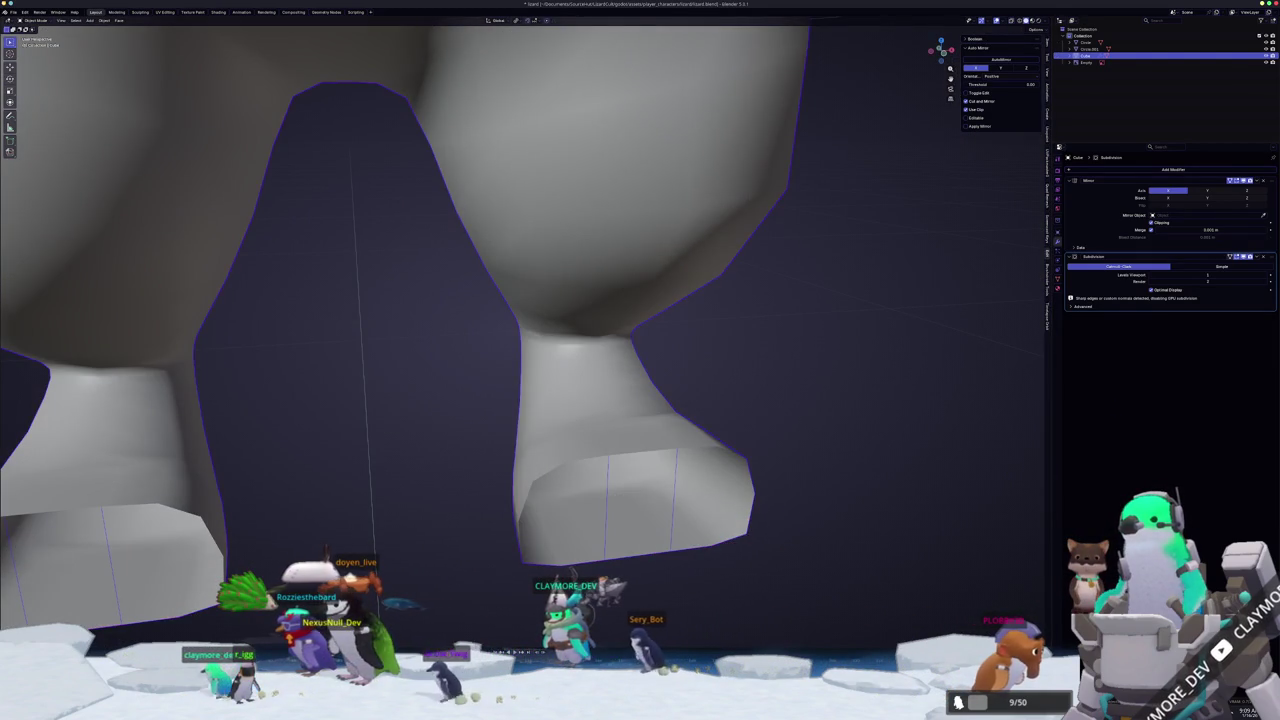
key(alt+Tab)
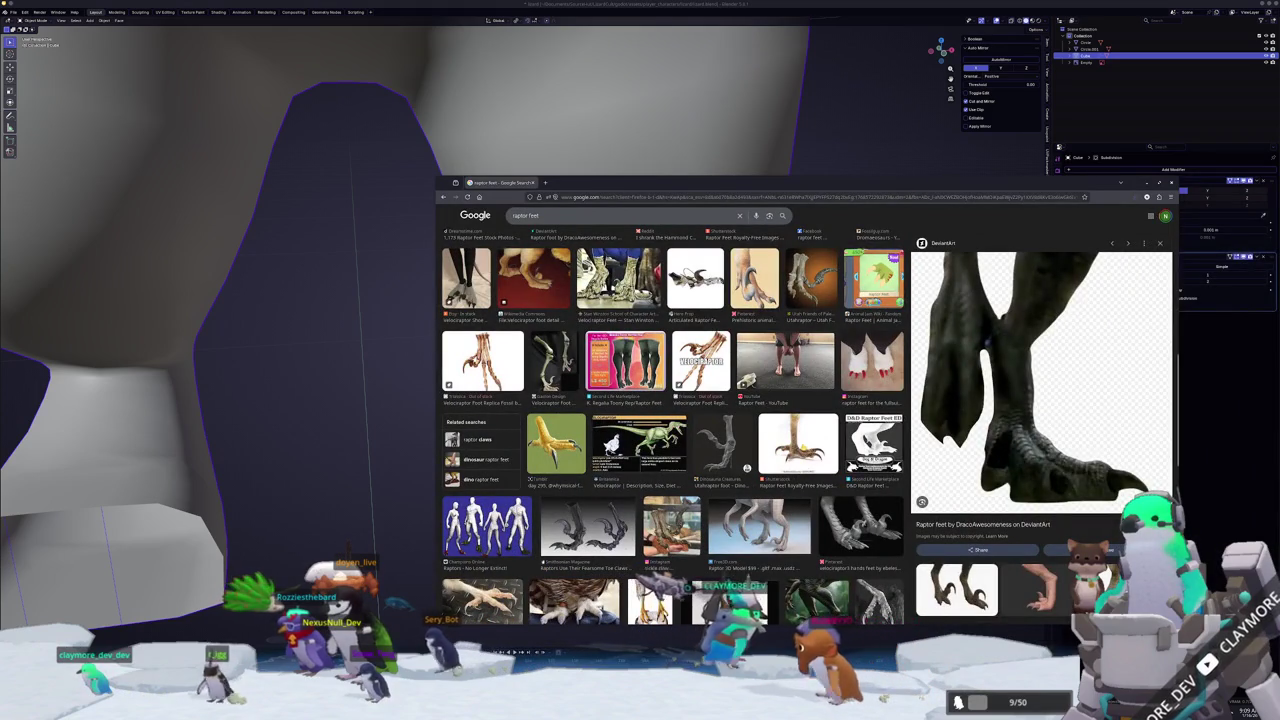
- Browse the raptor foot references, including a Free3D raptor 3D model, then close the browser
click(799, 476)
click(759, 527)
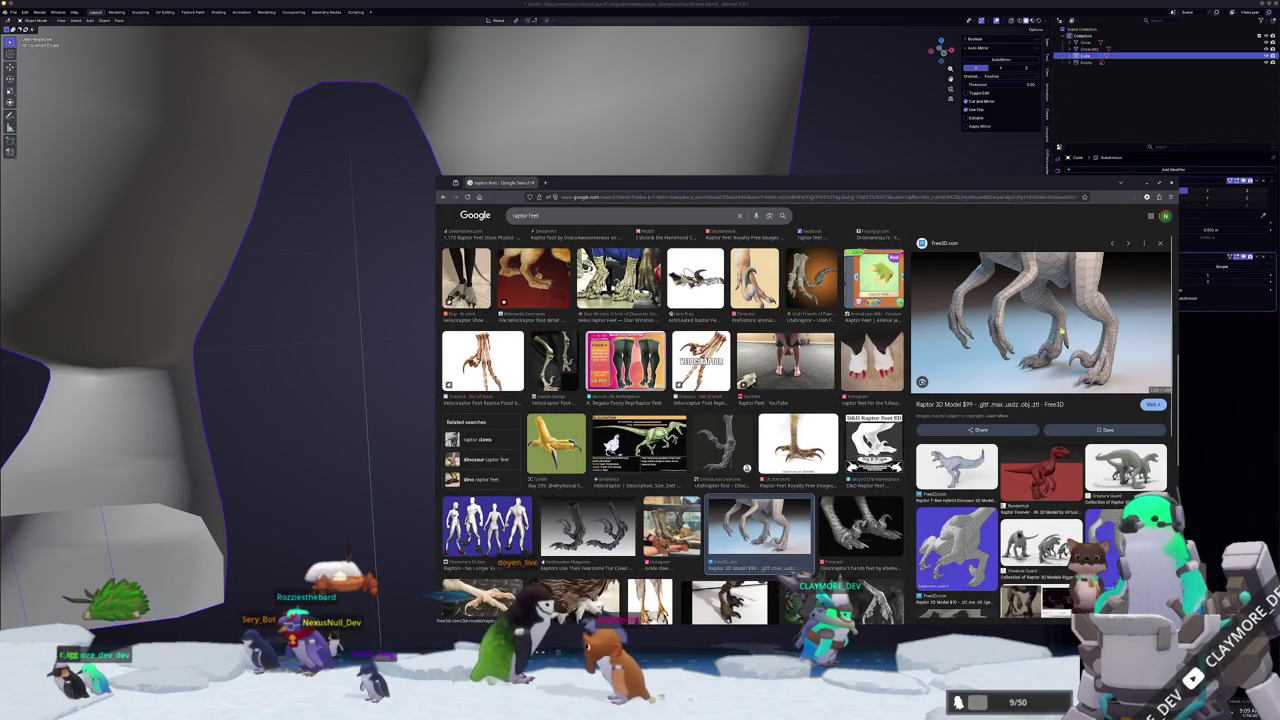
click(306, 497)
- Select the Cube mesh in Edit Mode and pick the front faces of both feet
click(521, 433)
key(Tab)
mouse_move(521, 433)
middle_down()
mouse_move(521, 391)
mouse_move(485, 405)
middle_up()
click(521, 391)
- Inset both feet's front faces into smaller panels and vertex-slide the inset's corner vertices
click(485, 405)
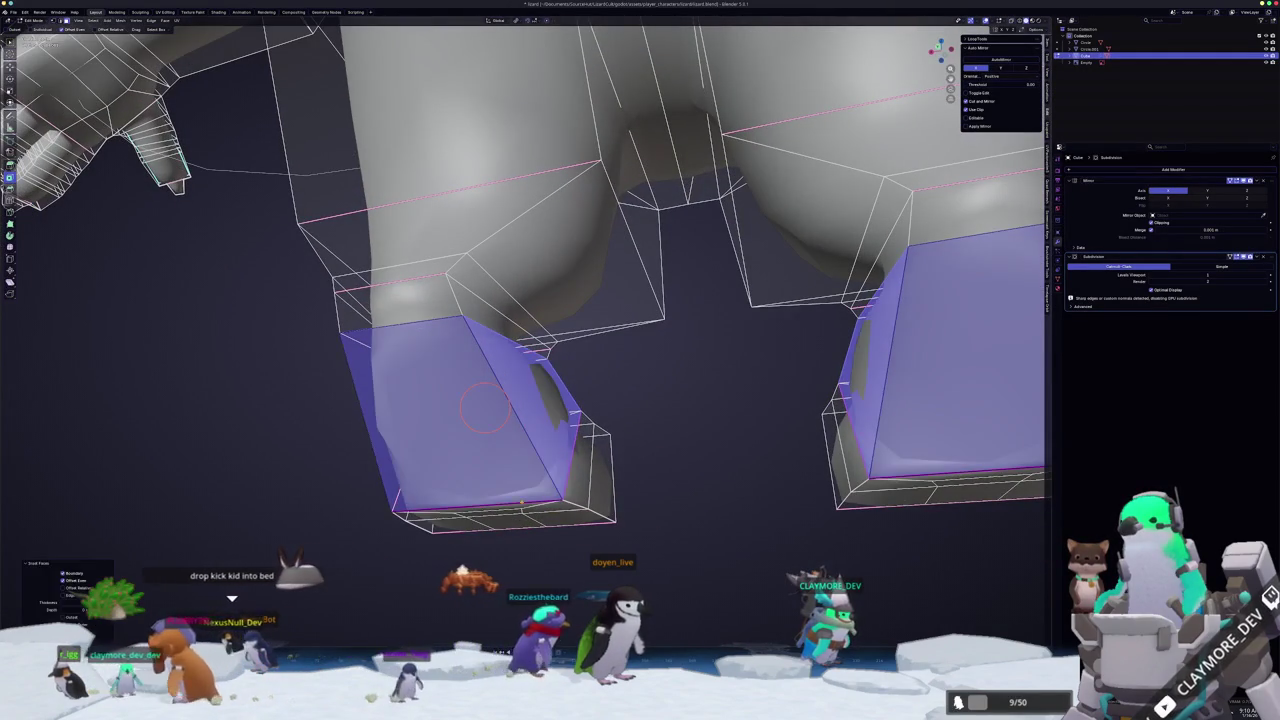
key(i)
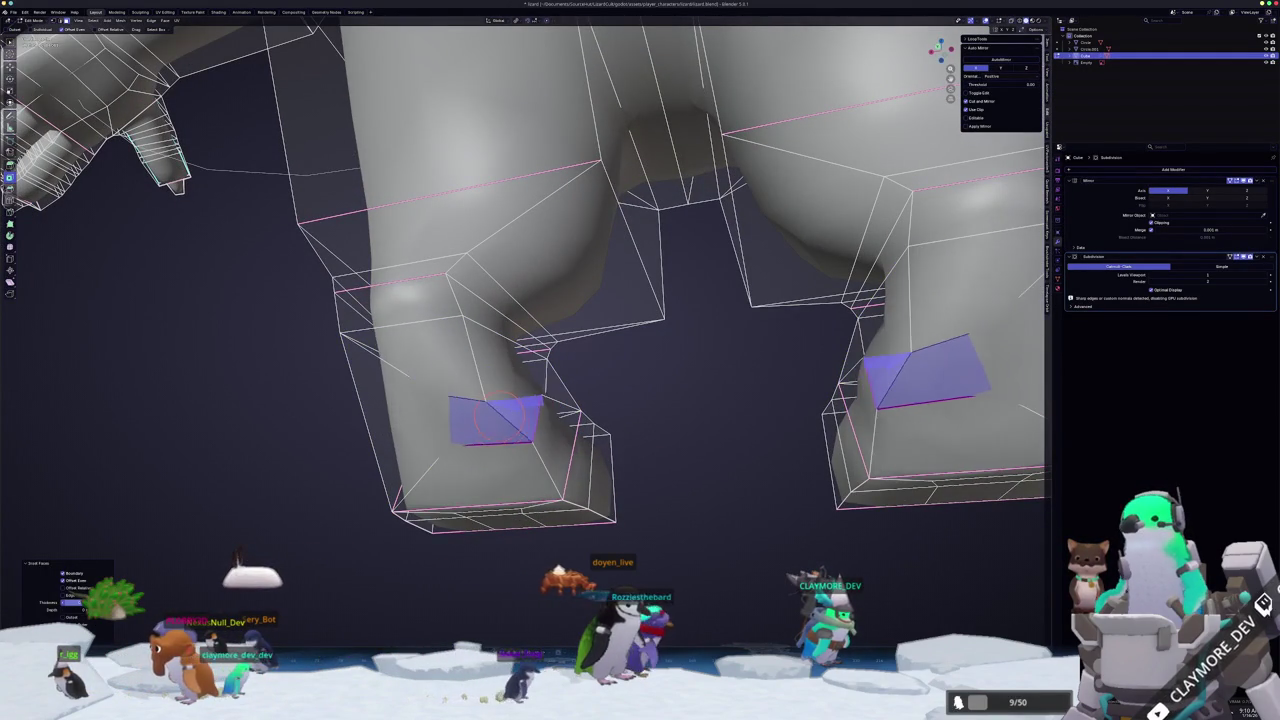
click(490, 418)
mouse_move(490, 418)
middle_down()
mouse_move(483, 443)
mouse_move(474, 424)
middle_up()
click(483, 446)
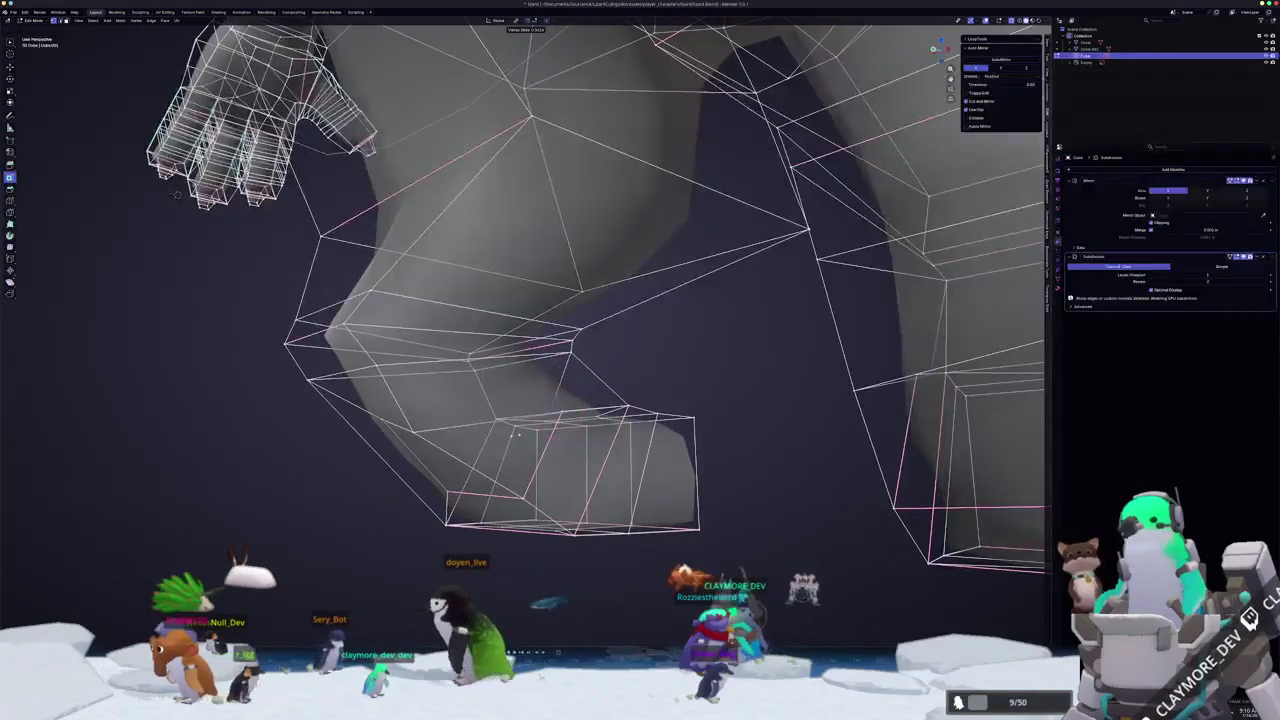
key(shift+v)
click(474, 424)
middle_drag(563, 410, 545, 455)
key(shift+v)
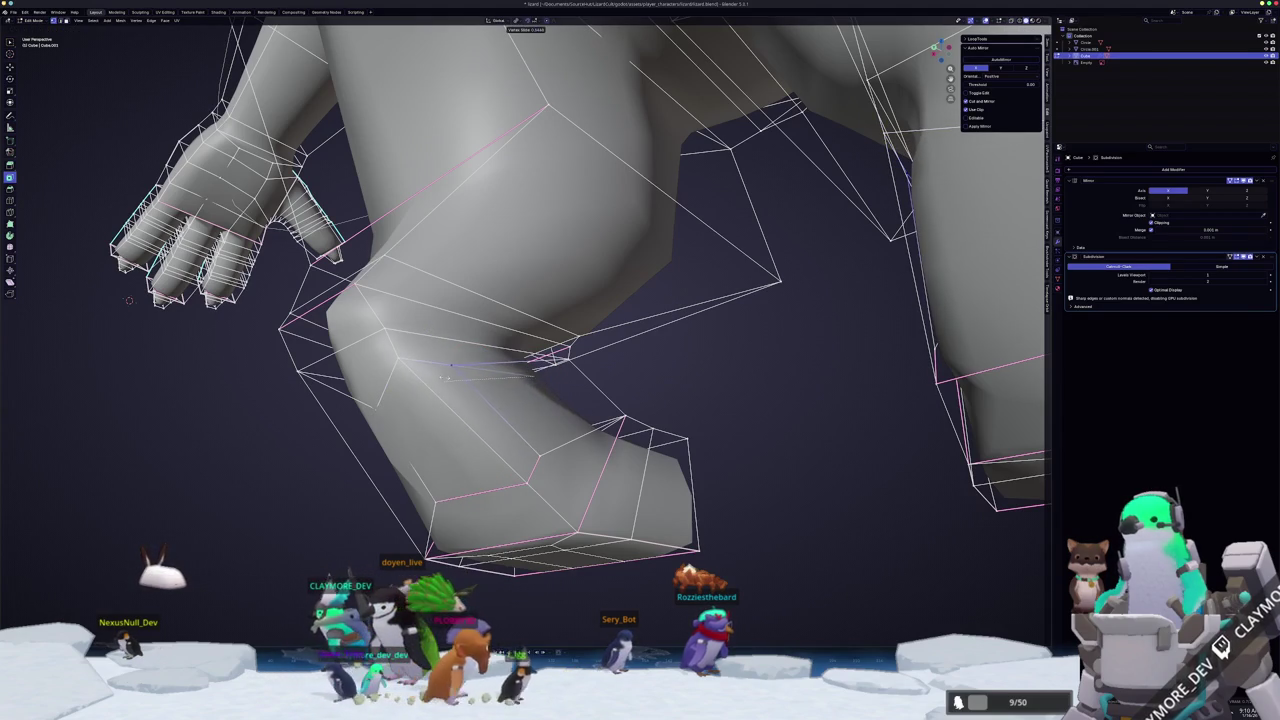
- Refine the front-of-foot vertices with several free moves and edge slides
click(386, 375)
middle_drag(386, 375, 457, 335)
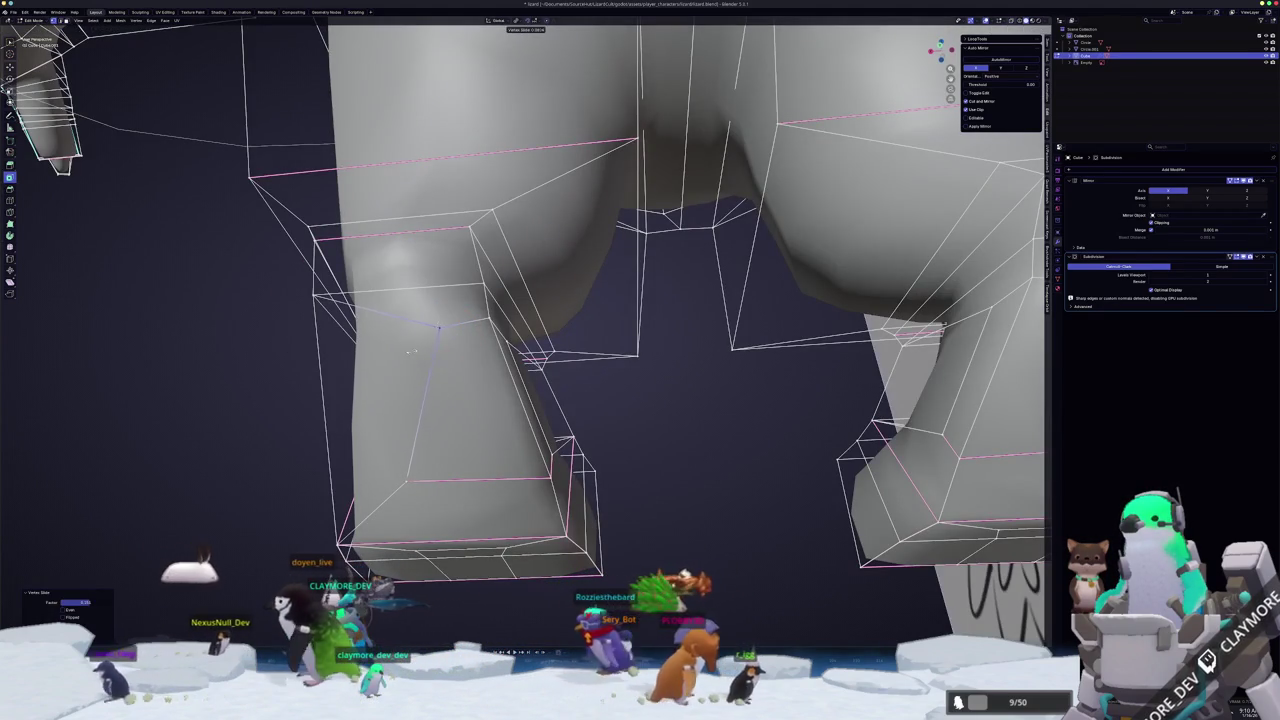
key(g)
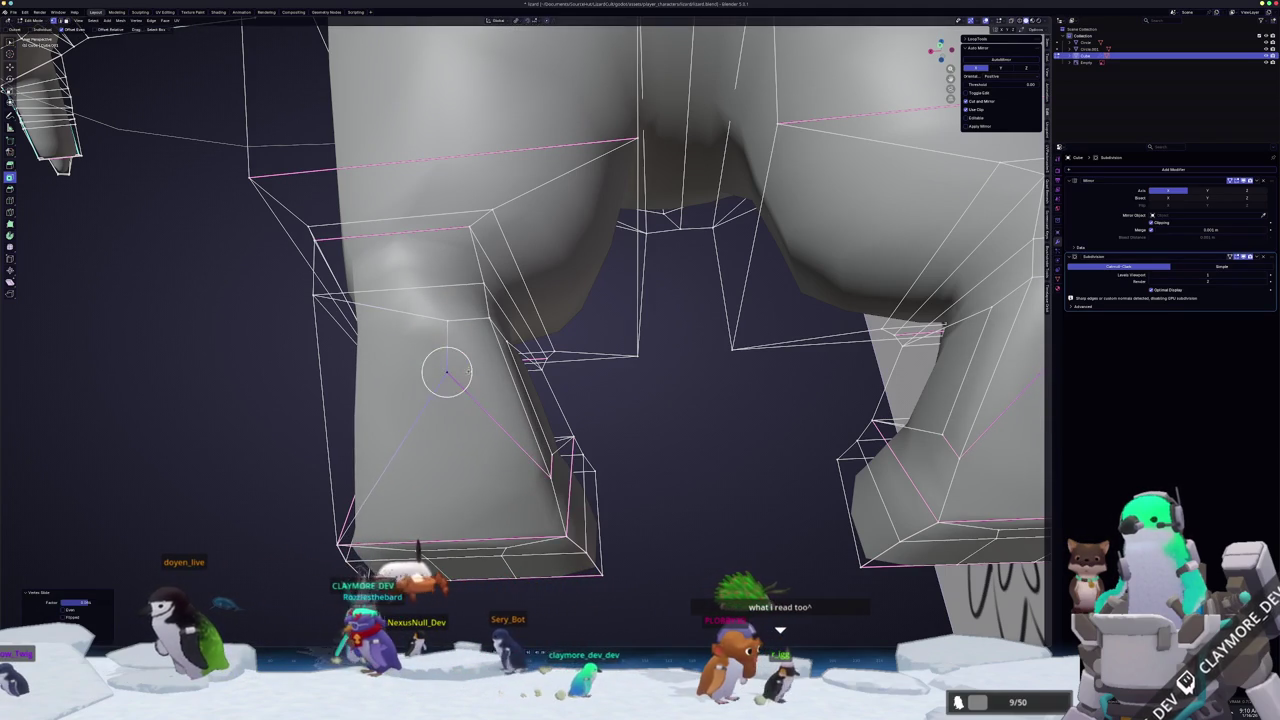
middle_drag(400, 380, 148, 386)
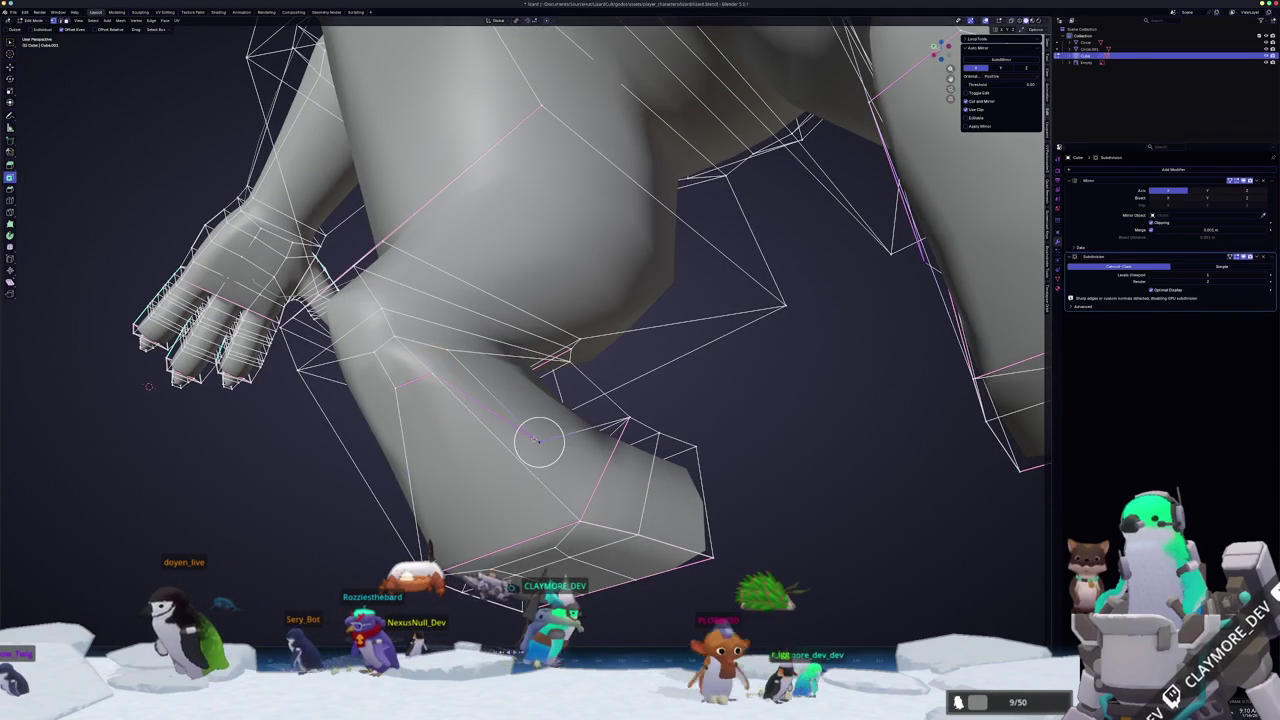
click(148, 386)
middle_drag(148, 386, 33, 379)
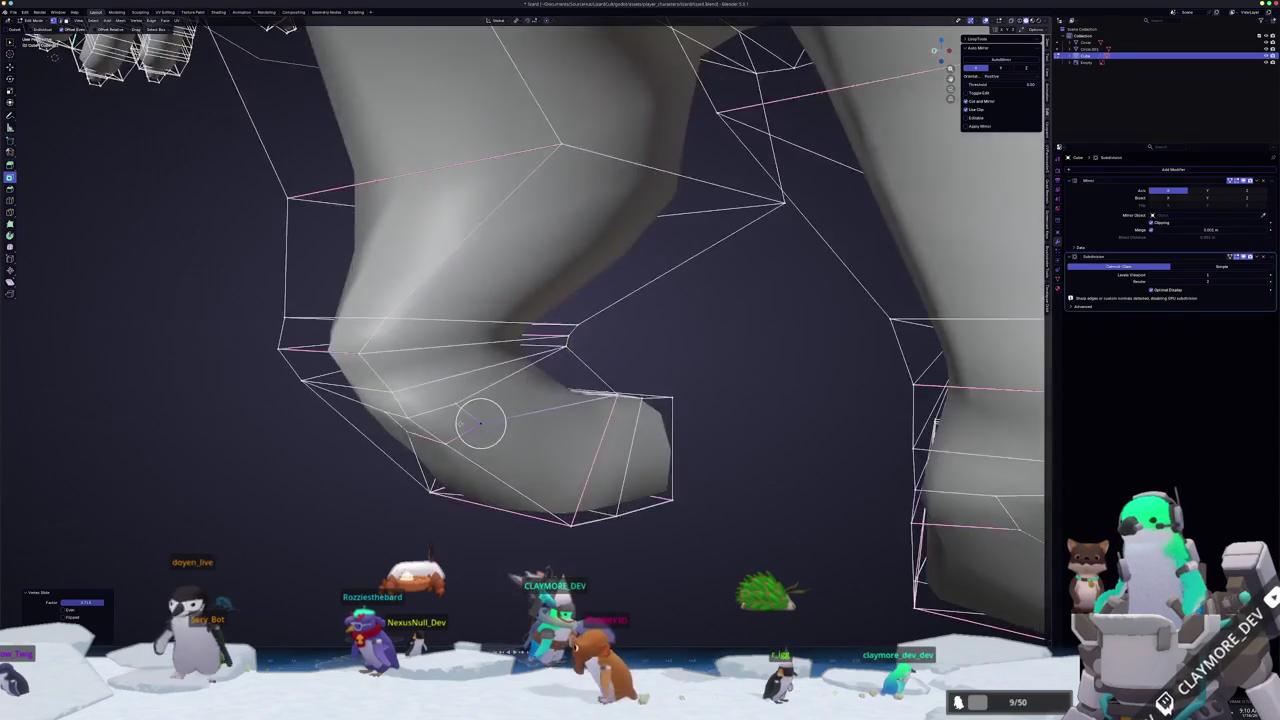
key(g)
key(g)
click(460, 372)
mouse_move(460, 372)
middle_down()
mouse_move(466, 437)
mouse_move(165, 270)
middle_up()
key(g)
key(g)
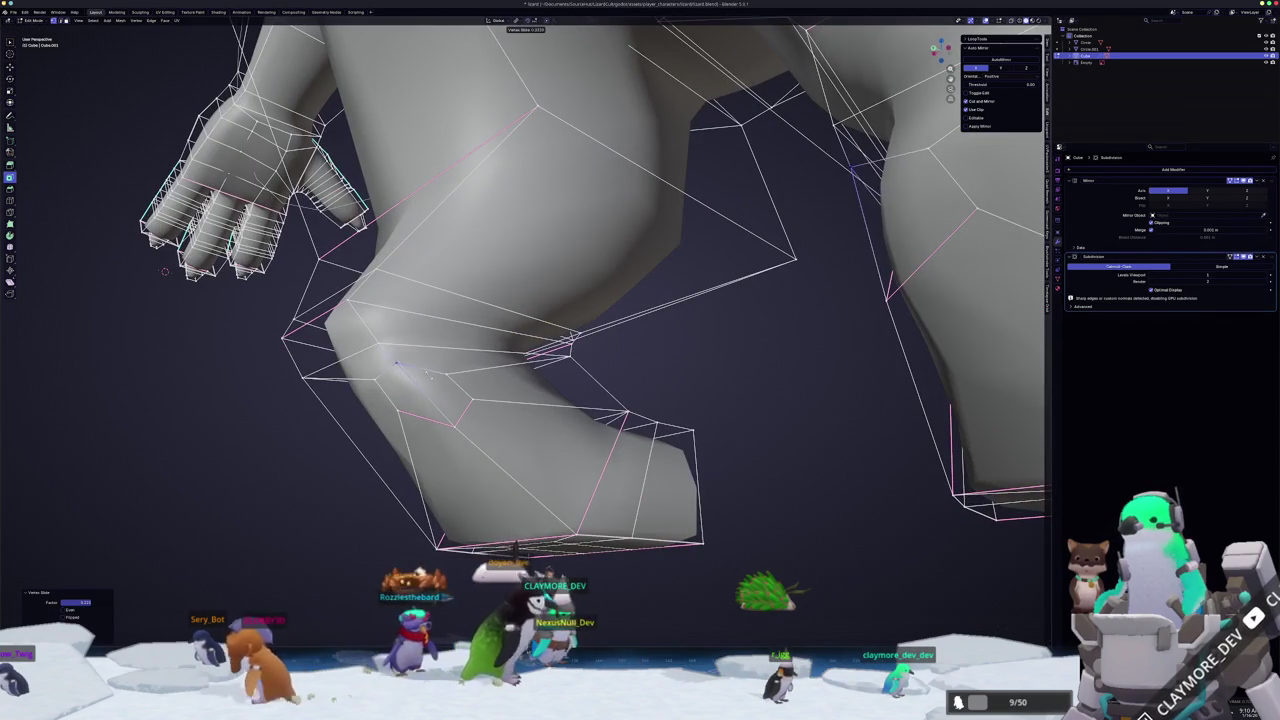
click(428, 372)
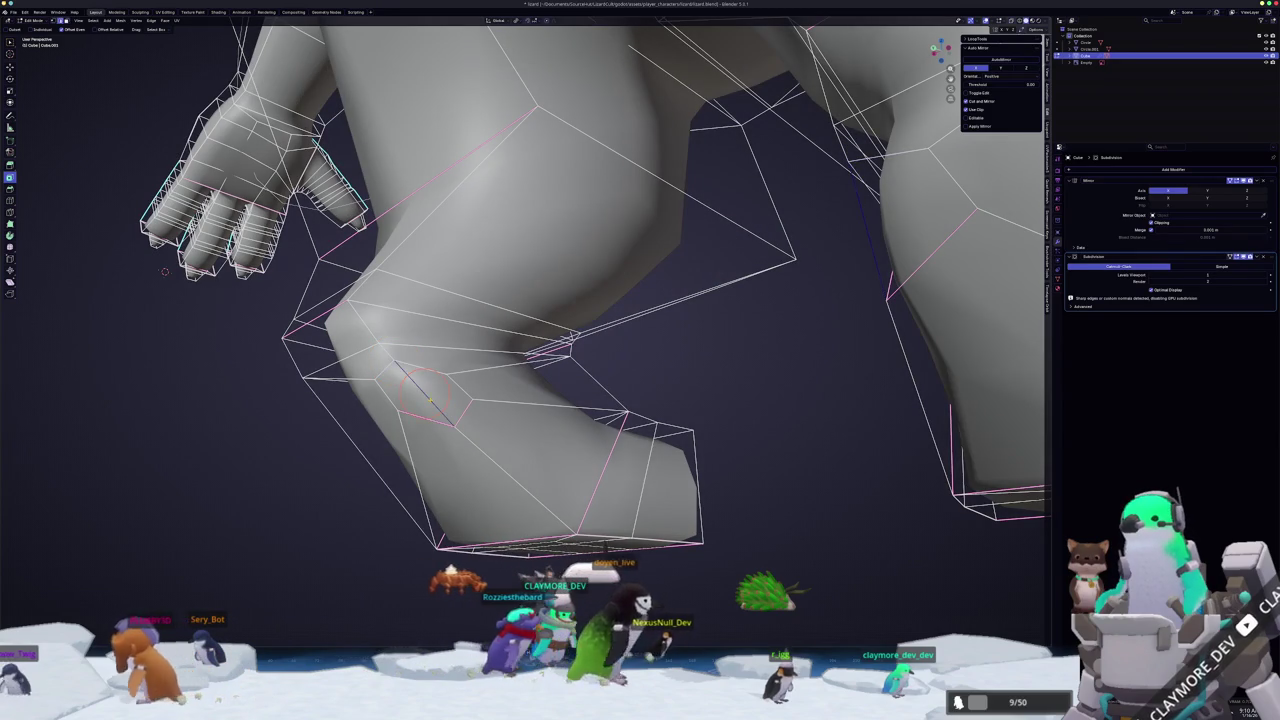
- Delete the inset faces, leaving an open hole in the front of each foot
key(x)
click(431, 400)
mouse_move(431, 402)
middle_down()
mouse_move(443, 431)
mouse_move(470, 430)
middle_up()
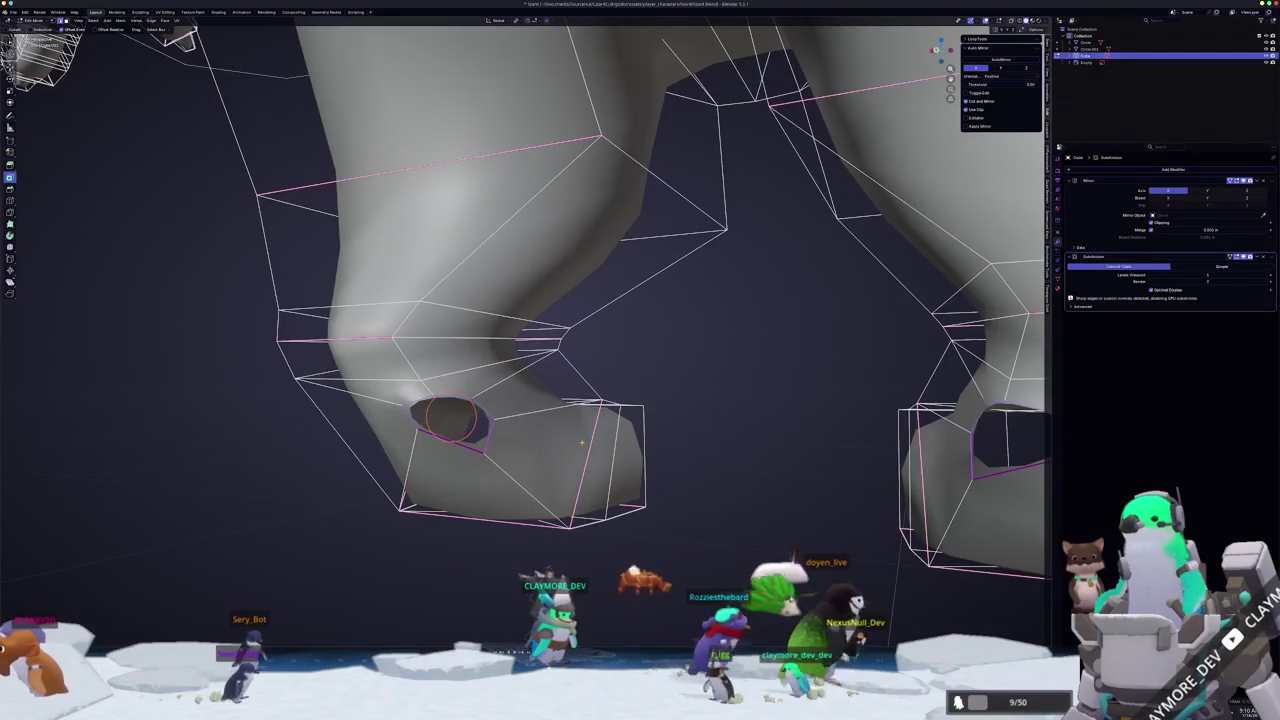
- Select the hole's rim loop, extrude it outward and move it into place
alt+click(466, 433)
mouse_move(581, 441)
middle_down()
mouse_move(633, 490)
mouse_move(435, 465)
middle_up()
key(e)
click(633, 490)
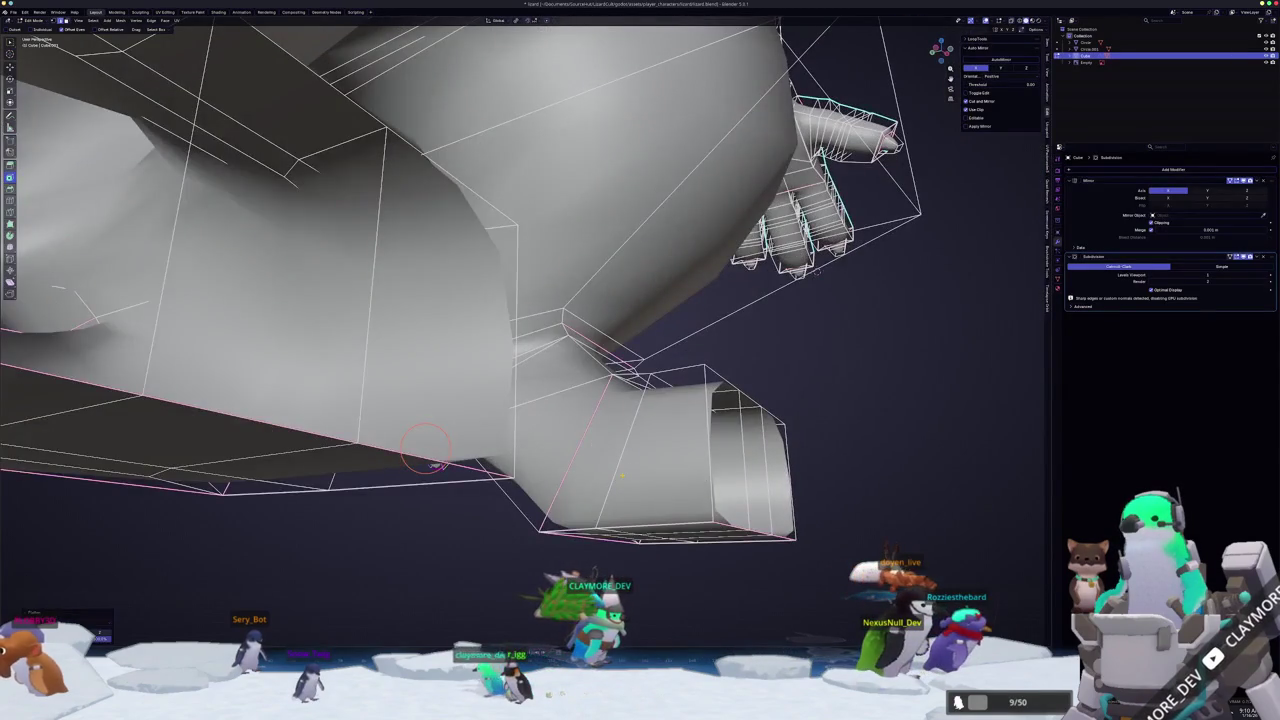
middle_drag(435, 465, 590, 440)
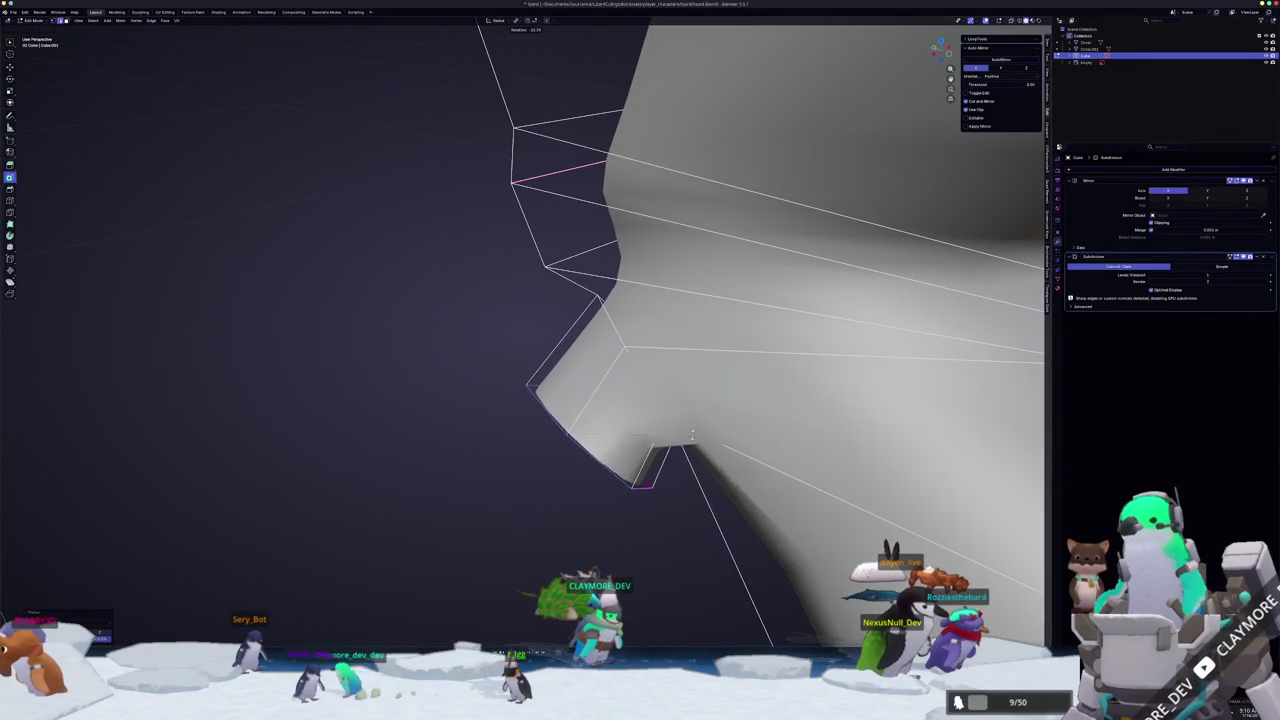
mouse_move(655, 465)
middle_down()
mouse_move(648, 445)
mouse_move(676, 440)
mouse_move(586, 423)
mouse_move(568, 455)
middle_up()
click(637, 448)
- Rotate the extruded rim to angle the new tube, abandoning a started edge crease
key(r)
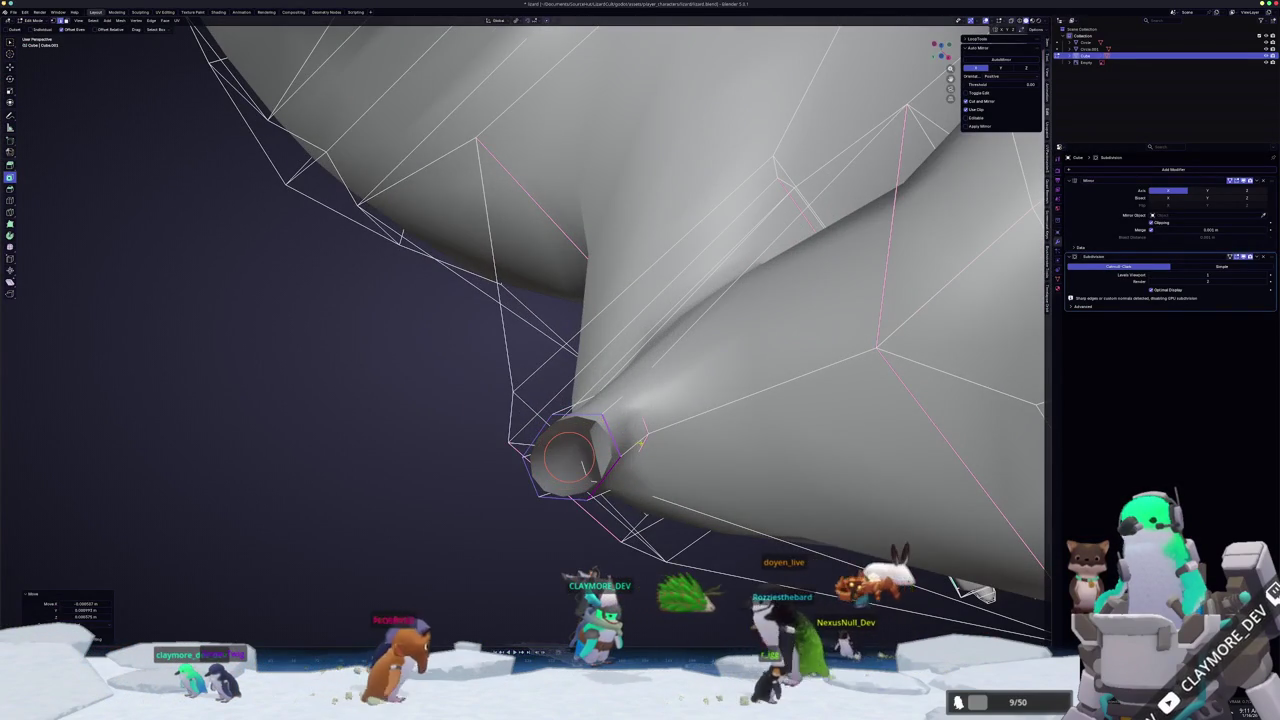
key(shift+e)
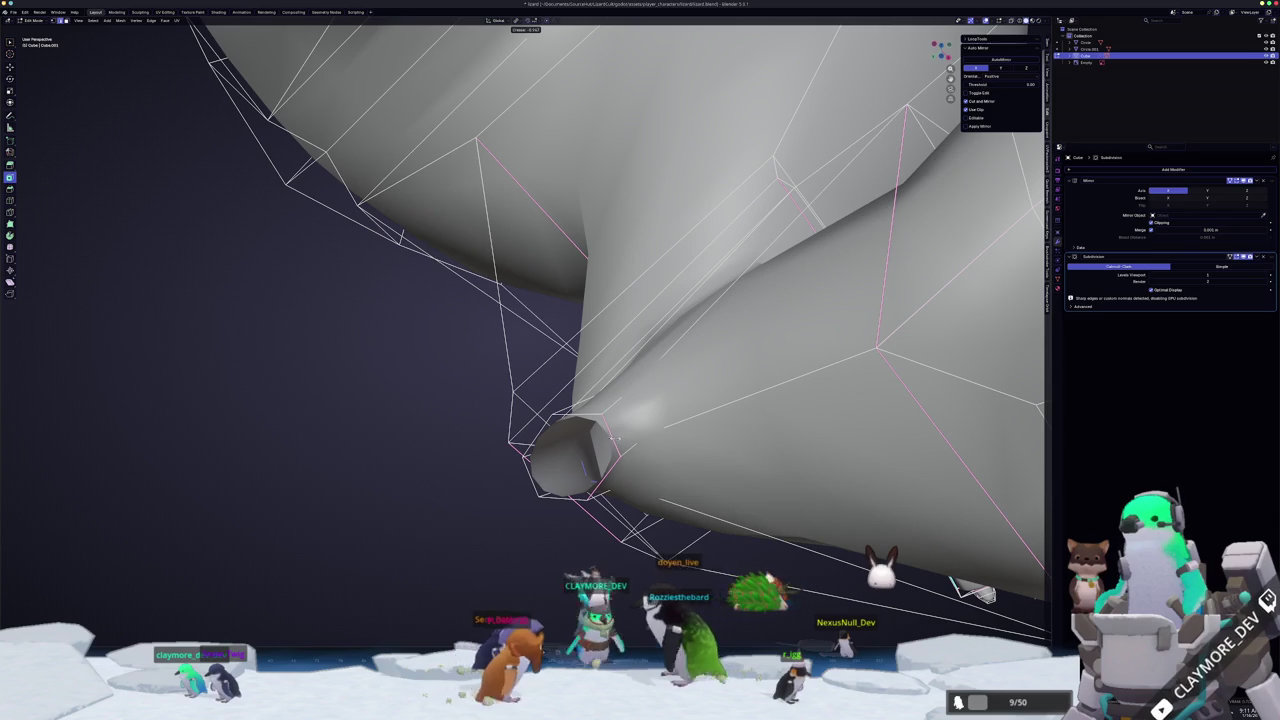
key(Escape)
mouse_move(615, 437)
middle_down()
mouse_move(560, 420)
mouse_move(550, 463)
middle_up()
middle_drag(465, 418, 606, 354)
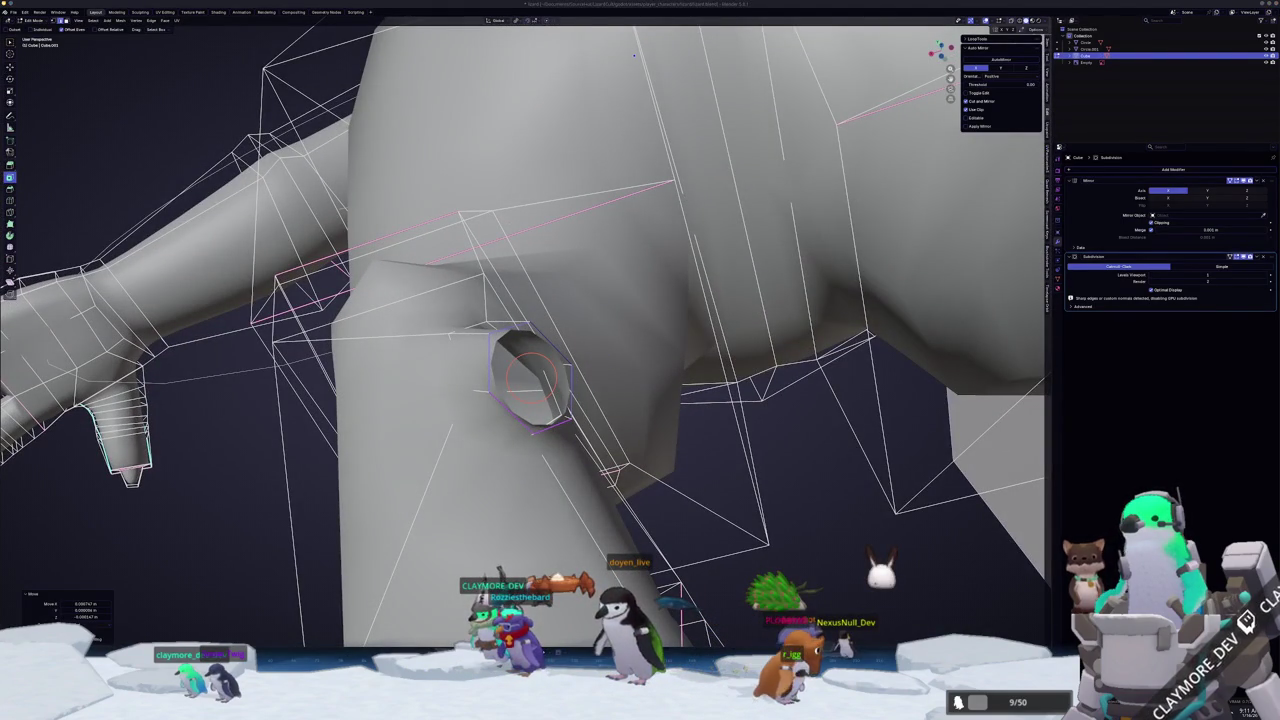
mouse_move(878, 461)
middle_down()
mouse_move(678, 500)
mouse_move(673, 520)
mouse_move(543, 388)
middle_up()
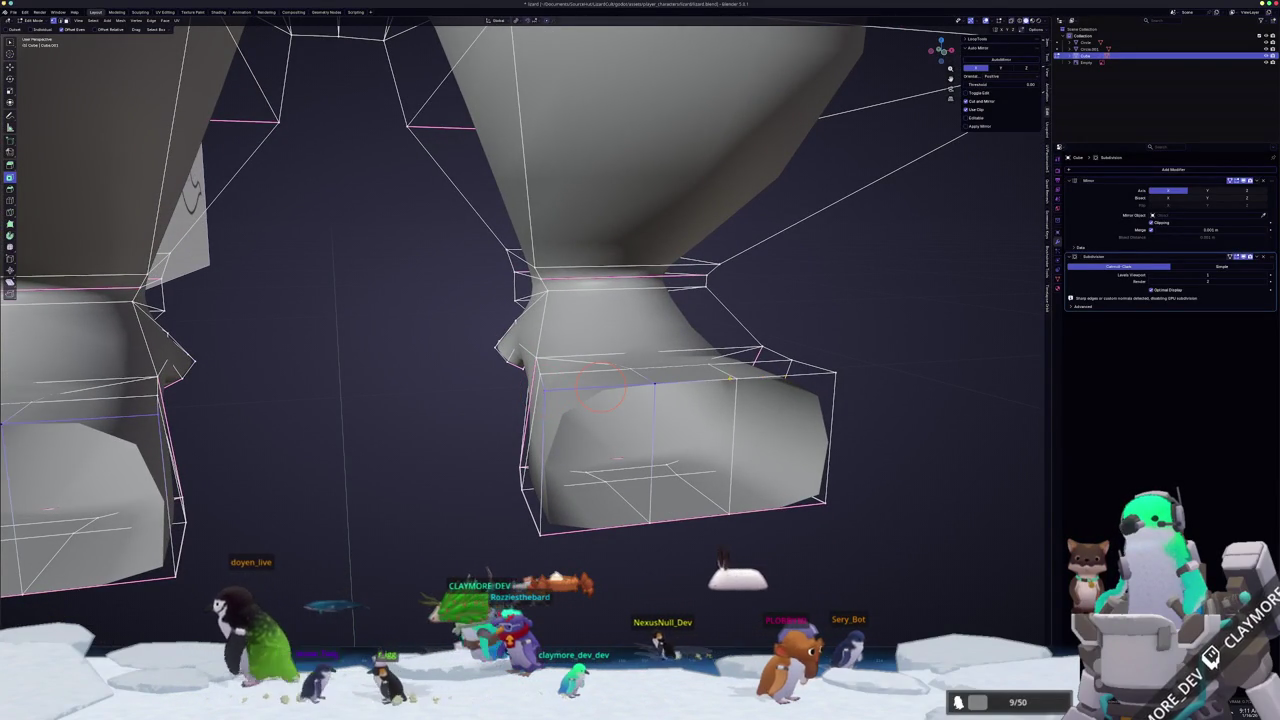
- Move leg vertices along Z with proportional editing, then undo to restore the thicker legs
key(g)
key(z)
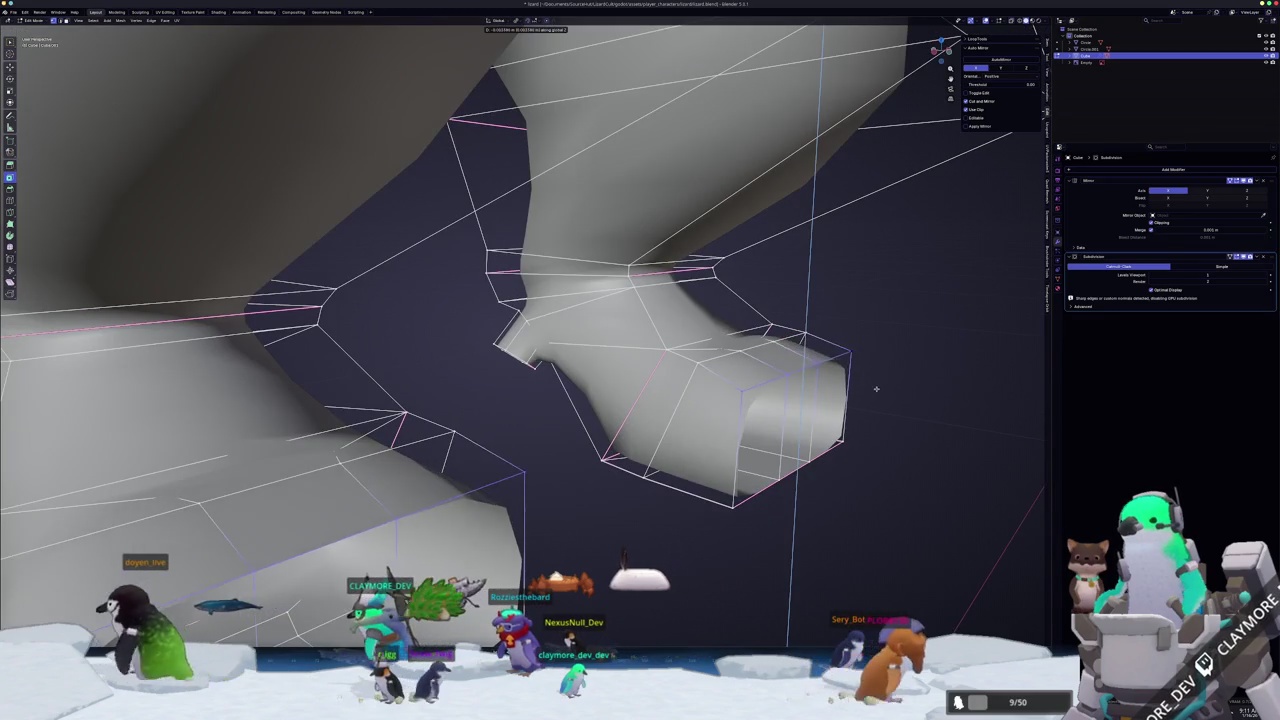
click(876, 388)
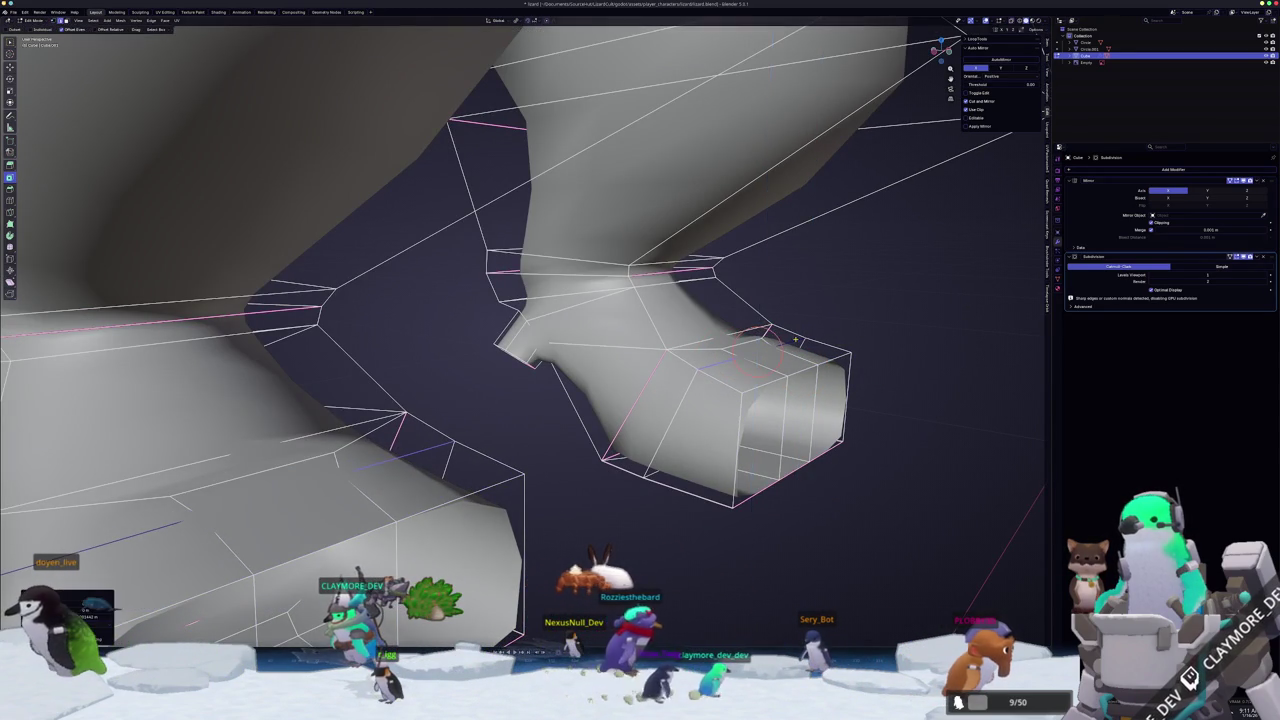
key(ctrl+z)
key(Tab)
scroll(653, 423, down, 5)
mouse_move(653, 423)
middle_down()
mouse_move(504, 406)
mouse_move(501, 334)
mouse_move(600, 380)
middle_up()
key(Tab)
scroll(504, 406, up, 5)
- Enlarge the stub's end face, inset it, and rotate it around Z
key(s)
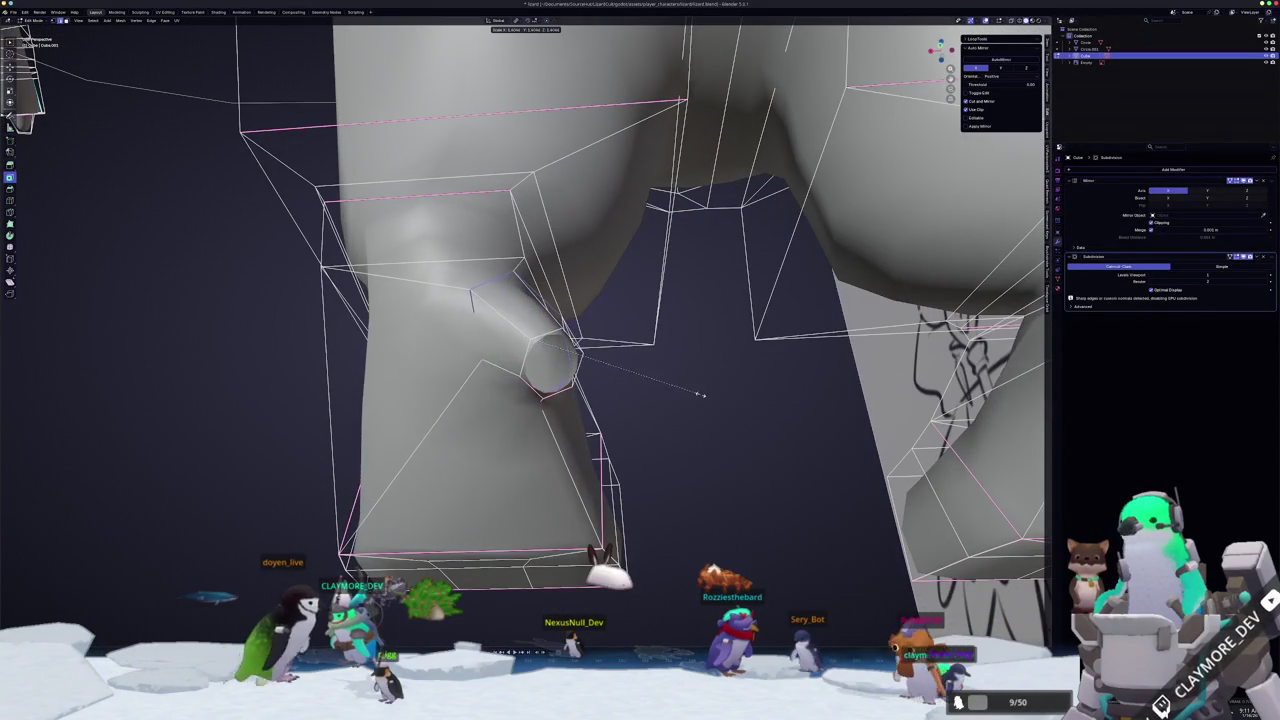
click(709, 391)
middle_drag(709, 391, 683, 397)
key(i)
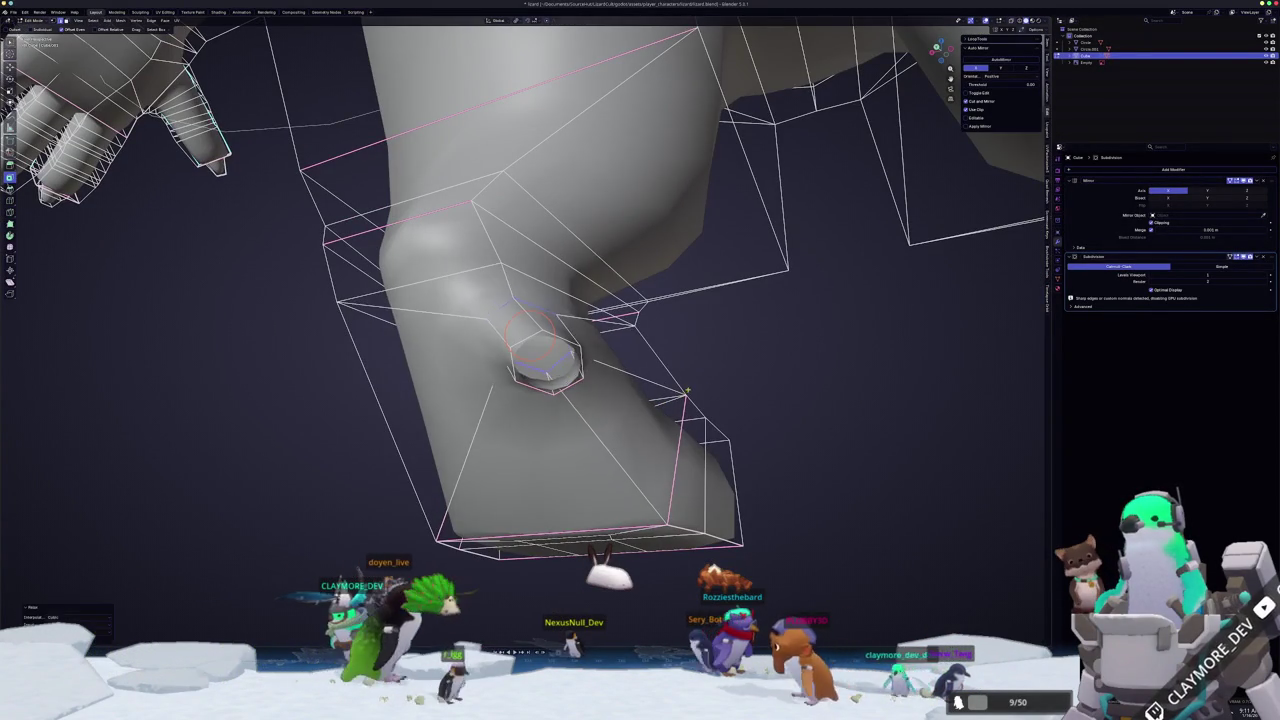
click(742, 342)
middle_drag(742, 342, 750, 369)
key(r)
key(z)
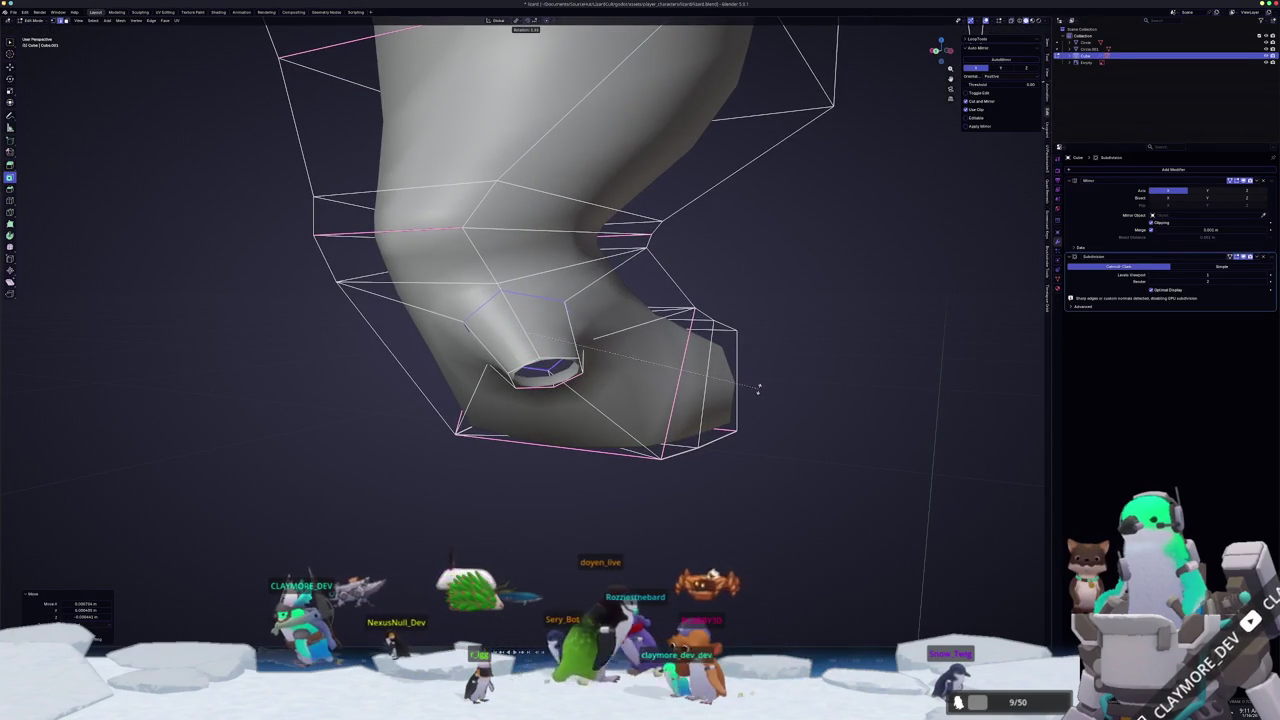
click(760, 390)
mouse_move(760, 390)
middle_down()
mouse_move(774, 408)
mouse_move(745, 375)
middle_up()
scroll(737, 372, up, 3)
- Move the stub face, check the smoothed foot, then rotate the stub further around Z
key(g)
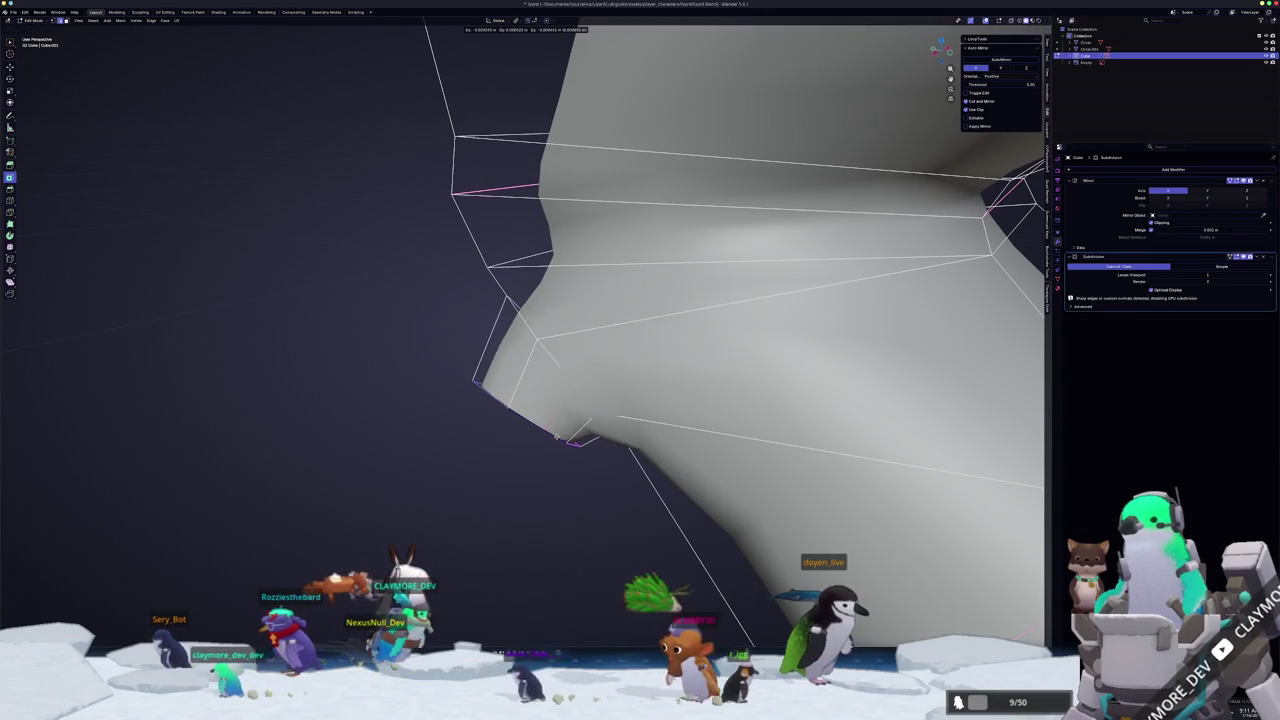
middle_drag(527, 425, 557, 400)
scroll(557, 400, up, 3)
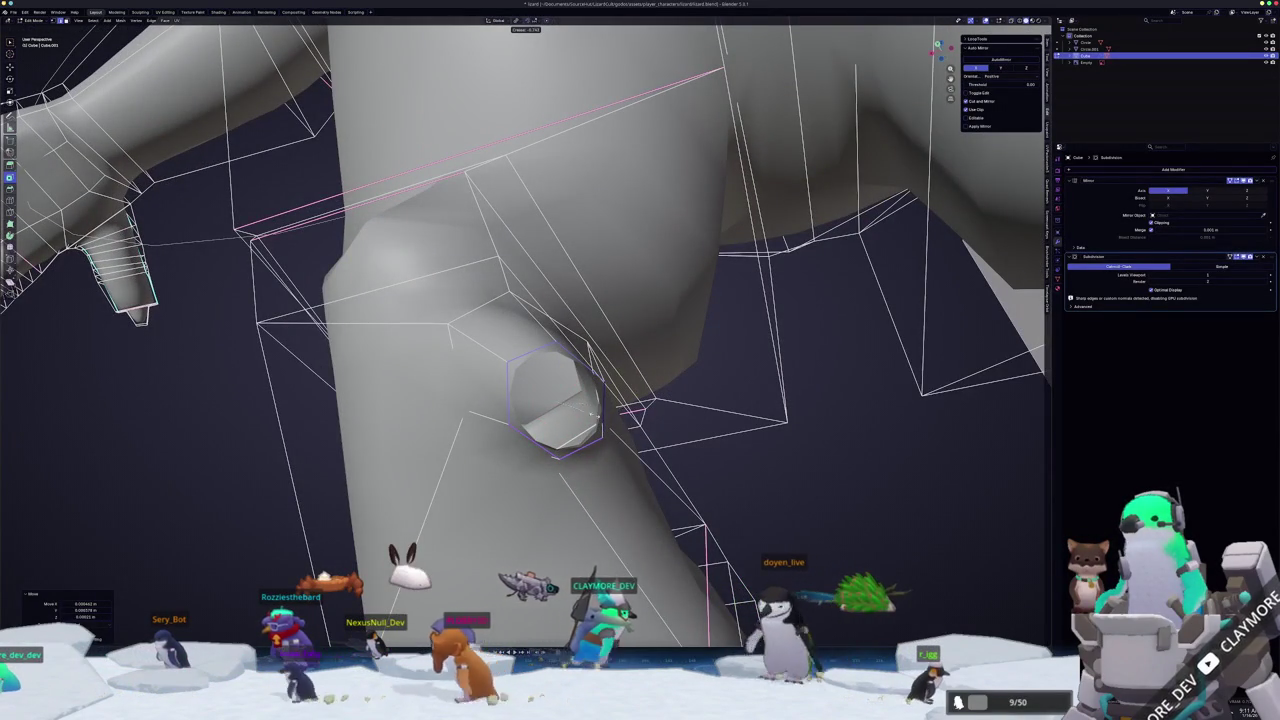
scroll(540, 418, down, 3)
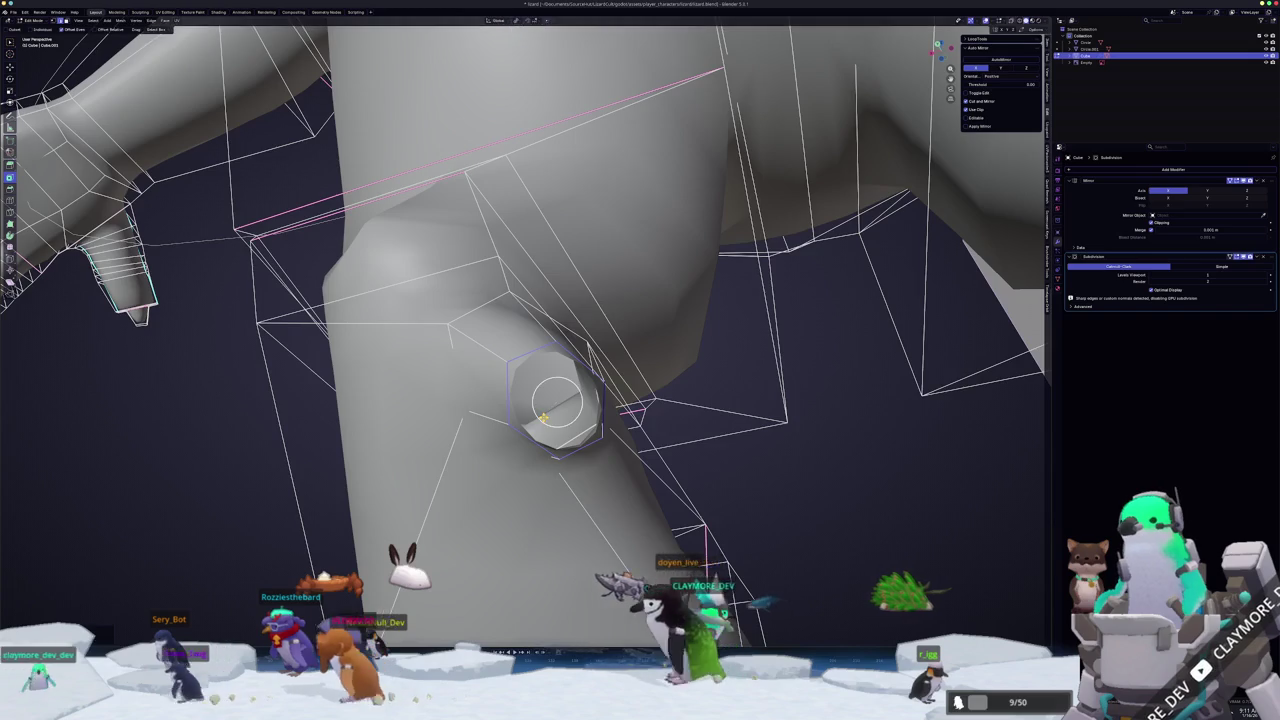
key(Tab)
mouse_move(540, 418)
middle_down()
mouse_move(531, 463)
mouse_move(557, 457)
mouse_move(580, 491)
mouse_move(597, 475)
middle_up()
scroll(531, 463, up, 3)
key(Tab)
key(r)
key(z)
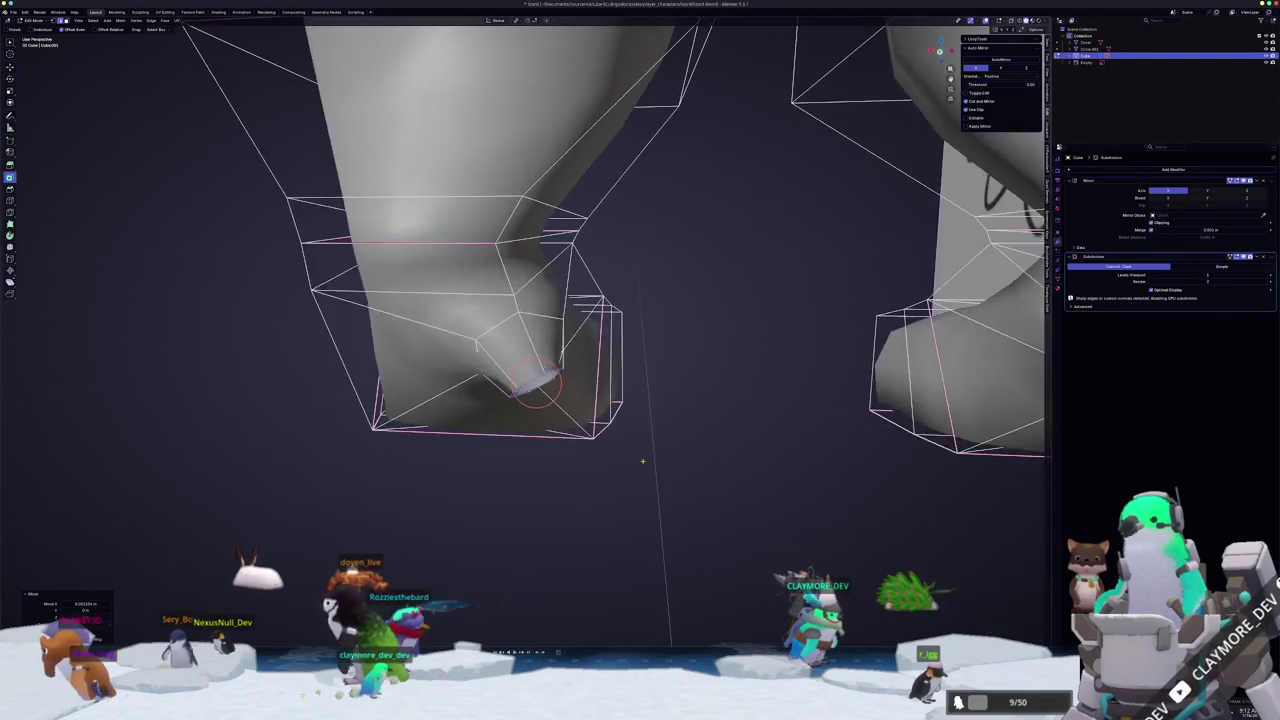
click(634, 484)
key(Tab)
mouse_move(634, 484)
middle_down()
mouse_move(532, 455)
mouse_move(500, 474)
middle_up()
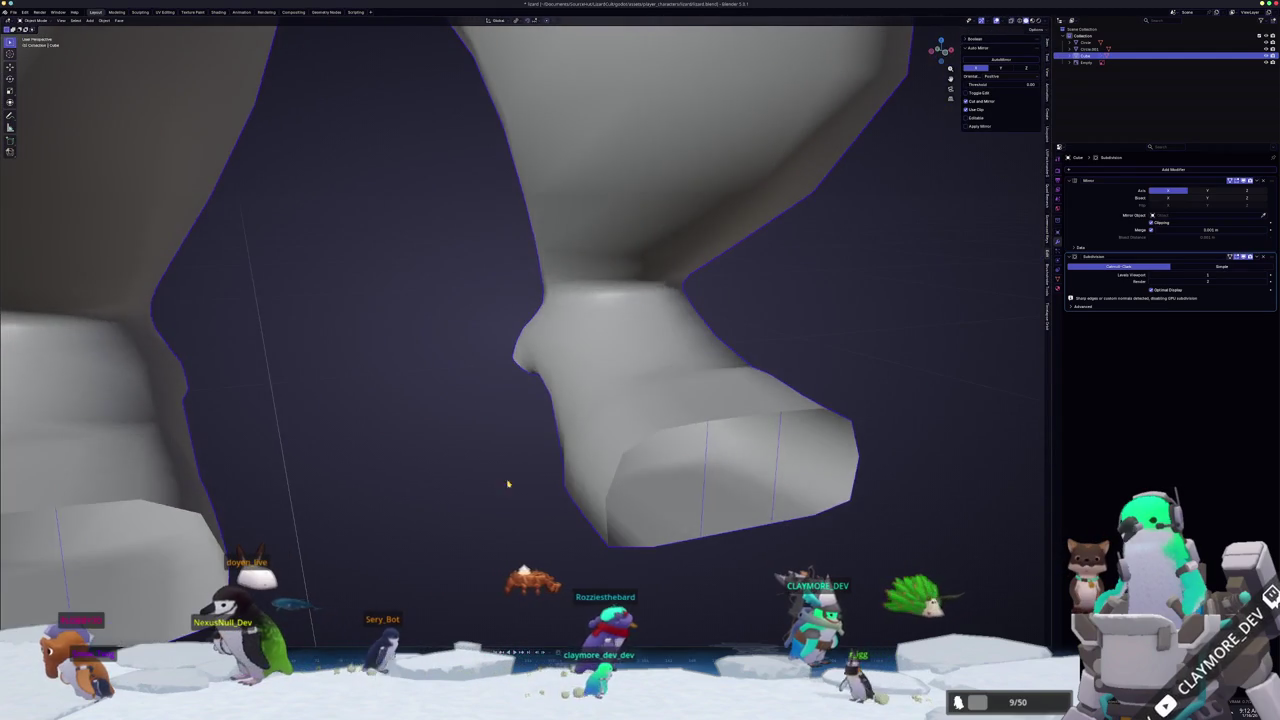
- Inspect the foot stub up close in Edit Mode and both feet from the front in Object Mode
key(Tab)
scroll(533, 470, up, 5)
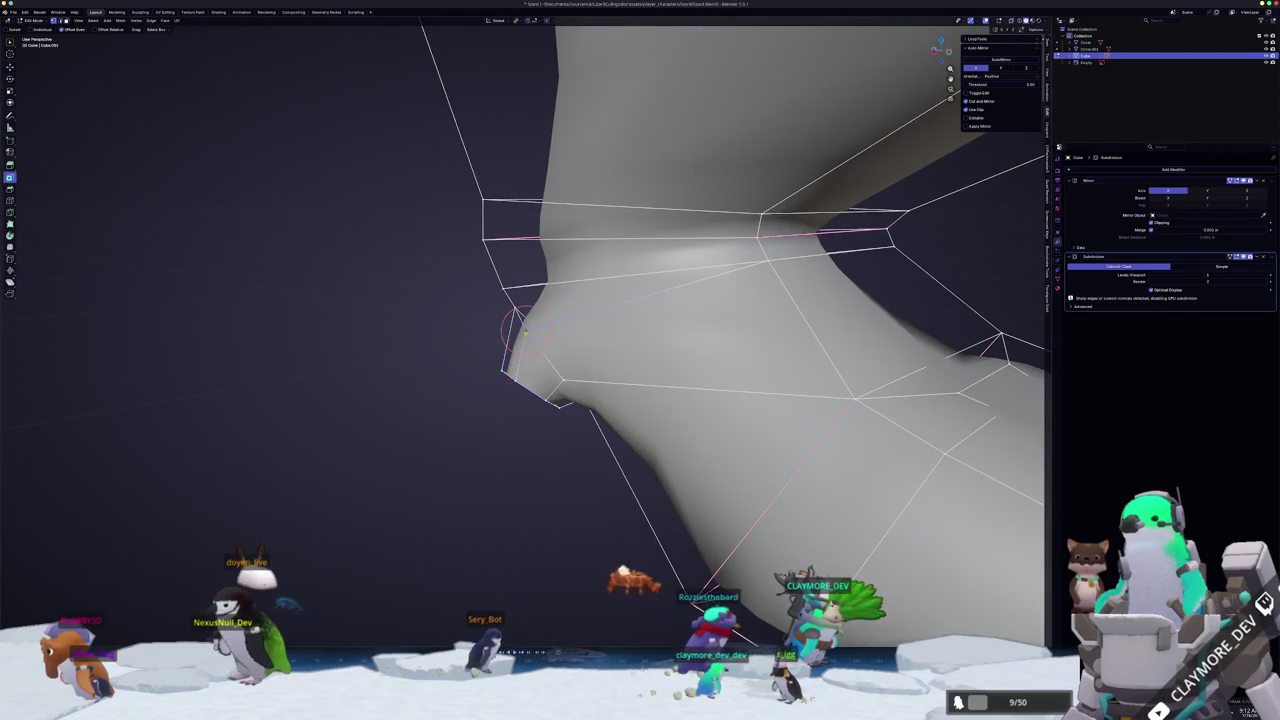
middle_drag(525, 331, 638, 325)
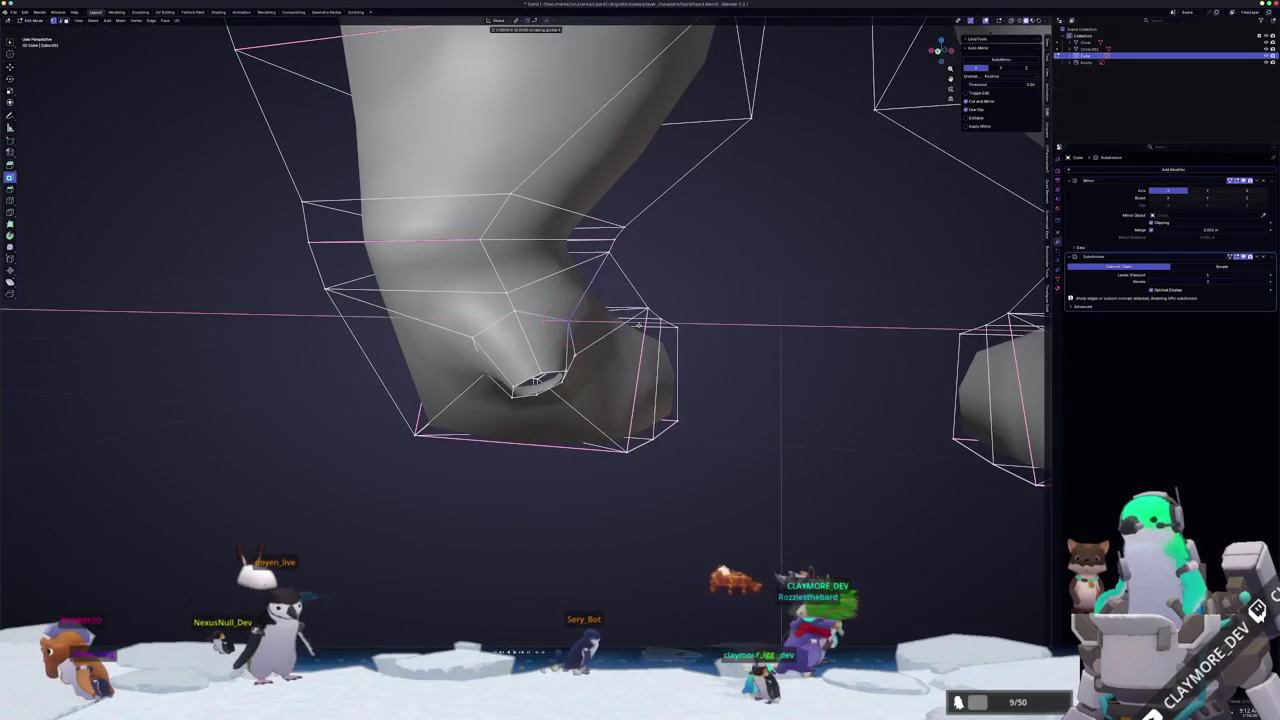
scroll(632, 320, down, 5)
key(Tab)
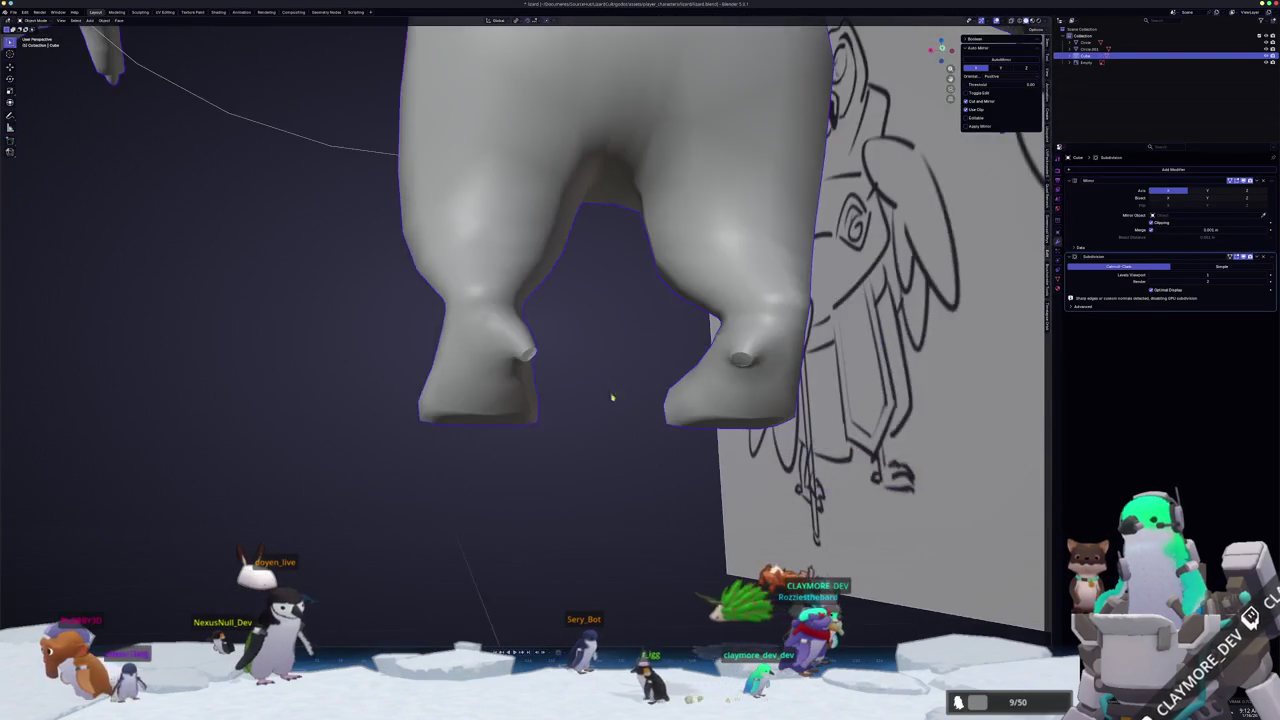
mouse_move(592, 433)
middle_down()
mouse_move(553, 421)
mouse_move(548, 337)
middle_up()
key(Tab)
scroll(553, 421, up, 3)
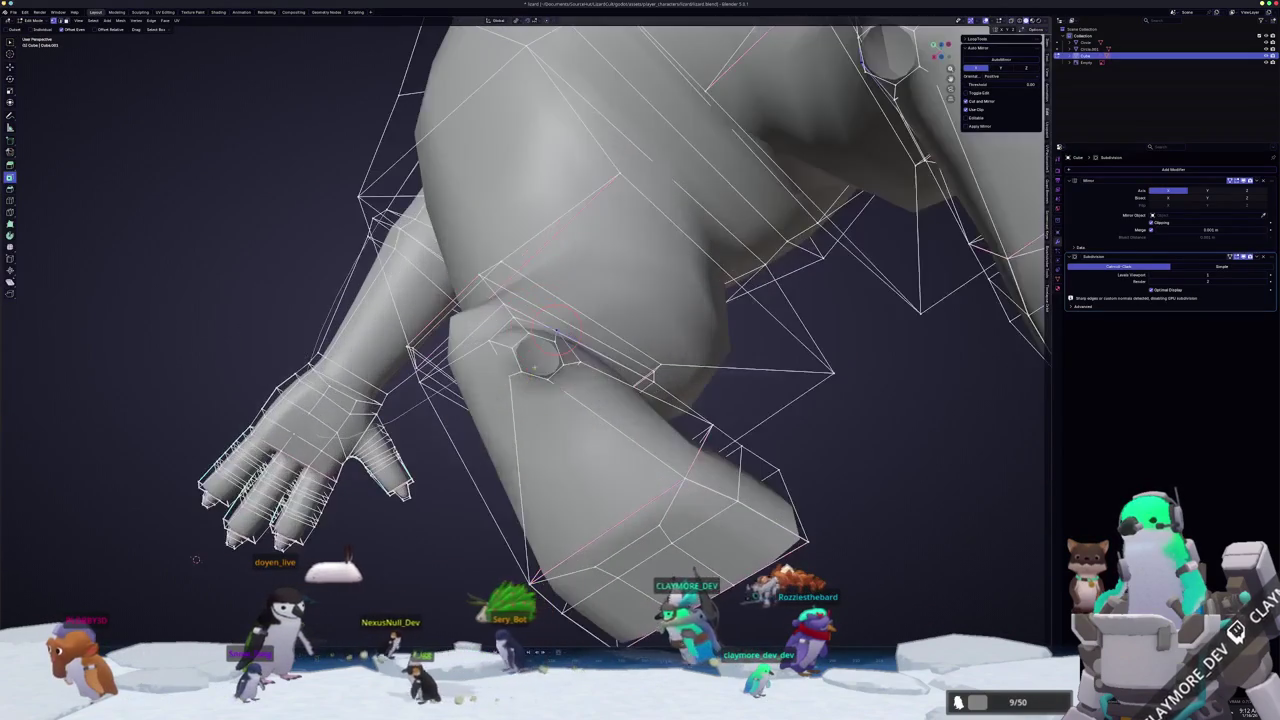
- Undo the arm face selection, nudge the stub vertices slightly, and preview the feet
key(ctrl+z)
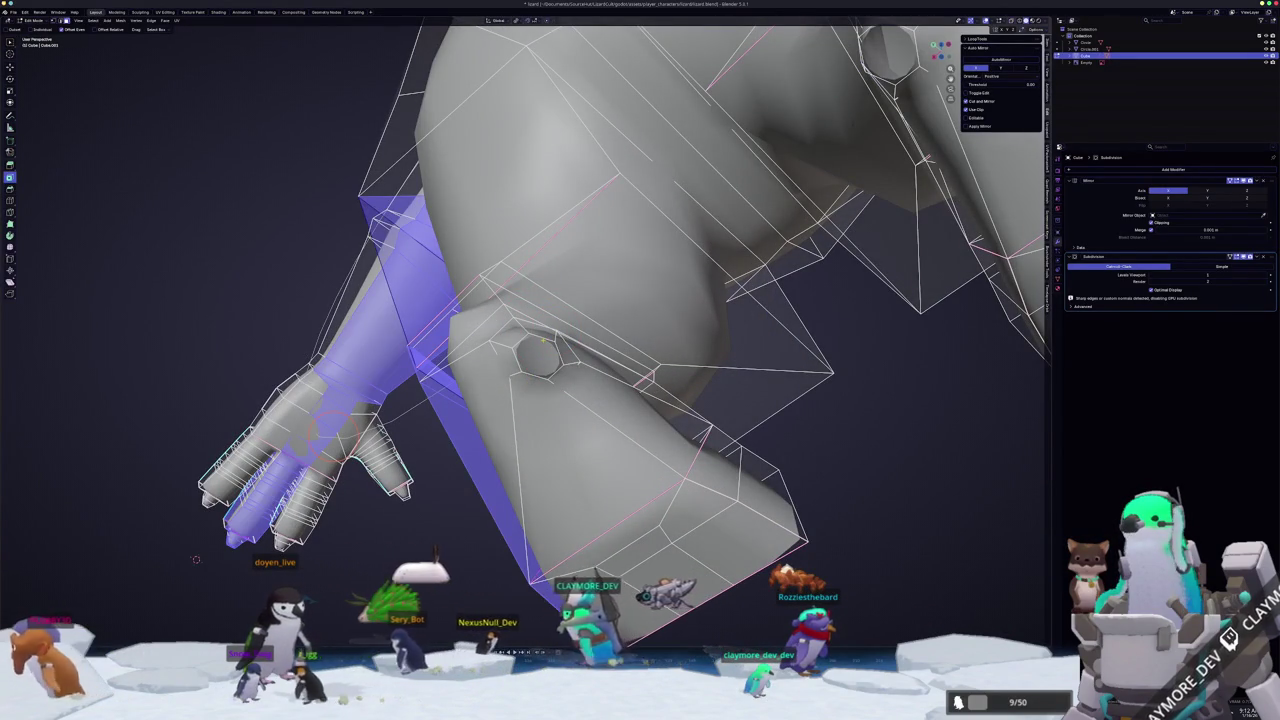
key(ctrl+z)
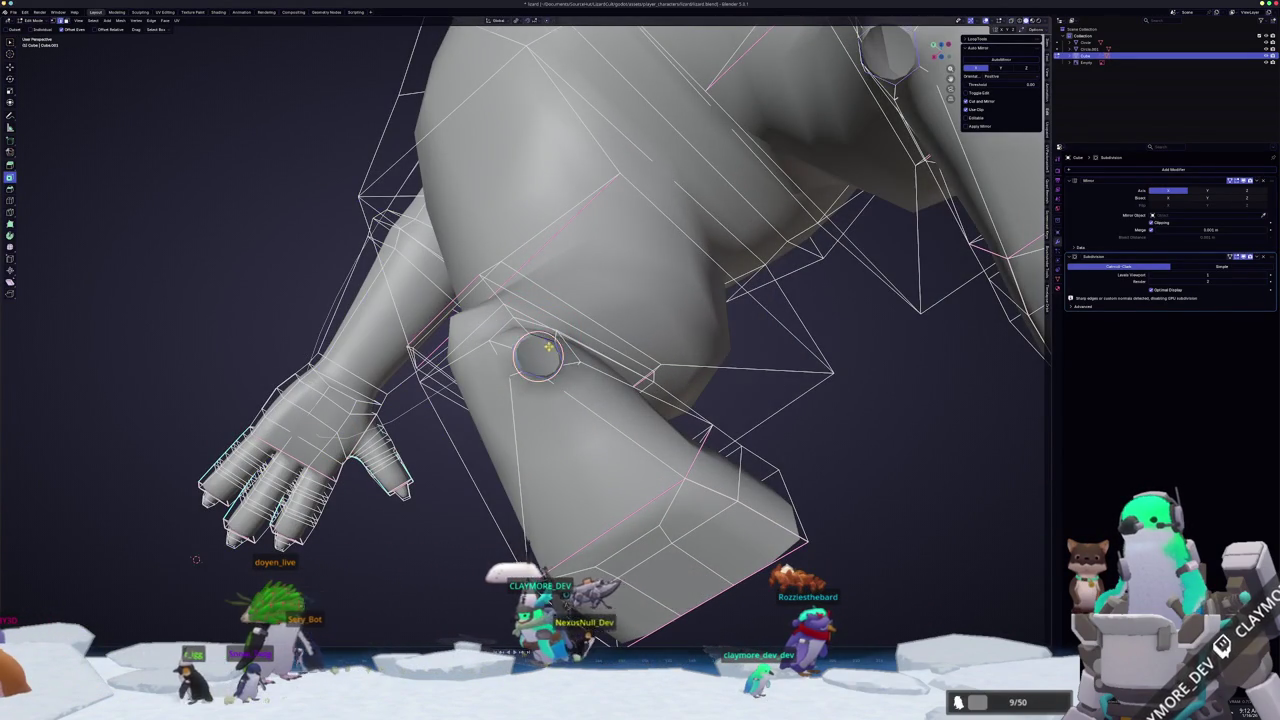
middle_drag(548, 345, 593, 352)
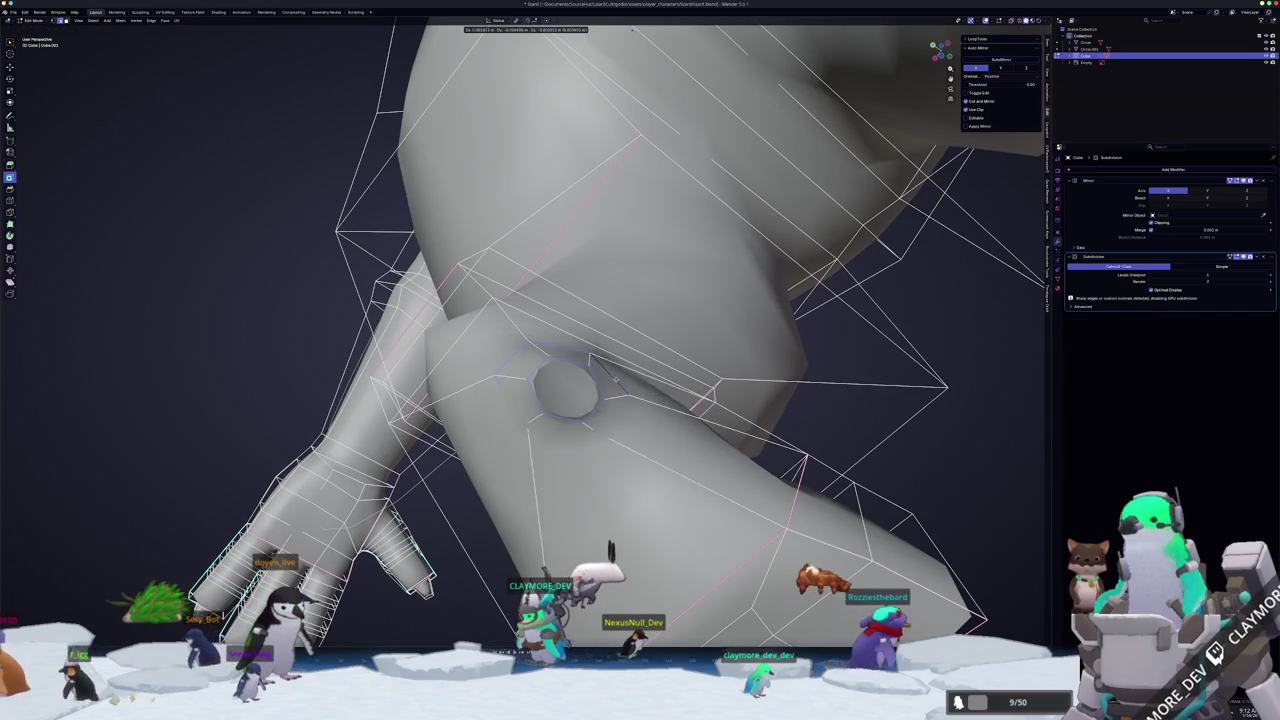
mouse_move(594, 353)
middle_down()
mouse_move(653, 452)
mouse_move(538, 463)
mouse_move(681, 461)
middle_up()
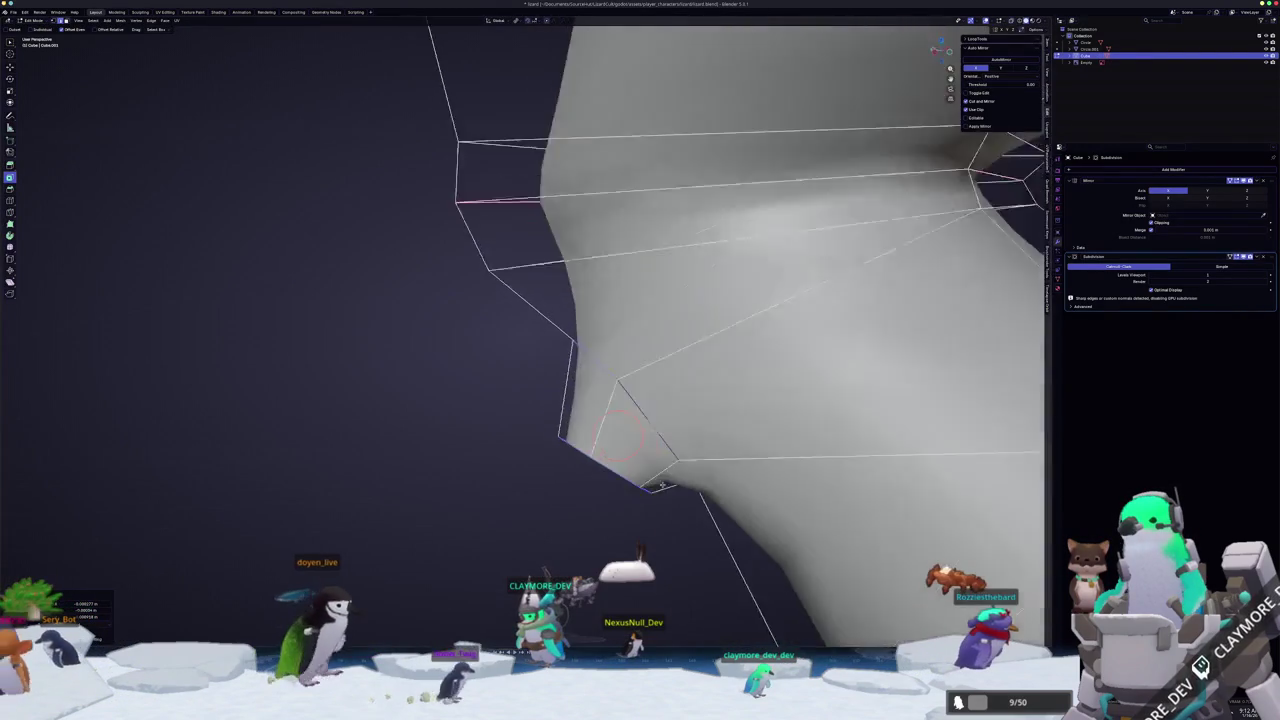
key(g)
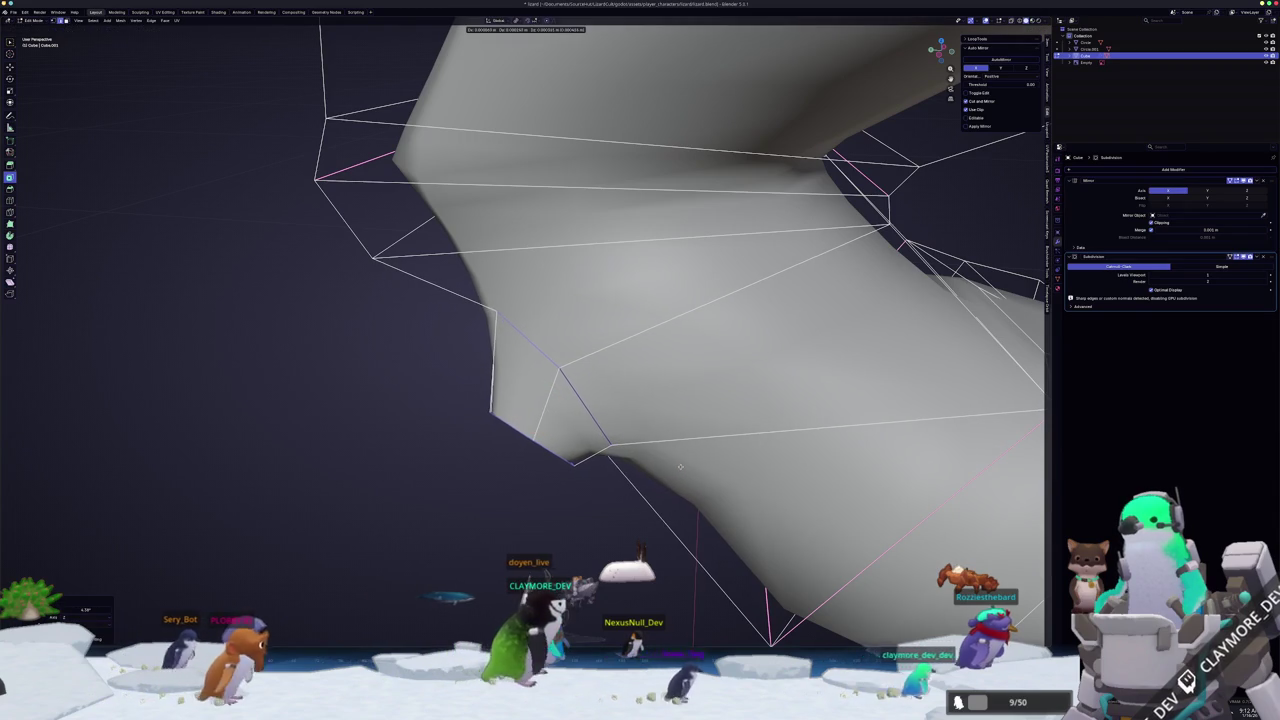
click(682, 468)
key(Tab)
scroll(620, 470, up, 5)
scroll(557, 470, down, 5)
mouse_move(526, 443)
middle_down()
mouse_move(517, 420)
mouse_move(551, 473)
mouse_move(569, 414)
middle_up()
- Crease the selected foot edges with Shift+E and preview the feet from the front
key(Tab)
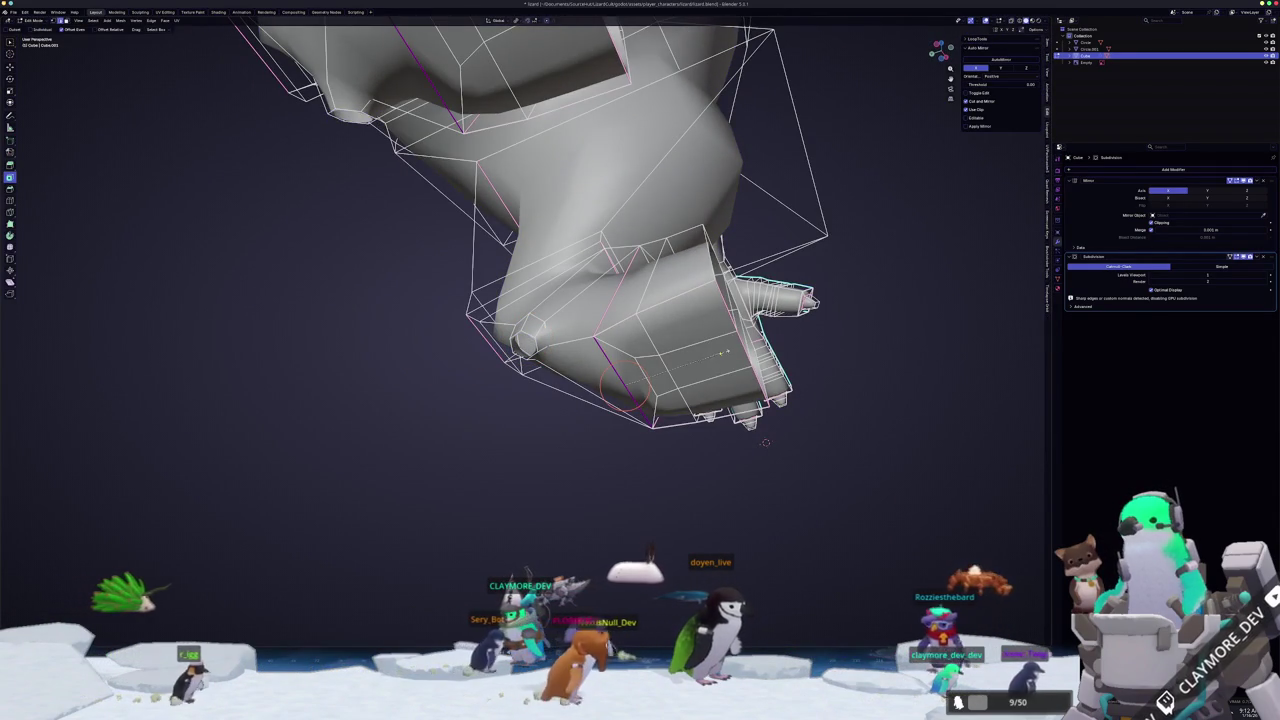
key(shift+e)
click(762, 432)
key(Tab)
mouse_move(760, 428)
middle_down()
mouse_move(800, 366)
mouse_move(600, 457)
mouse_move(563, 457)
middle_up()
key(alt+Tab)
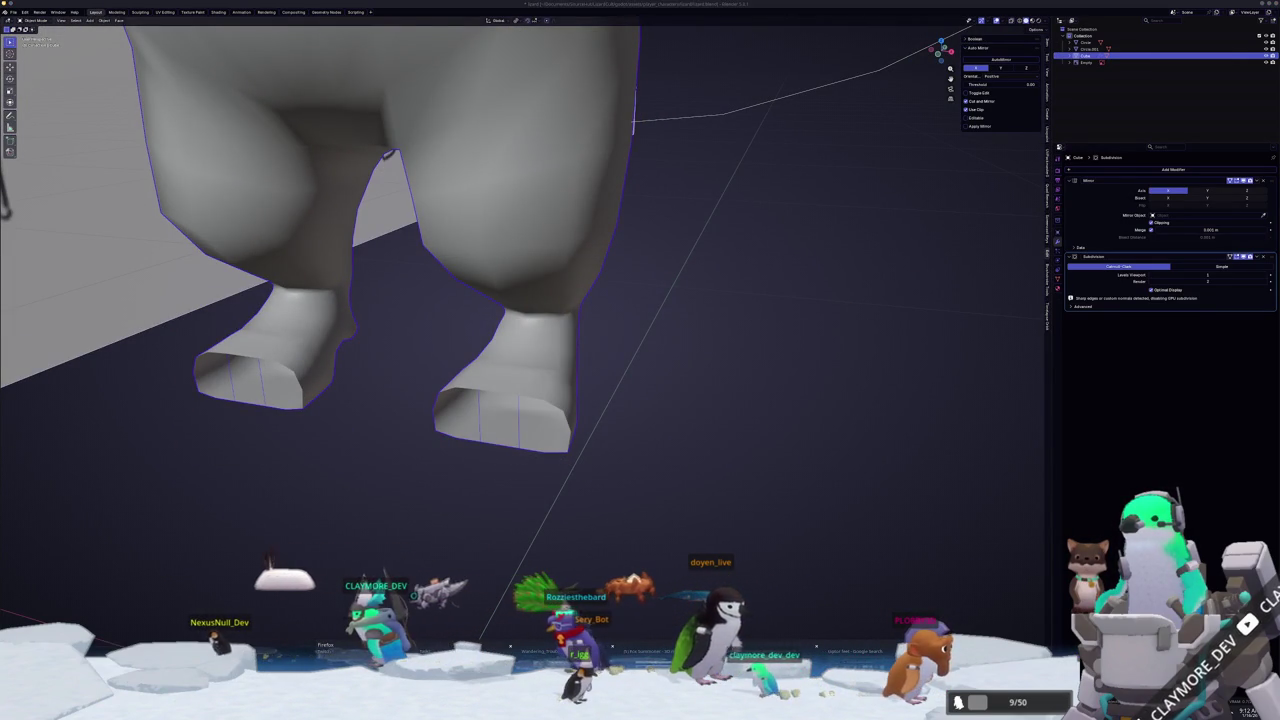
key(alt+Tab)
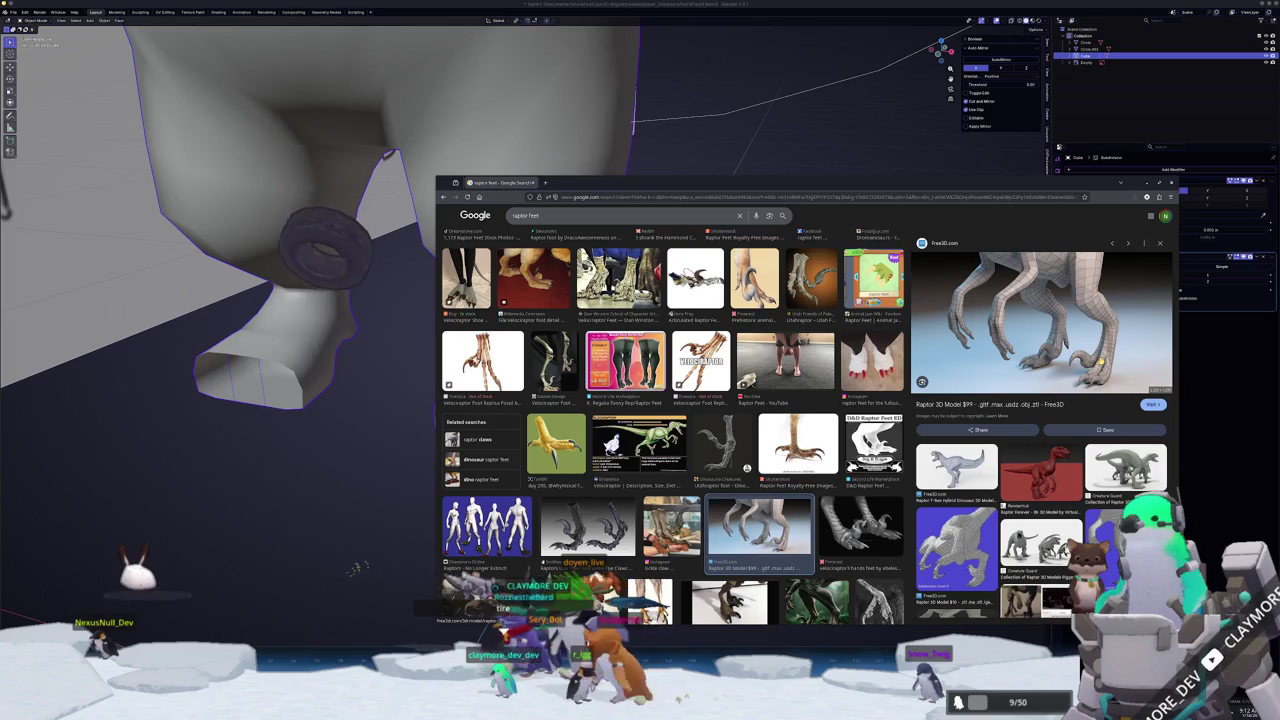
click(310, 530)
key(Tab)
scroll(600, 385, down, 3)
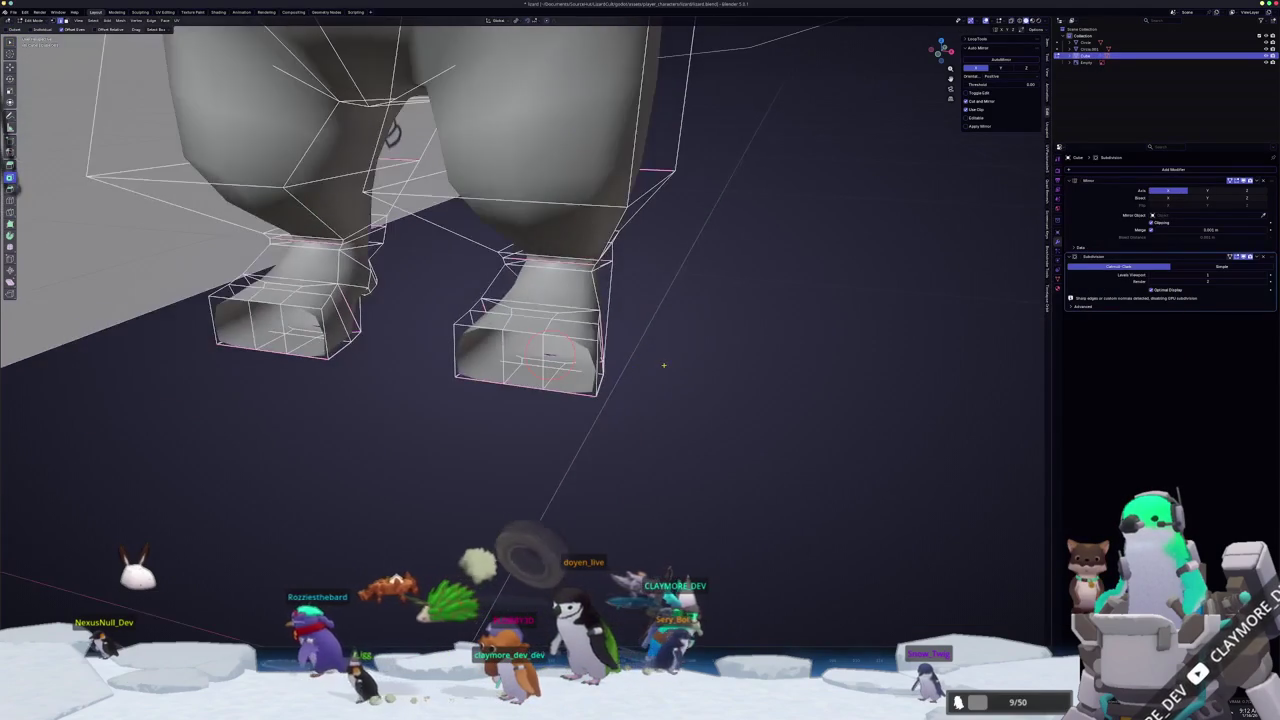
key(Tab)
scroll(660, 366, down, 2)
scroll(660, 368, down, 2)
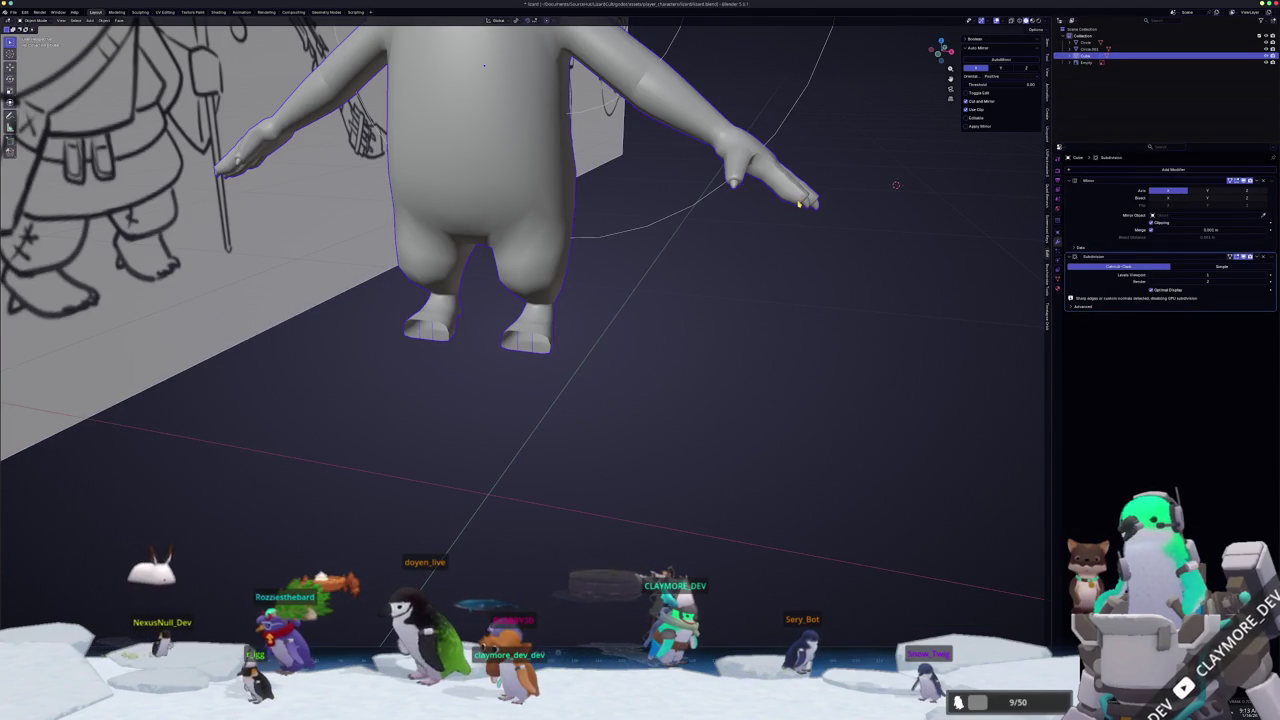
key(KP_1)
key(Tab)
scroll(588, 443, up, 2)
scroll(588, 443, up, 2)
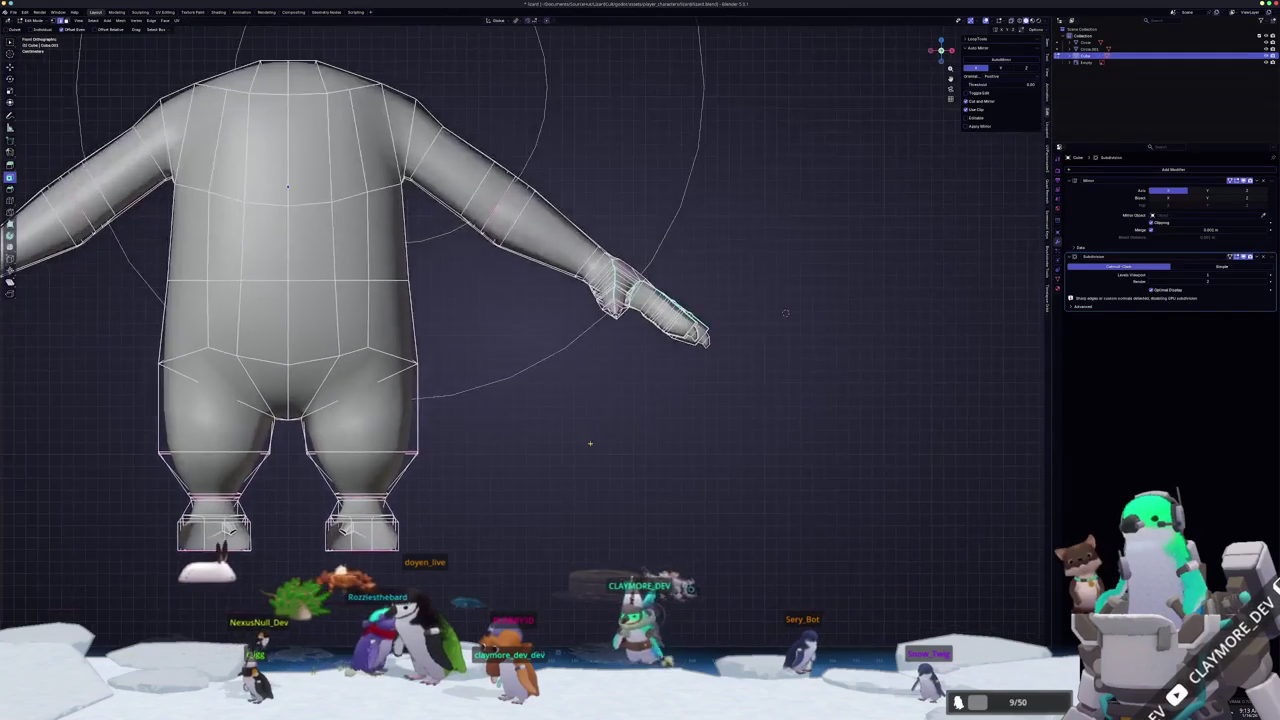
- Duplicate the selected finger faces in place and separate them into a new object, Cube.001
scroll(588, 443, up, 2)
middle_drag(588, 443, 602, 437)
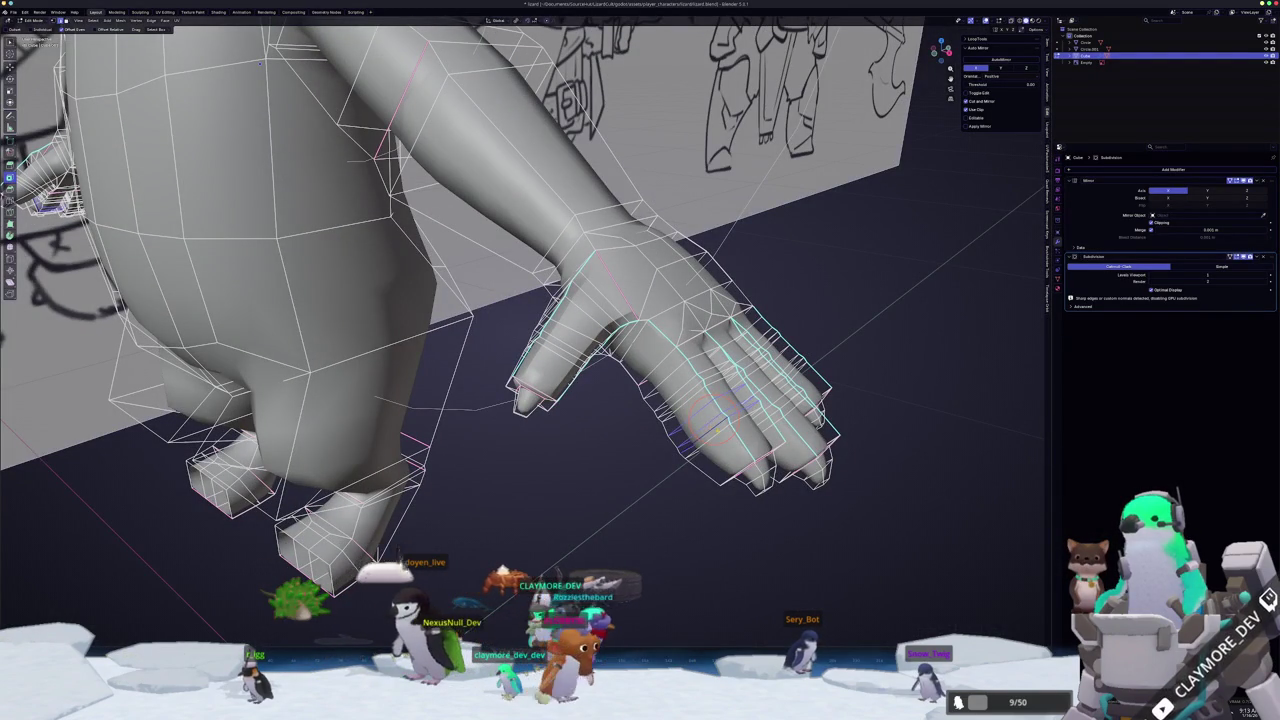
mouse_move(980, 520)
middle_down()
mouse_move(1022, 551)
mouse_move(815, 358)
mouse_move(1001, 417)
middle_up()
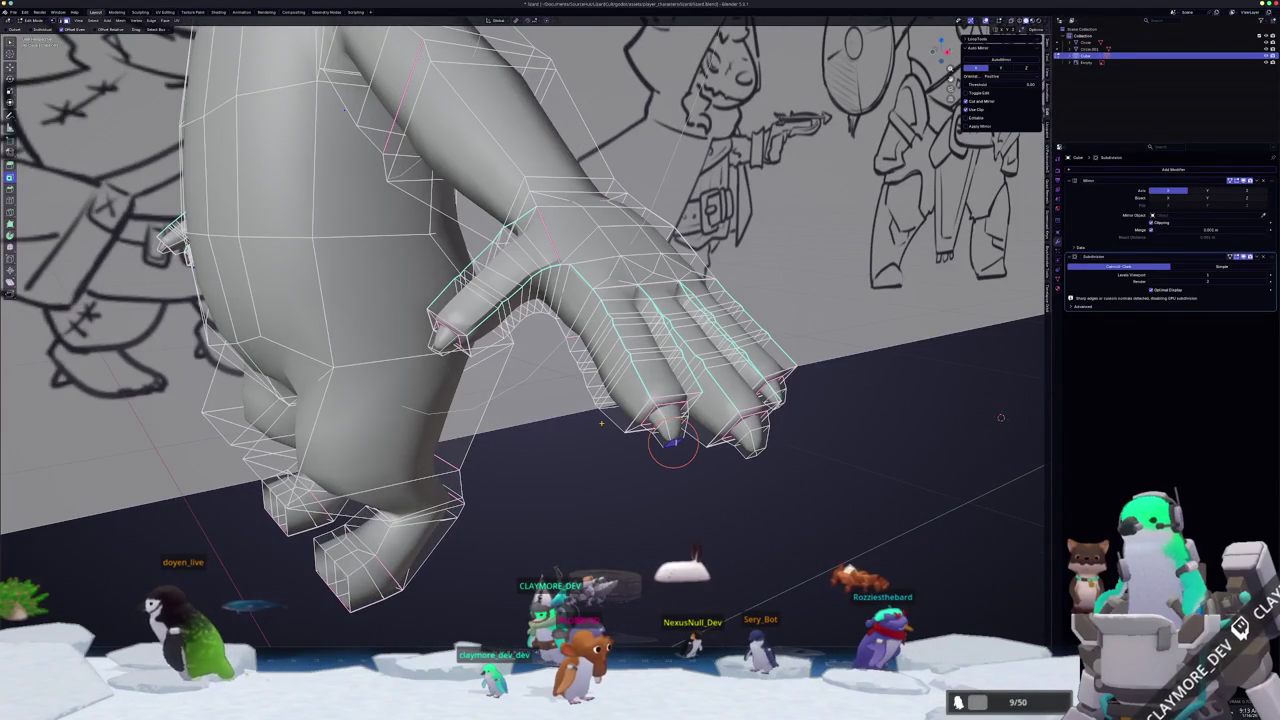
scroll(1001, 417, up, 2)
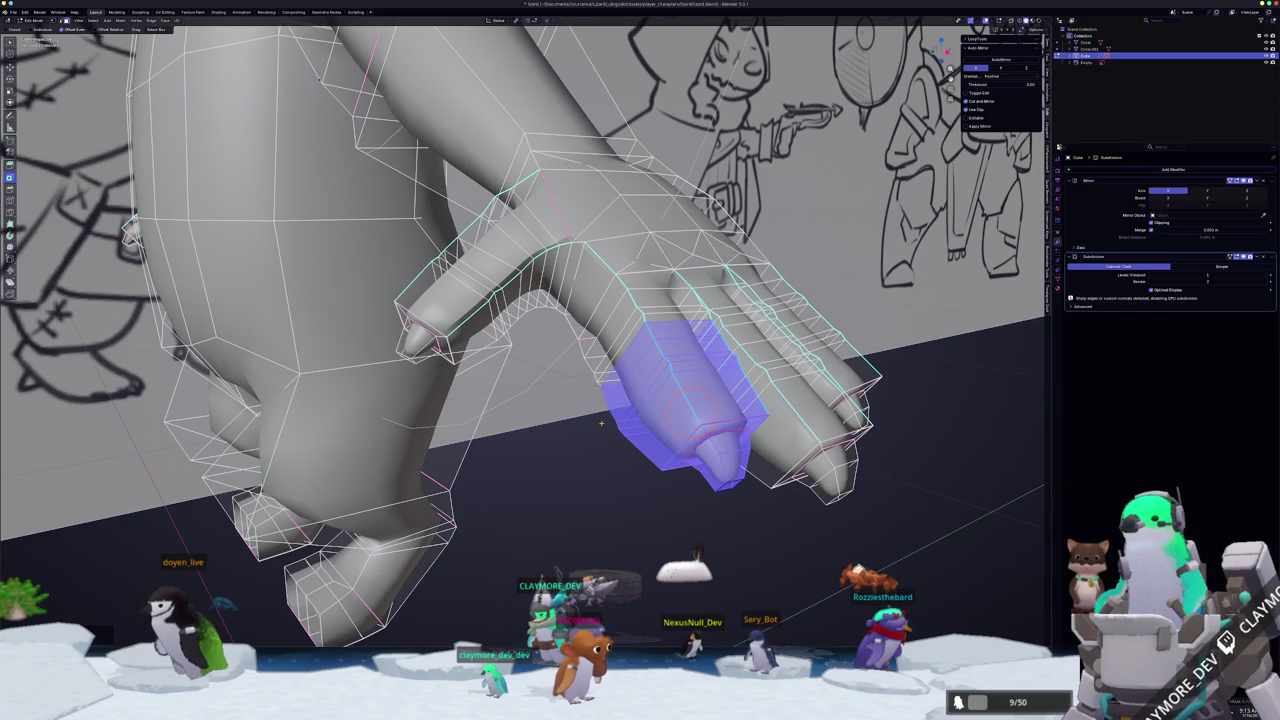
key(g)
click(564, 516)
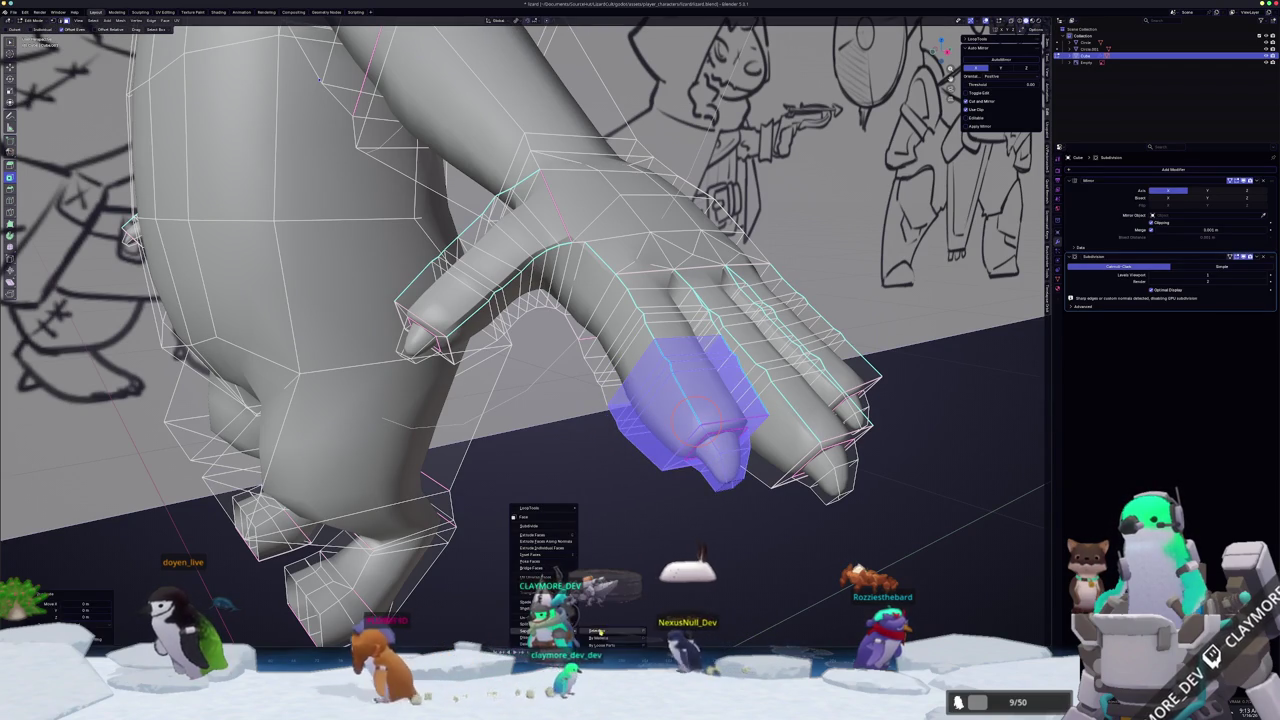
click(597, 632)
key(Tab)
mouse_move(600, 560)
middle_down()
mouse_move(621, 456)
mouse_move(729, 310)
middle_up()
scroll(621, 456, down, 5)
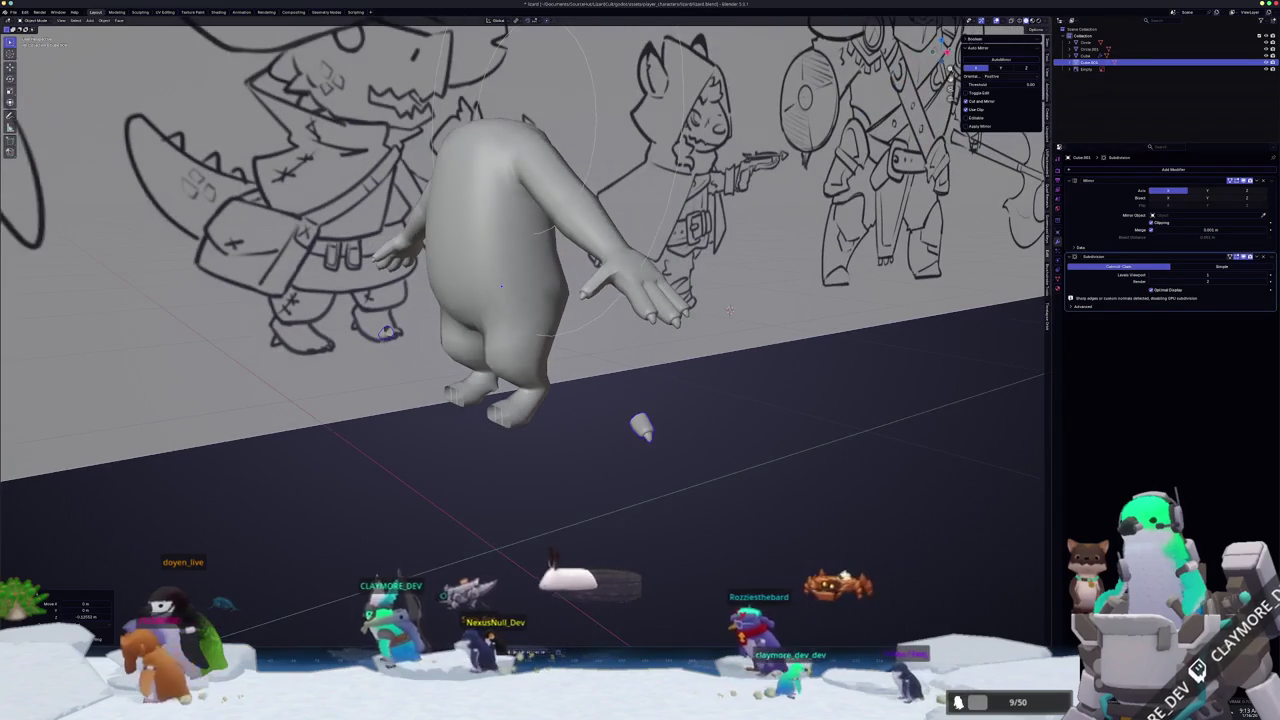
- Move the copied toe piece's geometry up toward the foot along the Z axis
key(KP_7)
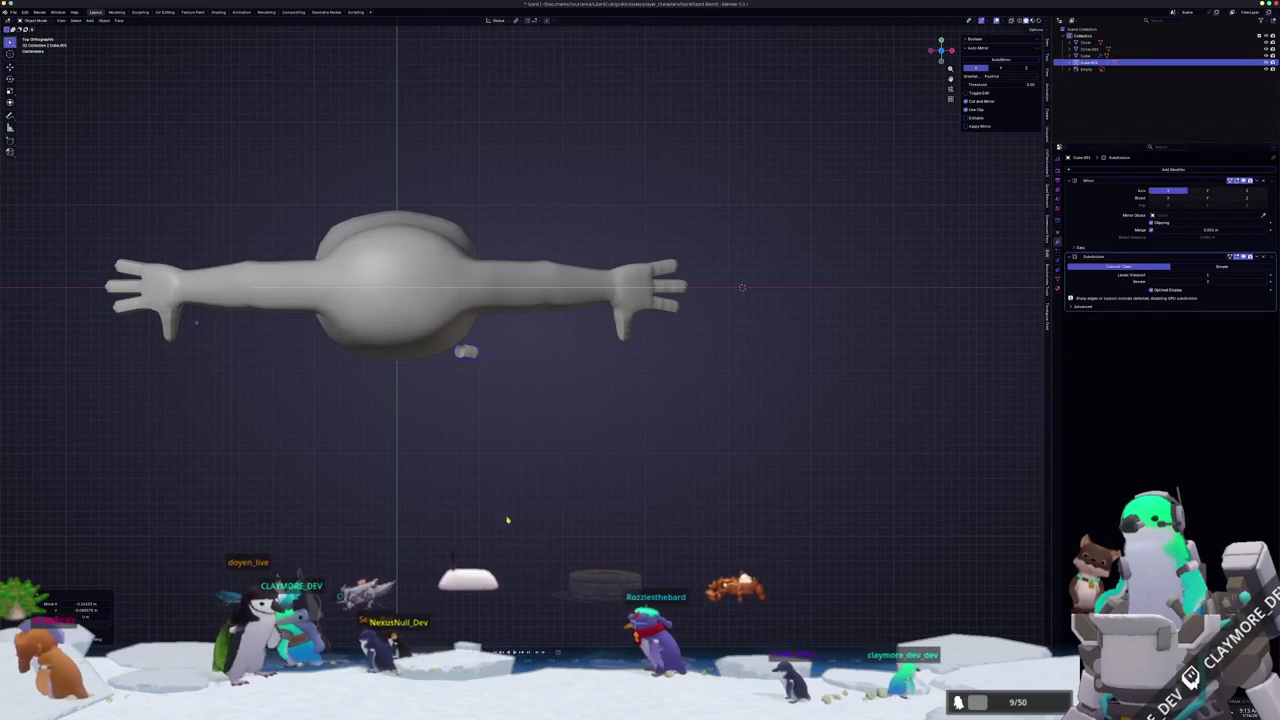
key(KP_1)
scroll(543, 463, up, 4)
scroll(576, 416, up, 3)
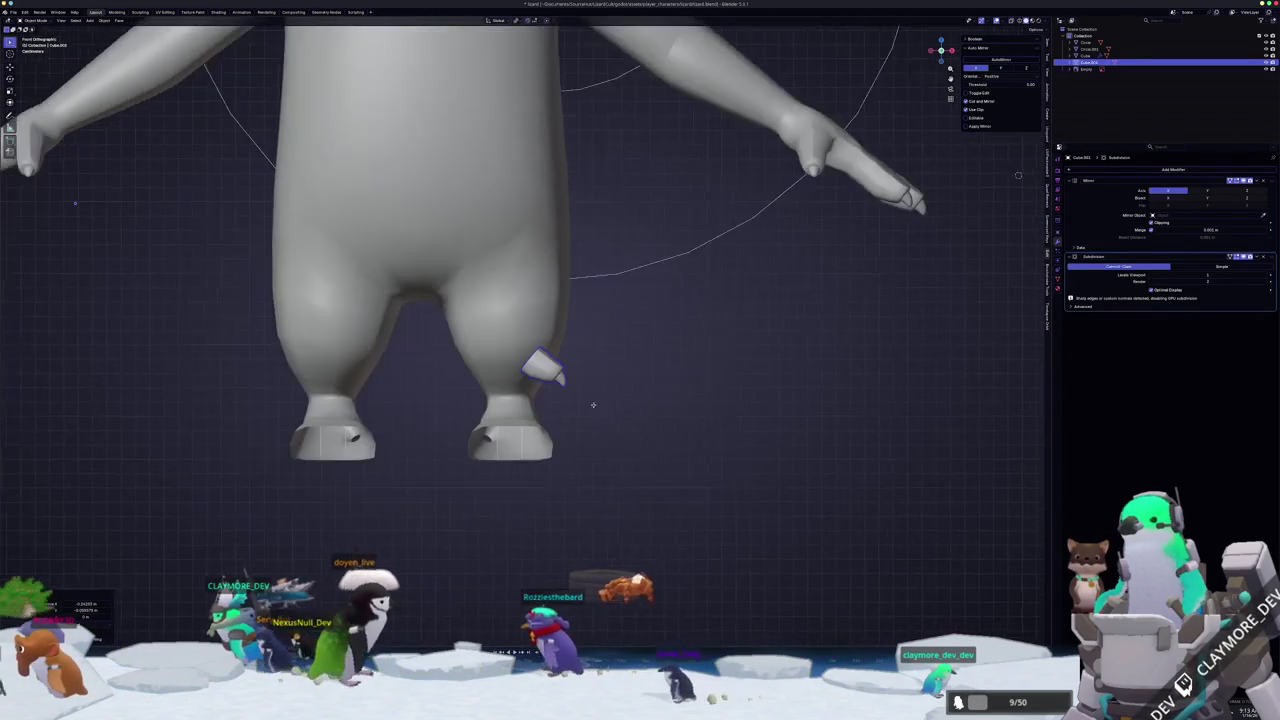
scroll(576, 416, up, 2)
key(Tab)
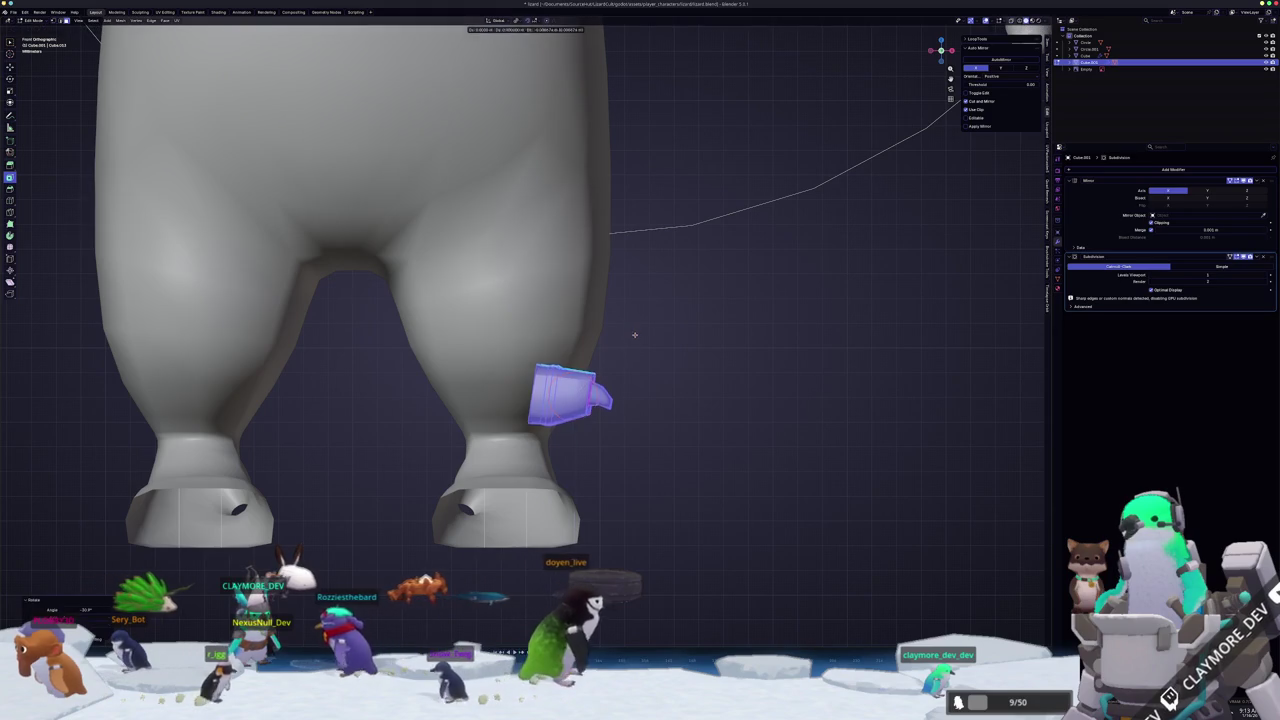
key(g)
key(z)
middle_drag(654, 457, 627, 487)
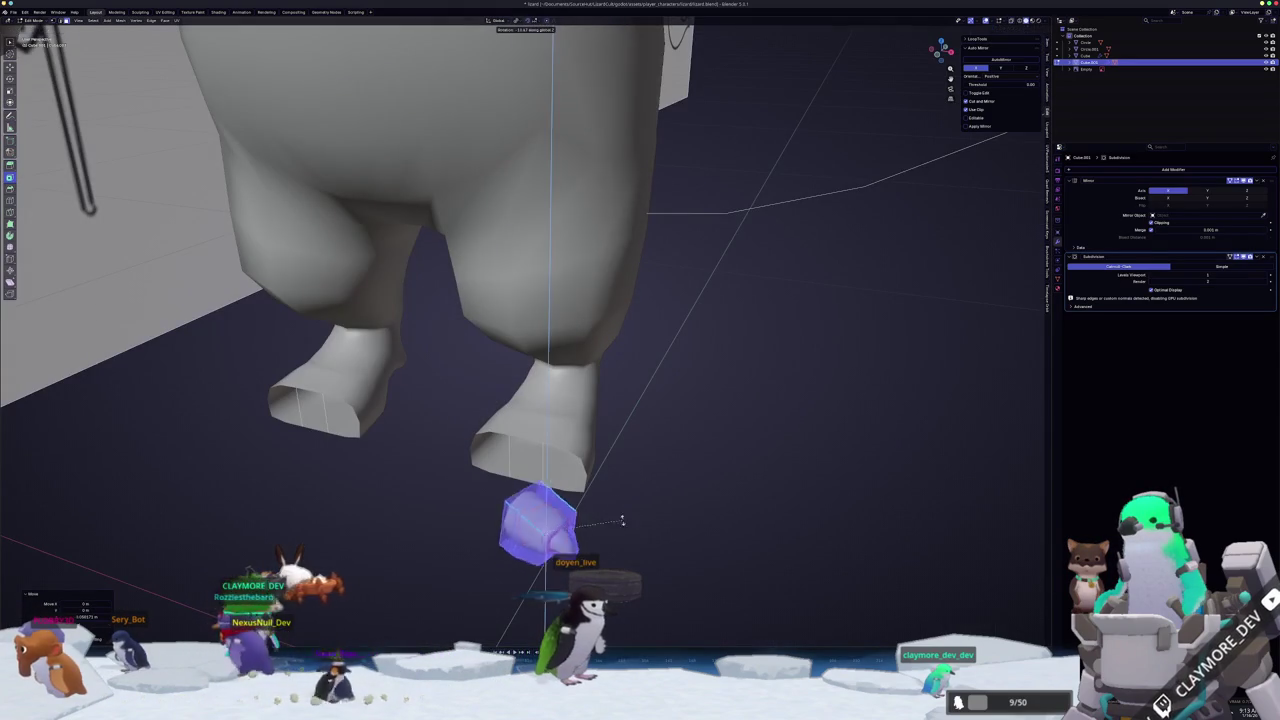
middle_drag(567, 571, 650, 500)
key(g)
click(672, 440)
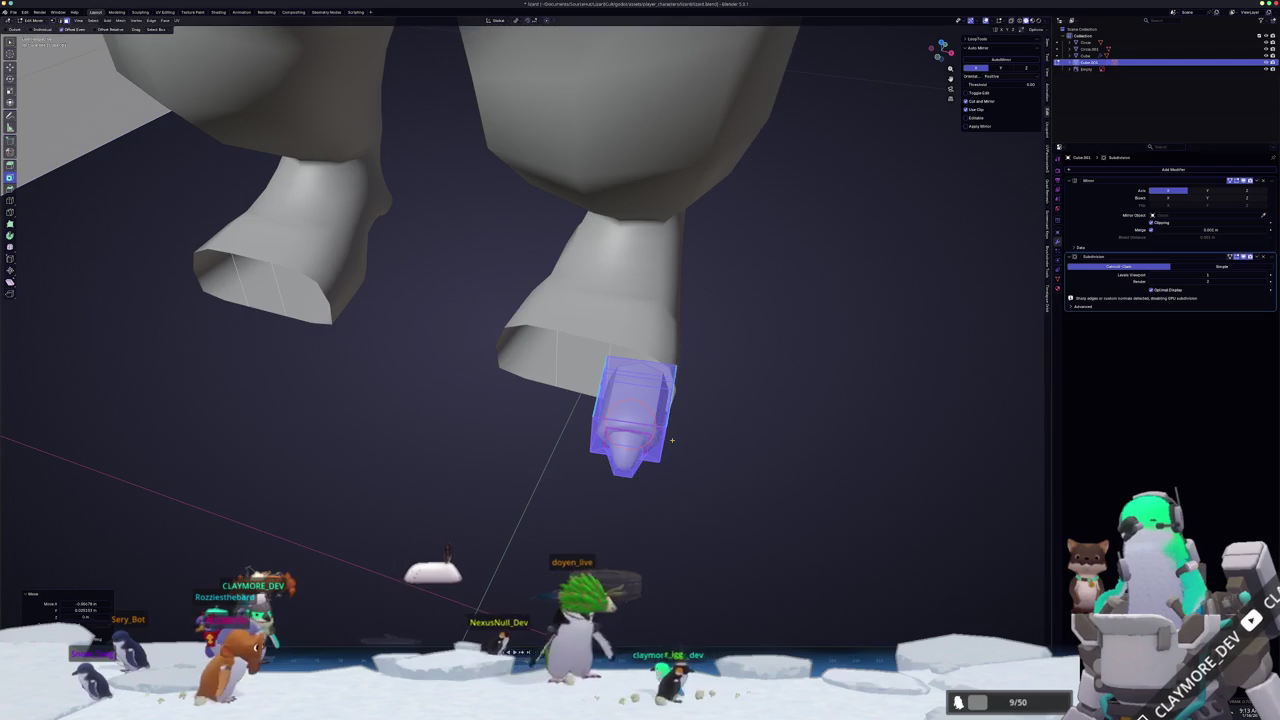
- In side view with see-through on, select the toe's tip and shift it vertically
key(KP_3)
scroll(706, 489, down, 1)
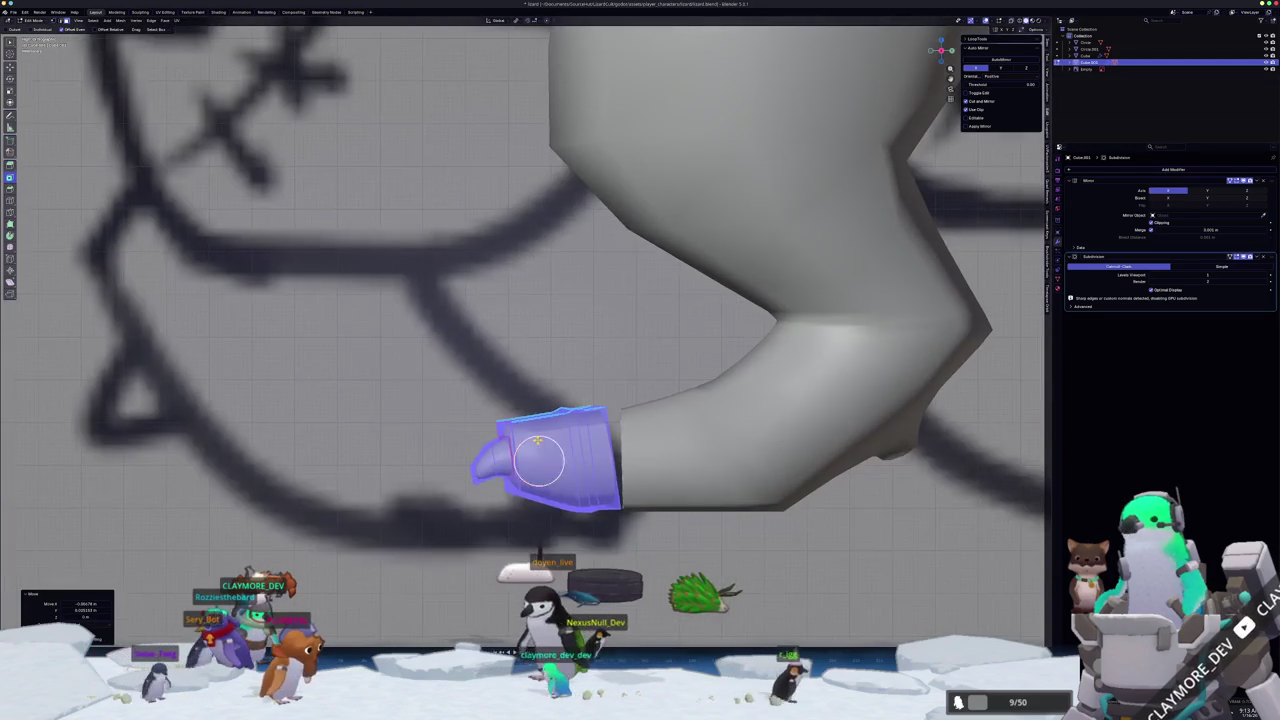
scroll(531, 522, down, 1)
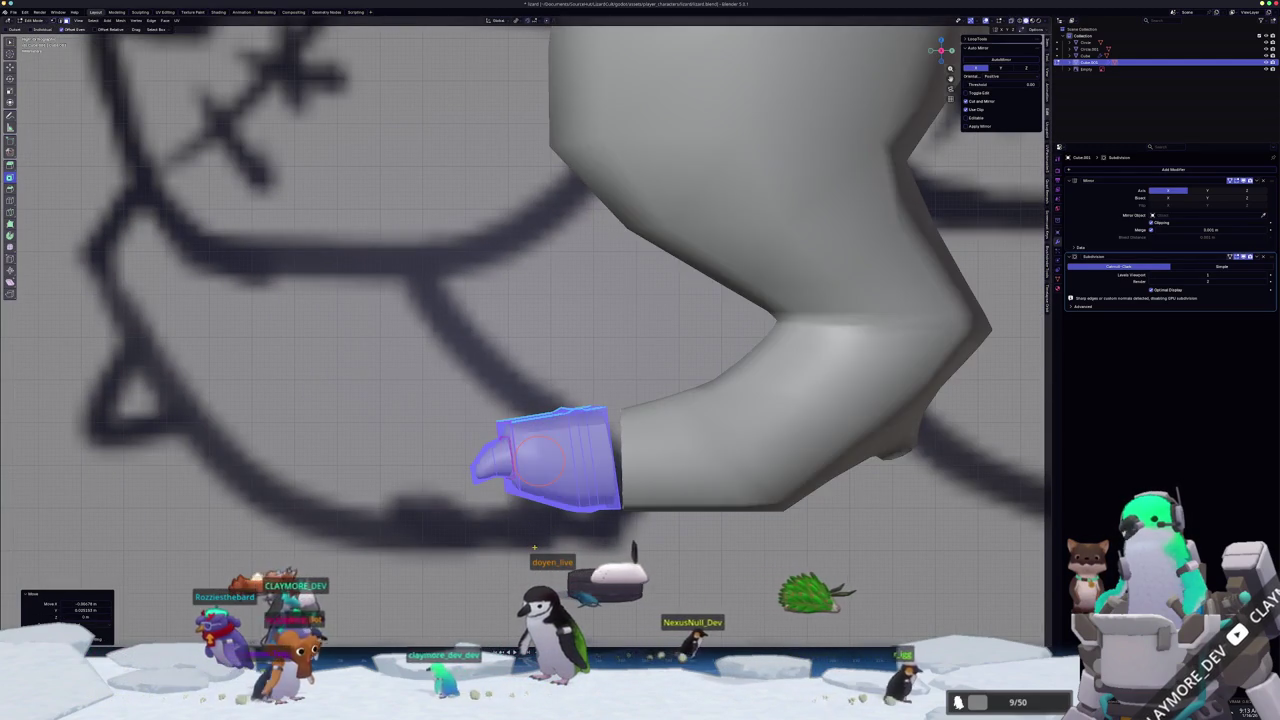
key(alt+z)
key(alt+z)
click(466, 477)
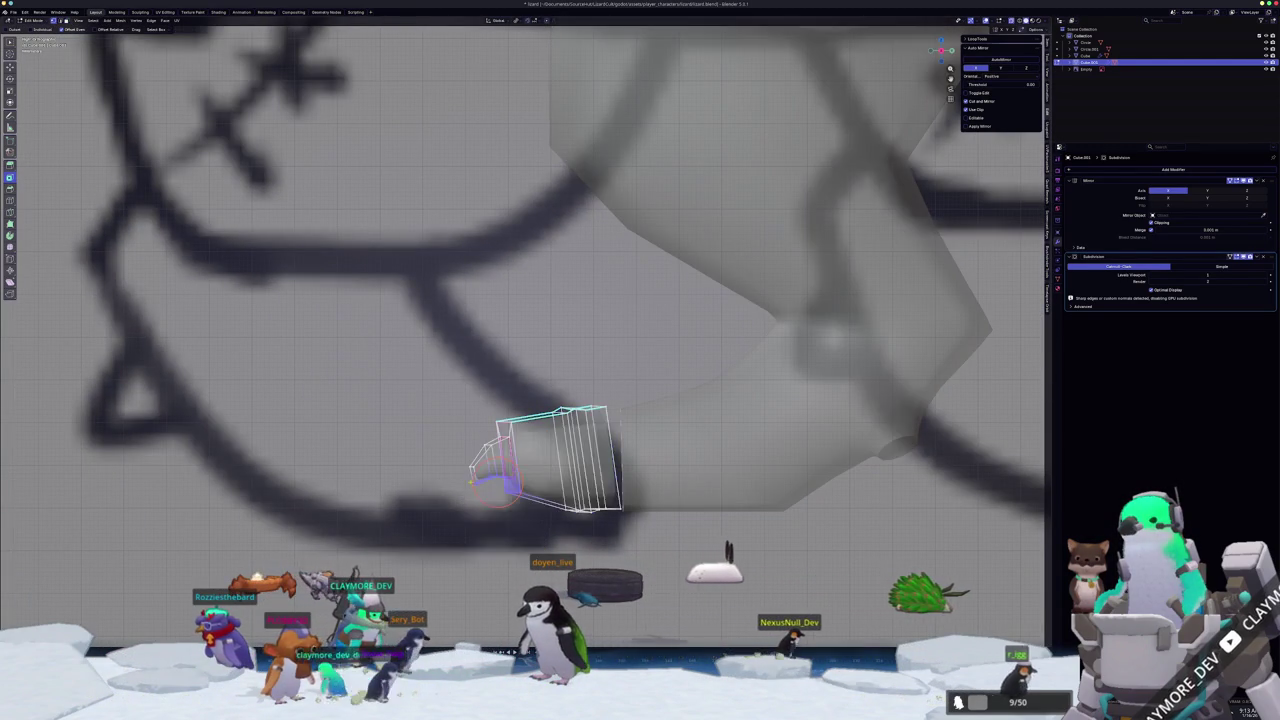
scroll(466, 477, up, 2)
key(alt+z)
key(g)
key(z)
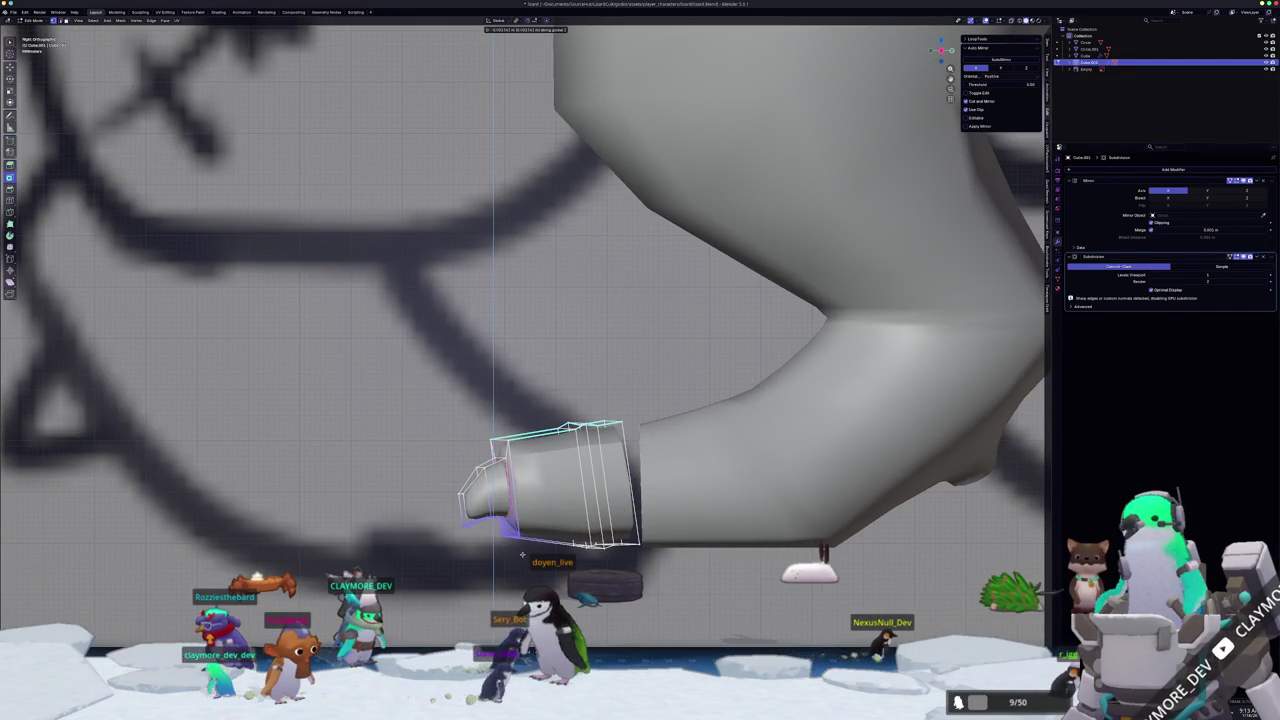
click(519, 563)
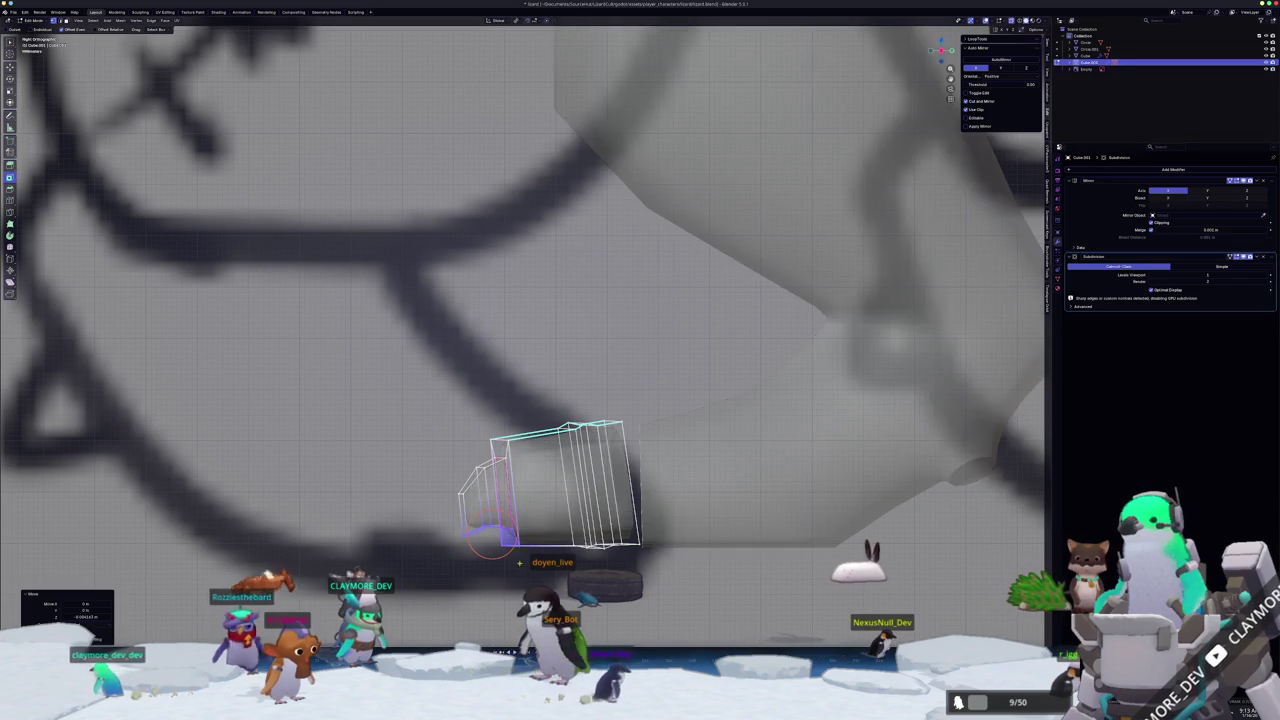
mouse_move(519, 563)
middle_down()
mouse_move(522, 549)
mouse_move(576, 555)
mouse_move(514, 463)
middle_up()
key(Tab)
- Narrow the whole toe along X and flatten it vertically in Edit Mode
key(s)
key(x)
key(Escape)
key(Tab)
key(a)
key(s)
key(x)
click(645, 464)
middle_drag(645, 464, 663, 414)
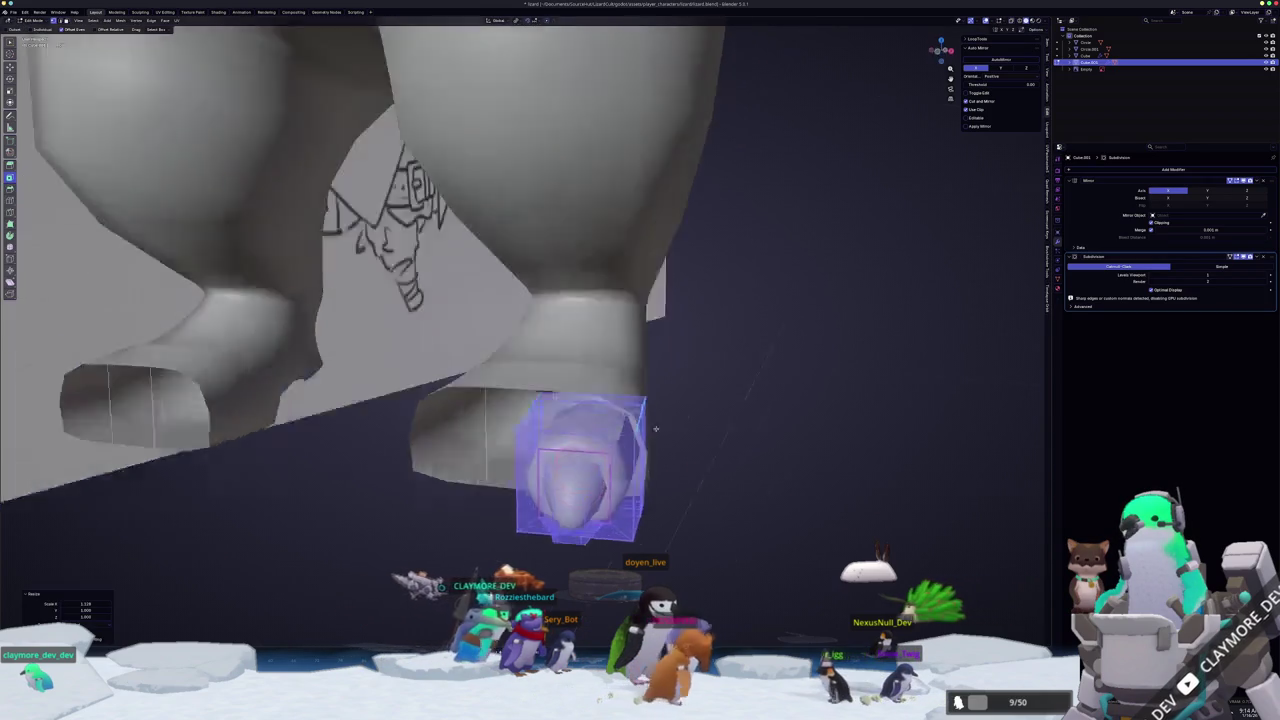
click(657, 420)
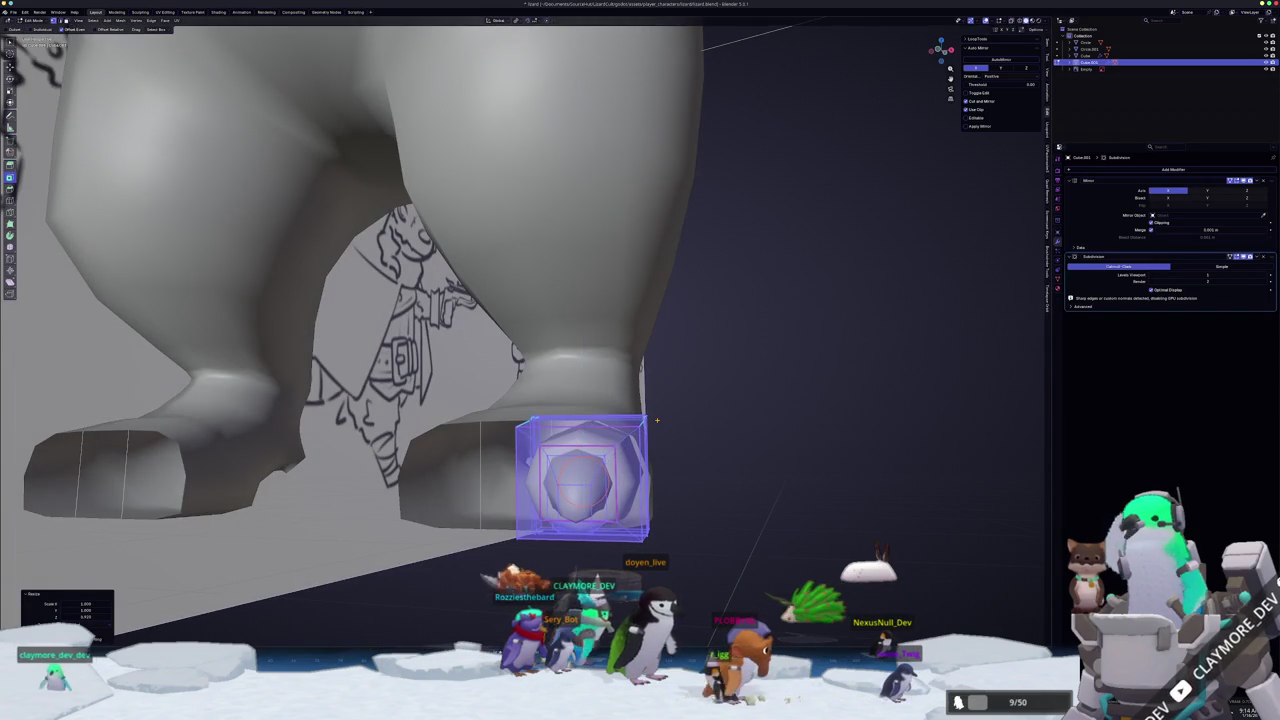
key(KP_3)
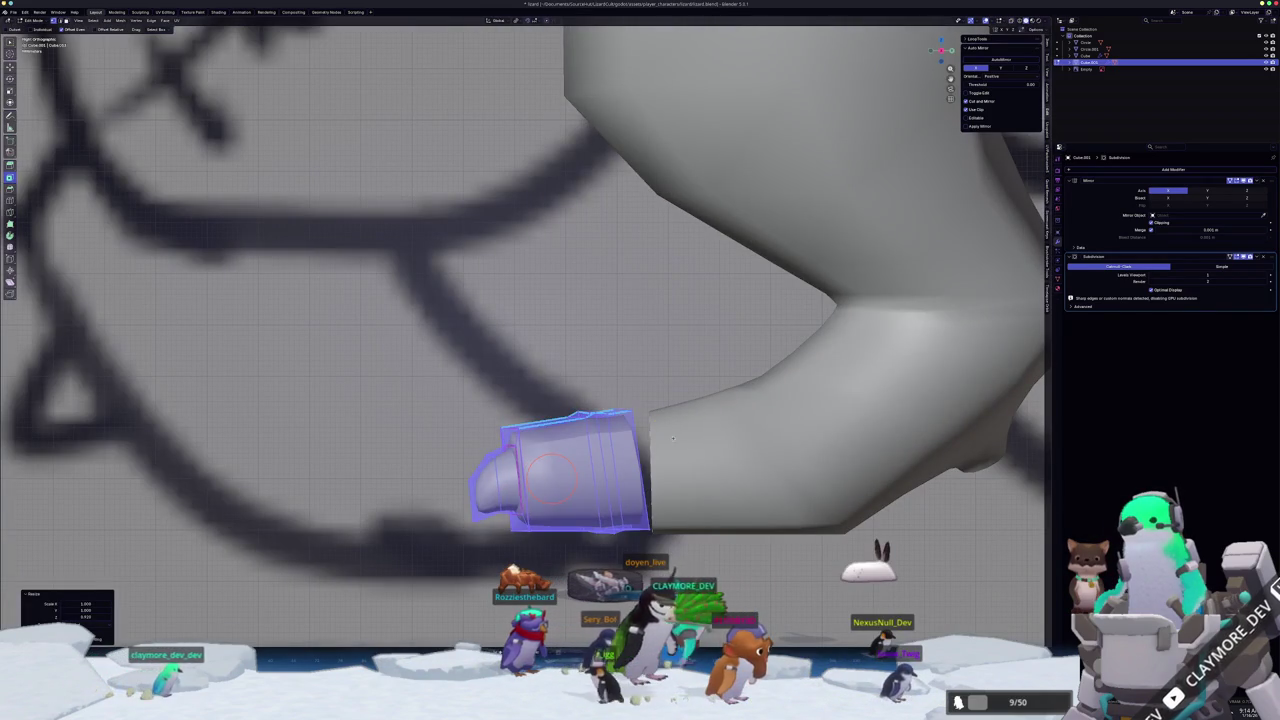
- Seat the toe object against the open front of the foot
key(g)
key(z)
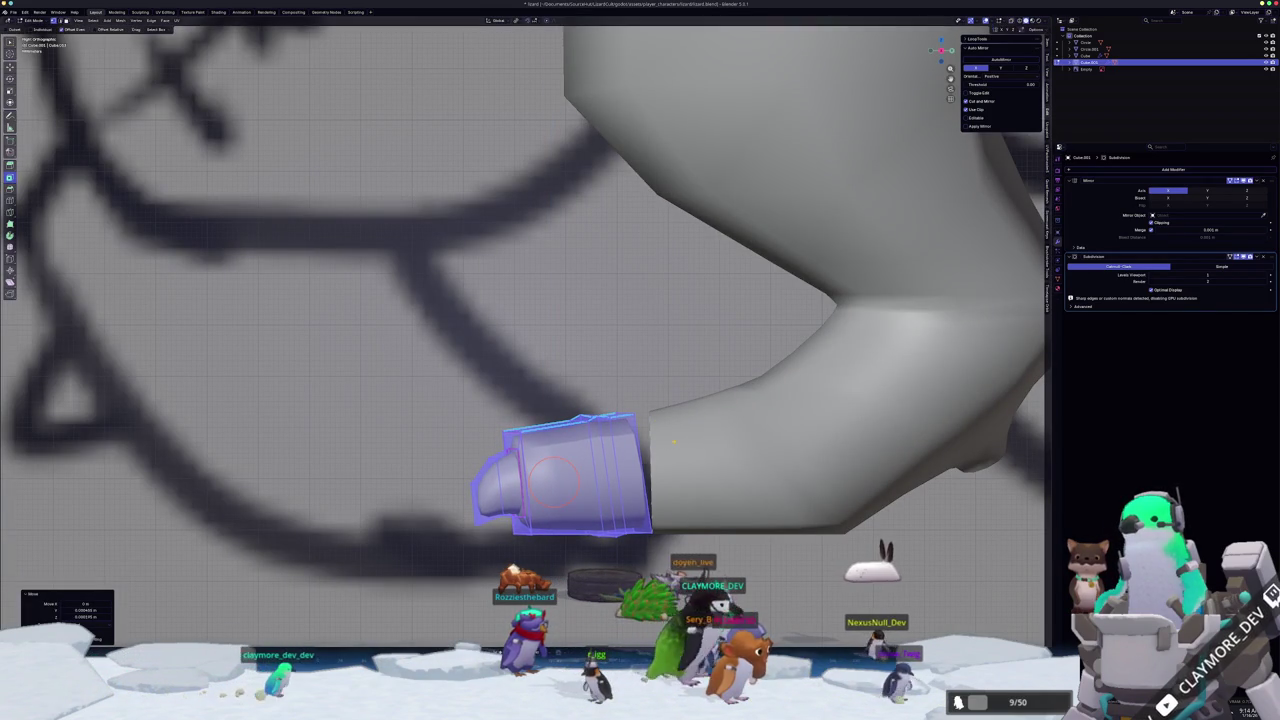
key(Tab)
middle_drag(673, 441, 668, 489)
key(g)
click(674, 486)
scroll(661, 474, up, 2)
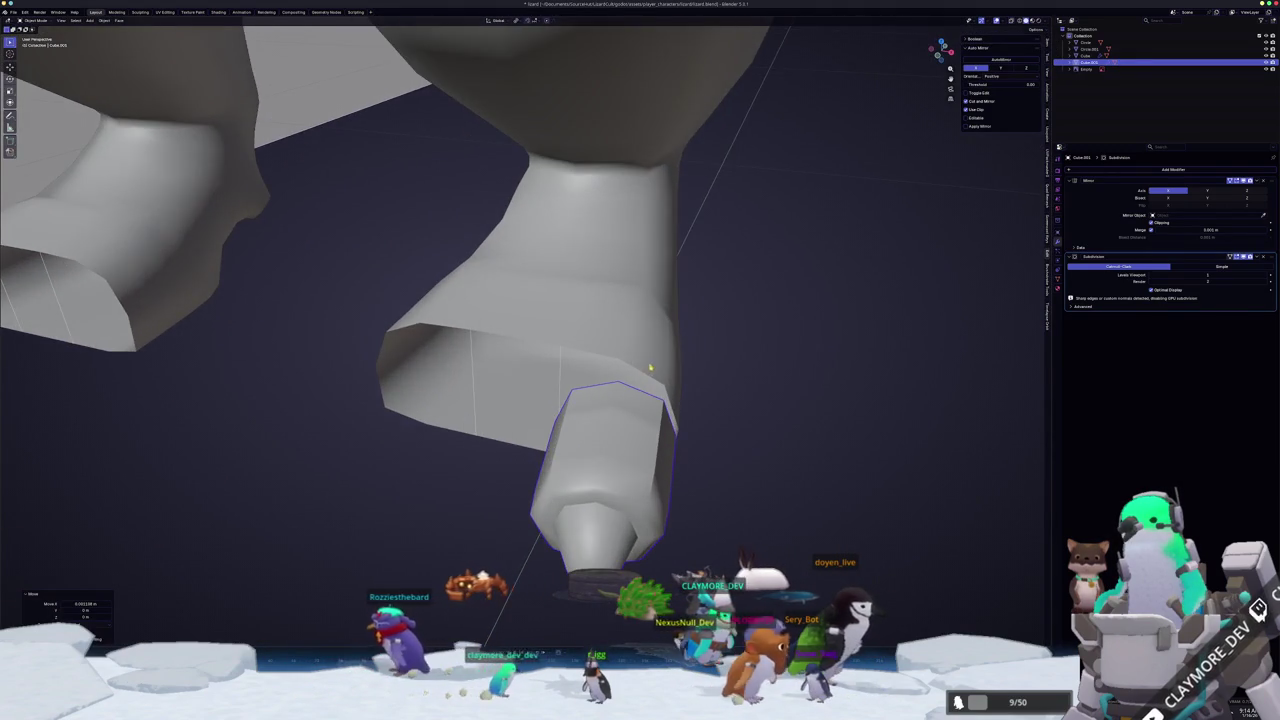
- Duplicate the toe and place the copy beside the original
scroll(650, 368, up, 2)
key(shift+d)
key(z)
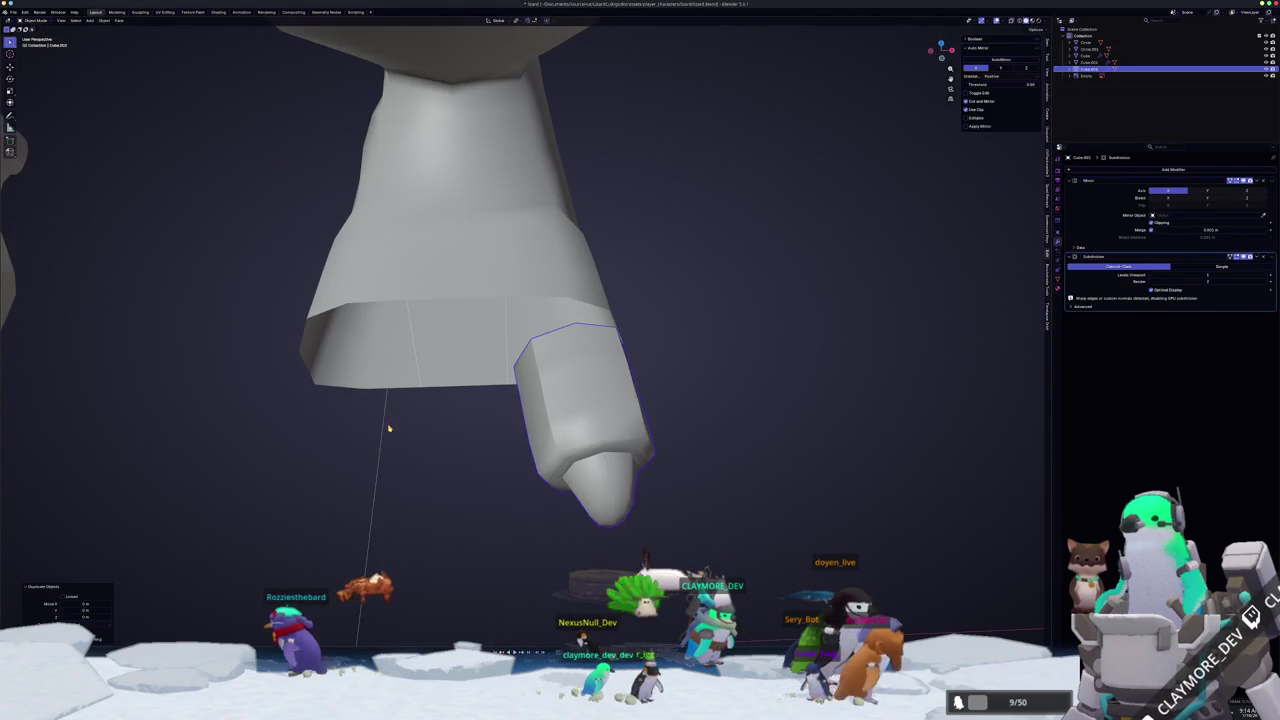
click(387, 425)
middle_drag(387, 425, 420, 430)
- Angle the new toe around the Z axis and shrink it slightly
key(g)
click(513, 401)
key(Tab)
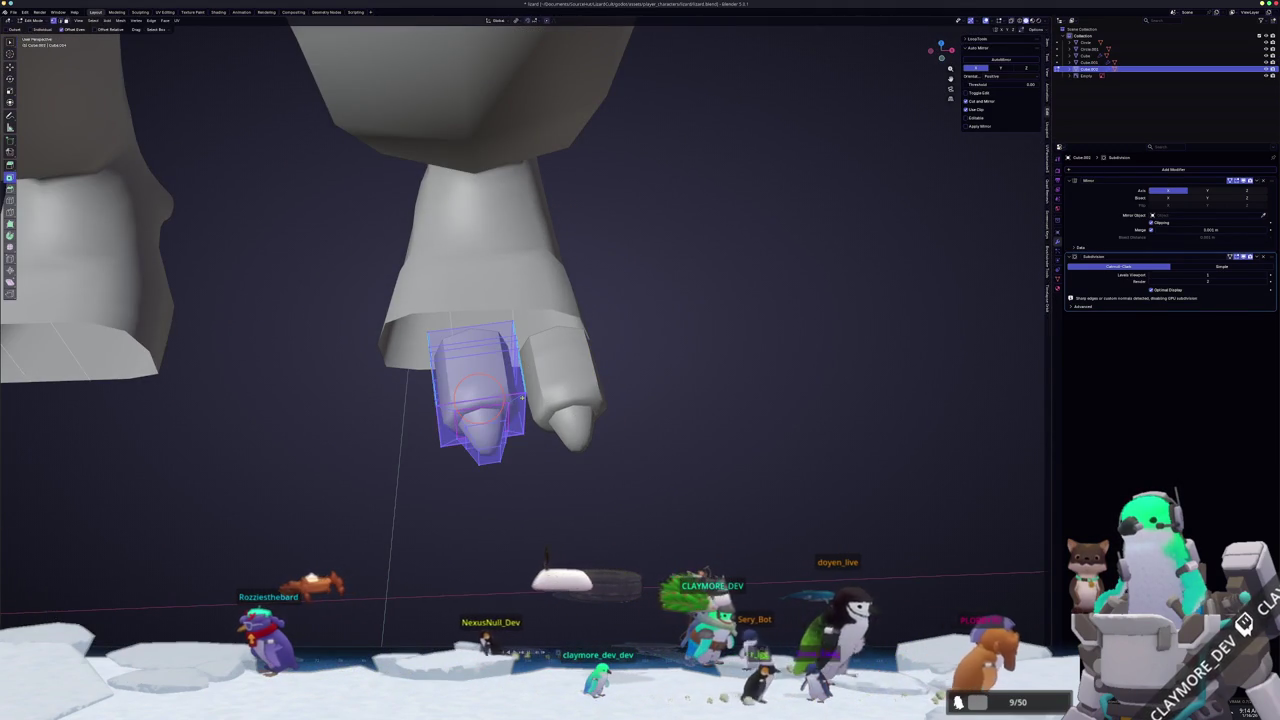
key(r)
key(z)
click(537, 403)
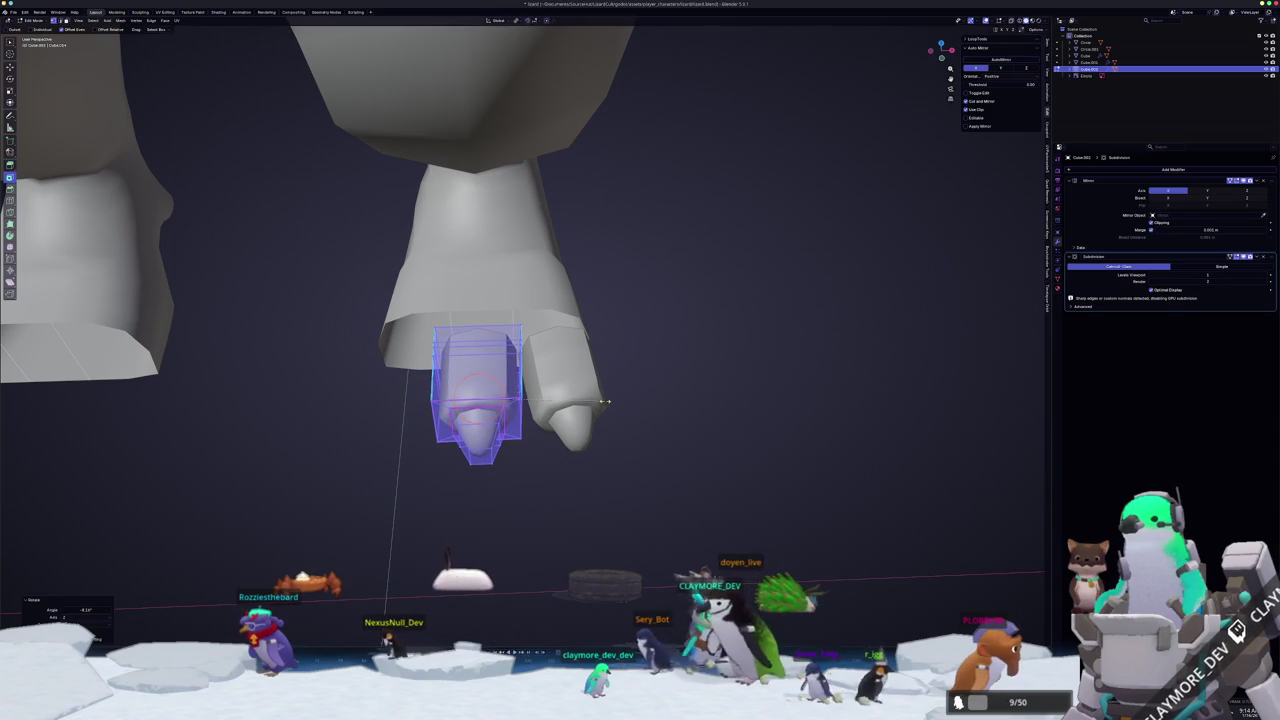
key(s)
click(596, 400)
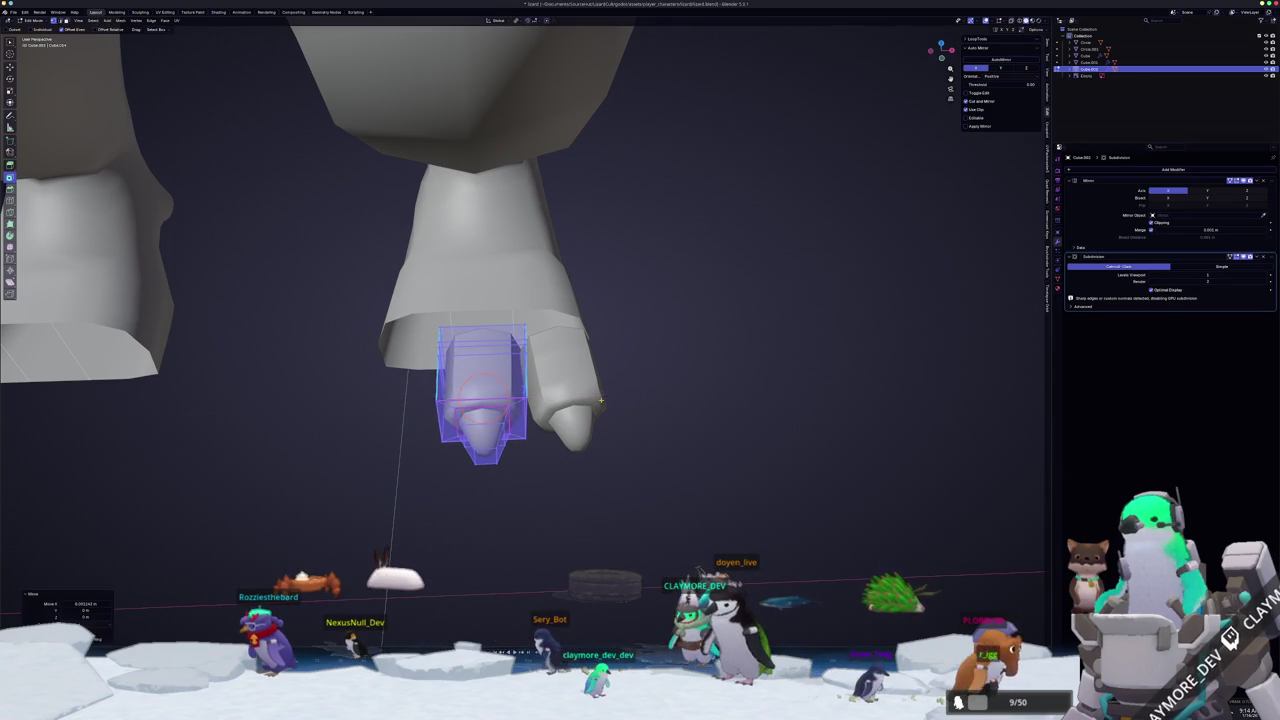
- Return to Object Mode, switch to Front Ortho view, and select the left toe
key(alt+a)
key(Tab)
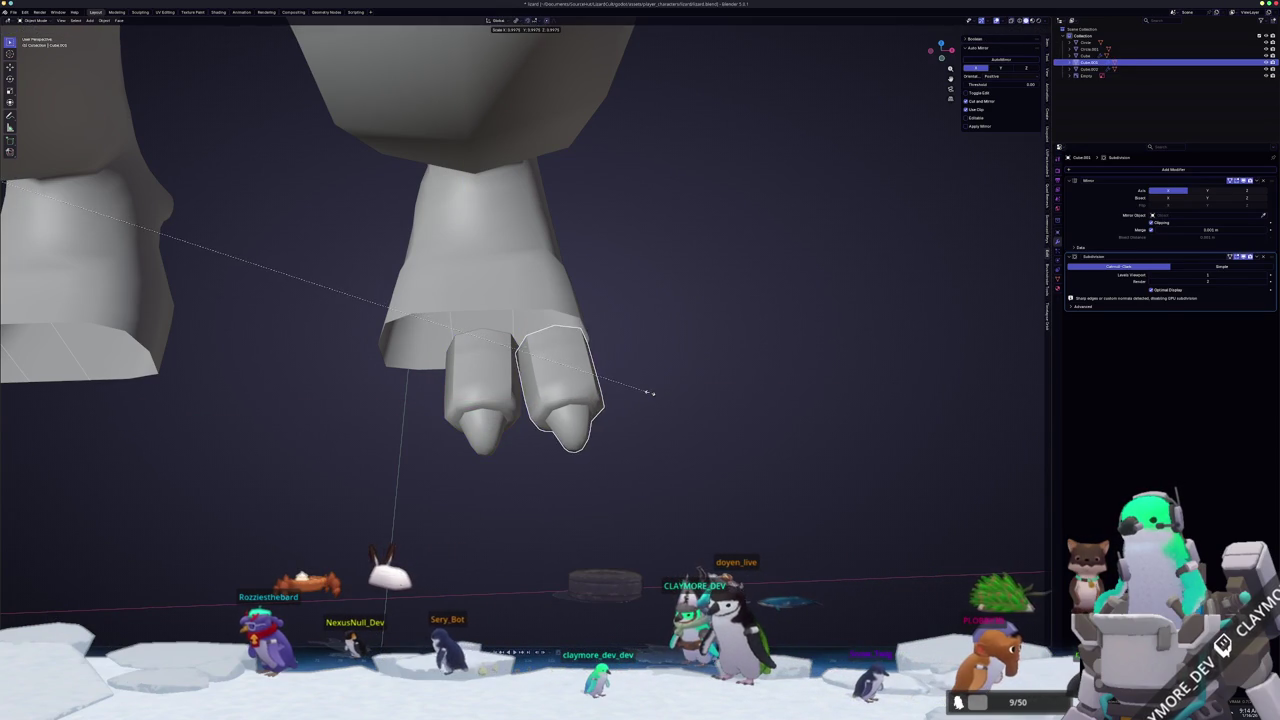
key(Escape)
key(Tab)
key(Escape)
key(Tab)
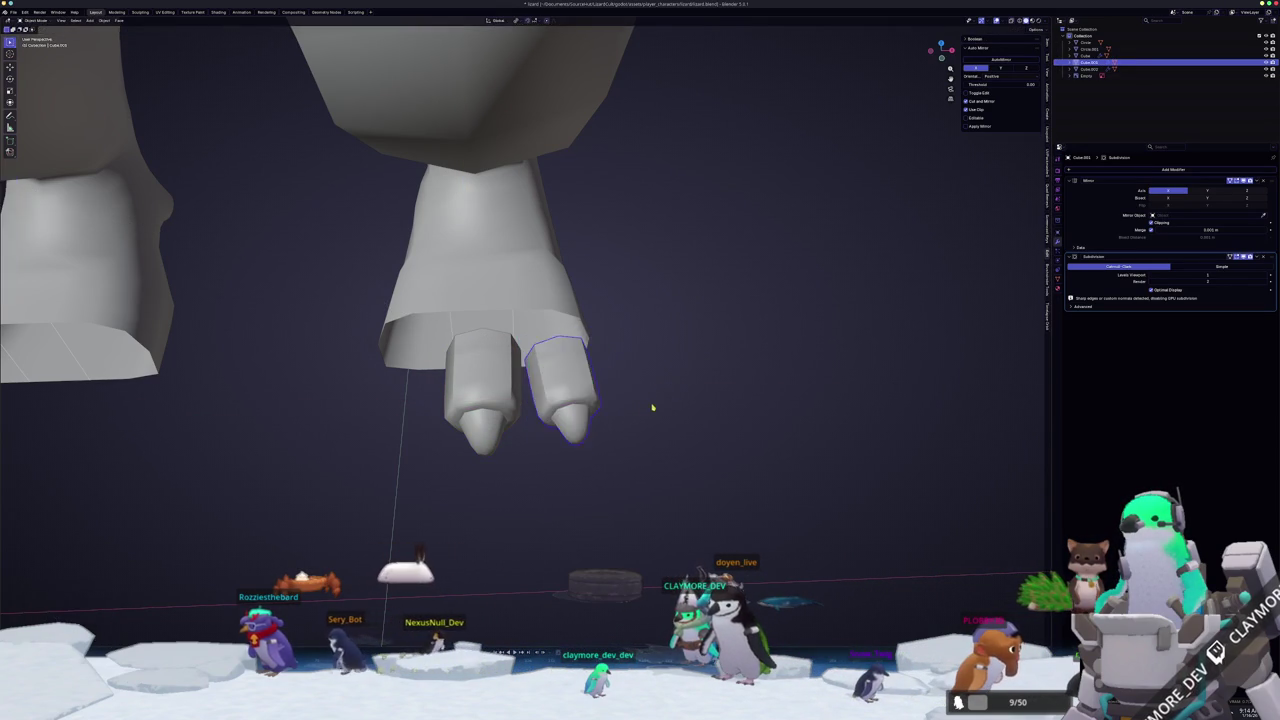
middle_drag(651, 406, 630, 370)
scroll(619, 354, up, 3)
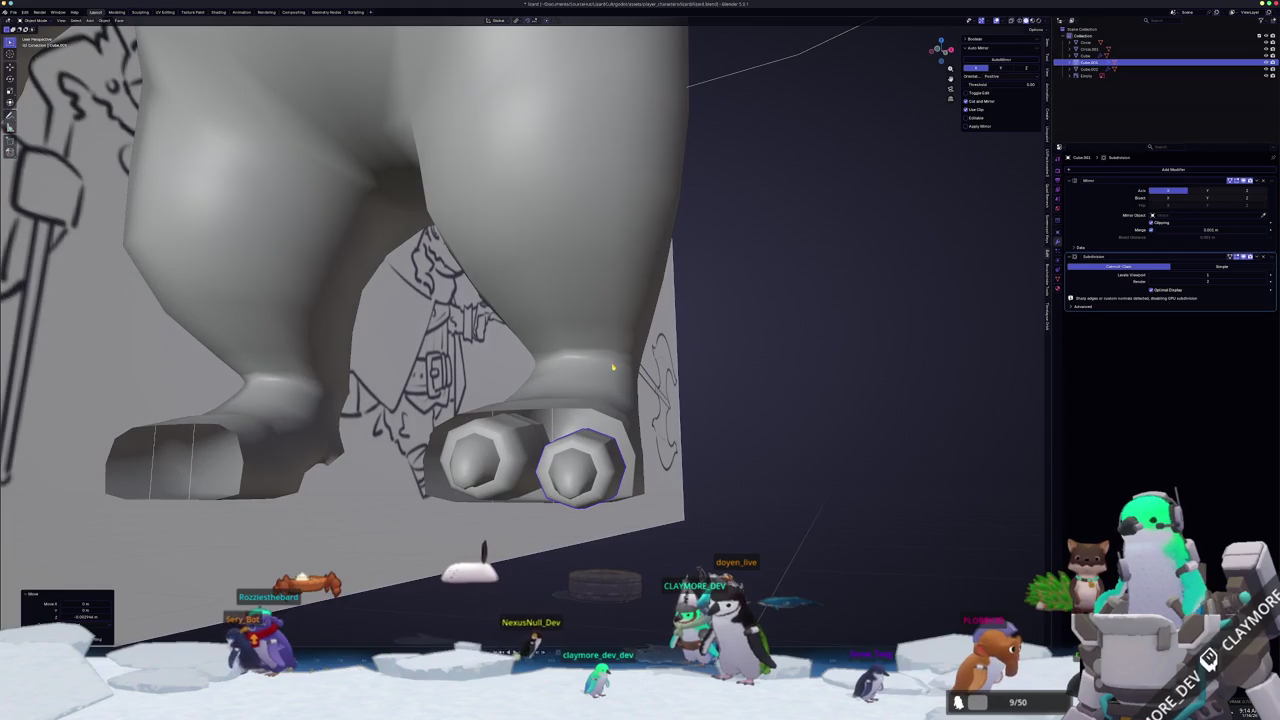
key(KP_1)
click(480, 455)
- Move the left and right toes along Z so both sit at the same height
key(g)
key(z)
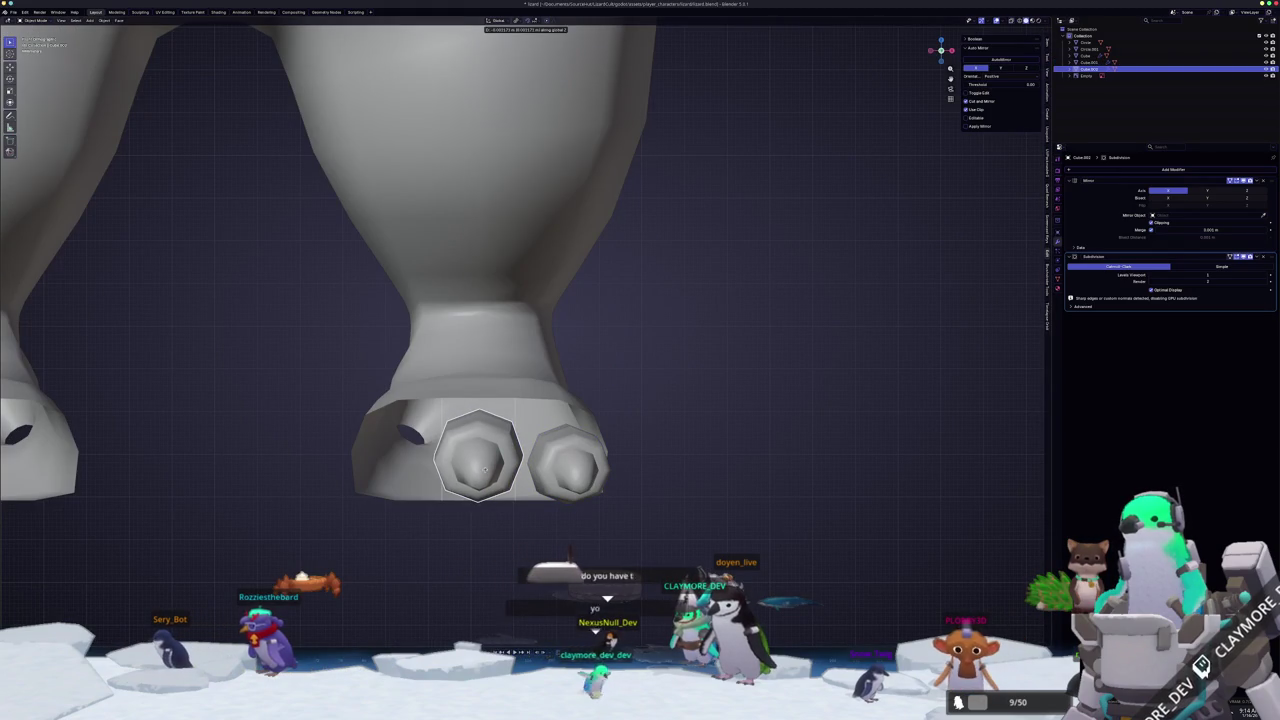
click(577, 474)
key(g)
key(z)
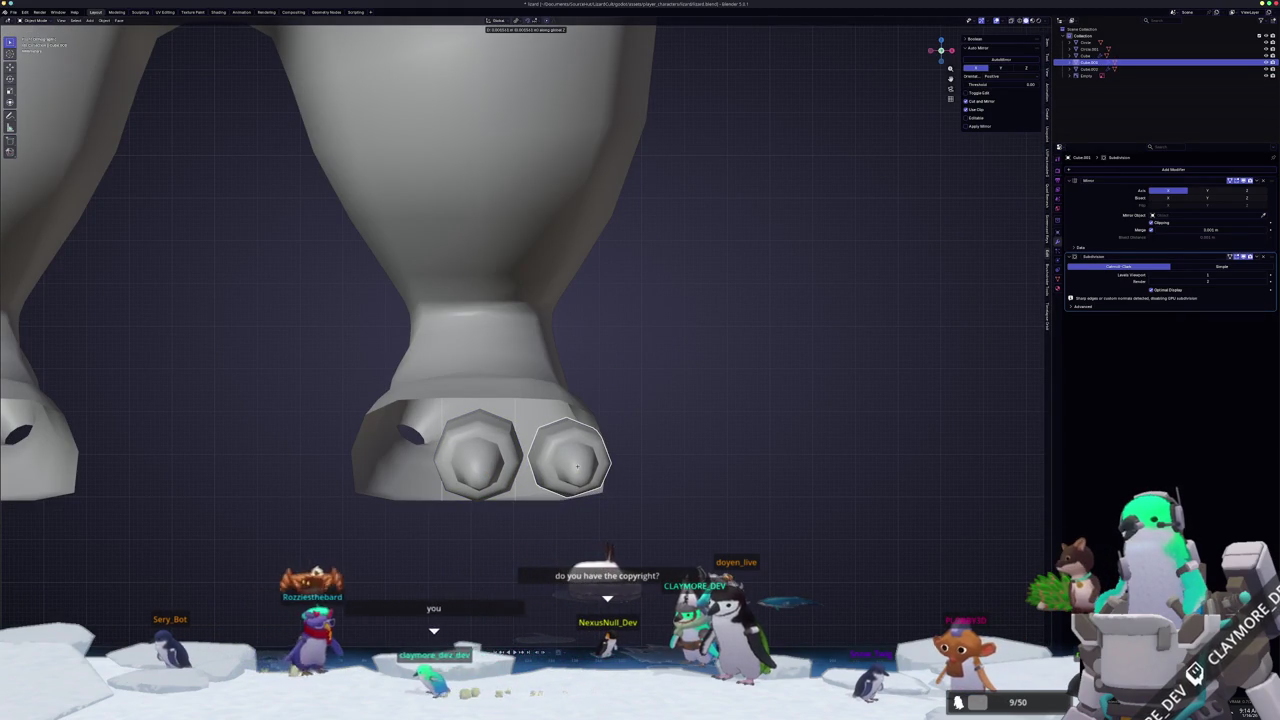
click(576, 467)
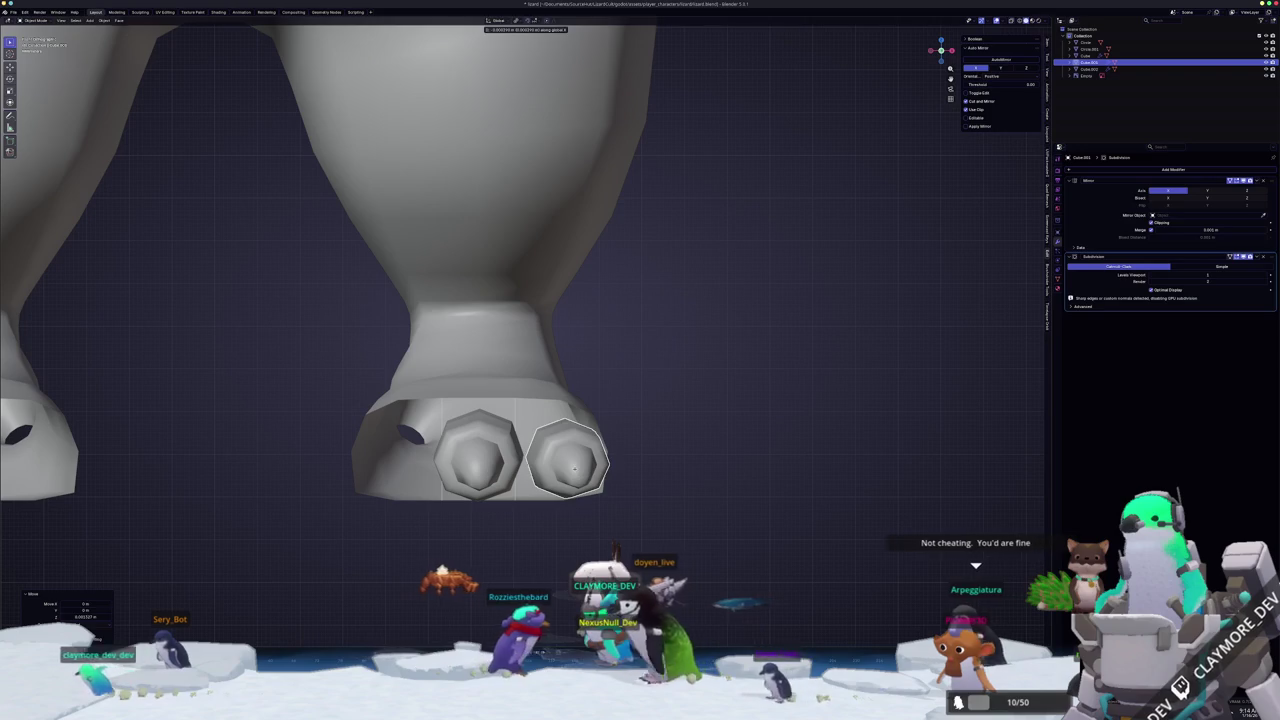
- Edit the body mesh, pull a foot vertex to fit the toes, and place the 3D cursor on the foot
click(573, 467)
click(571, 394)
key(Tab)
mouse_move(571, 394)
middle_down()
mouse_move(600, 420)
mouse_move(575, 397)
middle_up()
middle_drag(656, 396, 616, 420)
drag(616, 418, 616, 420)
middle_drag(616, 420, 537, 365)
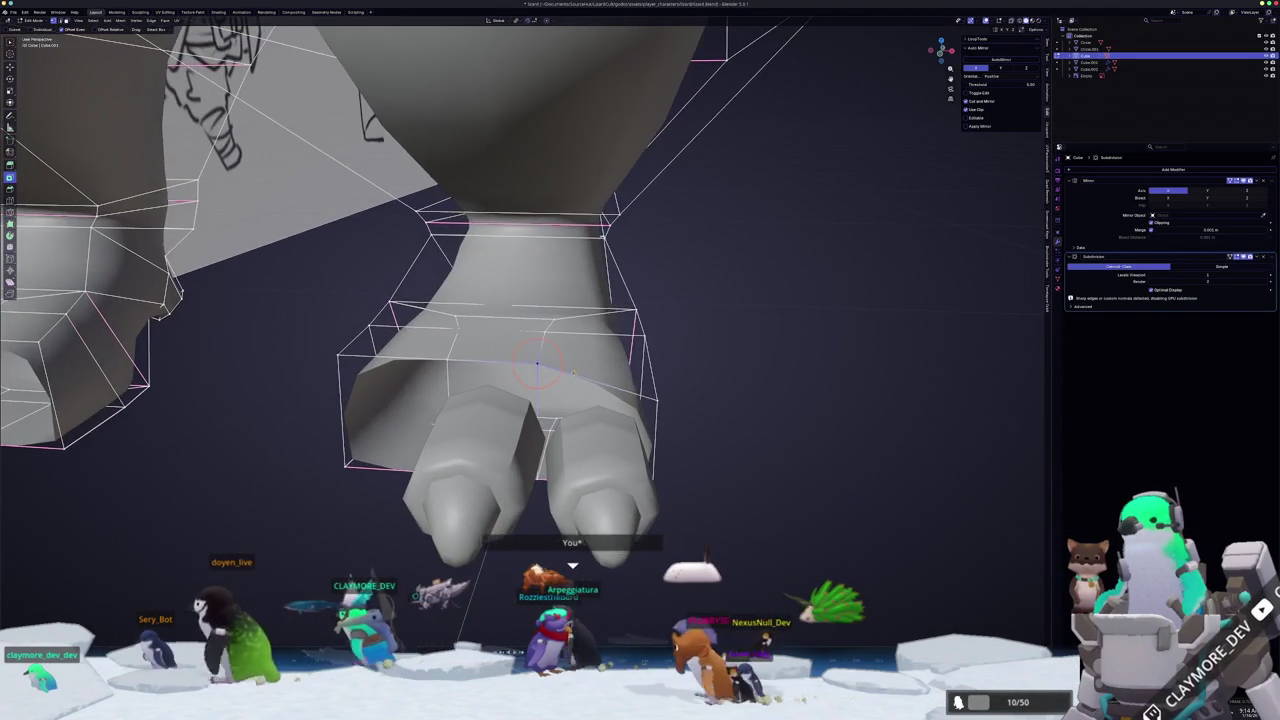
shift+right_click(452, 360)
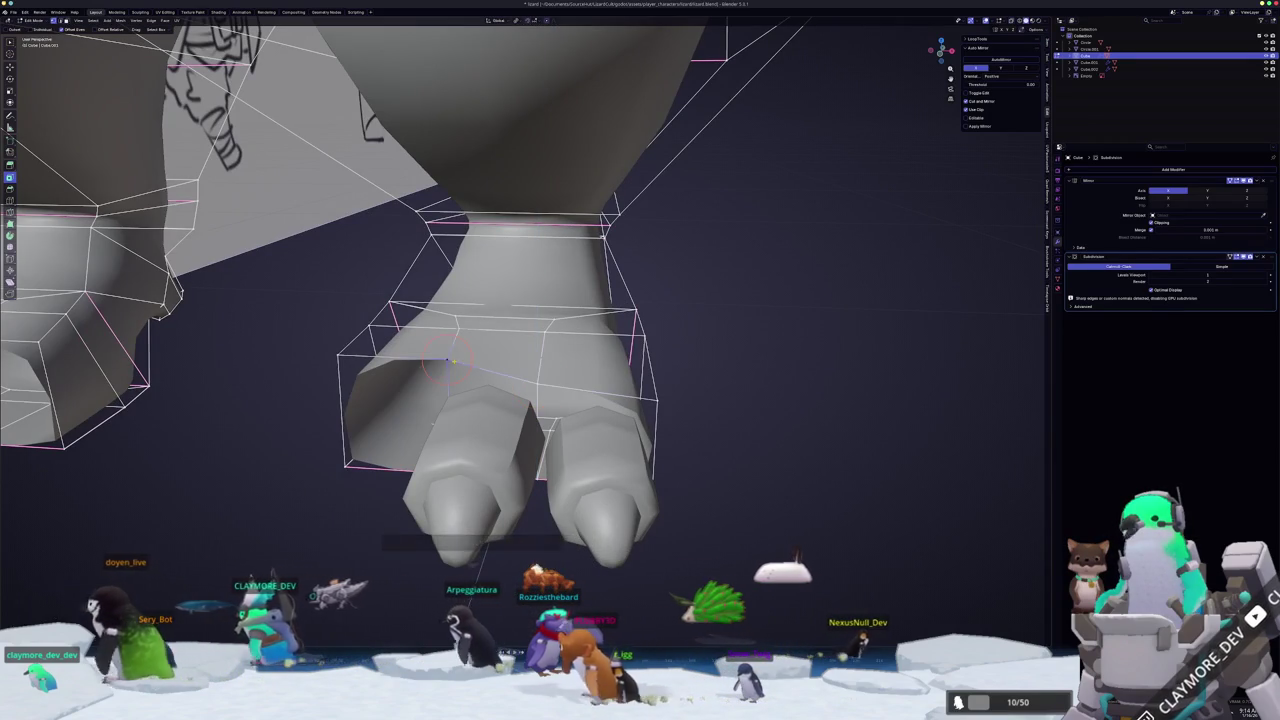